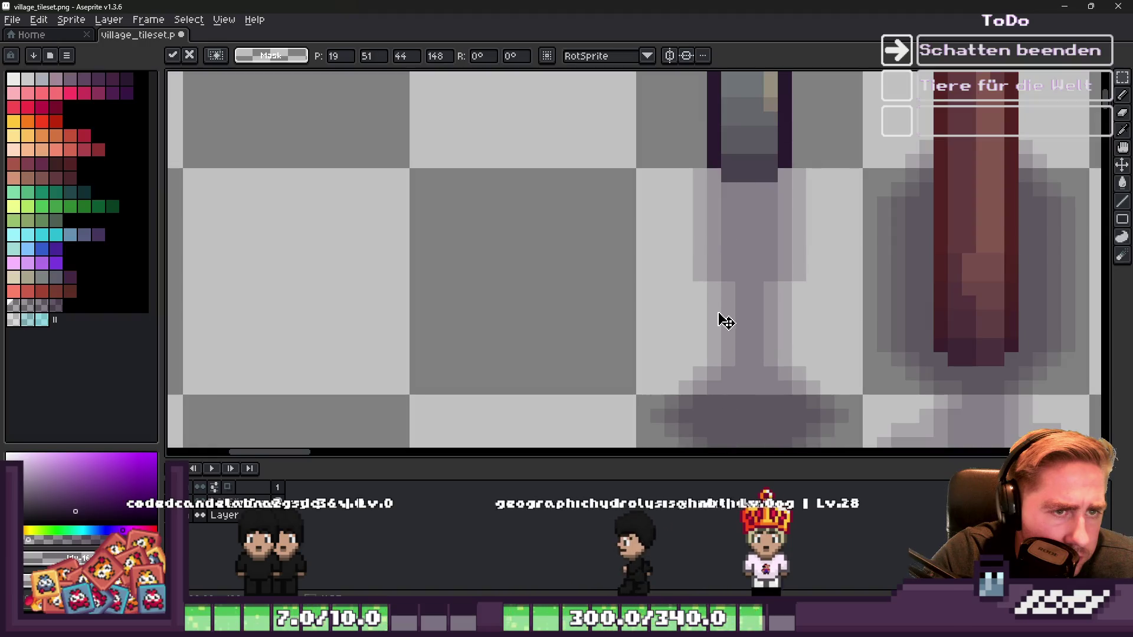
Step: Commit the moved lamp post in village_tileset.png and return to the Godot editor
scroll(714, 304, down, 4)
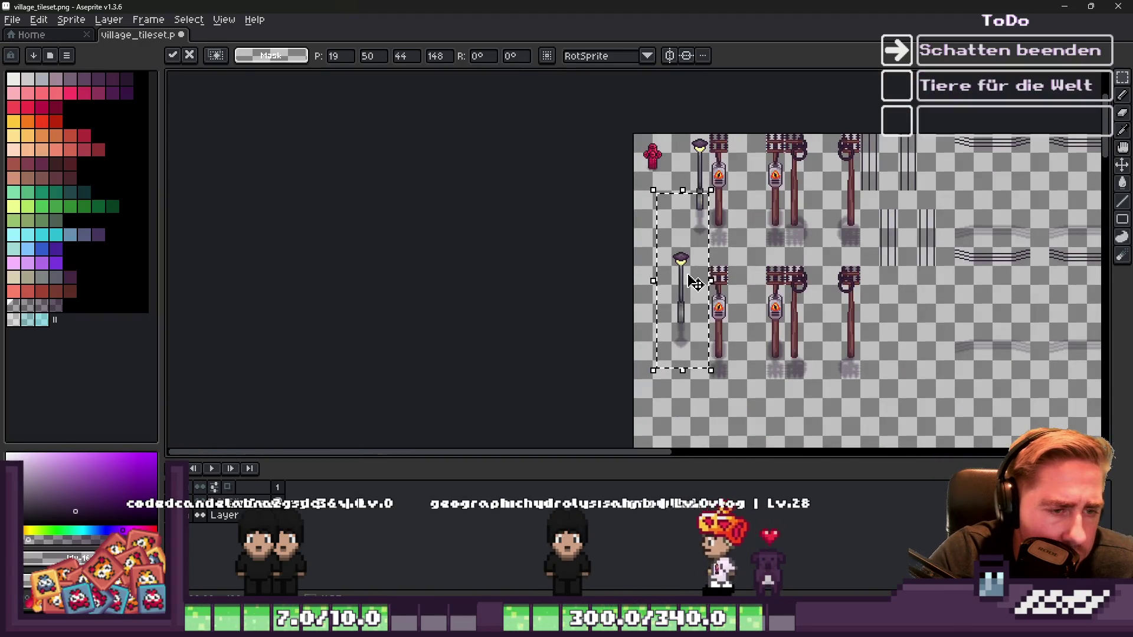
key(Return)
scroll(668, 328, up, 2)
scroll(720, 311, down, 2)
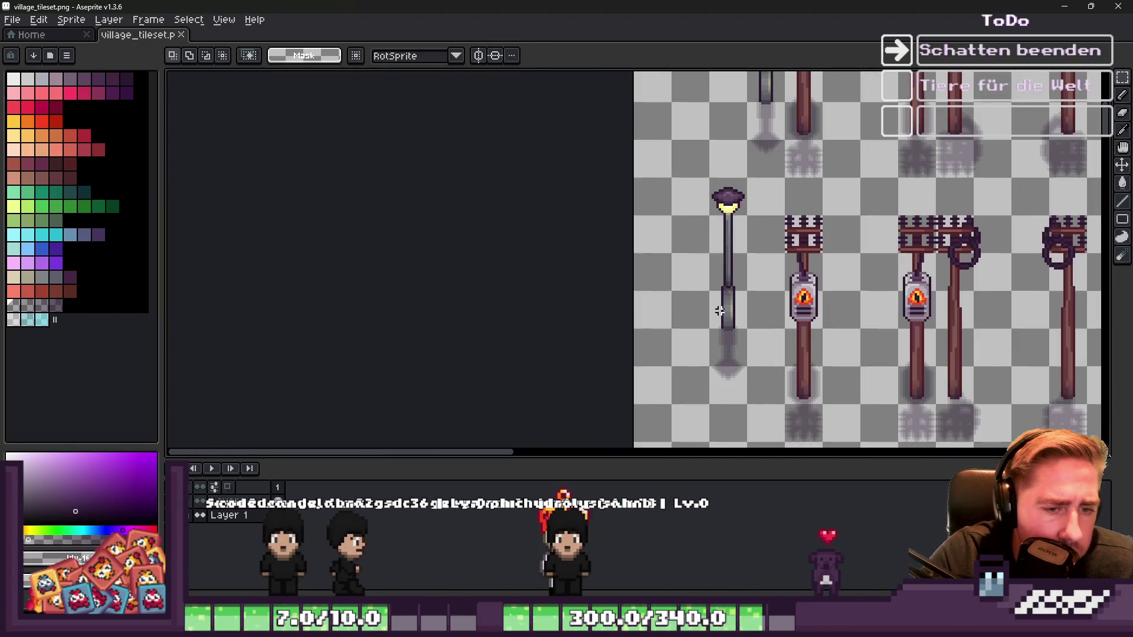
scroll(743, 136, up, 1)
click(1065, 6)
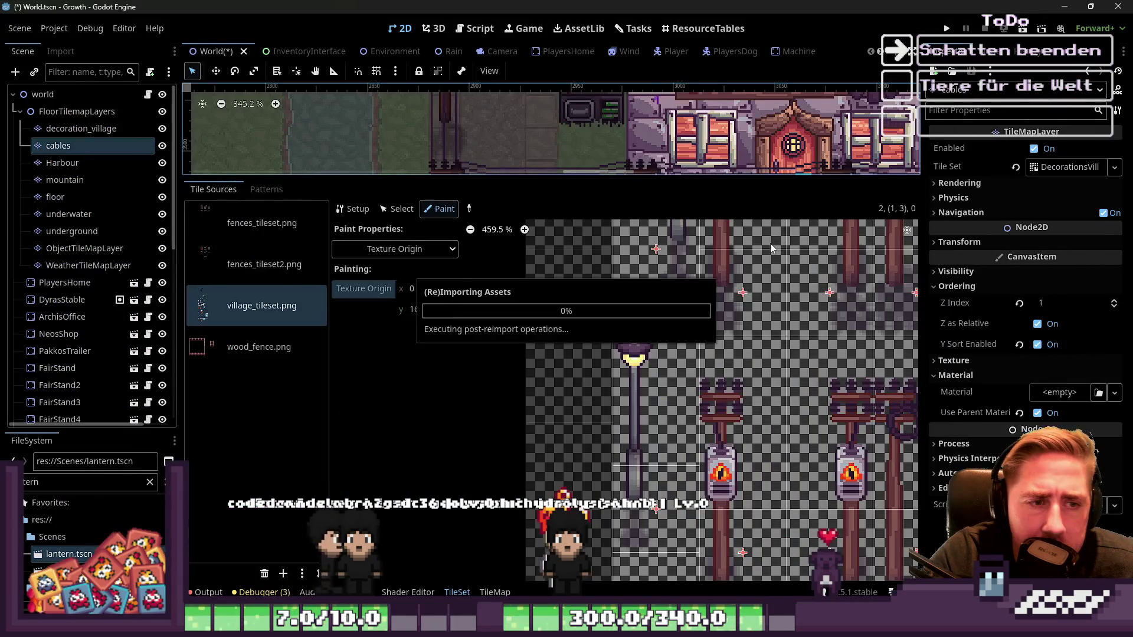
Step: Open the TileMap editor and enlarge the scene view over the tile panel
scroll(658, 282, up, 4)
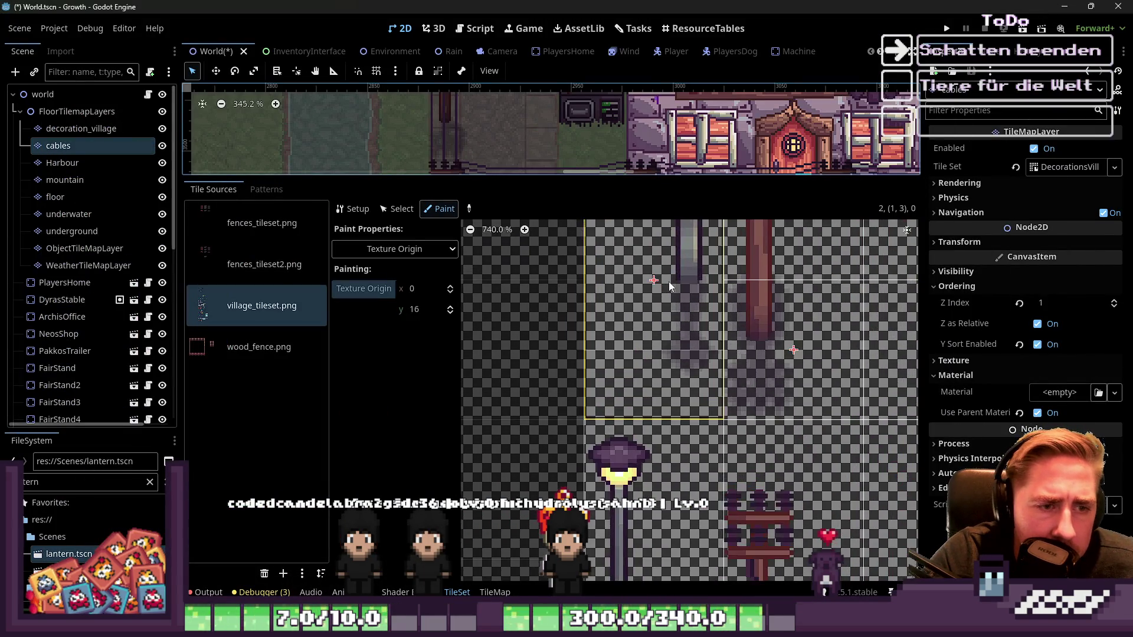
scroll(681, 275, down, 4)
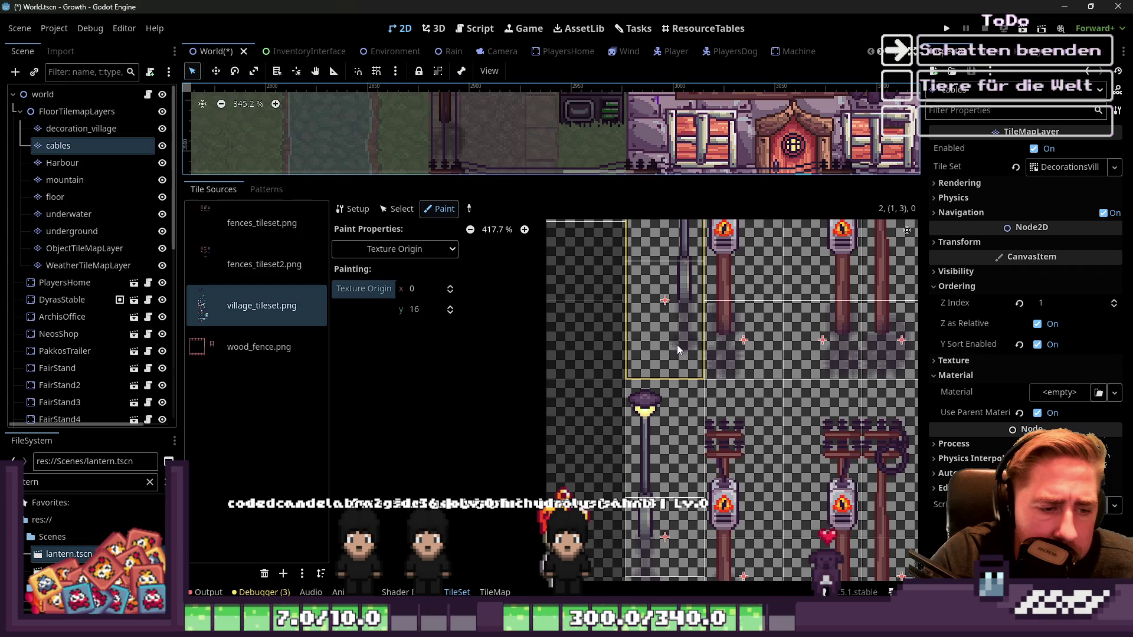
scroll(668, 456, down, 2)
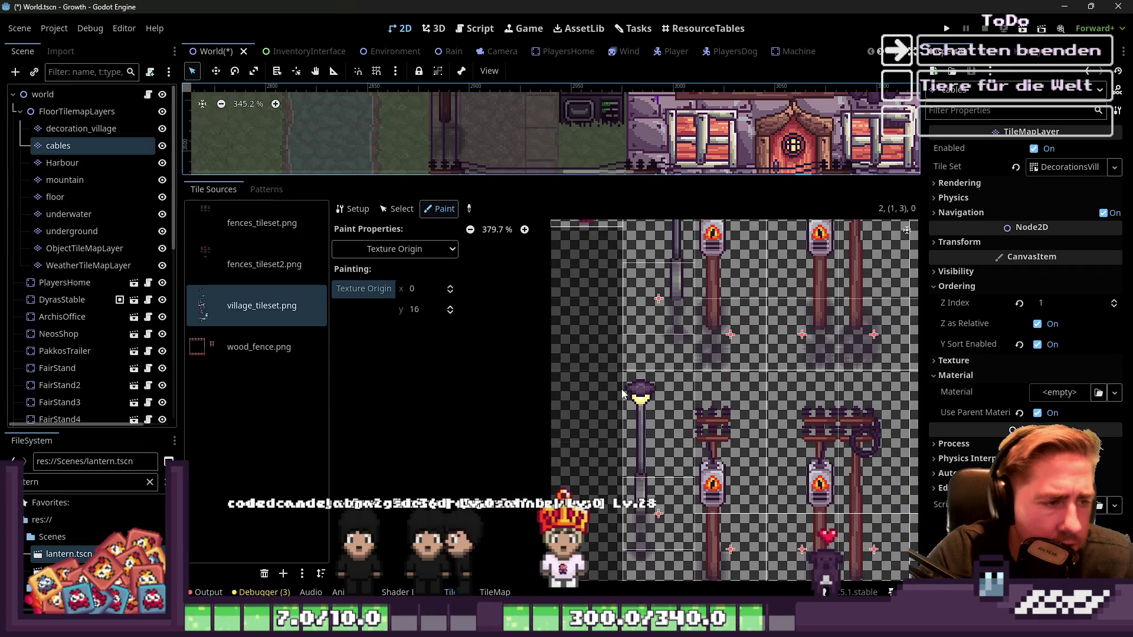
scroll(617, 428, down, 1)
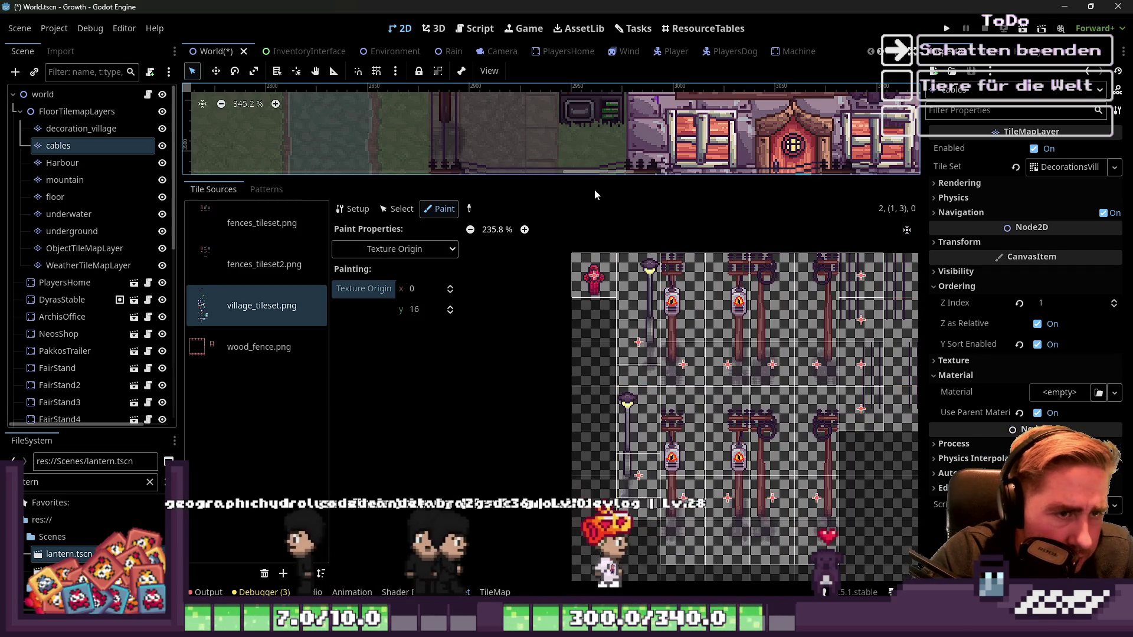
click(583, 168)
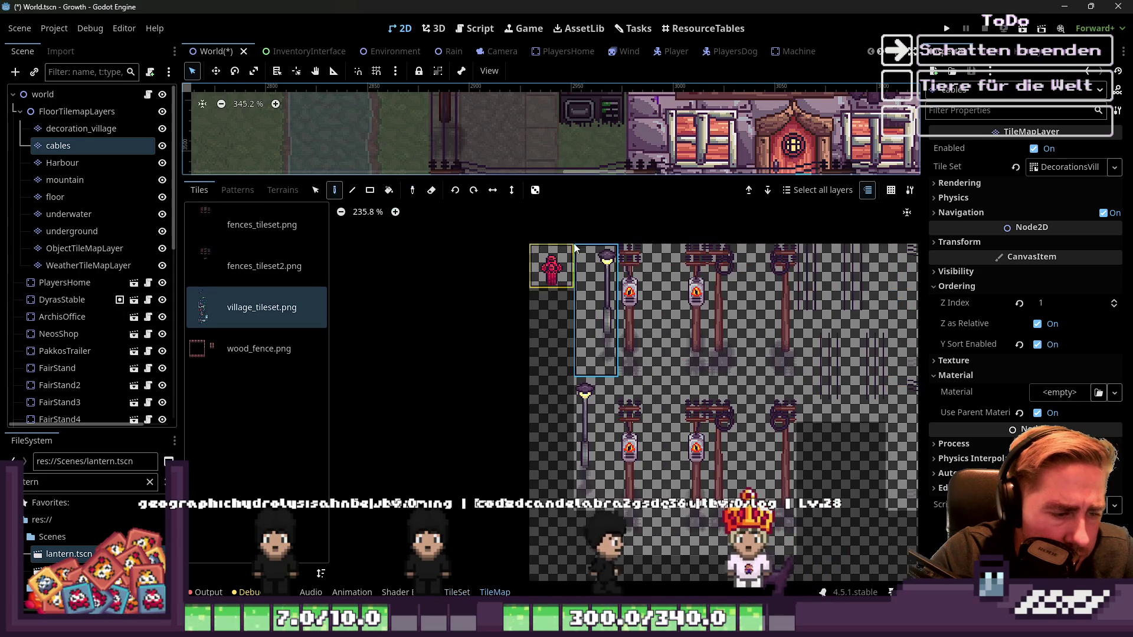
drag(571, 175, 593, 475)
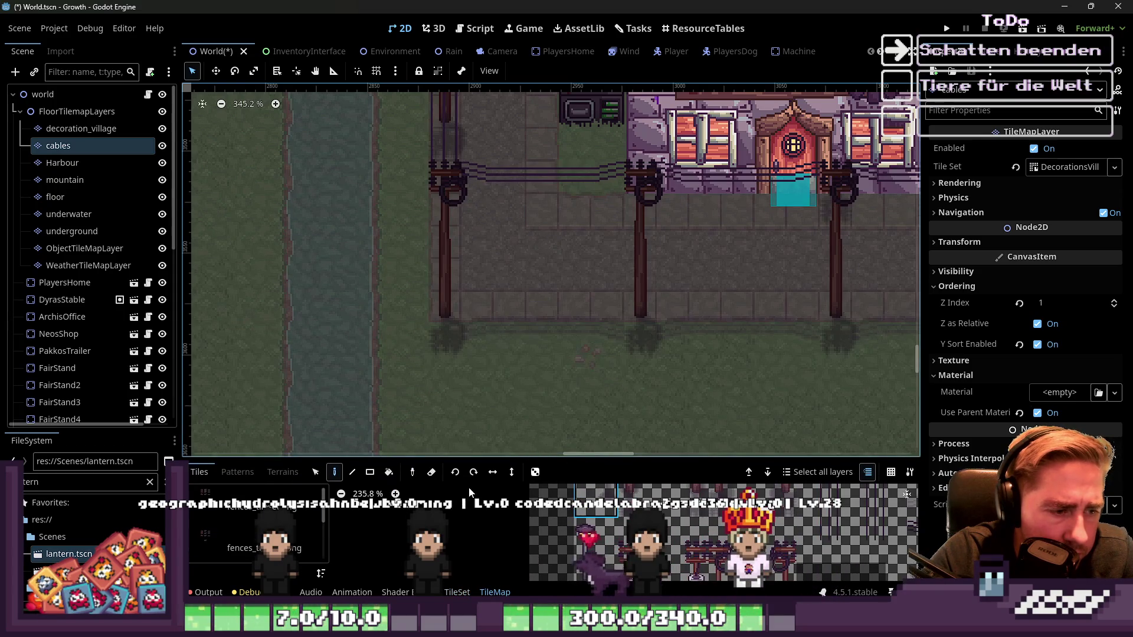
Step: Choose the Selection tool, then the Paint tool with the lamp post tile
click(316, 472)
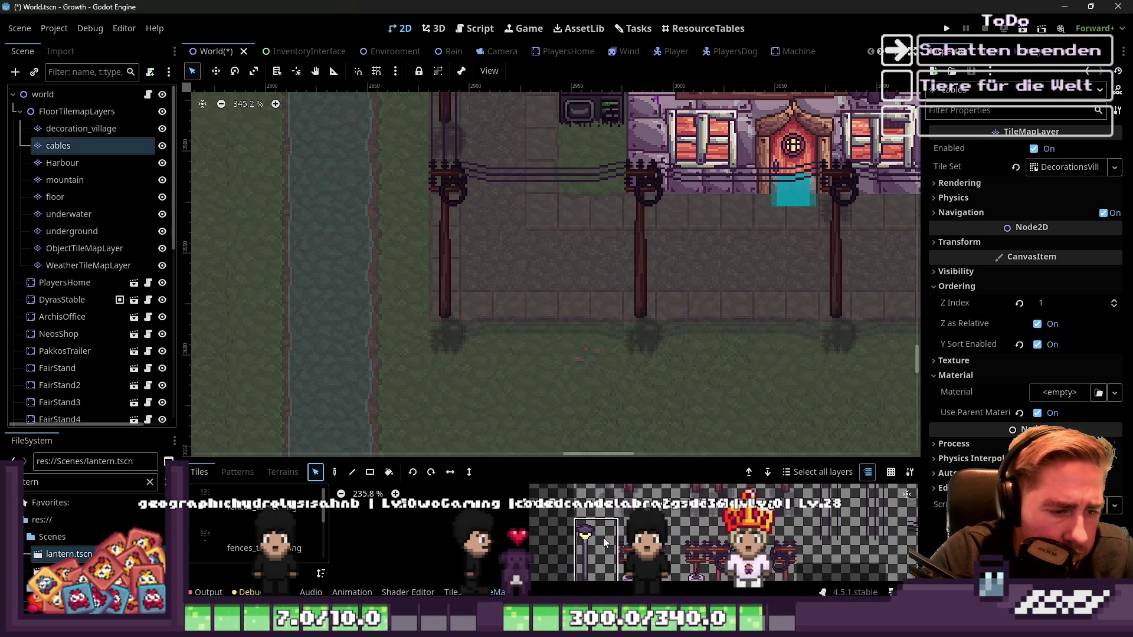
scroll(589, 509, down, 4)
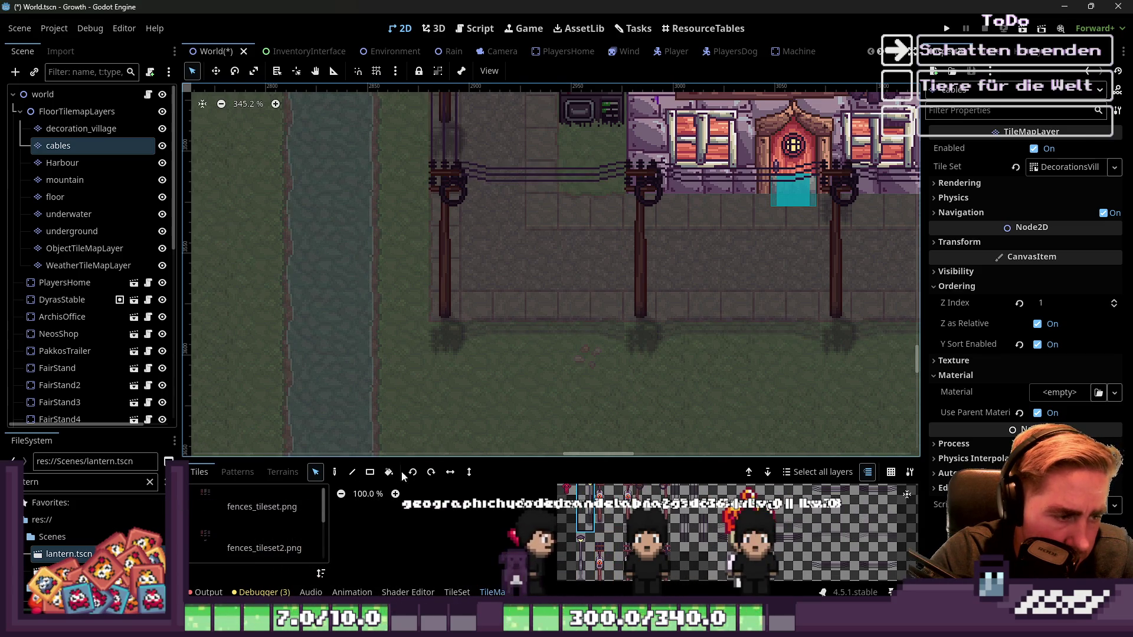
click(335, 472)
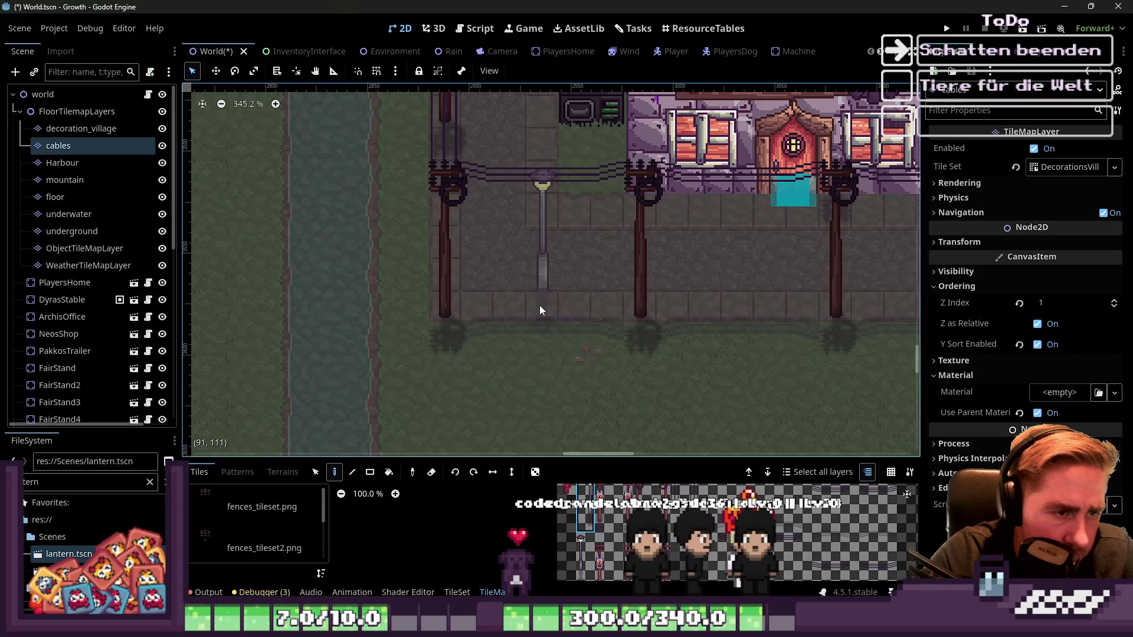
Step: Resize the tile panel below the scene, enlarging it and then shrinking it back
scroll(572, 306, up, 4)
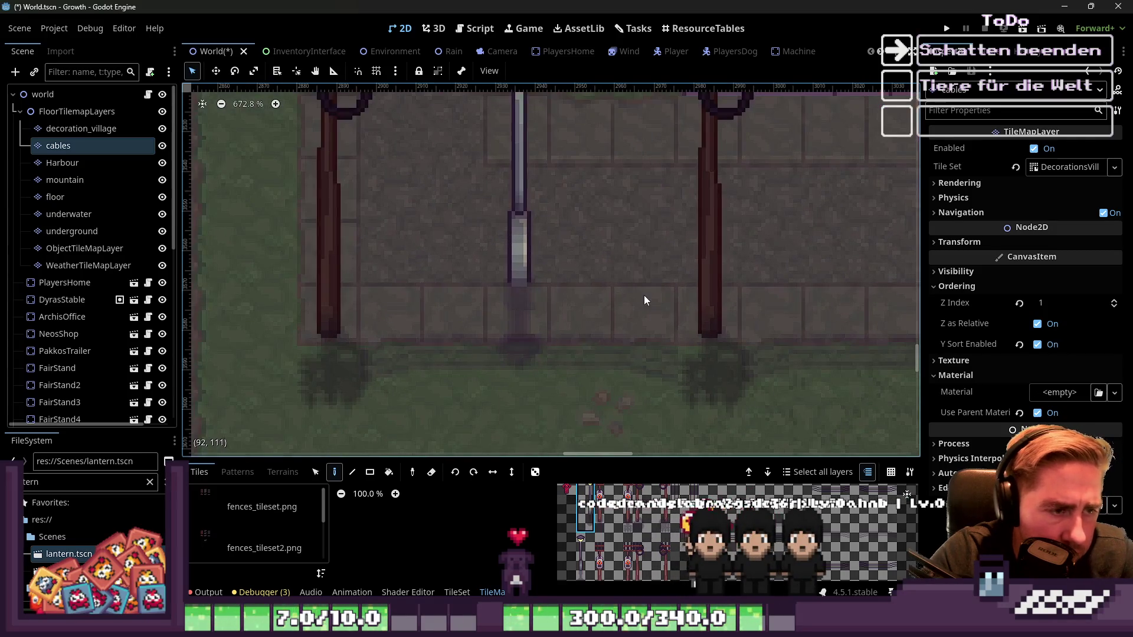
scroll(540, 312, down, 2)
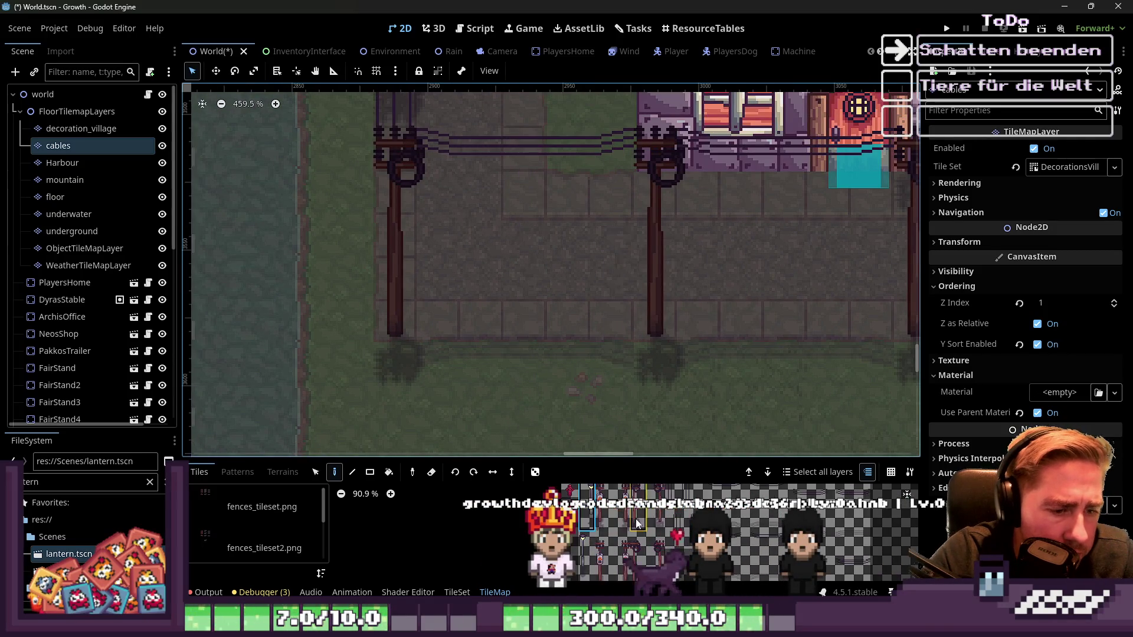
mouse_move(593, 461)
mouse_down()
mouse_move(614, 257)
mouse_move(623, 289)
mouse_up()
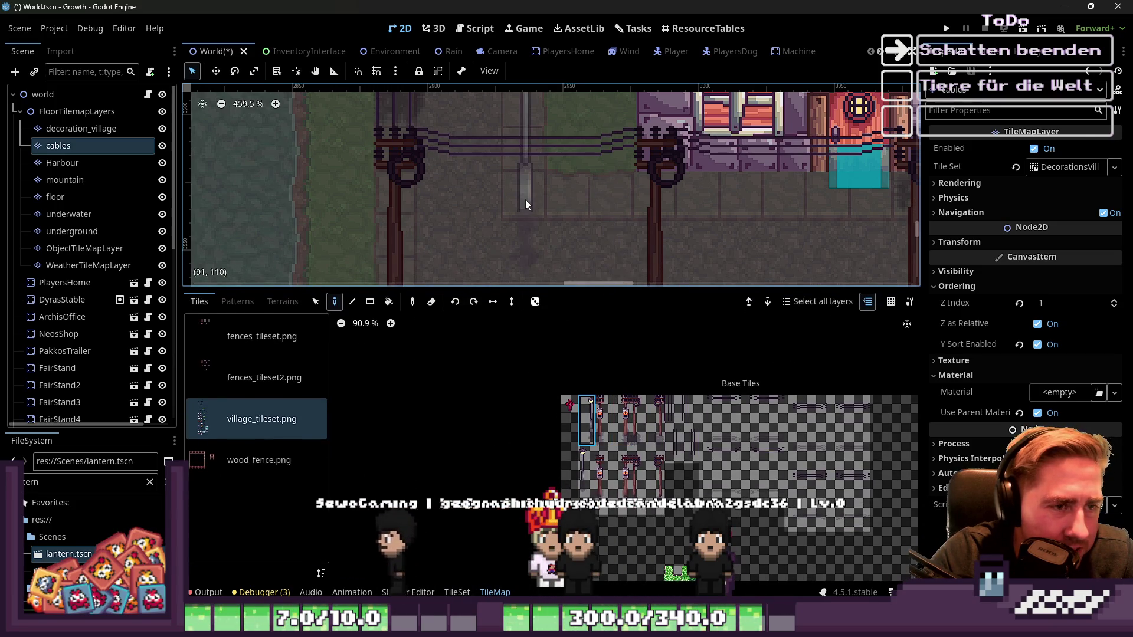
scroll(543, 242, down, 6)
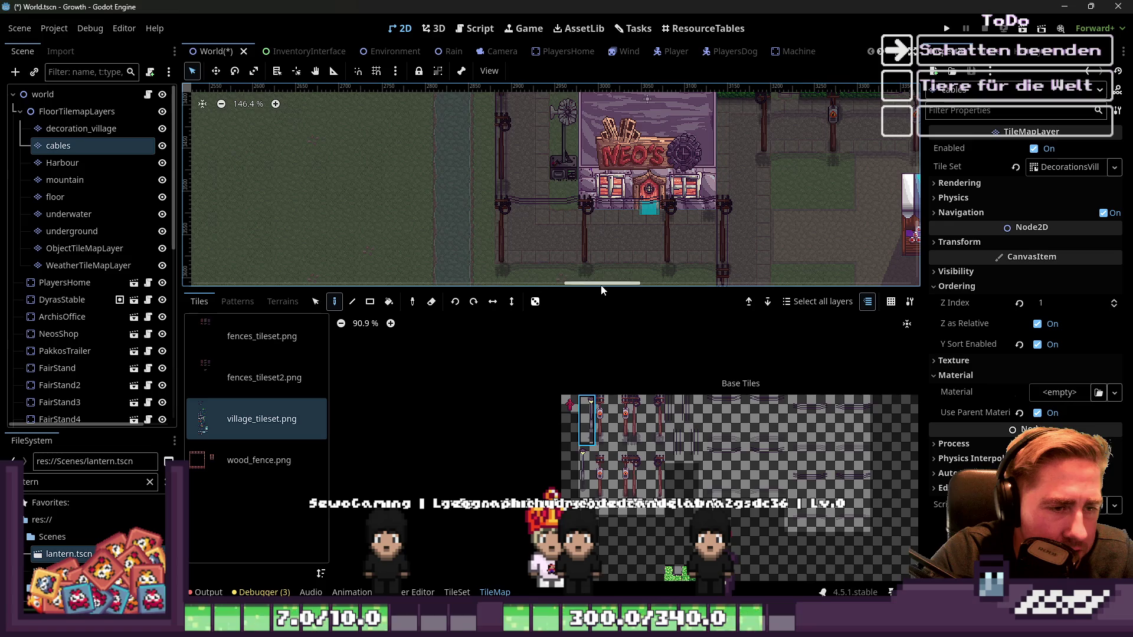
drag(606, 289, 606, 418)
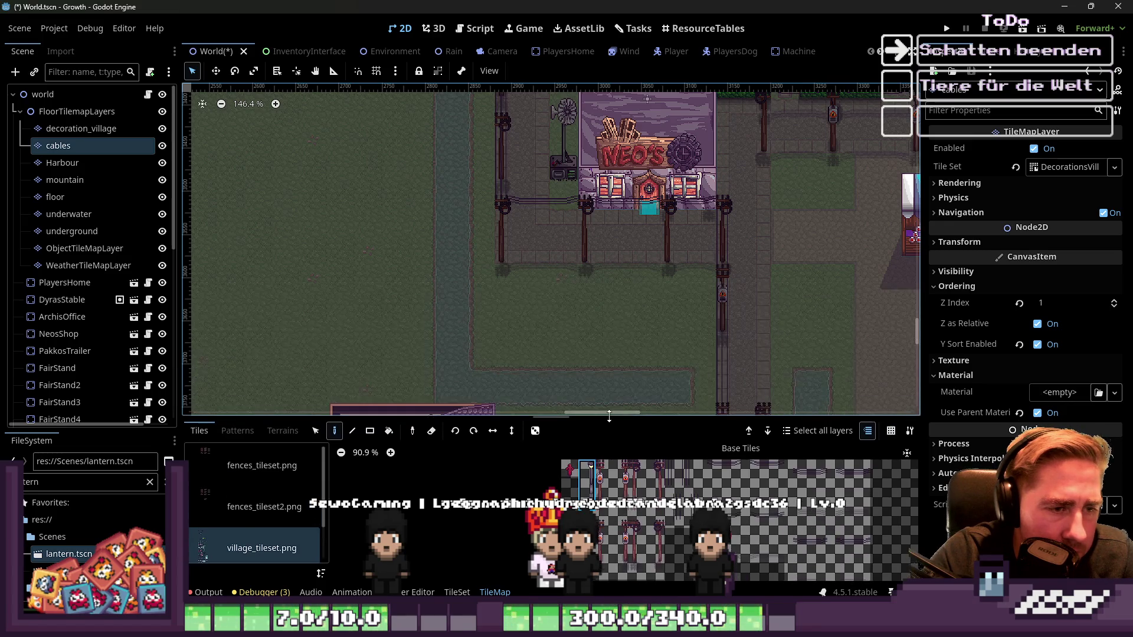
Step: Zoom in to preview the lamp tile on the street, then switch back to Aseprite
scroll(569, 259, up, 4)
scroll(737, 513, up, 3)
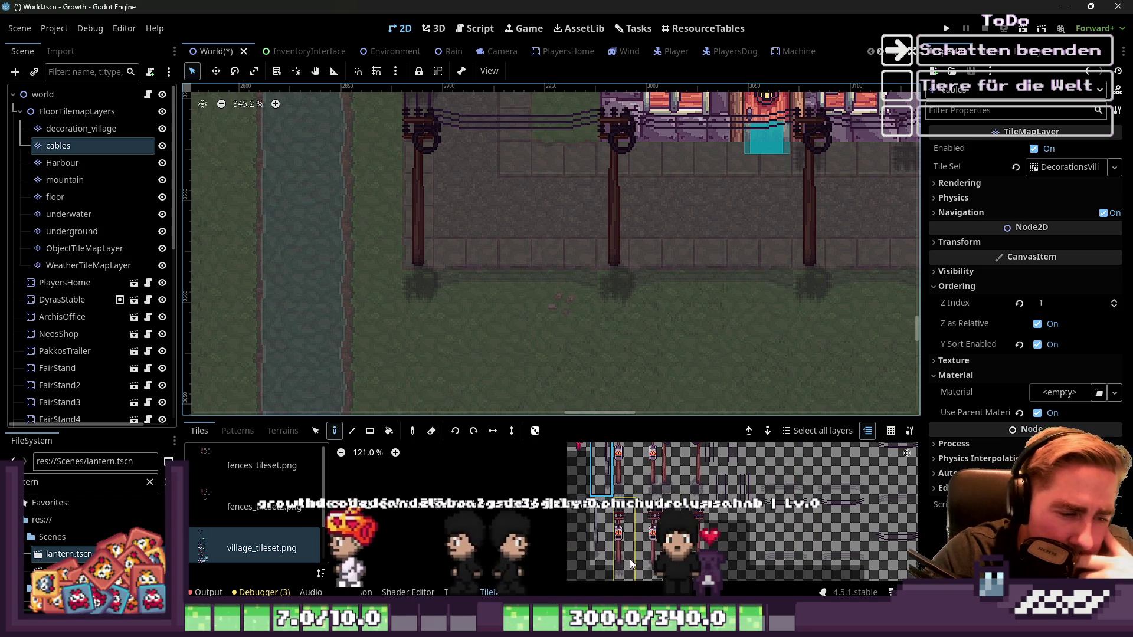
scroll(617, 558, up, 5)
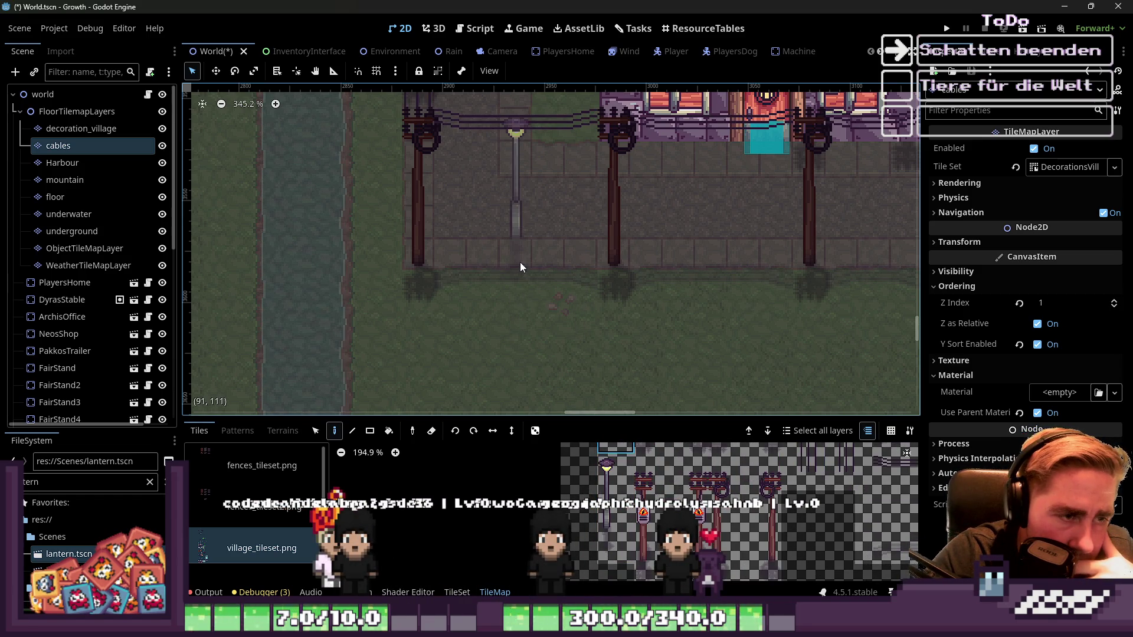
mouse_move(773, 616)
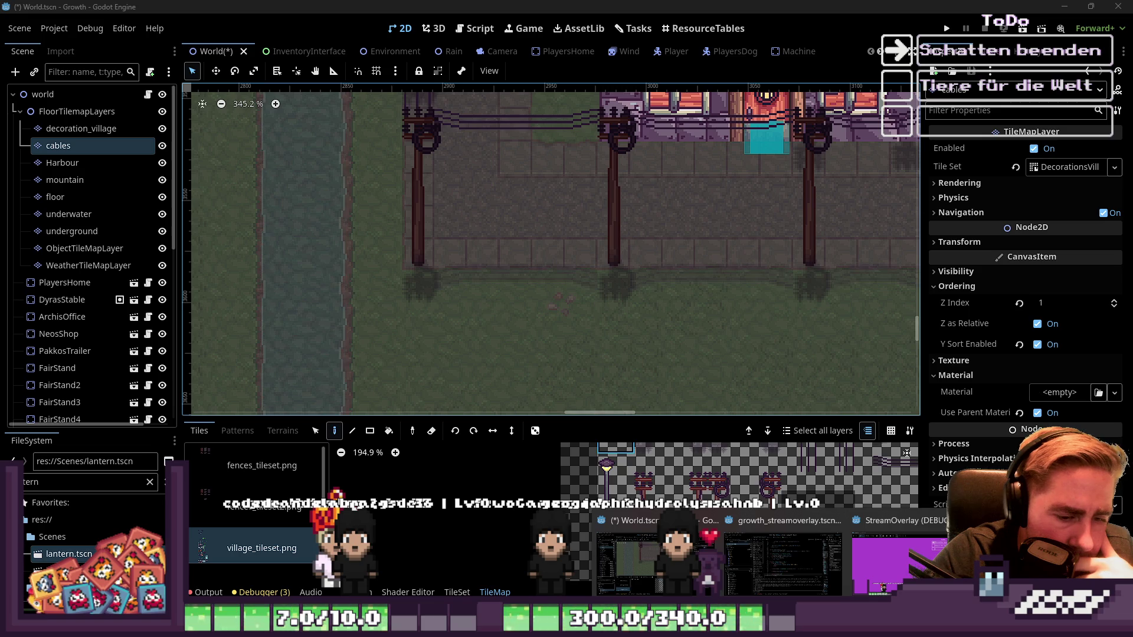
key(alt+Tab)
Step: Move the lamp post's lower part and shadow so the shadow sits under the lamp
scroll(658, 247, down, 2)
scroll(658, 247, up, 3)
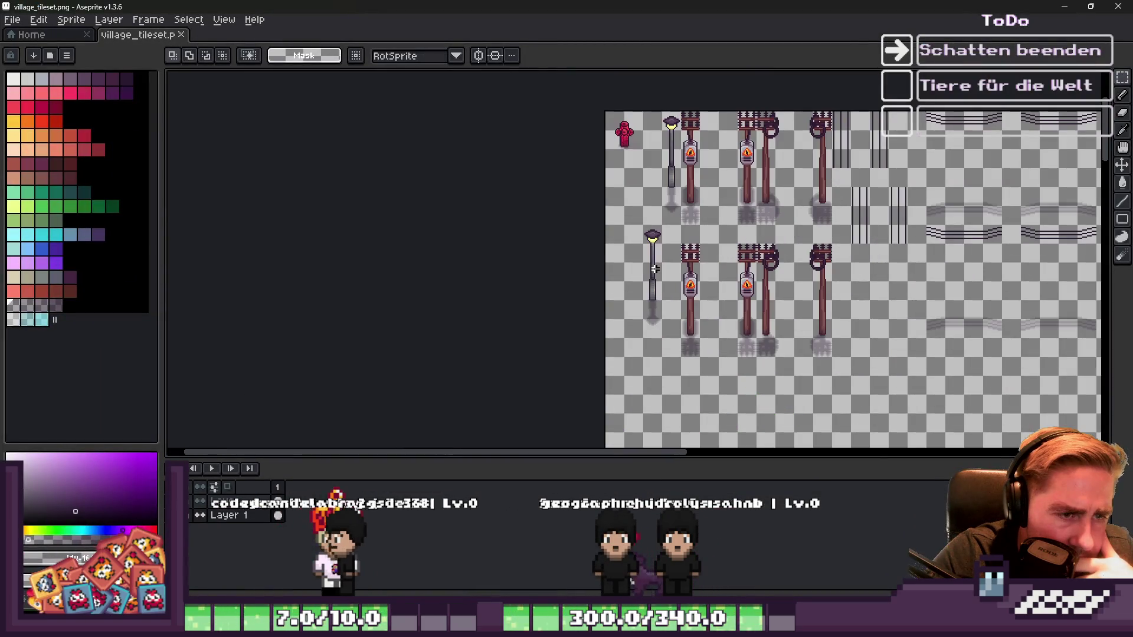
drag(609, 205, 682, 413)
scroll(637, 422, up, 2)
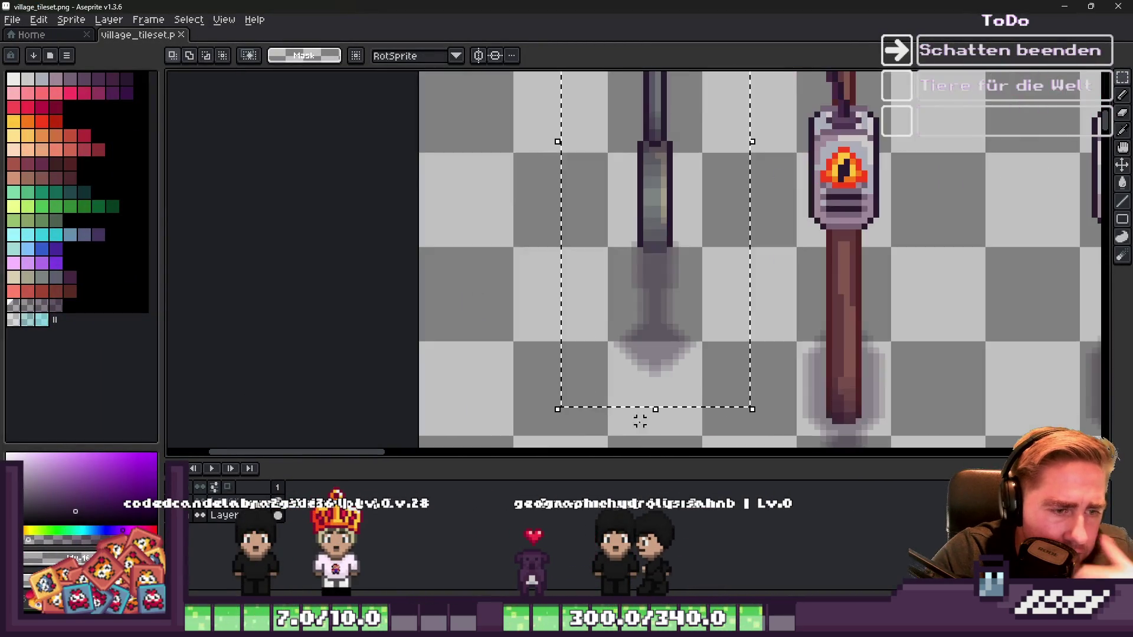
scroll(647, 254, down, 1)
scroll(648, 257, up, 1)
mouse_move(648, 258)
mouse_down()
mouse_move(664, 223)
mouse_move(672, 324)
mouse_move(672, 254)
mouse_up()
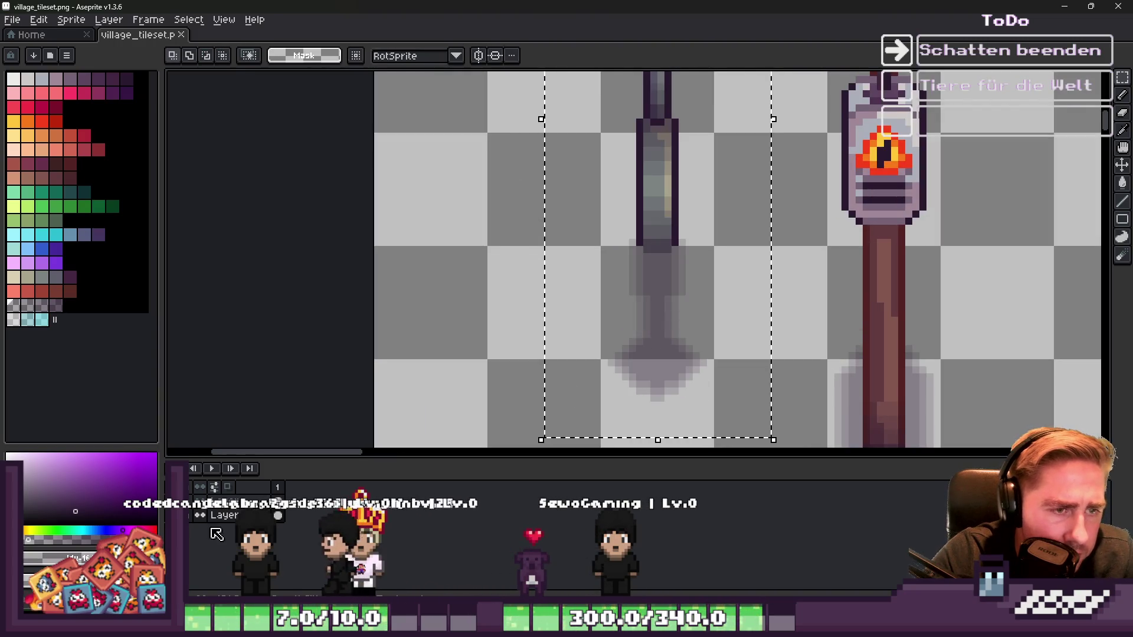
key(Return)
Step: Move the lamp post down 9 pixels and save village_tileset.png
scroll(476, 374, down, 3)
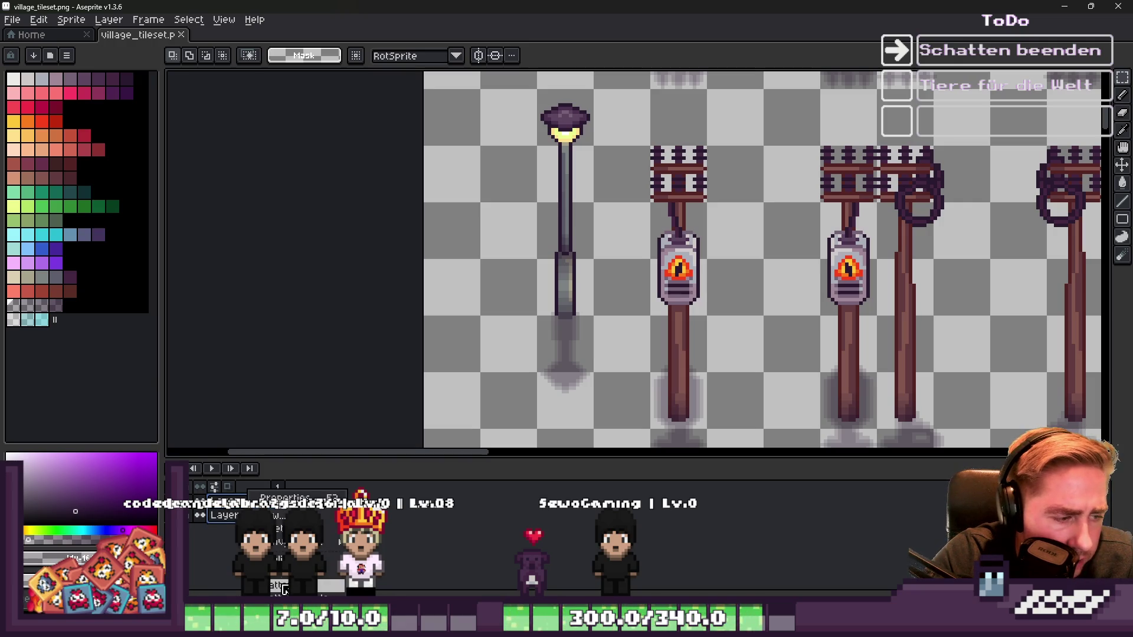
scroll(573, 272, down, 3)
scroll(560, 190, up, 2)
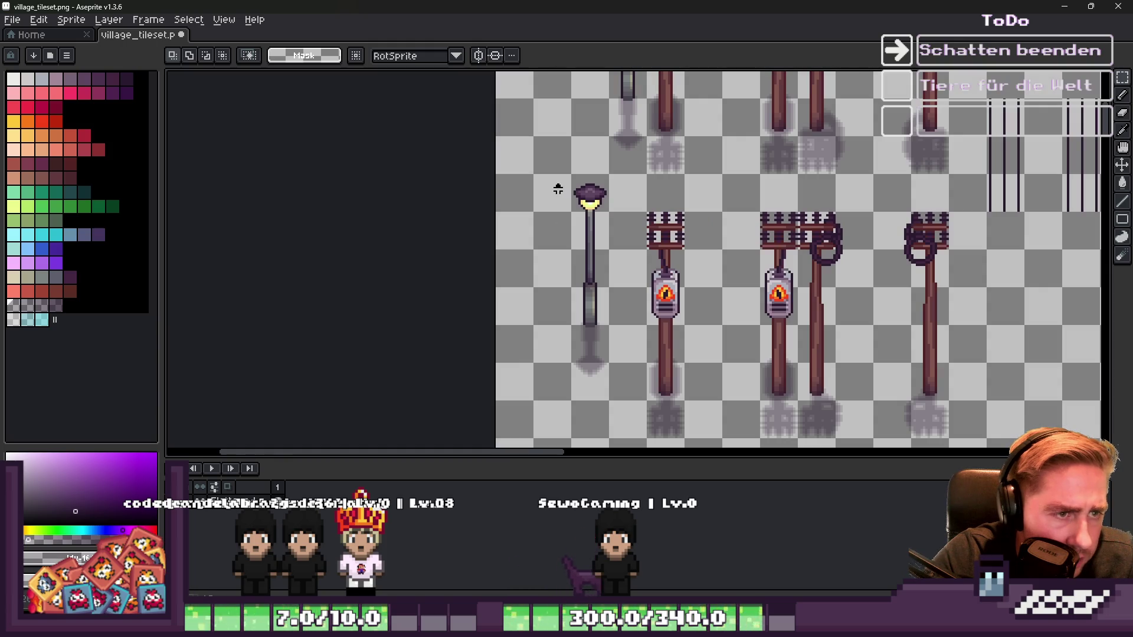
drag(558, 177, 625, 385)
scroll(595, 394, up, 1)
scroll(602, 251, up, 2)
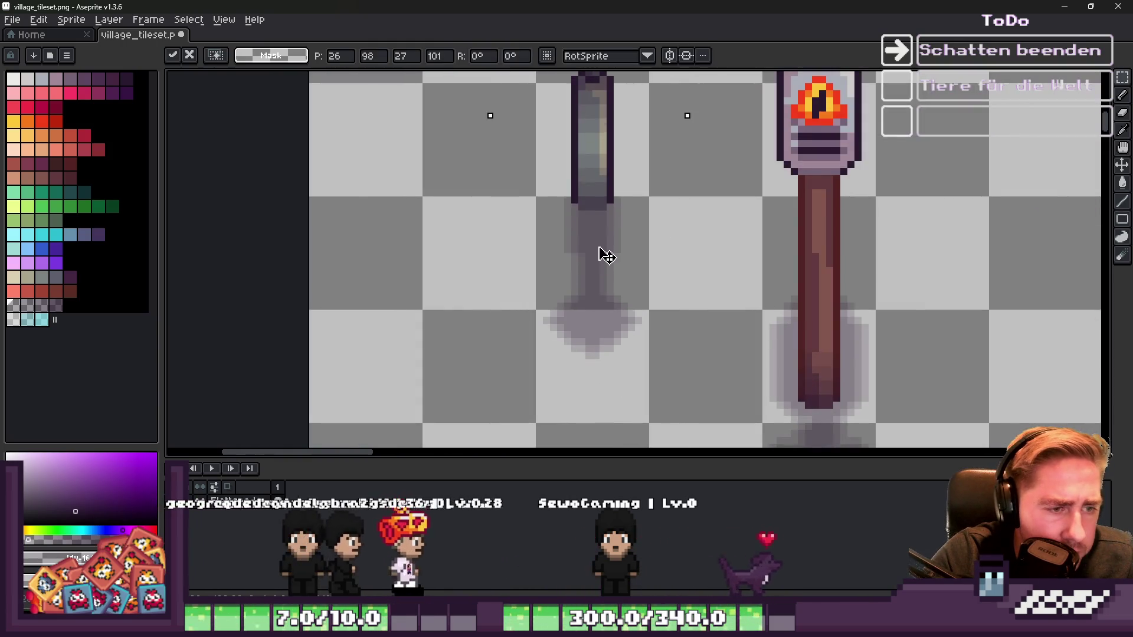
drag(602, 289, 594, 355)
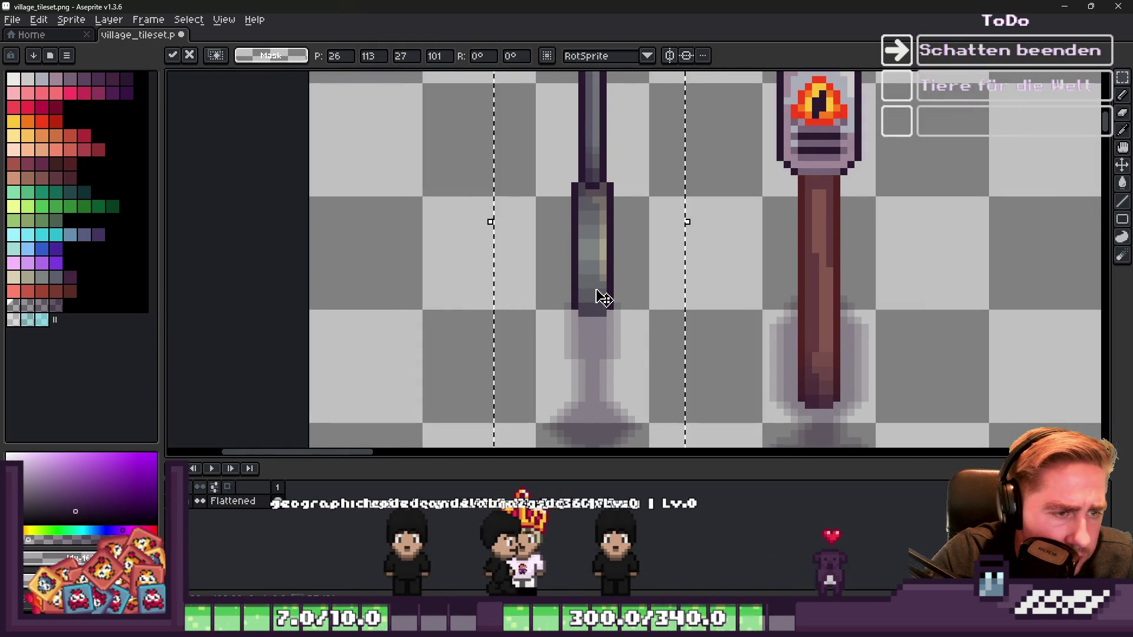
scroll(602, 281, down, 3)
key(ctrl+d)
key(ctrl+s)
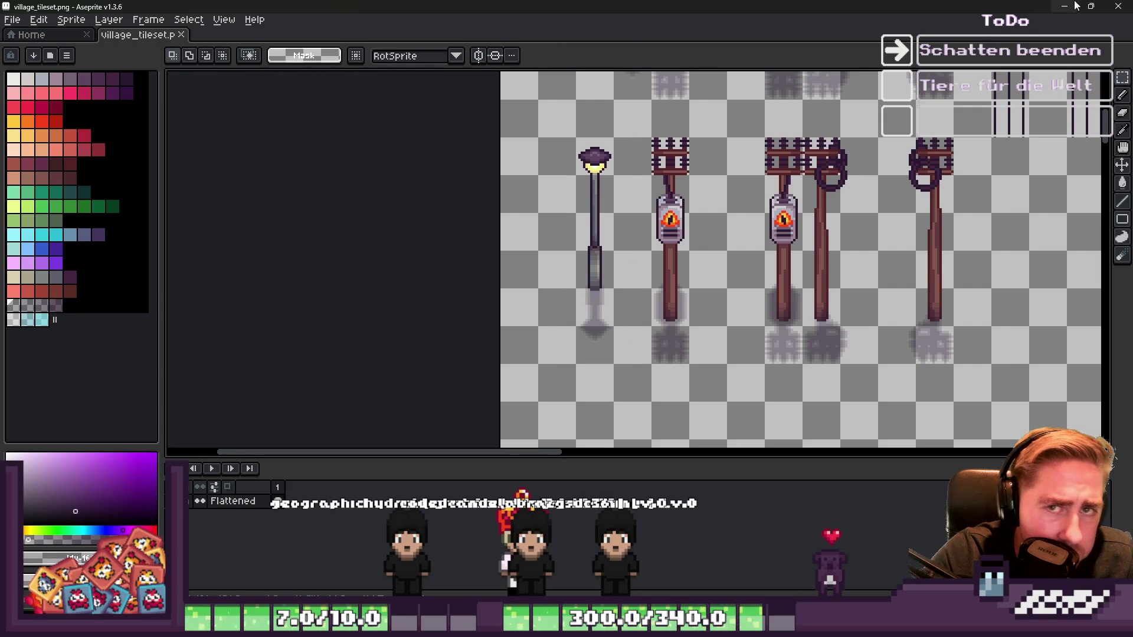
Step: In Godot, erase the lamp post tile from the street, then return to Aseprite
click(1074, 5)
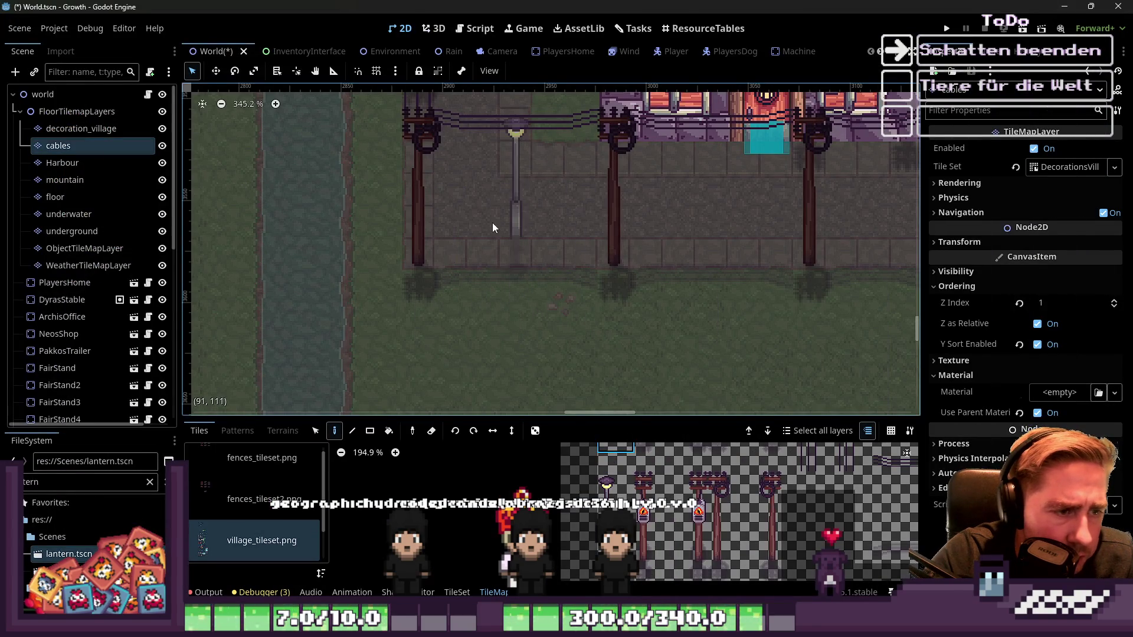
right_click(514, 278)
right_click(519, 292)
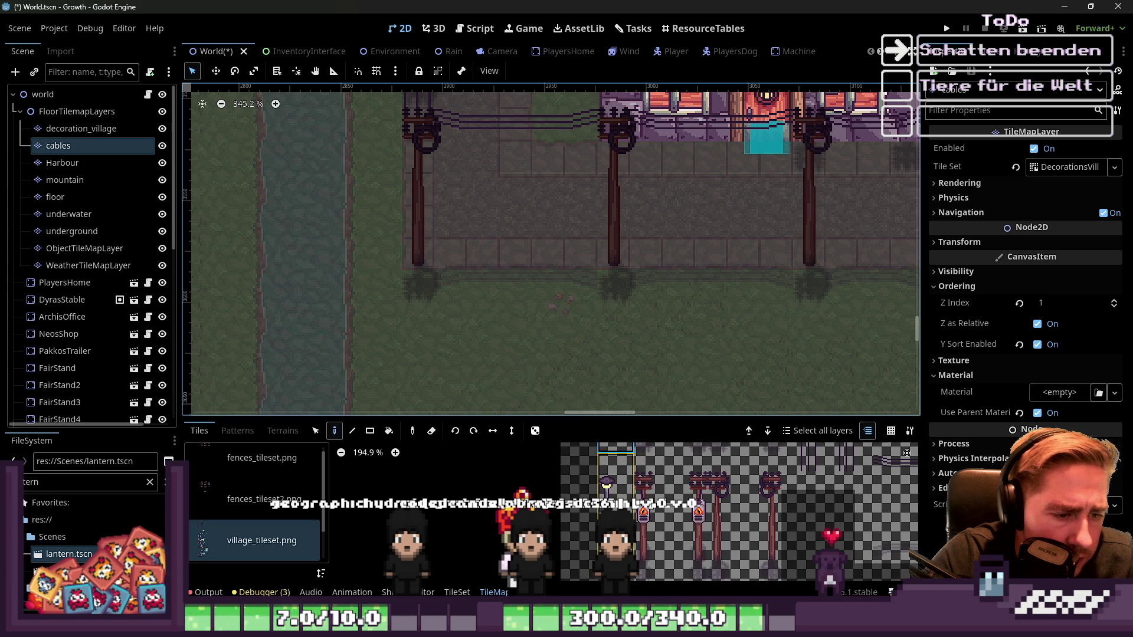
click(1062, 5)
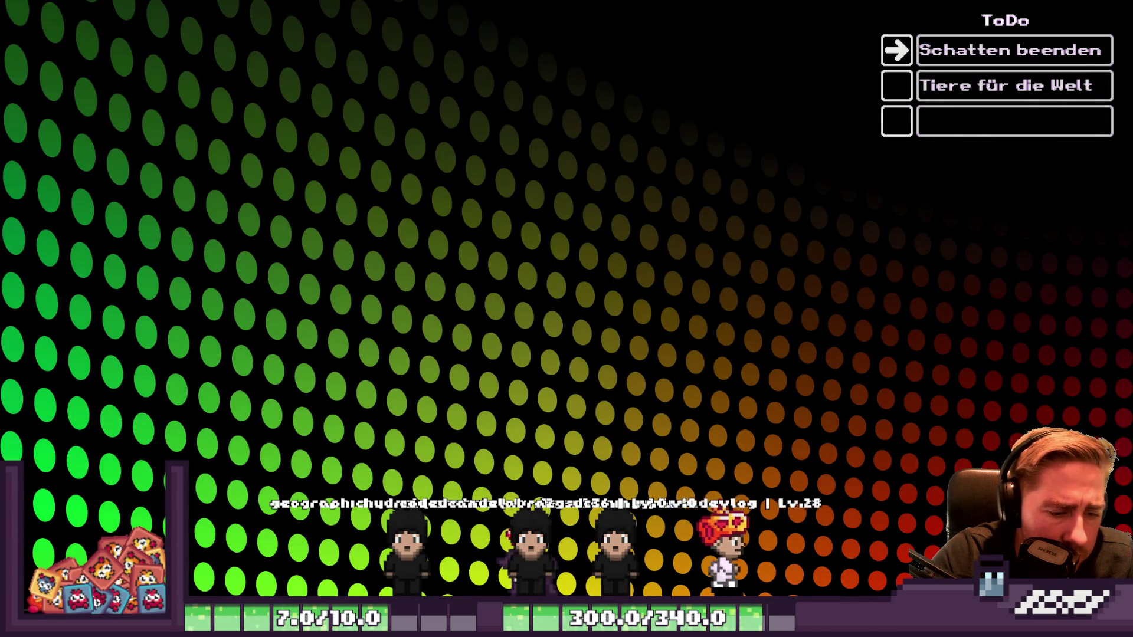
key(alt+Tab)
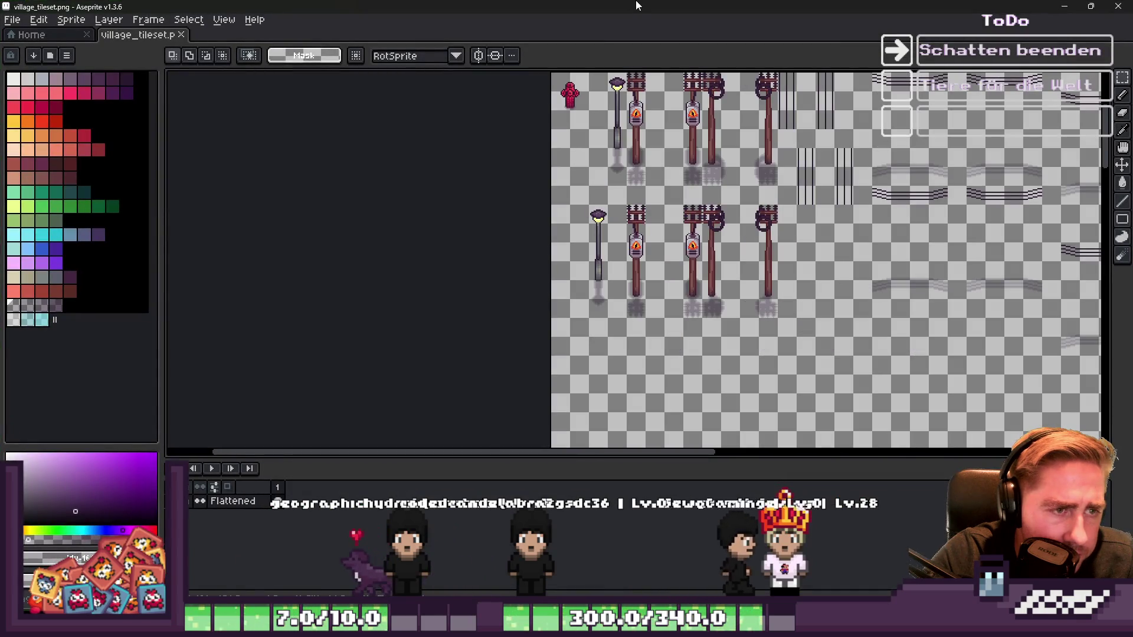
Step: Select the slim street lamp and move it down a few pixels
scroll(585, 195, up, 2)
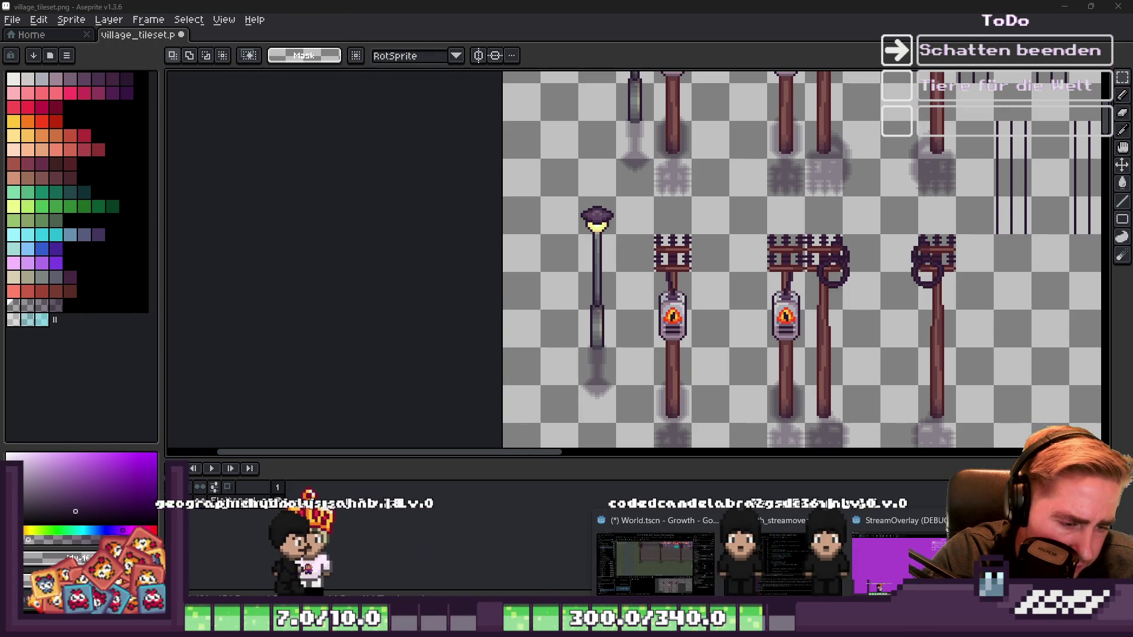
drag(575, 202, 635, 442)
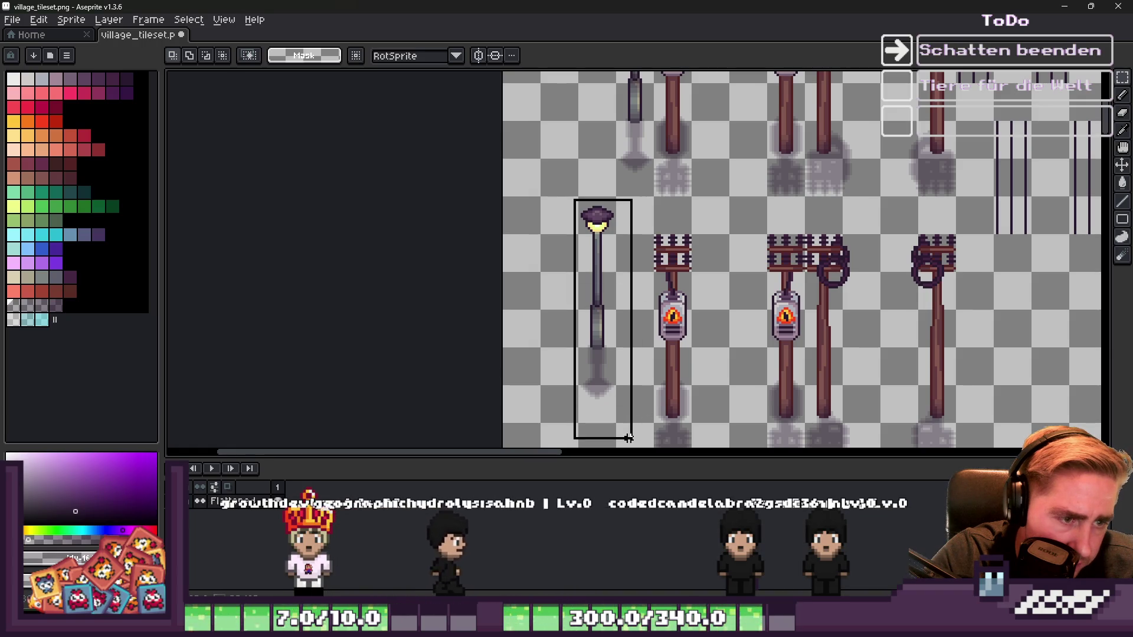
scroll(590, 232, up, 2)
key(Up)
key(Up)
key(Up)
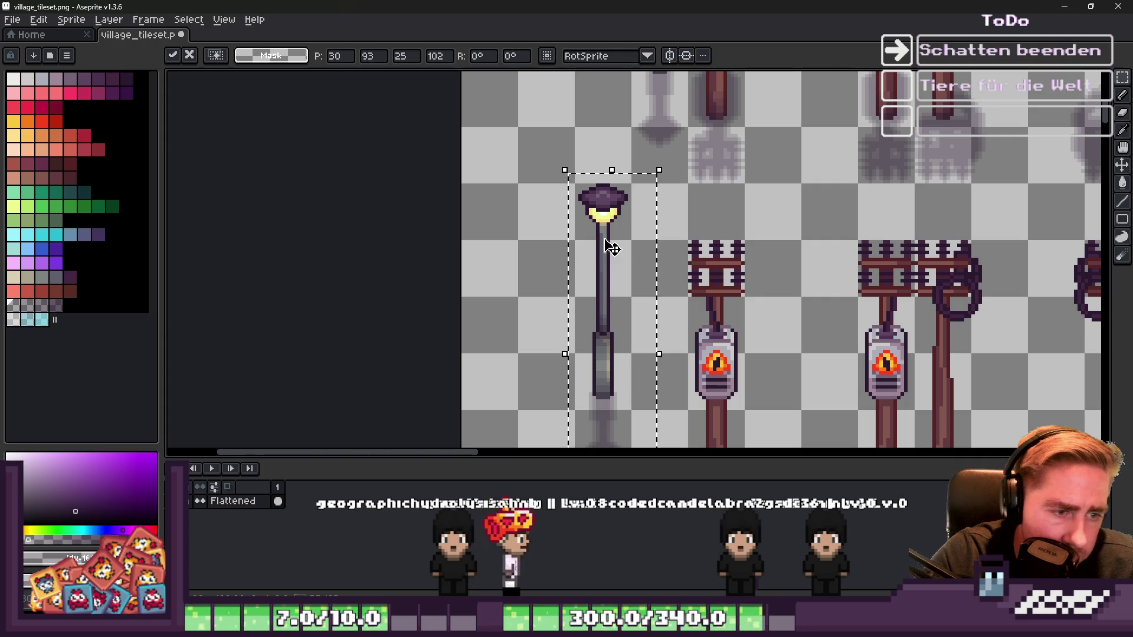
drag(612, 248, 614, 266)
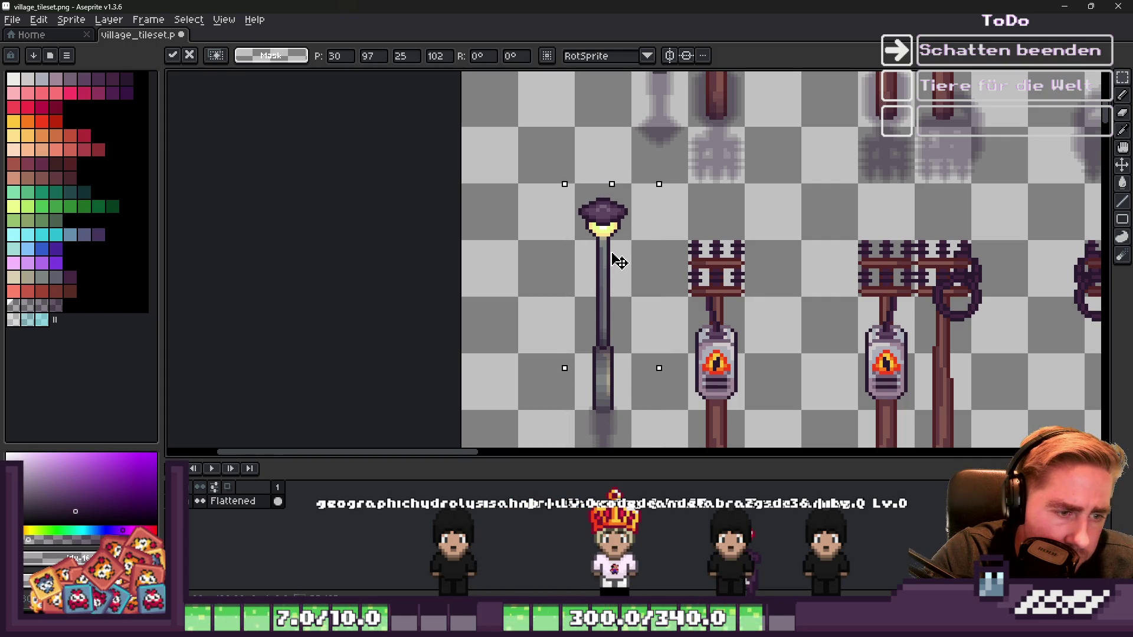
key(ctrl+d)
Step: Raise the lamp's pole section by five pixels, save the tileset and switch to Godot
scroll(588, 183, down, 2)
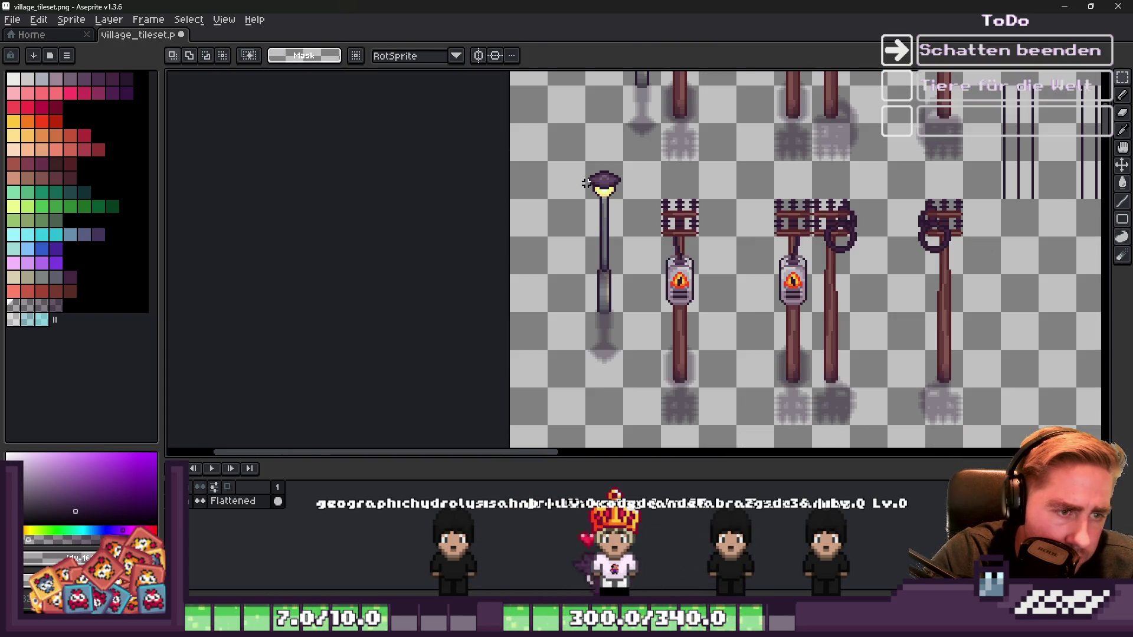
scroll(614, 351, up, 2)
drag(602, 319, 615, 394)
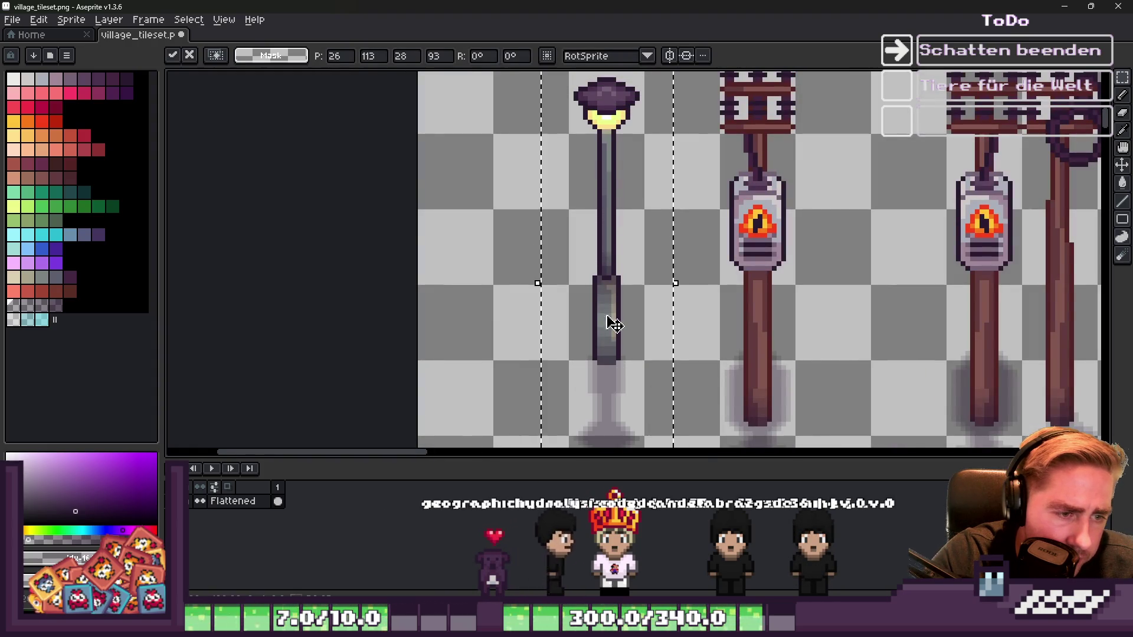
scroll(609, 326, down, 3)
scroll(607, 349, up, 3)
scroll(607, 339, up, 3)
mouse_move(608, 339)
mouse_down()
mouse_move(605, 283)
mouse_move(612, 341)
mouse_up()
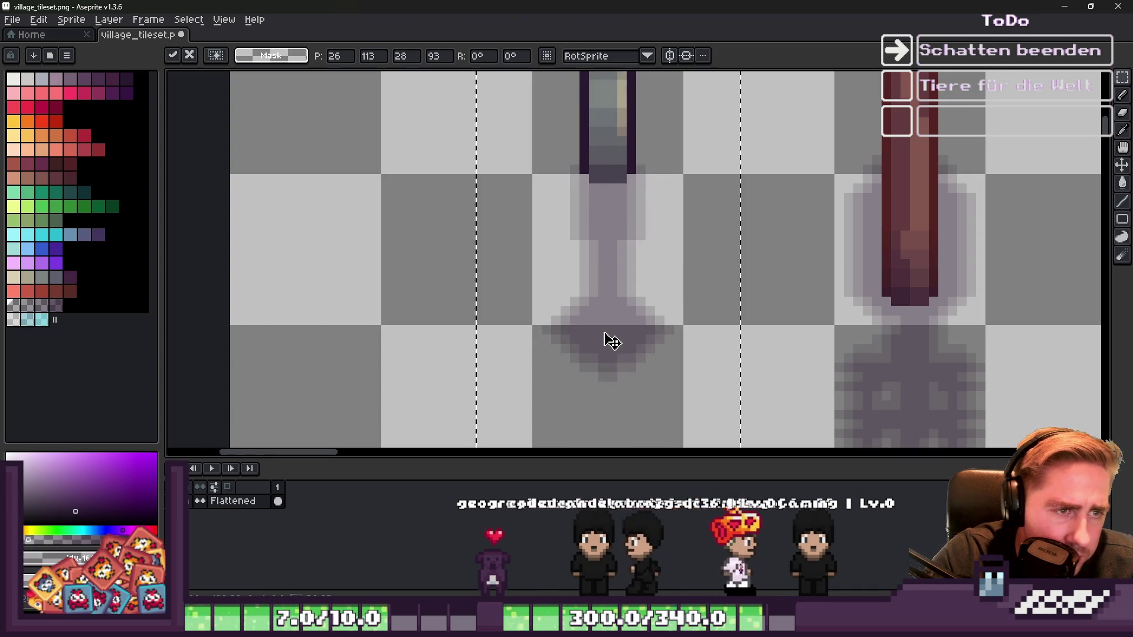
scroll(612, 341, down, 2)
key(Return)
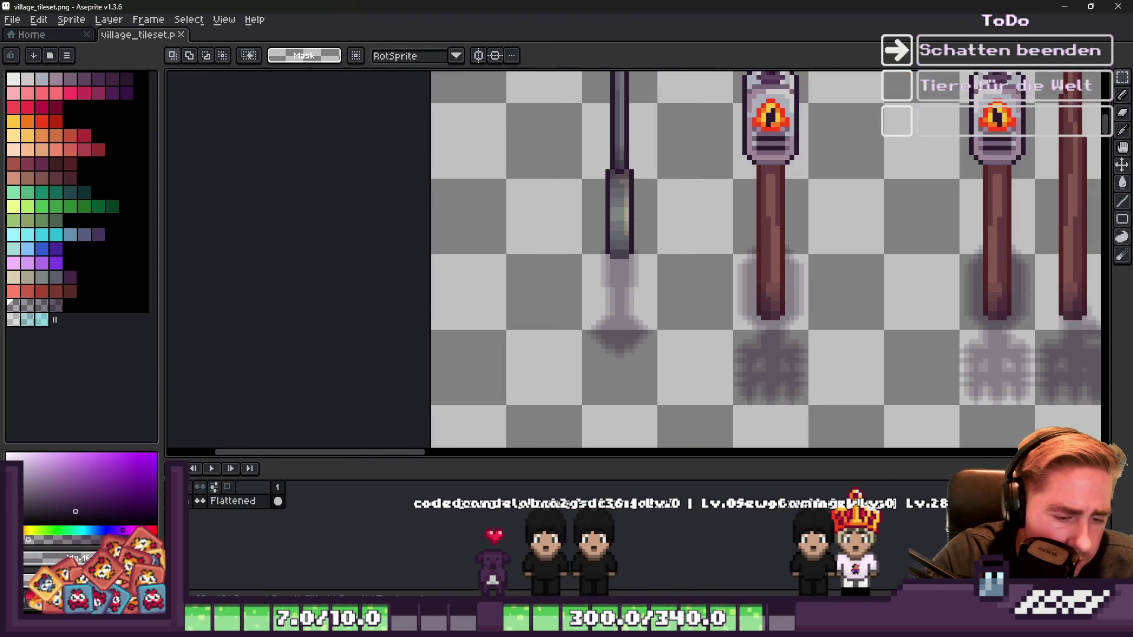
key(ctrl+s)
key(alt+Tab)
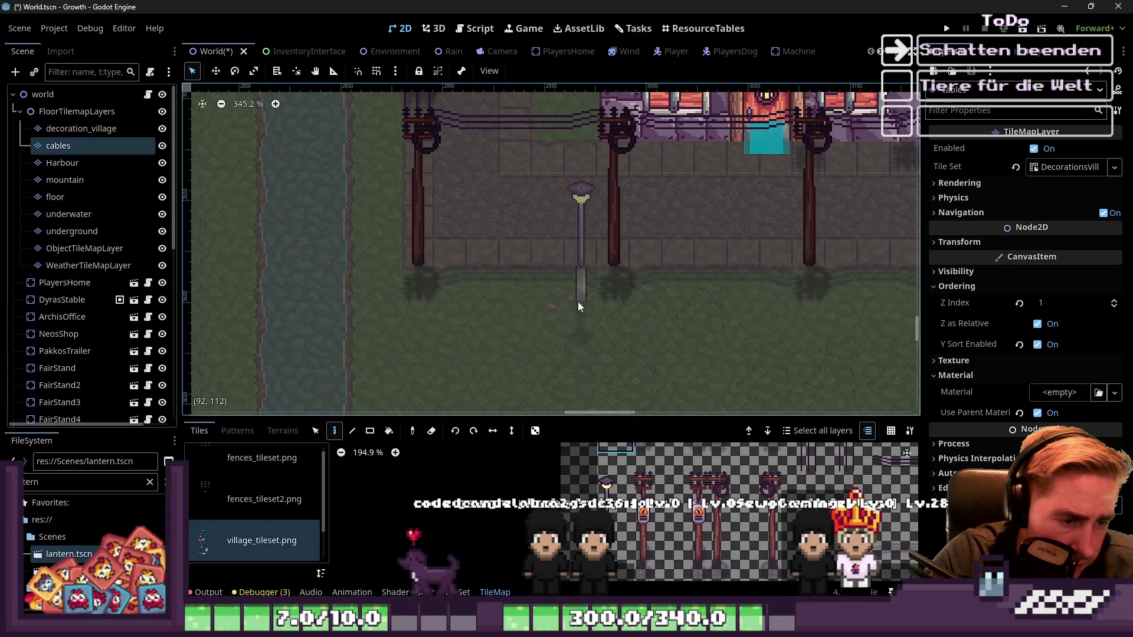
Step: Pick the lamp-post tile and stamp two lamps onto the map
click(530, 268)
click(615, 508)
click(572, 221)
scroll(514, 248, up, 4)
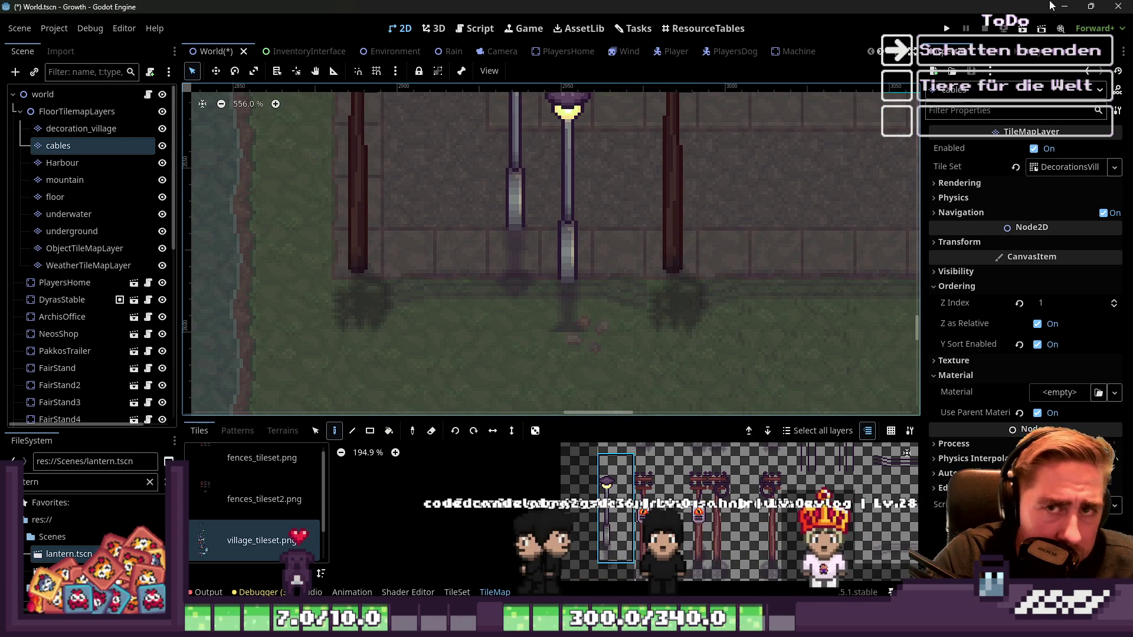
scroll(555, 295, down, 4)
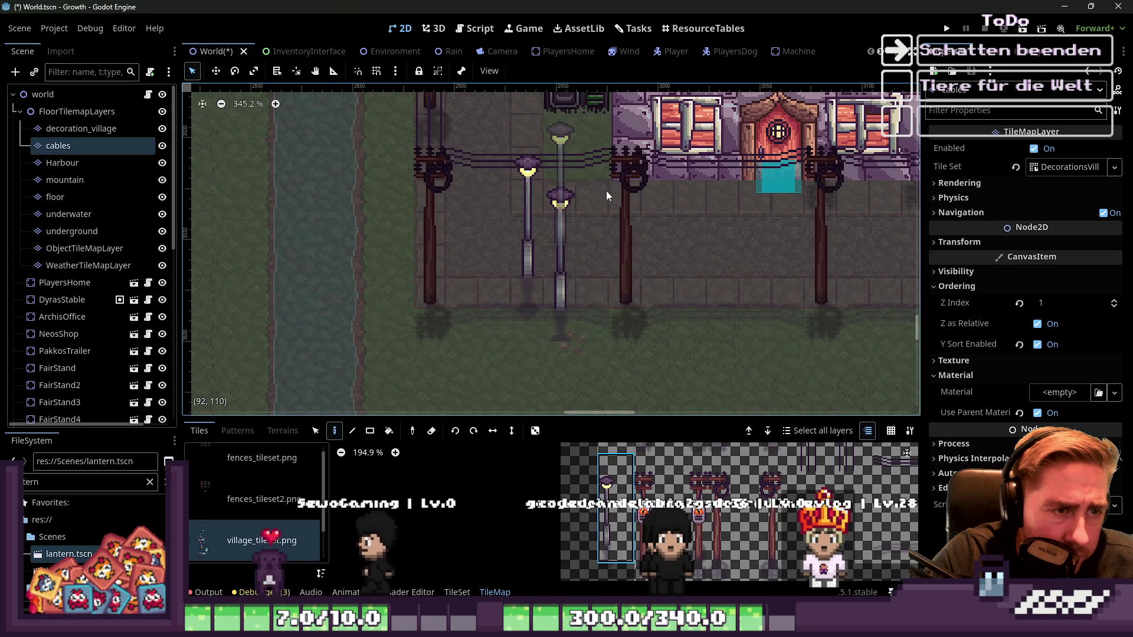
scroll(617, 528, down, 2)
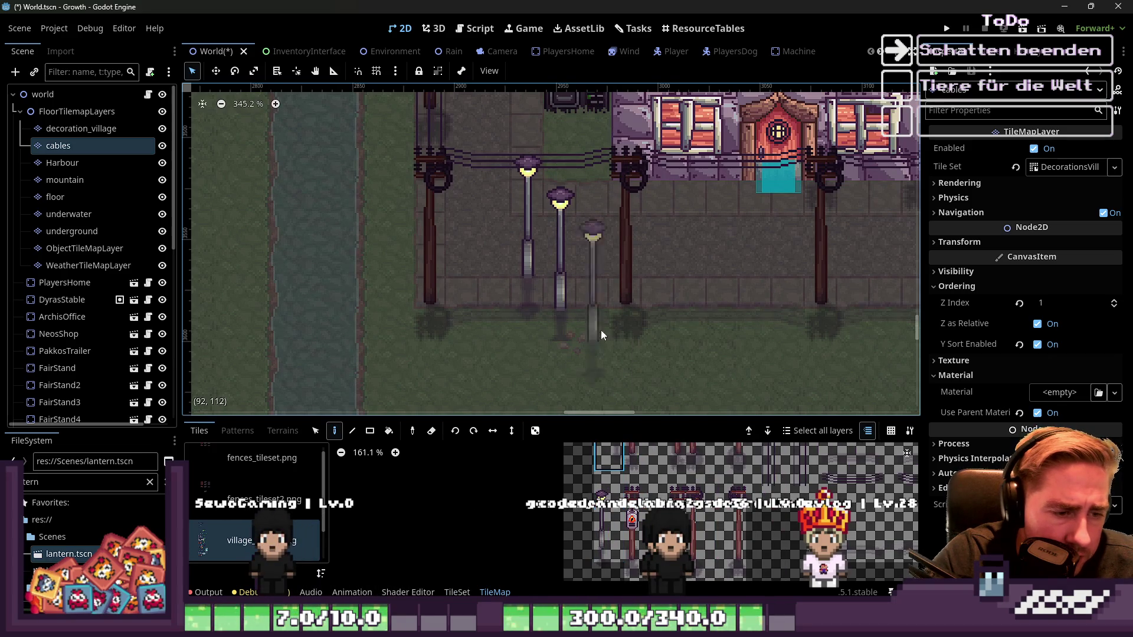
scroll(619, 295, down, 3)
scroll(633, 303, down, 4)
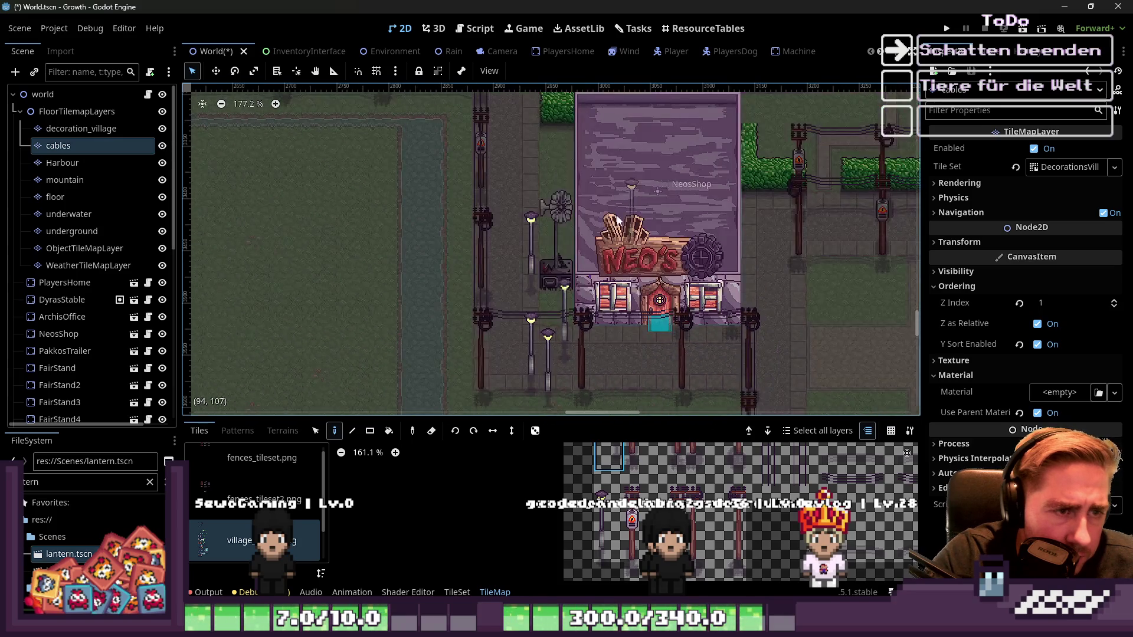
scroll(508, 191, up, 2)
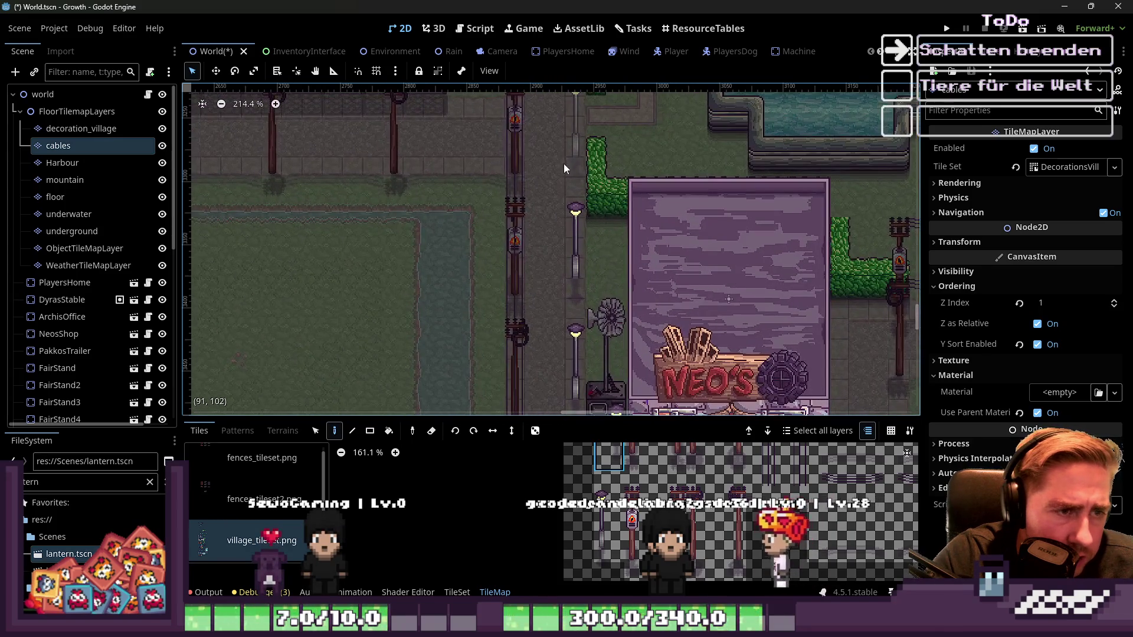
scroll(660, 356, down, 4)
scroll(621, 274, down, 3)
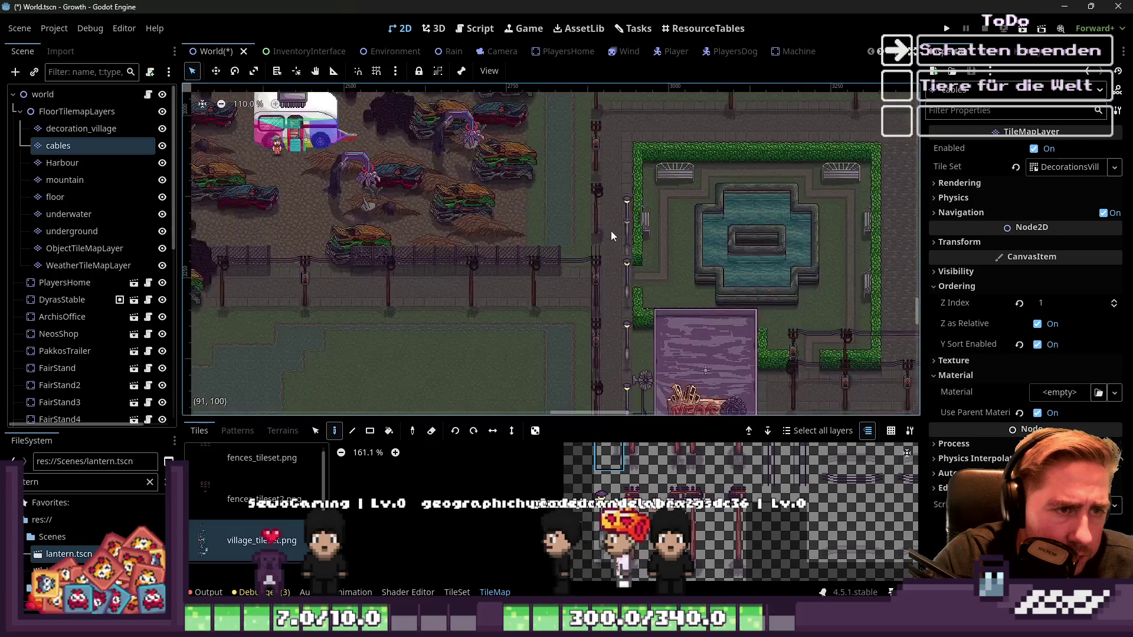
scroll(625, 179, up, 7)
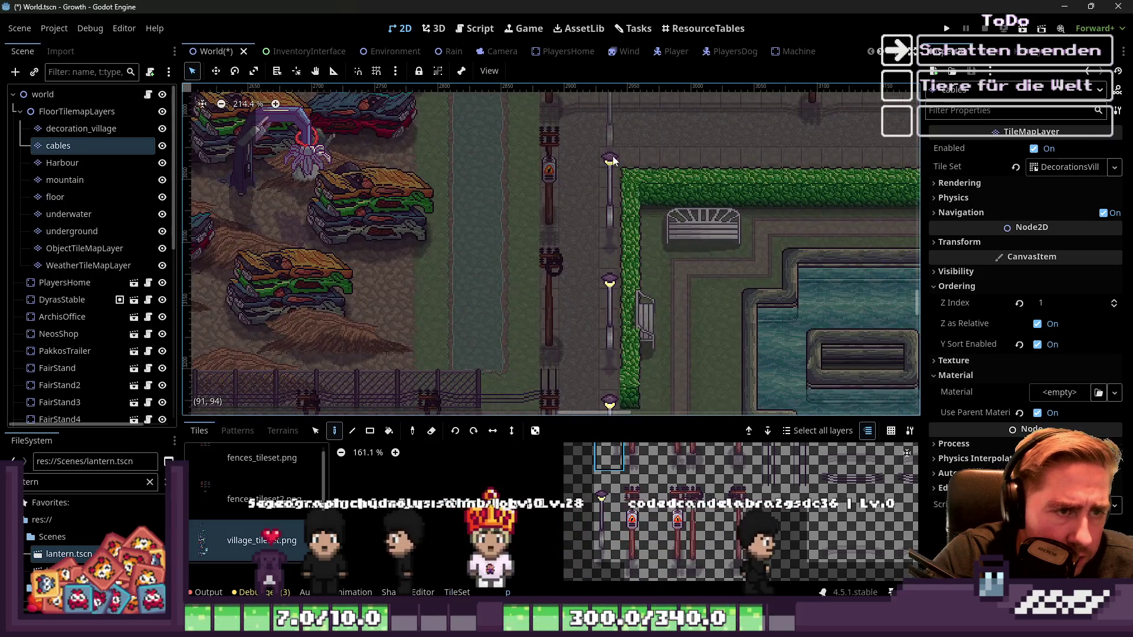
scroll(589, 291, down, 3)
scroll(674, 196, up, 2)
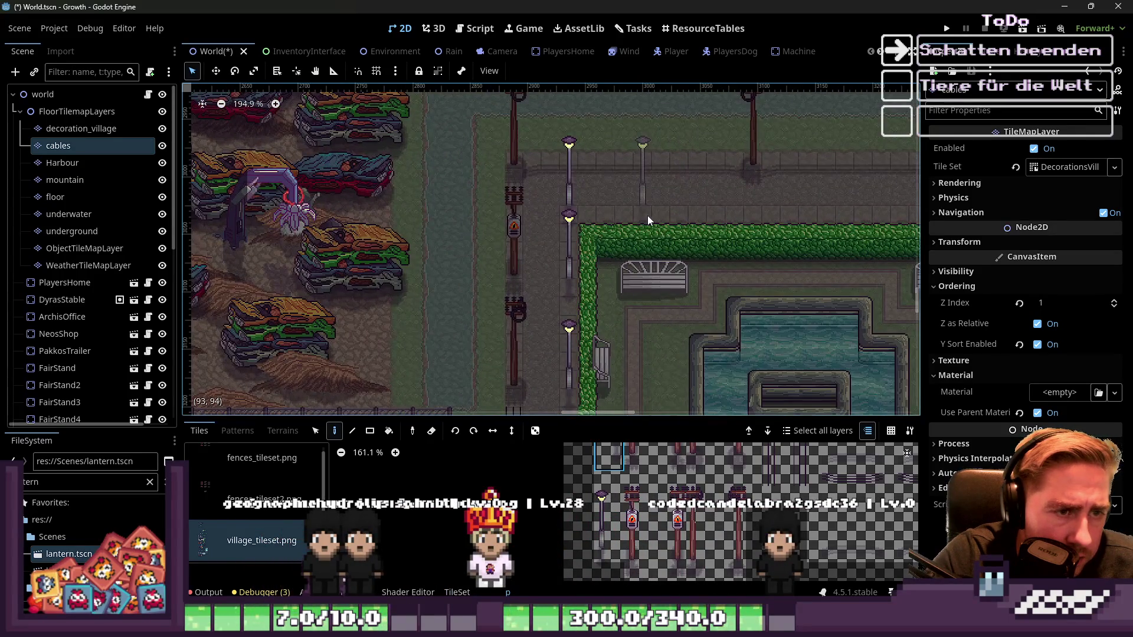
scroll(649, 210, up, 6)
Step: Erase the old street lamps above the hedge and paint four new lamps along the street
right_click(514, 195)
right_click(634, 183)
click(604, 190)
scroll(657, 219, up, 1)
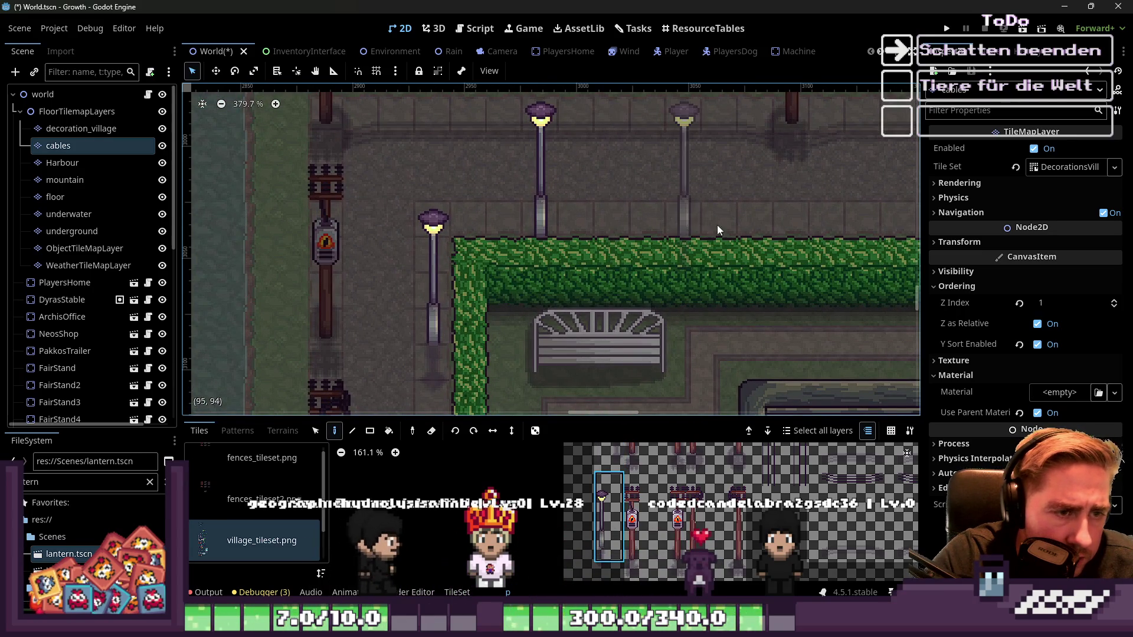
click(774, 220)
scroll(371, 263, down, 8)
scroll(821, 265, up, 4)
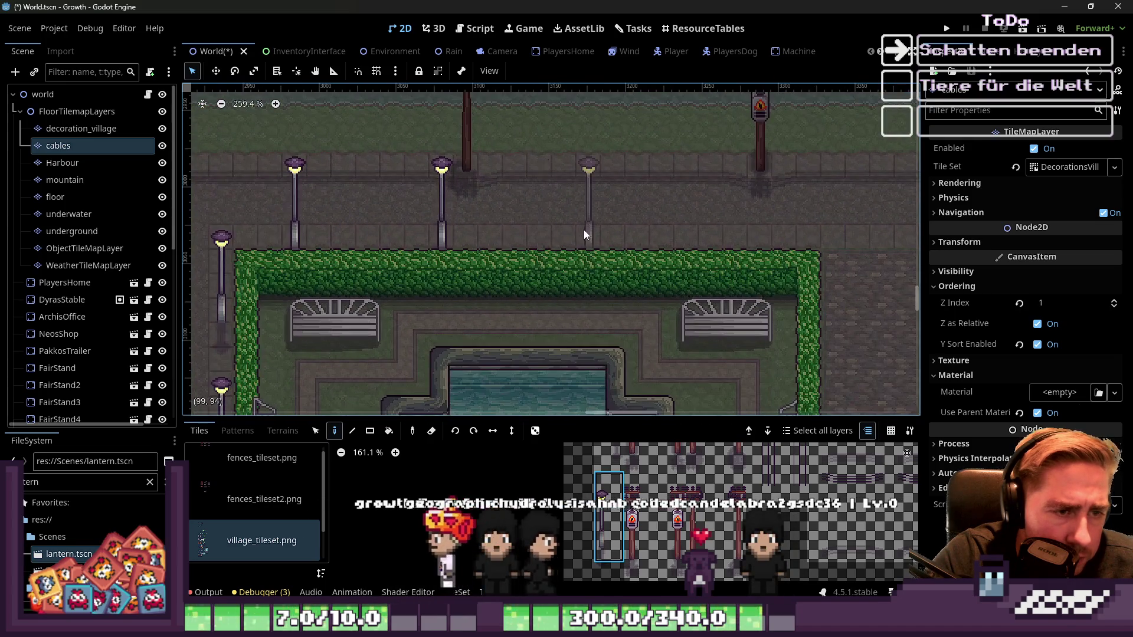
click(585, 229)
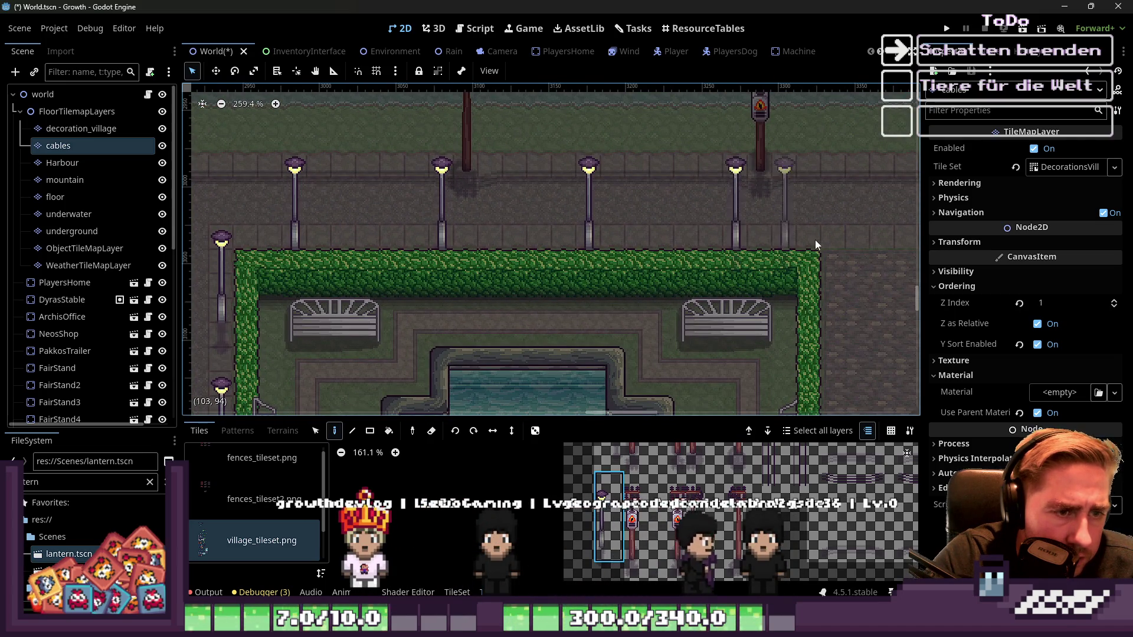
scroll(800, 239, right, 4)
scroll(800, 219, down, 1)
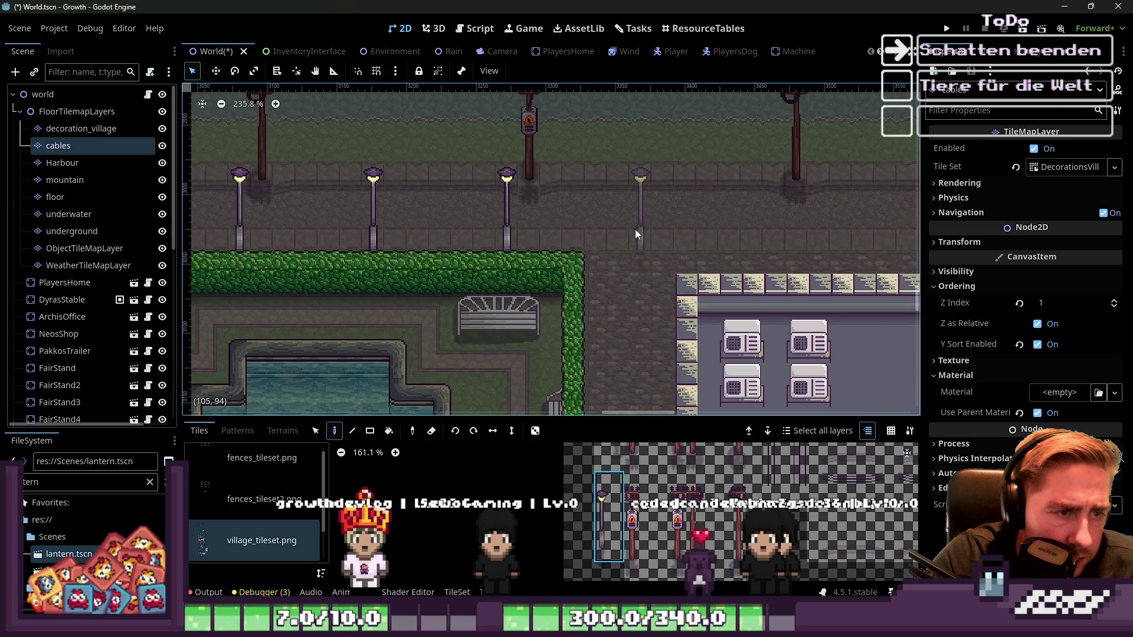
click(727, 235)
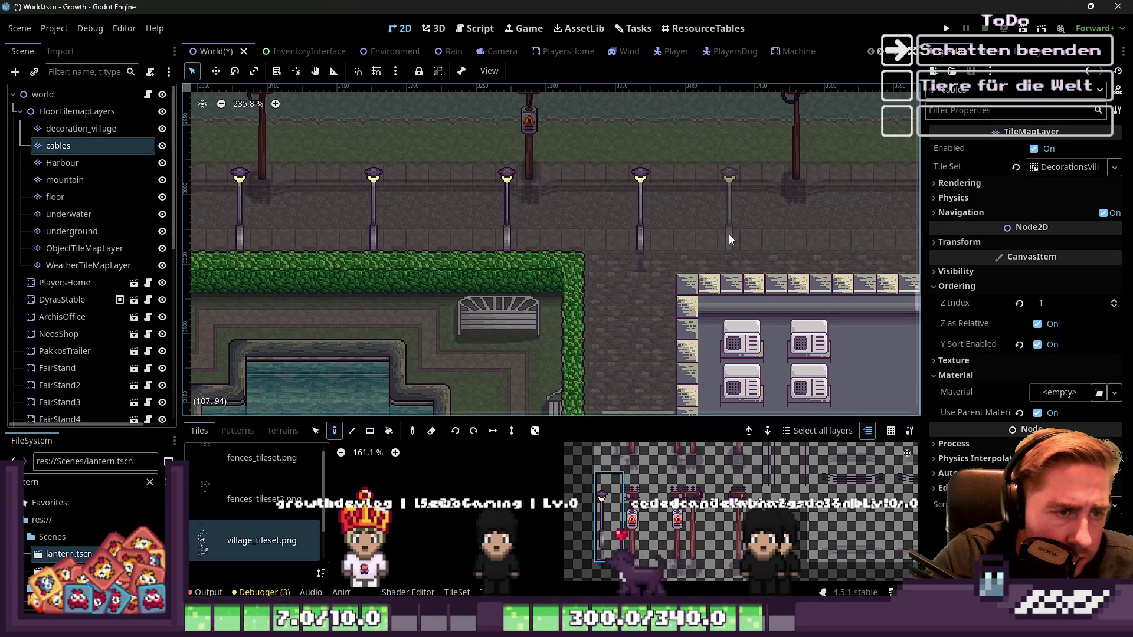
scroll(499, 271, down, 3)
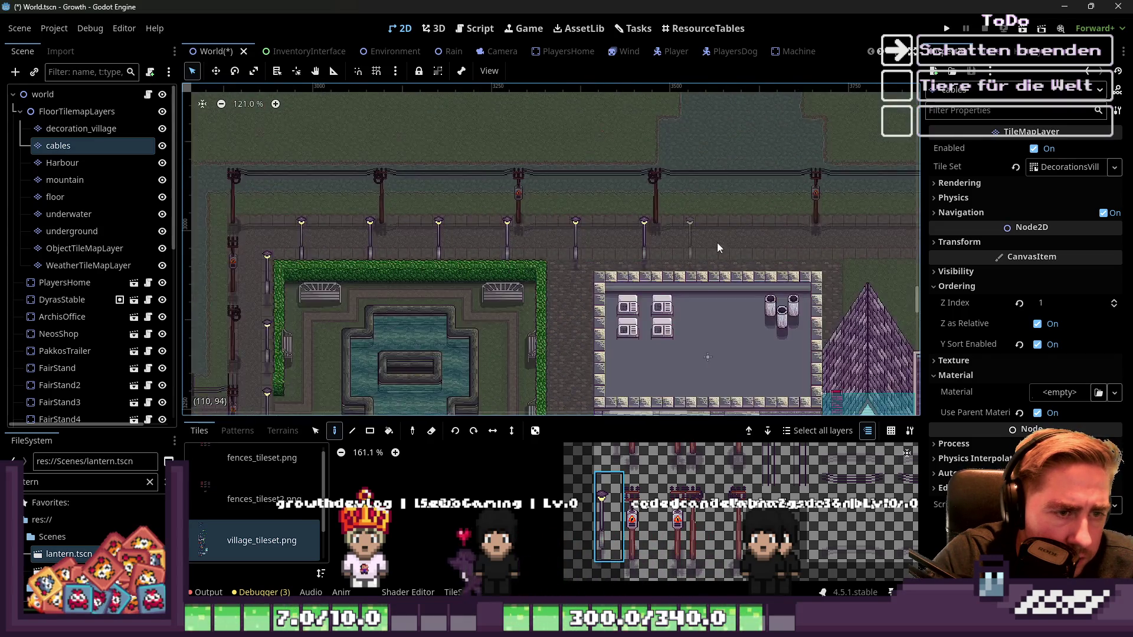
scroll(670, 264, up, 4)
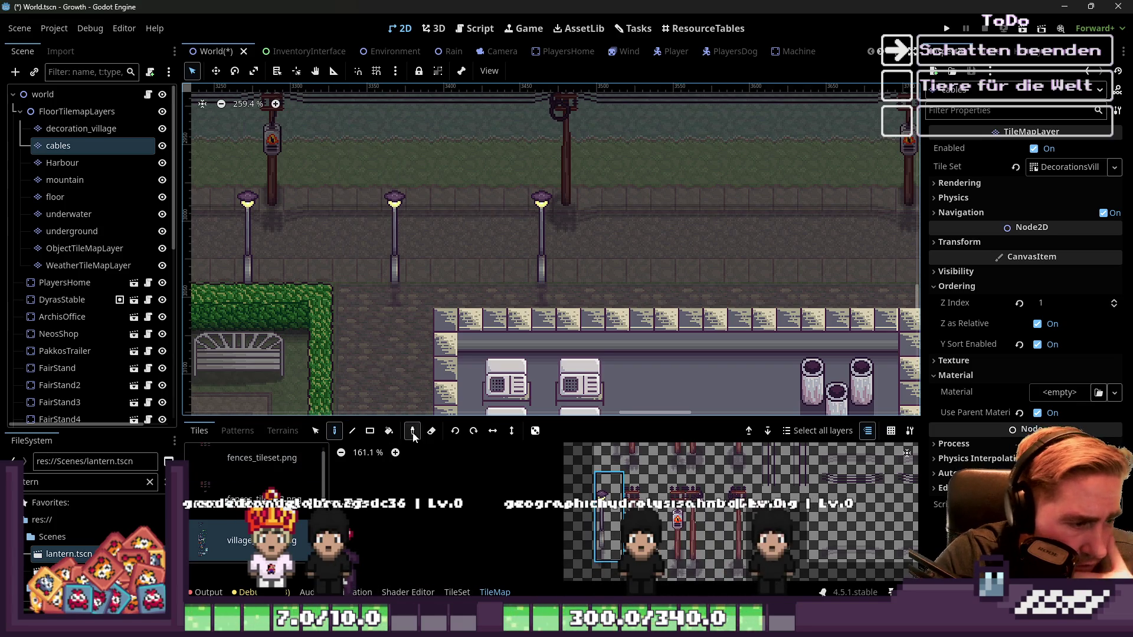
Step: Paint six more lamp tiles along the street, extending the row to the right
click(544, 261)
click(407, 260)
click(250, 267)
click(590, 271)
click(885, 275)
click(738, 278)
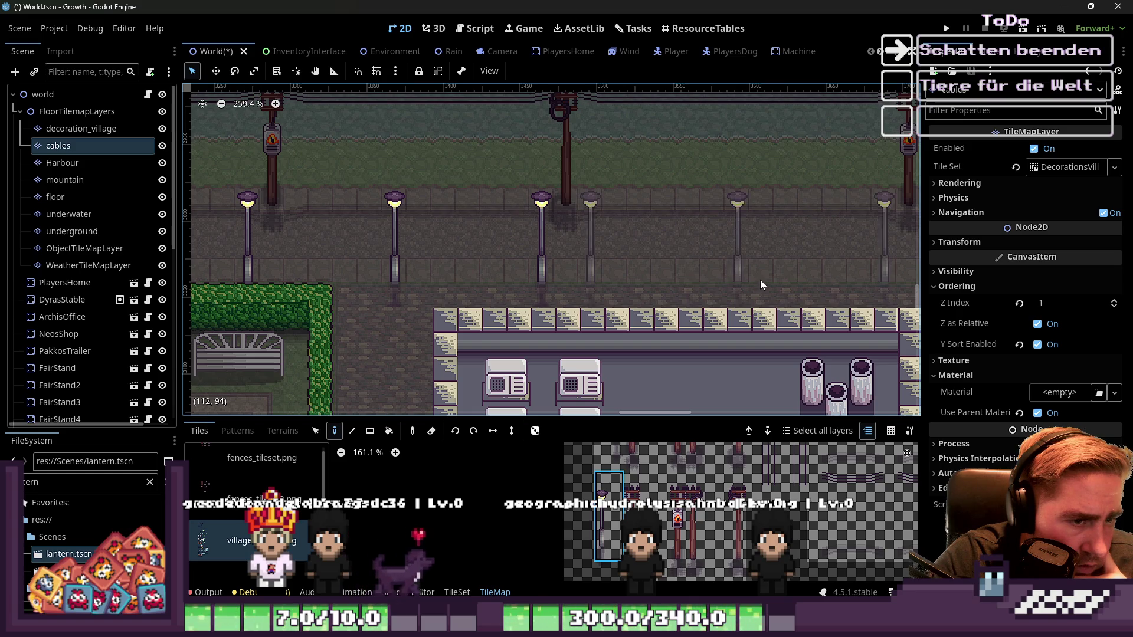
Step: Erase the row of small lamp posts along the path above the fountain park
scroll(352, 271, down, 4)
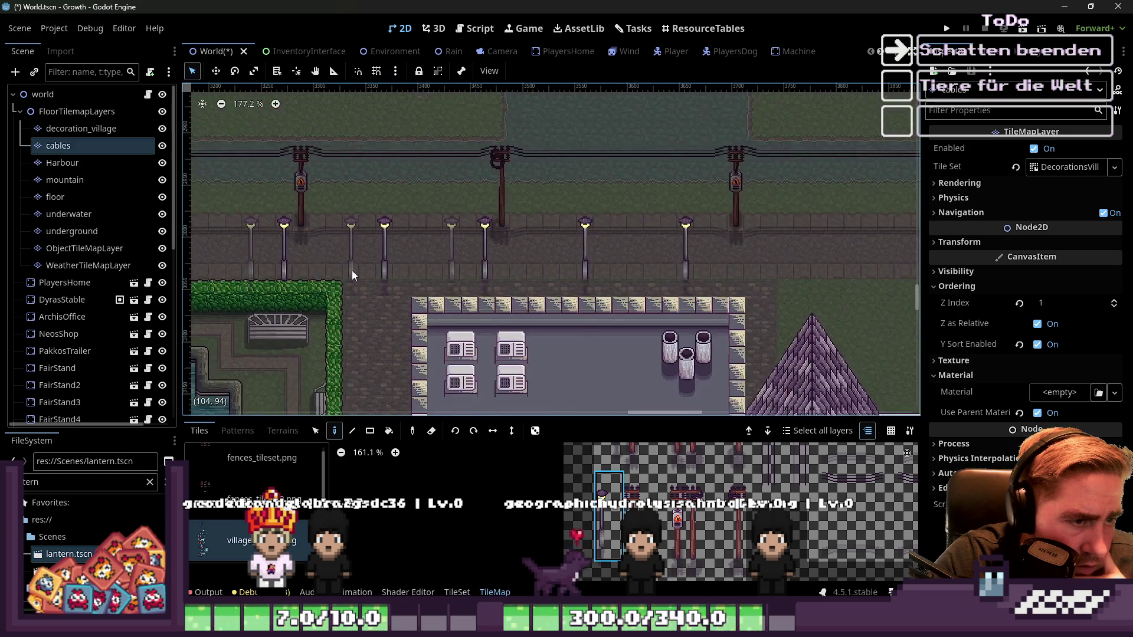
scroll(693, 285, down, 1)
scroll(620, 261, right, 5)
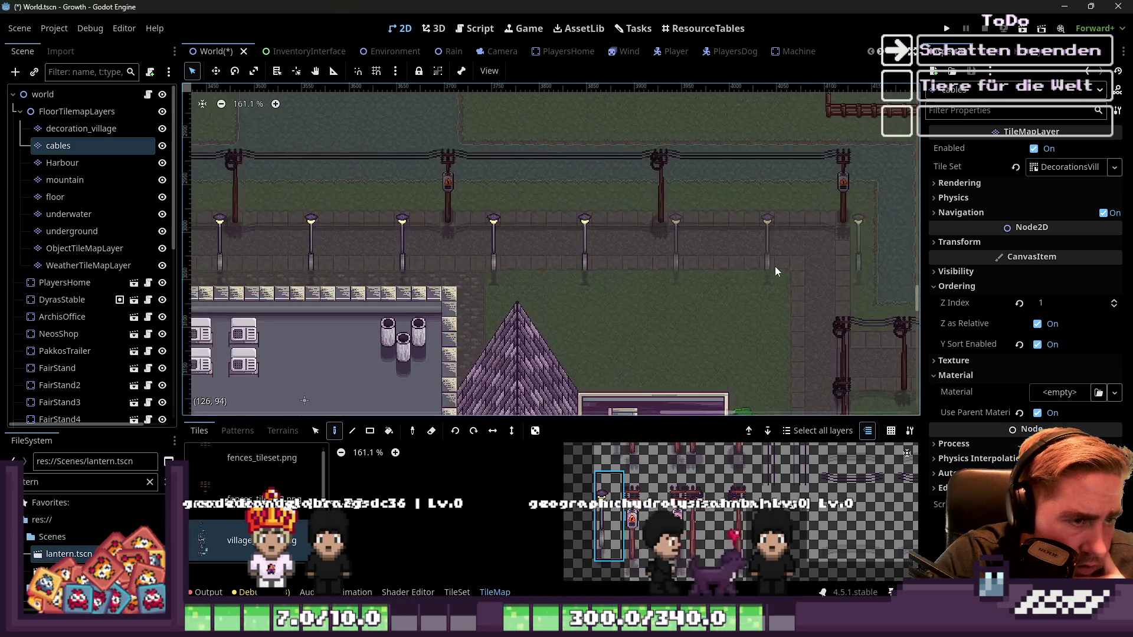
scroll(677, 249, up, 1)
scroll(789, 248, right, 1)
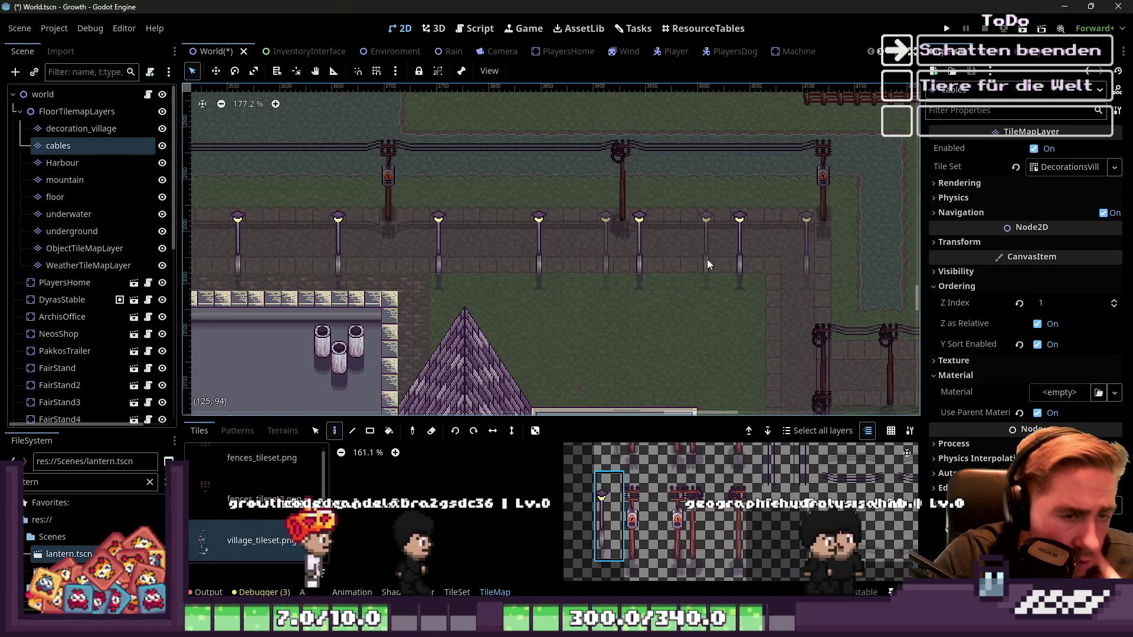
scroll(707, 260, down, 10)
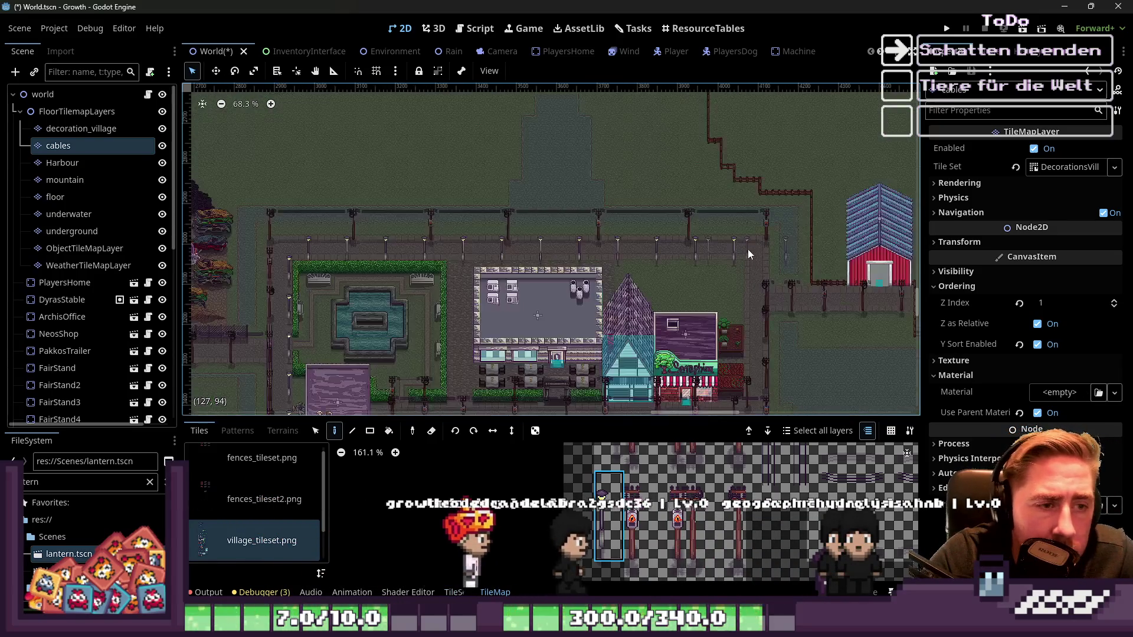
scroll(748, 250, up, 2)
scroll(443, 274, up, 5)
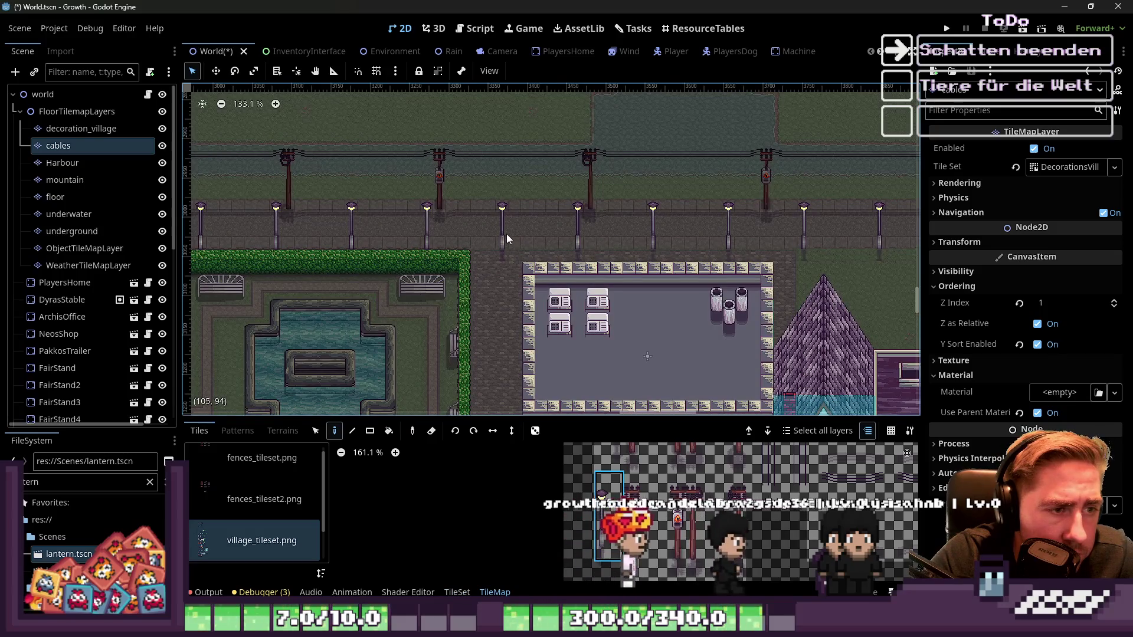
scroll(380, 229, down, 2)
scroll(413, 229, up, 5)
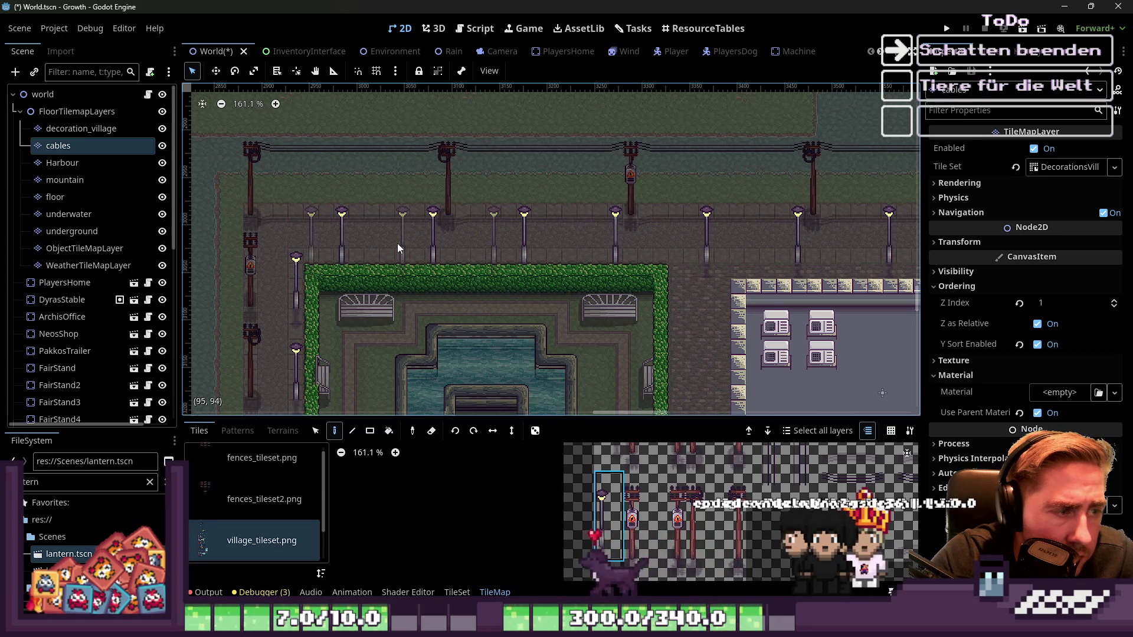
scroll(397, 243, down, 2)
mouse_move(398, 243)
mouse_down()
mouse_move(352, 247)
mouse_move(453, 247)
mouse_up()
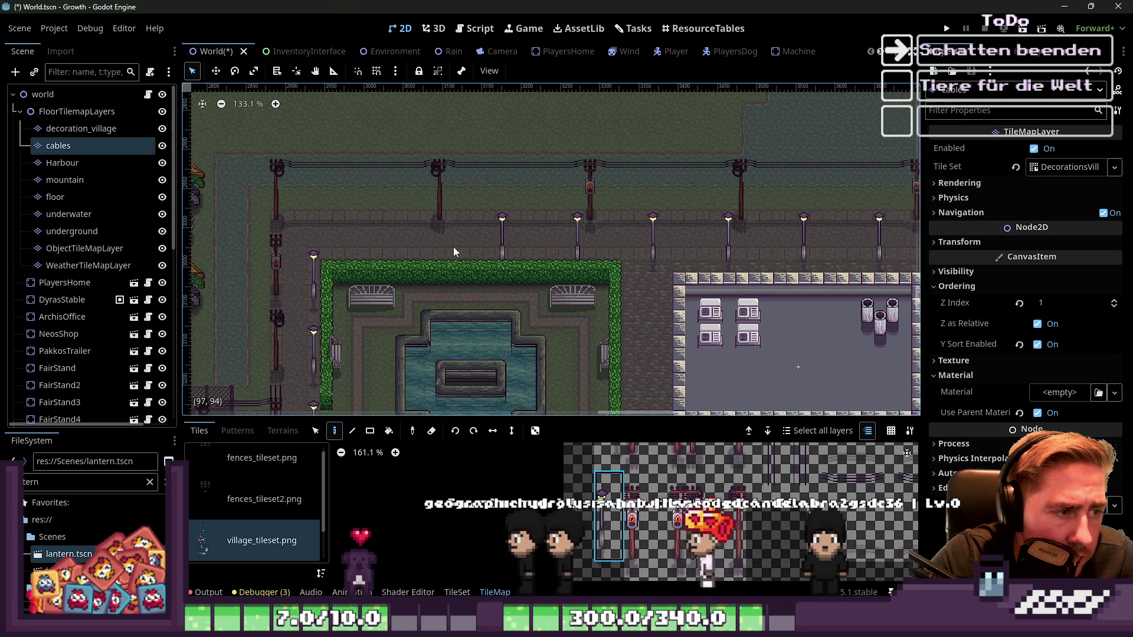
scroll(613, 259, down, 5)
scroll(782, 264, up, 4)
Step: Place six lamp-post tiles along the village path
click(740, 233)
click(684, 236)
click(627, 237)
click(608, 239)
click(551, 239)
click(495, 241)
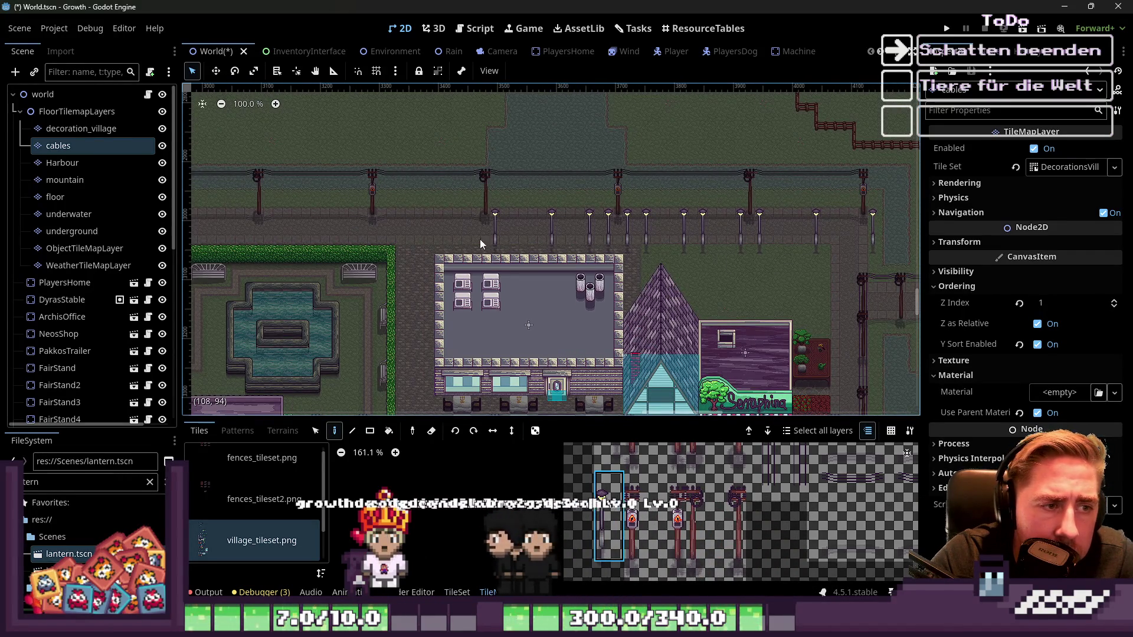
Step: Add three lamp posts on the right and extend the row further left
click(869, 239)
click(816, 240)
click(759, 241)
click(666, 237)
click(609, 237)
click(551, 237)
click(496, 237)
Step: Continue the lamp-post row to the left end of the path
click(438, 237)
click(381, 237)
click(325, 238)
click(268, 237)
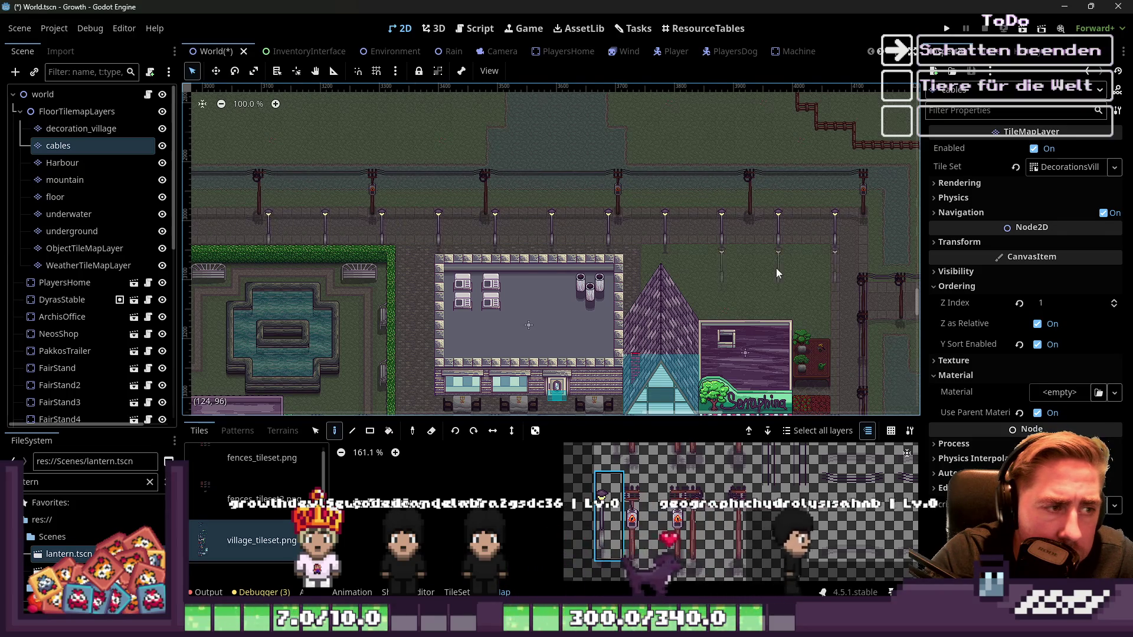
scroll(469, 228, down, 4)
scroll(417, 251, up, 9)
Step: Undo the unevenly placed lamp posts and erase the uneven stretch of the row
key(ctrl+z)
key(ctrl+z)
key(ctrl+z)
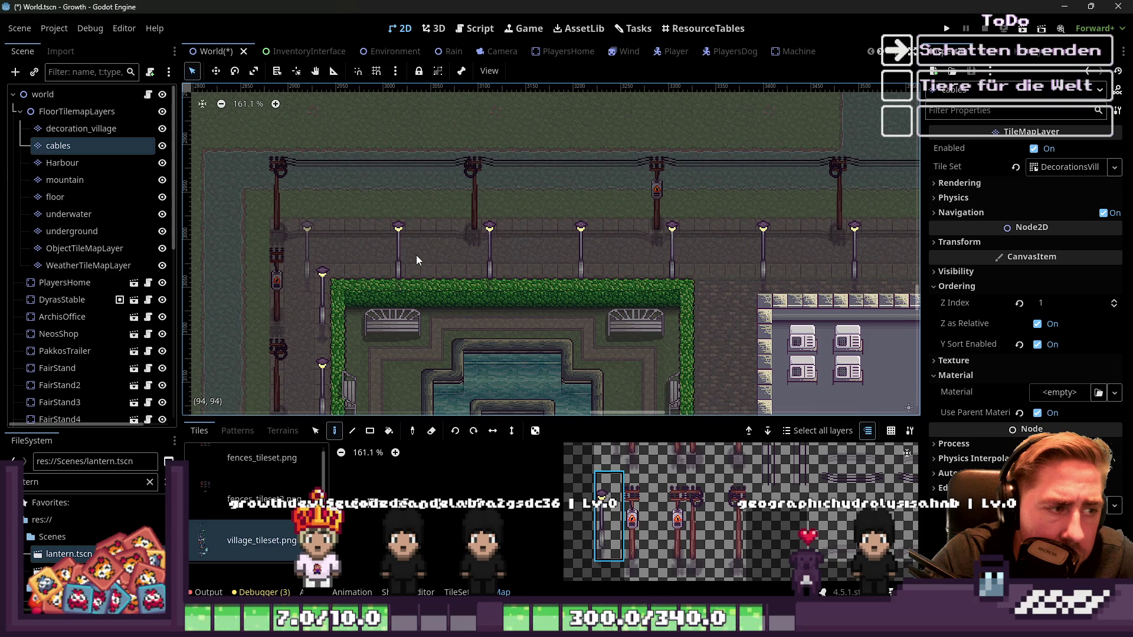
key(ctrl+z)
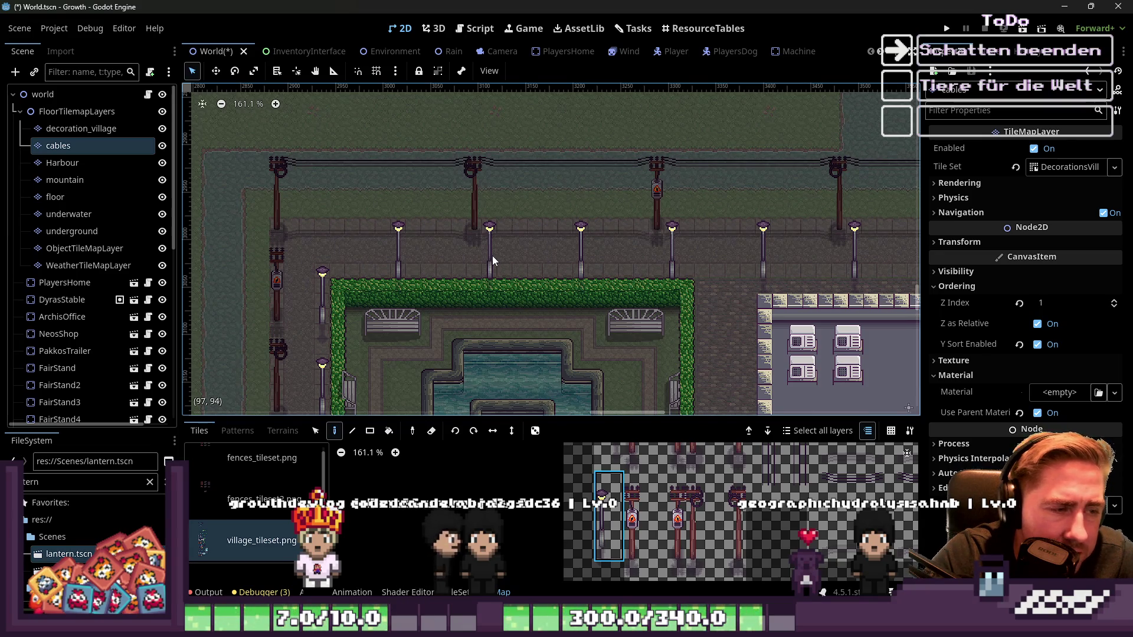
key(ctrl+shift+z)
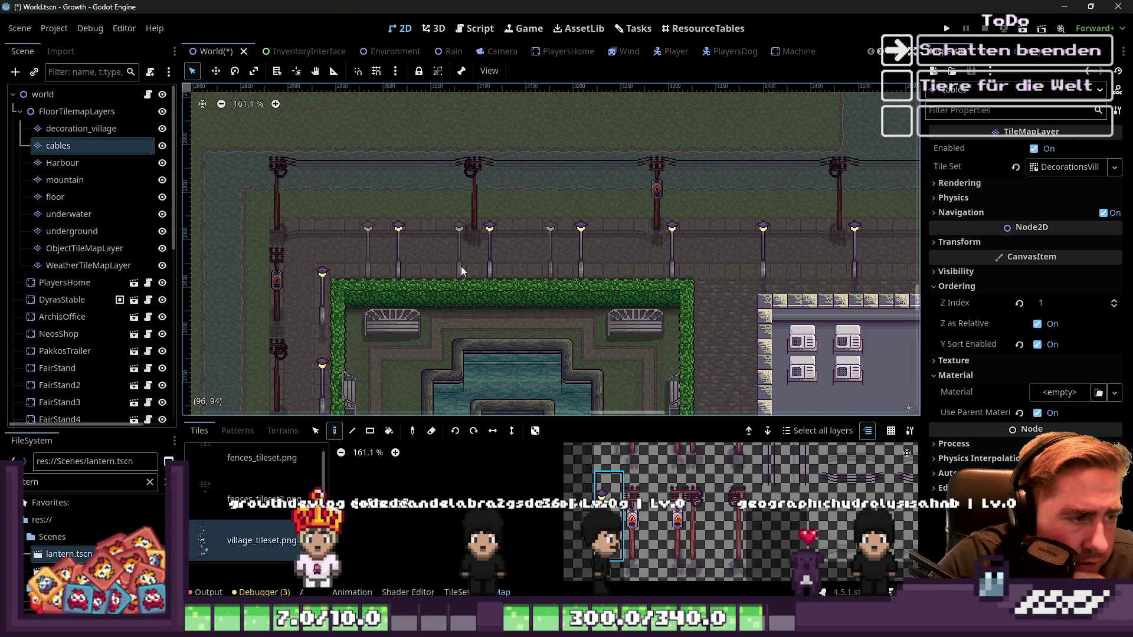
scroll(407, 267, down, 5)
mouse_move(391, 270)
mouse_down()
mouse_move(540, 255)
mouse_move(543, 263)
mouse_move(484, 266)
mouse_move(720, 267)
mouse_up()
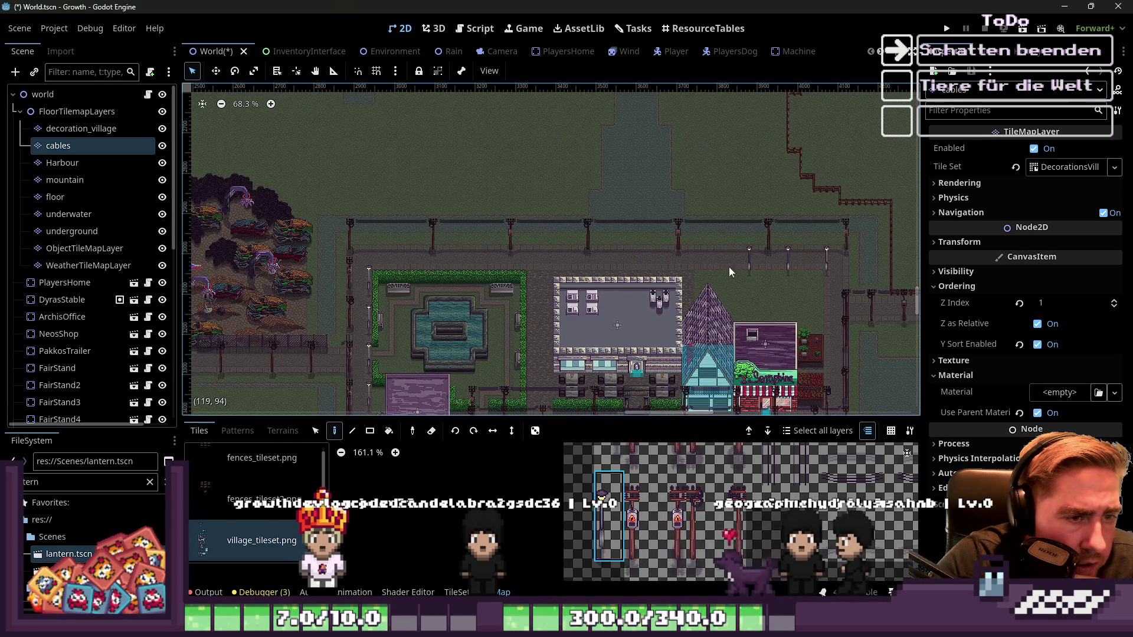
scroll(832, 269, up, 6)
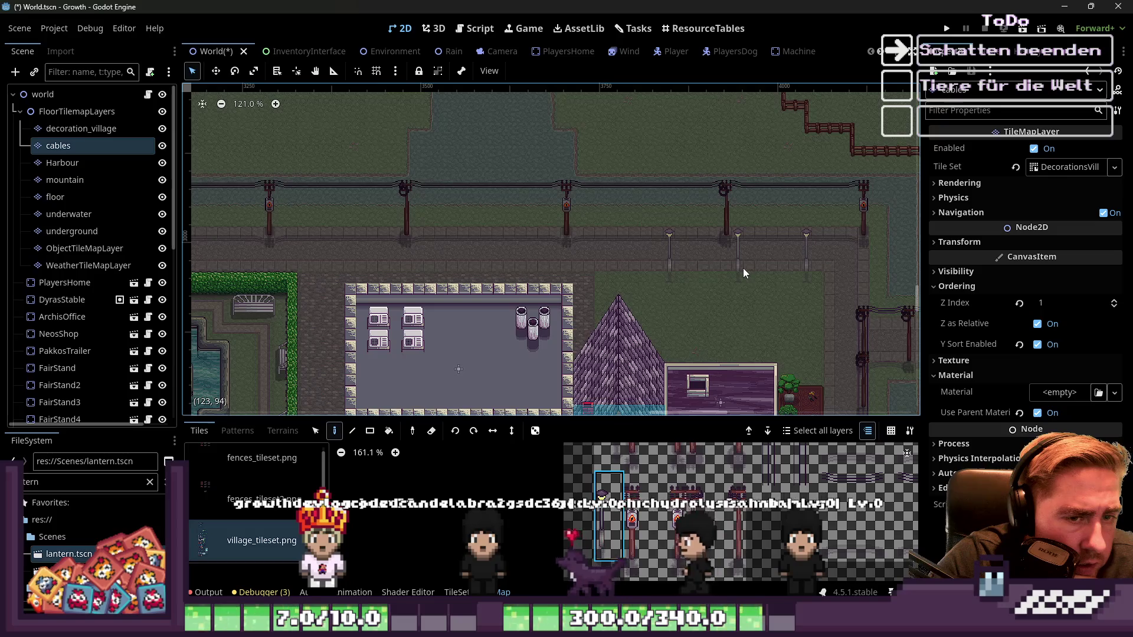
scroll(743, 268, down, 2)
Step: Place four lamp posts back on the row
click(569, 254)
click(626, 257)
click(455, 254)
click(513, 254)
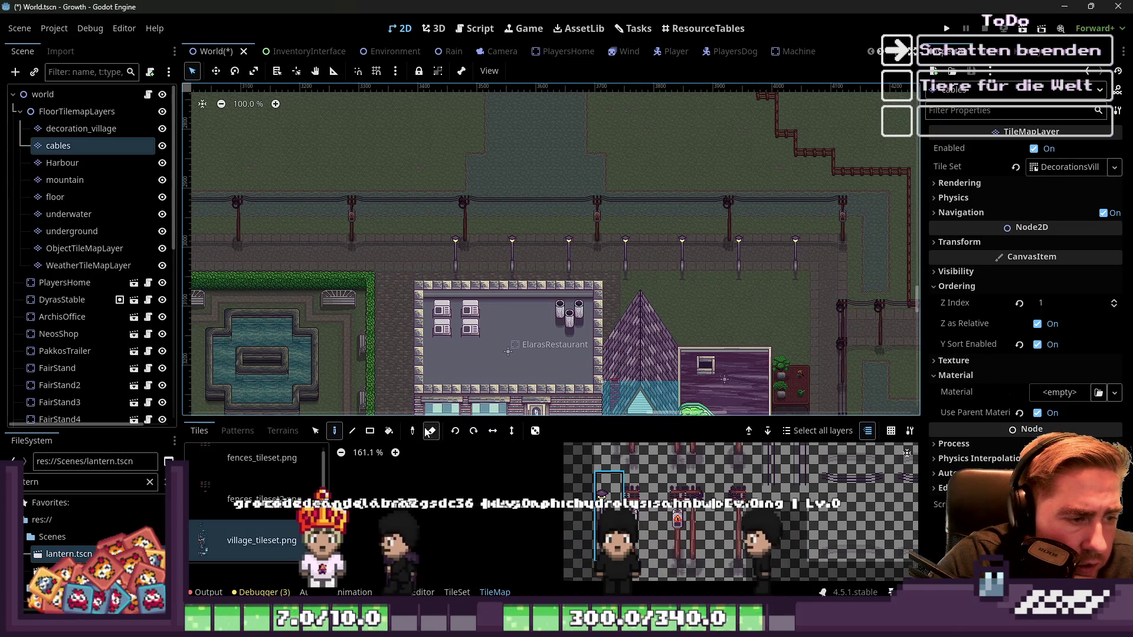
Step: Sample two lamp-post cells and paint them evenly spaced along the row
drag(806, 263, 727, 265)
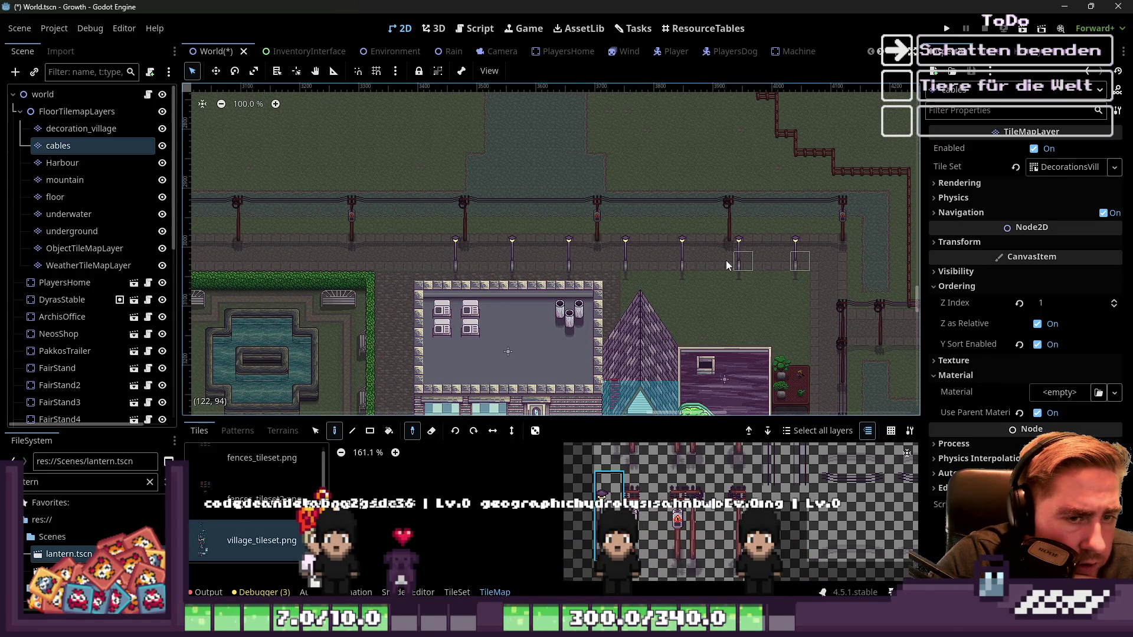
click(407, 260)
scroll(406, 259, left, 5)
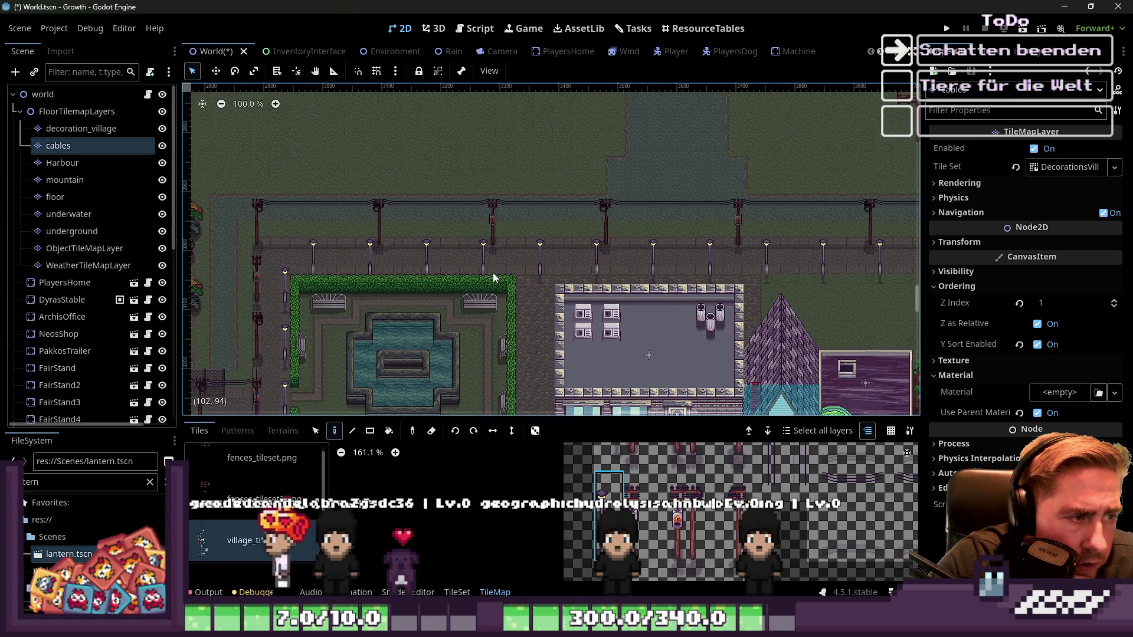
scroll(493, 273, down, 2)
scroll(657, 289, down, 2)
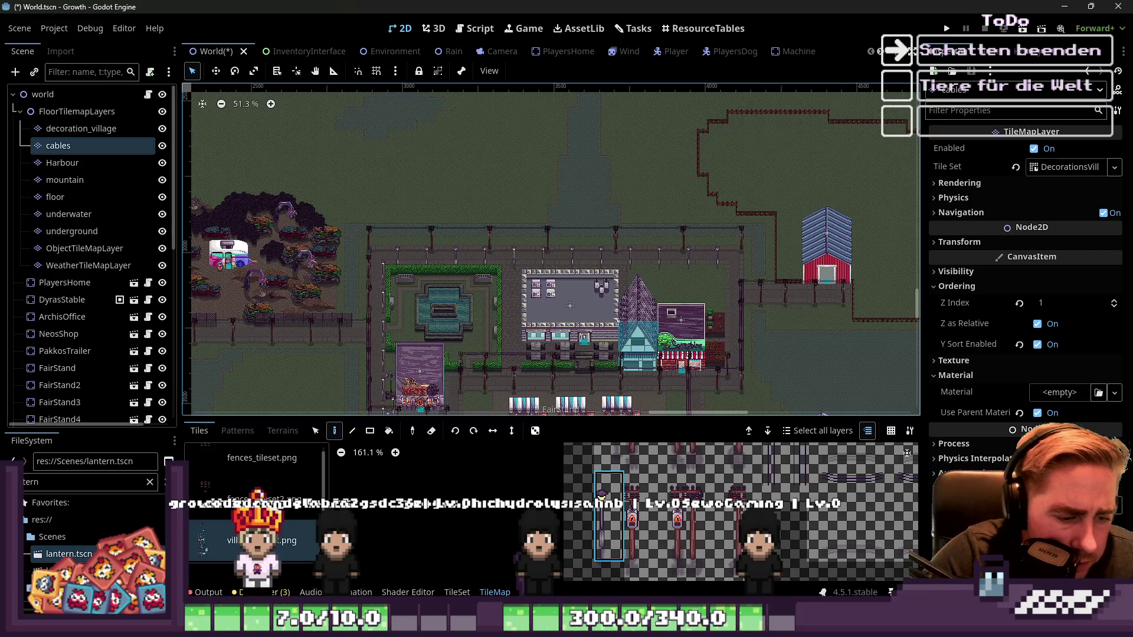
Step: Raise the standing lamp post and its shadow, save village_tileset.png, and return to Godot
key(alt+Tab)
scroll(625, 318, down, 3)
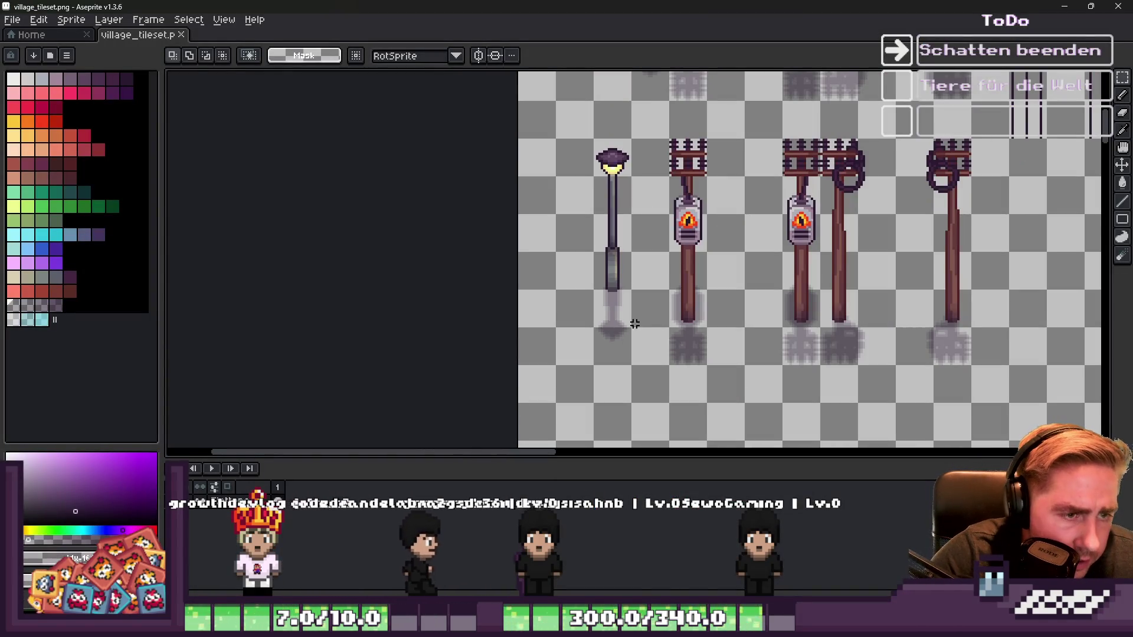
drag(635, 349, 585, 109)
scroll(602, 271, up, 3)
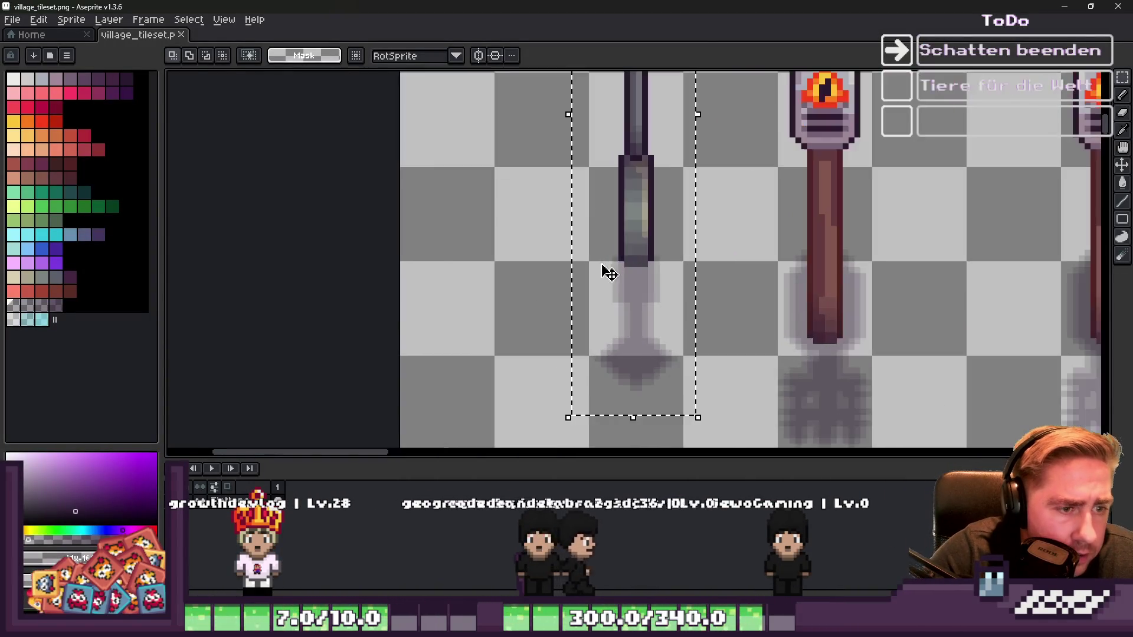
drag(632, 329, 635, 299)
key(ctrl+d)
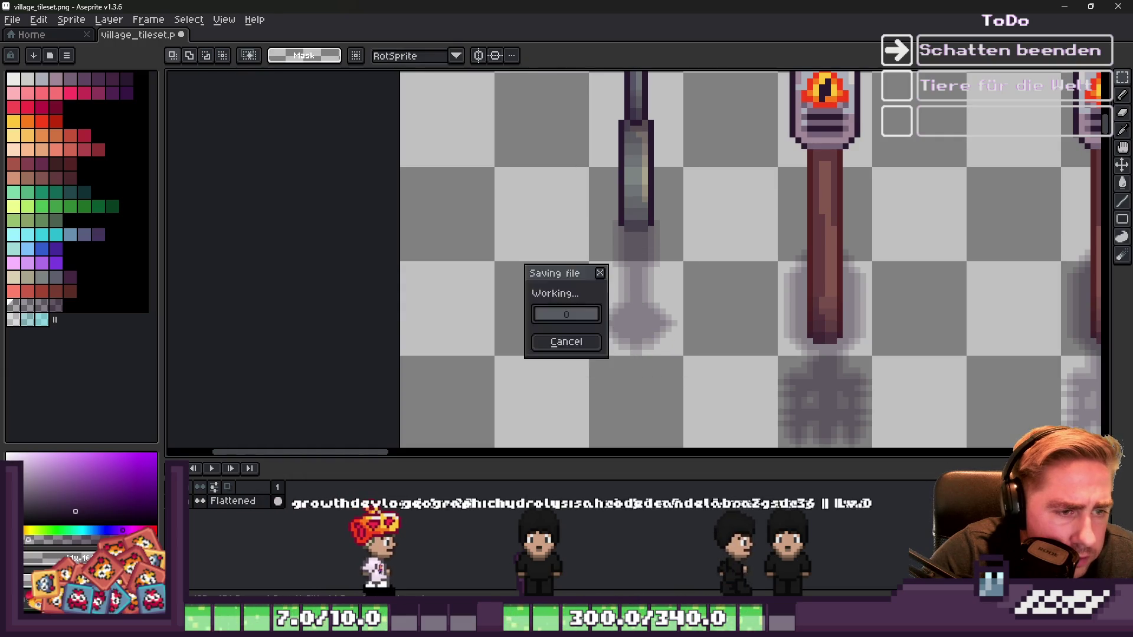
click(1067, 7)
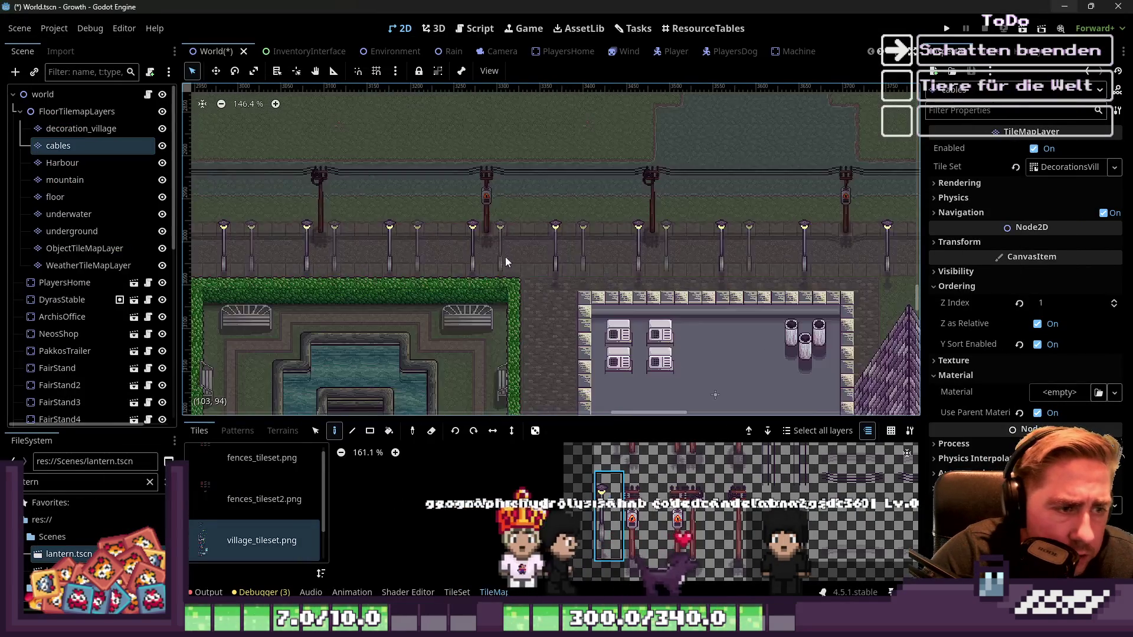
Step: Clear the layer selection and select the cables layer in the Scene dock
scroll(503, 258, up, 5)
scroll(499, 278, down, 2)
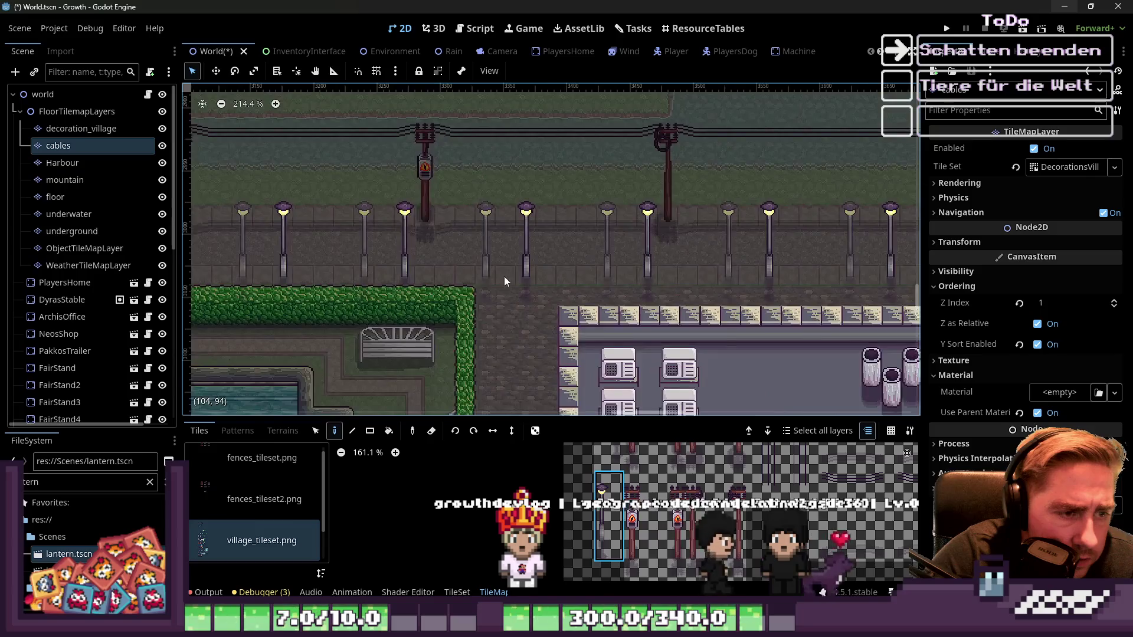
scroll(499, 282, down, 11)
scroll(587, 303, up, 2)
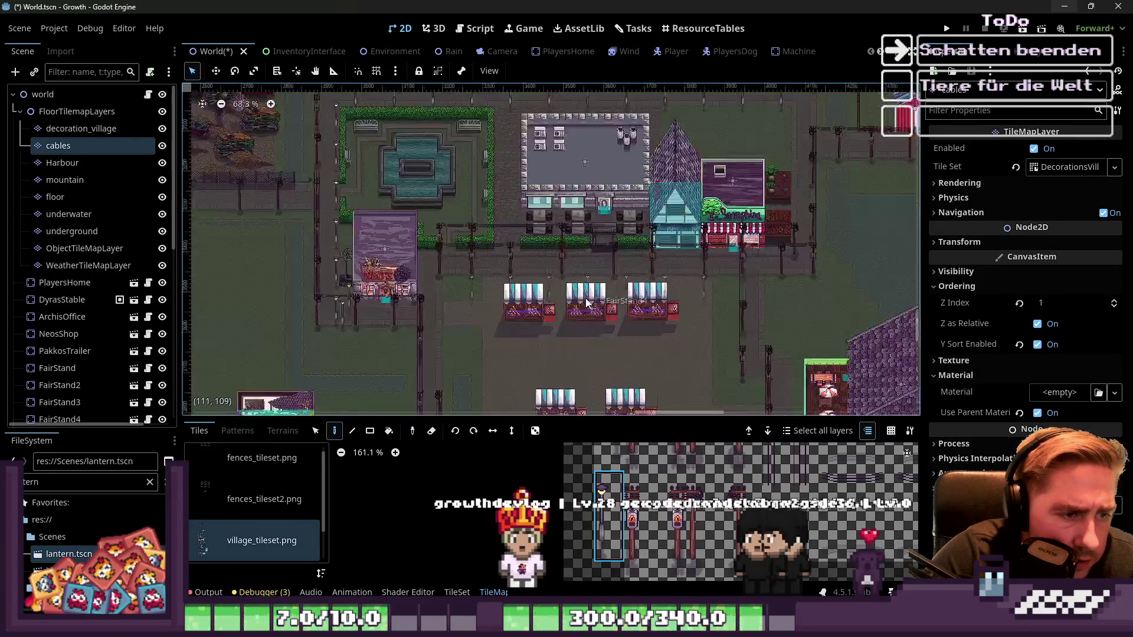
scroll(587, 303, up, 8)
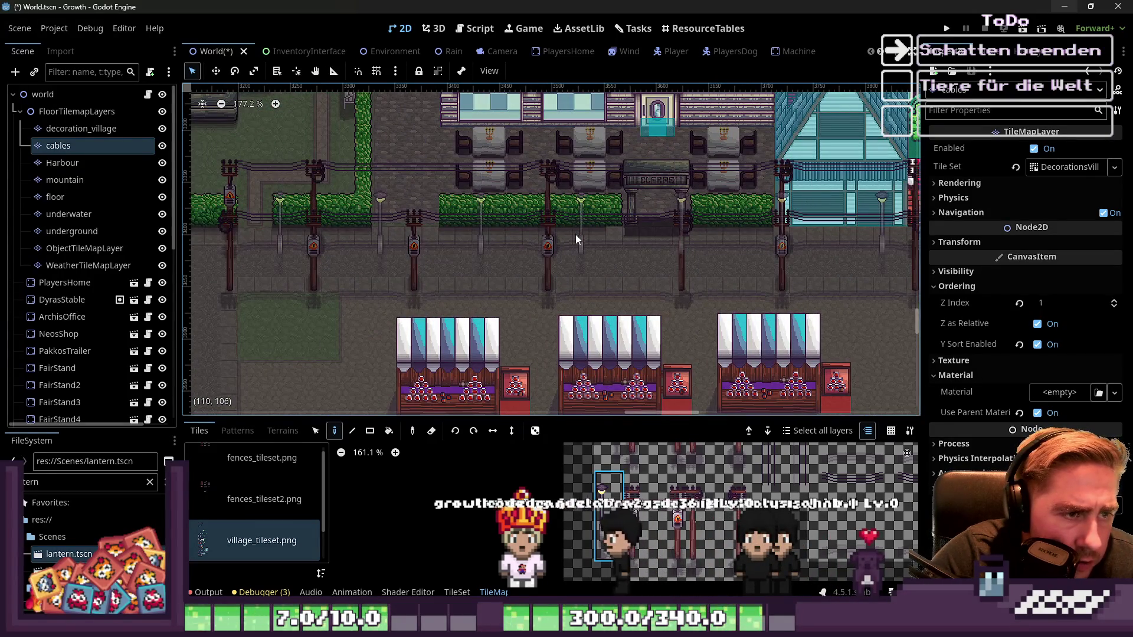
scroll(576, 235, down, 10)
scroll(597, 345, up, 6)
scroll(597, 339, down, 9)
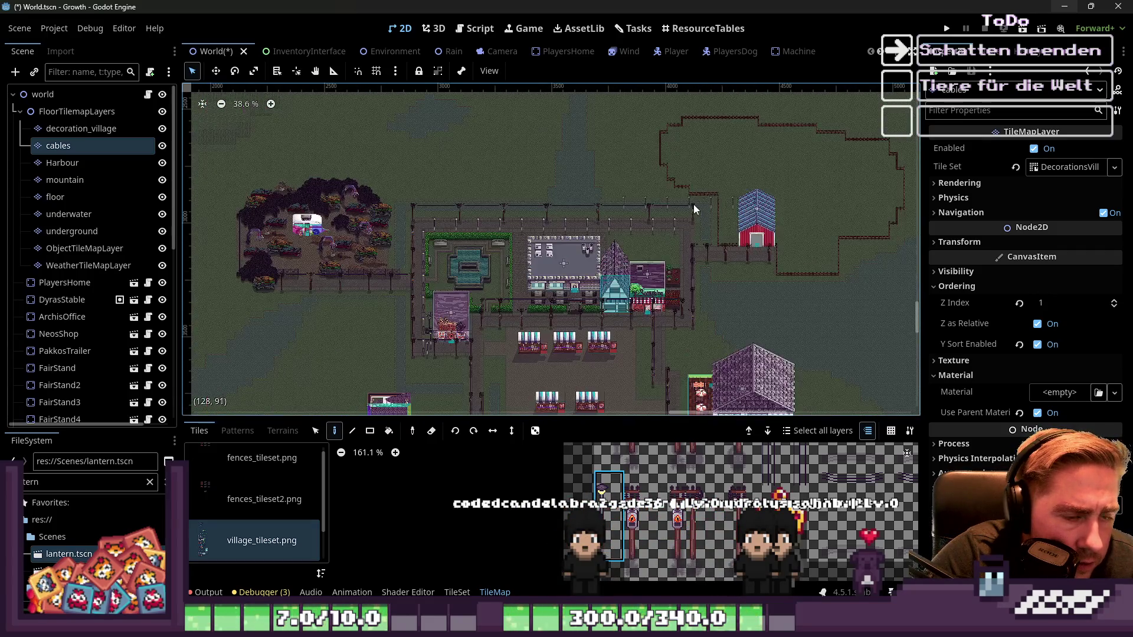
scroll(707, 232, up, 13)
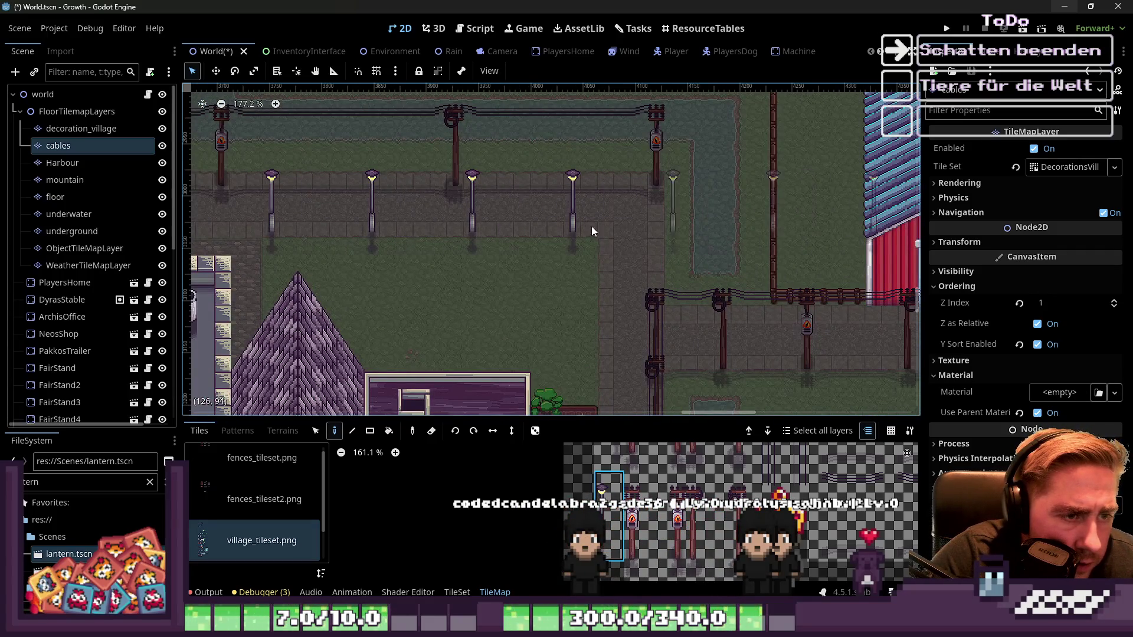
key(Escape)
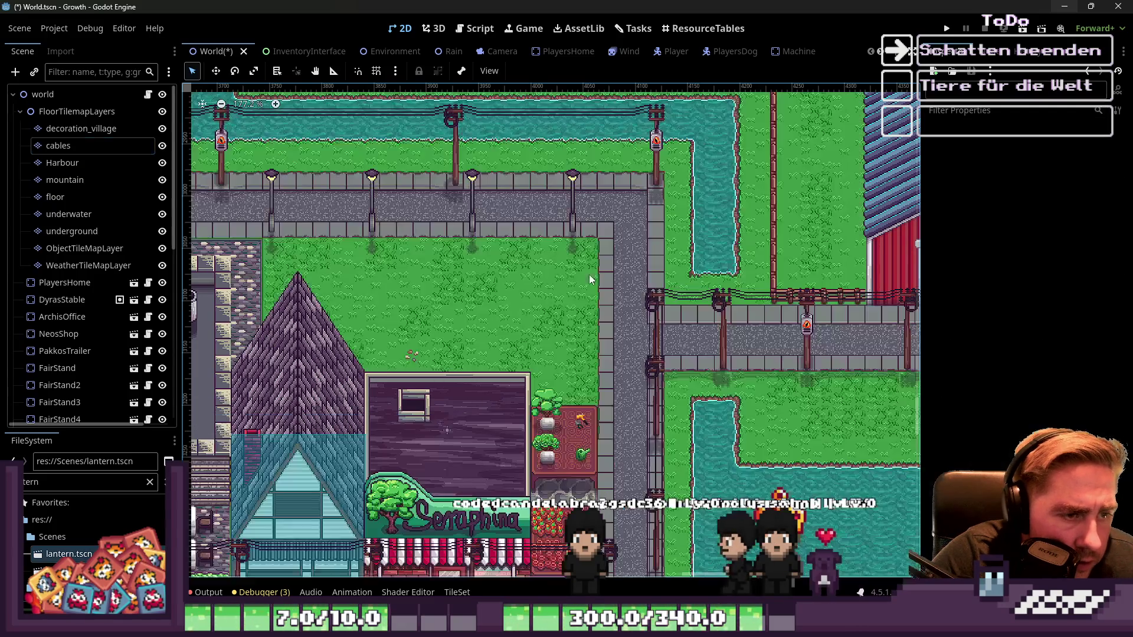
click(58, 145)
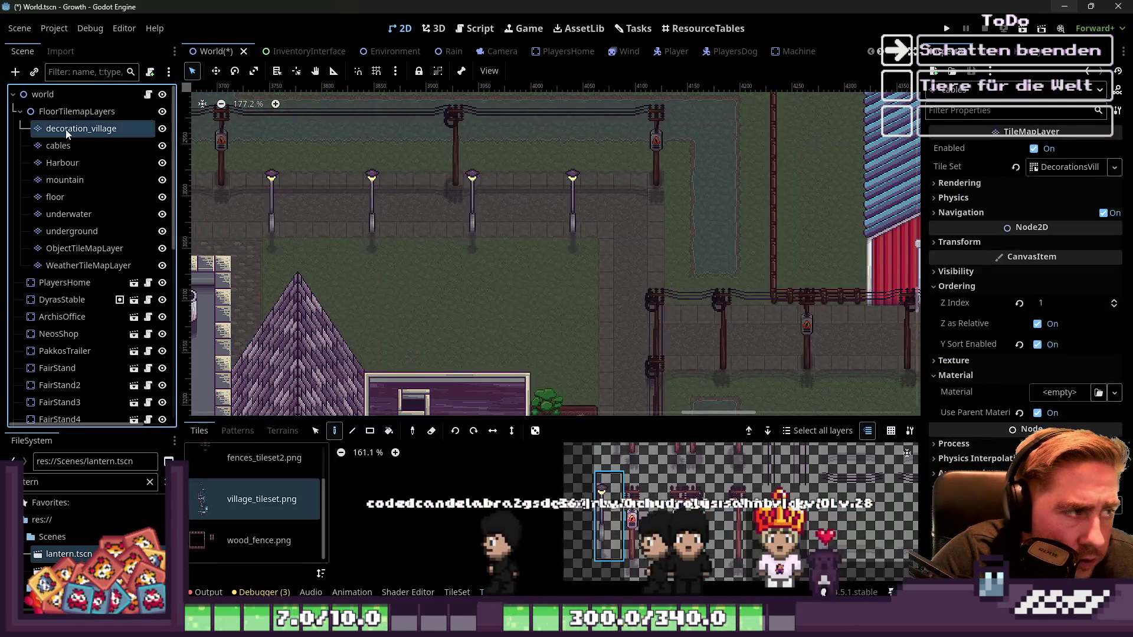
Step: Undo the lamp posts placed left of Neo's shop
scroll(416, 221, down, 4)
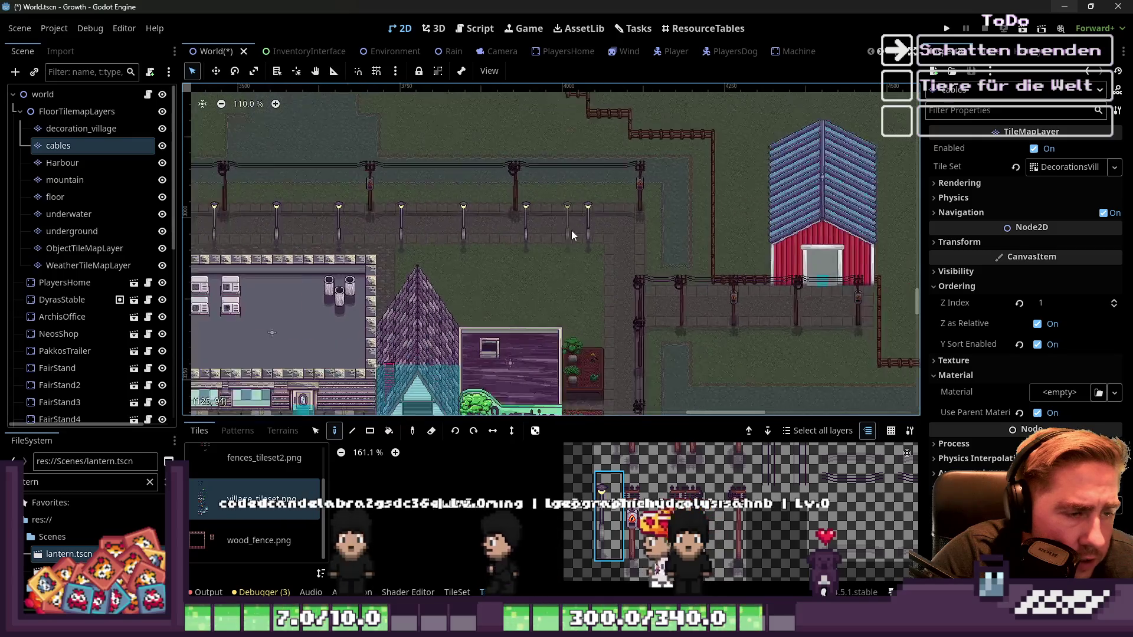
scroll(379, 234, down, 4)
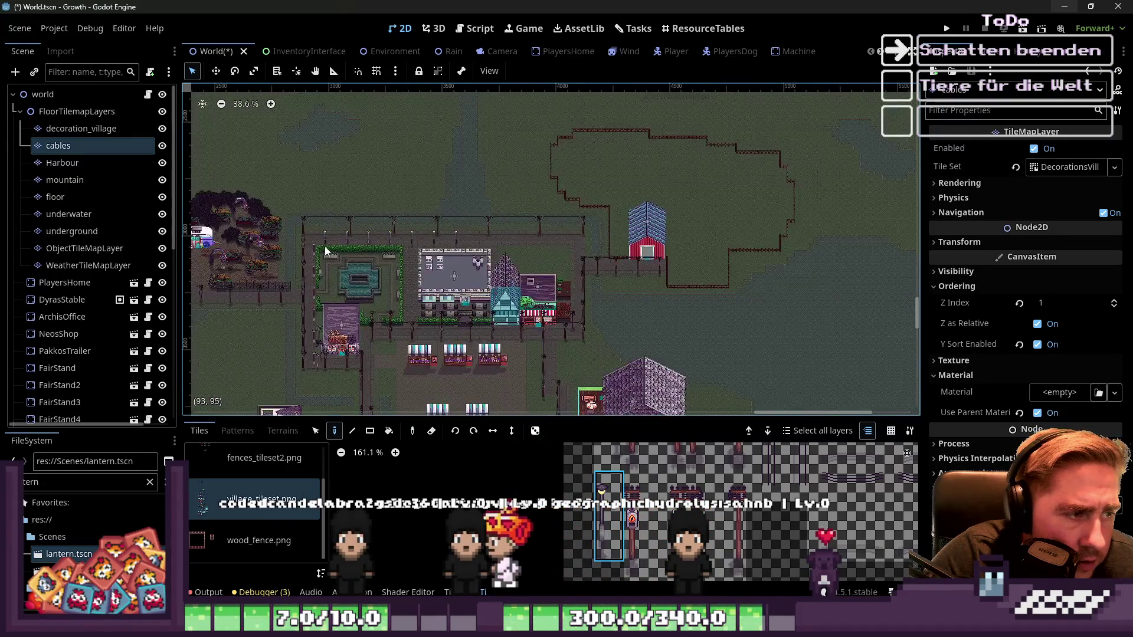
scroll(347, 245, up, 2)
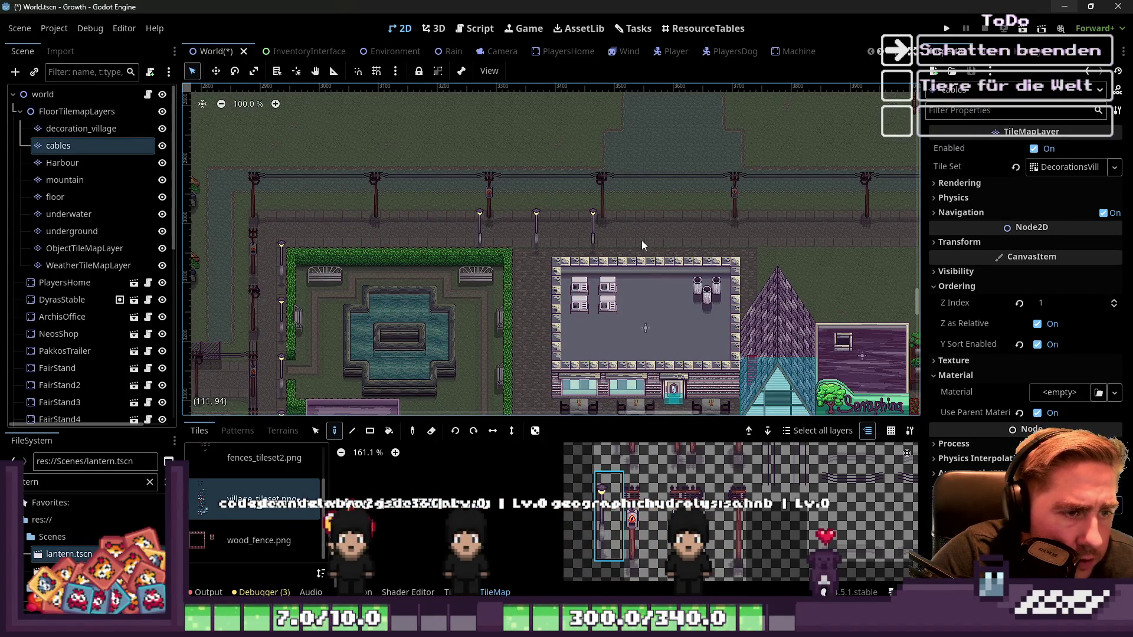
scroll(530, 223, down, 6)
scroll(388, 313, up, 6)
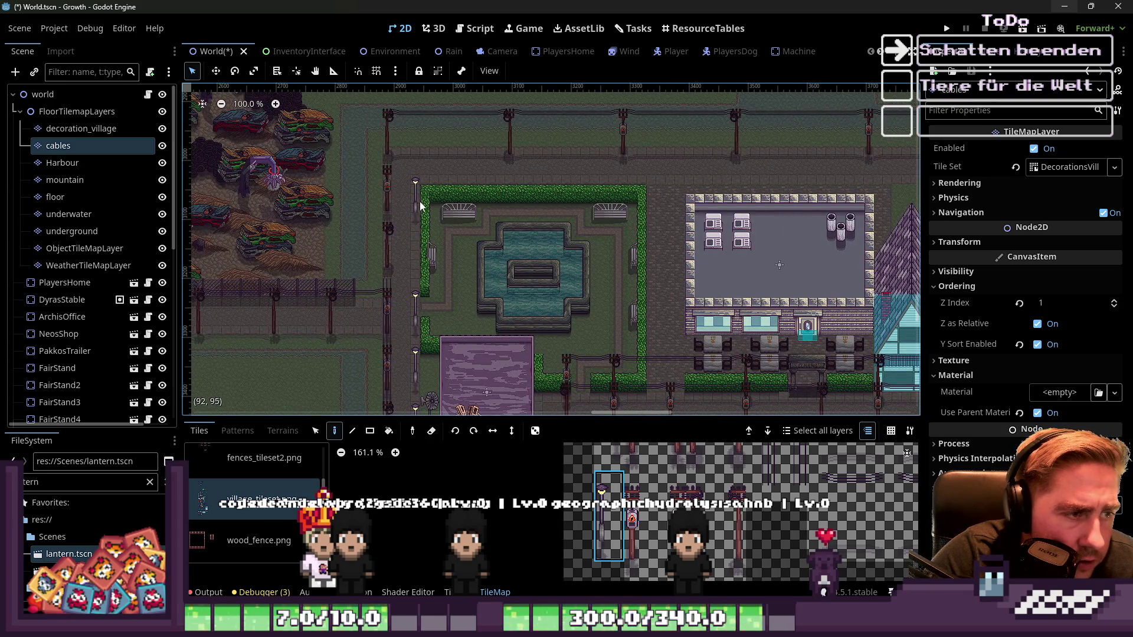
scroll(433, 301, down, 5)
scroll(432, 353, up, 8)
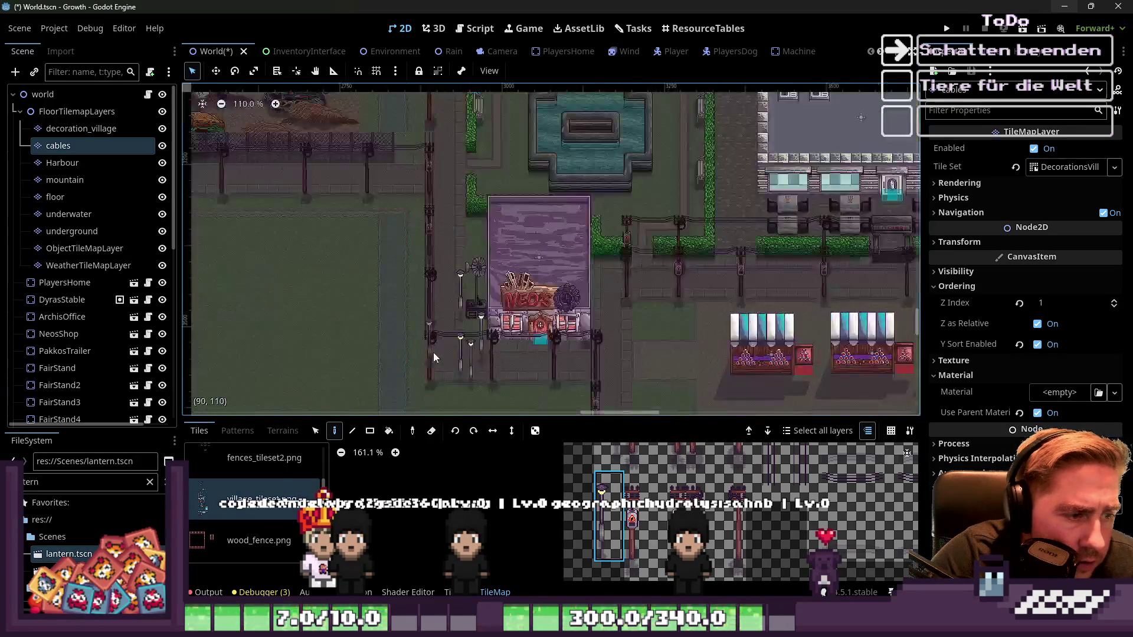
key(ctrl+z)
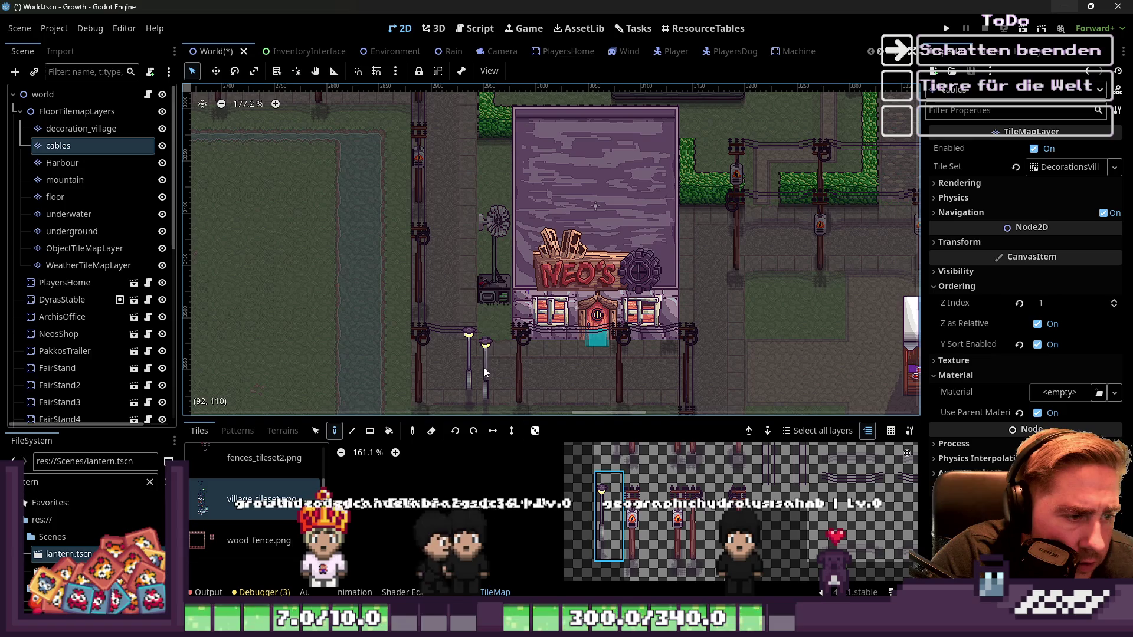
Step: Select the decoration_village layer for painting
scroll(487, 302, down, 4)
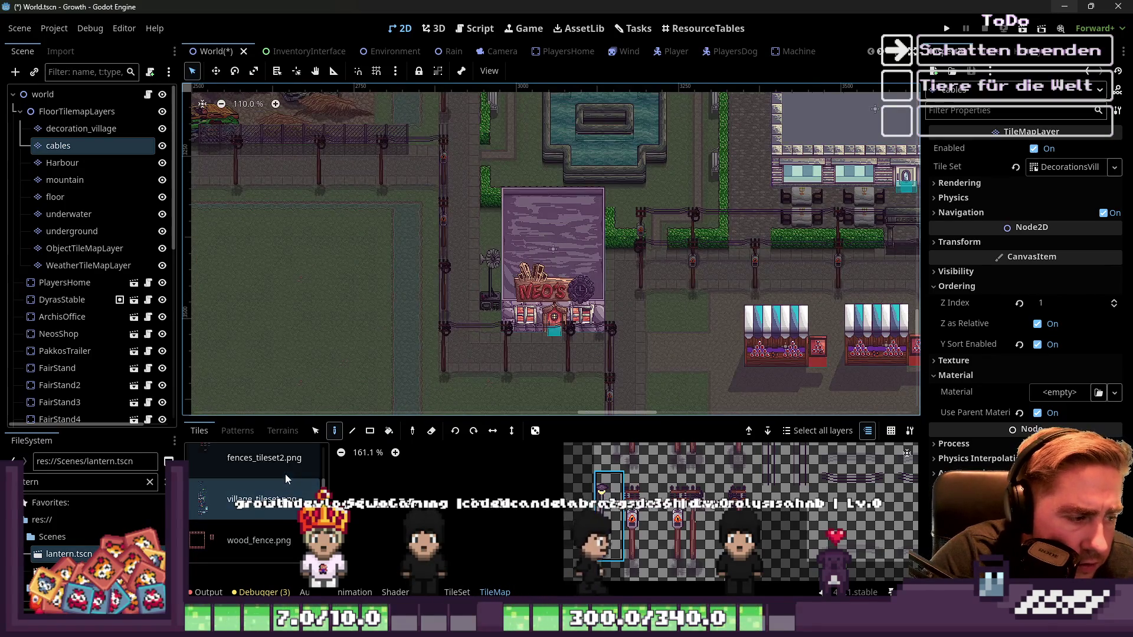
scroll(278, 496, up, 1)
click(118, 130)
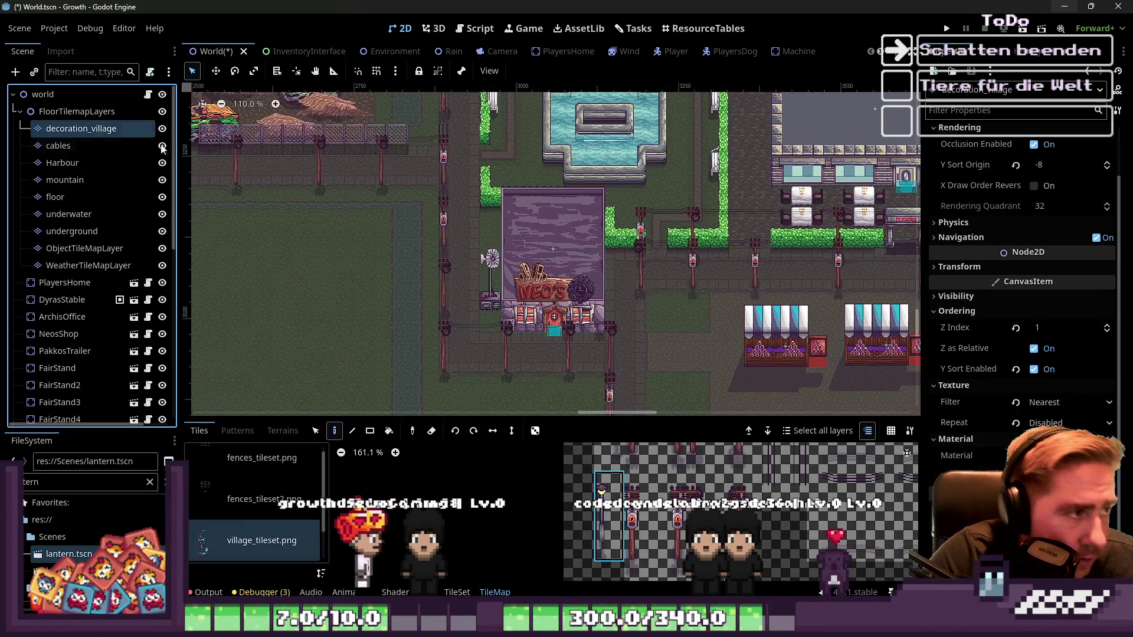
Step: Place five lamp posts along the fenced walkway up to its end
scroll(355, 219, down, 3)
scroll(364, 217, up, 2)
scroll(384, 218, up, 4)
click(408, 218)
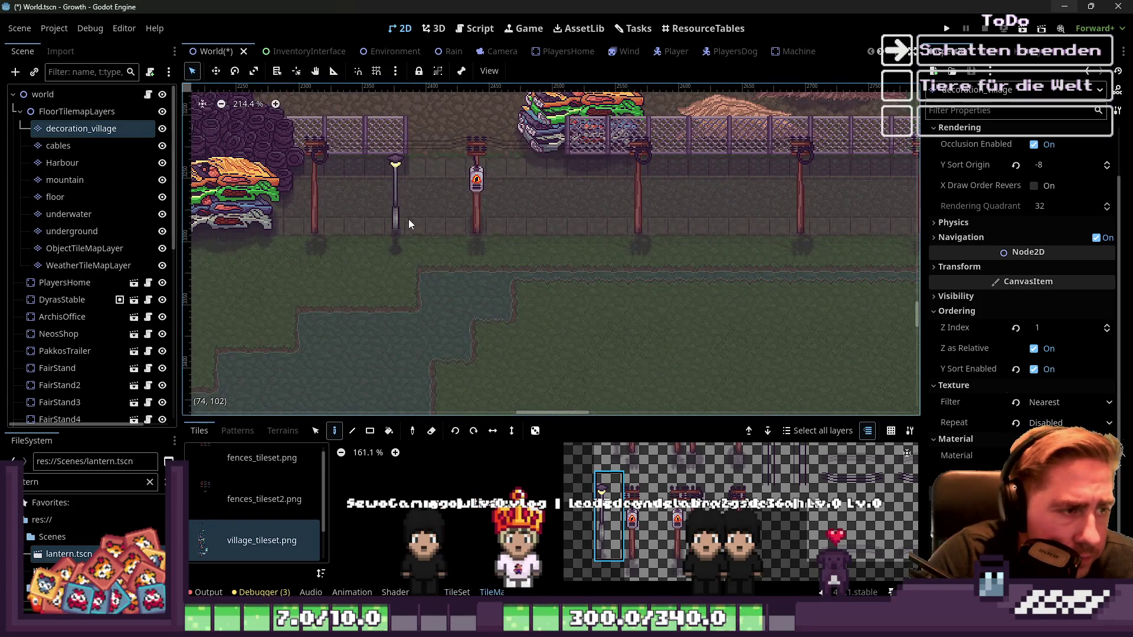
click(557, 218)
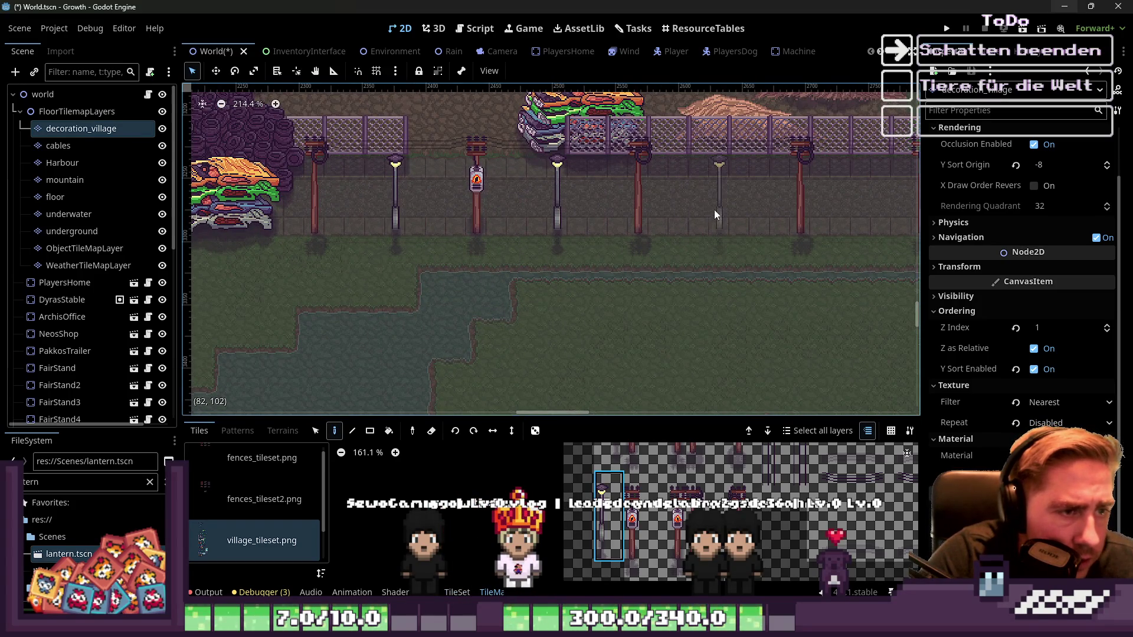
click(719, 212)
mouse_move(753, 217)
mouse_down()
mouse_move(214, 248)
mouse_move(458, 218)
mouse_move(546, 233)
mouse_up()
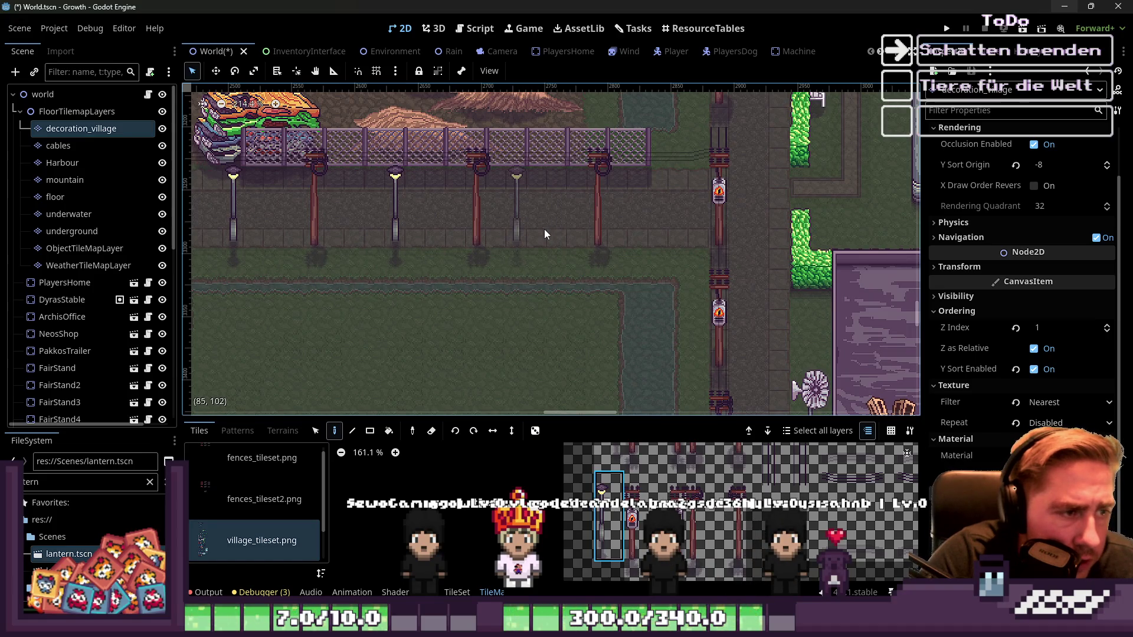
click(526, 238)
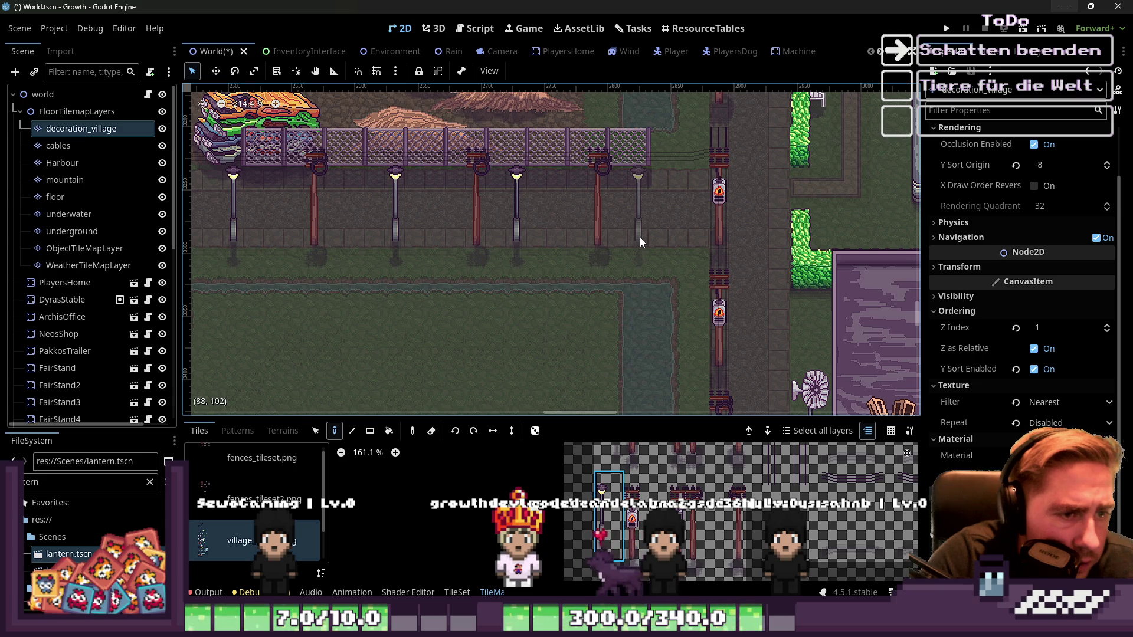
click(640, 242)
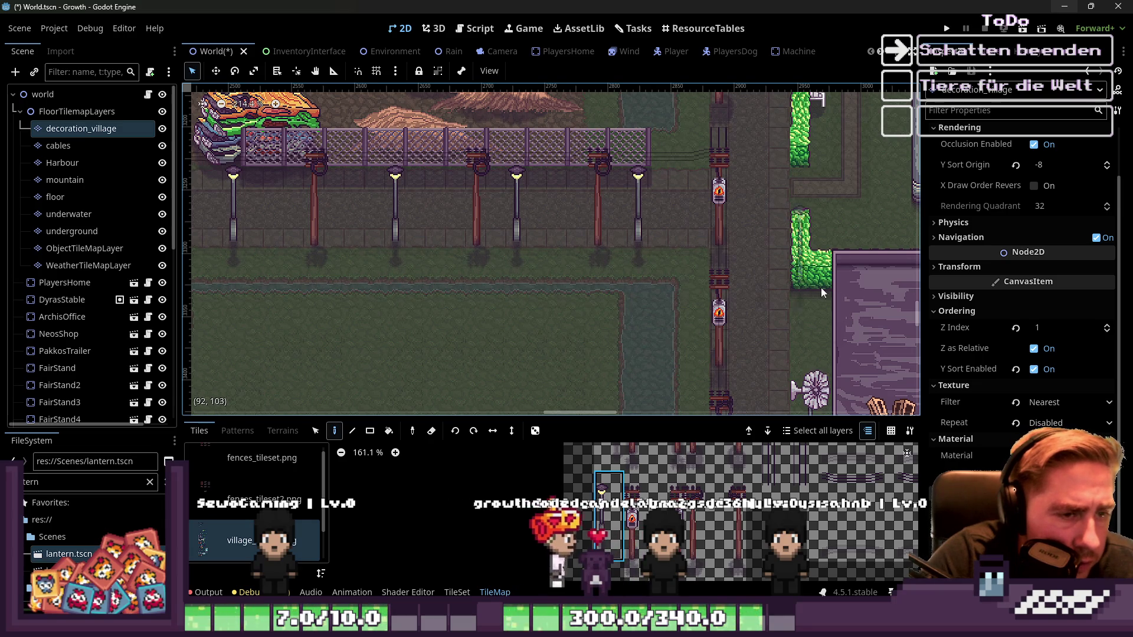
Step: Place two lamp posts in front of NEO'S shop
scroll(781, 264, down, 5)
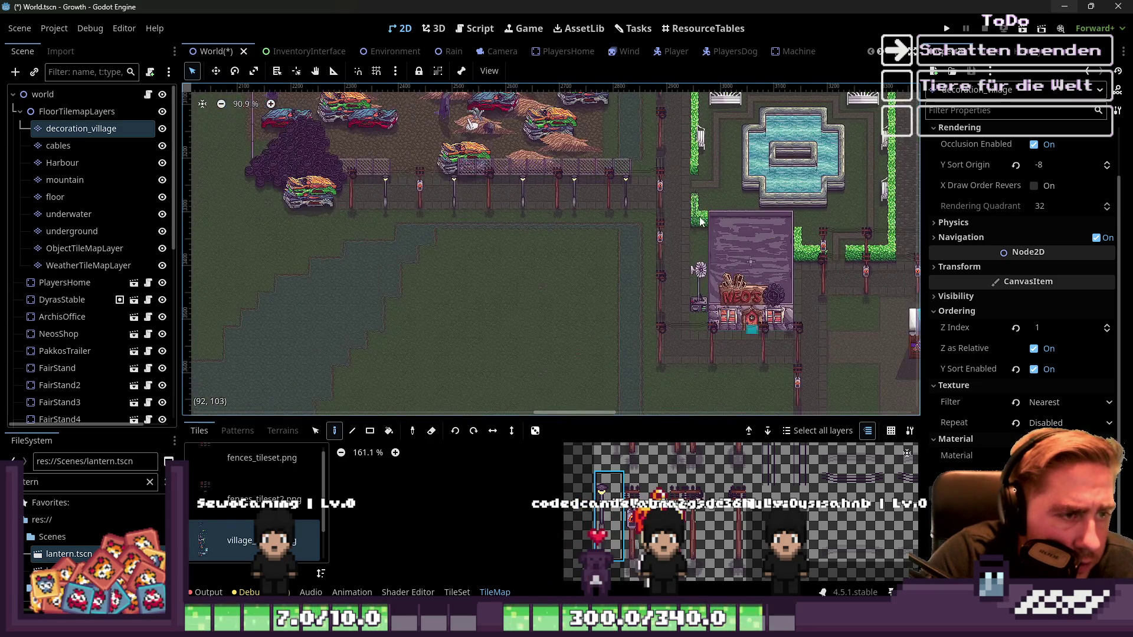
scroll(643, 242, up, 5)
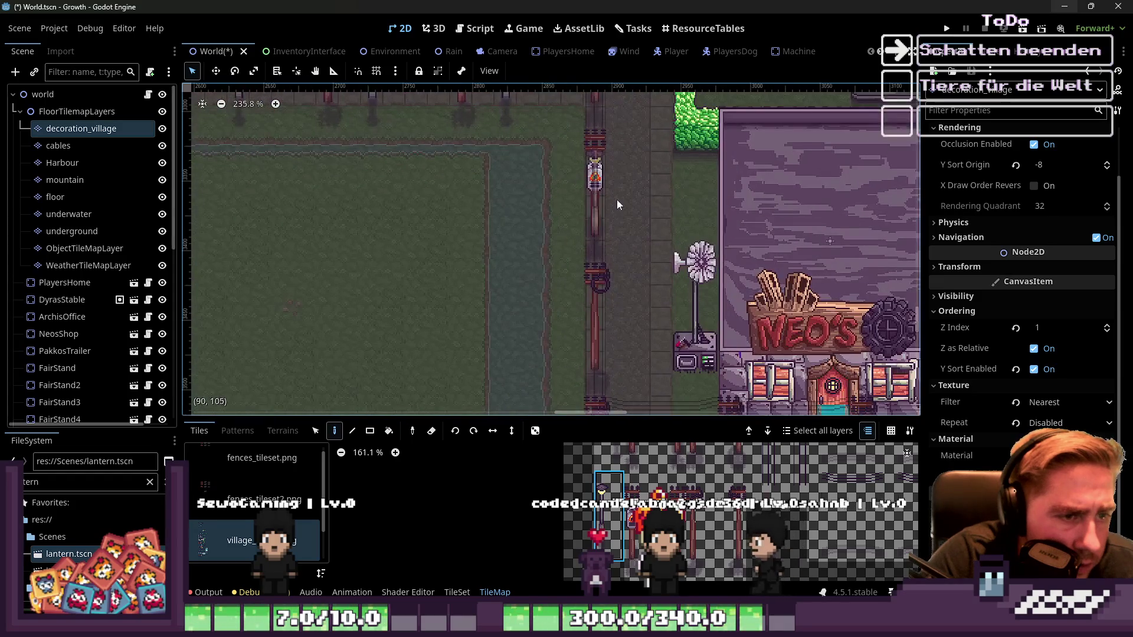
scroll(658, 206, down, 7)
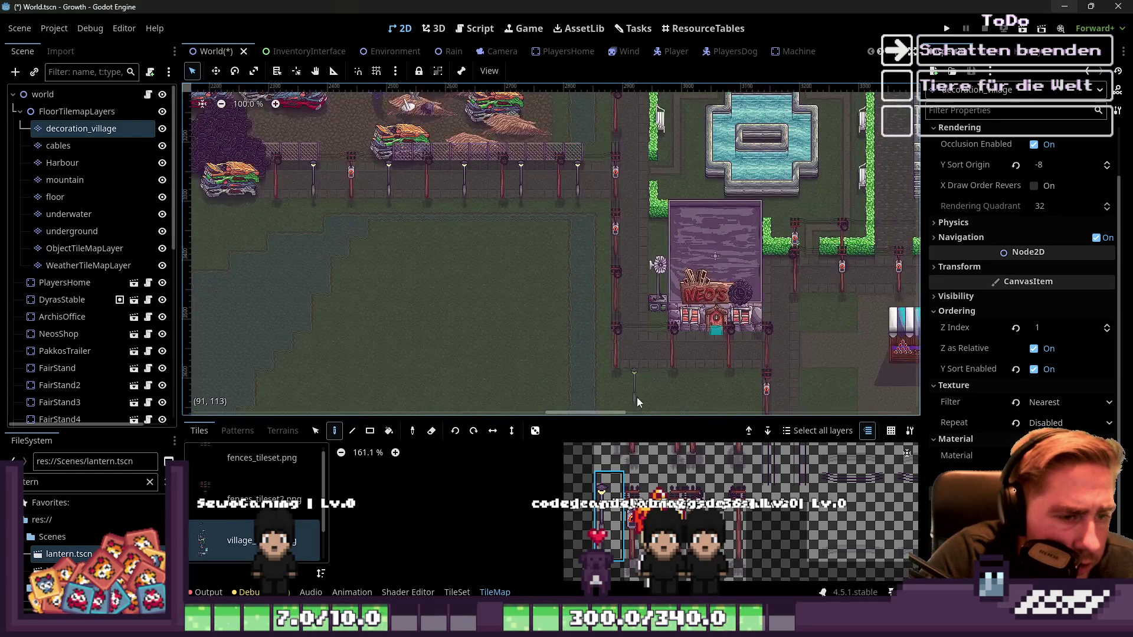
scroll(649, 271, up, 4)
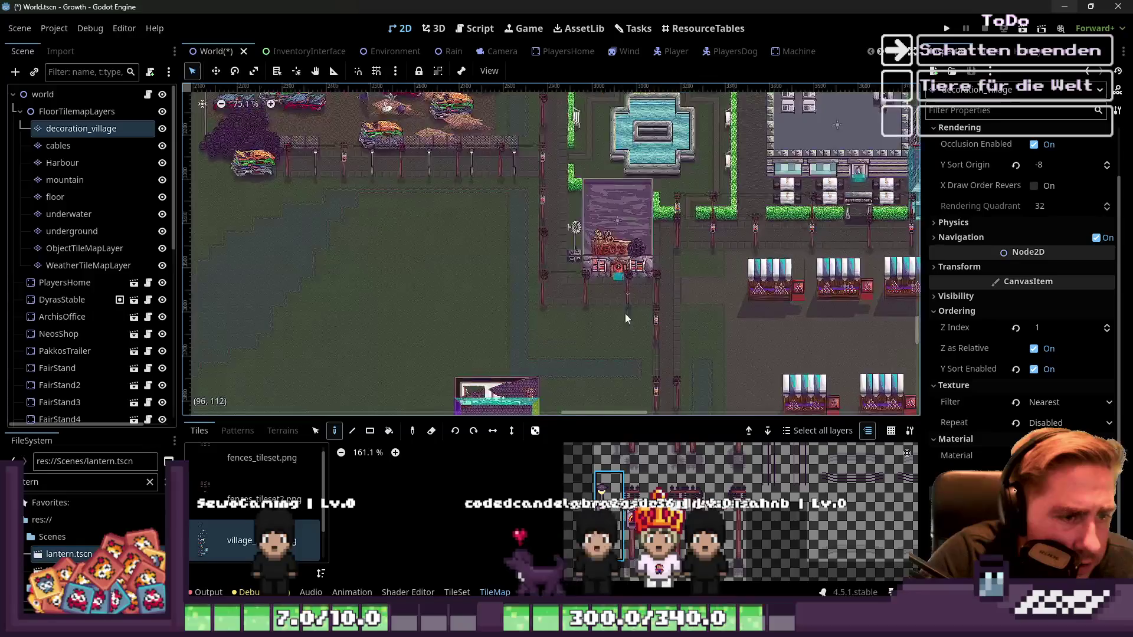
scroll(565, 299, up, 4)
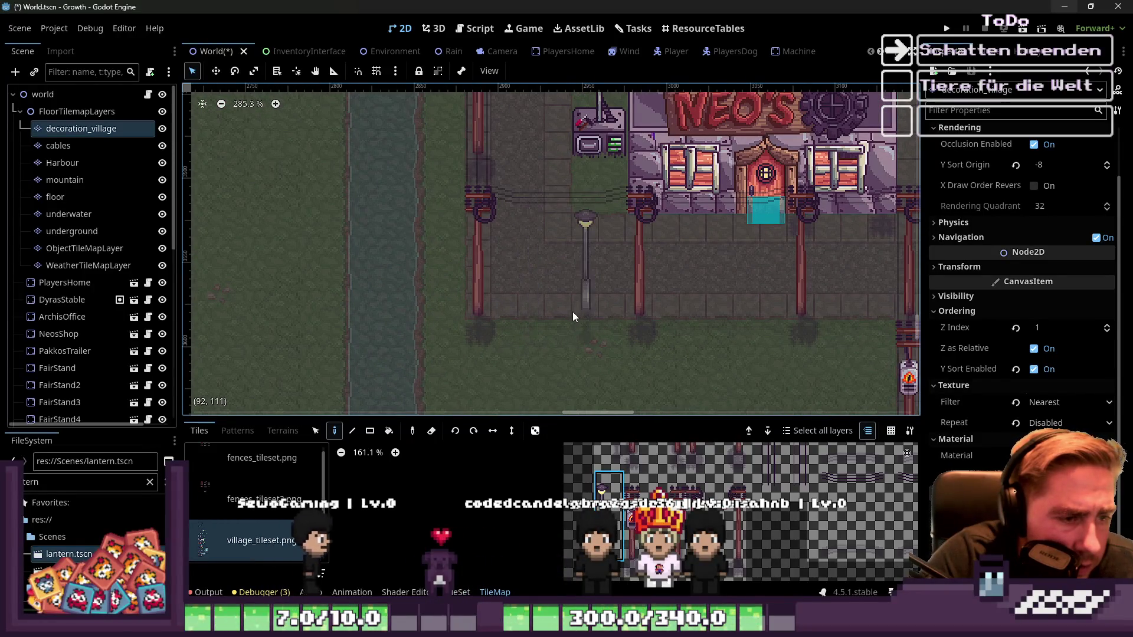
click(551, 311)
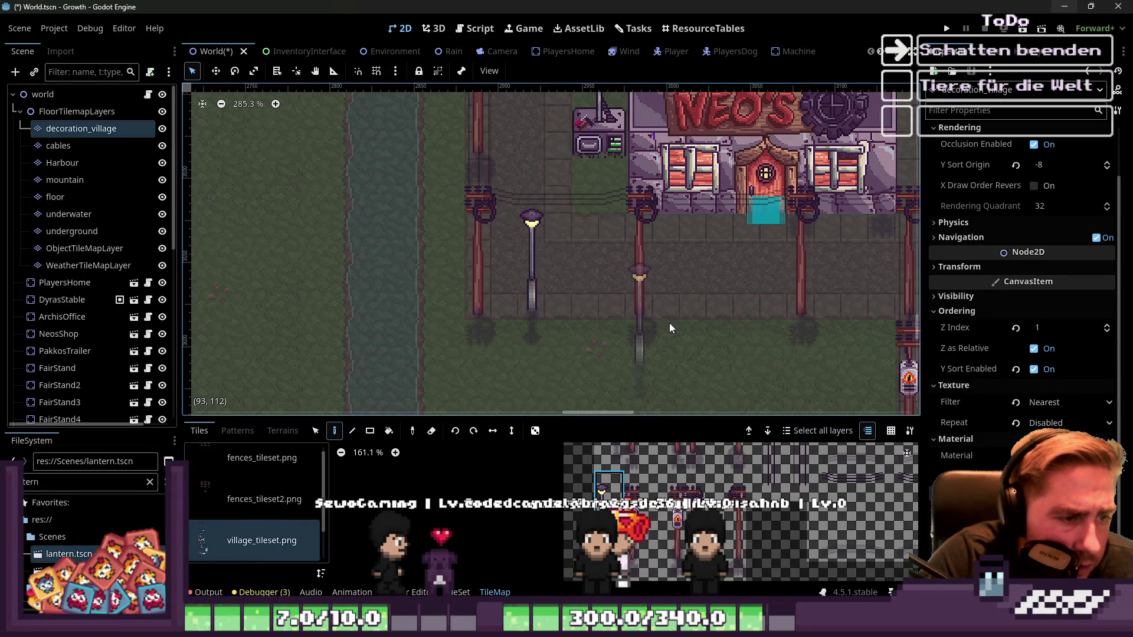
click(690, 302)
scroll(726, 312, down, 4)
scroll(649, 283, up, 3)
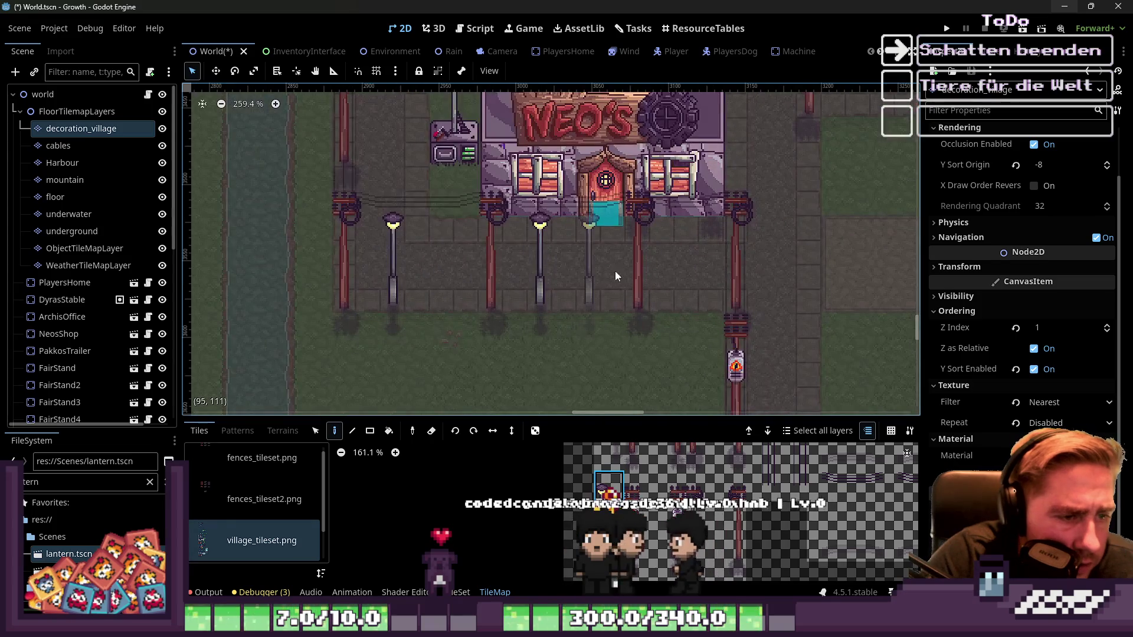
scroll(689, 292, down, 4)
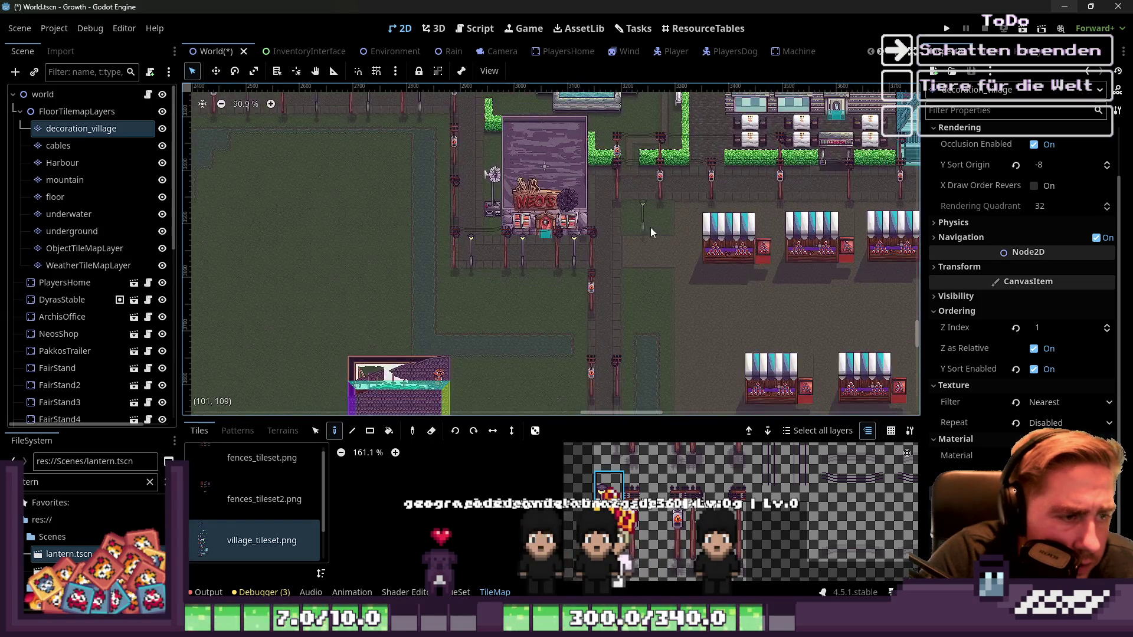
scroll(617, 242, up, 3)
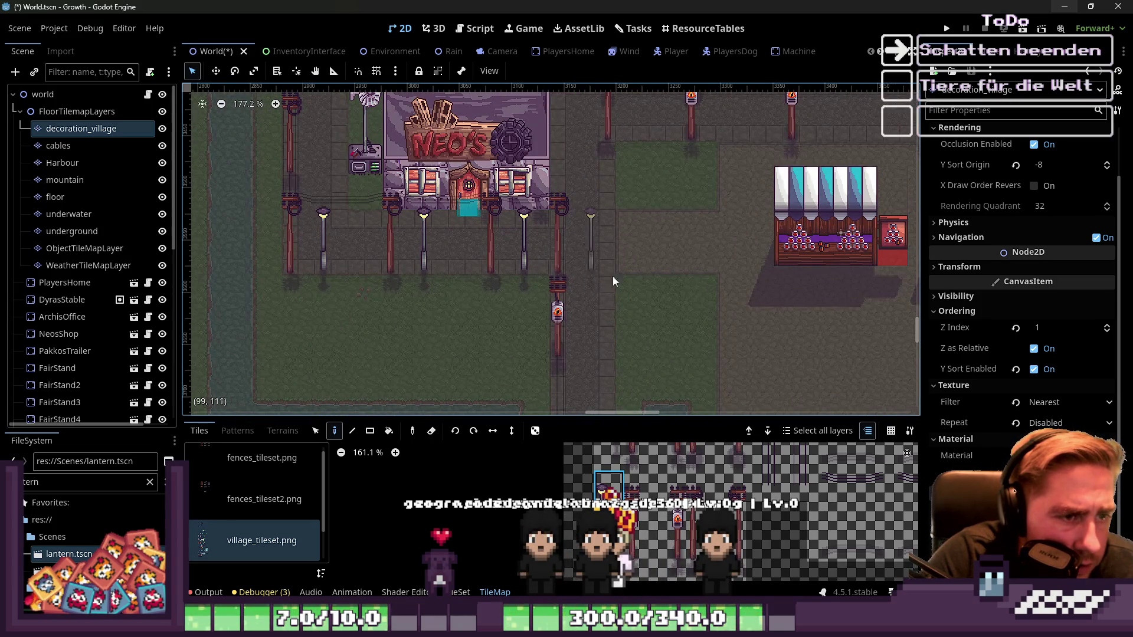
scroll(621, 237, up, 3)
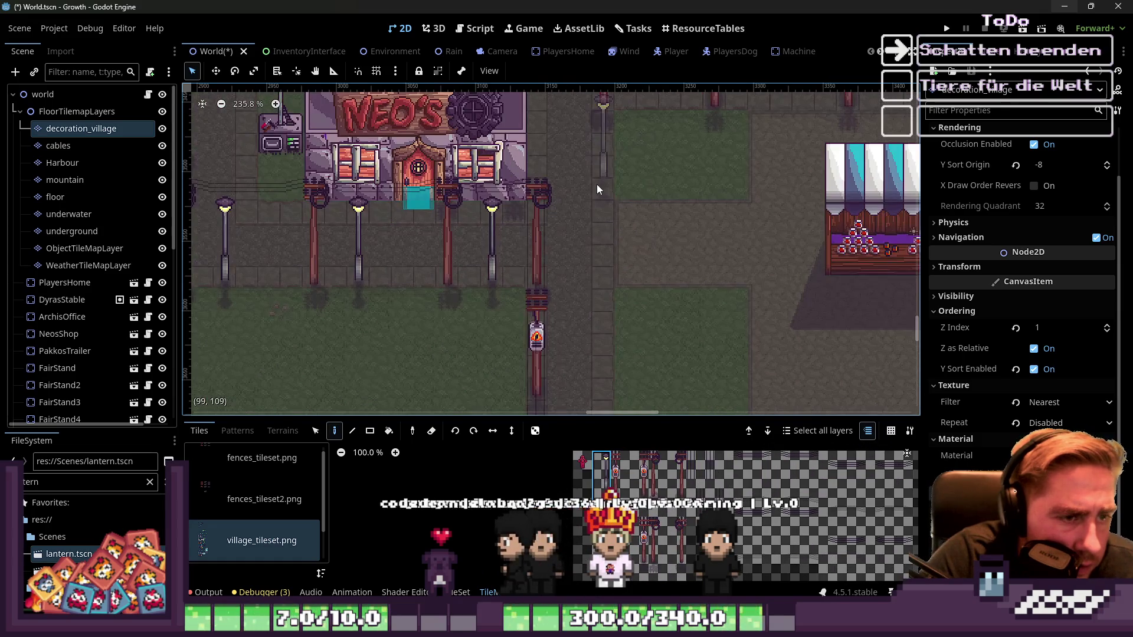
key(alt+Tab)
Step: Move the lamp sprite beside the hydrant down the sheet, aligned to the tile grid
scroll(683, 189, up, 2)
drag(618, 86, 732, 200)
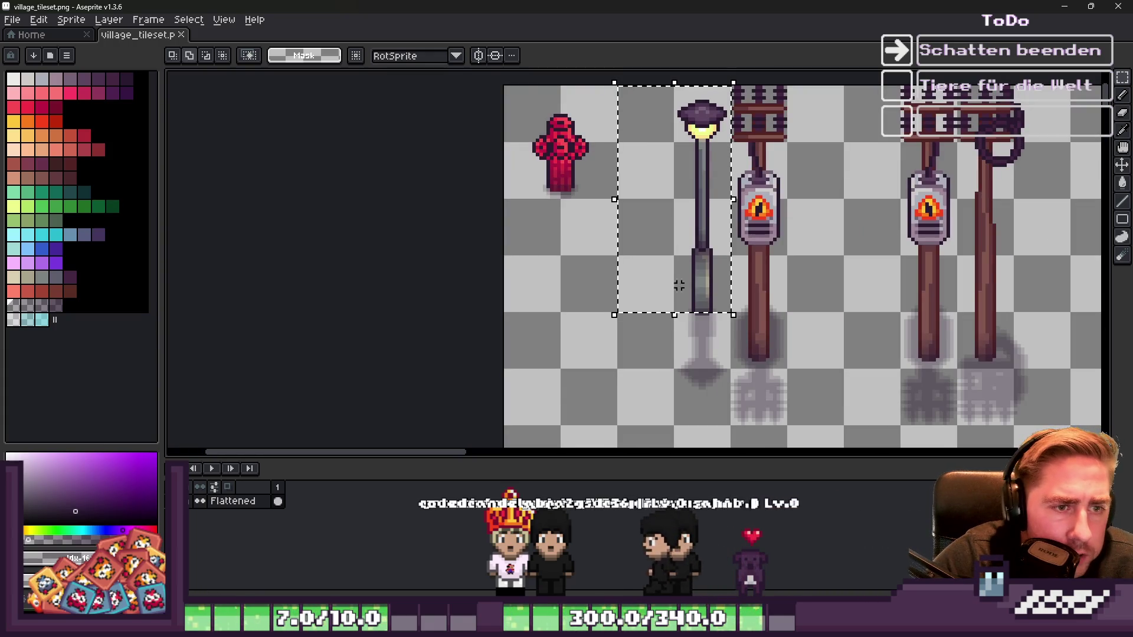
scroll(688, 324, down, 3)
scroll(661, 232, up, 2)
mouse_move(661, 232)
mouse_down()
mouse_move(729, 301)
mouse_move(708, 354)
mouse_move(655, 413)
mouse_up()
scroll(657, 350, up, 2)
drag(657, 350, 681, 319)
scroll(682, 302, down, 5)
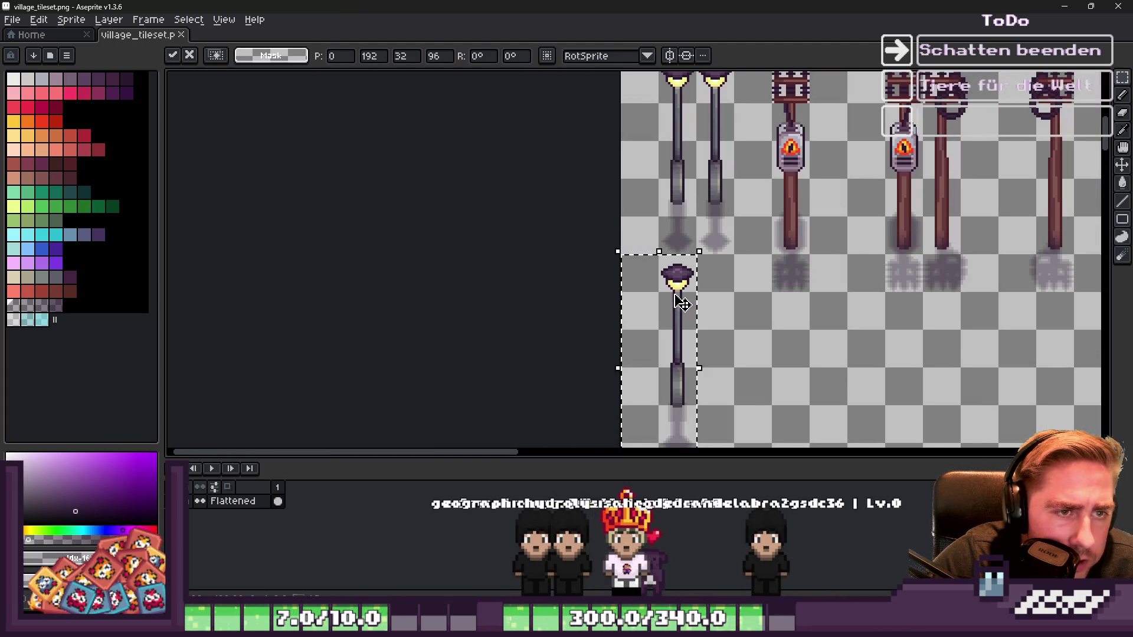
key(ctrl+d)
Step: Shift another lamp sprite right and down into place
scroll(680, 316, down, 2)
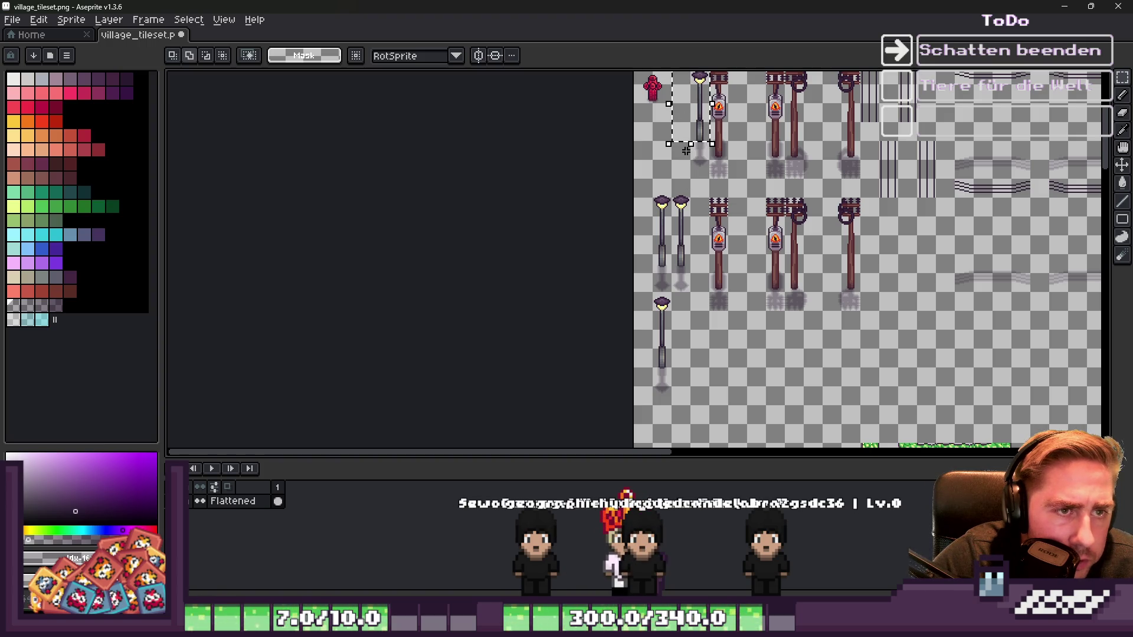
drag(692, 158, 688, 361)
scroll(688, 362, up, 3)
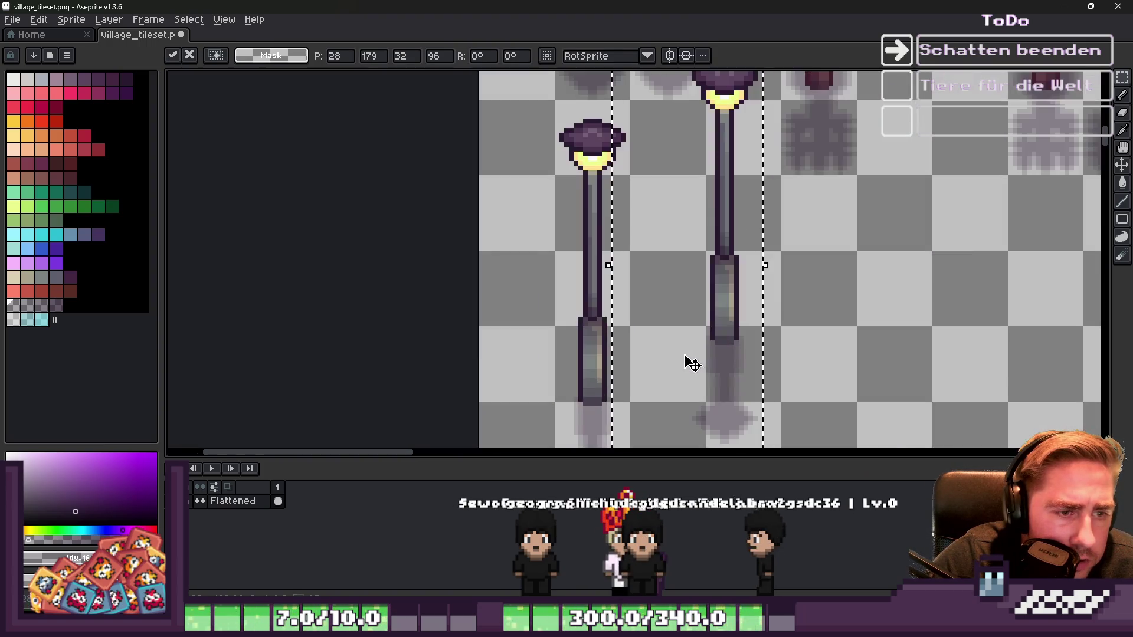
drag(716, 210, 728, 248)
key(ctrl+d)
Step: Delete the stray extra lamp sprite
scroll(684, 236, down, 4)
scroll(688, 134, up, 2)
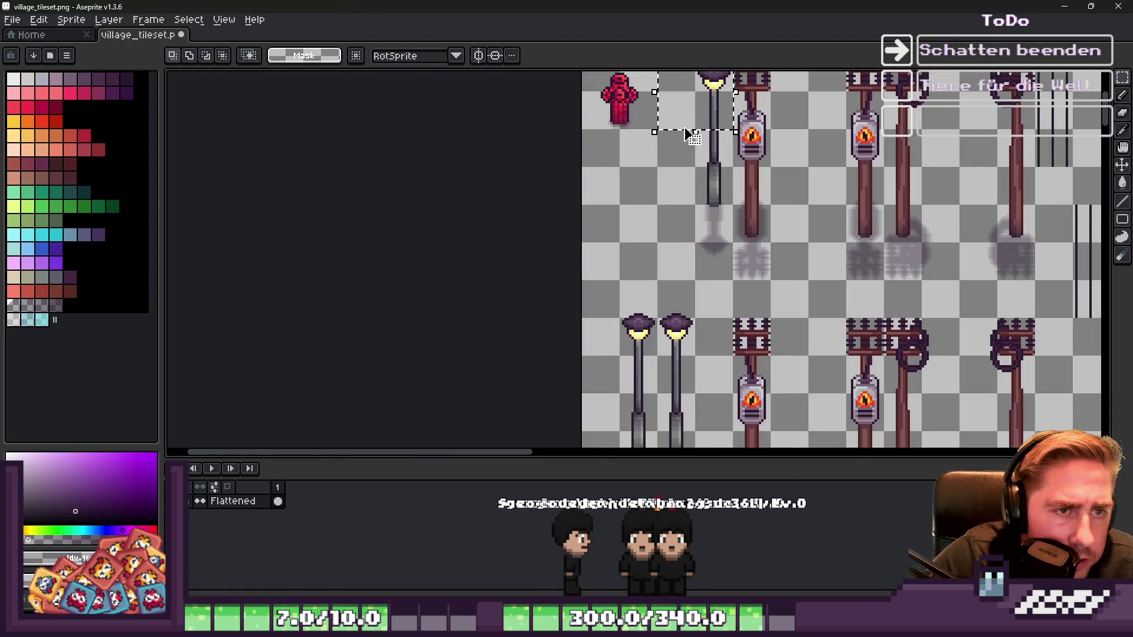
drag(688, 172, 685, 255)
key(Delete)
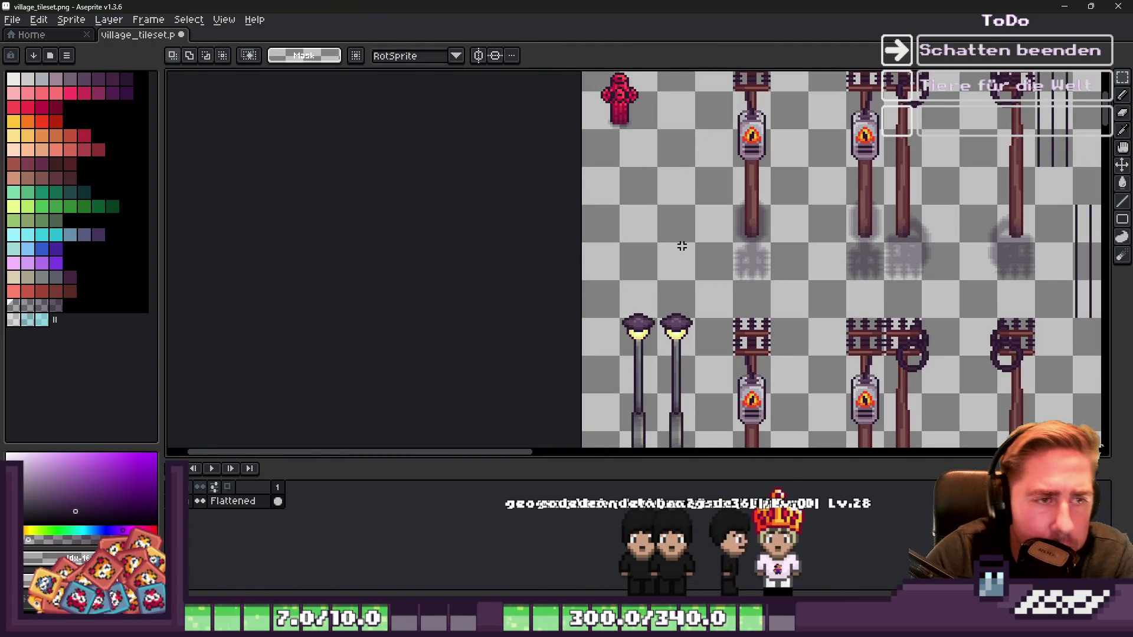
Step: Move the right lower lamp post one tile left beside its partner
scroll(682, 246, down, 2)
scroll(682, 246, down, 1)
scroll(670, 384, up, 4)
scroll(696, 342, down, 1)
scroll(697, 342, up, 1)
drag(670, 257, 677, 360)
scroll(703, 236, up, 1)
drag(702, 236, 611, 228)
key(Return)
Step: Save village_tileset.png
scroll(615, 231, down, 3)
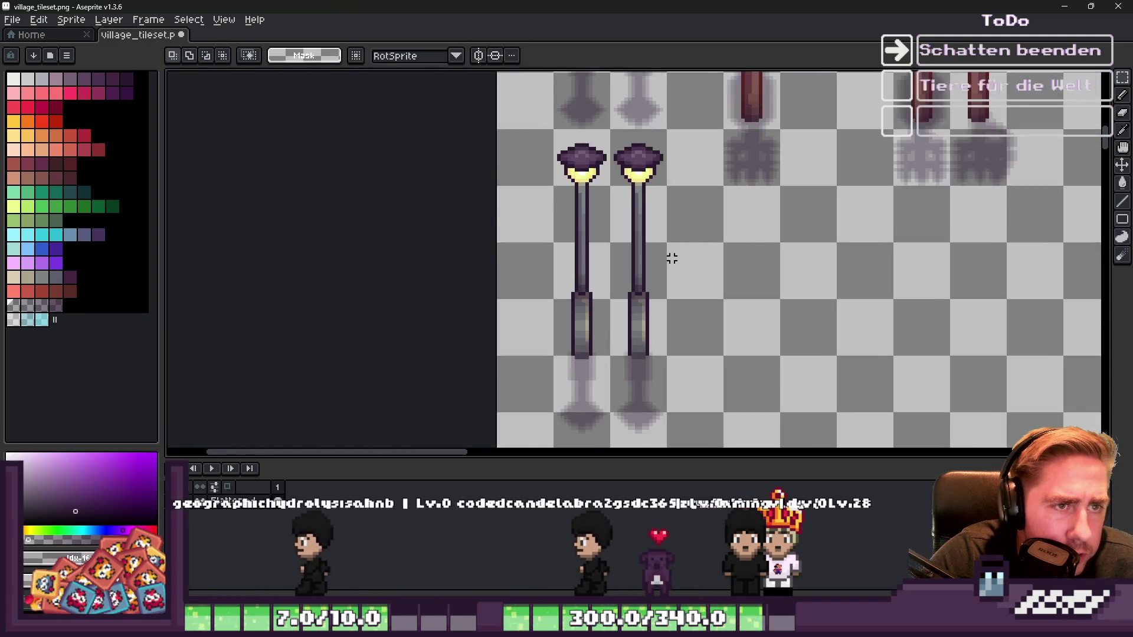
key(ctrl+s)
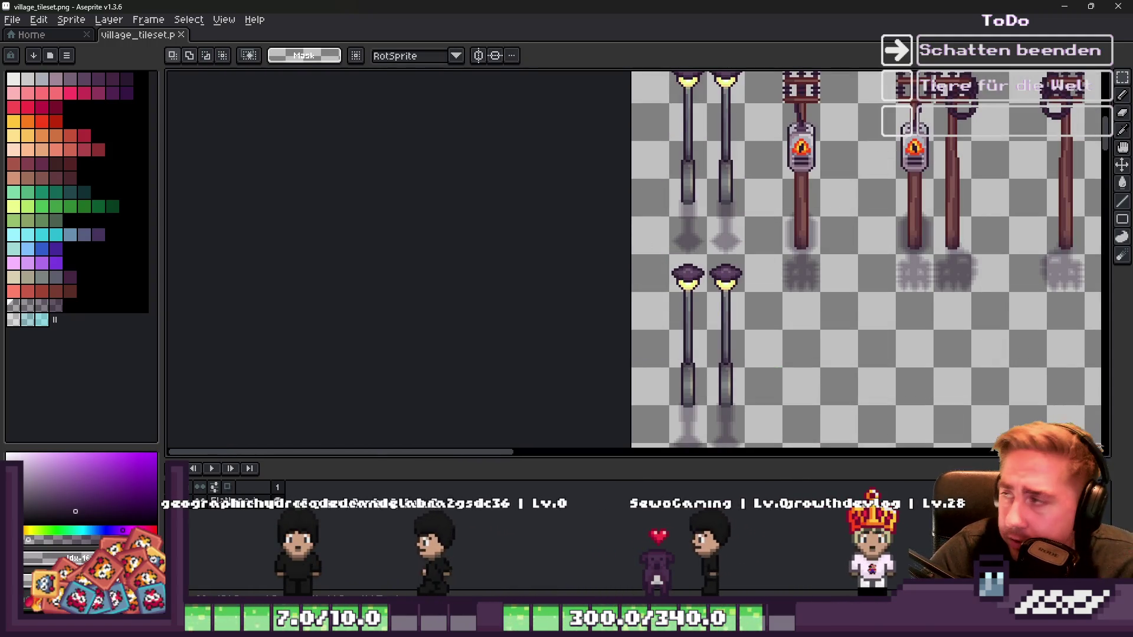
scroll(679, 118, down, 3)
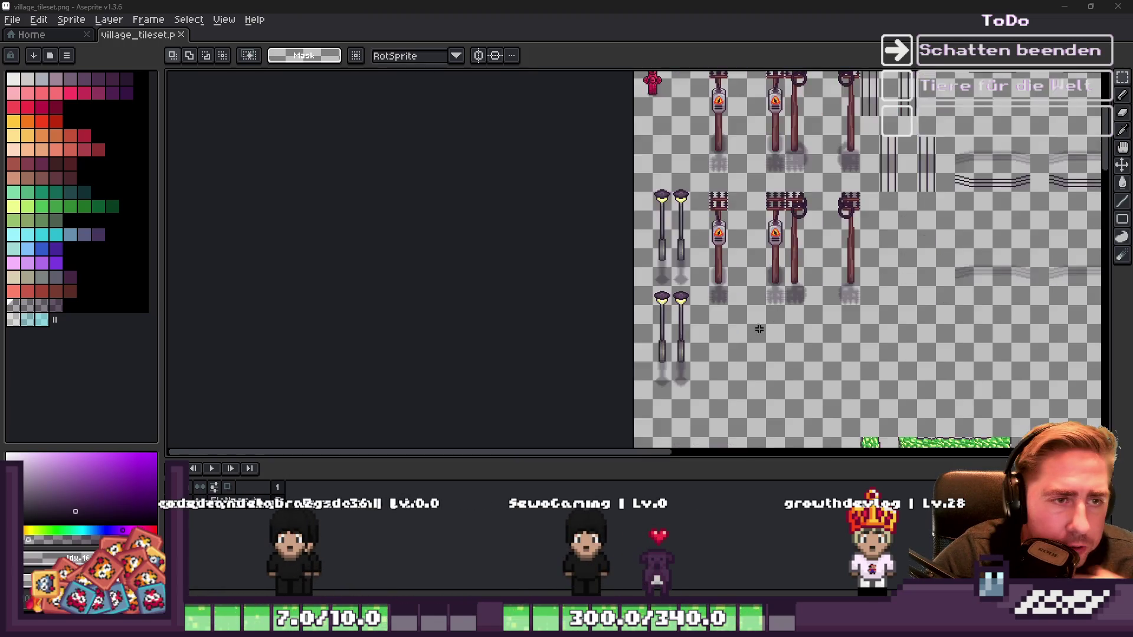
scroll(577, 109, up, 5)
Step: Shrink the brush to 9px and marquee-select the whole hydrant sprite
scroll(571, 258, up, 4)
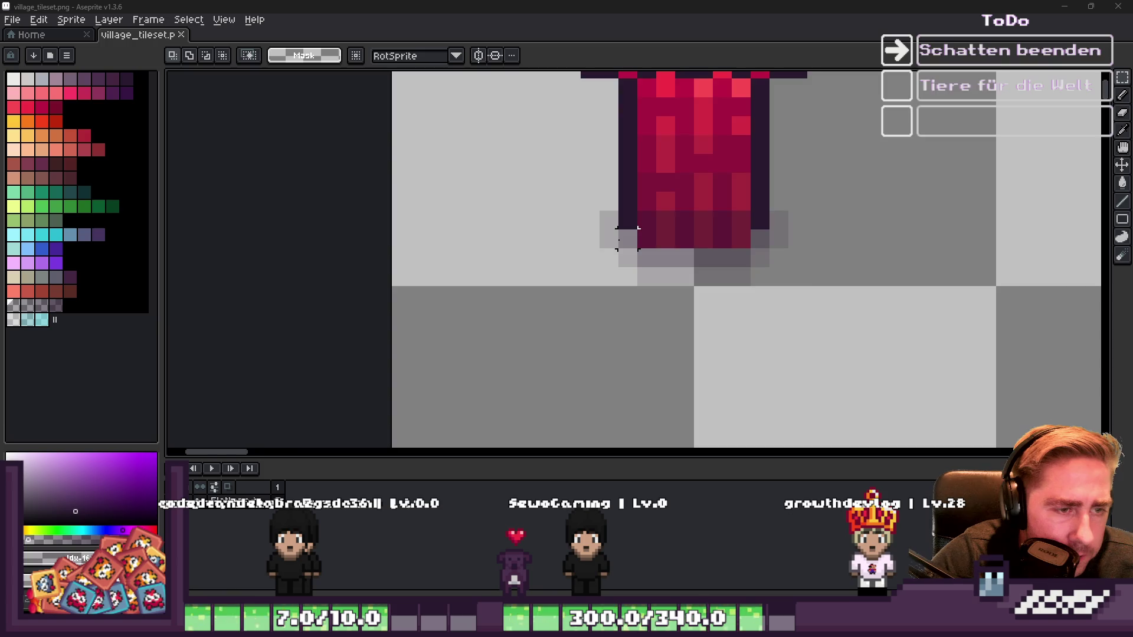
scroll(626, 239, down, 1)
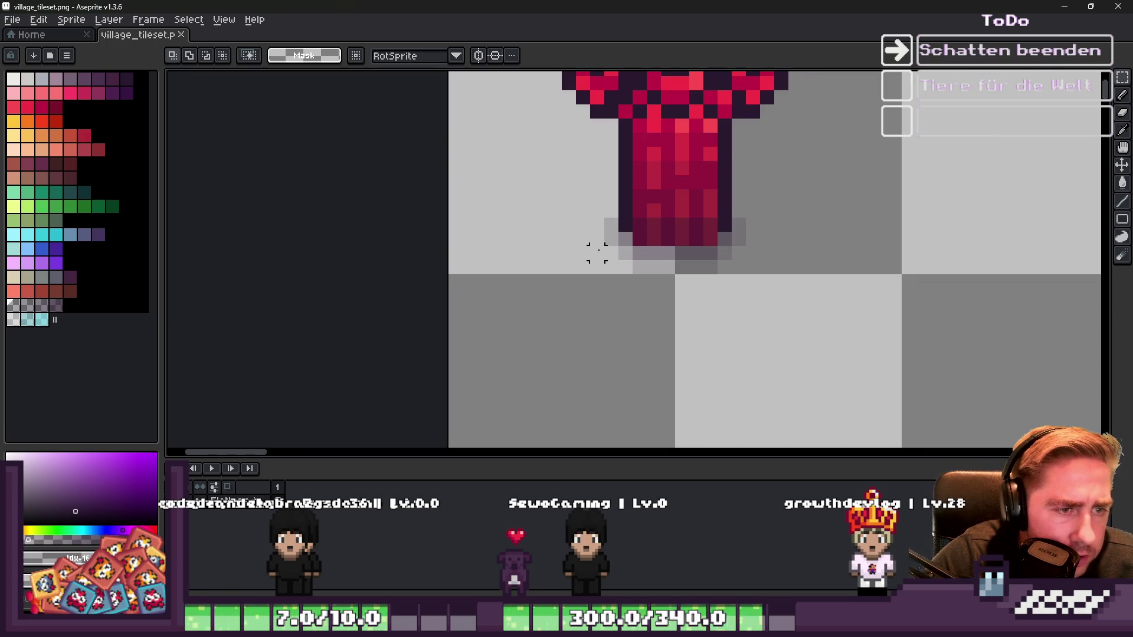
key(b)
key(minus)
key(minus)
key(minus)
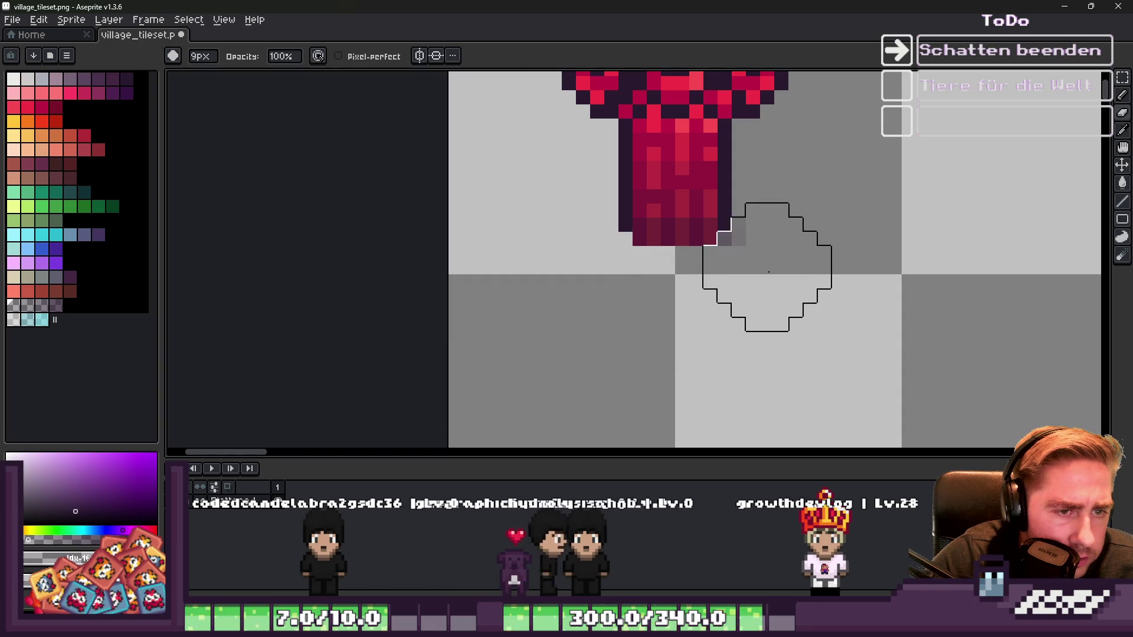
scroll(720, 308, down, 4)
key(m)
mouse_move(617, 114)
mouse_down()
mouse_move(766, 254)
mouse_move(794, 255)
mouse_up()
click(744, 226)
drag(653, 113, 782, 278)
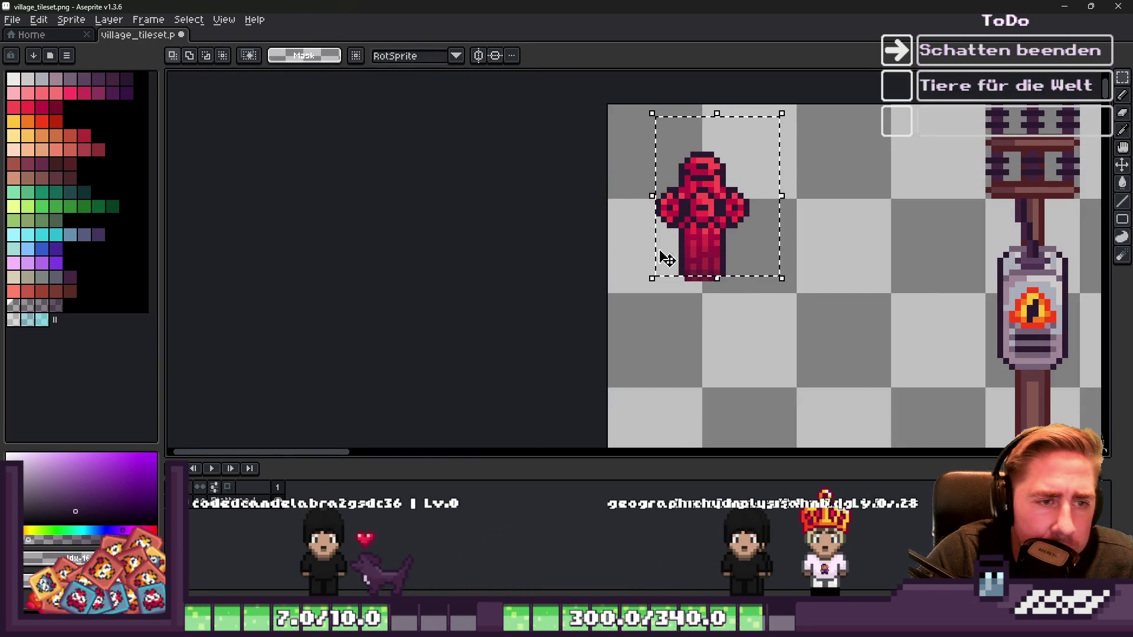
Step: Move the hydrant's lower block four pixels down and stretch the grooves to fill the gap
scroll(669, 243, down, 3)
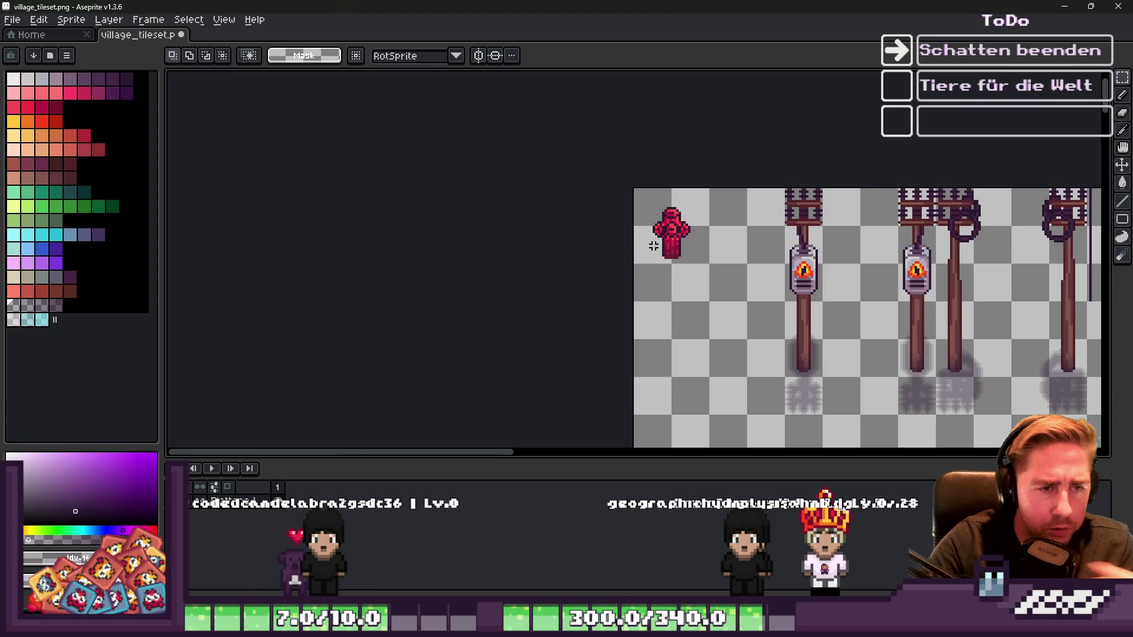
scroll(706, 199, up, 4)
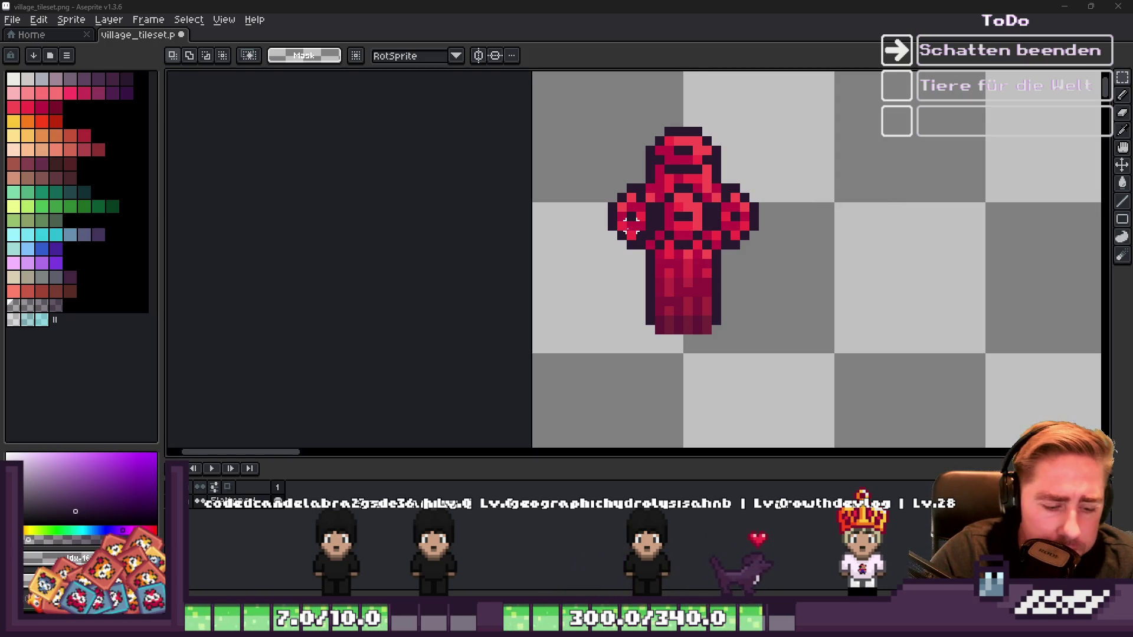
scroll(641, 235, up, 2)
drag(667, 177, 767, 297)
drag(717, 224, 719, 296)
mouse_move(658, 147)
mouse_down()
mouse_move(770, 165)
mouse_move(727, 254)
mouse_up()
Step: Commit the stretched grooves and pick the hydrant's bright red
scroll(727, 254, down, 3)
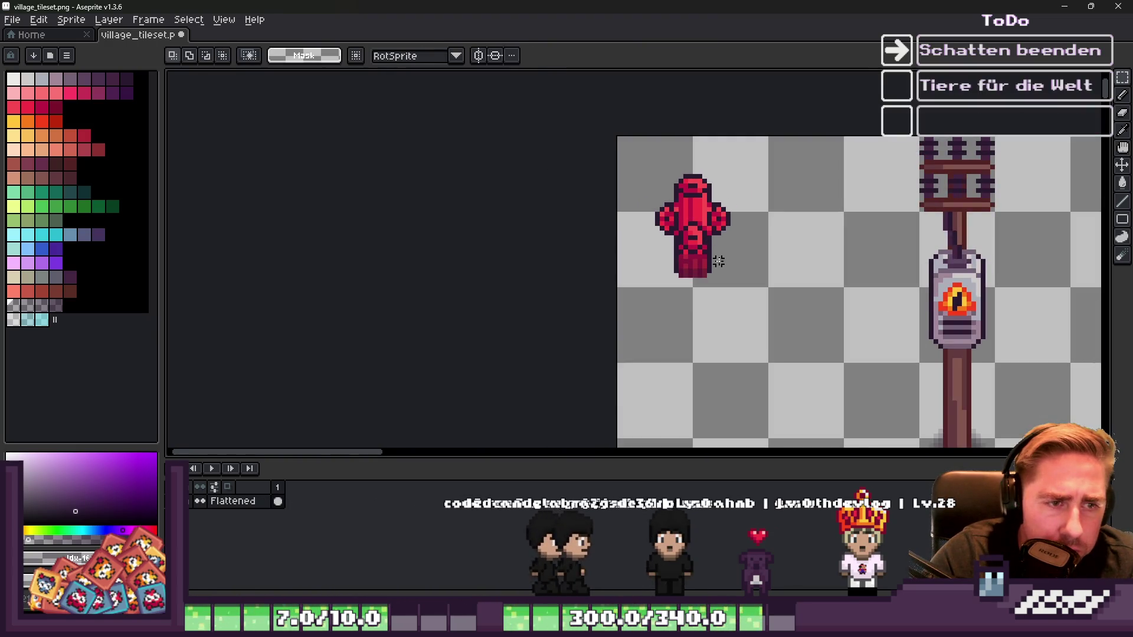
scroll(688, 250, up, 3)
key(b)
scroll(687, 249, down, 1)
scroll(688, 250, up, 3)
alt+click(673, 236)
Step: Repaint the hydrant's shaded body columns bright red using reds picked from the sprite
drag(673, 254, 681, 334)
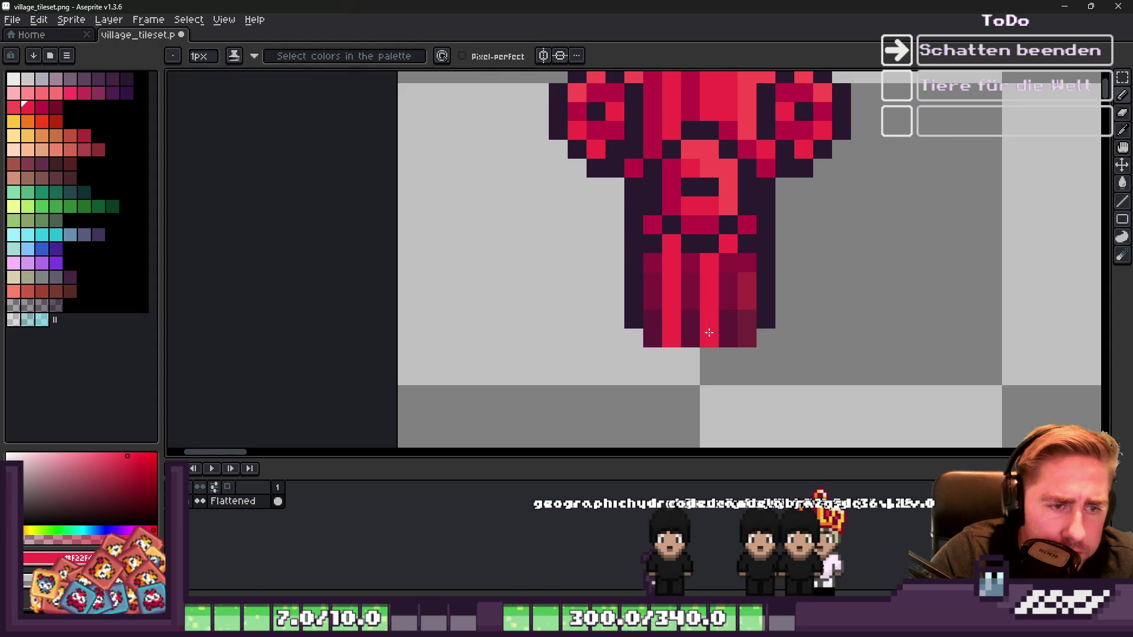
alt+click(730, 268)
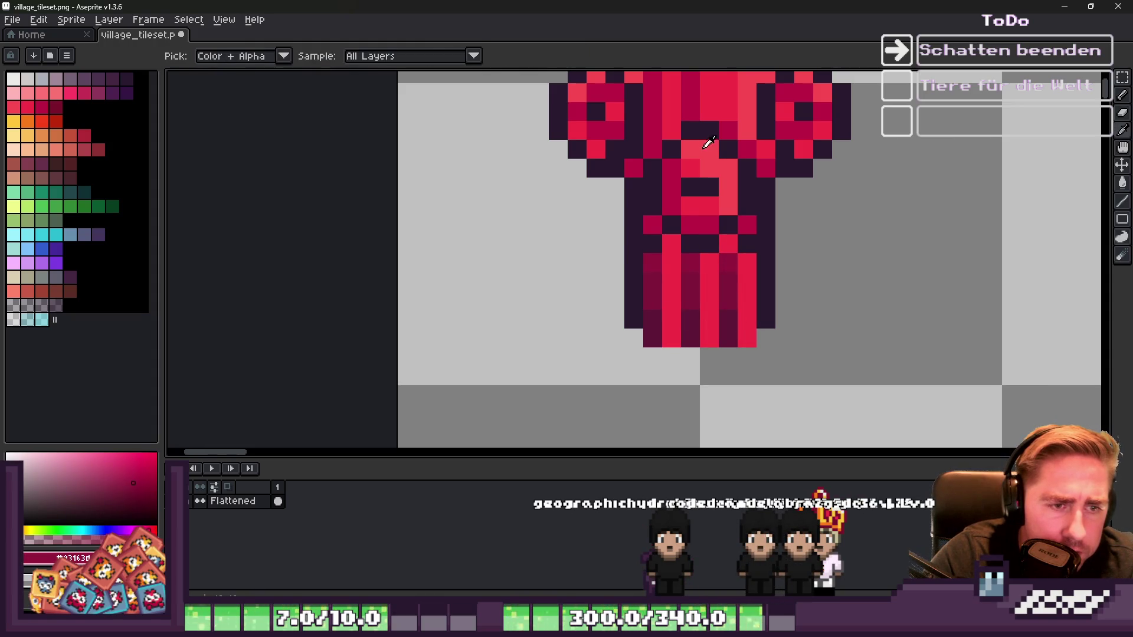
alt+click(721, 227)
mouse_move(735, 322)
mouse_down()
mouse_move(732, 331)
mouse_move(735, 242)
mouse_up()
drag(653, 341, 650, 263)
scroll(671, 357, down, 2)
scroll(720, 282, up, 2)
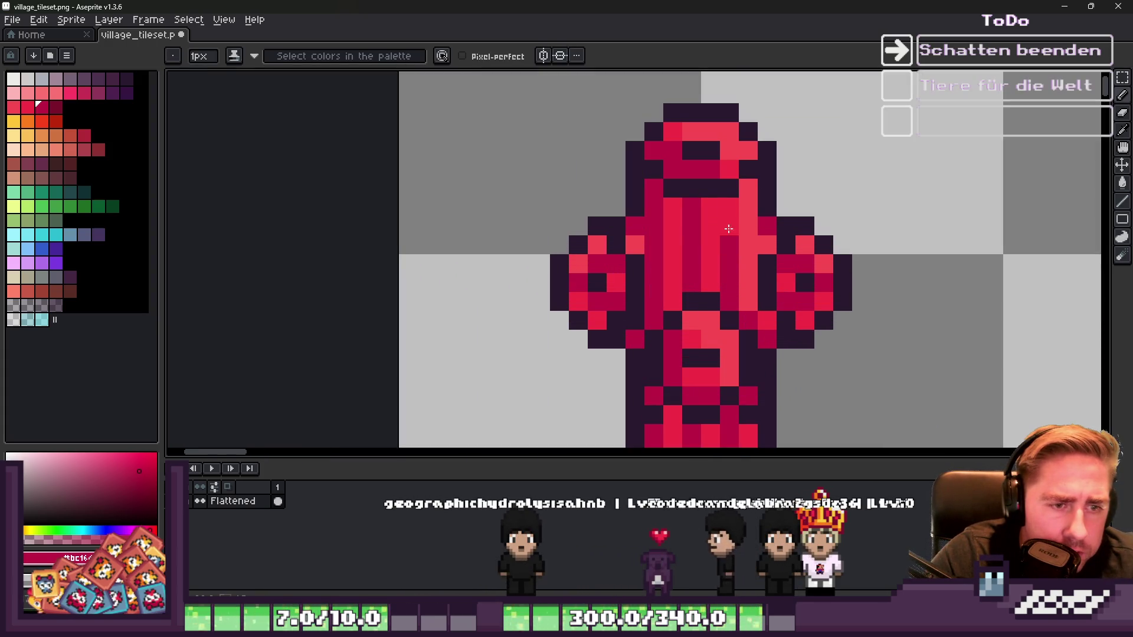
alt+click(748, 213)
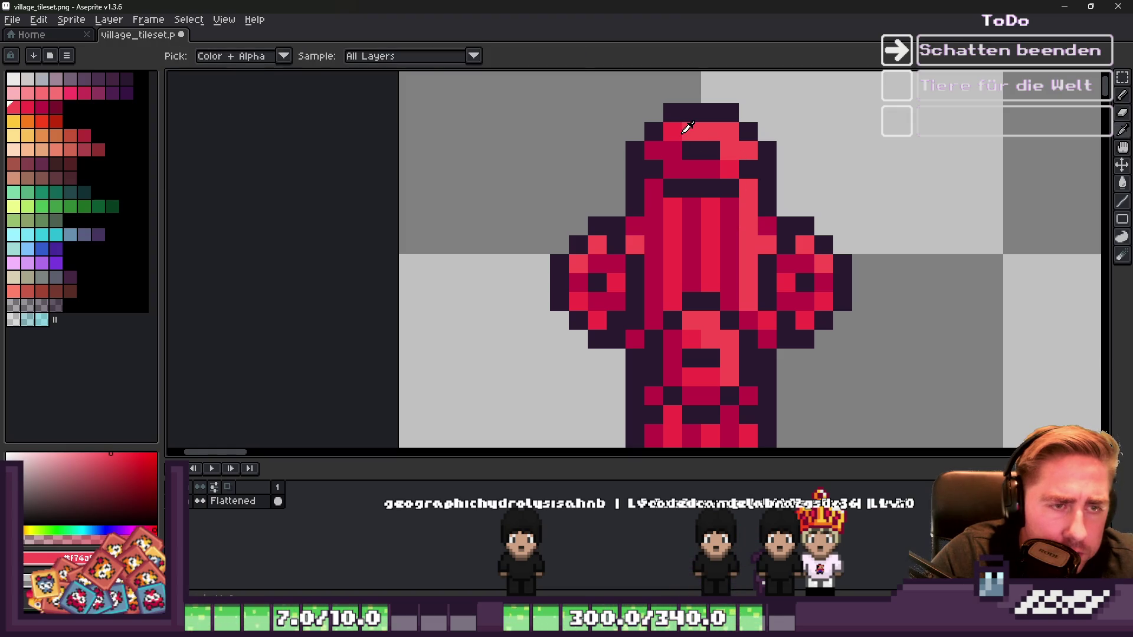
scroll(731, 213, down, 1)
scroll(718, 180, down, 1)
scroll(598, 215, up, 4)
Step: Fill the gaps in the cap's left outline with dark pixels and clear the stray selection
alt+click(618, 215)
click(598, 215)
click(607, 158)
click(624, 136)
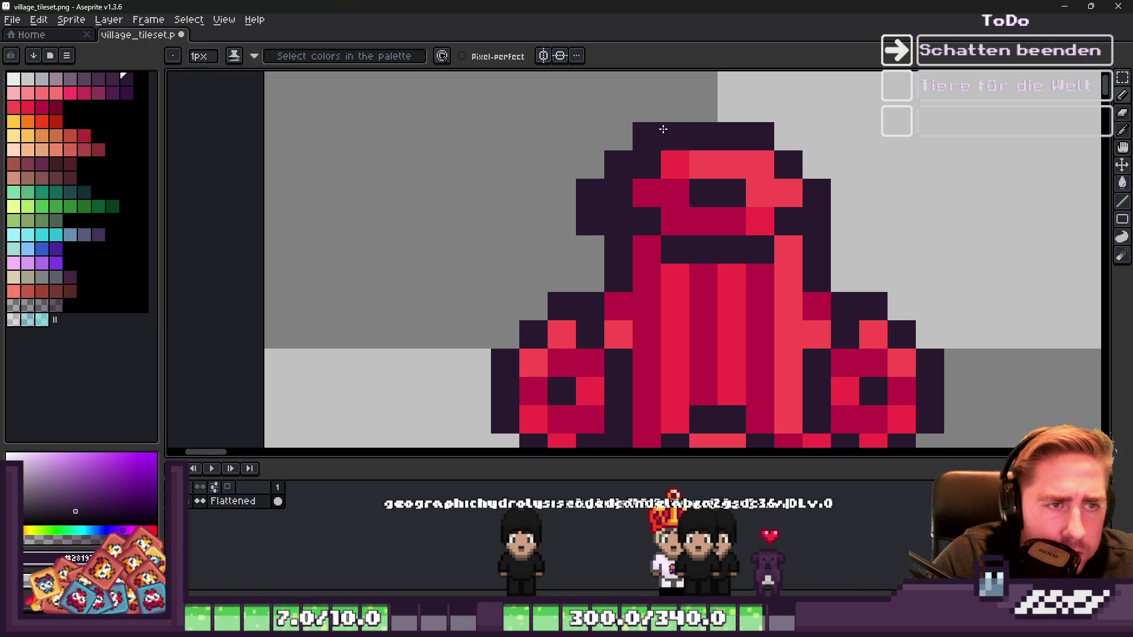
scroll(722, 107, down, 2)
scroll(650, 144, up, 2)
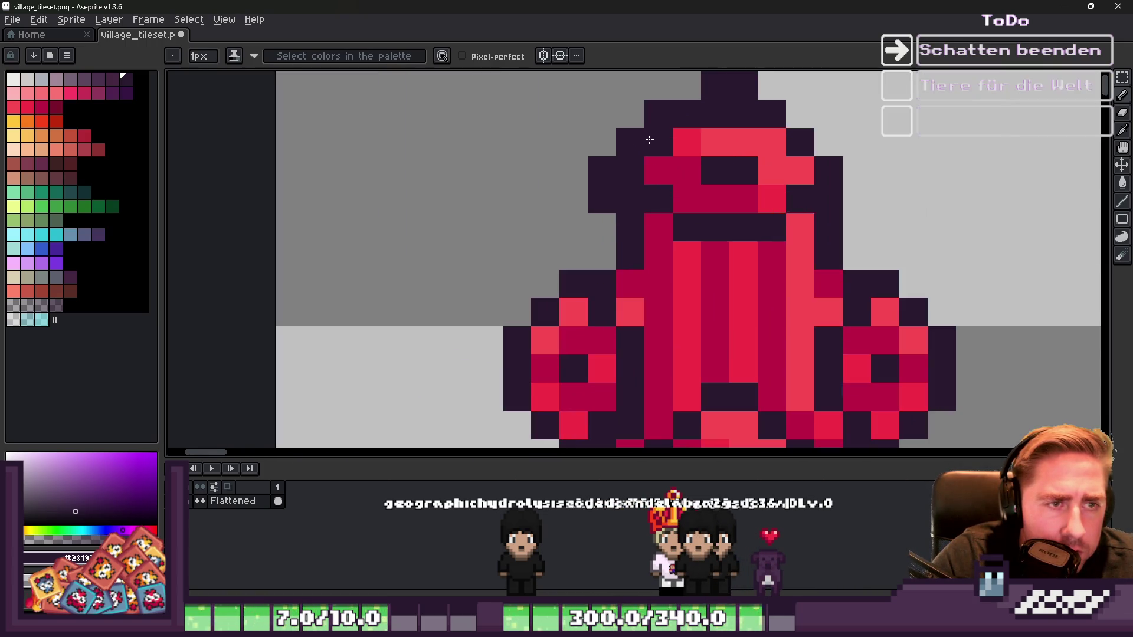
key(ctrl+shift+d)
key(b)
key(ctrl+d)
key(b)
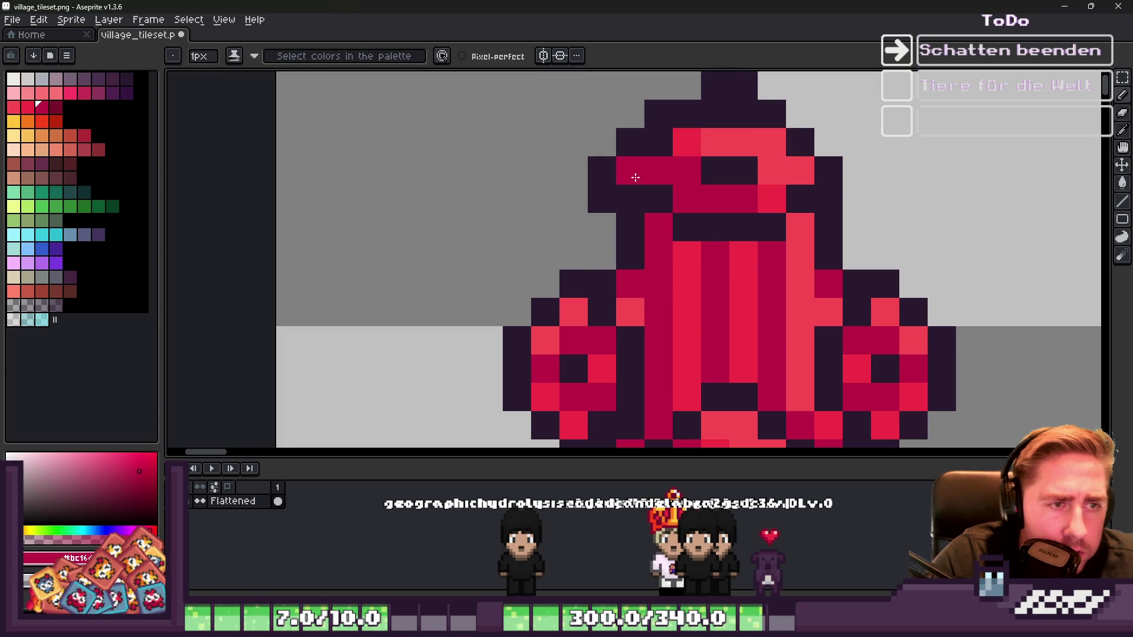
Step: Paint the cap's upper left crimson and add dark outline pixels along its top and left edge
drag(659, 156, 724, 122)
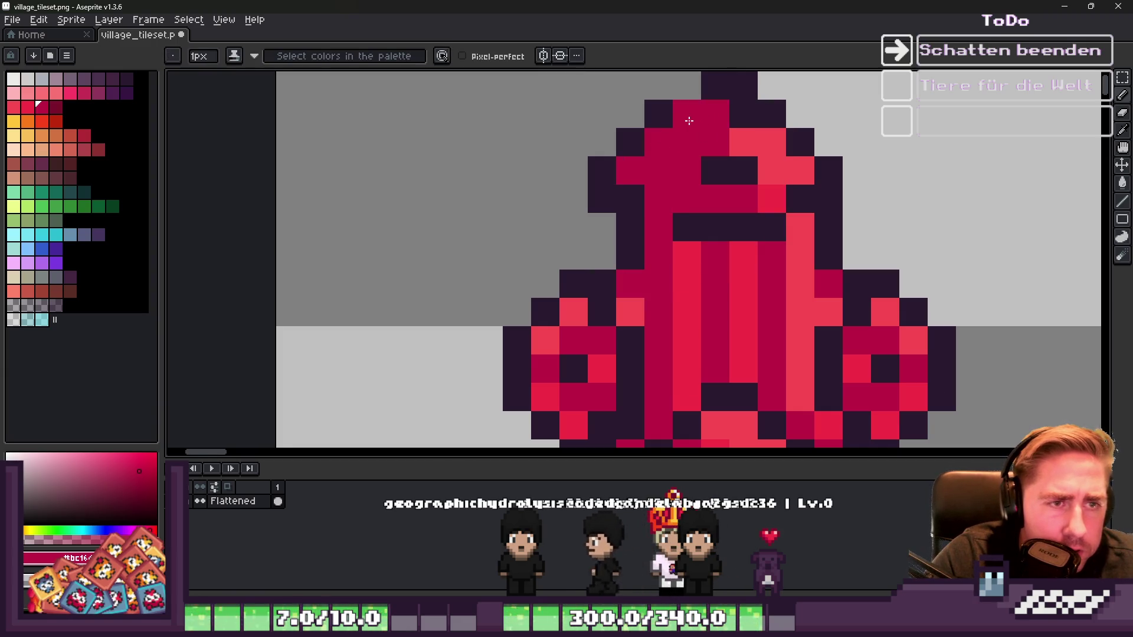
alt+click(658, 113)
click(684, 89)
scroll(683, 107, down, 1)
scroll(715, 139, up, 1)
click(683, 168)
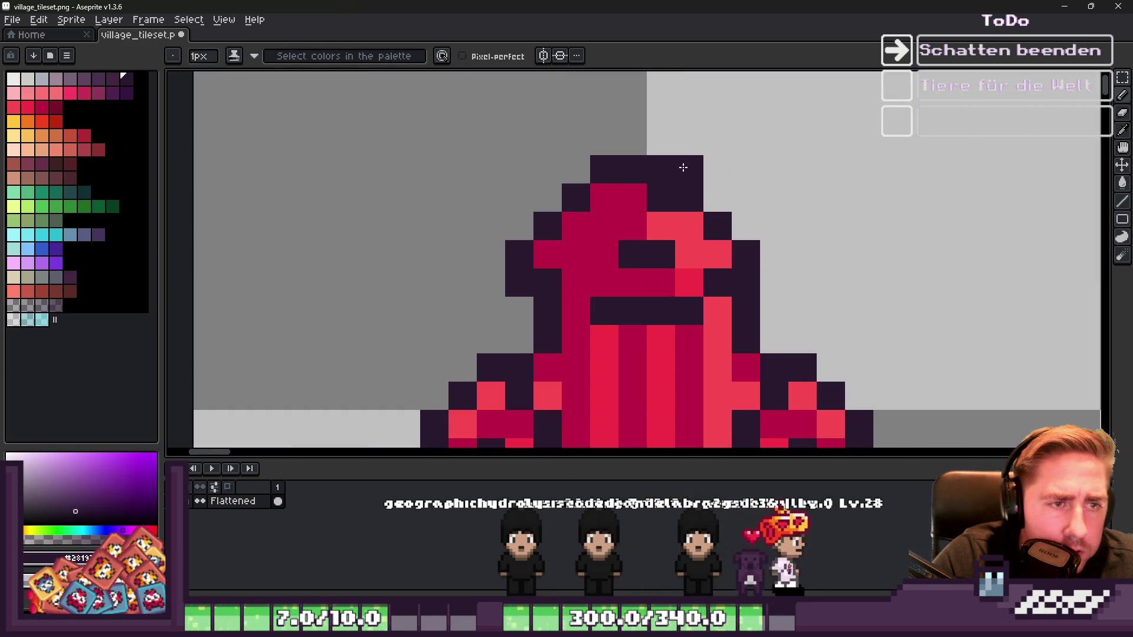
click(519, 227)
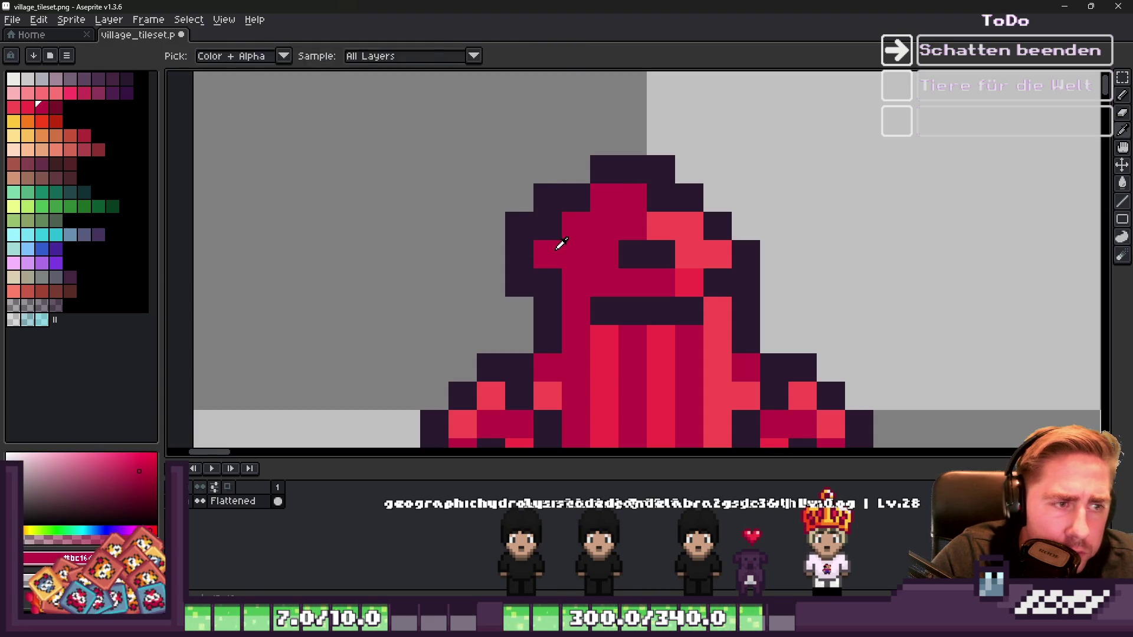
Step: Fill cap pixels crimson, darken its top-right pixel, and extend the outline right of the cap
alt+click(551, 246)
click(547, 227)
click(656, 196)
alt+click(665, 157)
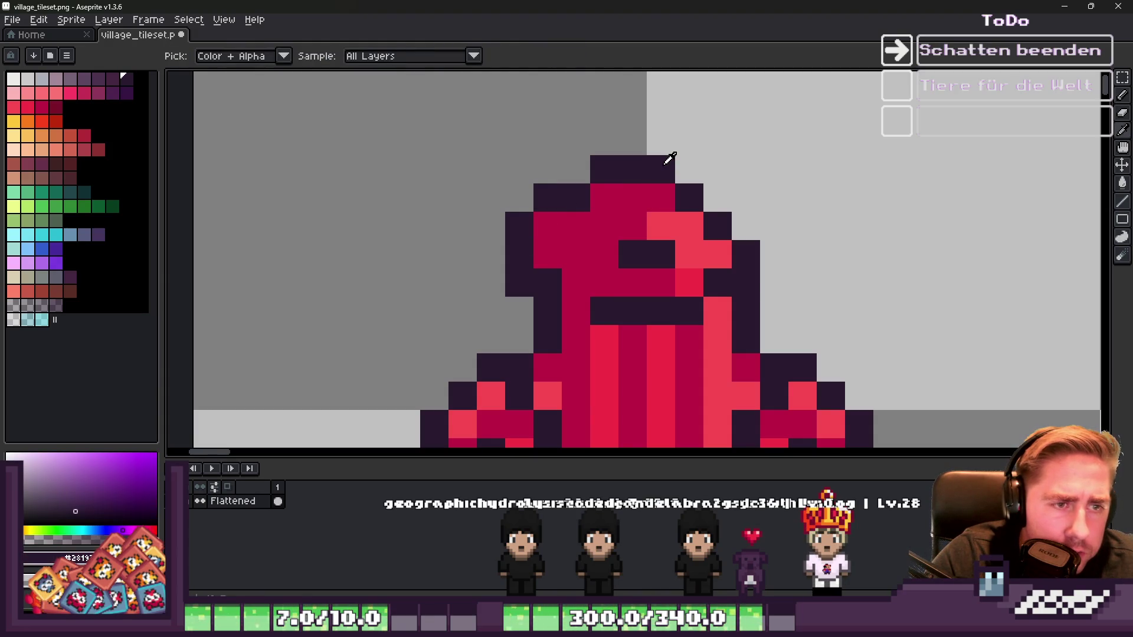
click(688, 167)
alt+click(667, 197)
click(691, 197)
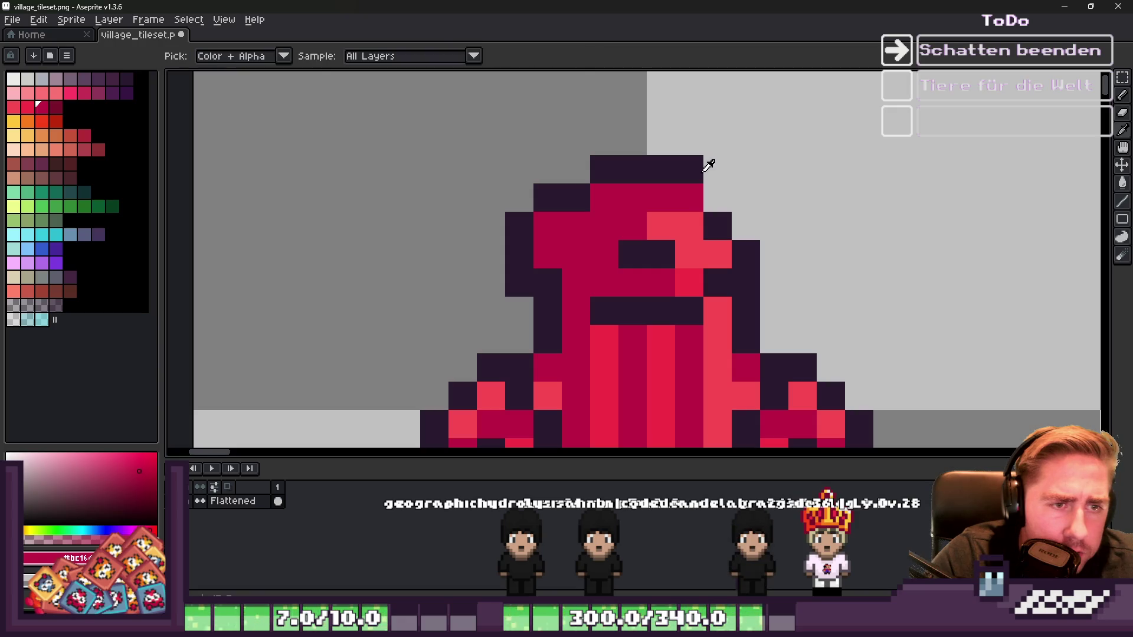
alt+click(701, 179)
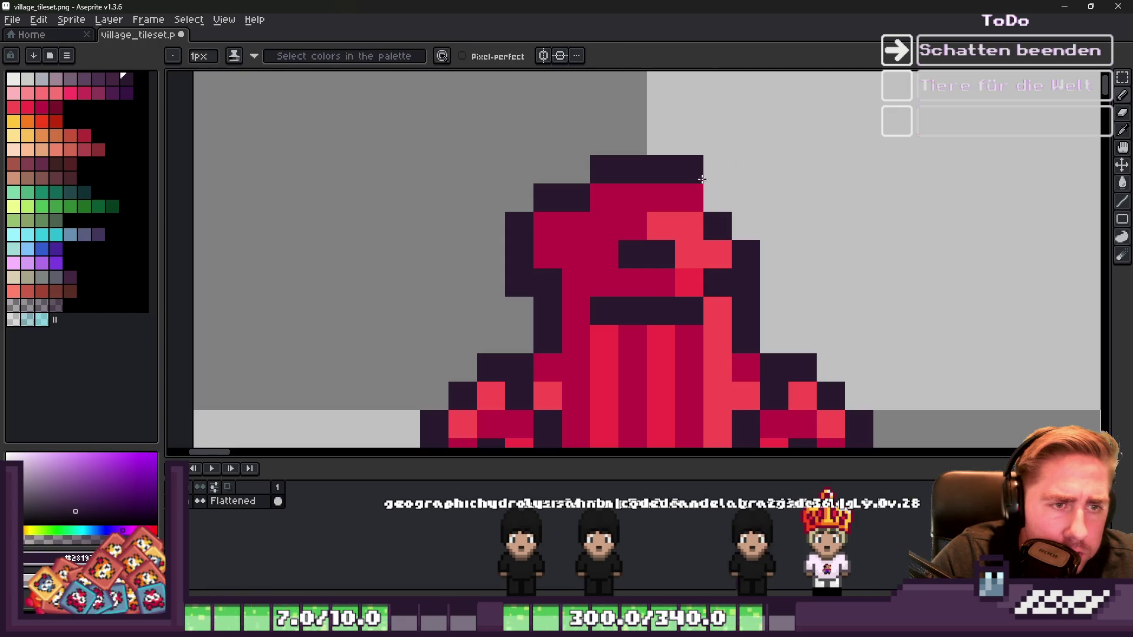
click(774, 227)
Step: Paint the cap's remaining light-red and dark eye pixels solid crimson
key(alt)
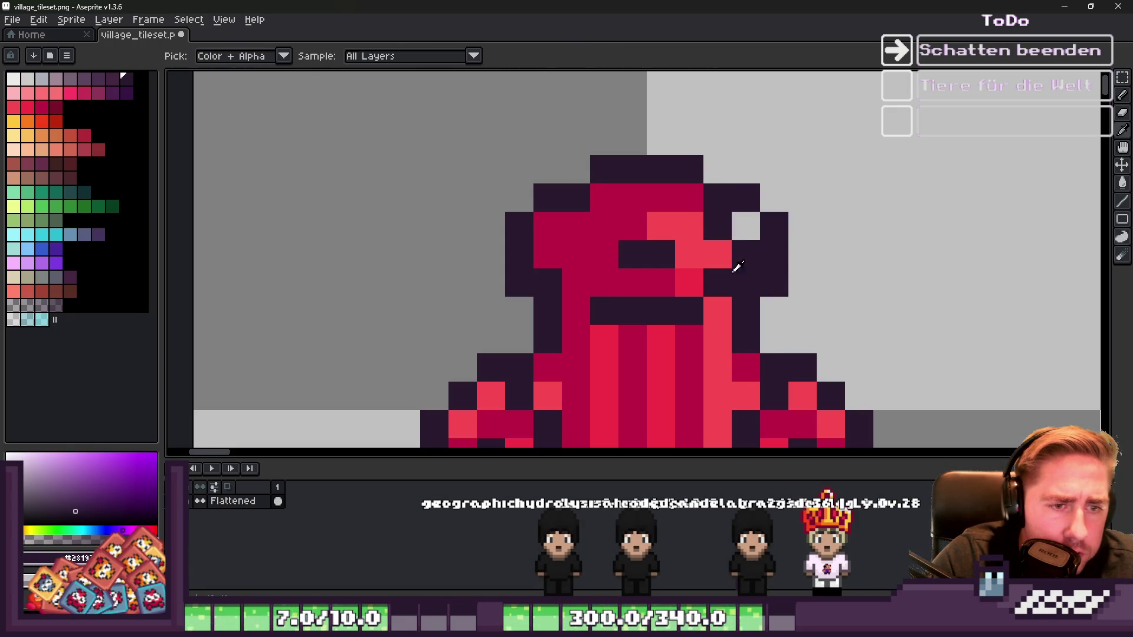
alt+click(664, 277)
click(683, 278)
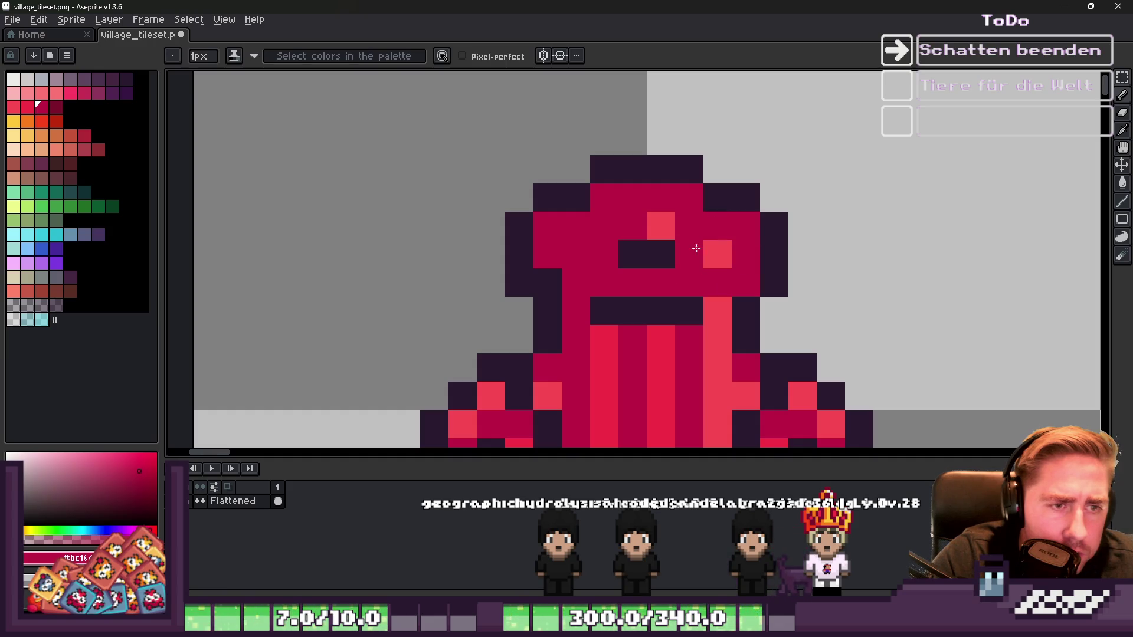
click(710, 254)
click(627, 248)
scroll(625, 247, down, 2)
scroll(629, 183, up, 1)
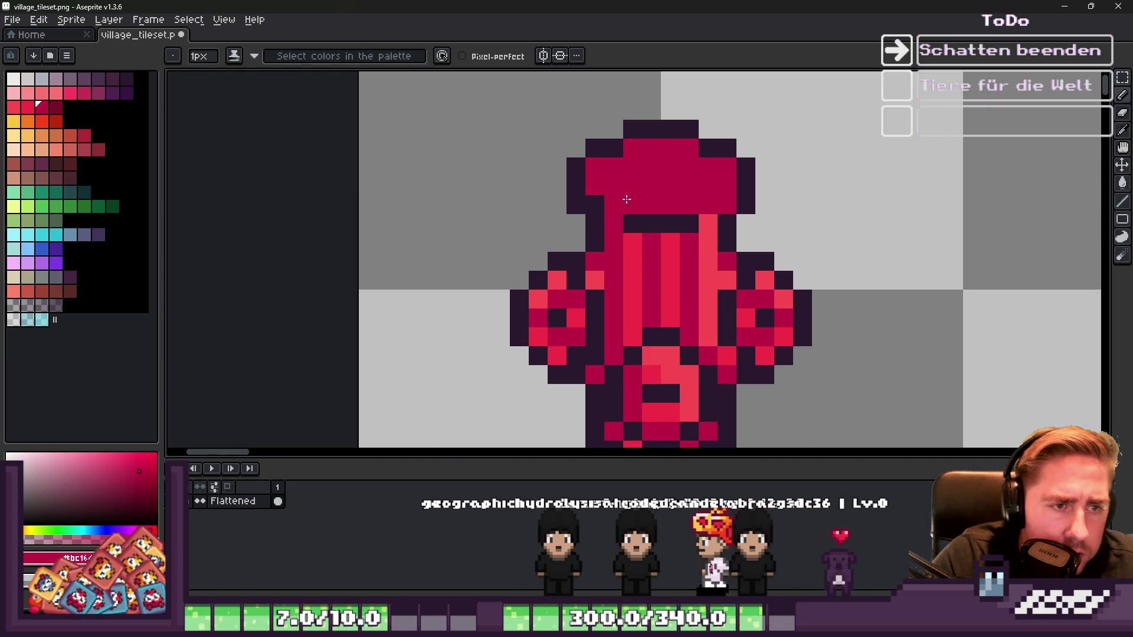
Step: Darken the band under the cap and repaint the row above it crimson
key(alt)
click(614, 224)
click(633, 242)
mouse_move(655, 241)
mouse_down()
mouse_move(690, 236)
mouse_move(640, 222)
mouse_up()
alt+click(696, 184)
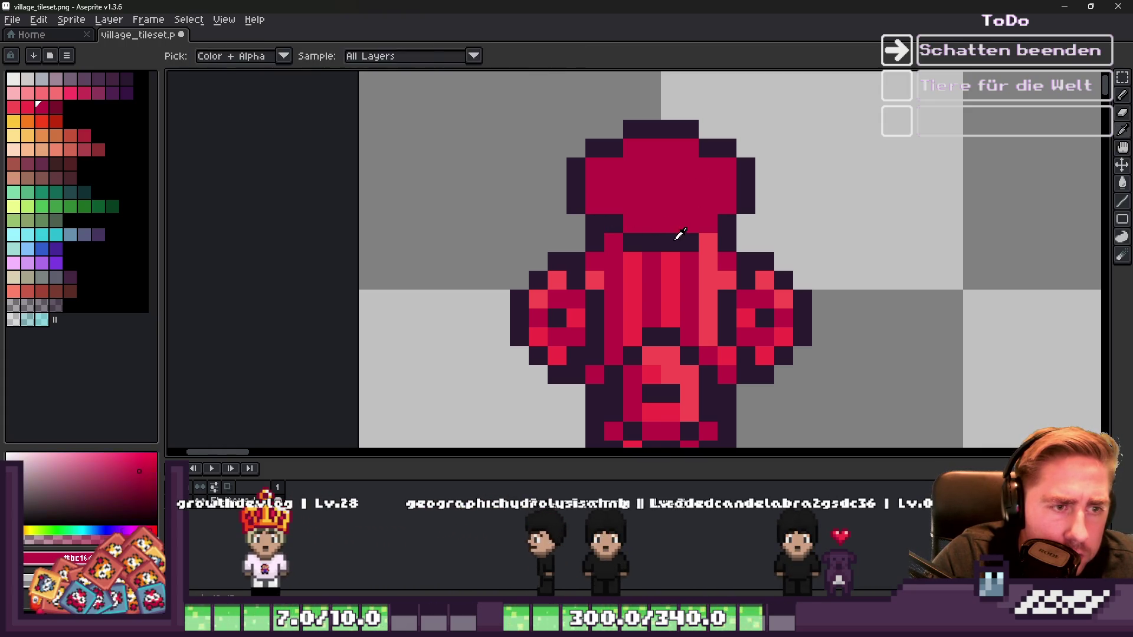
scroll(703, 226, down, 5)
scroll(703, 219, up, 5)
scroll(705, 207, down, 6)
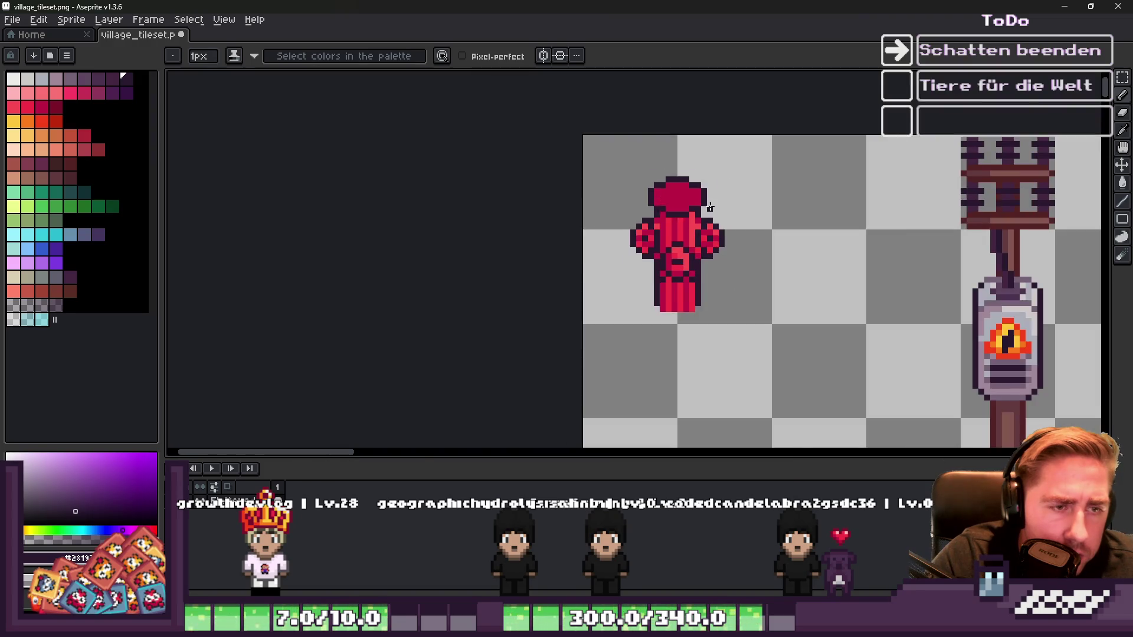
scroll(705, 195, up, 5)
Step: Add dark outline pixels along the cap and a peak above its top, undoing the extras
click(718, 188)
drag(718, 187, 688, 199)
scroll(737, 205, down, 5)
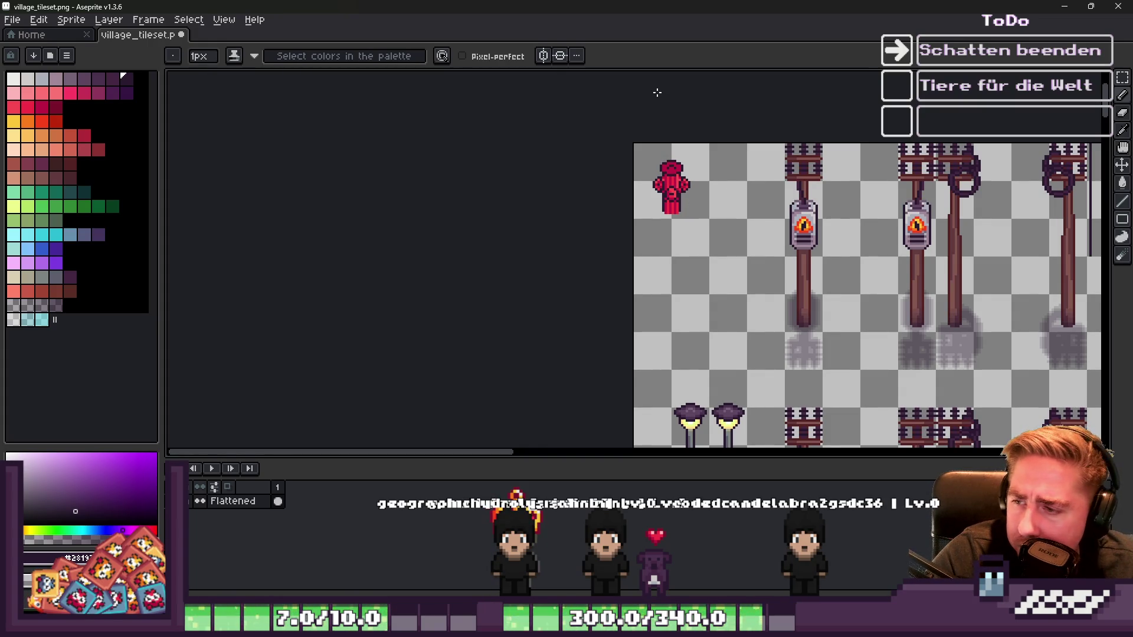
scroll(678, 176, up, 5)
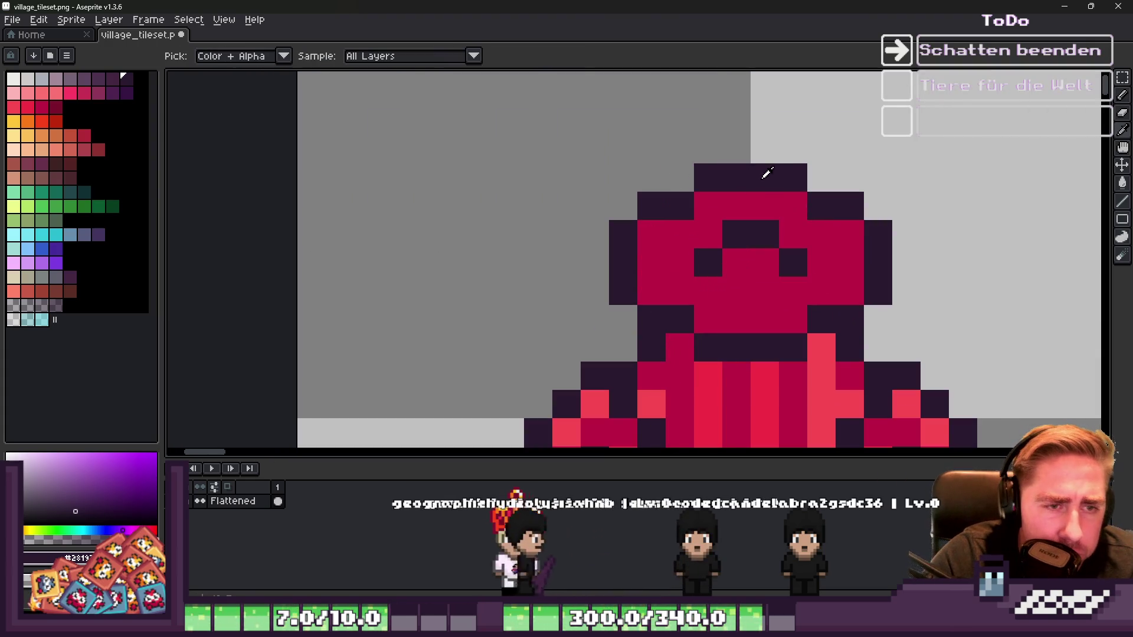
click(773, 132)
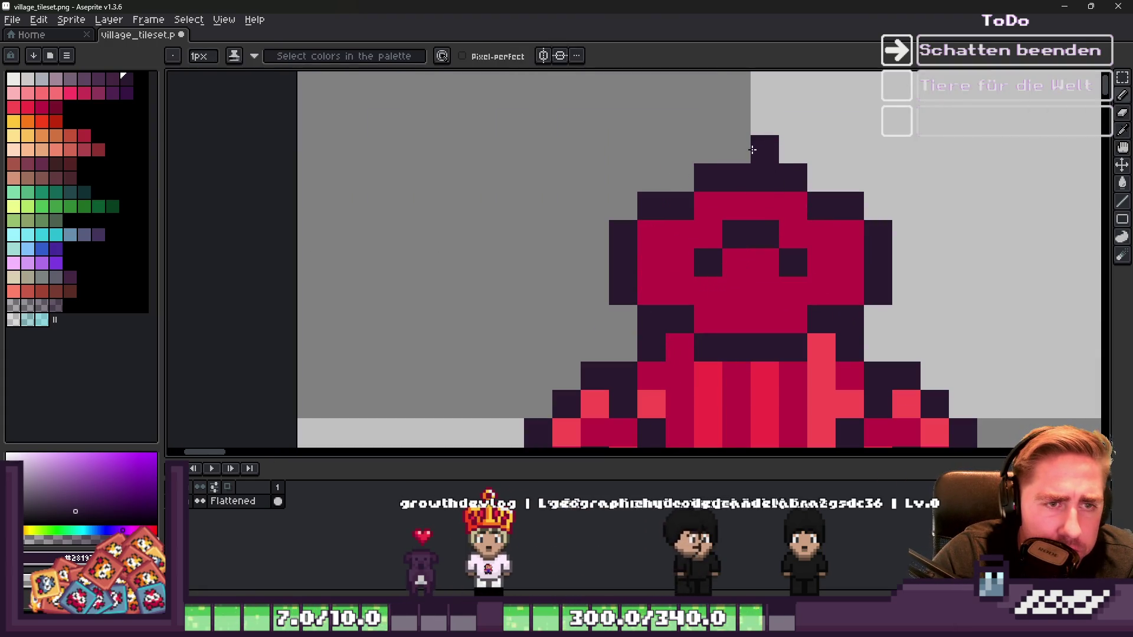
key(ctrl+z)
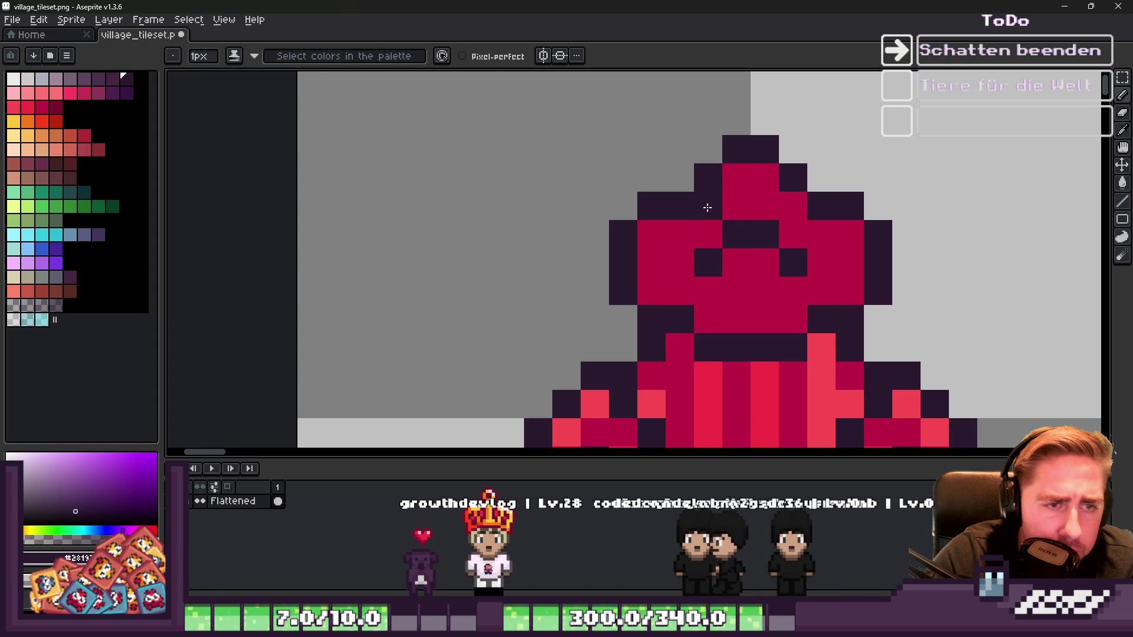
alt+click(773, 206)
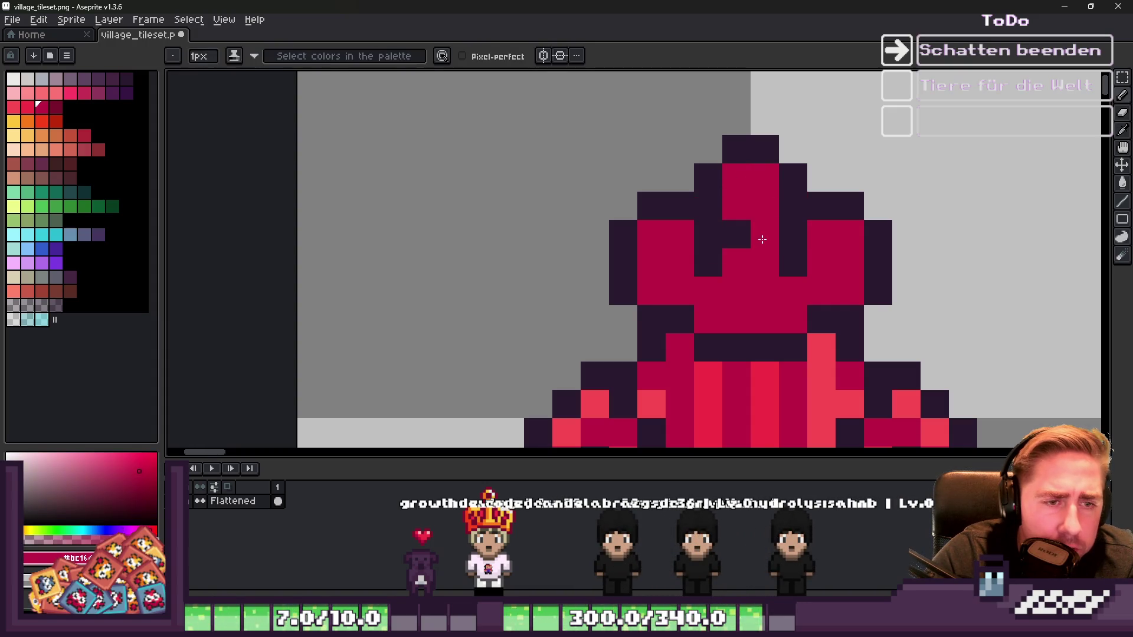
scroll(727, 152, down, 5)
scroll(727, 152, down, 3)
scroll(656, 148, up, 8)
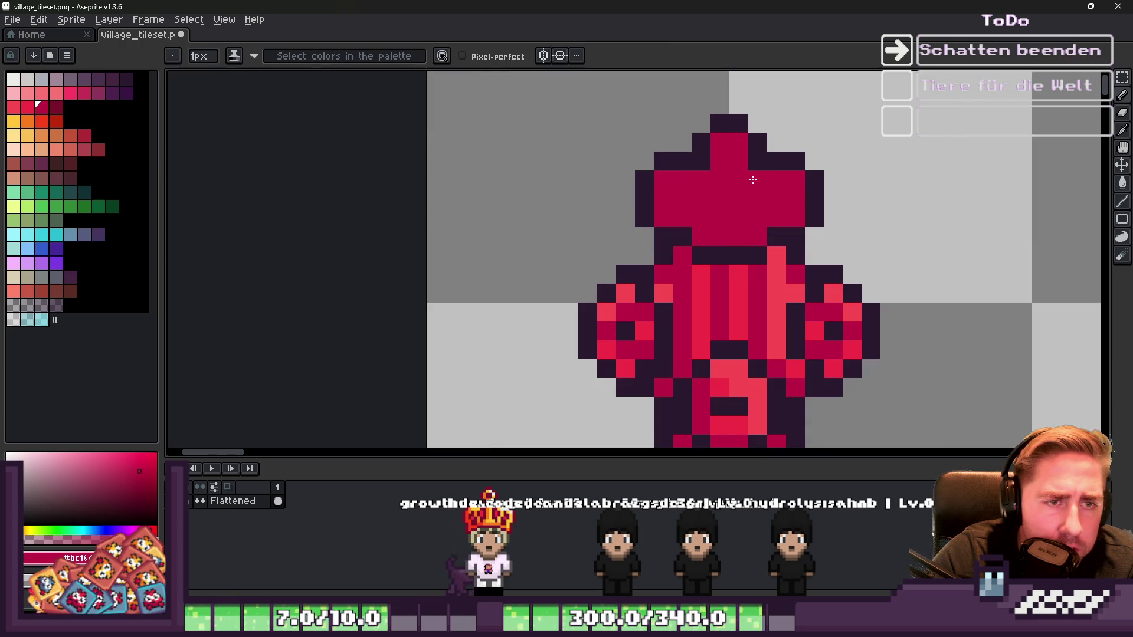
scroll(700, 161, down, 6)
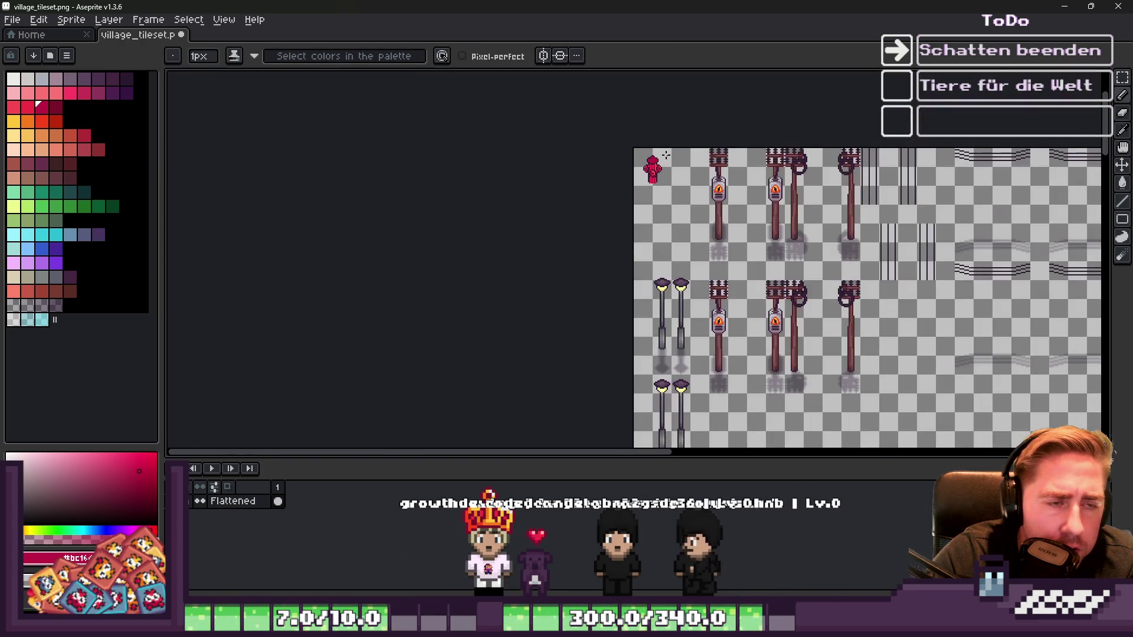
Step: Paint lighter-red highlights on the cap top
scroll(740, 252, up, 6)
key(bracketleft)
drag(781, 169, 800, 189)
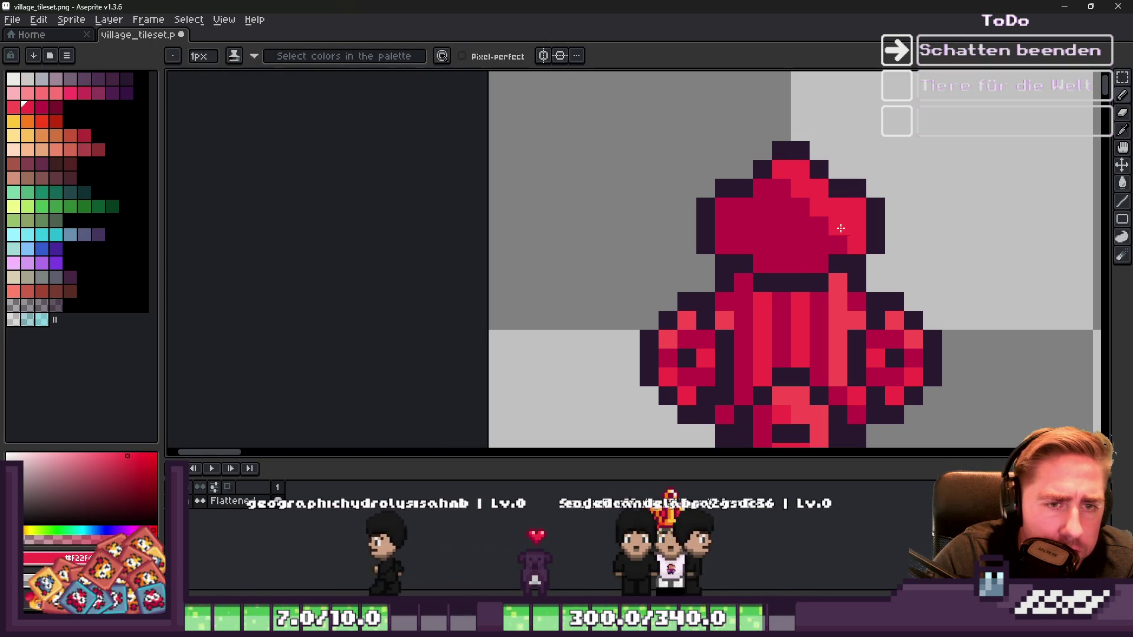
scroll(740, 169, down, 4)
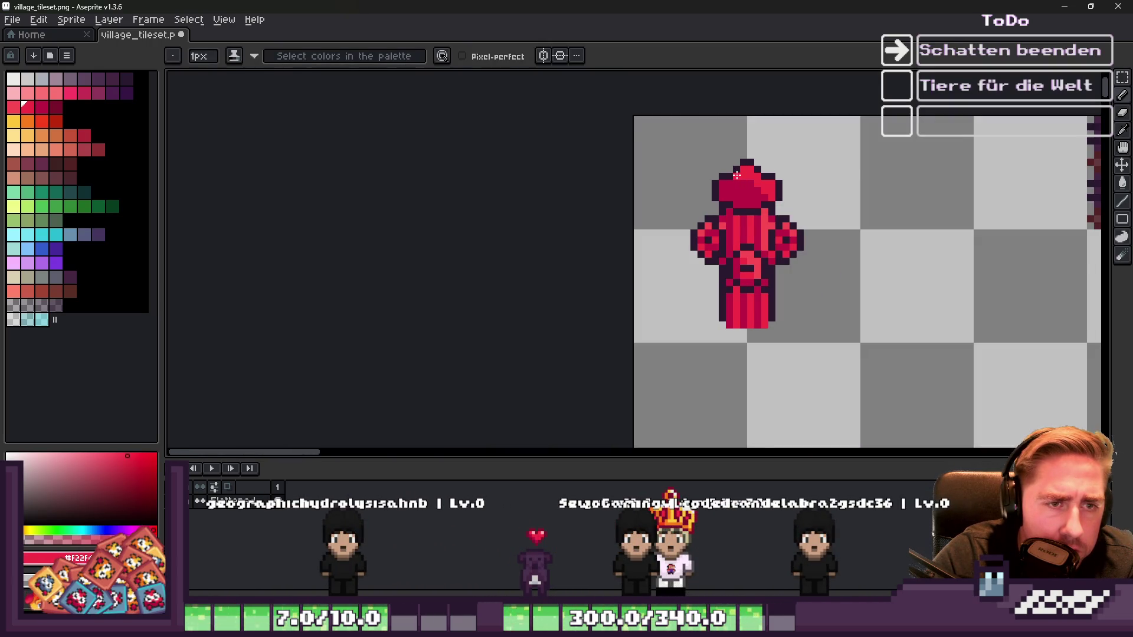
scroll(735, 175, down, 6)
scroll(643, 224, up, 8)
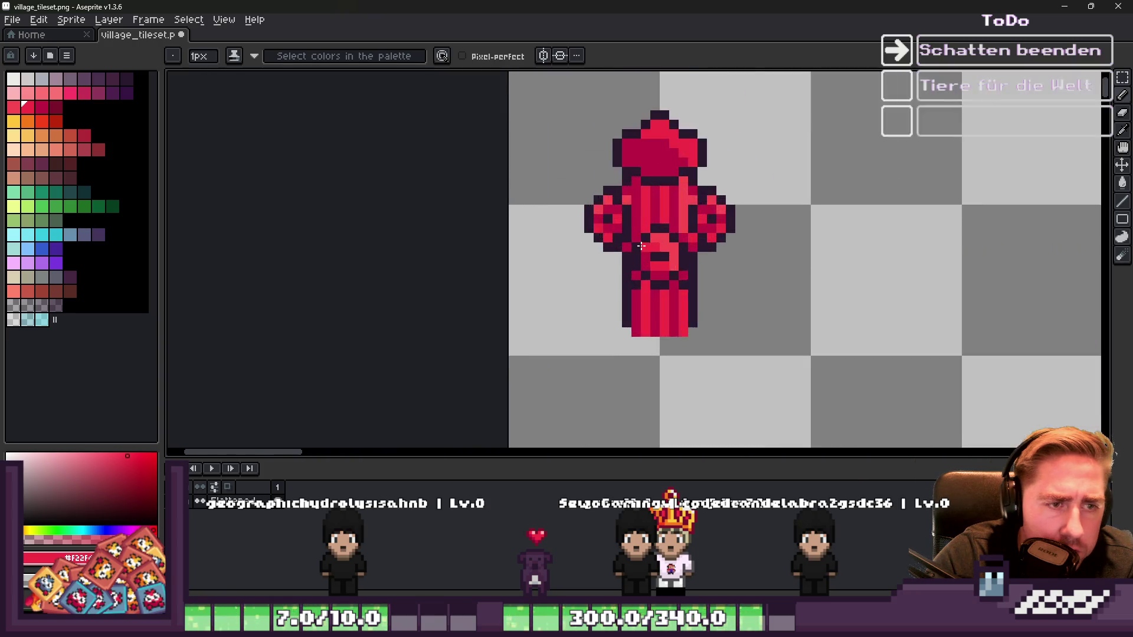
scroll(642, 246, up, 2)
Step: Repaint the body's vertical columns in alternating dark and light red grooves
alt+click(628, 345)
alt+click(649, 177)
mouse_move(649, 307)
mouse_down()
mouse_move(650, 233)
mouse_move(675, 335)
mouse_up()
alt+click(665, 167)
alt+click(688, 172)
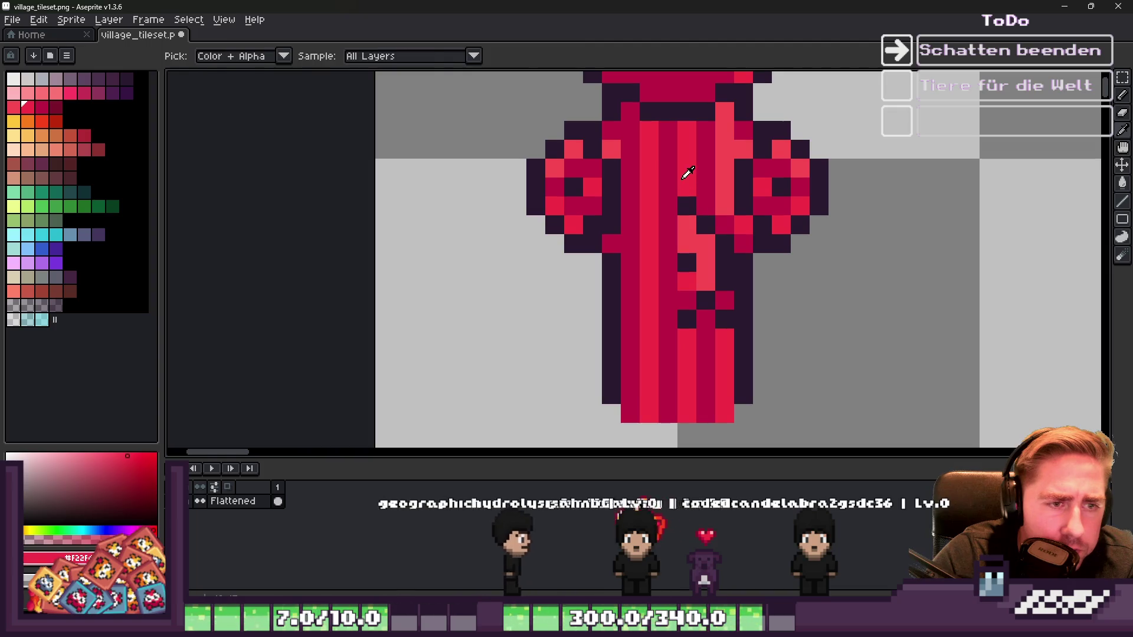
drag(688, 201, 688, 330)
alt+click(700, 172)
drag(706, 216, 706, 313)
alt+click(726, 229)
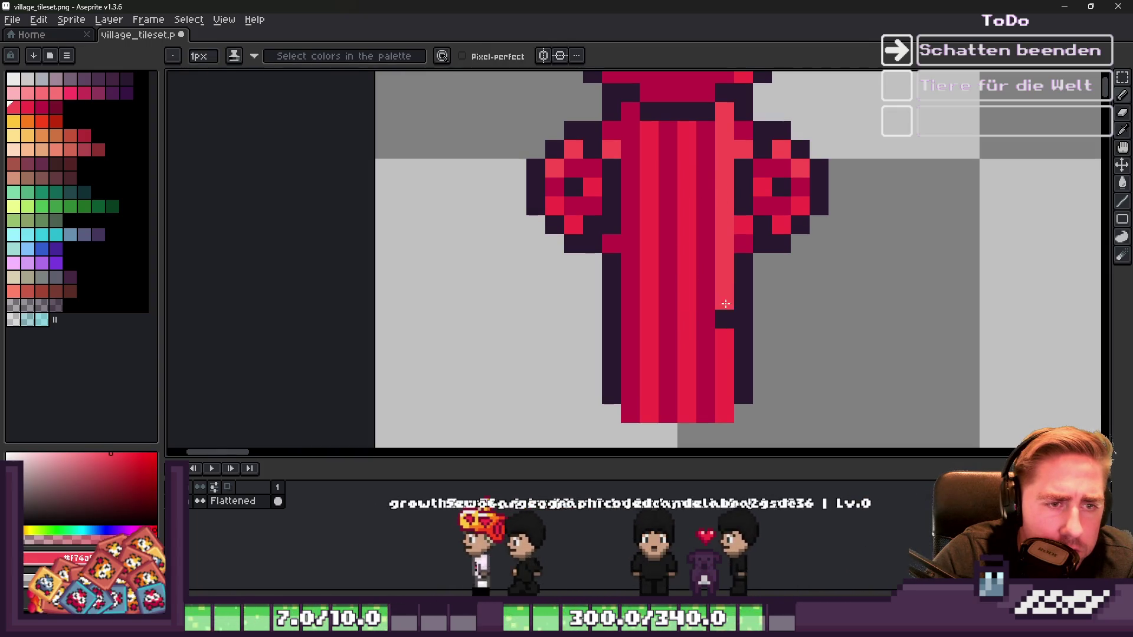
drag(724, 236, 725, 420)
drag(704, 239, 707, 283)
scroll(707, 283, down, 6)
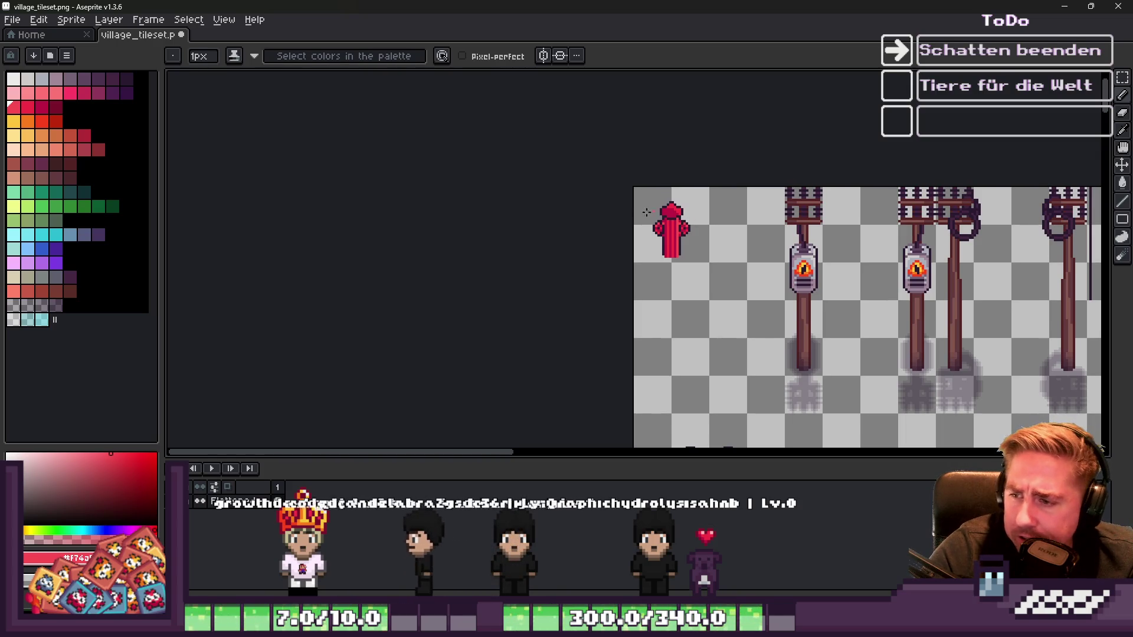
Step: Add a dark pixel at the hydrant's bottom and move the selected base one pixel lower
scroll(655, 286, up, 5)
key(e)
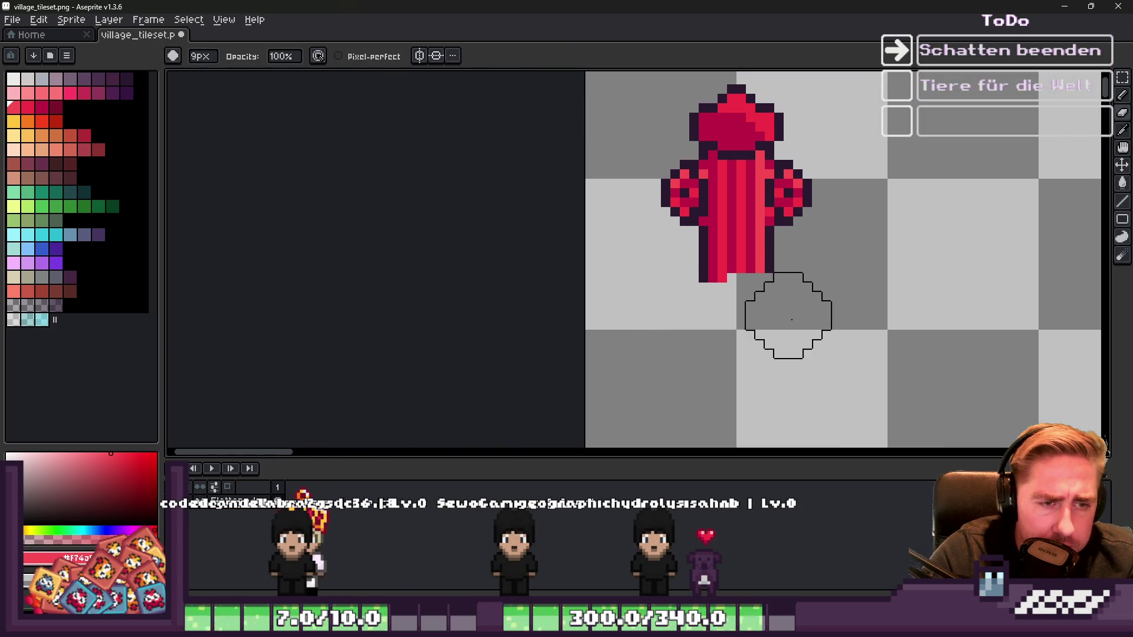
key(b)
scroll(752, 270, up, 1)
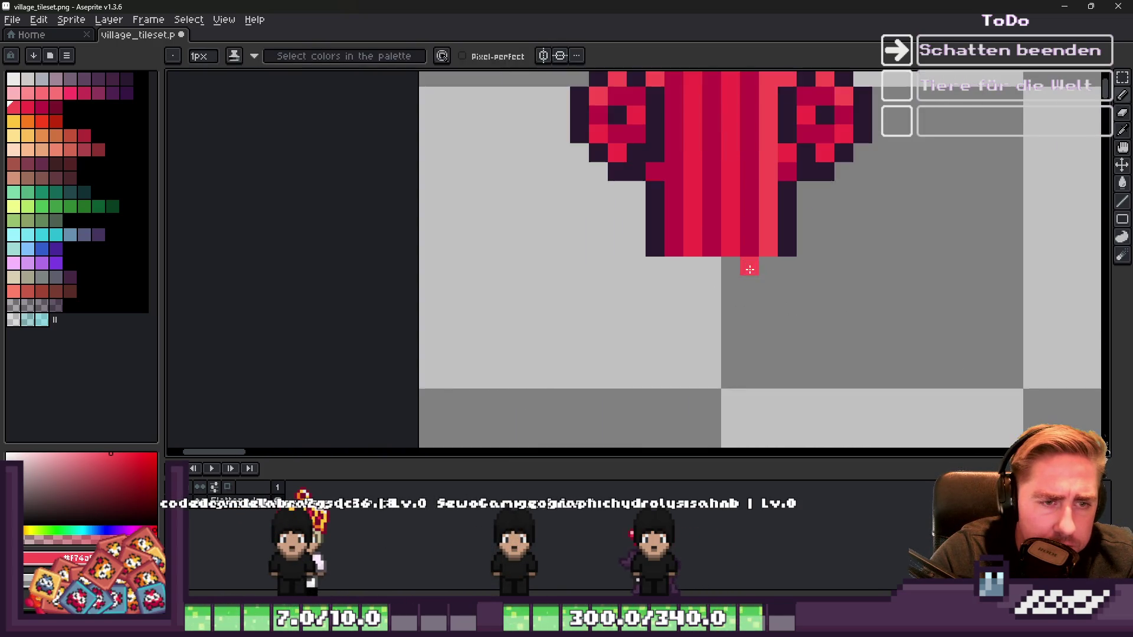
alt+click(787, 238)
click(750, 248)
key(m)
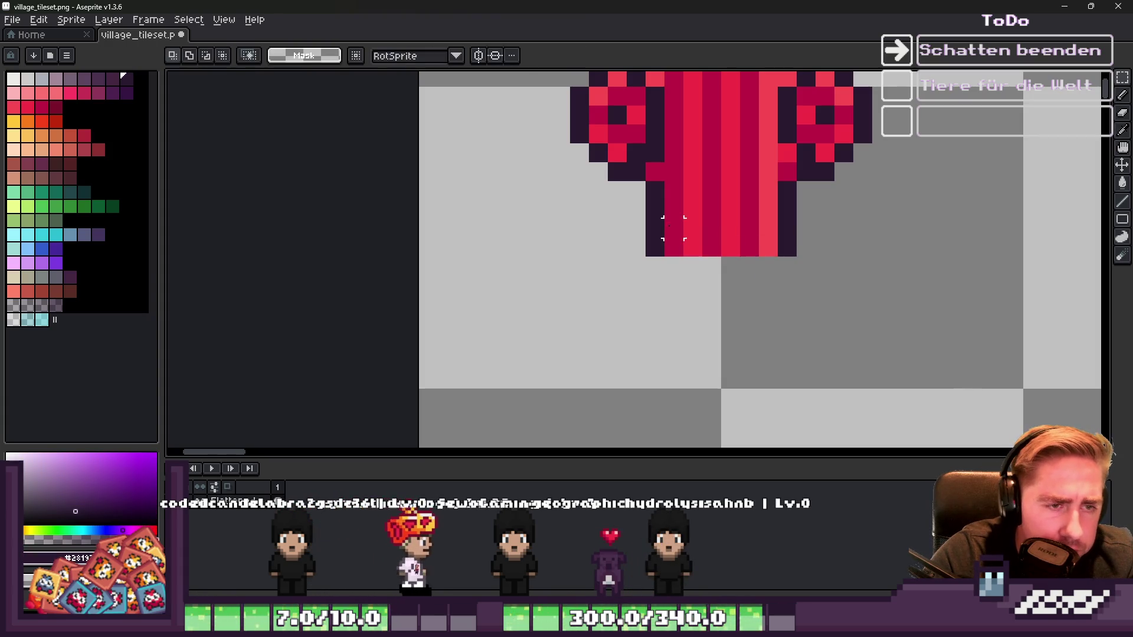
mouse_move(758, 236)
mouse_down()
mouse_move(721, 258)
mouse_move(729, 292)
mouse_up()
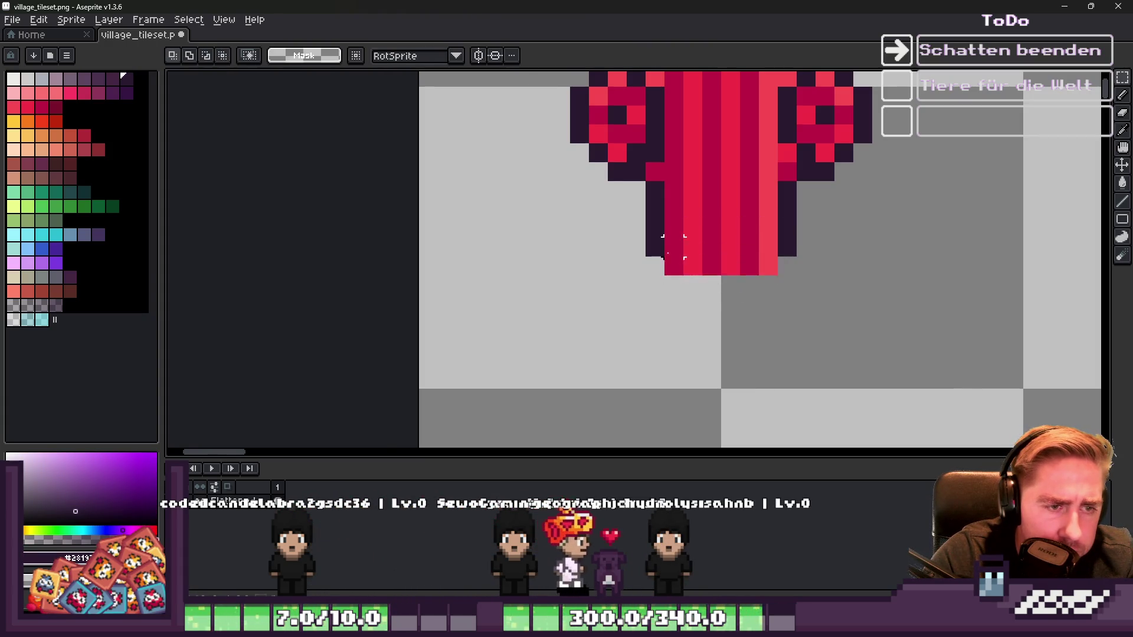
scroll(639, 231, down, 3)
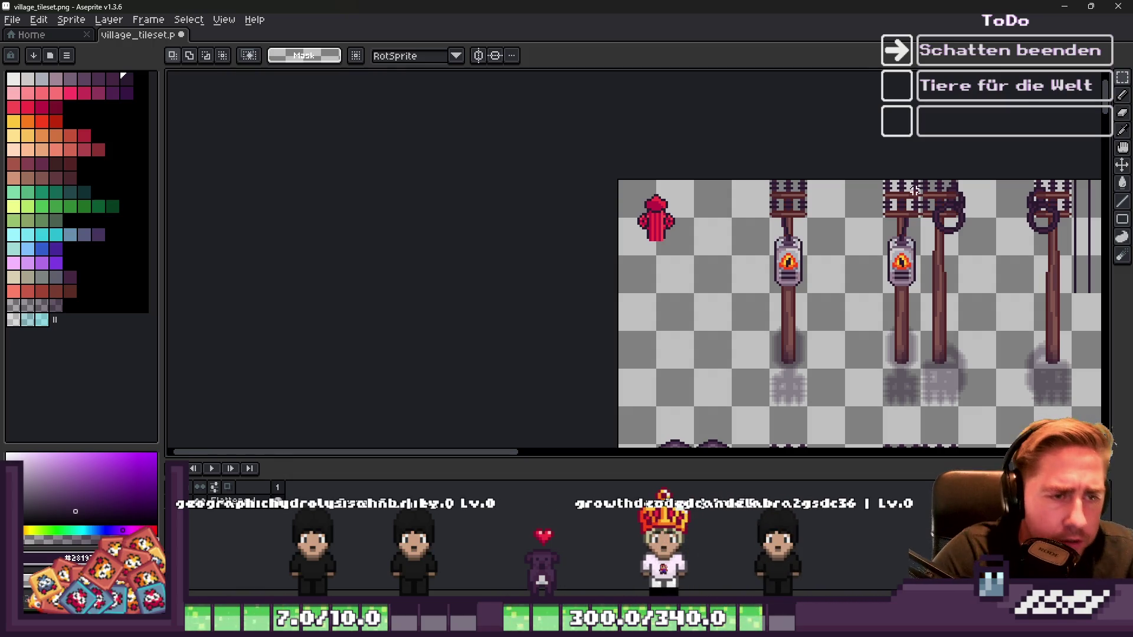
scroll(650, 207, up, 5)
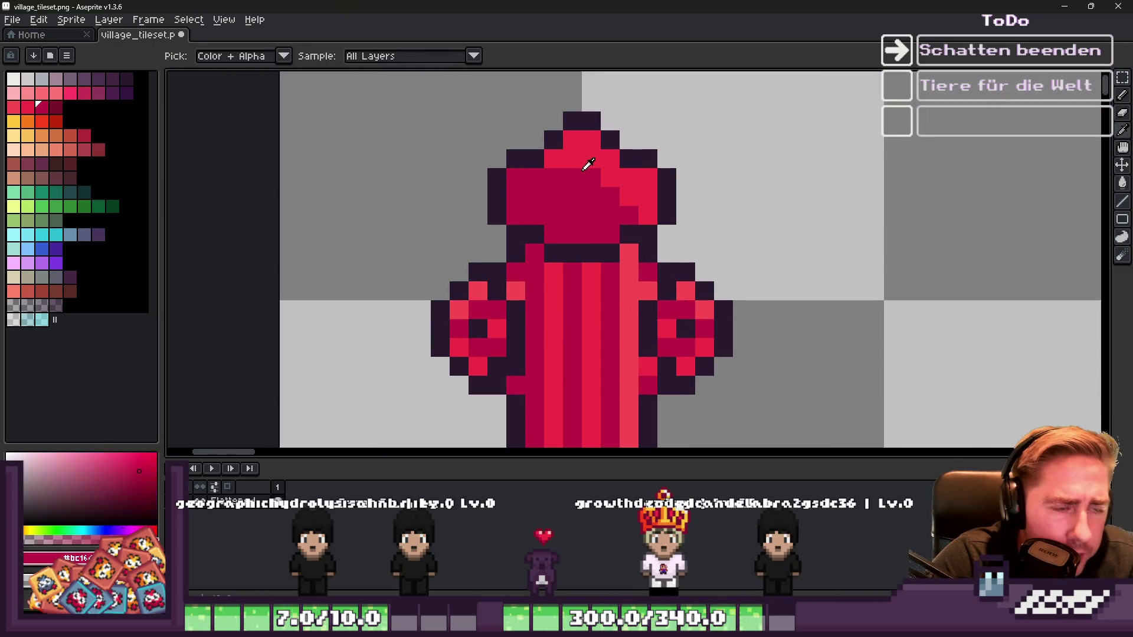
Step: Paint bright red highlight pixels across the cap top
key(b)
alt+click(584, 171)
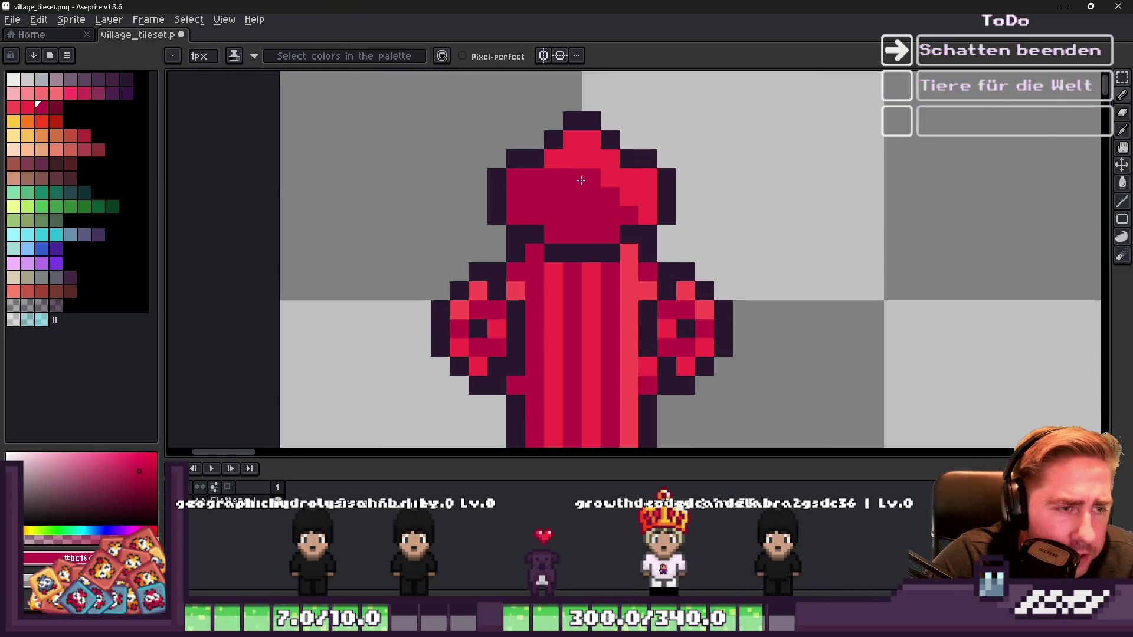
alt+click(572, 161)
drag(573, 177, 641, 207)
scroll(640, 208, down, 5)
scroll(641, 211, up, 7)
scroll(643, 214, down, 5)
scroll(645, 217, up, 7)
Step: Repaint some cap pixels dark red to create two-tone shading
alt+click(645, 217)
mouse_move(758, 249)
mouse_down()
mouse_move(617, 177)
mouse_move(711, 217)
mouse_up()
scroll(711, 216, down, 3)
scroll(670, 224, up, 2)
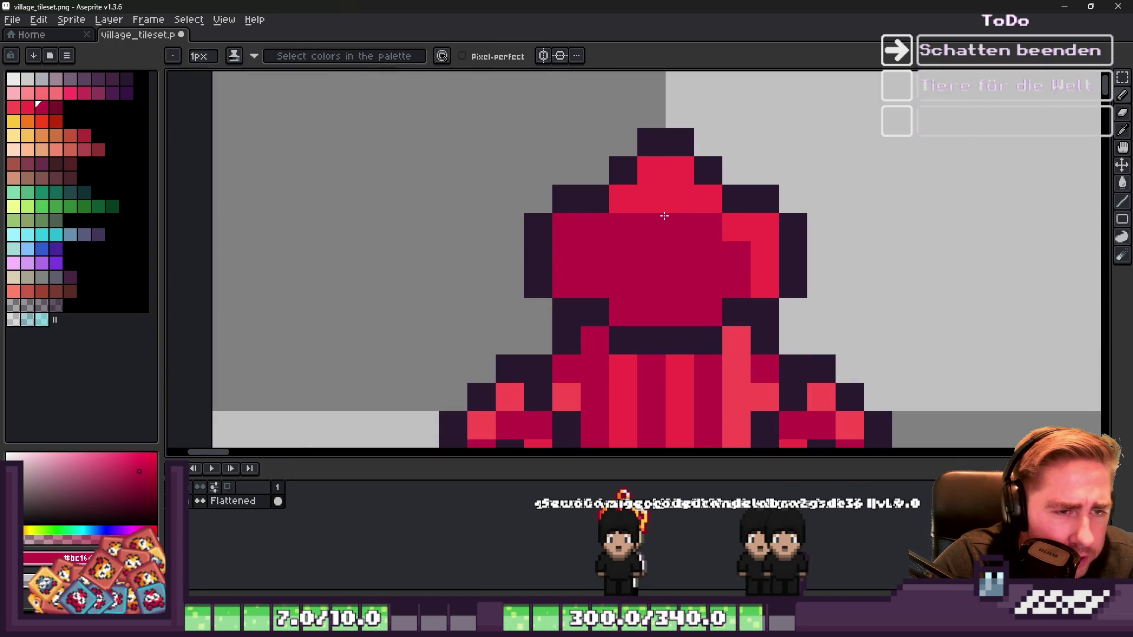
click(765, 284)
alt+click(764, 223)
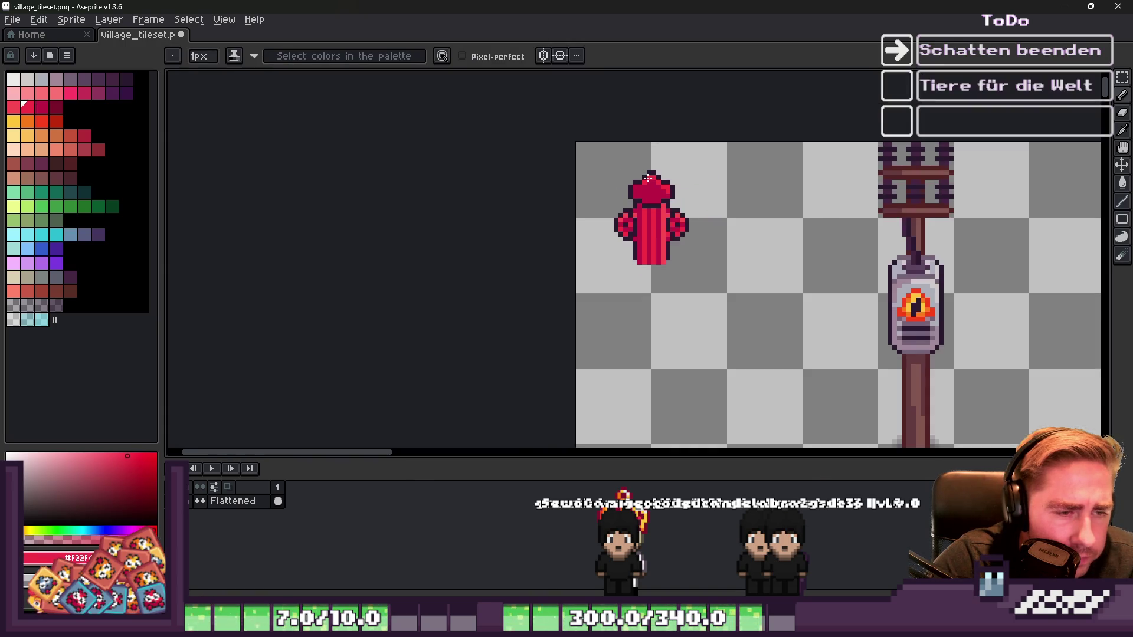
Step: Shade the hydrant cap's left side and underside with a darker red from the palette
scroll(763, 222, down, 5)
scroll(694, 171, up, 5)
click(694, 171)
key(ctrl+z)
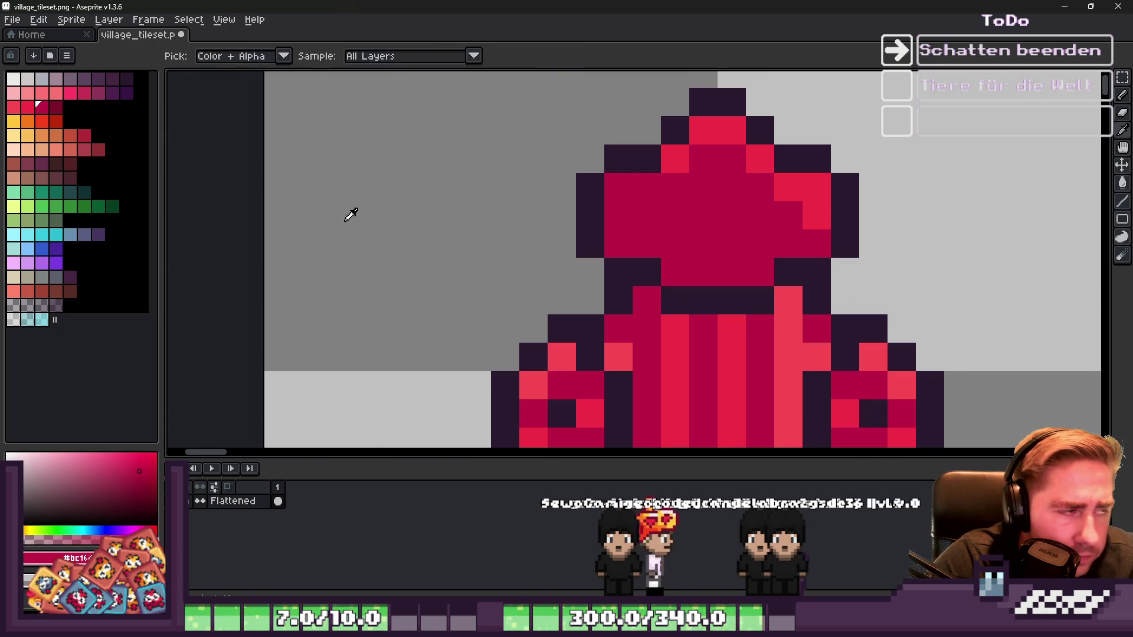
click(28, 106)
click(703, 189)
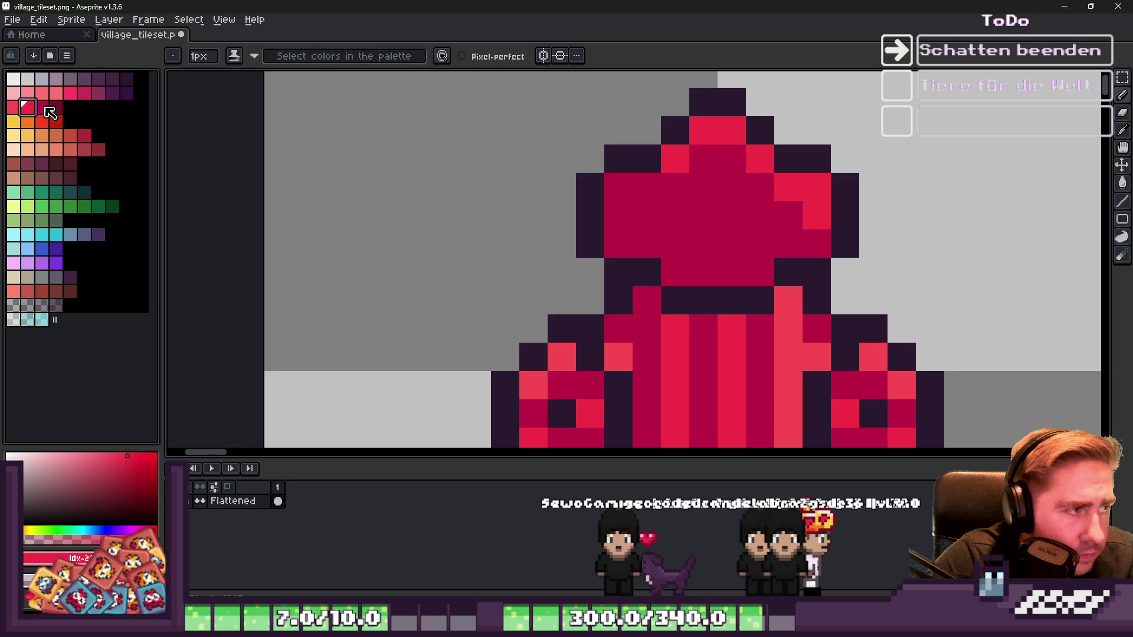
mouse_move(618, 187)
mouse_down()
mouse_move(625, 242)
mouse_move(761, 271)
mouse_up()
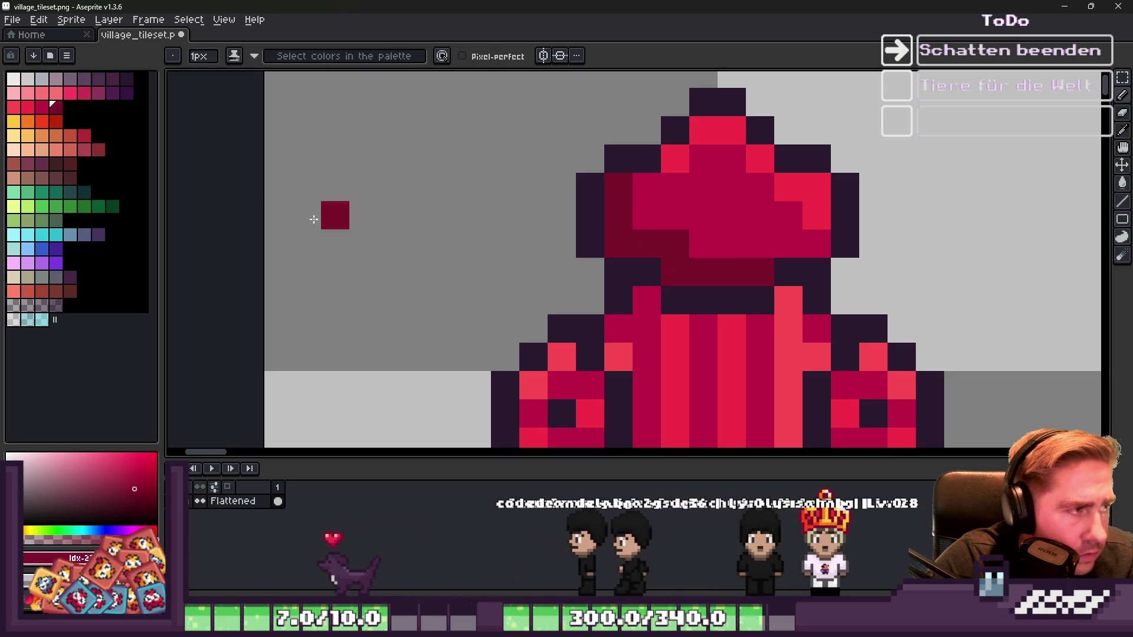
Step: Marquee-select the area around the hydrant, toggling between Magic Wand and Move tools
scroll(679, 258, down, 5)
scroll(613, 220, down, 1)
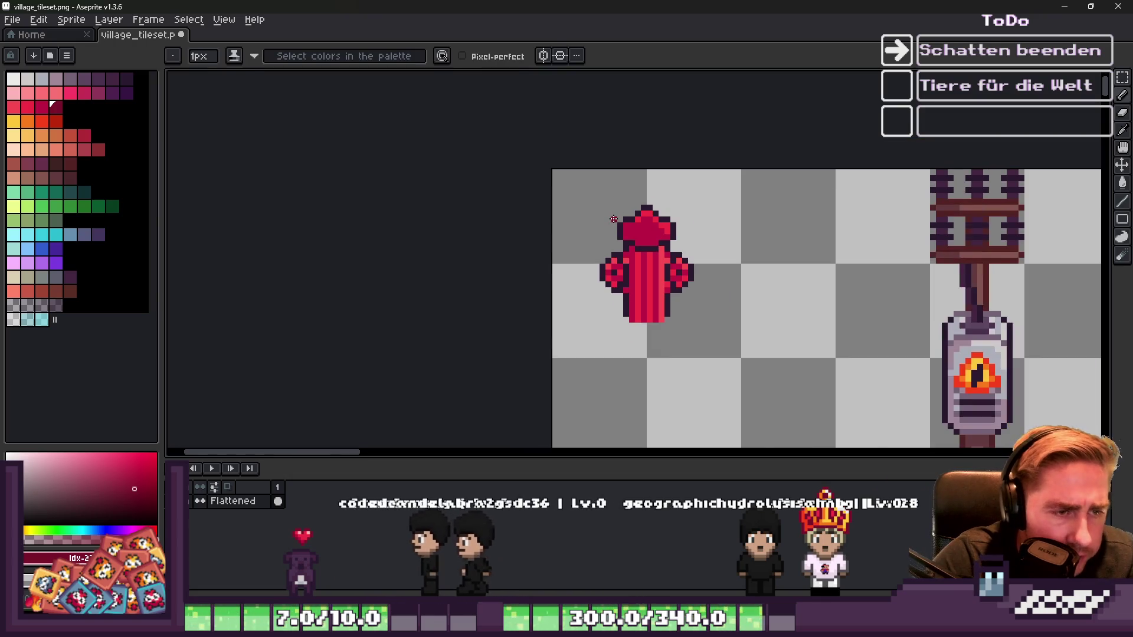
scroll(614, 219, up, 2)
scroll(606, 223, down, 2)
key(m)
drag(551, 72, 848, 364)
key(w)
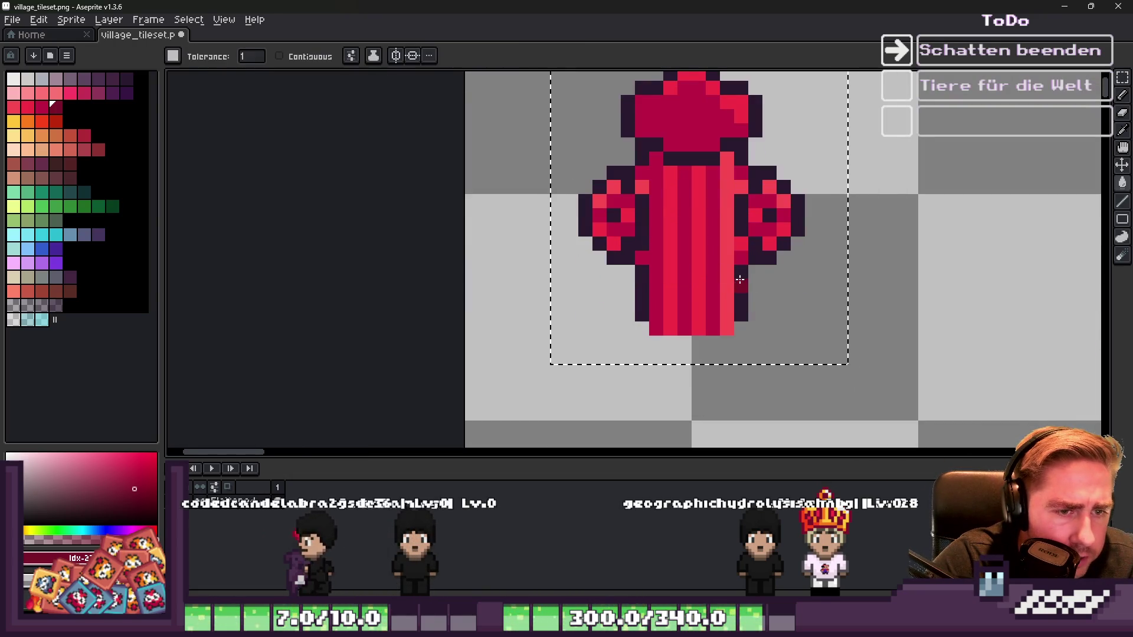
scroll(736, 279, down, 3)
scroll(737, 279, up, 1)
scroll(708, 247, down, 1)
scroll(682, 222, up, 1)
key(v)
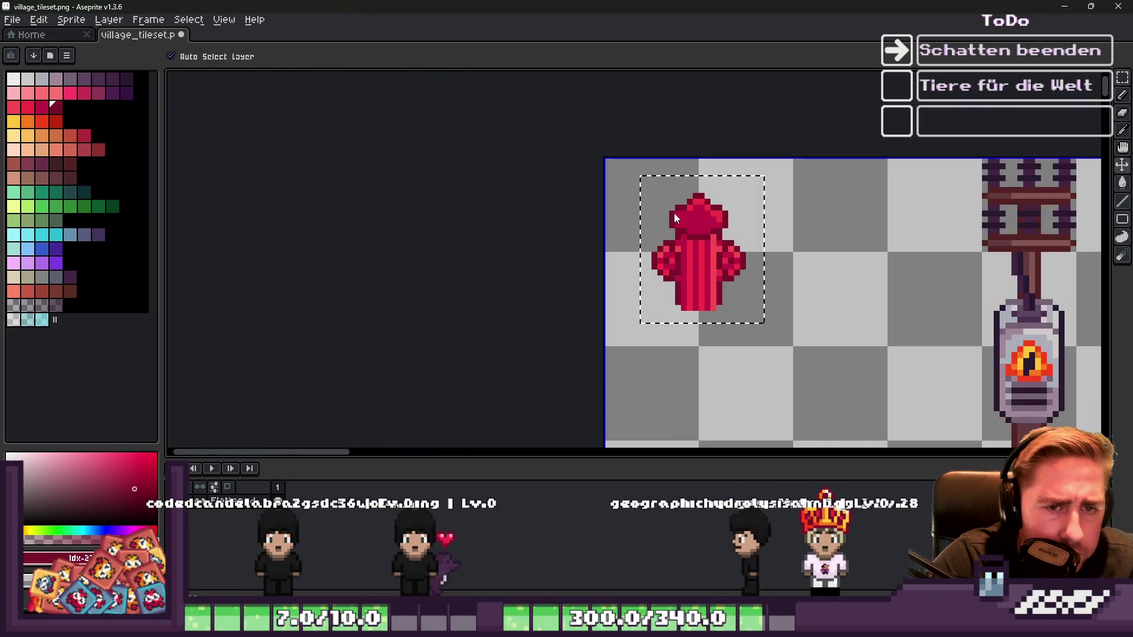
scroll(681, 223, down, 1)
scroll(682, 223, up, 1)
scroll(682, 223, up, 1)
key(w)
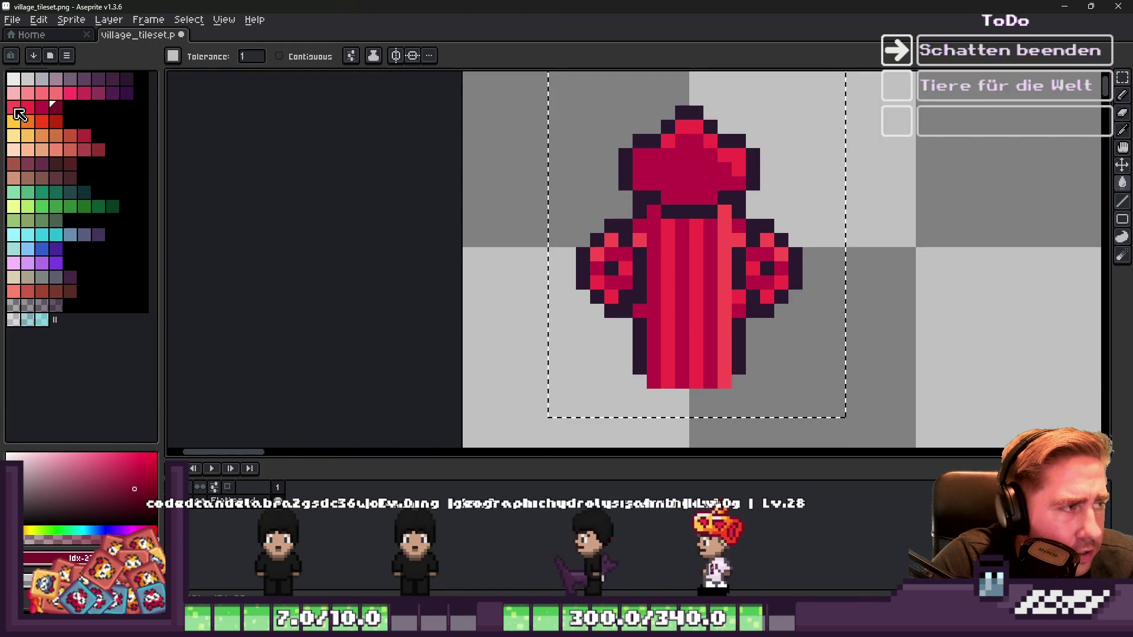
Step: Eyedrop the bright red and paint highlight pixels across the cap's top, right to left
click(16, 108)
scroll(678, 150, up, 1)
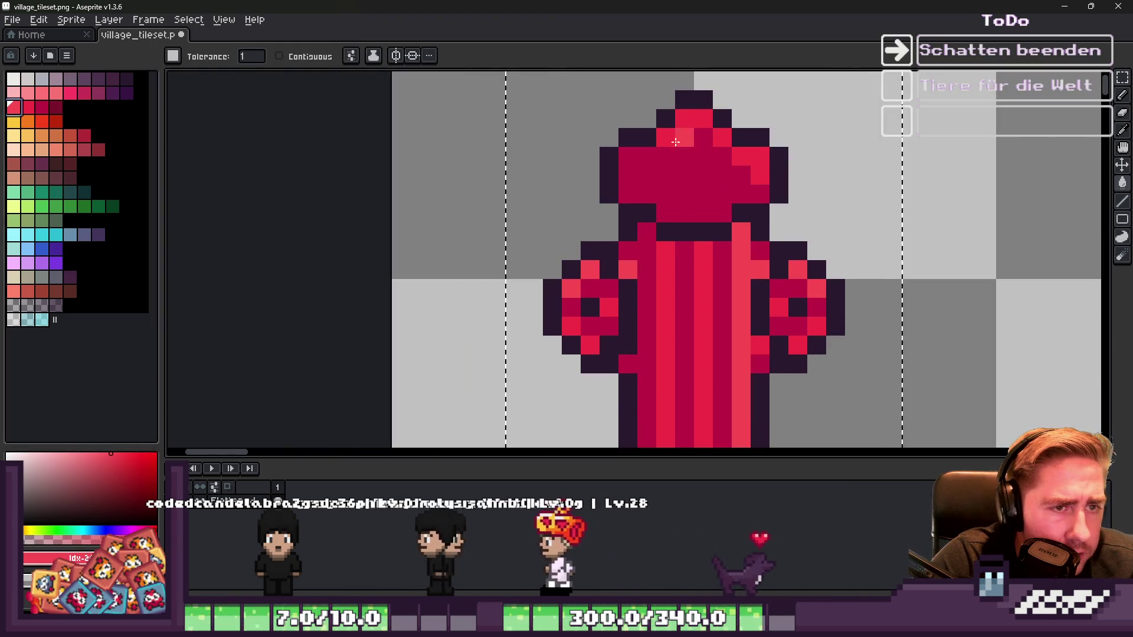
key(i)
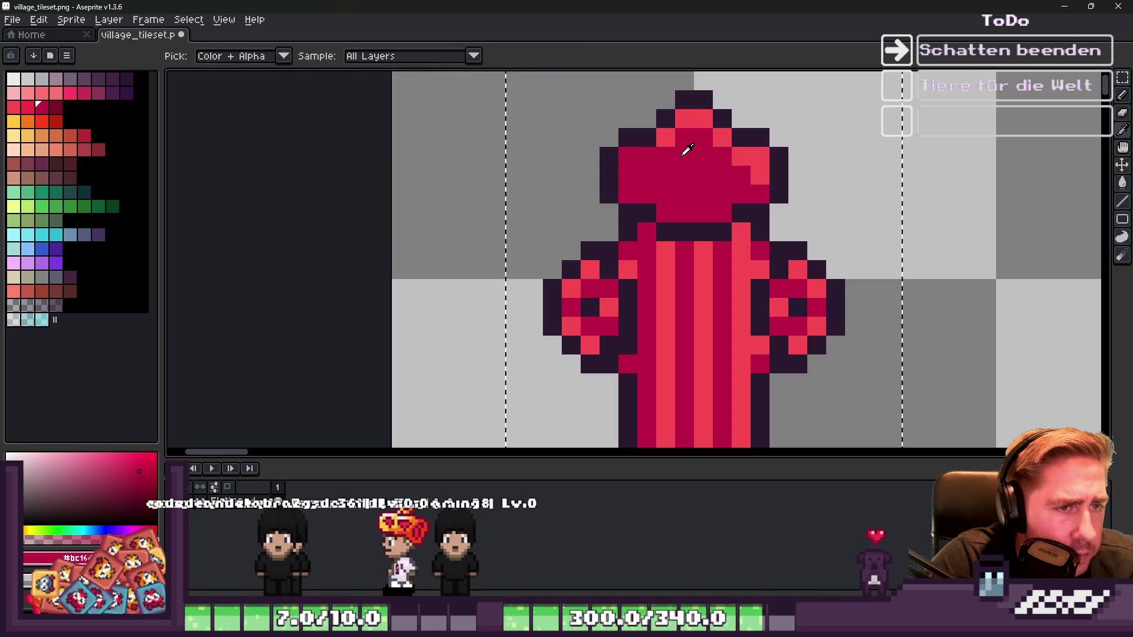
click(28, 107)
key(b)
scroll(645, 140, up, 1)
mouse_move(724, 134)
mouse_down()
mouse_move(733, 126)
mouse_move(684, 161)
mouse_up()
mouse_move(809, 207)
mouse_down()
mouse_move(863, 246)
mouse_move(611, 170)
mouse_up()
scroll(612, 170, down, 3)
scroll(679, 195, up, 3)
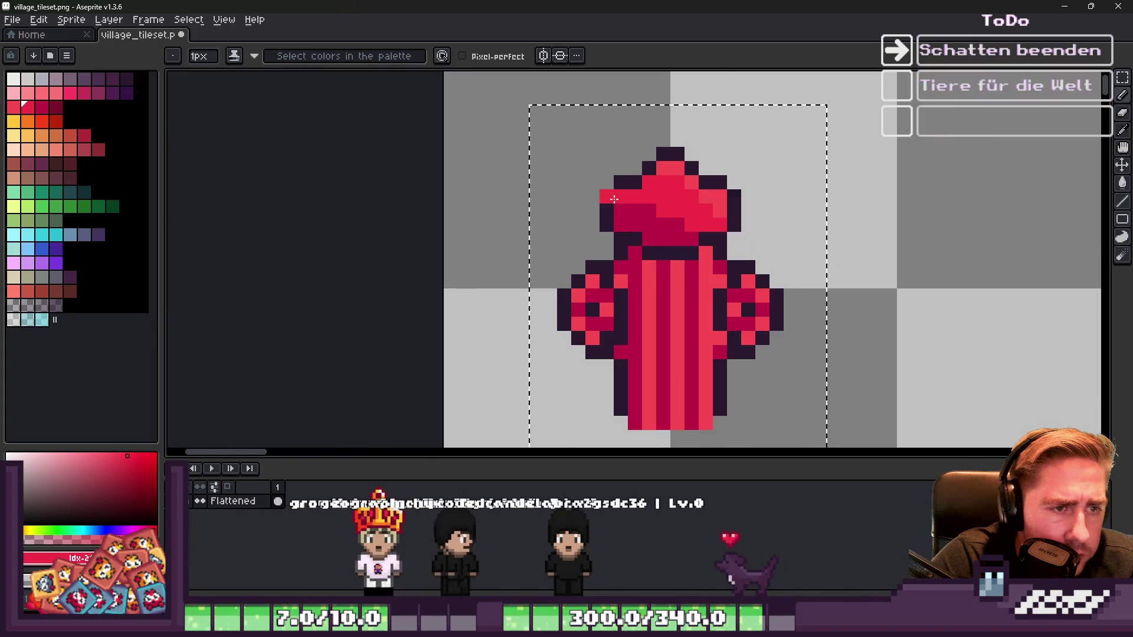
Step: Touch up single cap pixels in dark red and bright red, and add a dark outline pixel
alt+click(649, 206)
click(619, 179)
alt+click(692, 201)
click(687, 195)
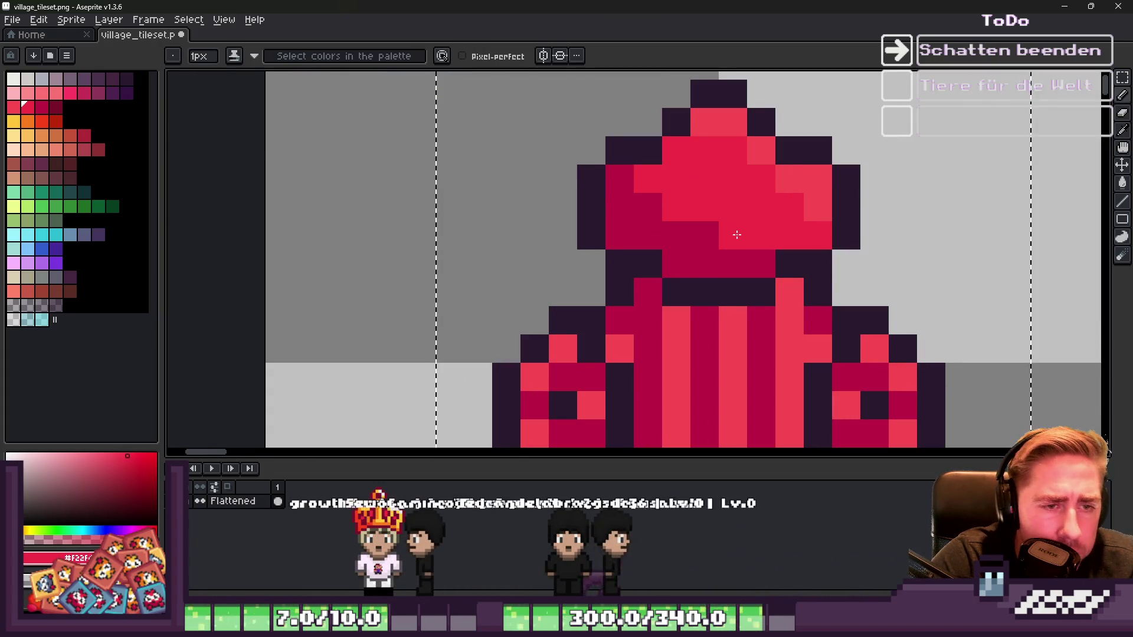
drag(719, 190, 746, 190)
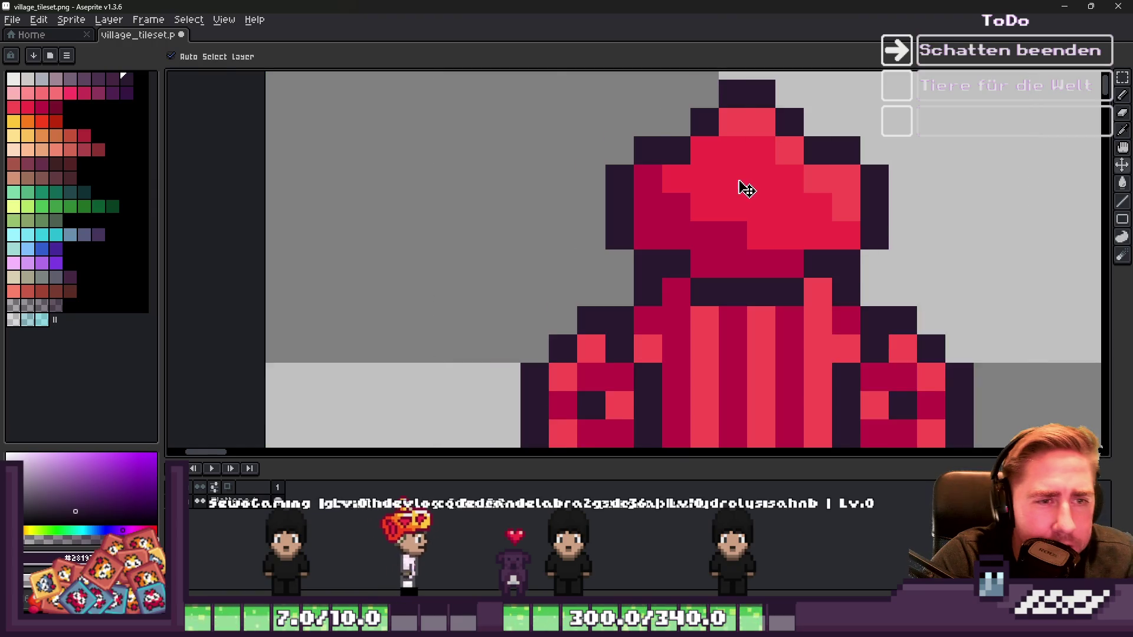
key(ctrl+z)
click(719, 187)
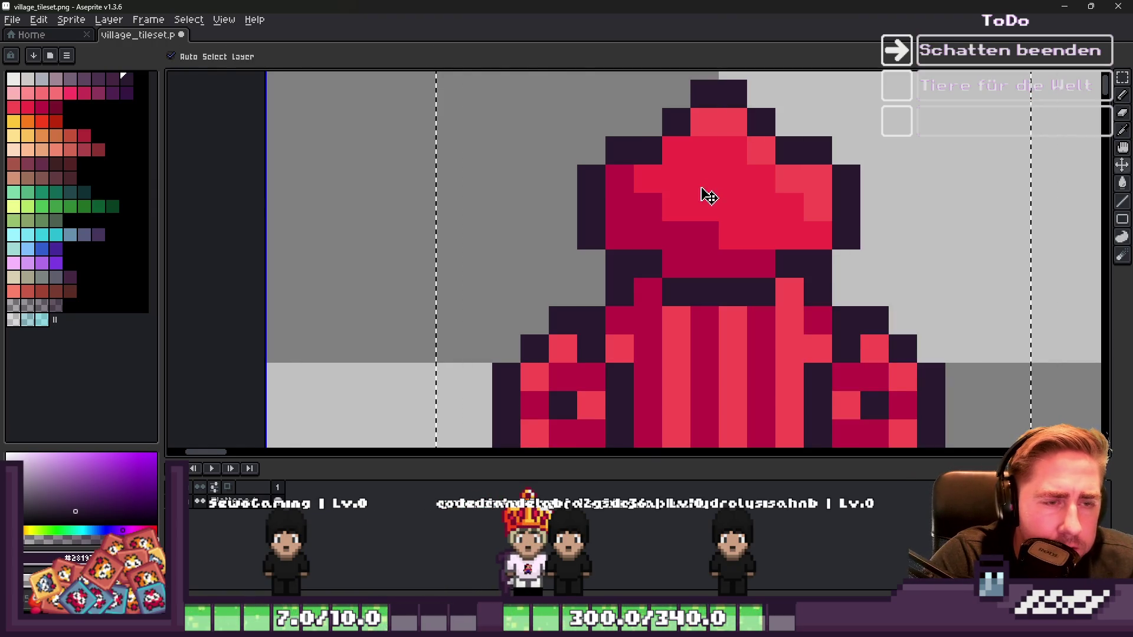
scroll(687, 183, down, 5)
scroll(670, 243, up, 3)
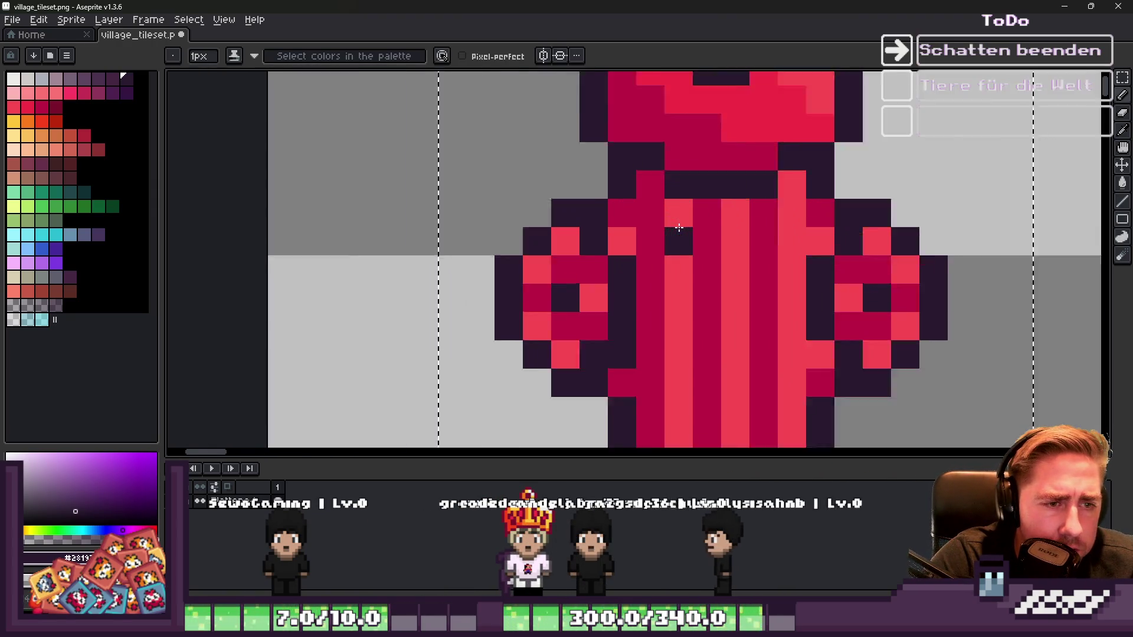
Step: Eyedrop the cap's bright red and repaint the body's darker column, extending the light column downward
key(alt)
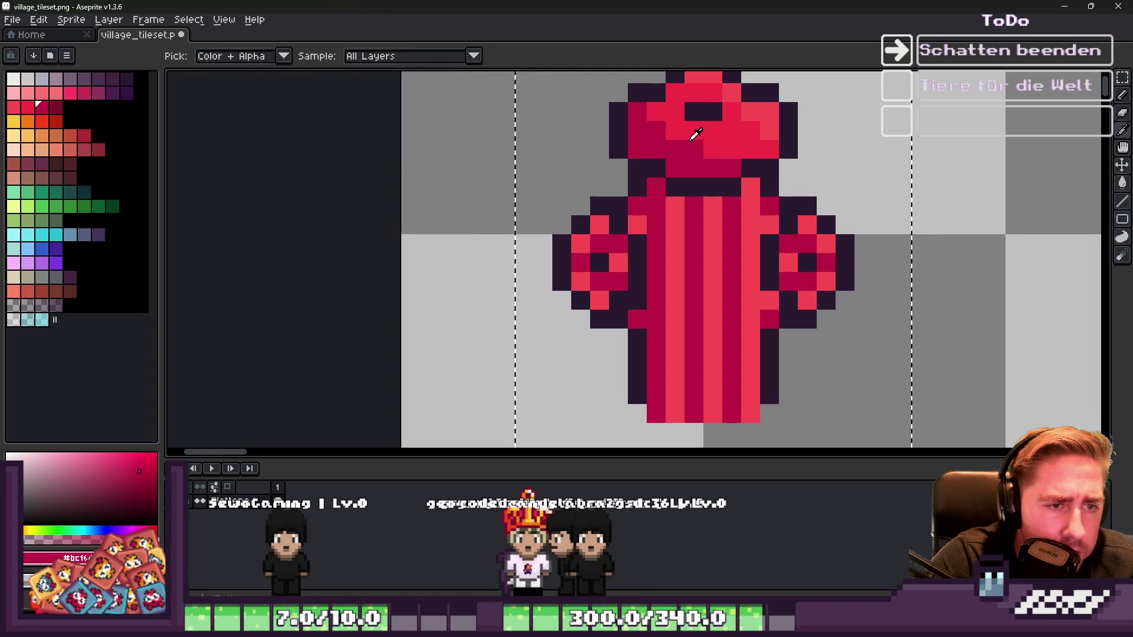
alt+click(664, 229)
mouse_move(692, 370)
mouse_down()
mouse_move(688, 206)
mouse_move(708, 407)
mouse_up()
alt+click(661, 304)
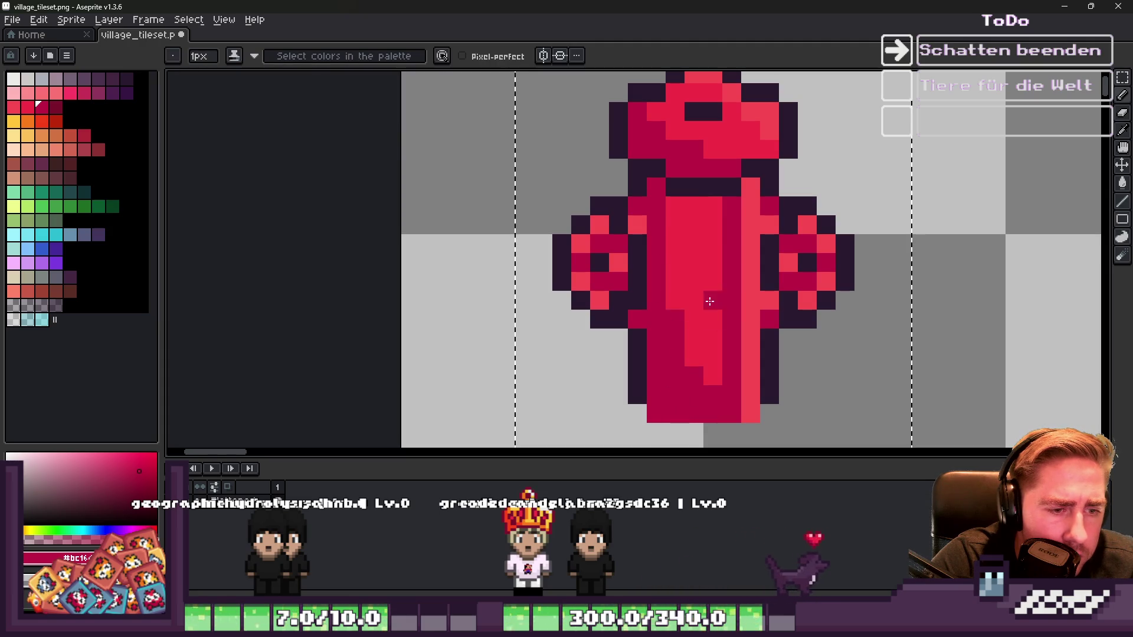
alt+click(716, 319)
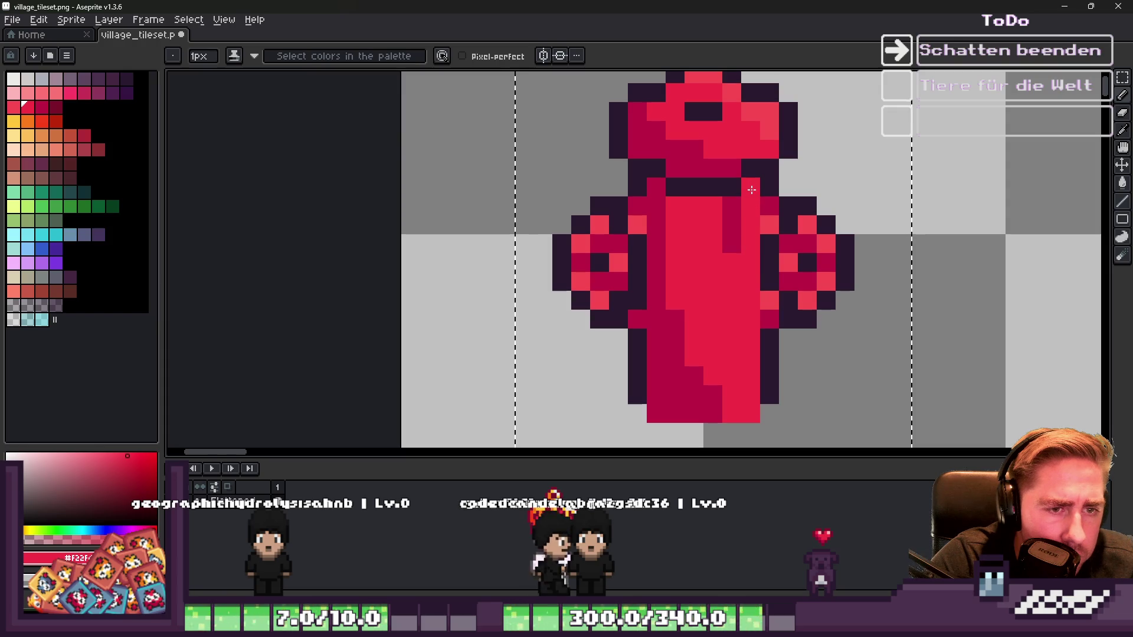
scroll(708, 255, down, 5)
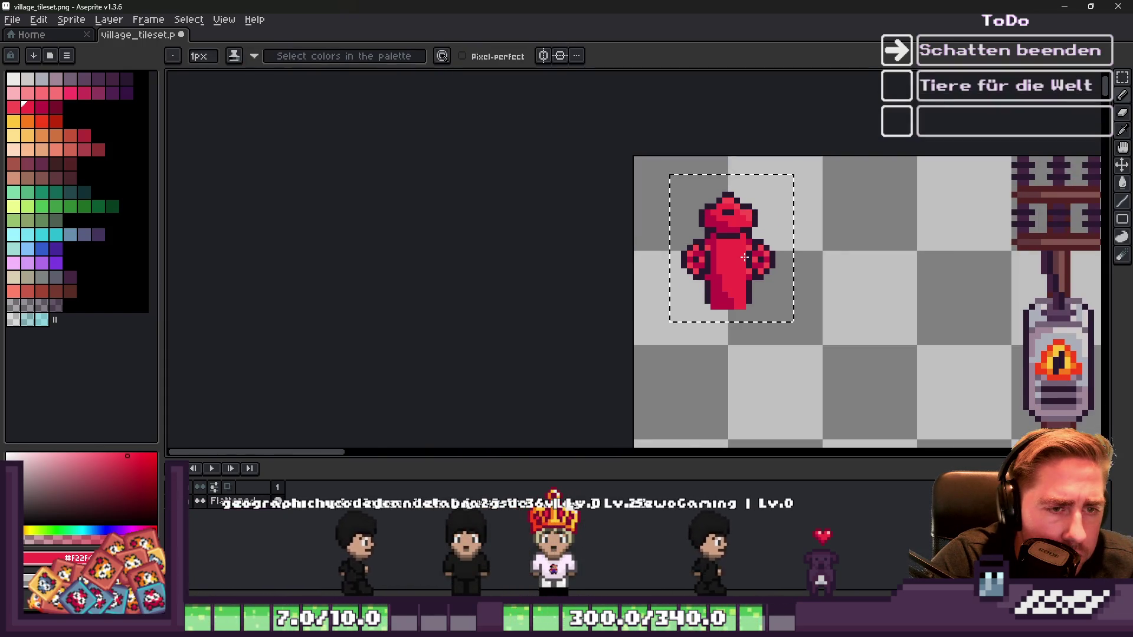
scroll(709, 255, up, 4)
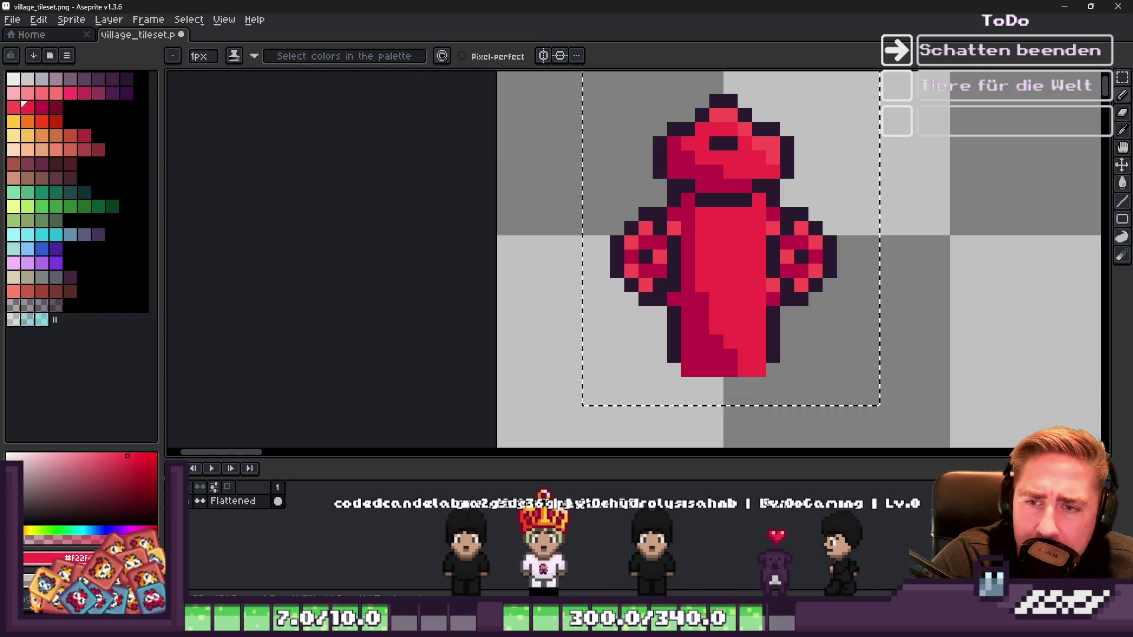
scroll(726, 207, up, 3)
Step: Draw a dark groove line down the hydrant body, redrawing it one column further left
alt+click(708, 193)
click(704, 244)
drag(703, 245, 702, 420)
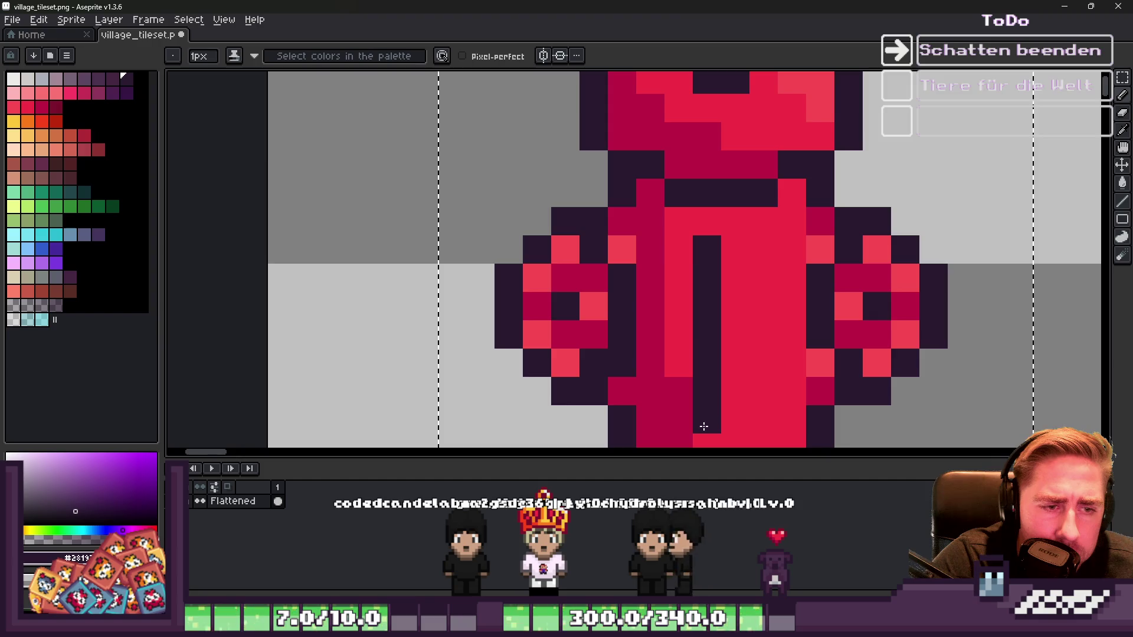
scroll(703, 420, down, 4)
scroll(691, 248, up, 3)
key(ctrl+z)
key(ctrl+z)
click(704, 187)
drag(704, 188, 709, 381)
key(ctrl+z)
drag(688, 177, 689, 394)
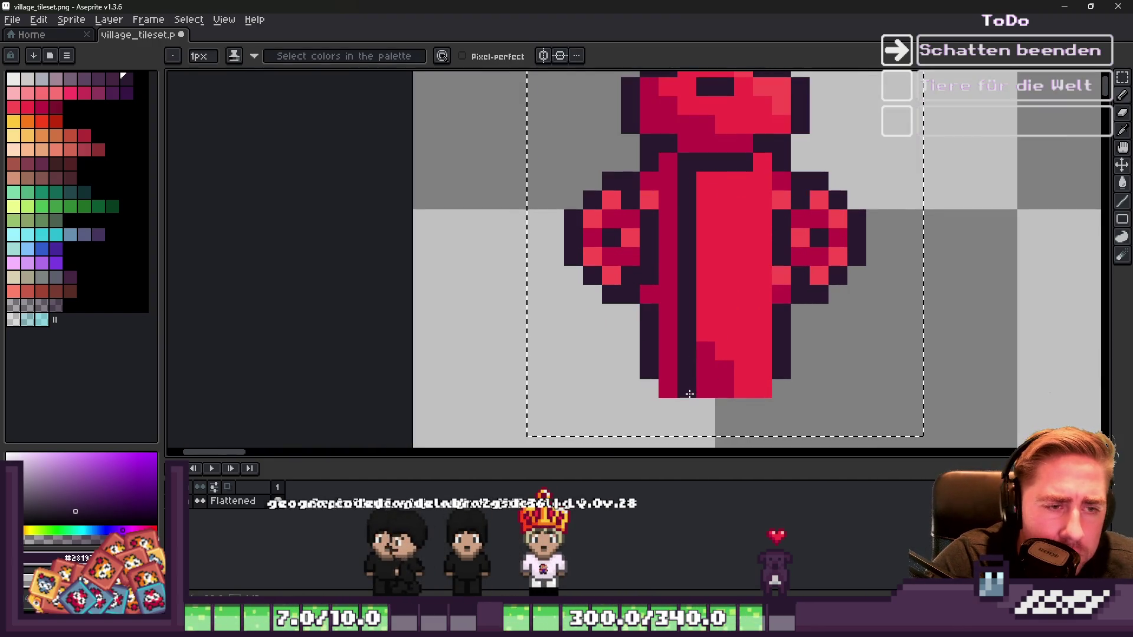
Step: Set the brush to 1px and draw a darker pink groove down the hydrant body
scroll(742, 385, down, 4)
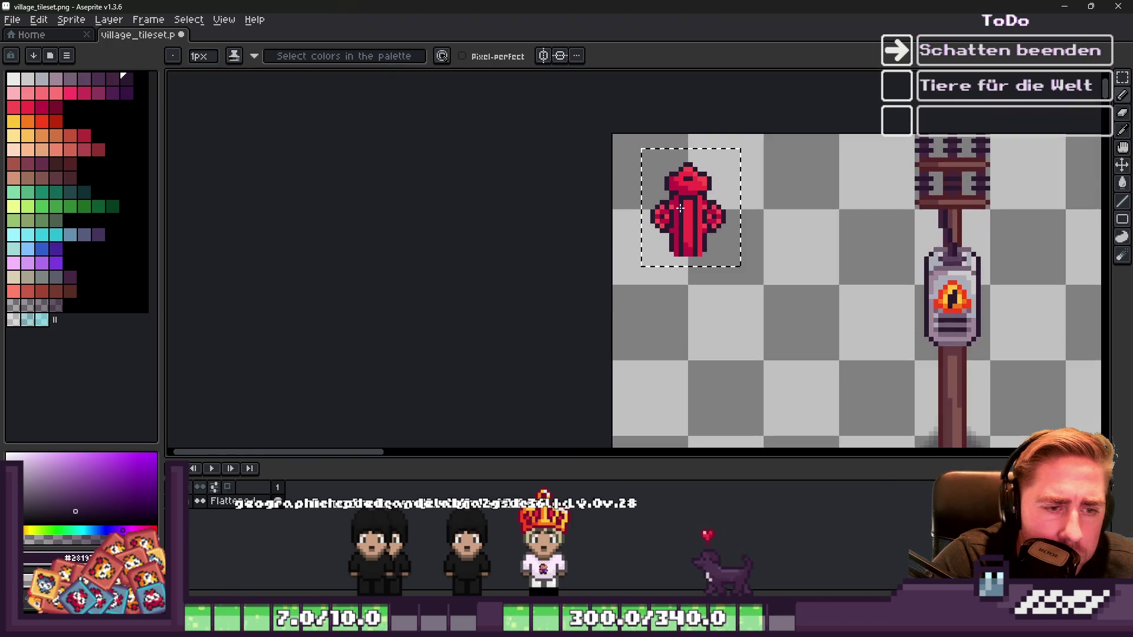
scroll(665, 248, up, 3)
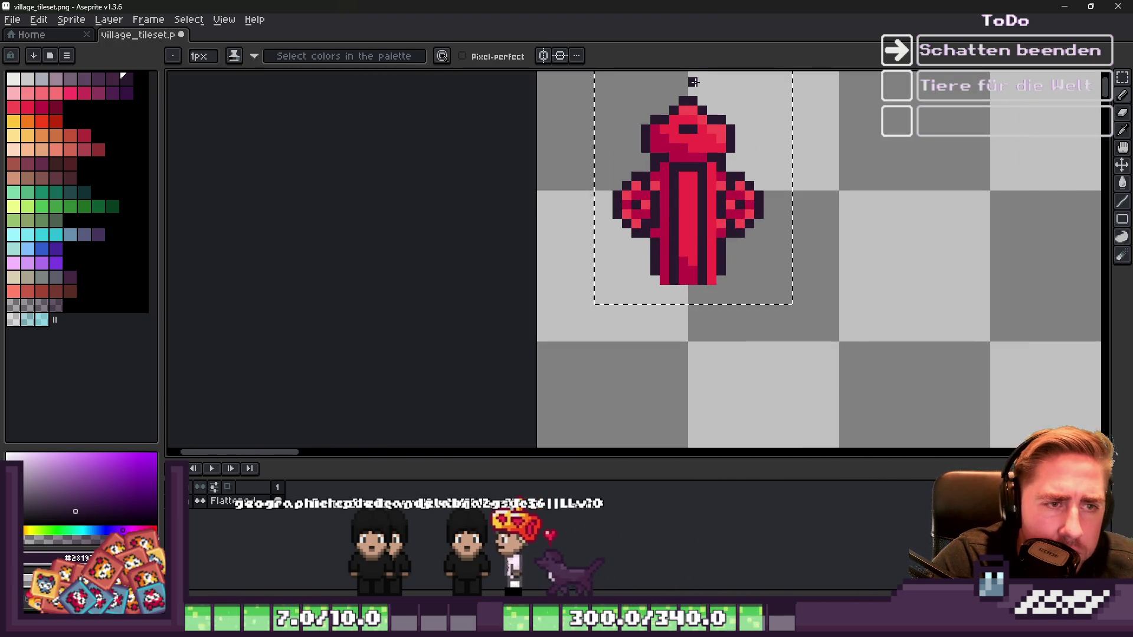
scroll(679, 185, up, 2)
scroll(666, 188, down, 4)
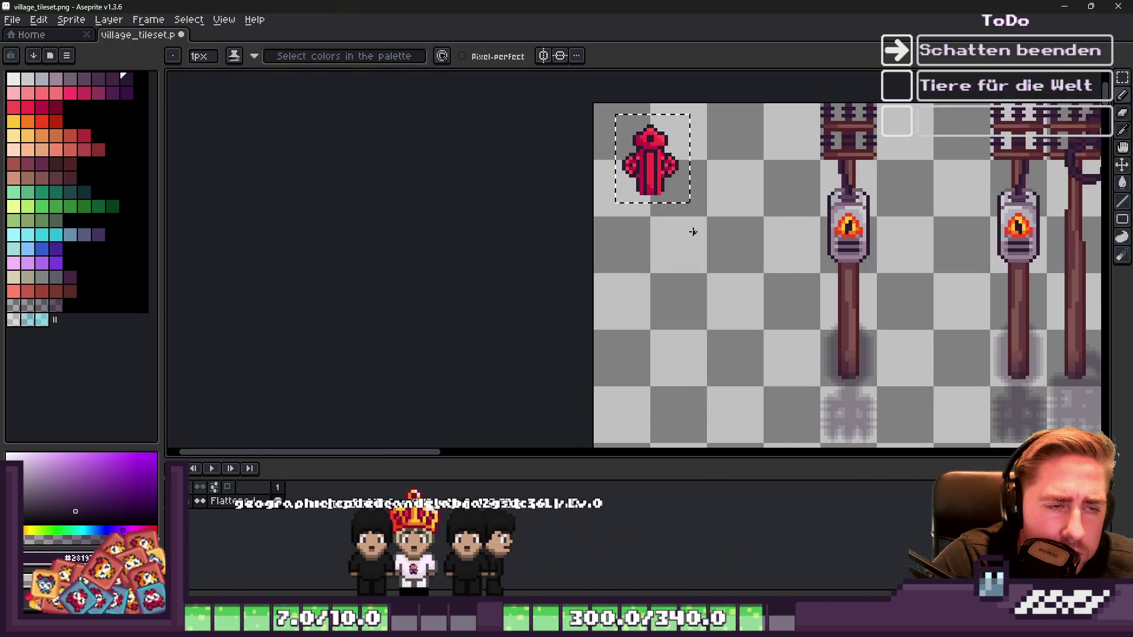
scroll(649, 195, up, 3)
scroll(645, 192, up, 1)
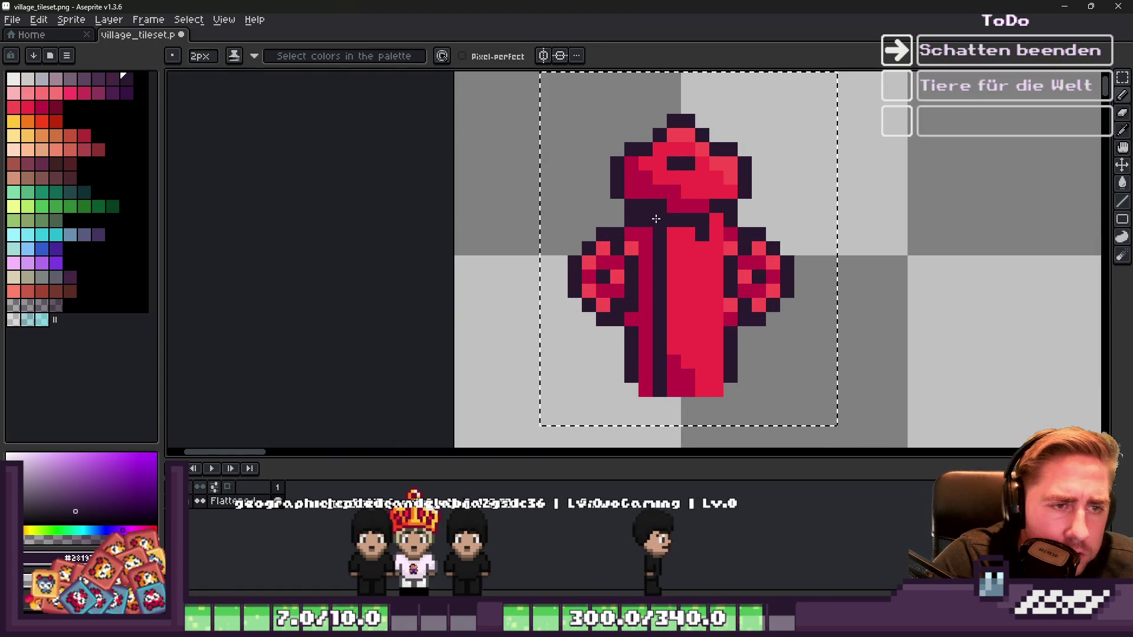
scroll(658, 218, down, 3)
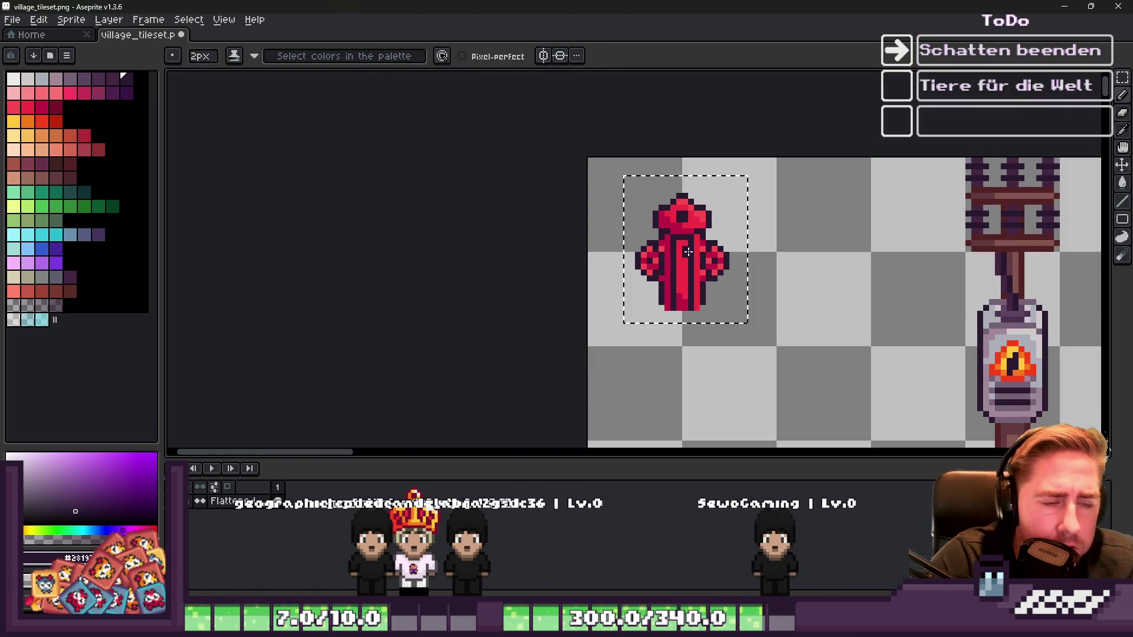
scroll(682, 315, up, 3)
alt+click(683, 298)
key(minus)
click(682, 314)
key(ctrl+z)
scroll(682, 314, down, 3)
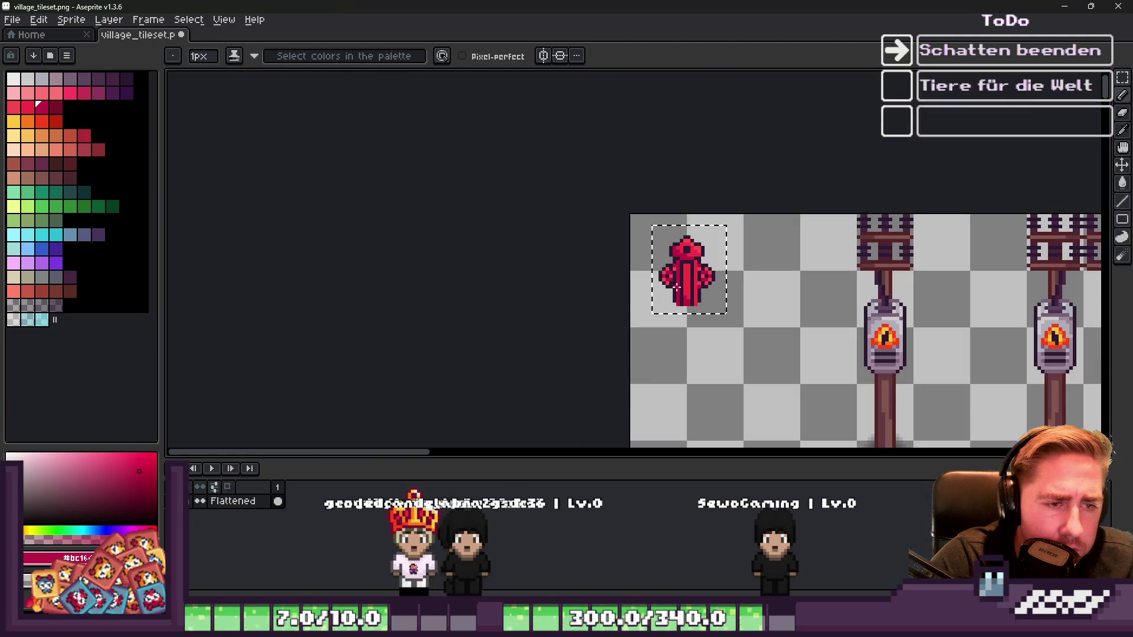
scroll(696, 306, up, 3)
drag(712, 242, 711, 321)
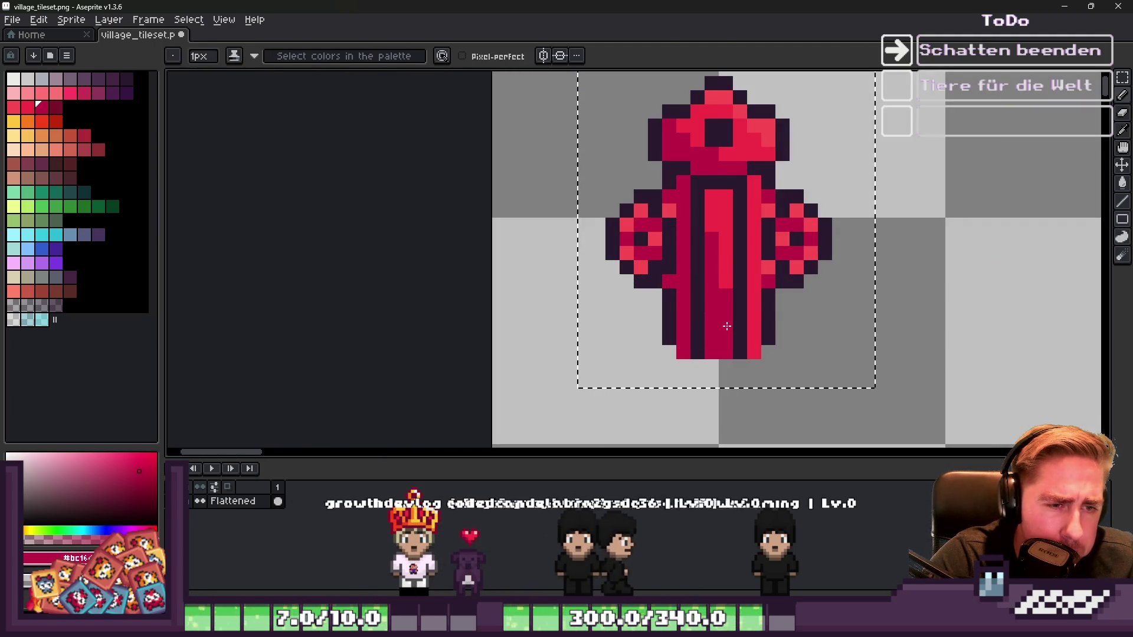
Step: Sample the hydrant's pink and red shades, then choose a darker crimson swatch for the outline
alt+click(719, 202)
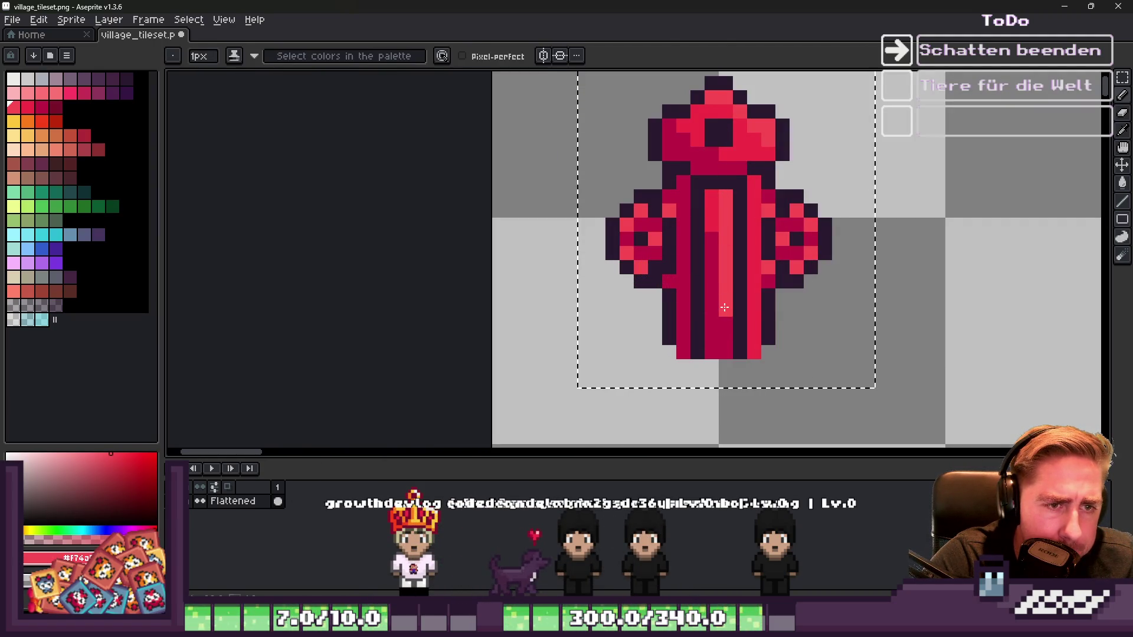
alt+click(731, 111)
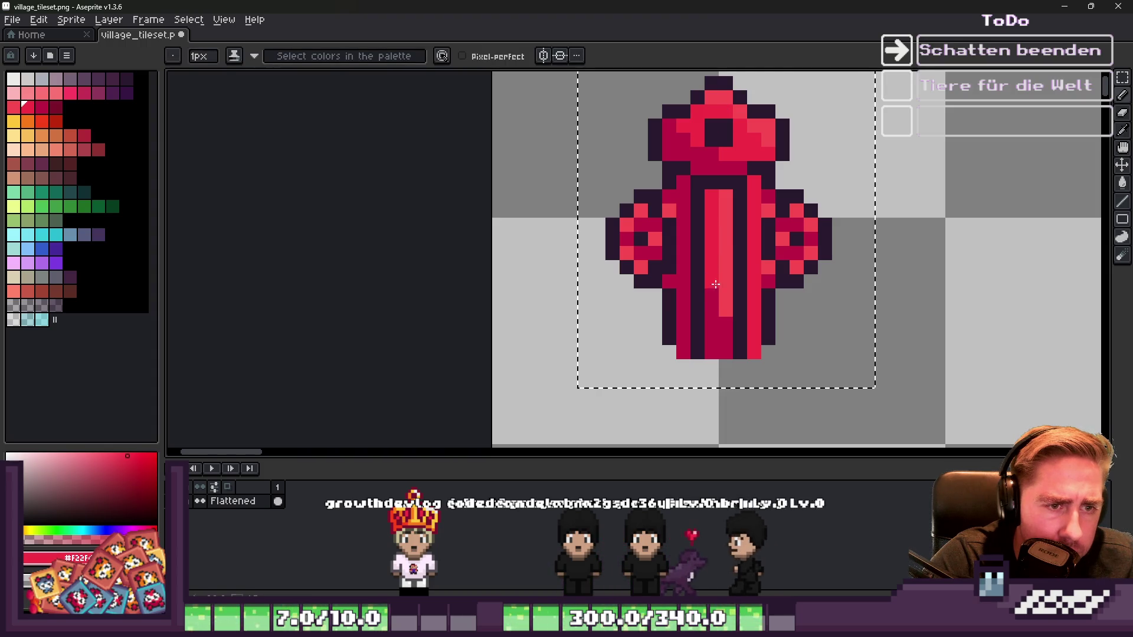
alt+click(696, 144)
scroll(723, 337, down, 6)
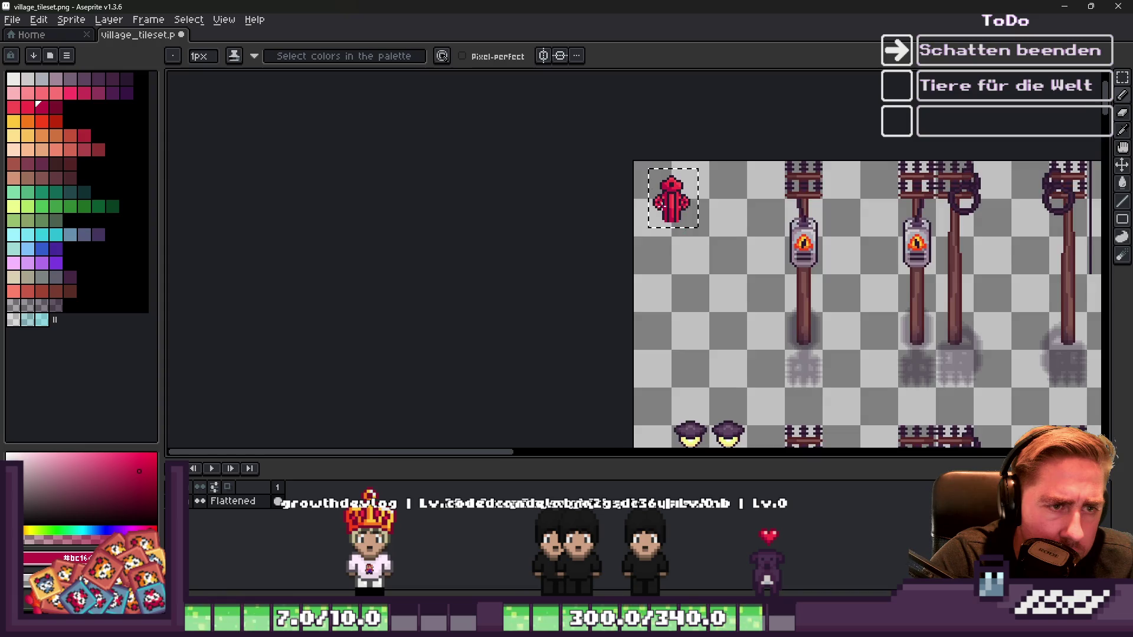
scroll(672, 218, up, 6)
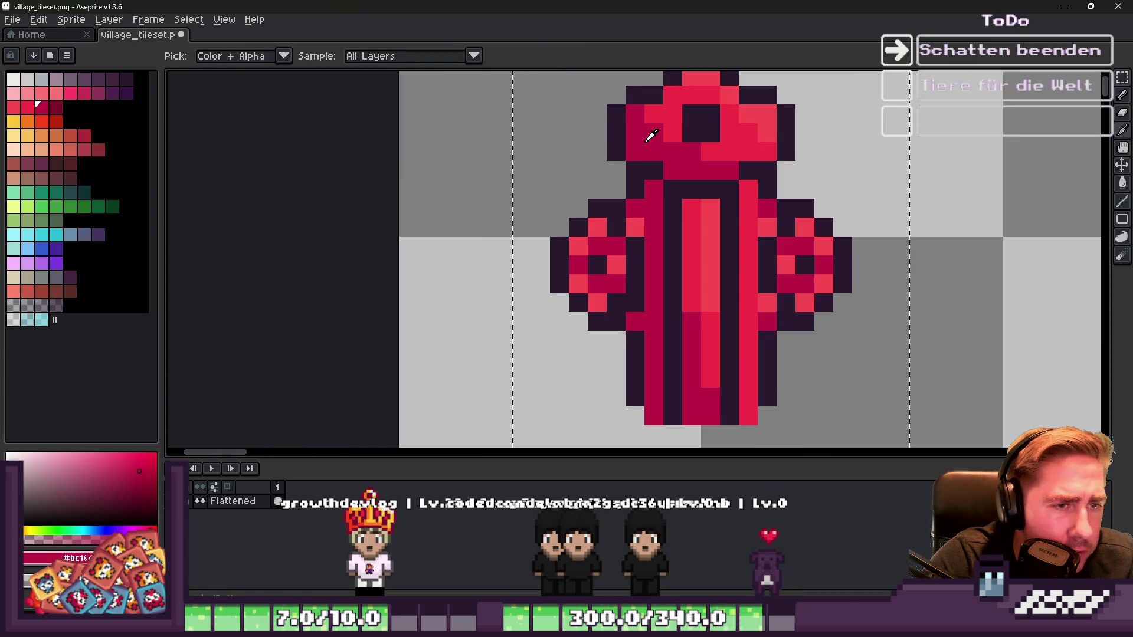
click(61, 109)
scroll(628, 208, down, 8)
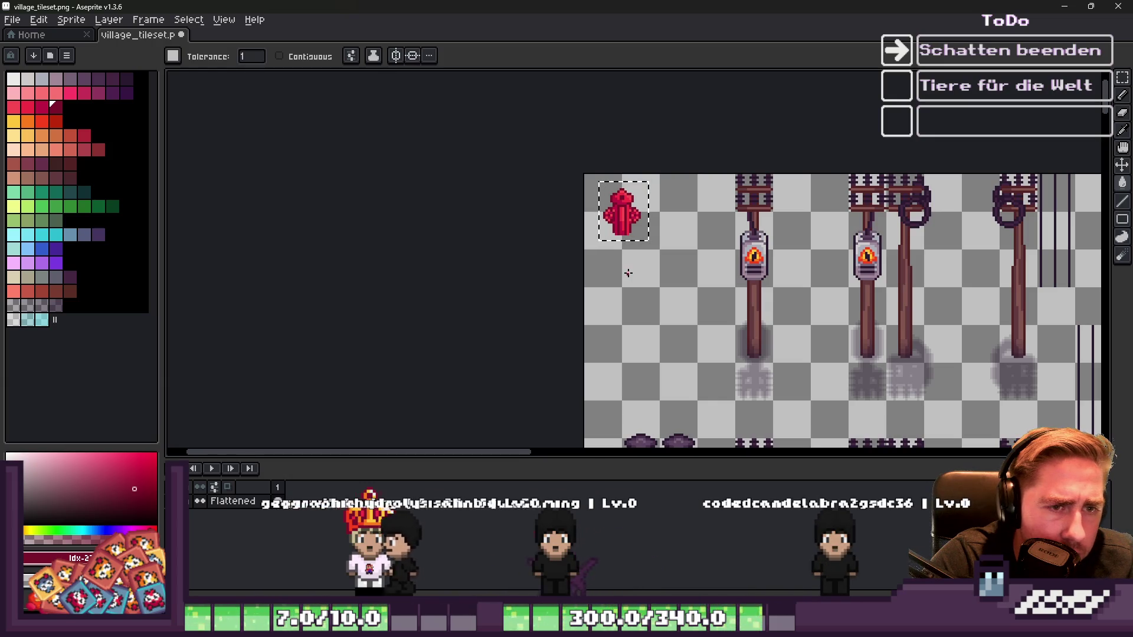
scroll(616, 216, up, 3)
scroll(617, 209, down, 5)
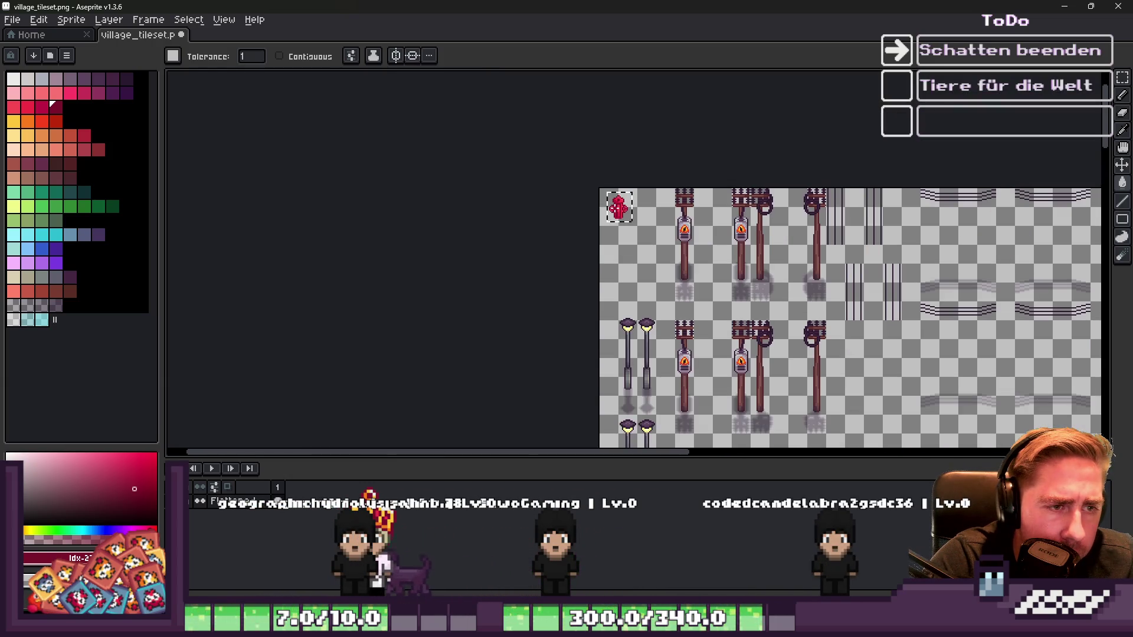
Step: Choose a darker red and marquee-select a rectangle around the whole hydrant
scroll(607, 195, up, 5)
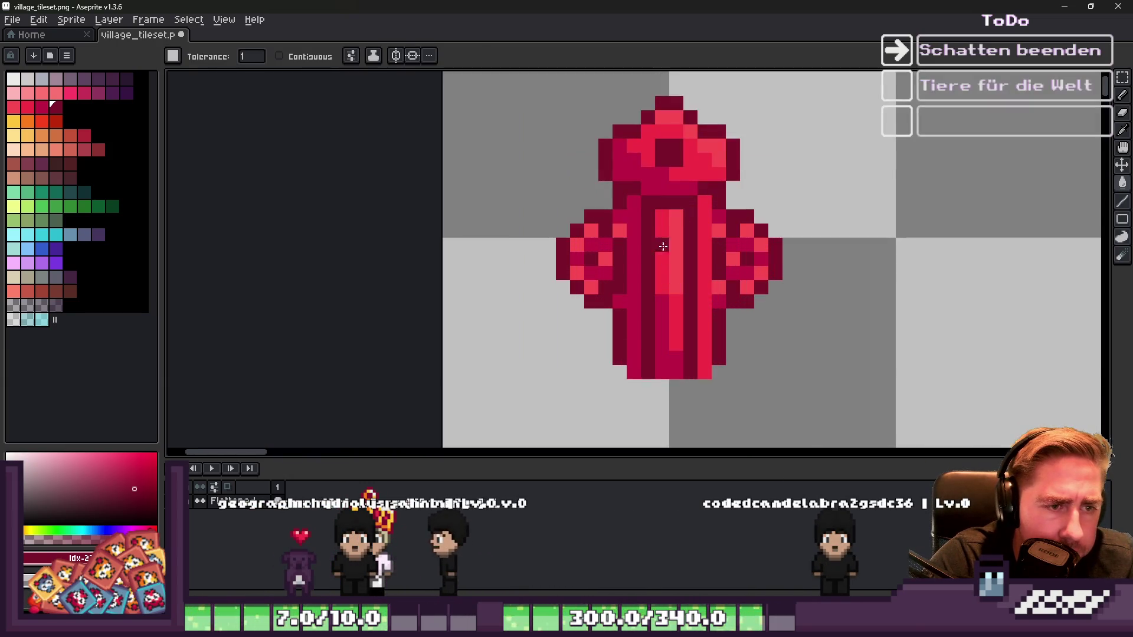
key(i)
click(634, 182)
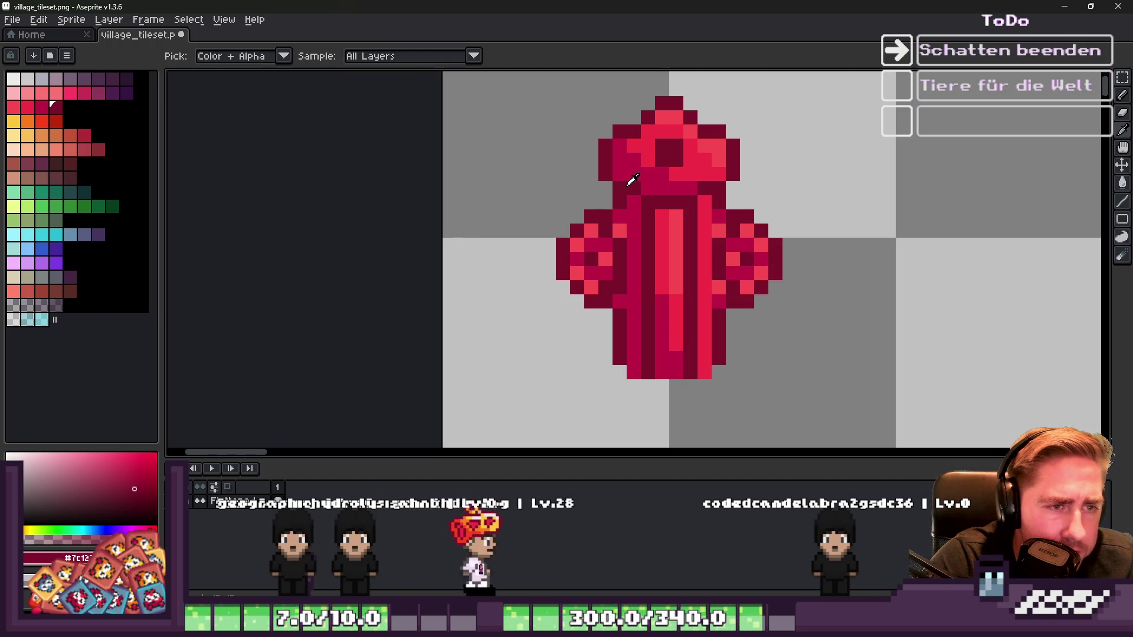
click(57, 163)
key(g)
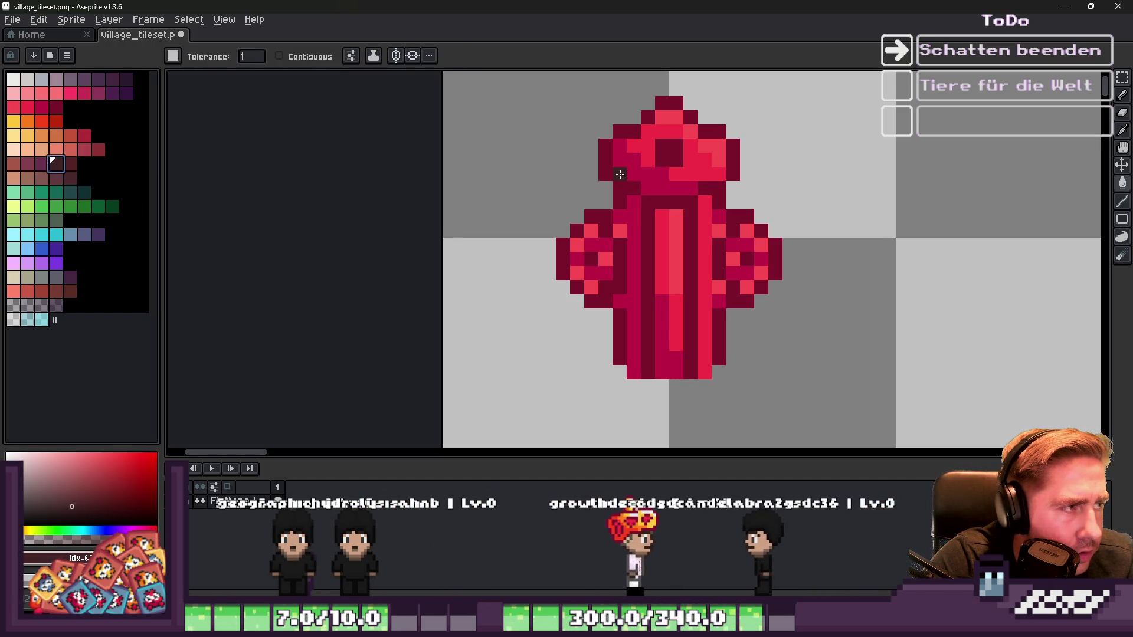
key(m)
drag(539, 79, 828, 424)
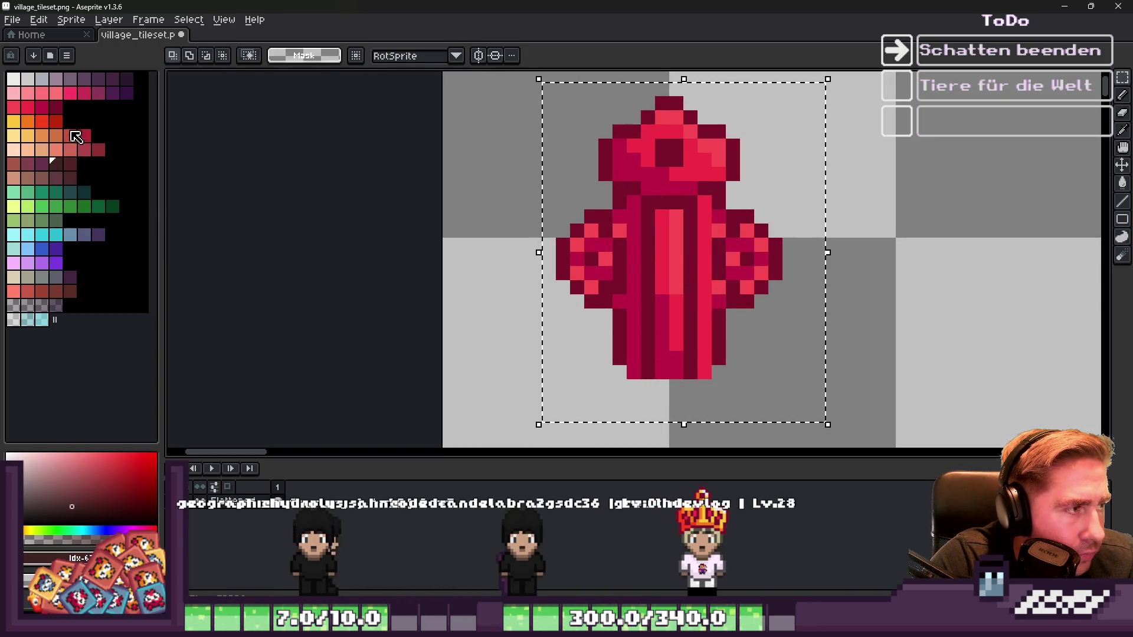
Step: Bucket-fill all medium pink hydrant pixels with the lighter pink swatch, fixing the top-left pixel red
click(69, 93)
scroll(701, 165, up, 3)
key(g)
click(655, 90)
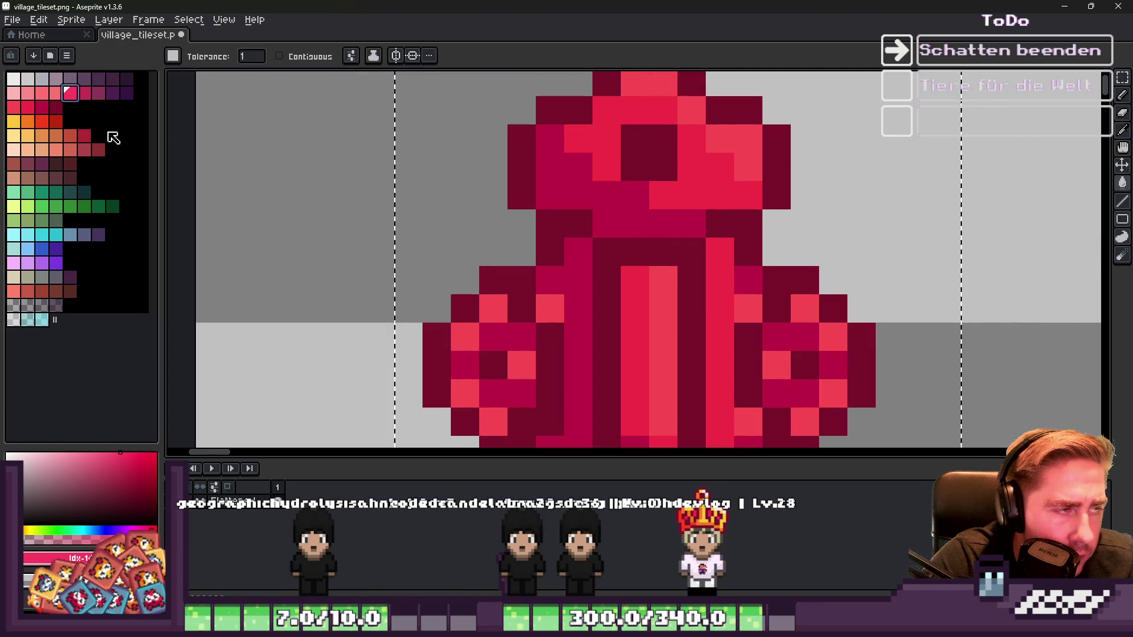
click(14, 108)
click(607, 93)
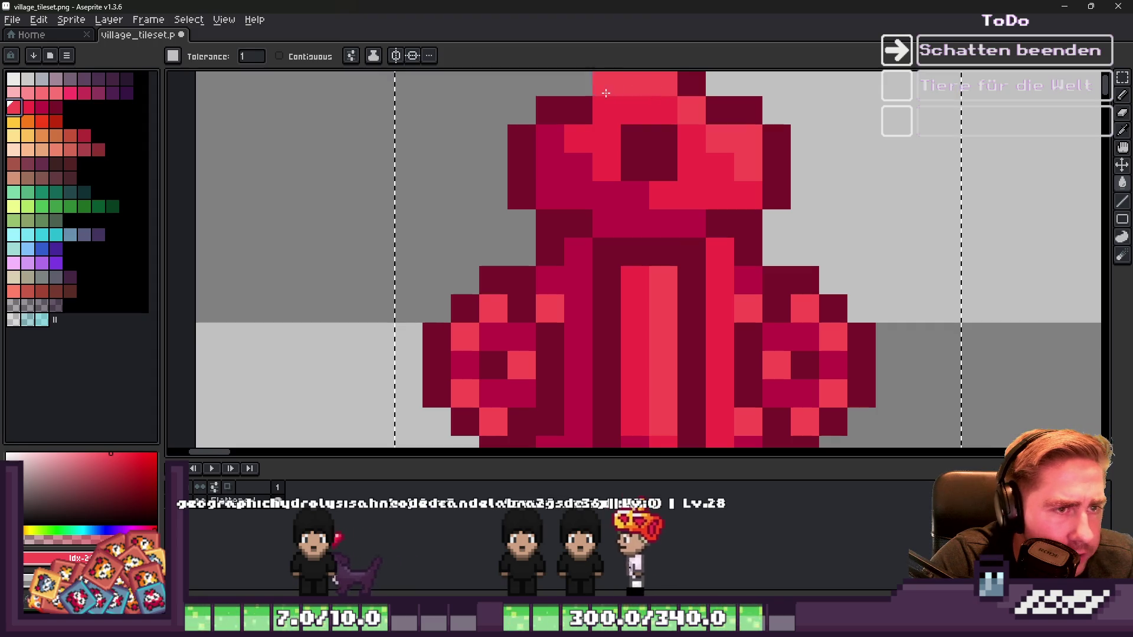
click(644, 82)
click(17, 106)
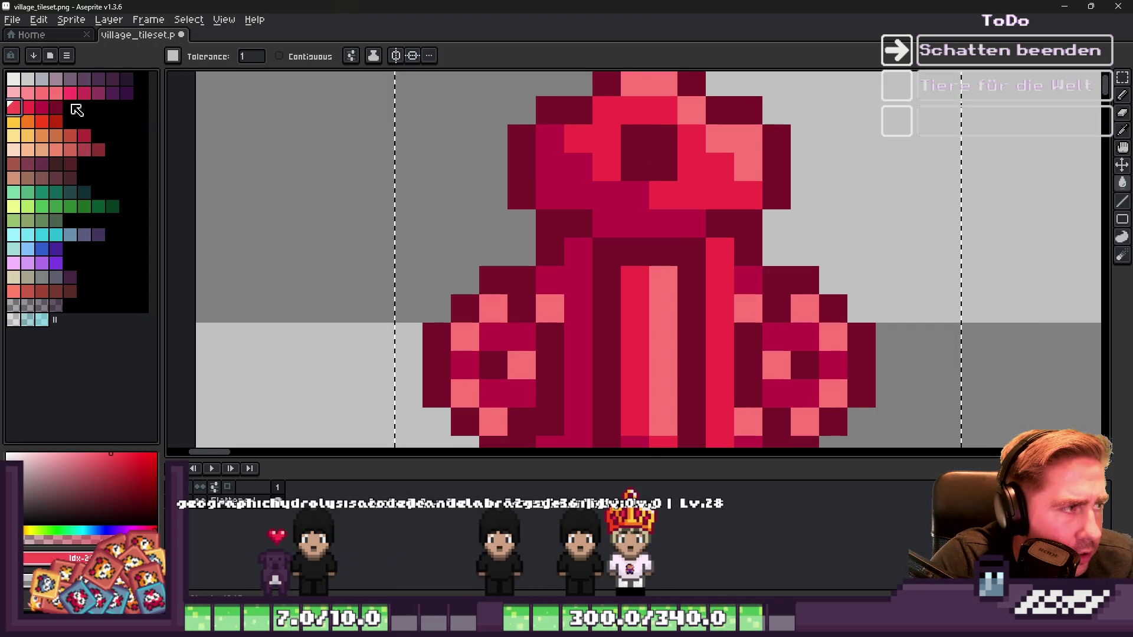
Step: Bucket-fill the medium red and dark magenta hydrant pixels with lighter red swatches
click(606, 103)
click(27, 107)
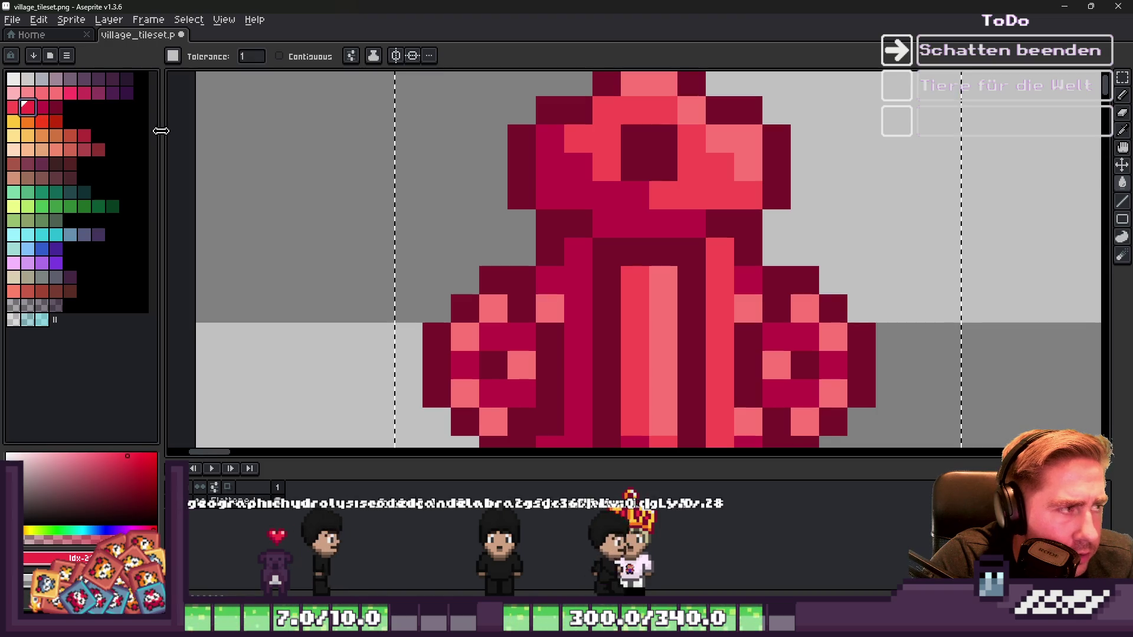
click(577, 167)
scroll(591, 187, down, 3)
scroll(591, 186, down, 3)
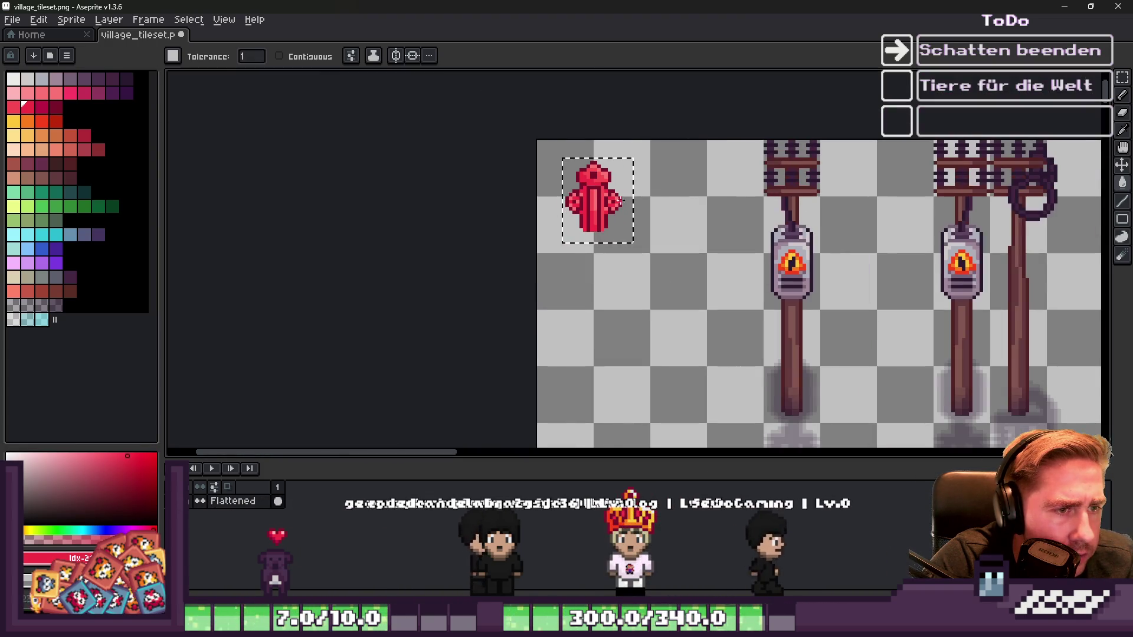
scroll(578, 180, down, 1)
scroll(576, 179, up, 1)
scroll(596, 194, up, 5)
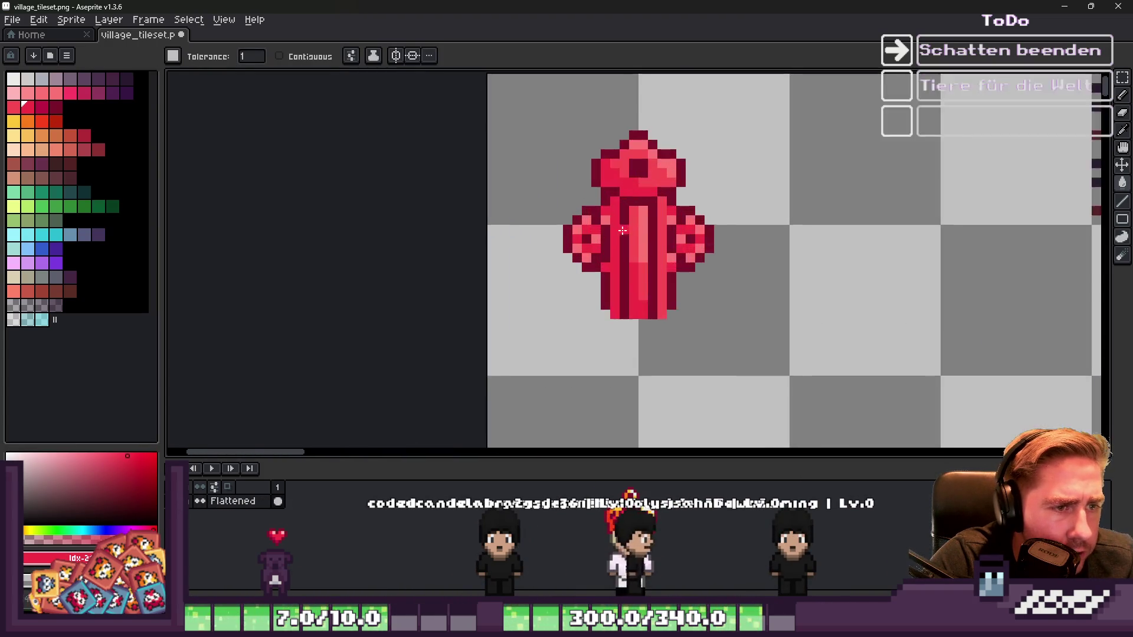
Step: Refill the centre stripe pixels, then undo the stray light red pixel and last fill
alt+click(647, 260)
click(646, 260)
scroll(646, 260, down, 3)
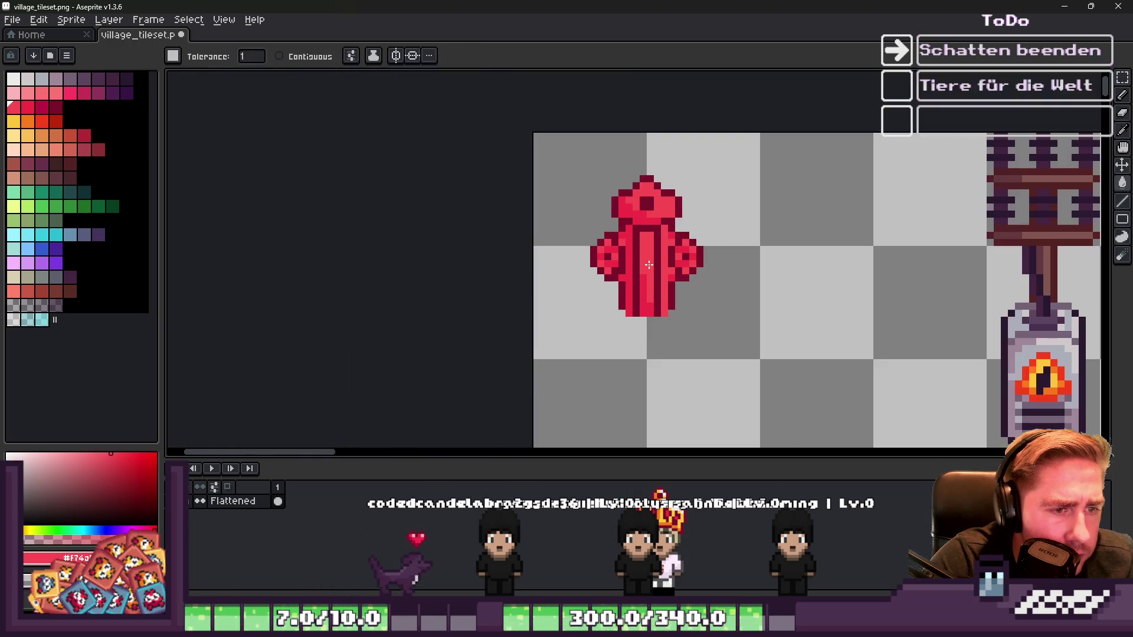
scroll(647, 259, up, 3)
key(b)
click(670, 237)
key(ctrl+z)
key(ctrl+z)
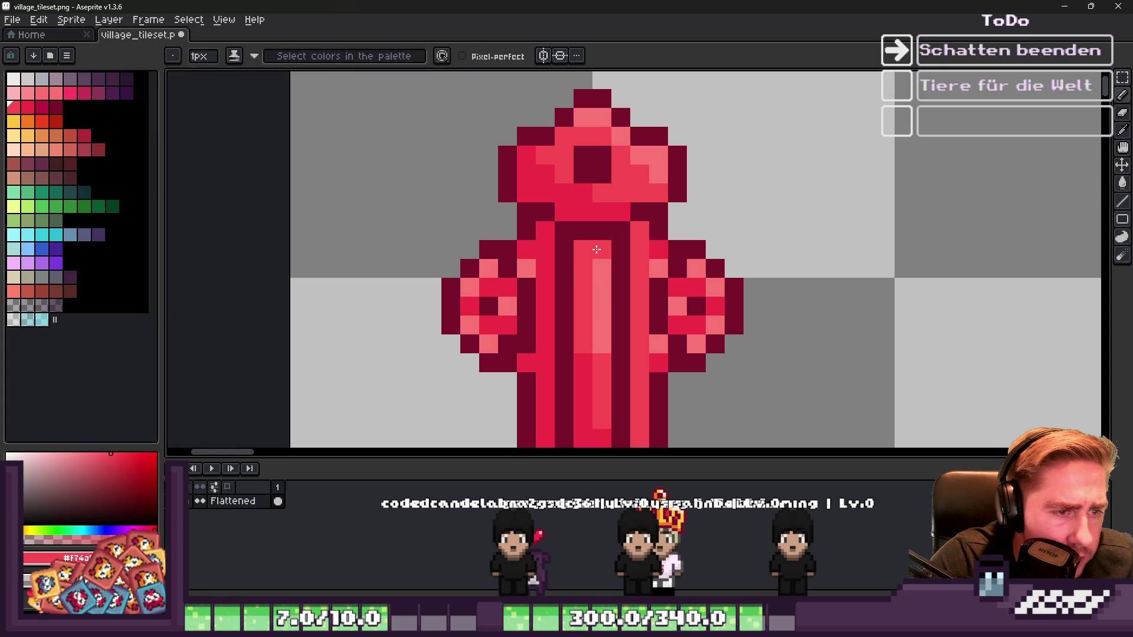
Step: Reshade the right side valve pixels in red and dark red, and turn a pixel below the cap pink
alt+click(682, 308)
alt+click(713, 321)
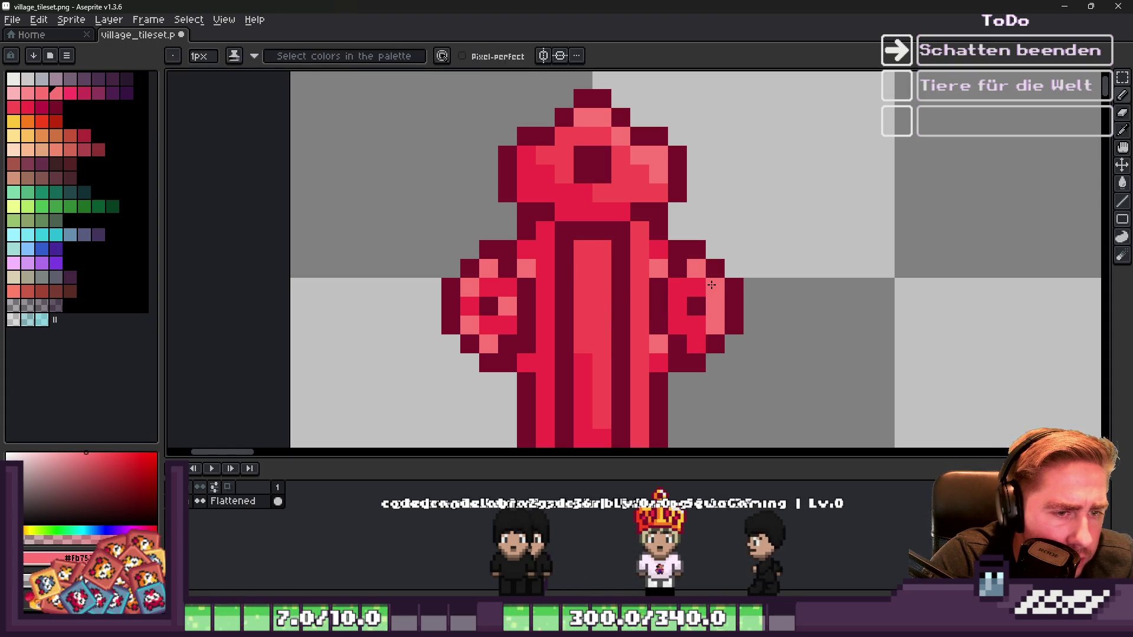
alt+click(684, 287)
click(695, 291)
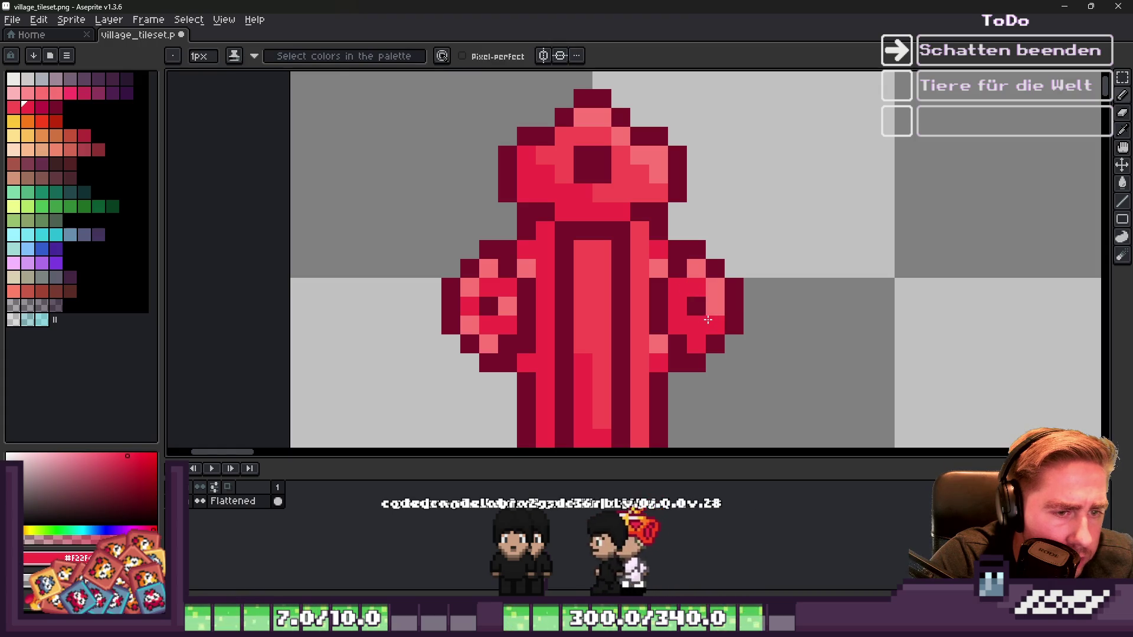
click(711, 307)
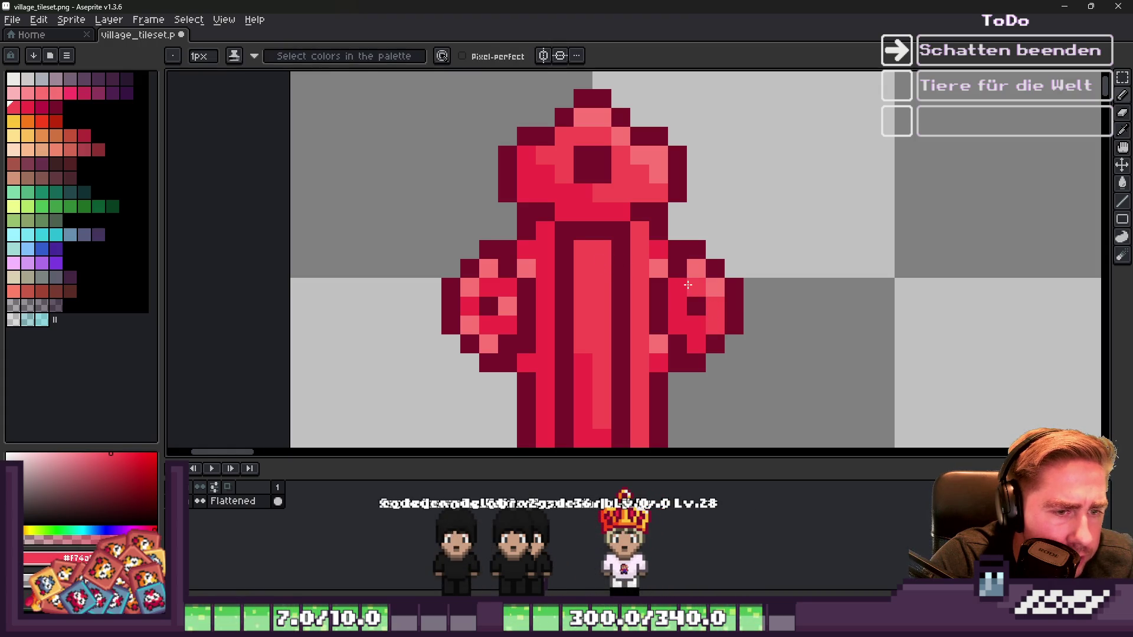
scroll(677, 285, up, 1)
scroll(650, 291, down, 2)
scroll(645, 235, up, 2)
click(644, 233)
scroll(640, 201, down, 6)
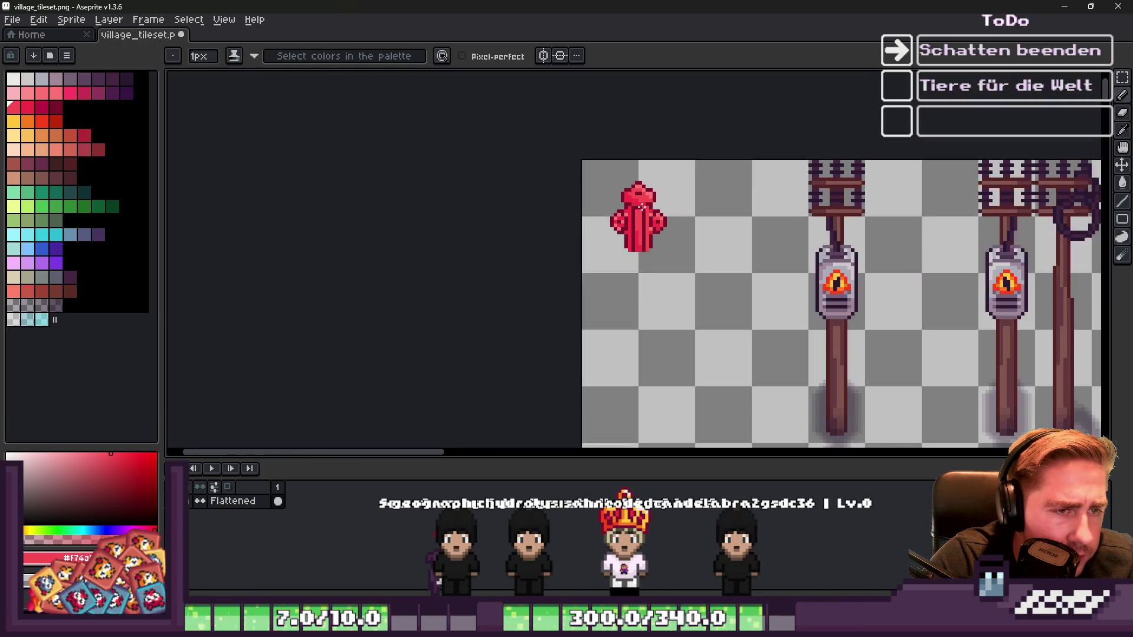
scroll(627, 165, up, 6)
scroll(632, 177, down, 4)
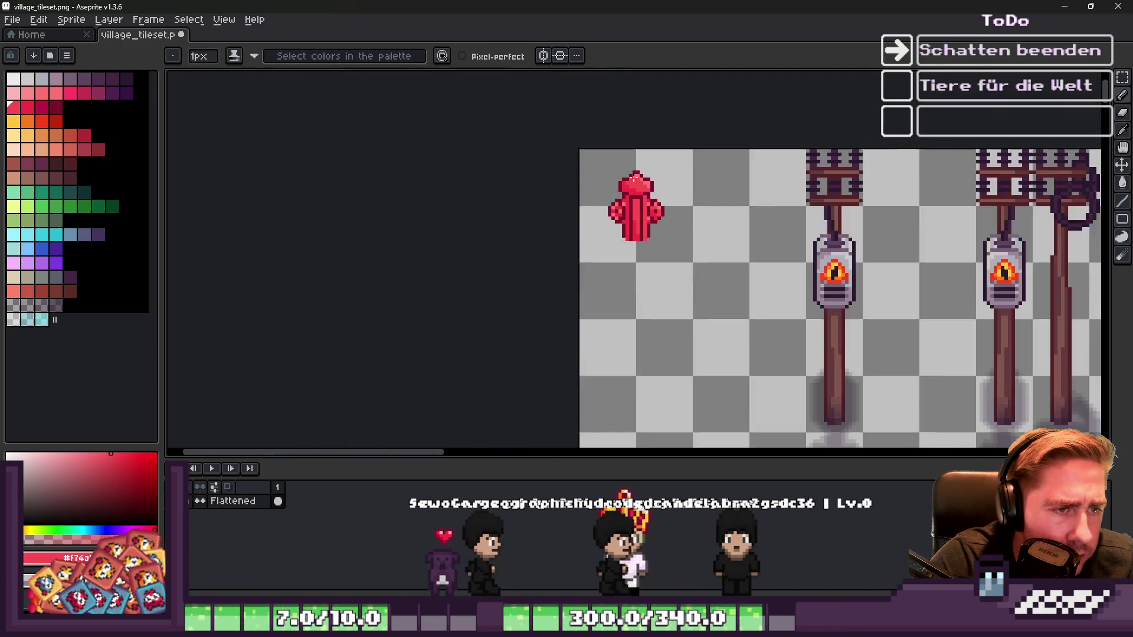
scroll(635, 177, up, 6)
Step: Darken a cap pixel with dark red, then paint a darker groove down the hydrant body
alt+click(572, 192)
click(571, 236)
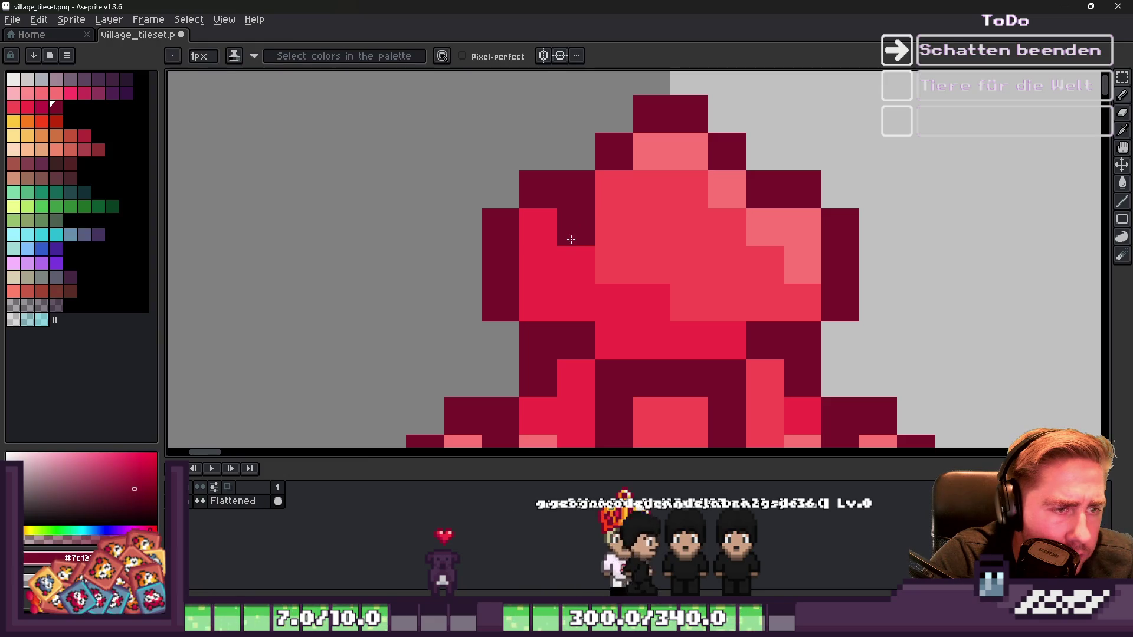
key(ctrl+z)
click(545, 256)
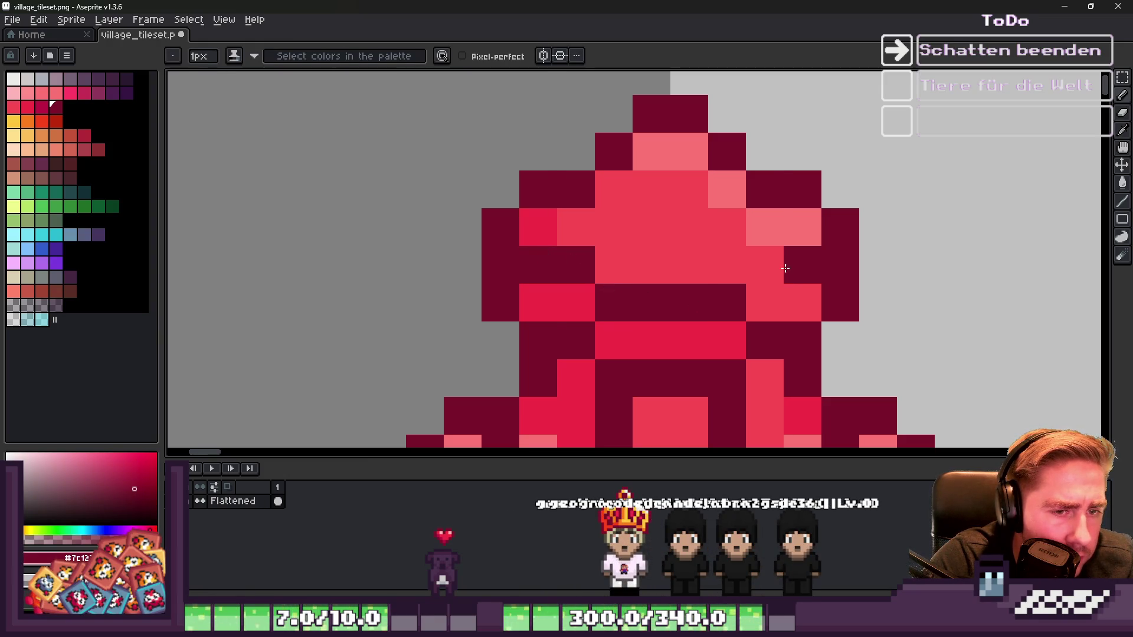
scroll(696, 233, down, 5)
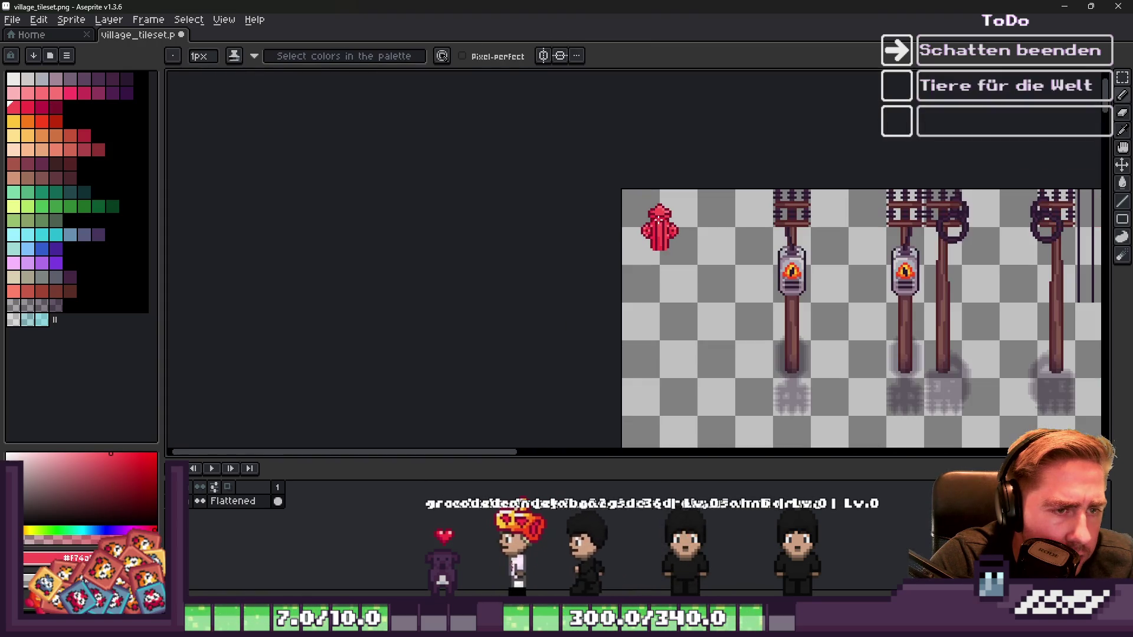
scroll(634, 214, up, 5)
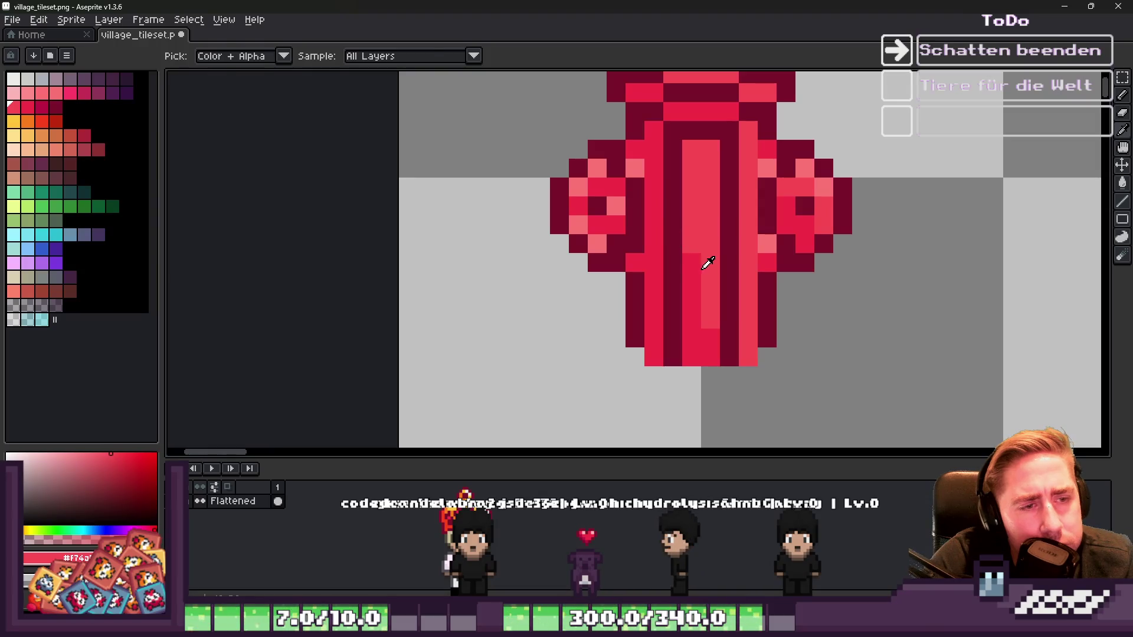
alt+click(691, 272)
drag(690, 260, 685, 180)
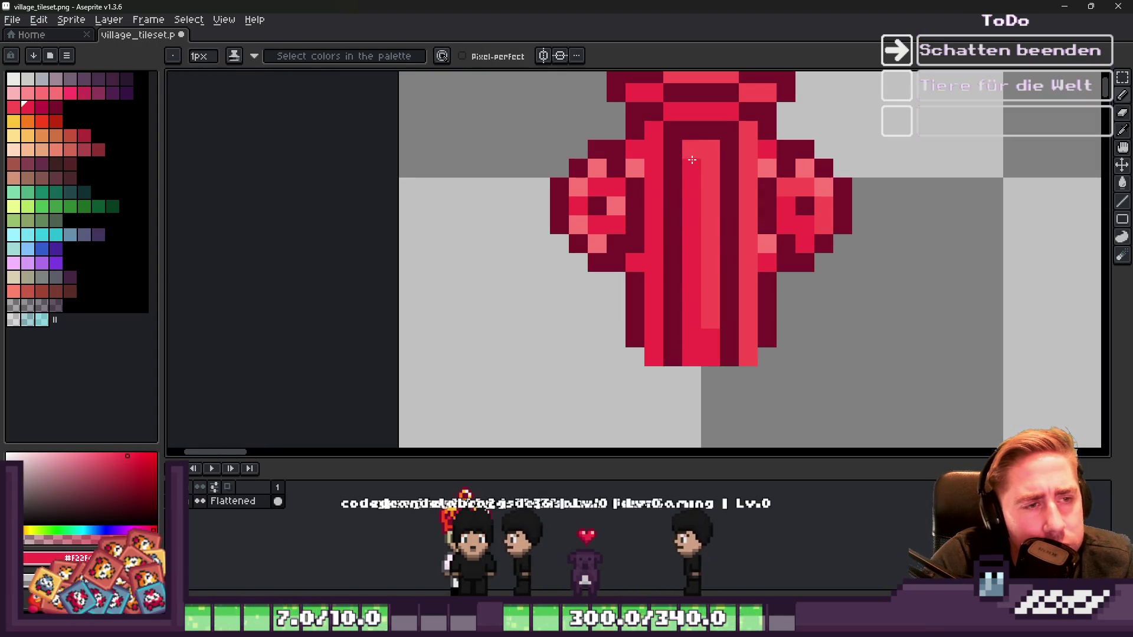
Step: Recolour the left valve's pixels with medium red and a light-pink highlight
key(alt)
alt+click(600, 163)
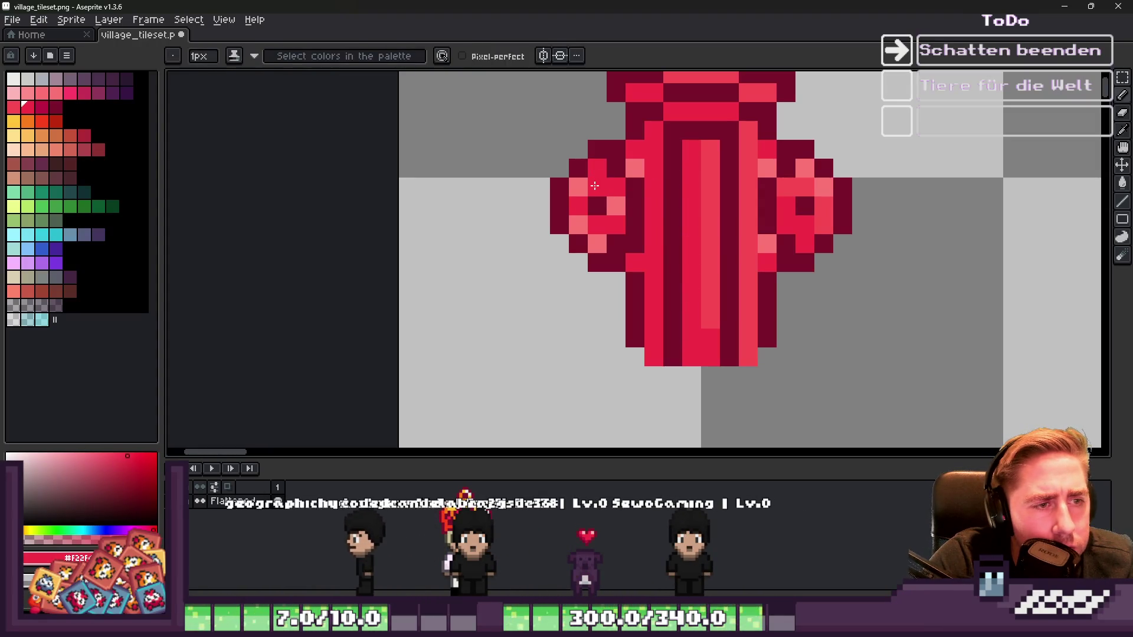
click(615, 206)
alt+click(714, 198)
click(627, 208)
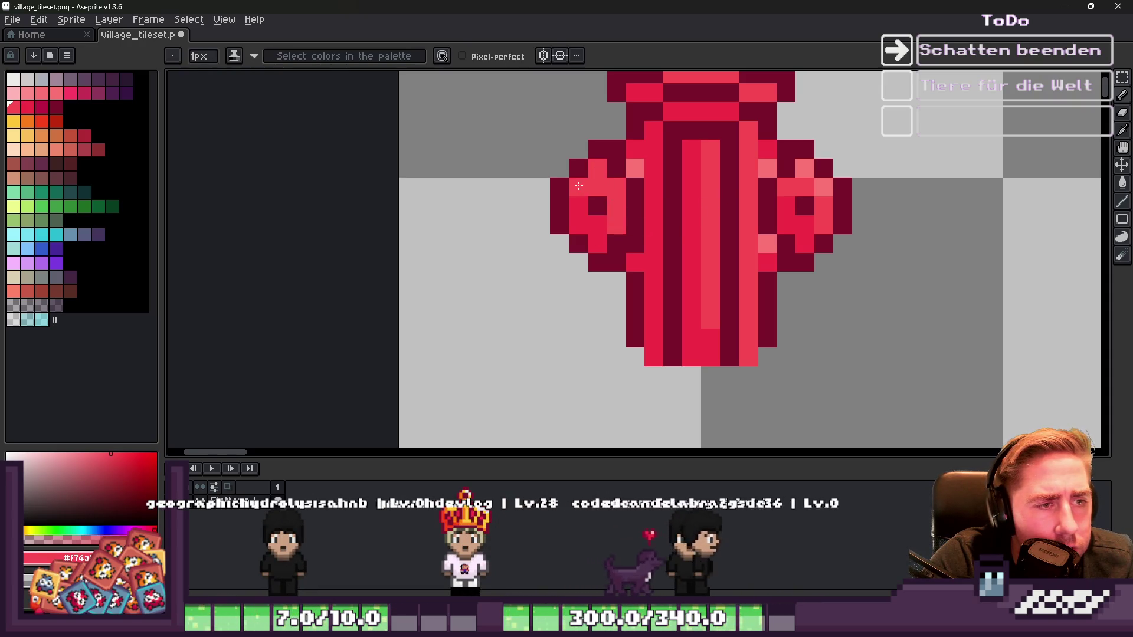
scroll(579, 186, down, 8)
scroll(611, 167, up, 7)
Step: Sample red and dark maroon from the sprite and paint maroon around the left valve's hole
key(alt)
alt+click(610, 167)
scroll(634, 234, down, 4)
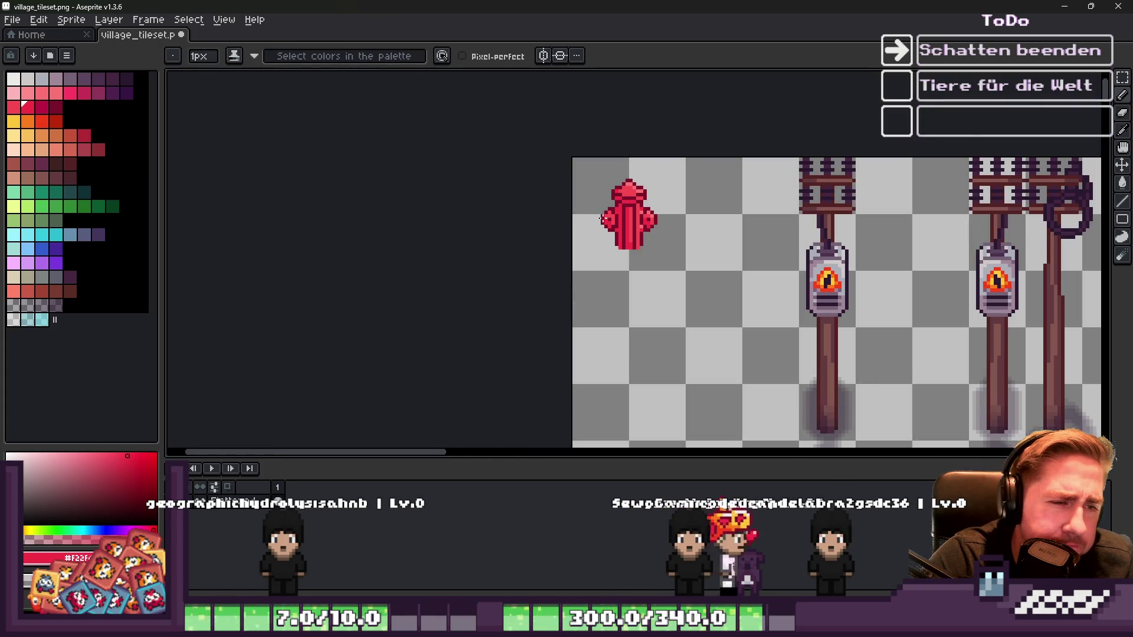
scroll(607, 220, up, 4)
scroll(624, 253, down, 3)
scroll(624, 253, down, 1)
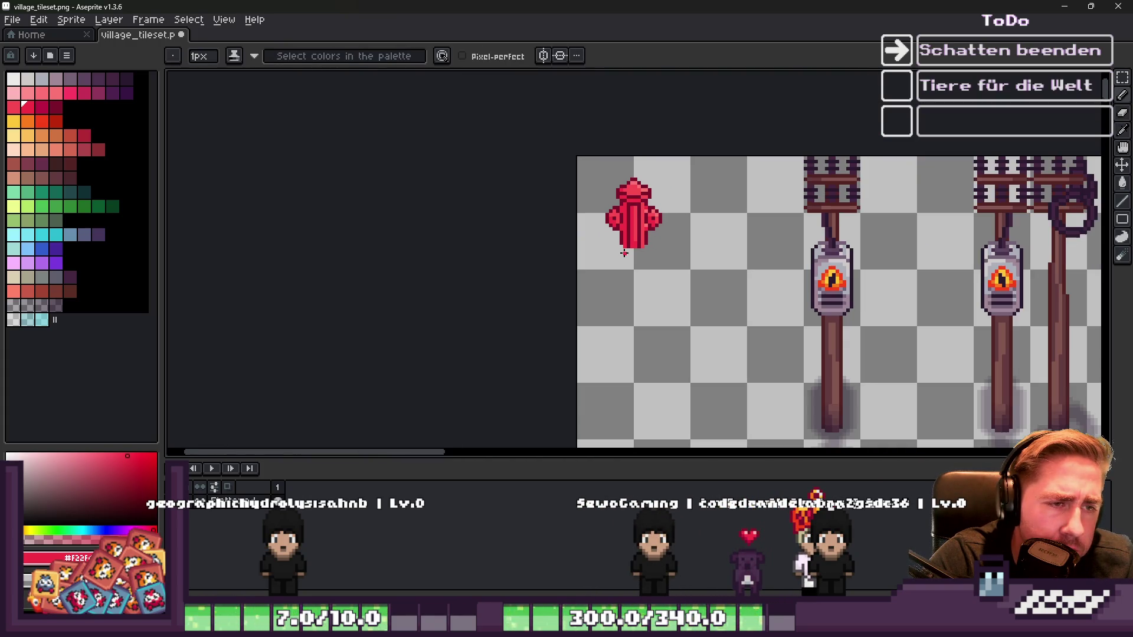
scroll(622, 220, up, 3)
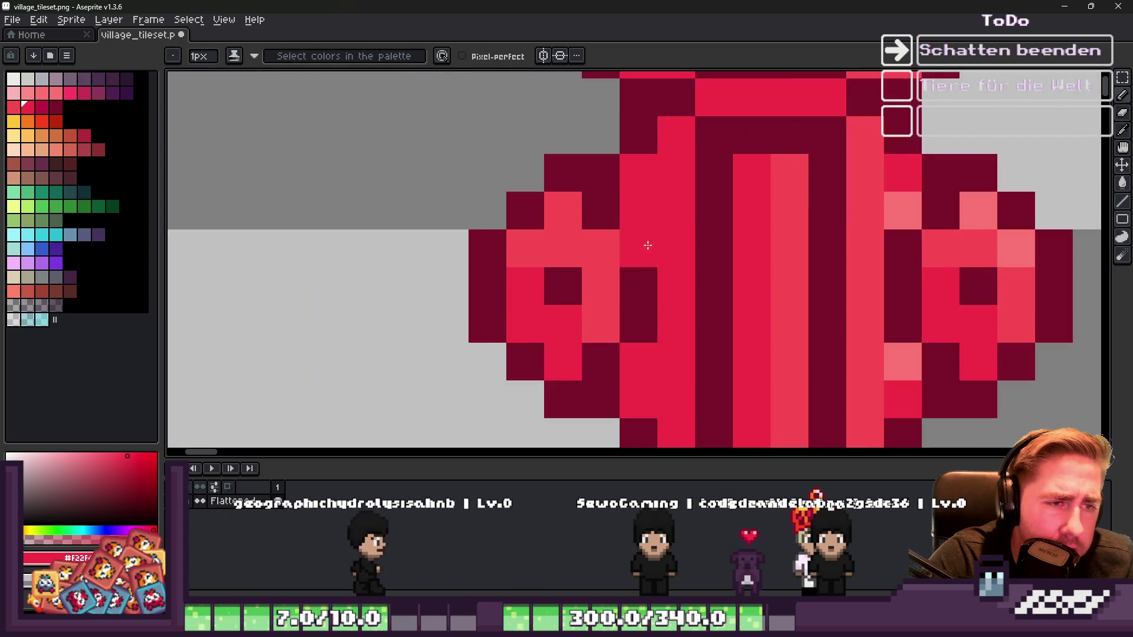
alt+click(626, 195)
scroll(626, 195, down, 4)
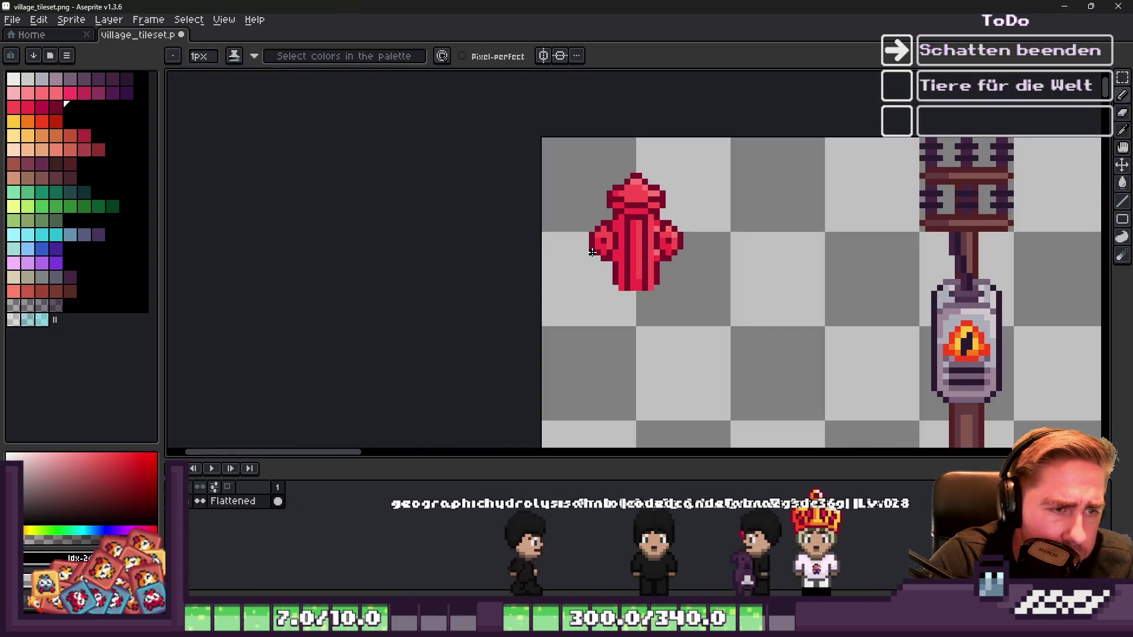
scroll(644, 255, up, 5)
alt+click(640, 260)
drag(625, 218, 625, 293)
Step: Paint maroon above and below the right valve's hole, making its pink inner column maroon
scroll(625, 289, down, 4)
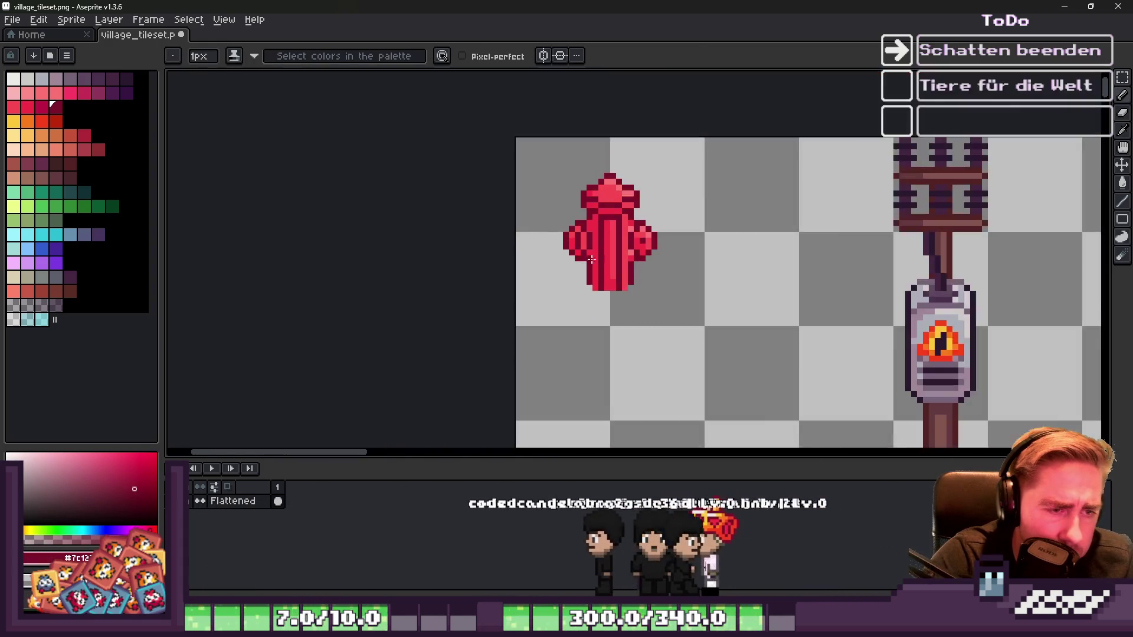
scroll(661, 245, up, 4)
drag(705, 248, 705, 296)
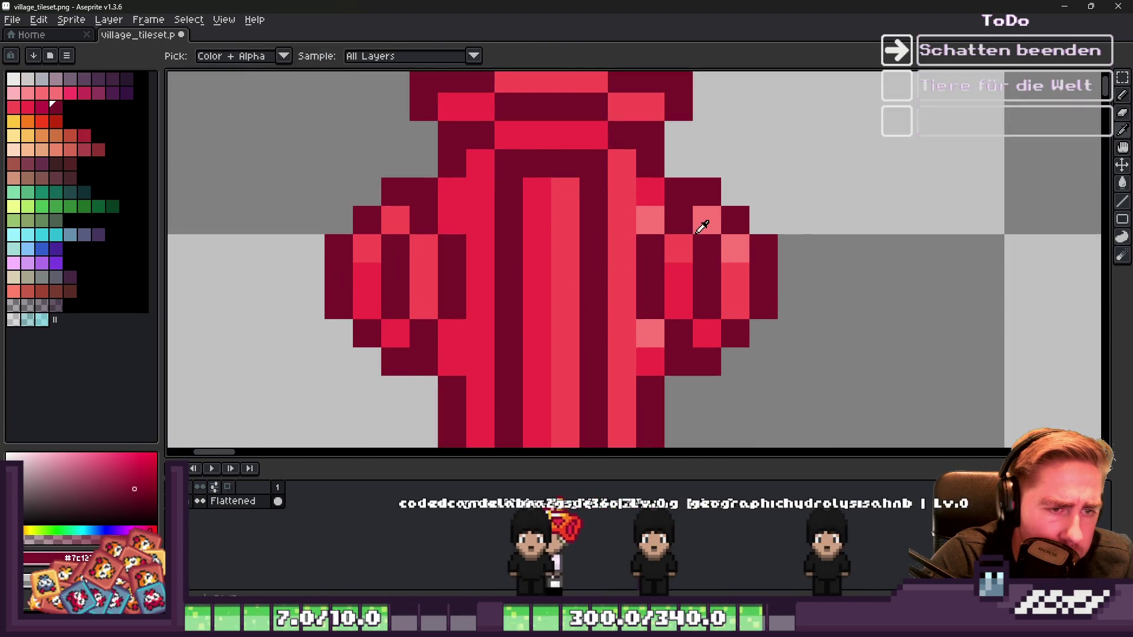
scroll(686, 245, down, 4)
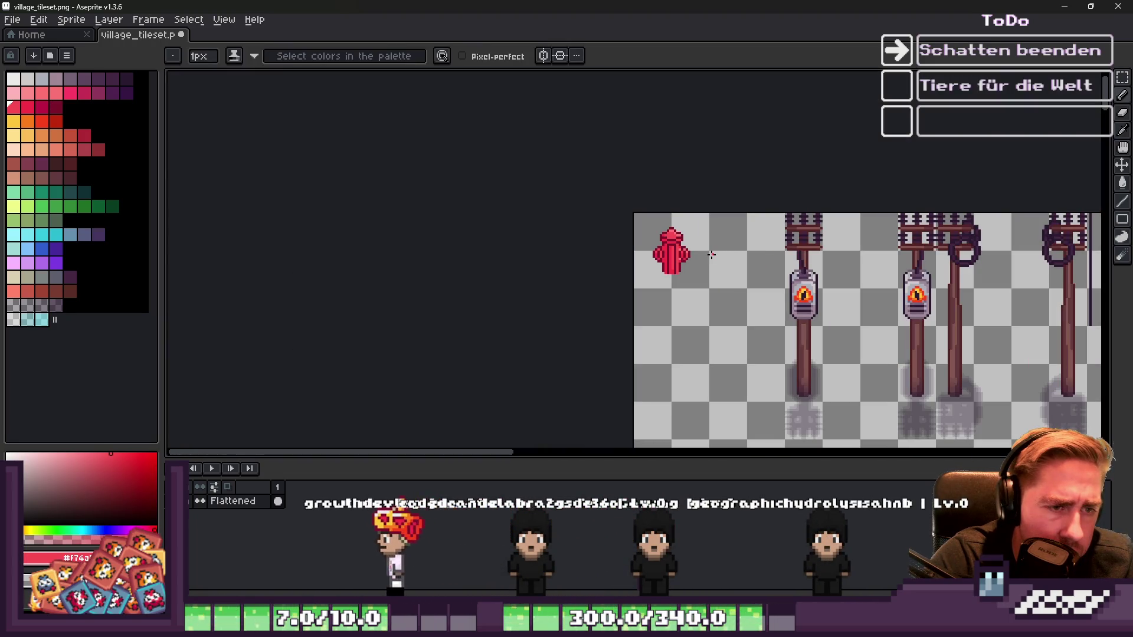
scroll(711, 254, up, 4)
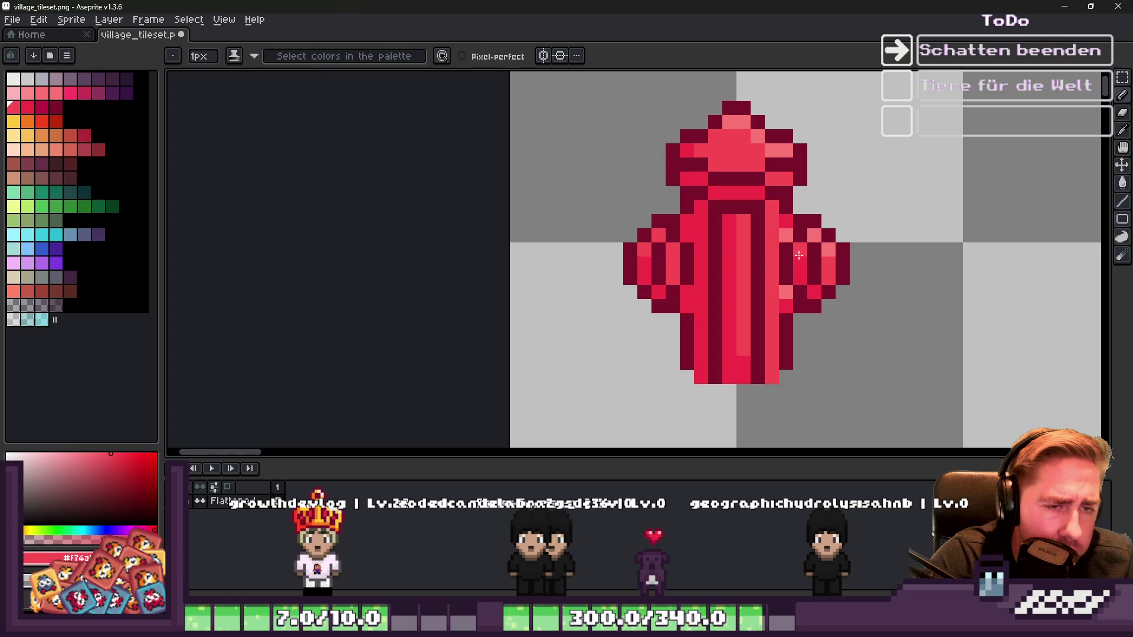
alt+click(790, 198)
drag(786, 234, 789, 322)
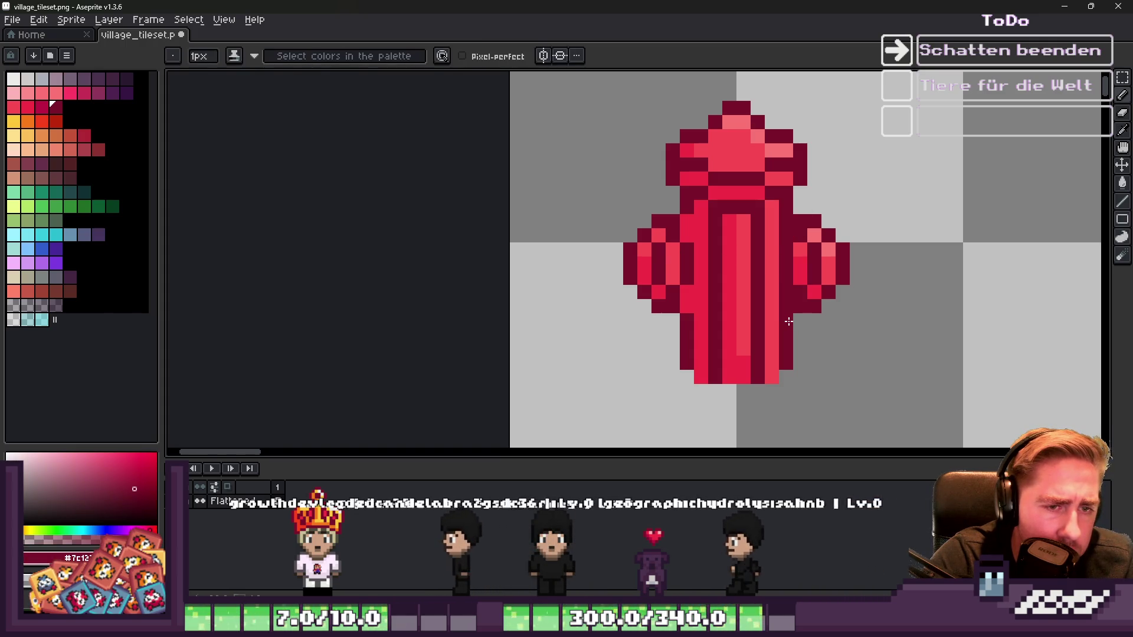
Step: Marquee each side valve and shift it one pixel closer to the hydrant body
key(e)
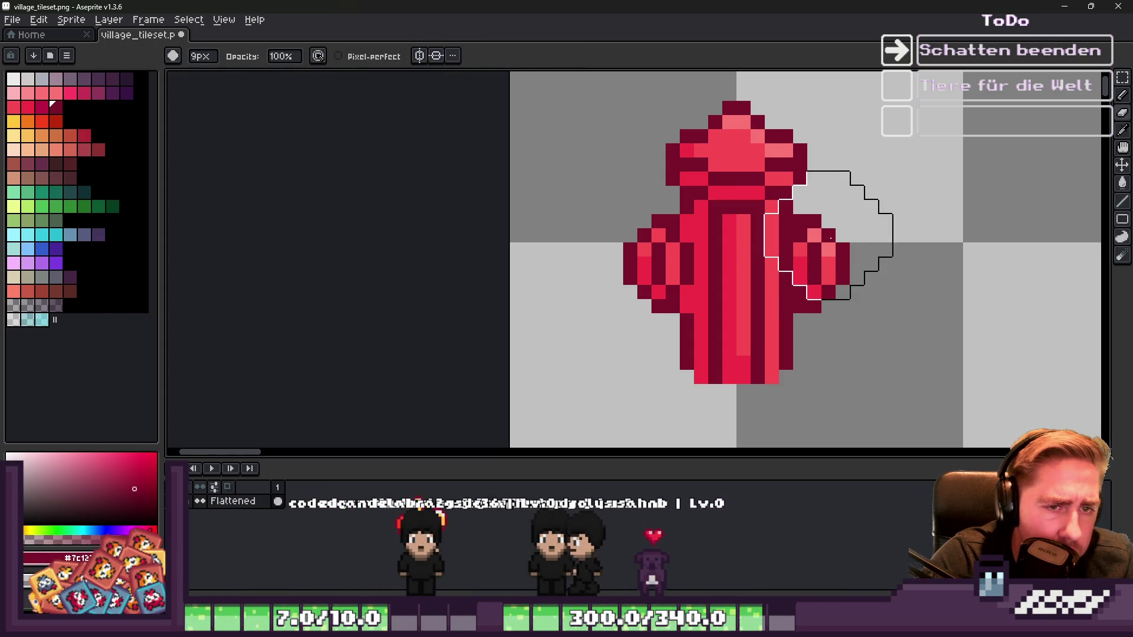
key(b)
scroll(811, 252, up, 2)
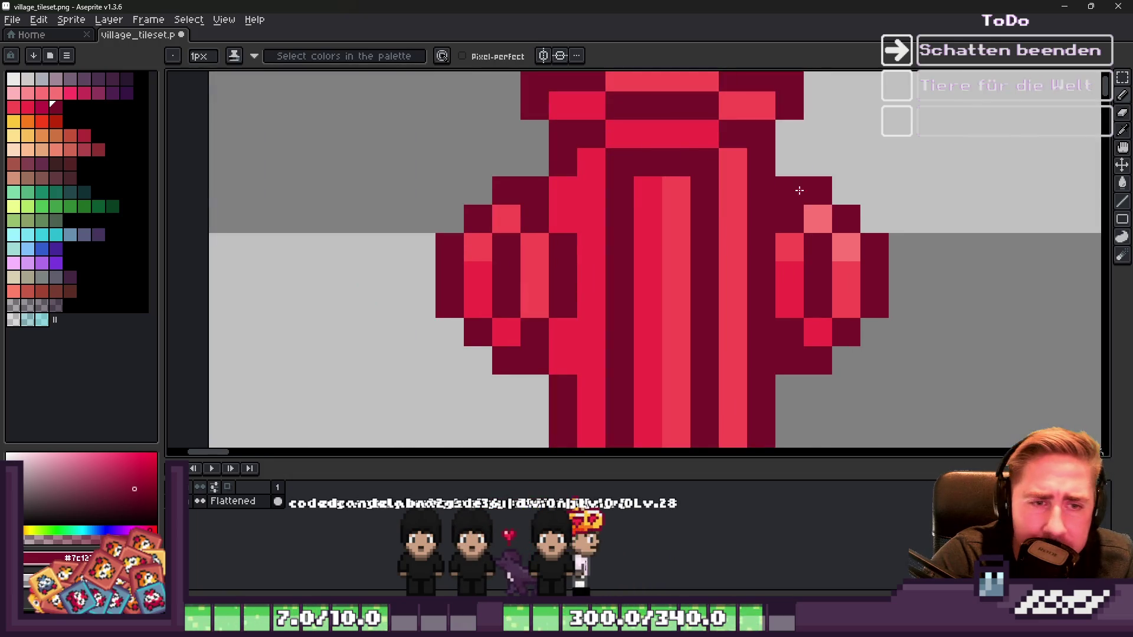
key(m)
drag(785, 383, 804, 405)
mouse_move(777, 148)
mouse_down()
mouse_move(829, 201)
mouse_move(918, 406)
mouse_up()
drag(863, 289, 835, 286)
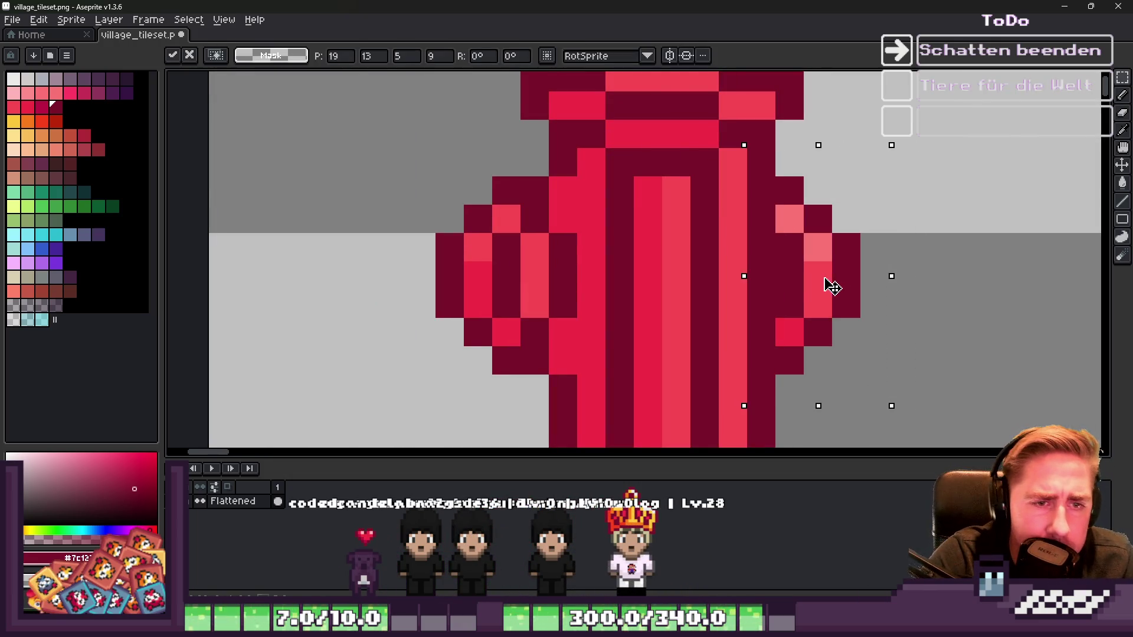
key(ctrl+d)
scroll(835, 286, down, 3)
scroll(612, 230, up, 2)
mouse_move(613, 266)
mouse_down()
mouse_move(635, 301)
mouse_move(614, 248)
mouse_move(630, 250)
mouse_up()
scroll(627, 234, up, 1)
key(Return)
Step: Repaint the dark pixel under the left valve red with the pencil
key(b)
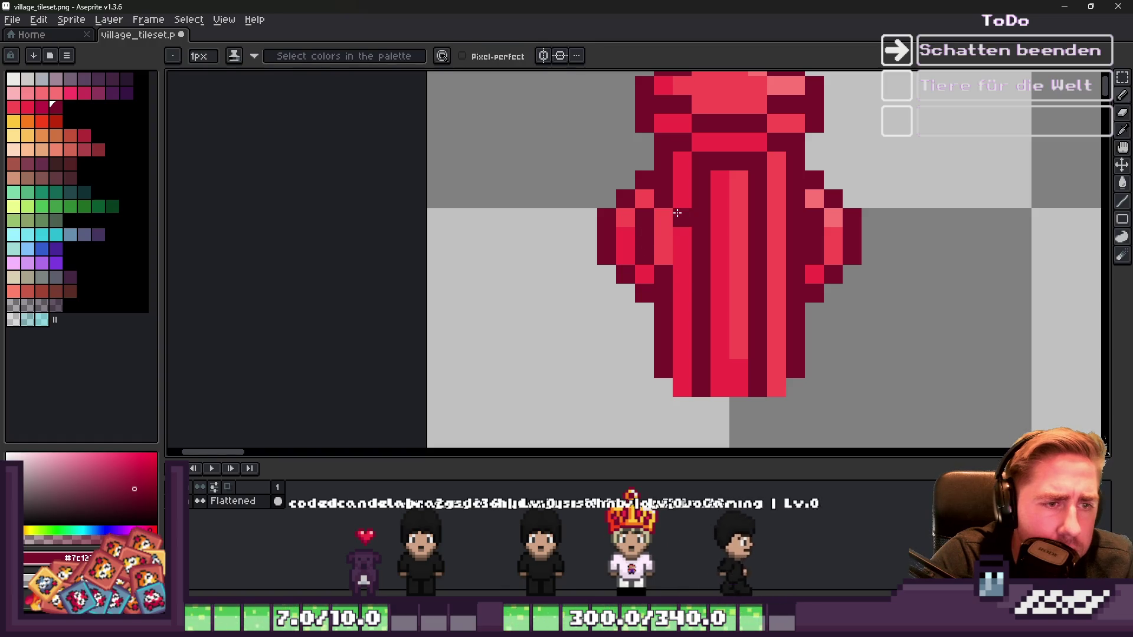
scroll(653, 247, up, 1)
click(683, 246)
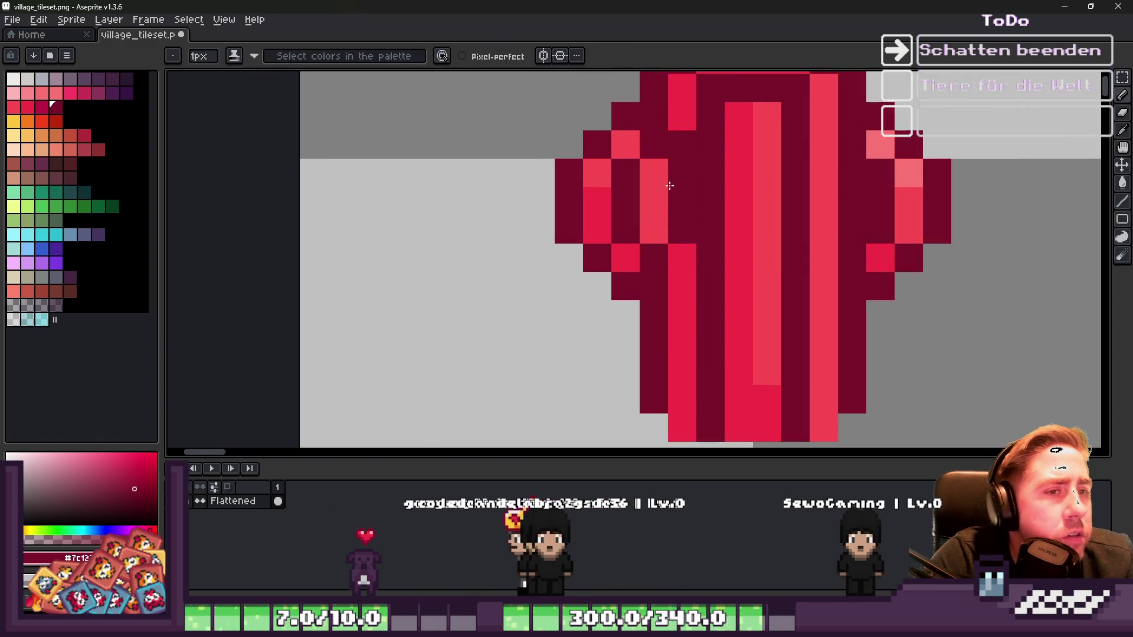
scroll(679, 188, down, 1)
scroll(675, 221, down, 7)
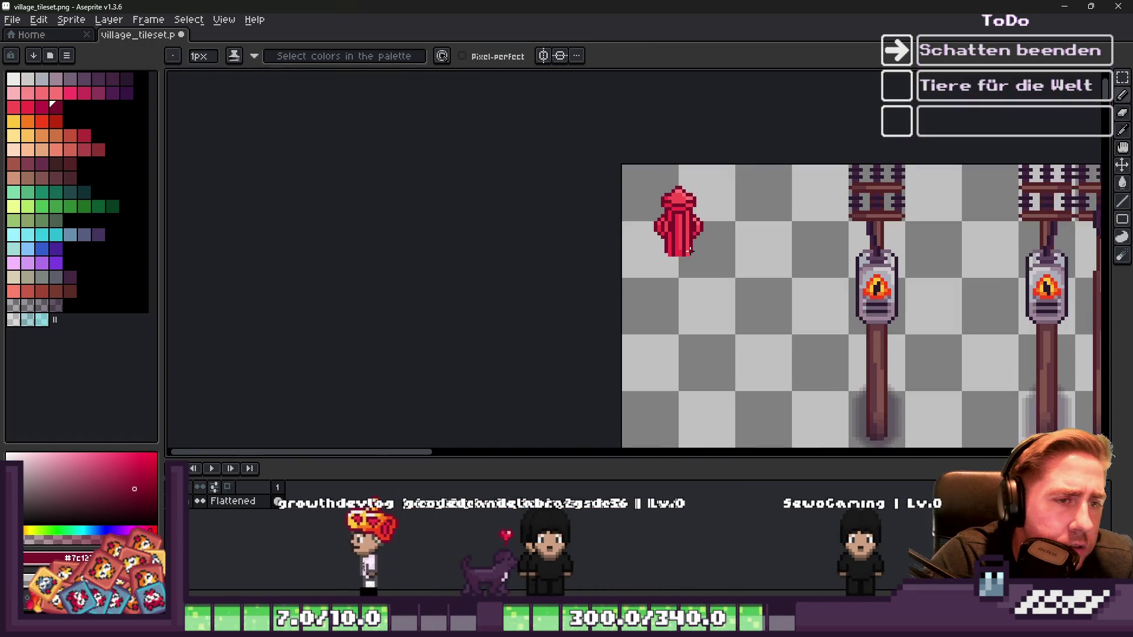
scroll(656, 235, up, 4)
scroll(656, 235, up, 4)
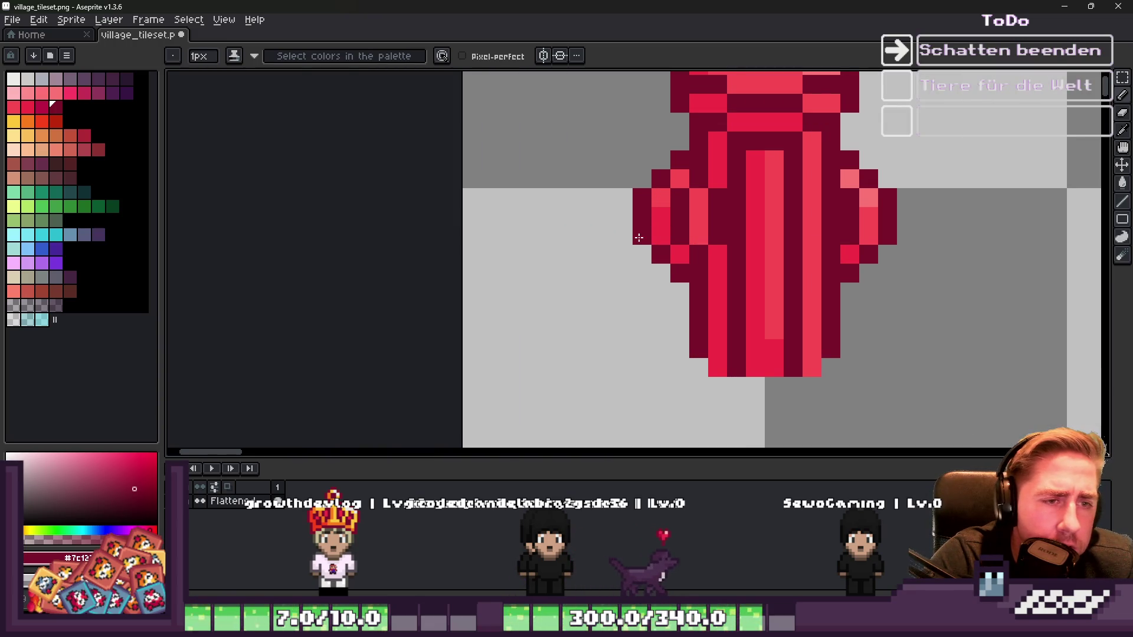
key(alt)
key(alt)
key(alt)
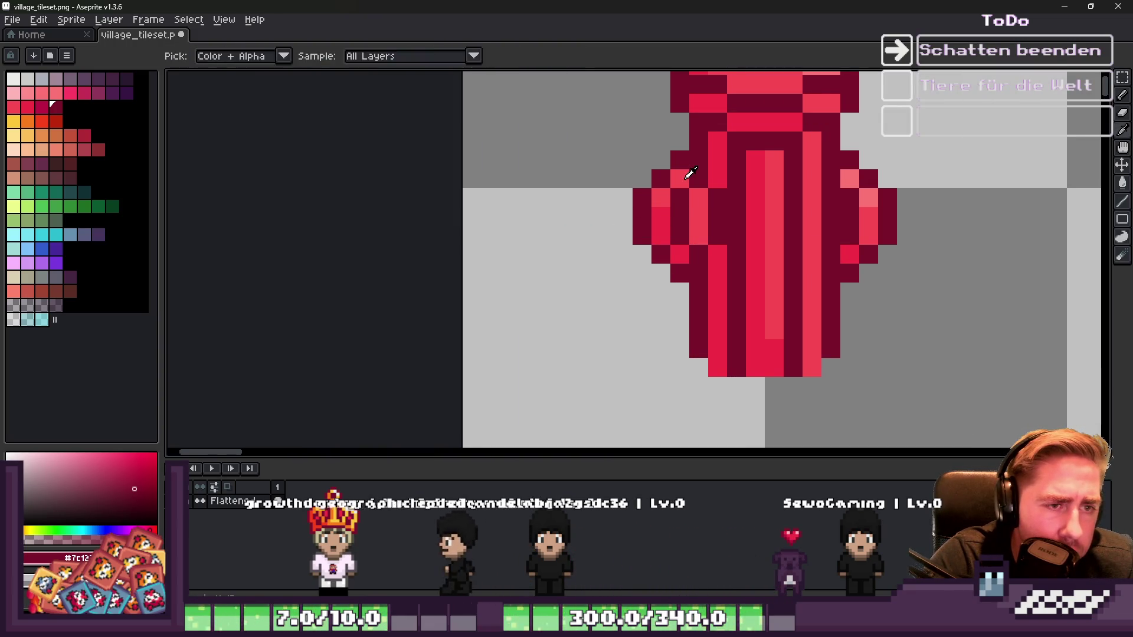
scroll(693, 180, up, 2)
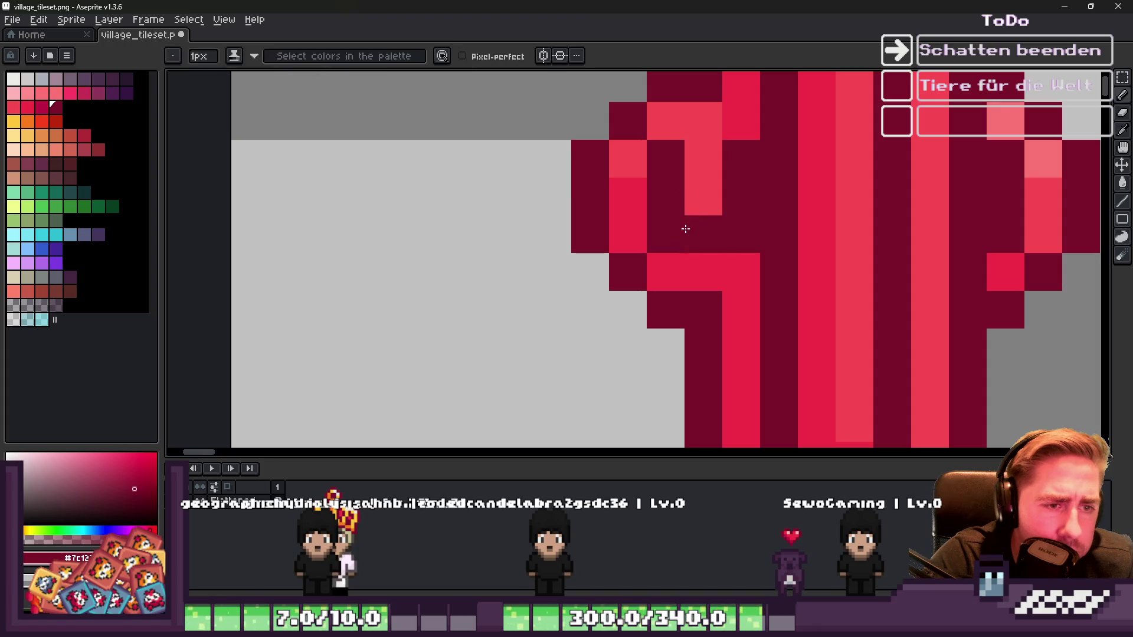
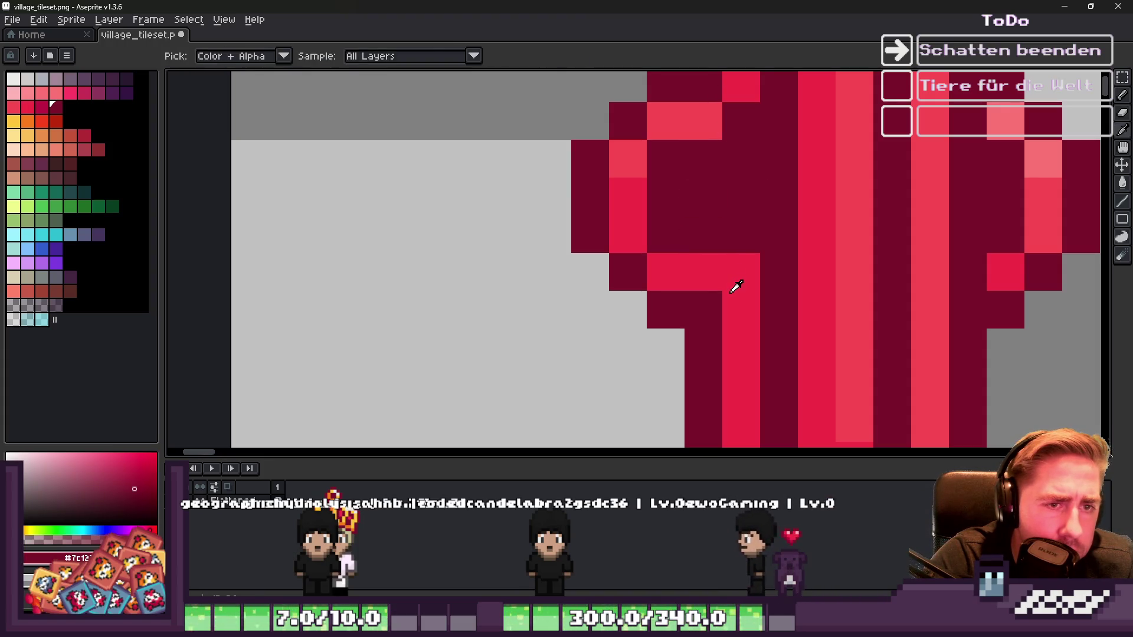
Step: Paint a bright red stripe down the hydrant in the hydrant's own red
alt+click(726, 258)
drag(728, 257, 736, 172)
key(alt)
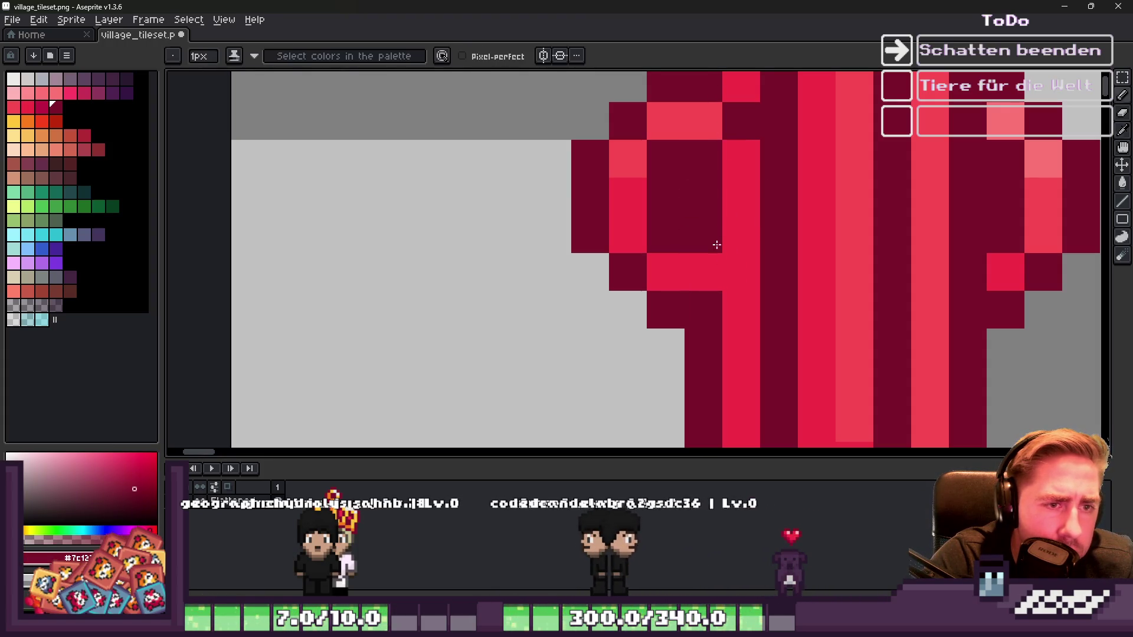
scroll(726, 268, down, 5)
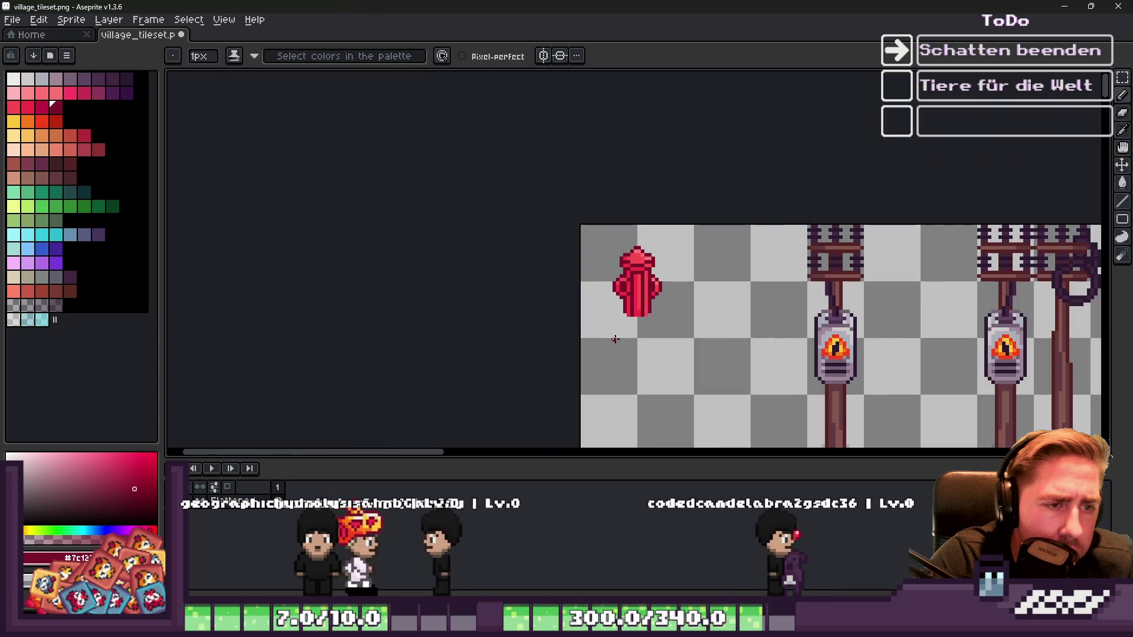
scroll(617, 324, up, 4)
scroll(658, 242, down, 2)
scroll(689, 238, up, 2)
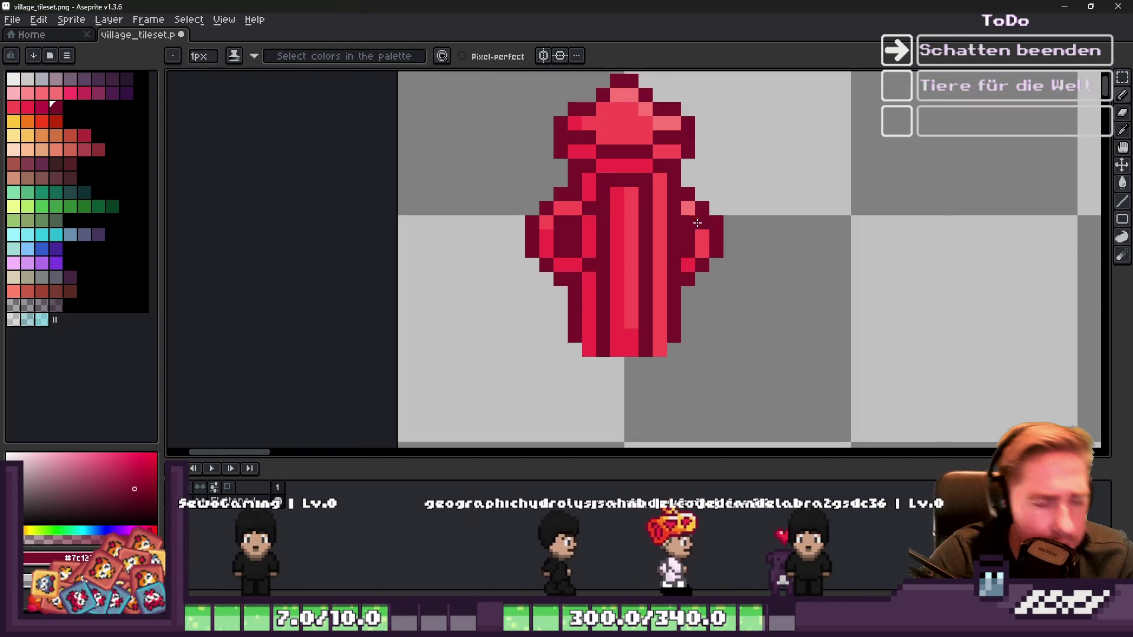
Step: Make a rectangular selection of a small area beside the hydrant
key(m)
drag(685, 171, 730, 291)
scroll(731, 291, up, 2)
scroll(702, 286, down, 2)
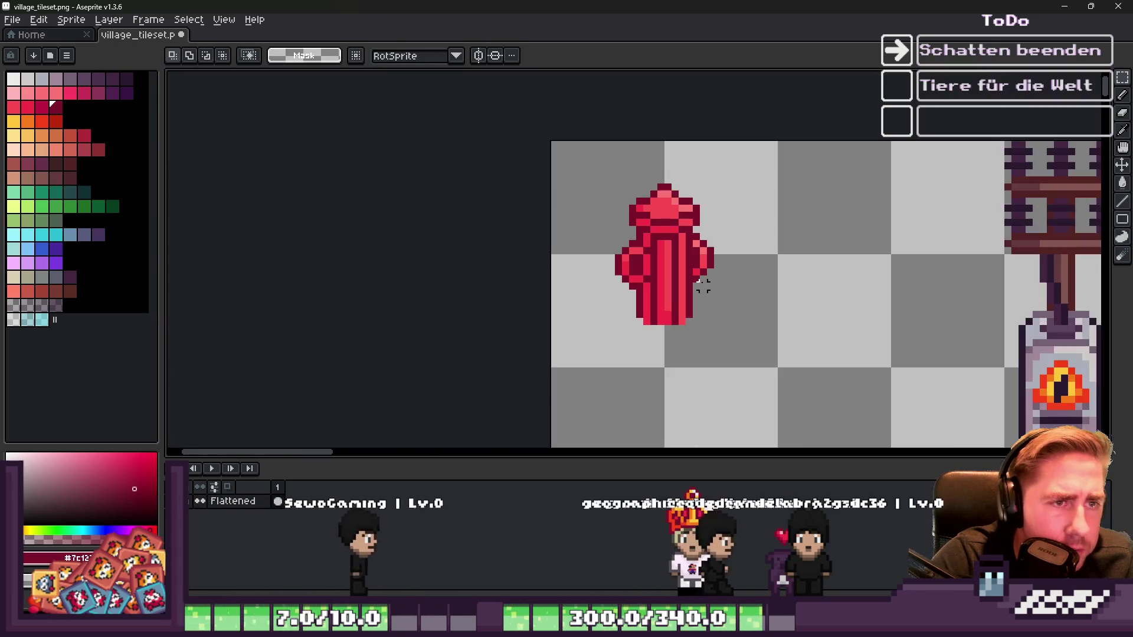
scroll(702, 286, down, 2)
scroll(781, 231, down, 1)
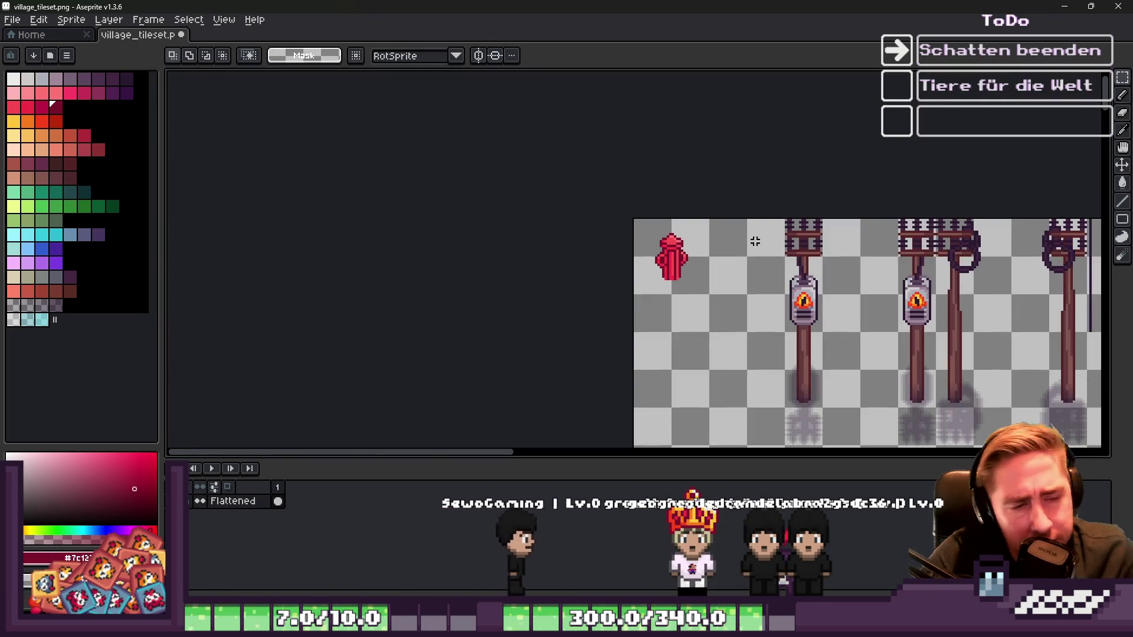
scroll(680, 260, up, 3)
Step: Darken a pixel on the hydrant's left side with a darker red
alt+click(661, 282)
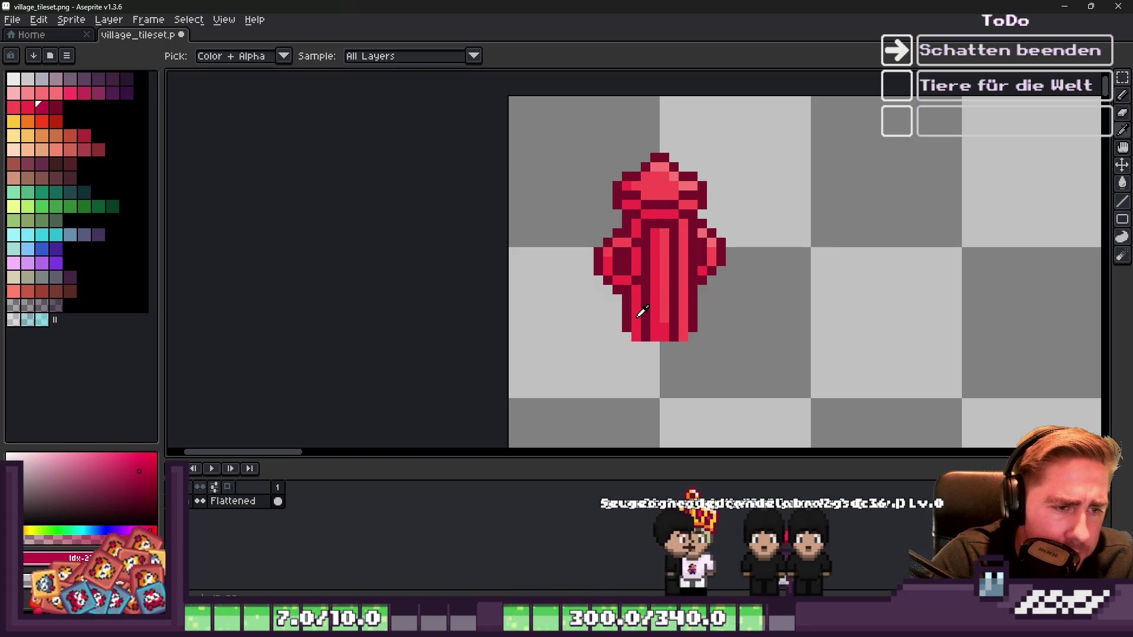
click(41, 110)
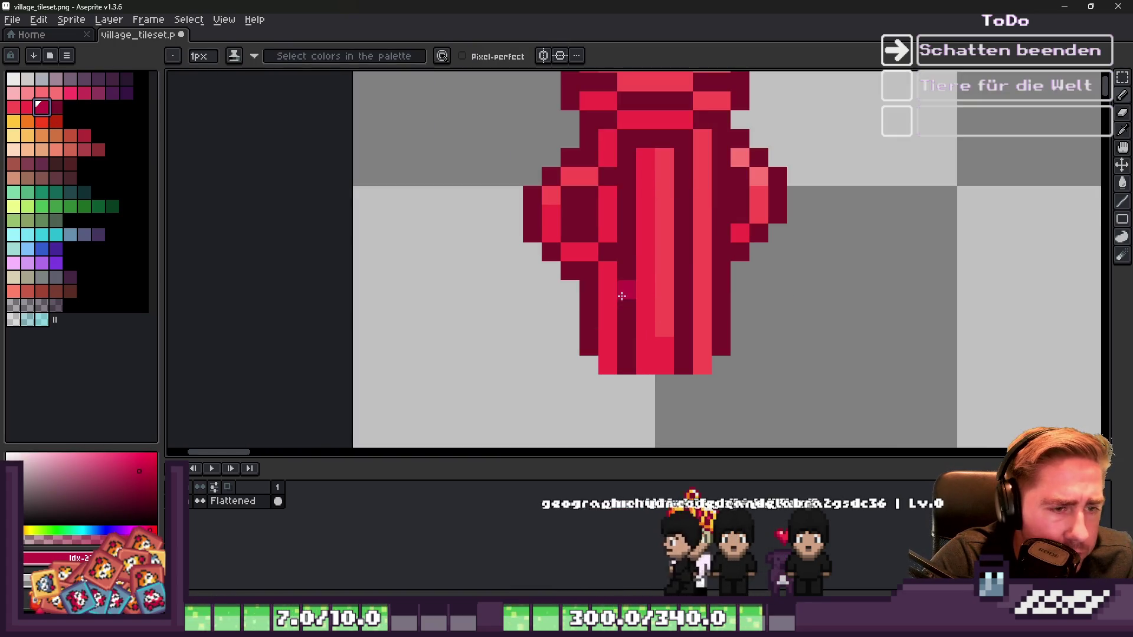
scroll(649, 301, up, 1)
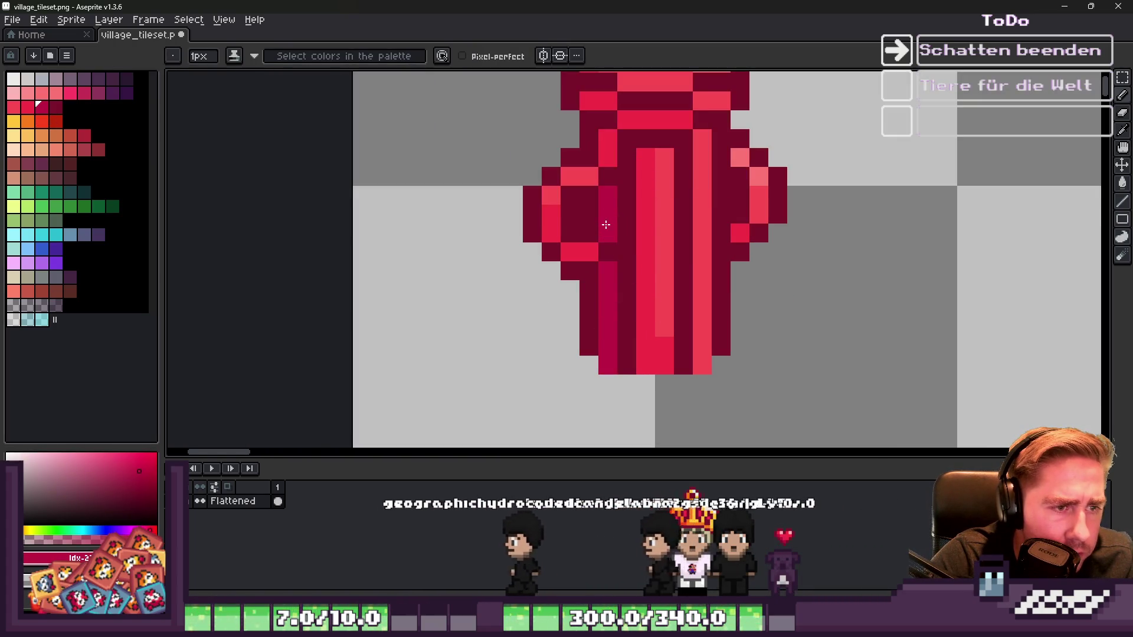
click(549, 233)
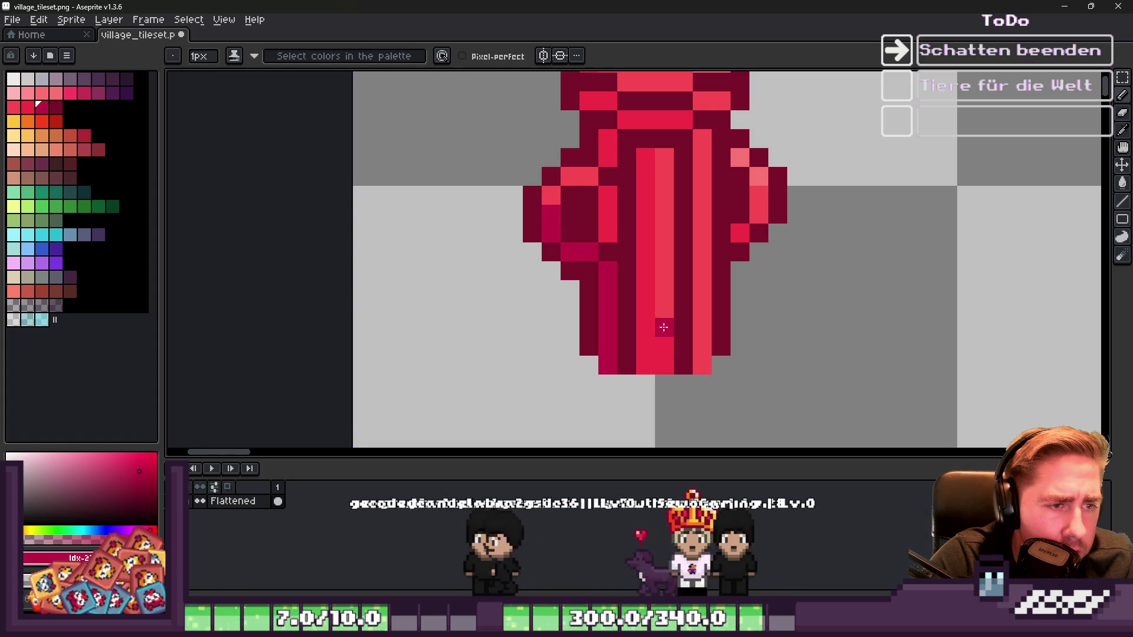
scroll(671, 363, down, 3)
scroll(649, 330, up, 3)
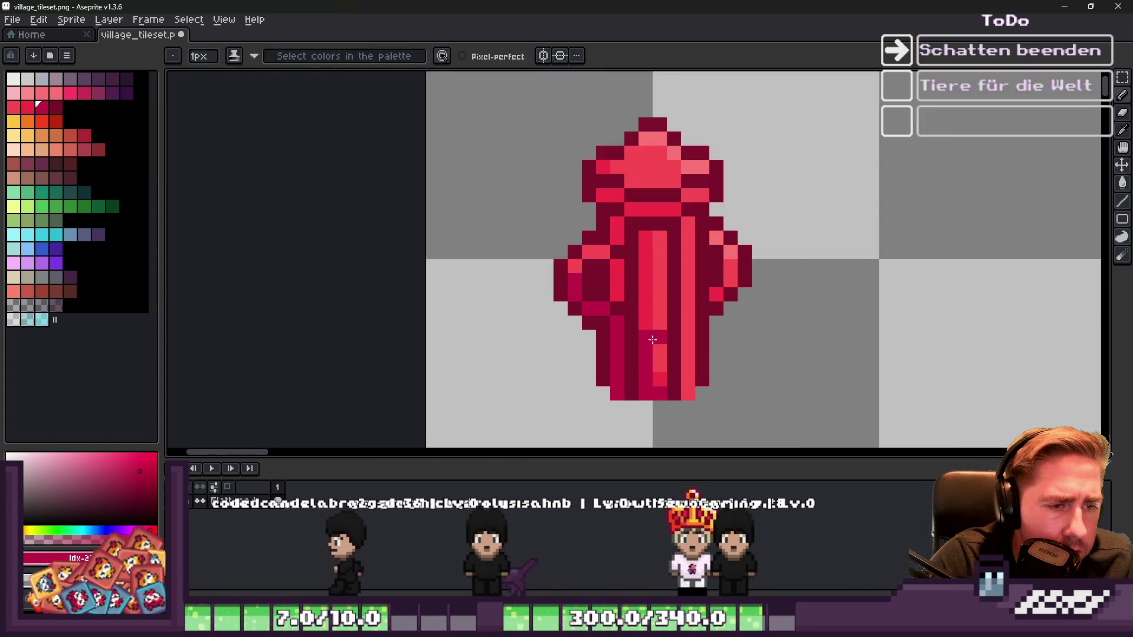
Step: Repaint a short column of hydrant pixels in red and darken the left bulge with dark magenta
alt+click(645, 307)
drag(656, 295, 656, 337)
alt+click(650, 347)
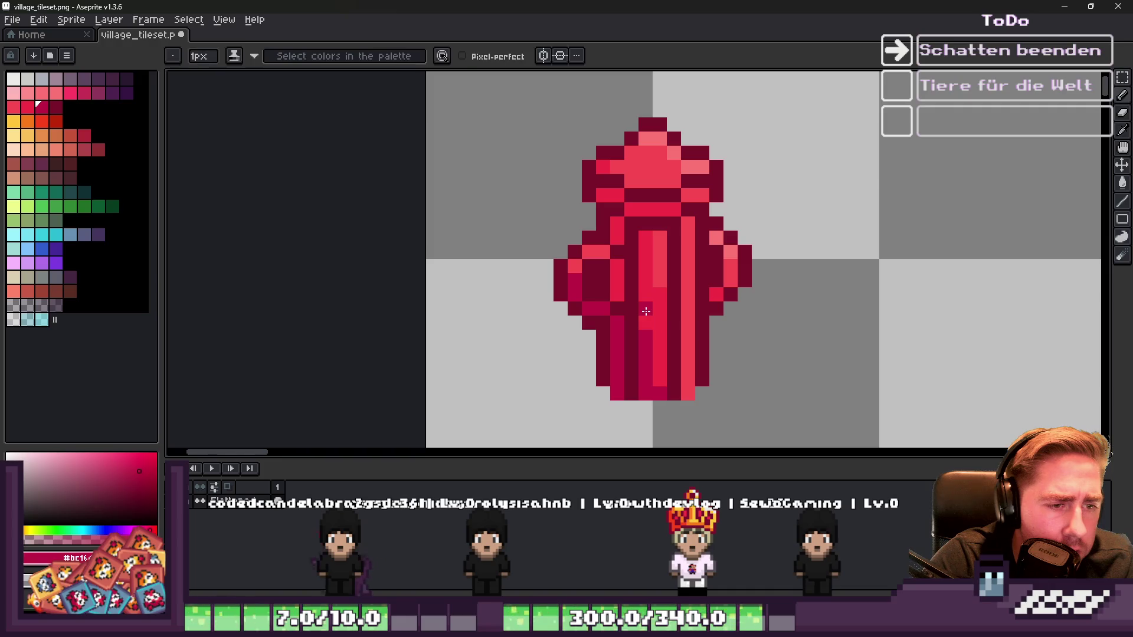
scroll(643, 328, down, 3)
scroll(625, 269, up, 3)
click(622, 290)
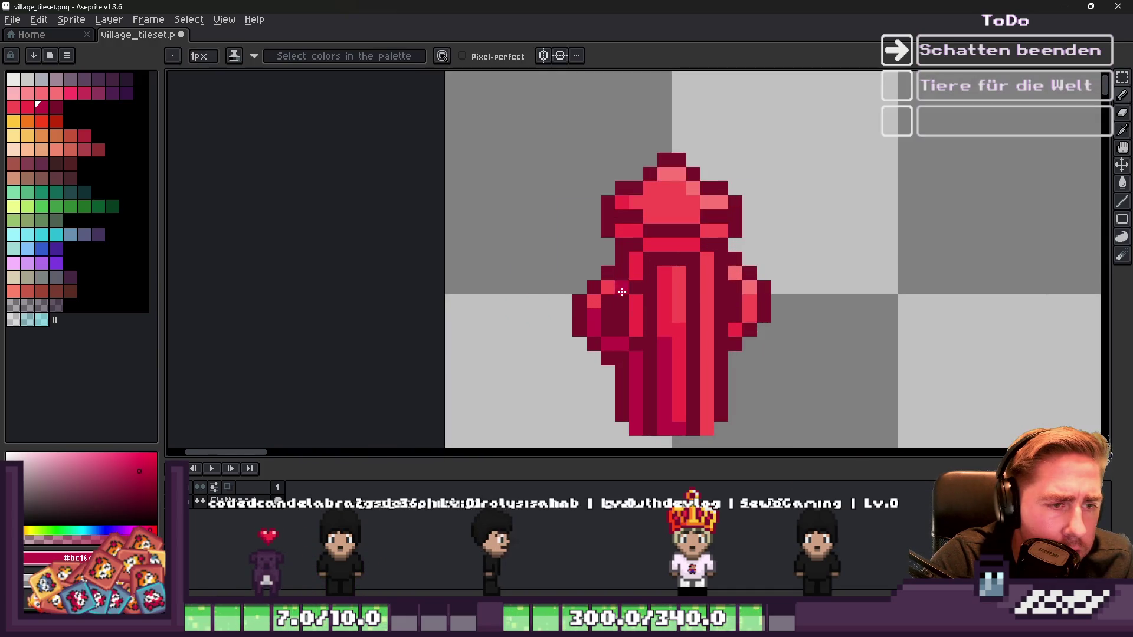
scroll(631, 261, down, 3)
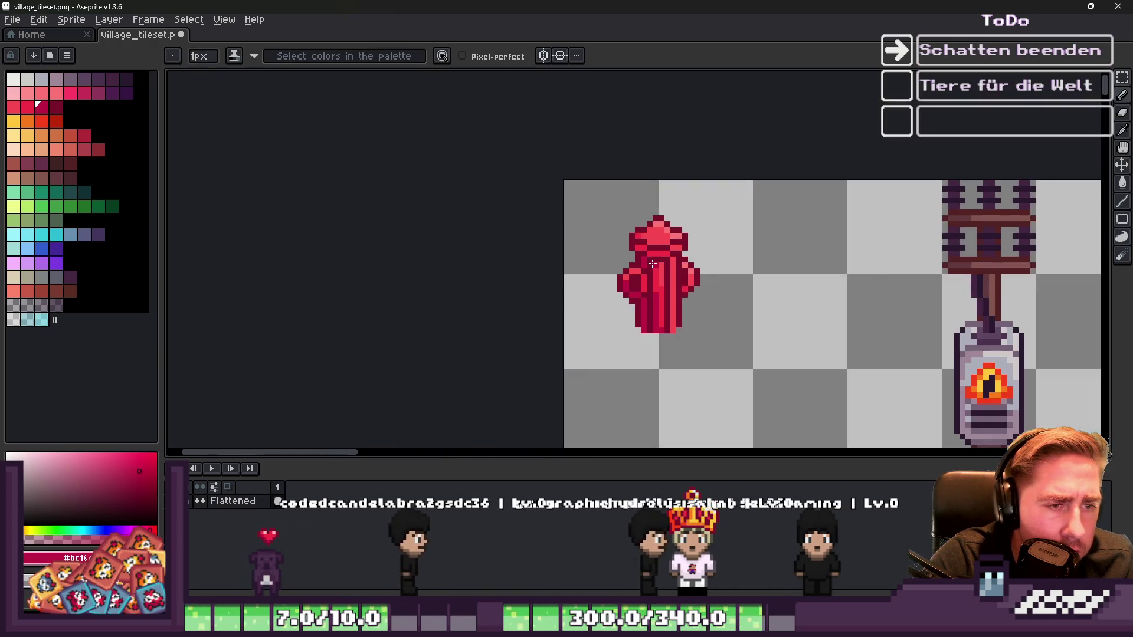
scroll(665, 265, up, 2)
scroll(665, 265, up, 1)
Step: Paint another hydrant pixel dark magenta
alt+click(663, 271)
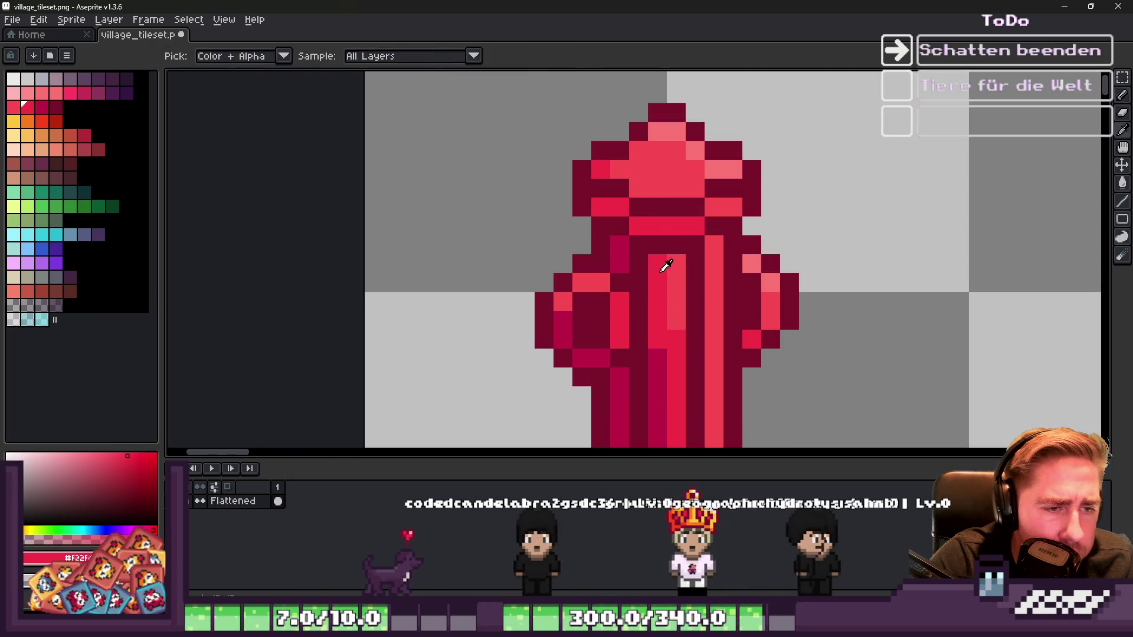
scroll(655, 262, down, 2)
scroll(632, 251, up, 4)
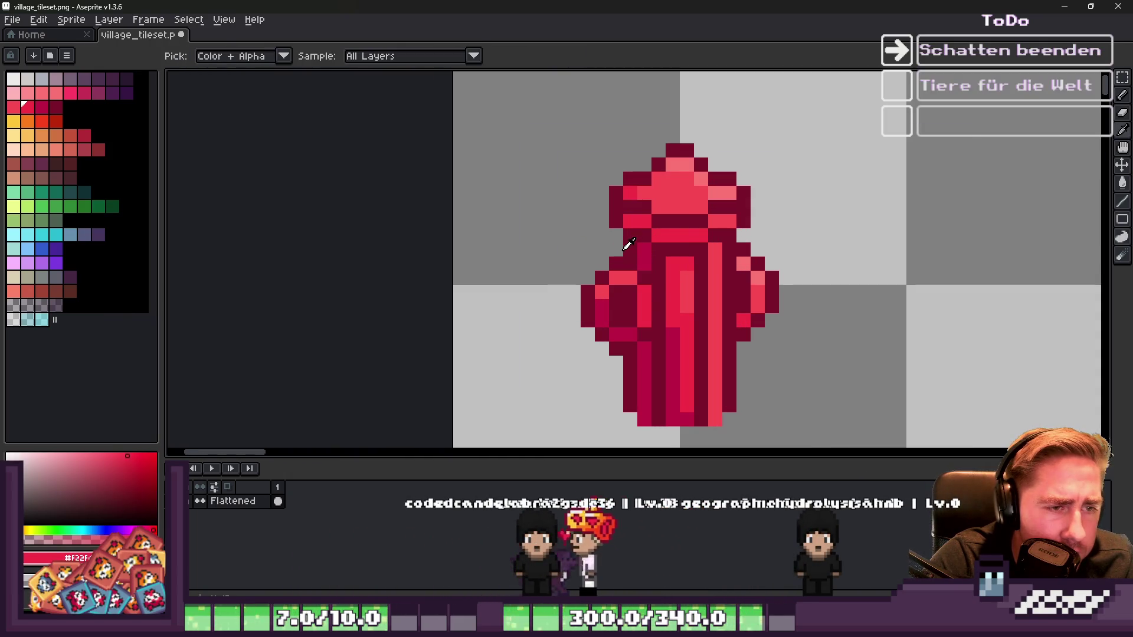
scroll(647, 247, up, 2)
click(634, 227)
scroll(700, 268, down, 8)
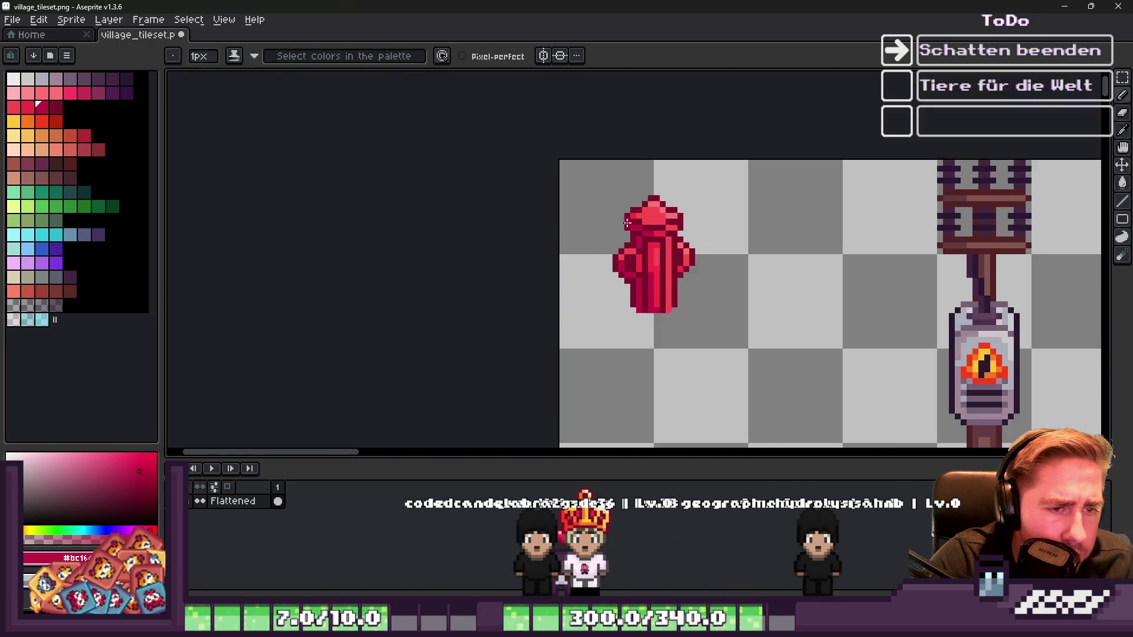
scroll(628, 289, up, 8)
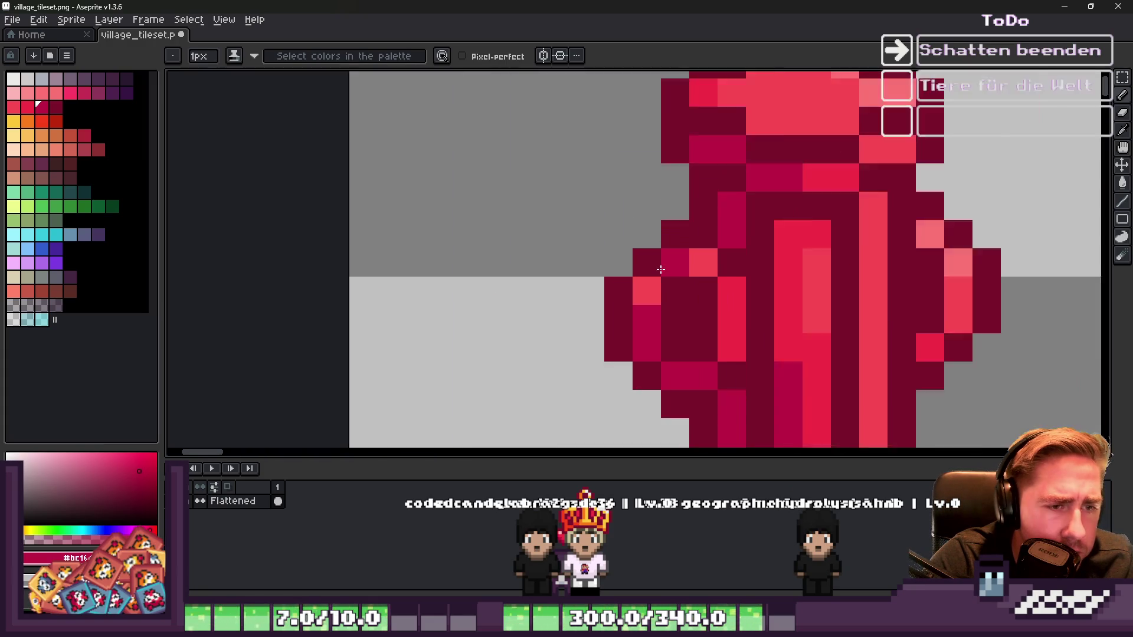
Step: Paint a short run of hydrant pixels plus one extra pixel in dark purple
alt+click(761, 305)
alt+click(679, 337)
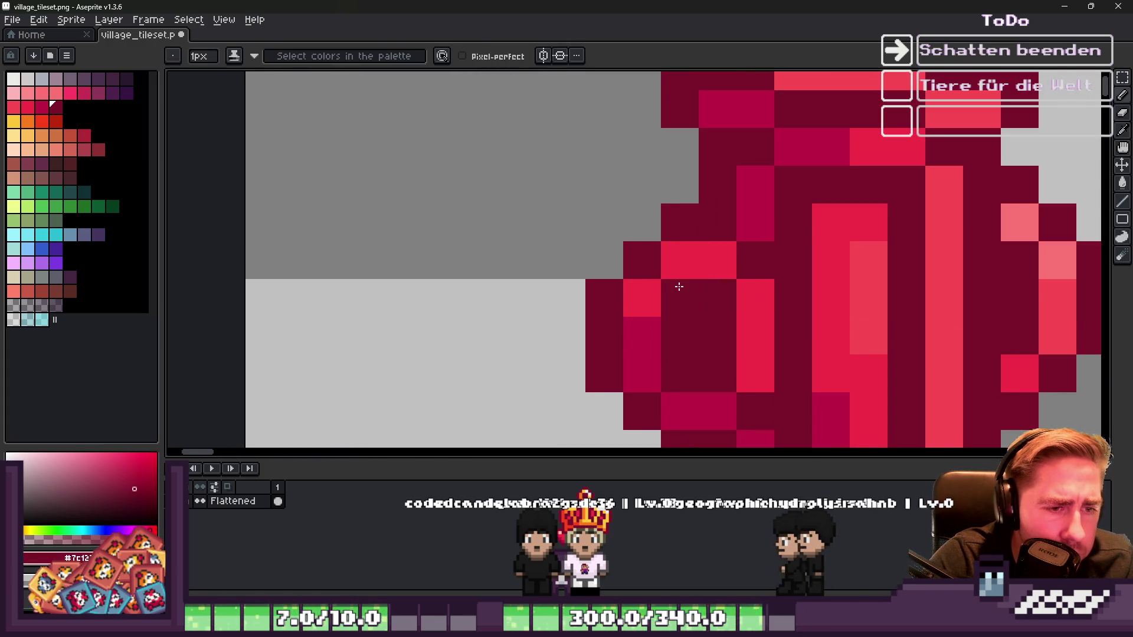
scroll(560, 242, down, 6)
scroll(561, 243, up, 2)
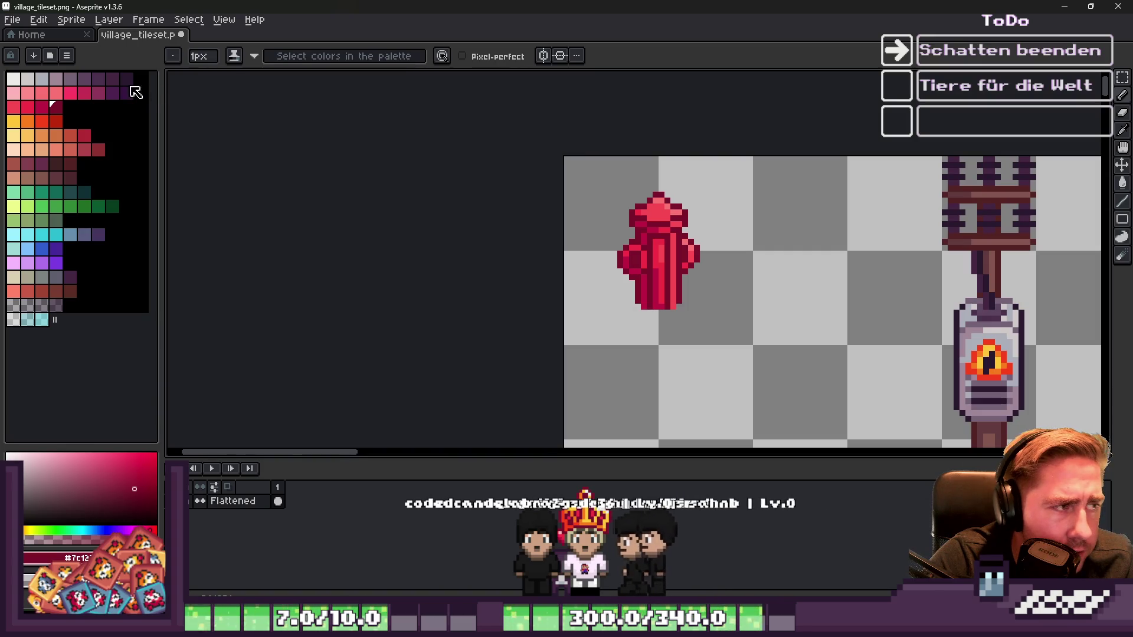
click(113, 79)
scroll(629, 283, up, 3)
drag(628, 266, 632, 298)
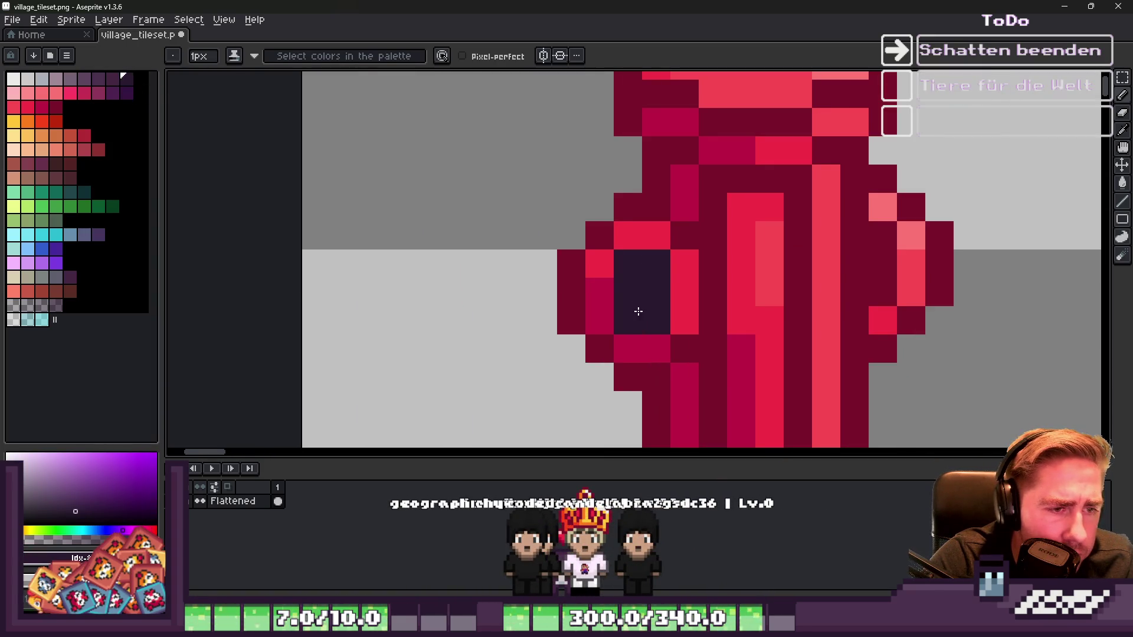
click(640, 307)
scroll(649, 277, down, 5)
scroll(614, 259, up, 4)
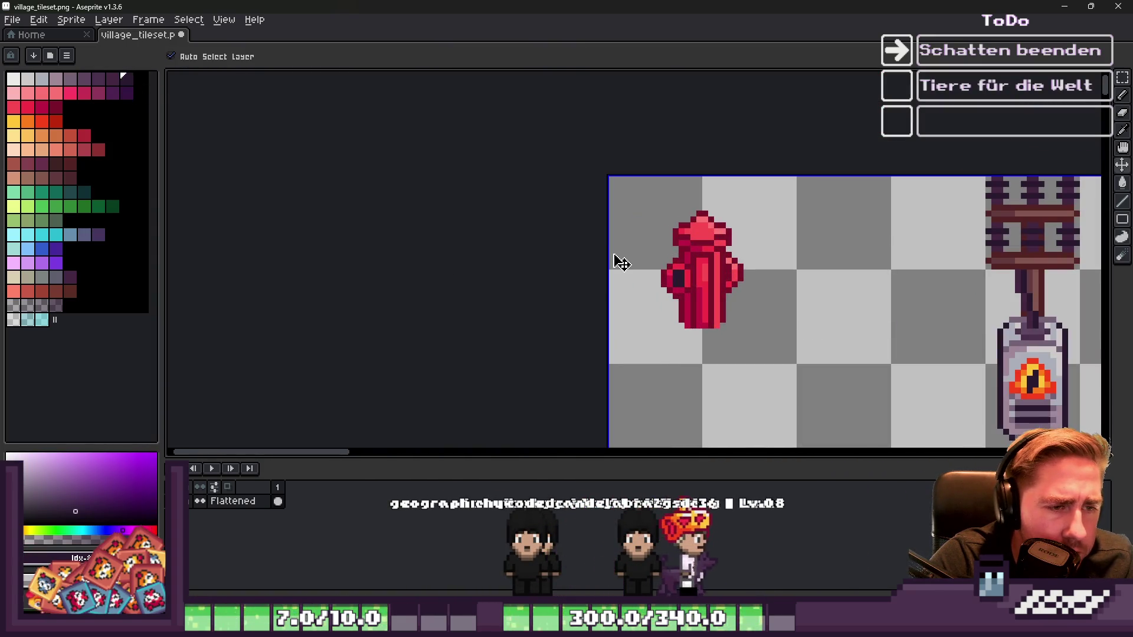
key(b)
scroll(622, 260, down, 2)
scroll(625, 257, up, 4)
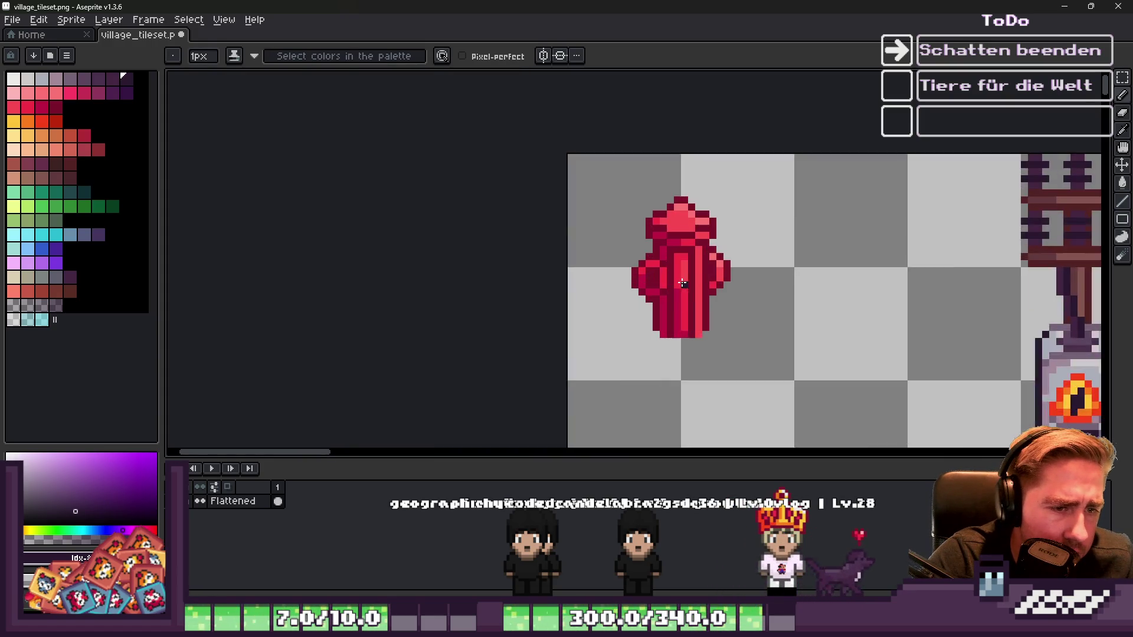
Step: Paint a light mauve hydrant pixel and a grey-mauve column on the left valve
click(62, 81)
click(616, 258)
scroll(626, 255, up, 2)
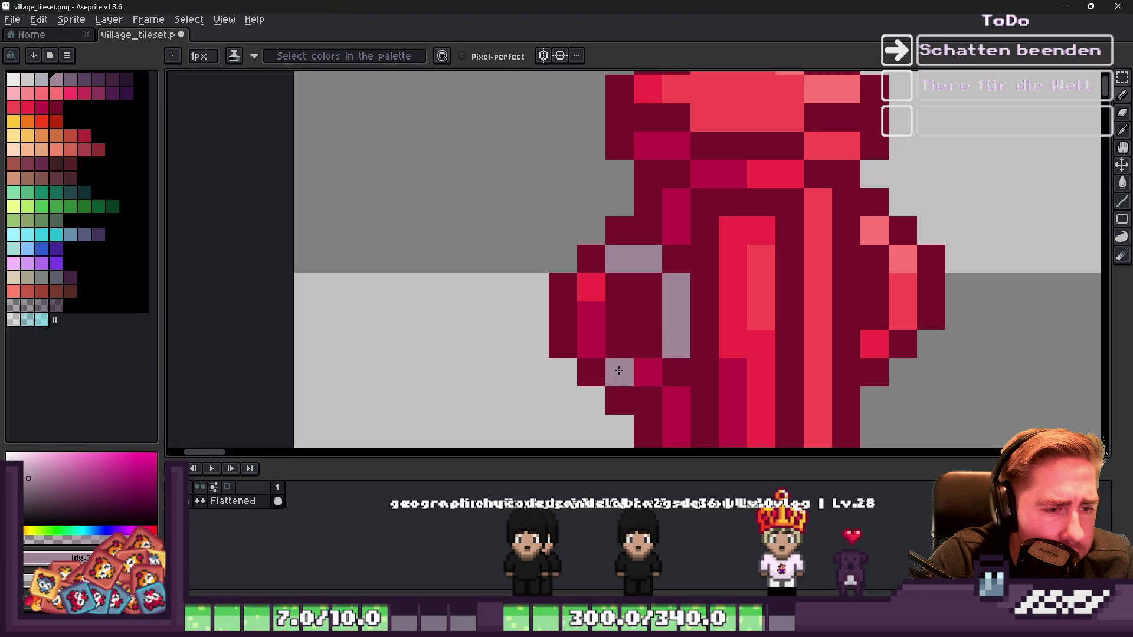
click(42, 78)
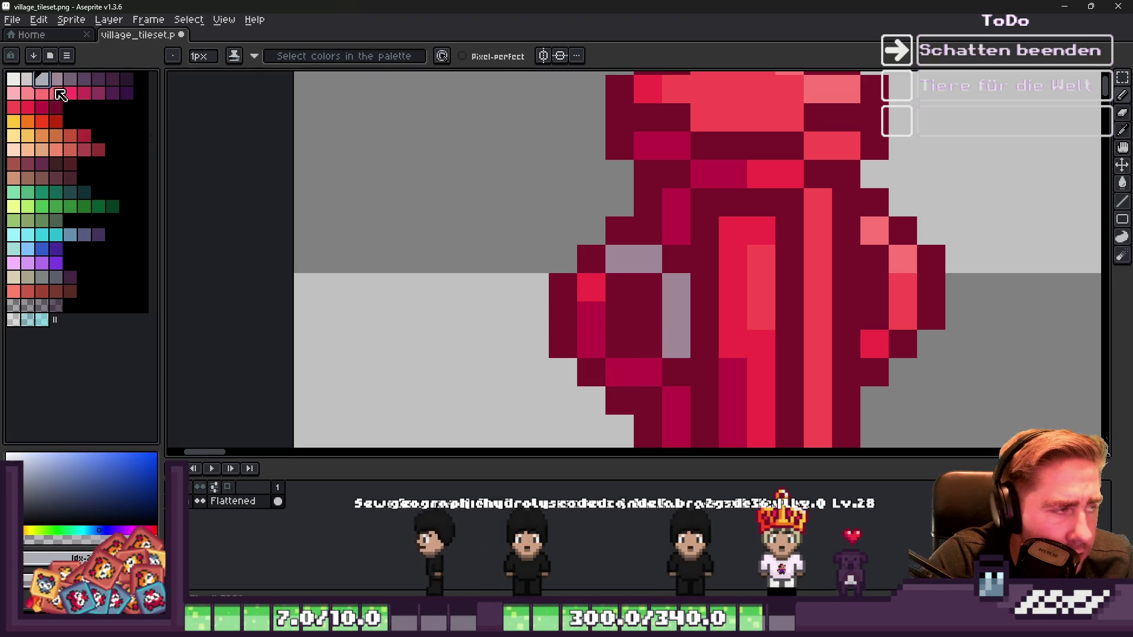
click(59, 79)
drag(592, 315, 594, 349)
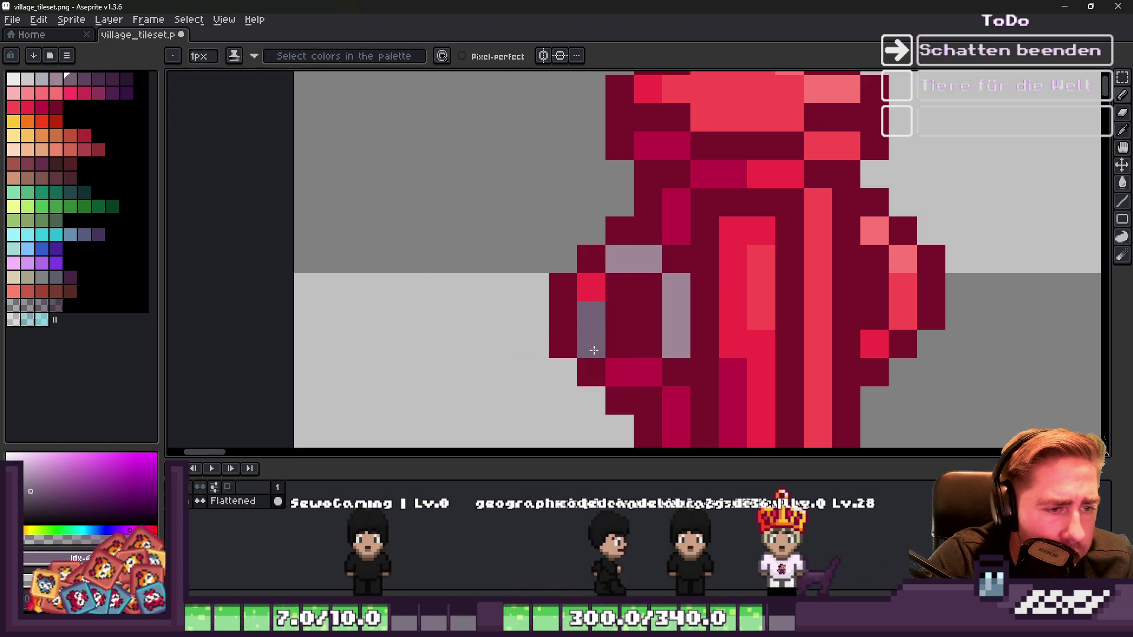
Step: Try a lighter grey-purple pixel on the hydrant's right side, then undo the stray pixel
click(57, 78)
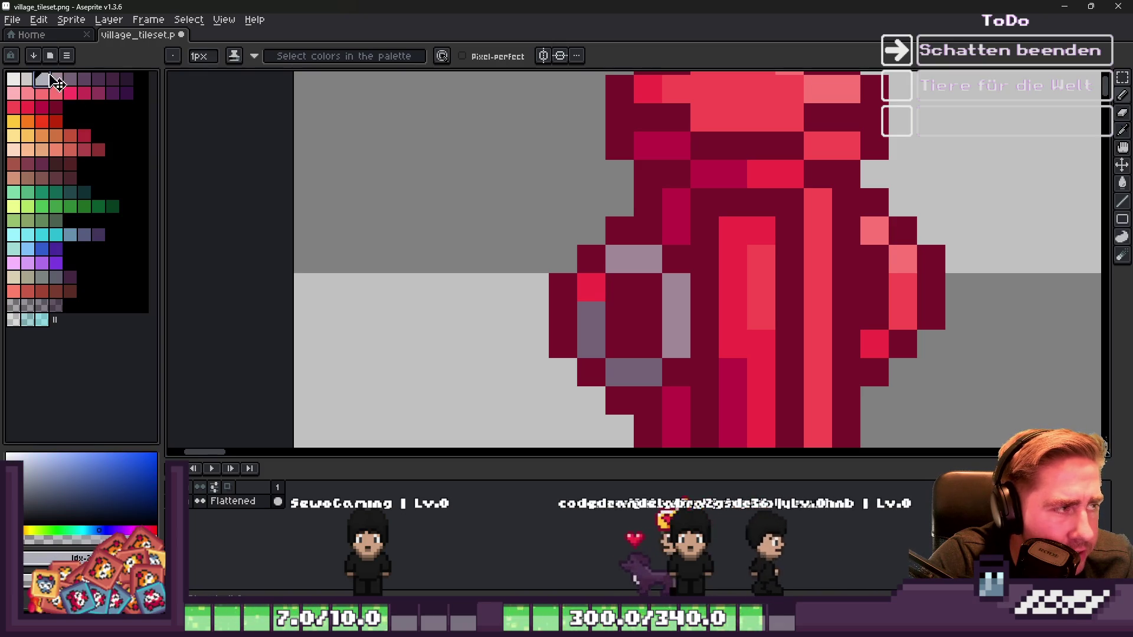
scroll(626, 248, down, 6)
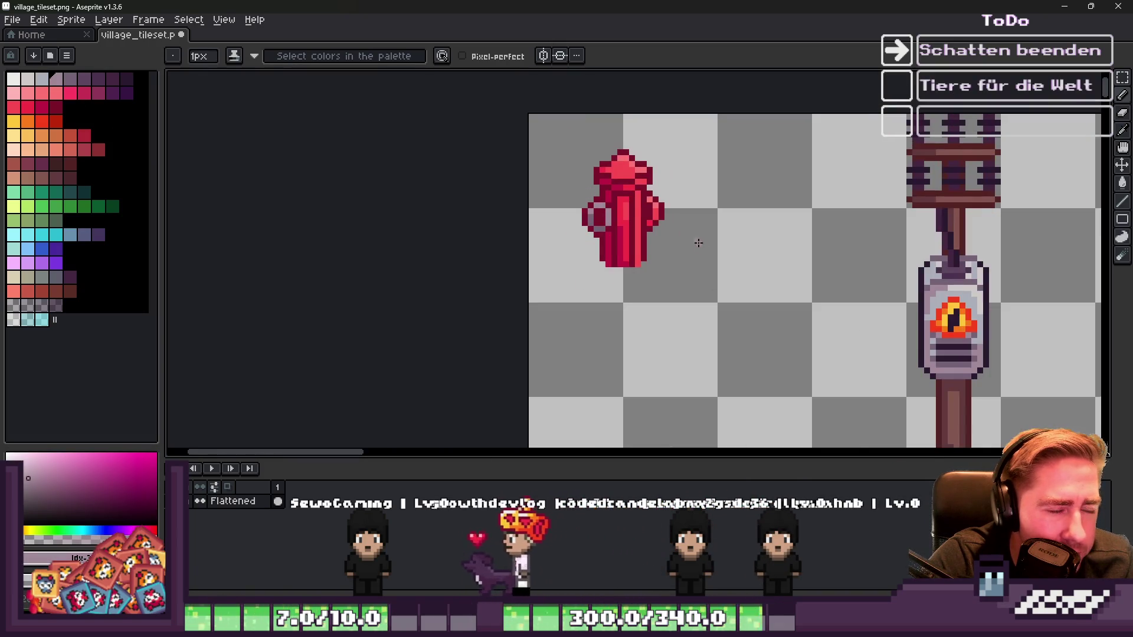
scroll(616, 188, up, 2)
scroll(616, 188, up, 3)
alt+click(566, 318)
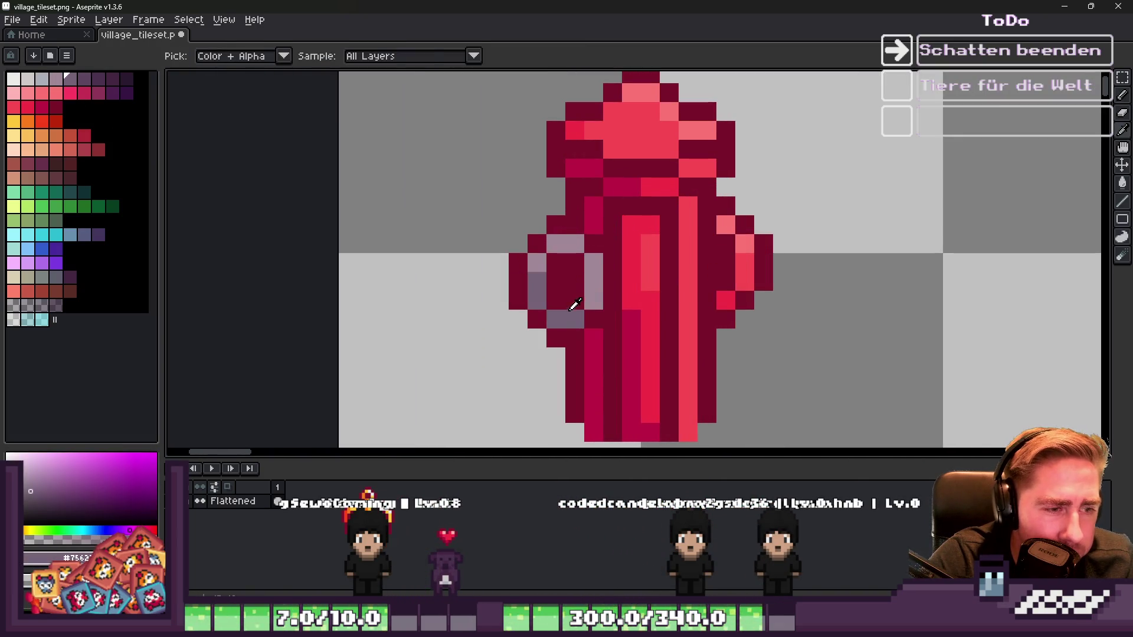
alt+click(590, 261)
click(721, 228)
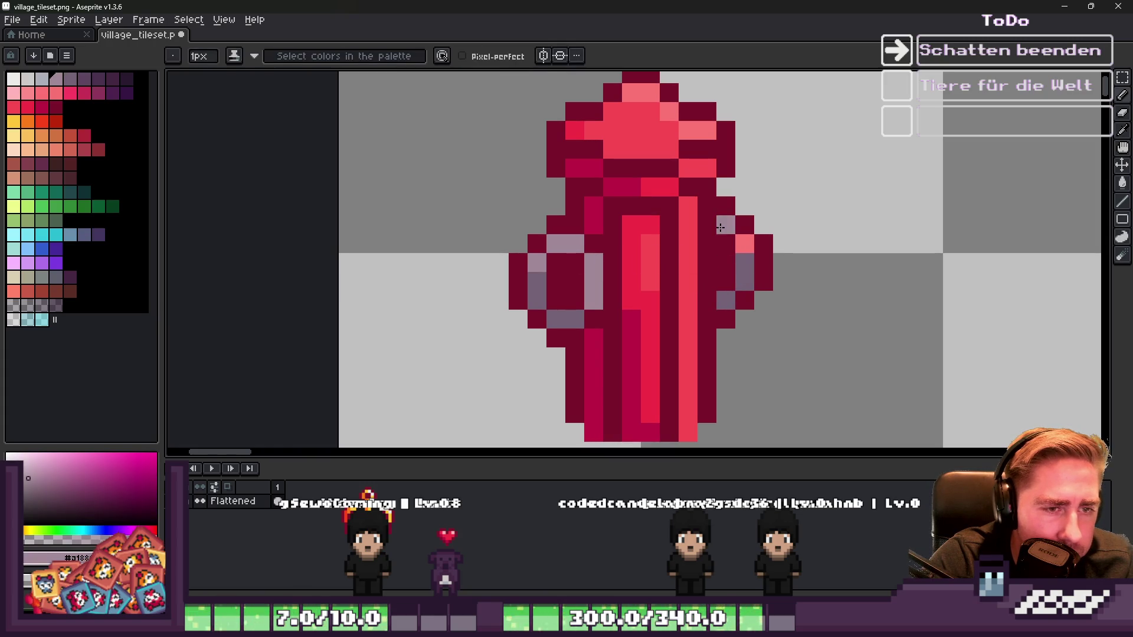
key(ctrl+z)
scroll(620, 237, down, 5)
scroll(641, 269, up, 4)
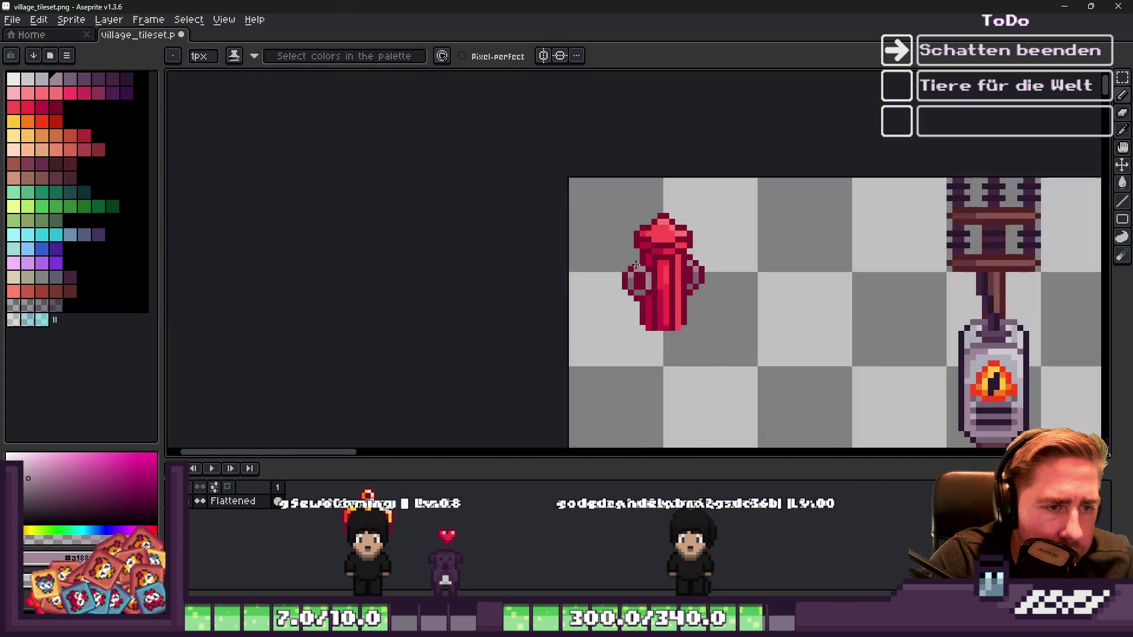
scroll(641, 268, up, 3)
Step: Sample the valve's grey-purple and pick the dark purple swatch for the valve outline
alt+click(673, 317)
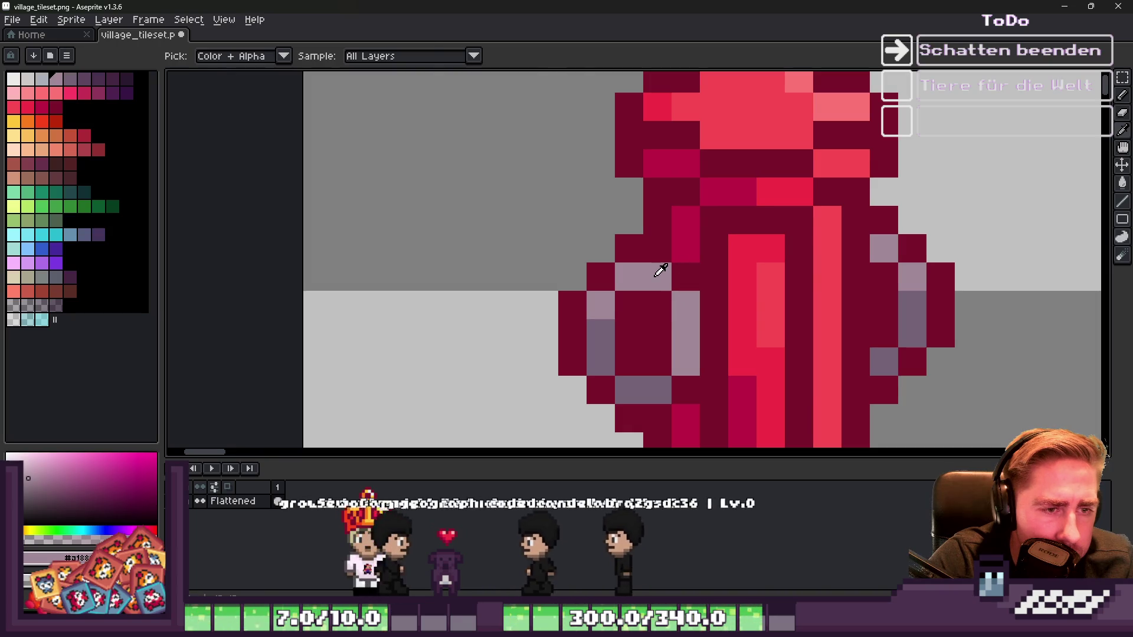
scroll(640, 214, down, 6)
scroll(640, 213, up, 6)
alt+click(542, 239)
click(100, 87)
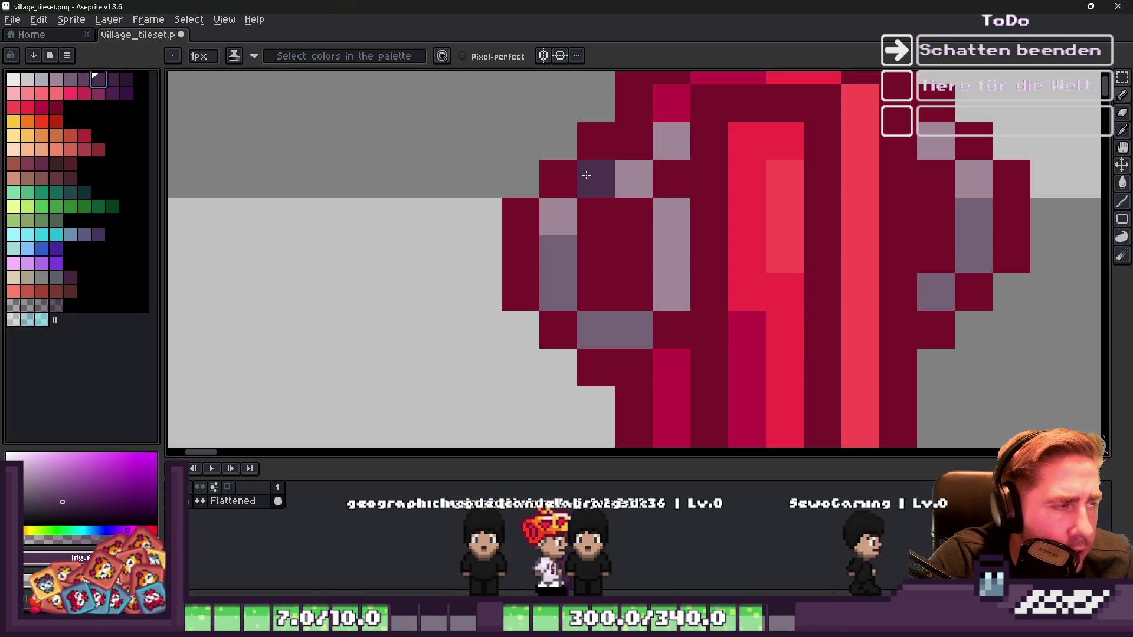
Step: Outline the valve's upper and lower edges with dark purple pixels
click(576, 171)
mouse_move(641, 139)
mouse_down()
mouse_move(703, 210)
mouse_move(708, 286)
mouse_up()
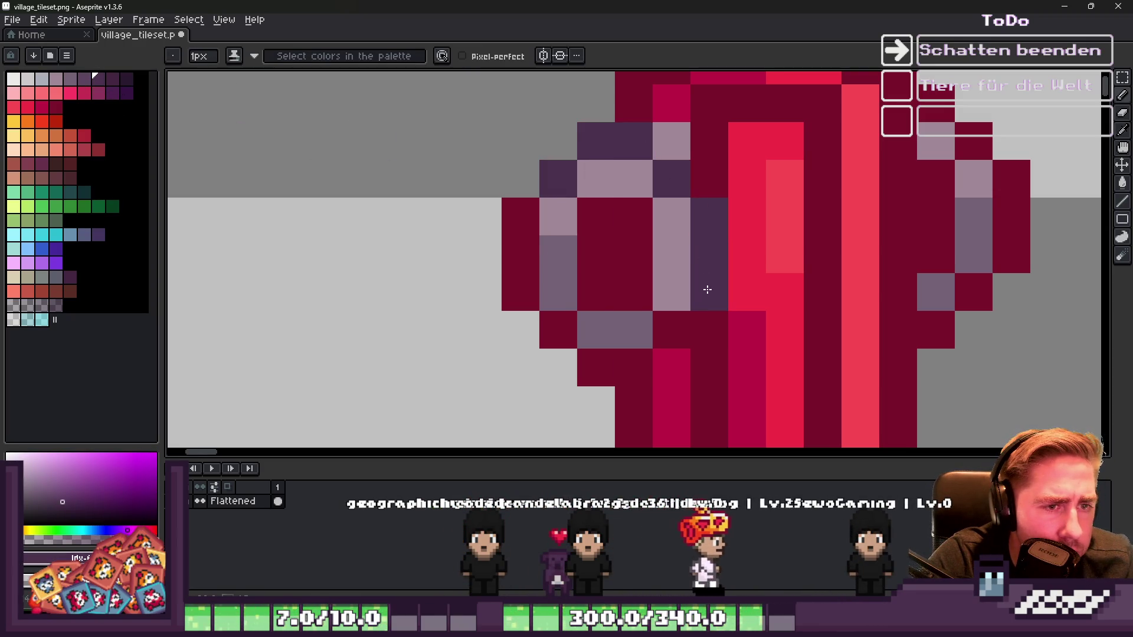
drag(621, 368, 561, 336)
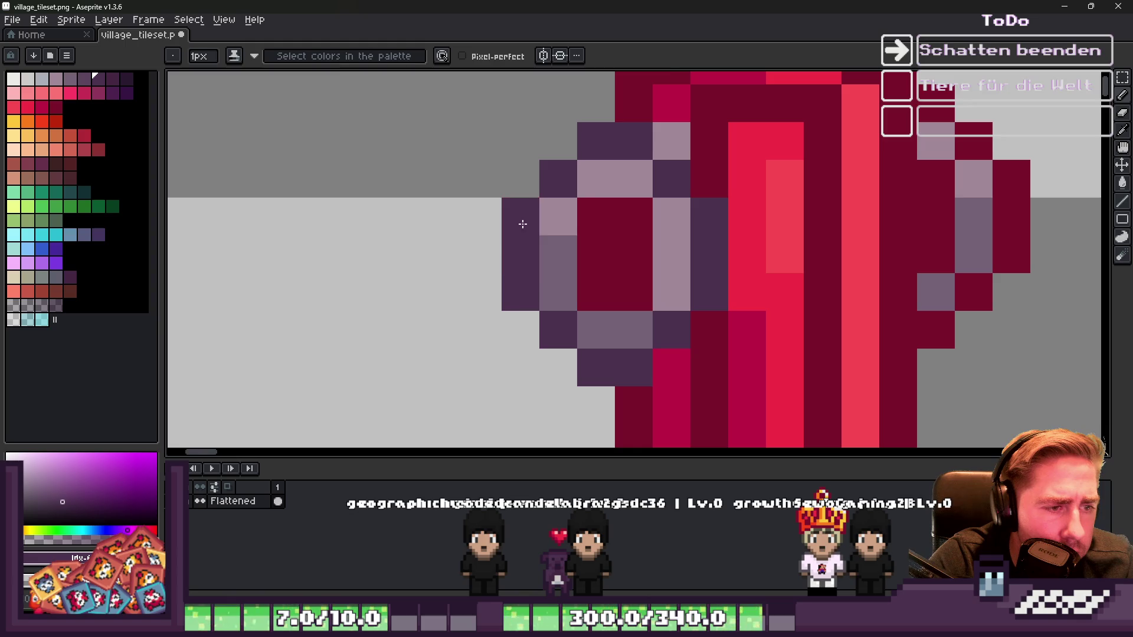
scroll(523, 224, down, 7)
scroll(648, 219, up, 5)
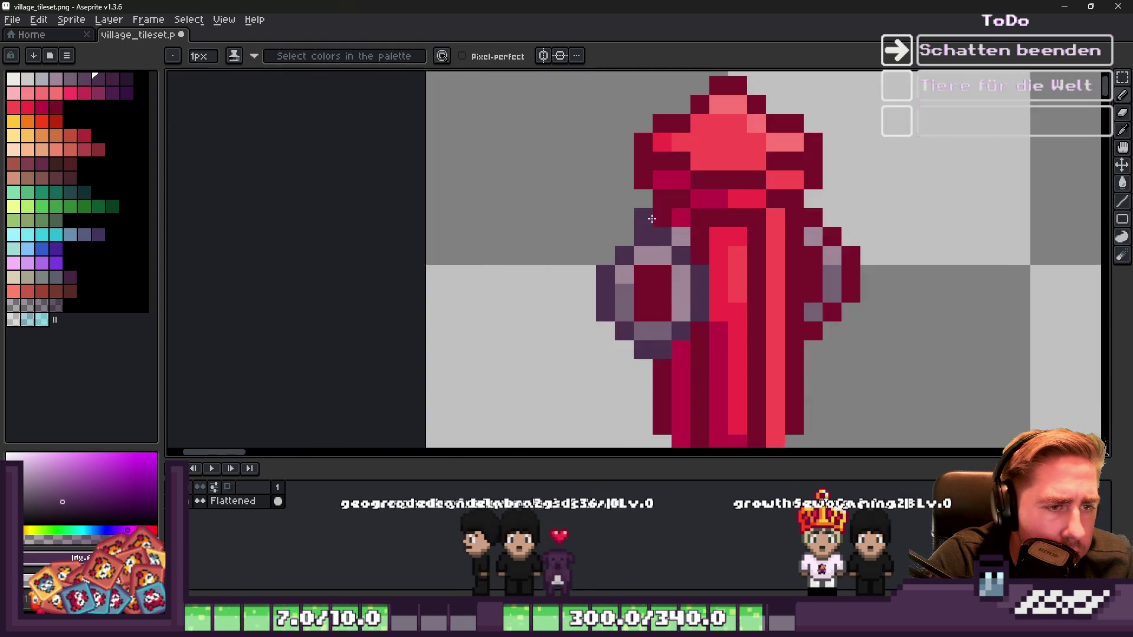
click(681, 237)
scroll(649, 224, down, 5)
scroll(629, 216, up, 8)
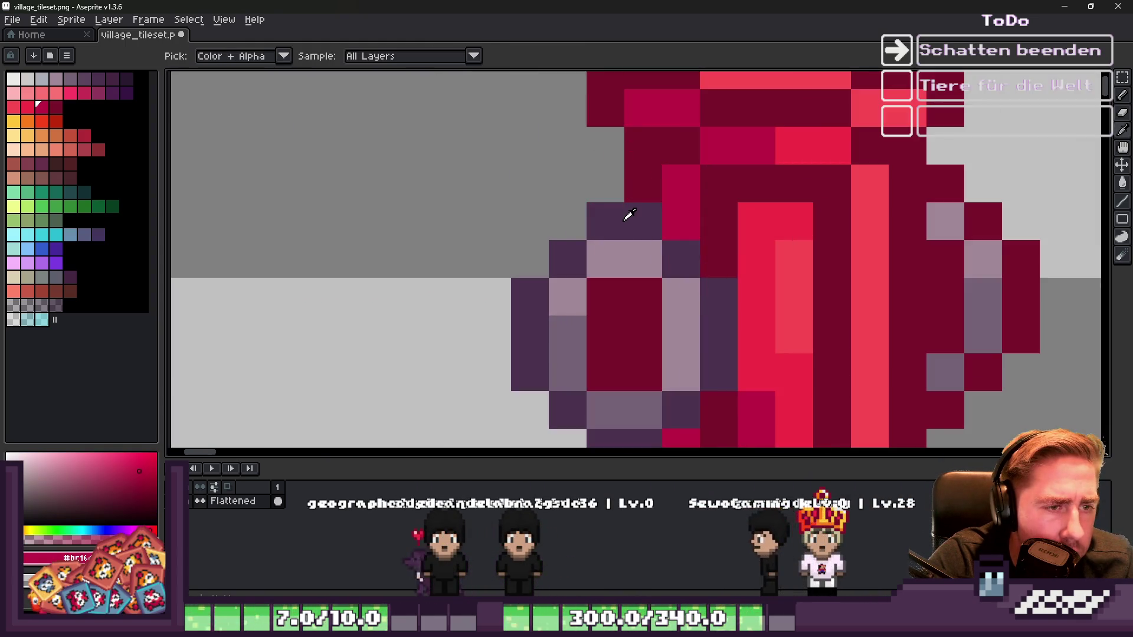
Step: Try a slightly different dark purple on a right bolt pixel, then undo it
click(121, 82)
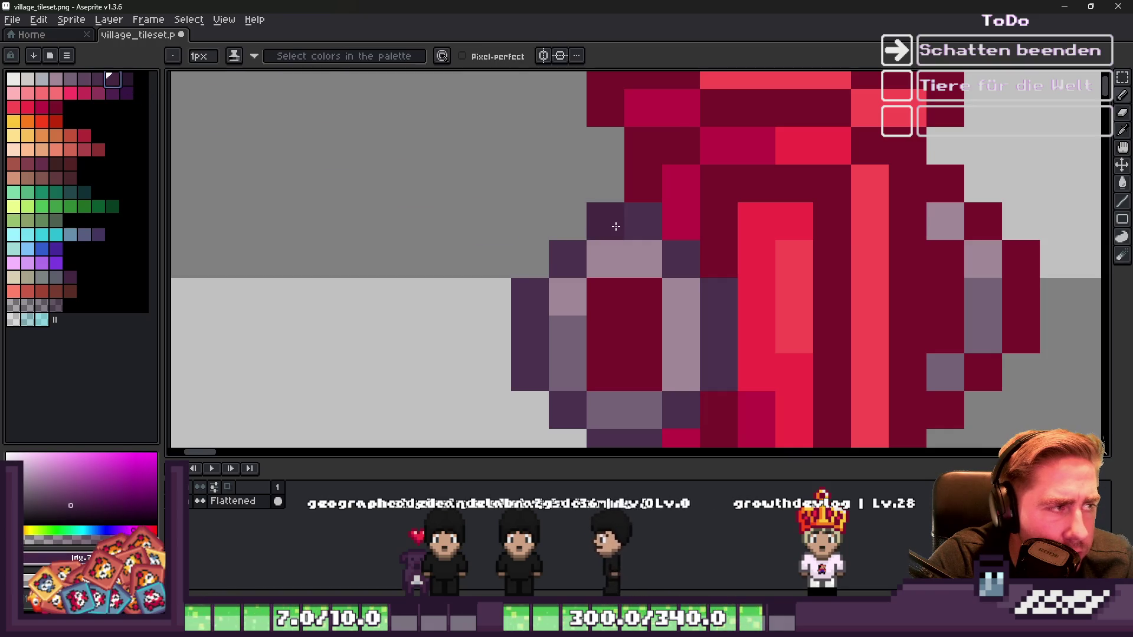
key(b)
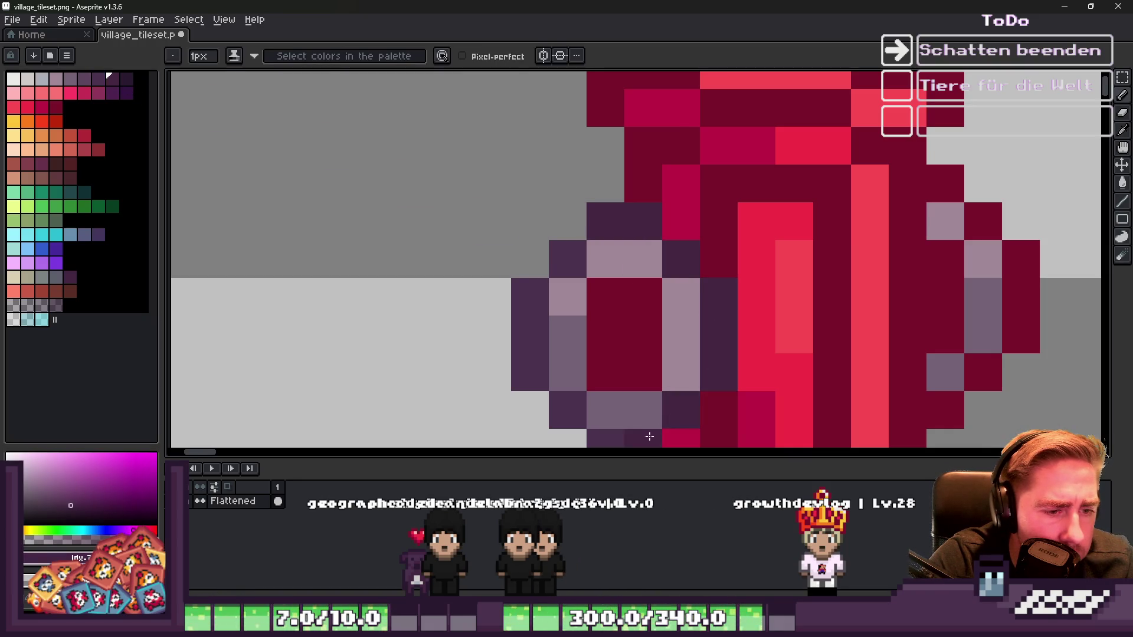
scroll(552, 266, down, 5)
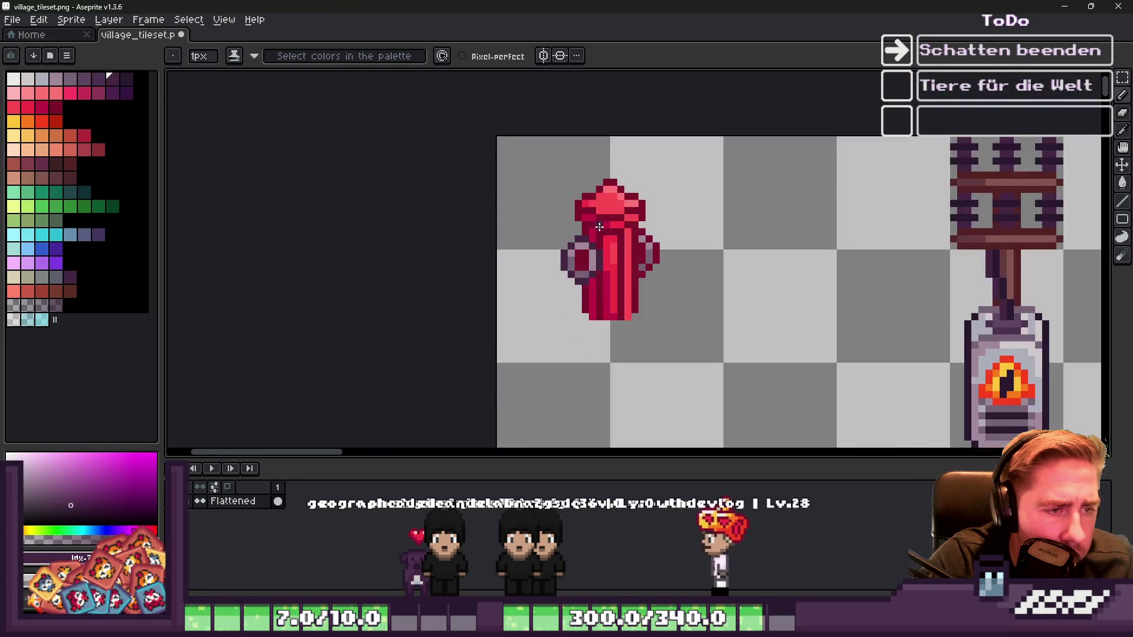
scroll(643, 237, up, 8)
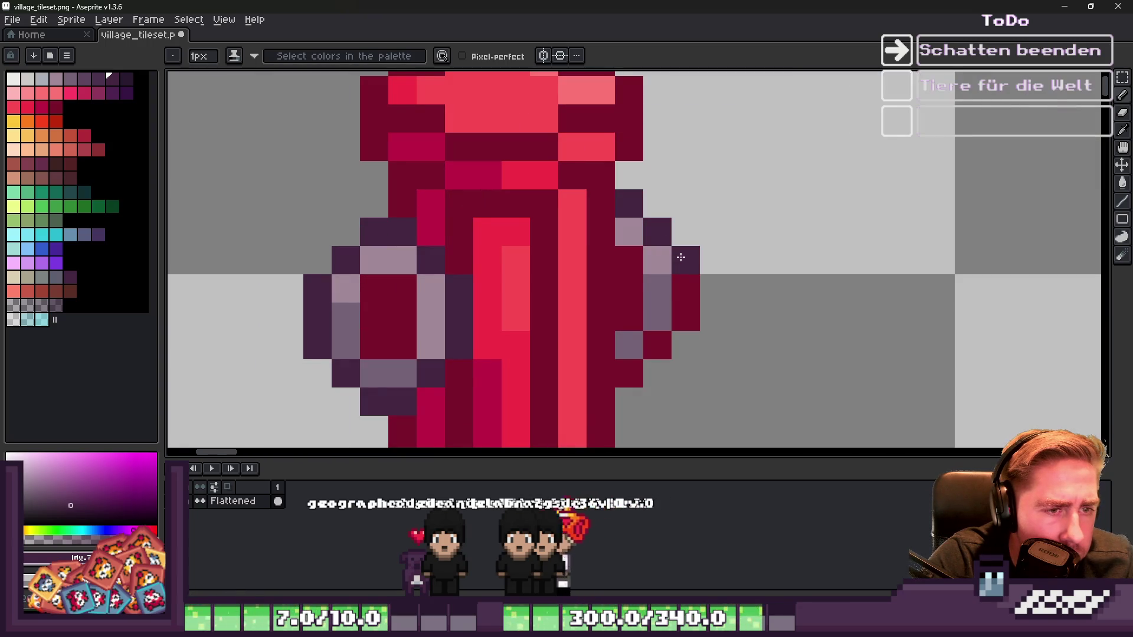
scroll(649, 245, down, 3)
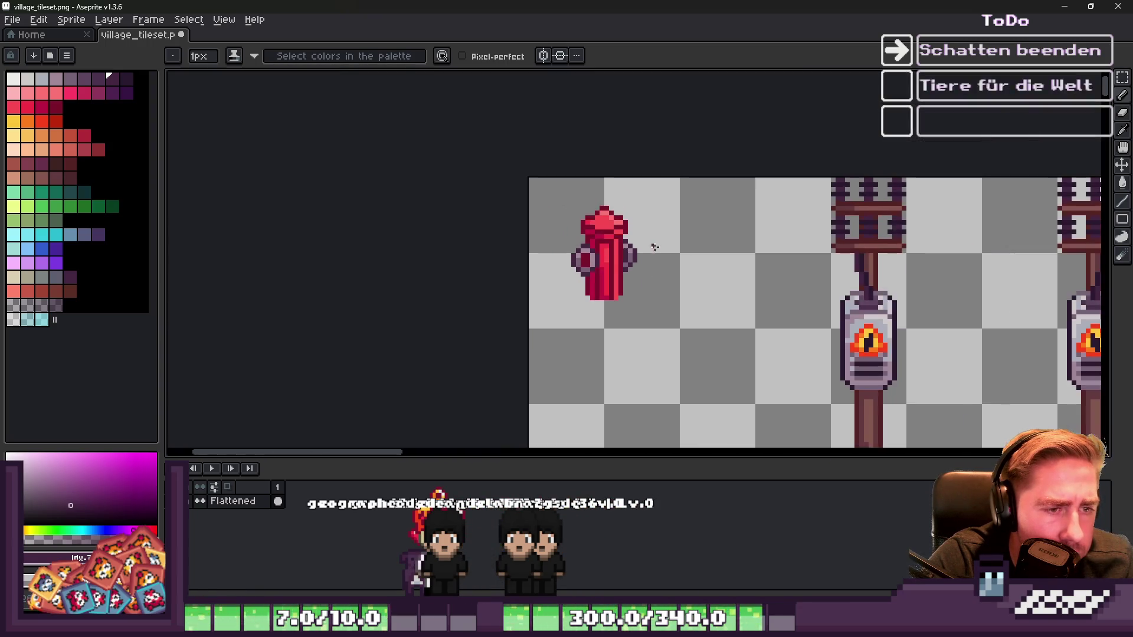
scroll(631, 245, up, 4)
click(703, 243)
key(ctrl+z)
Step: Repaint the right bolt's dark pixels mauve with a light mauve highlight
alt+click(702, 245)
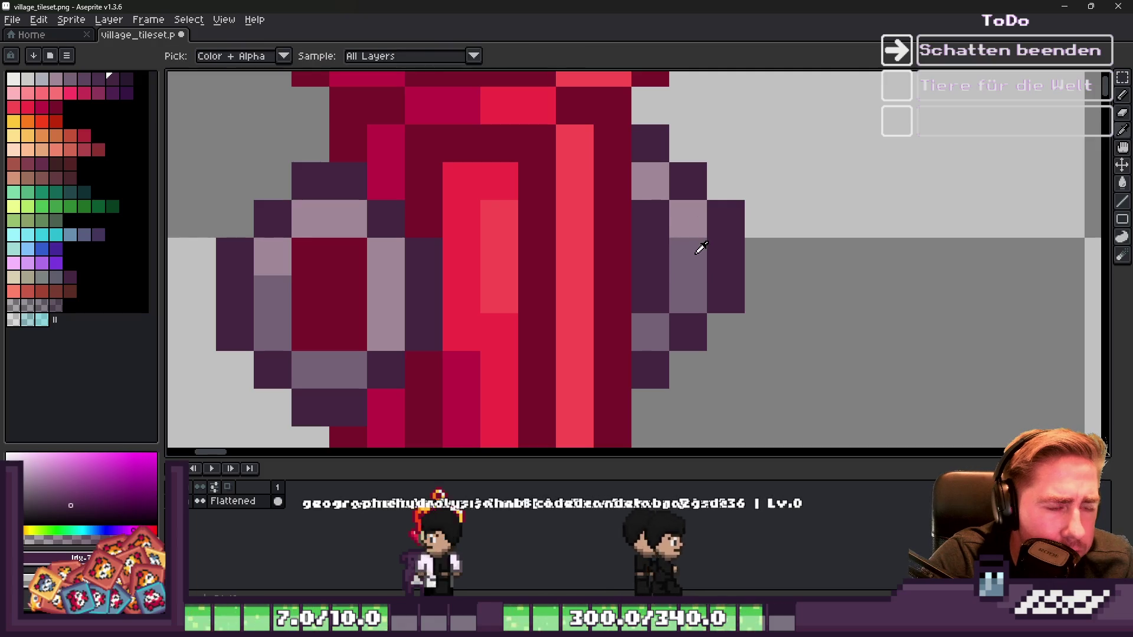
drag(647, 217, 649, 295)
scroll(671, 245, down, 3)
scroll(672, 236, up, 3)
alt+click(673, 230)
click(641, 276)
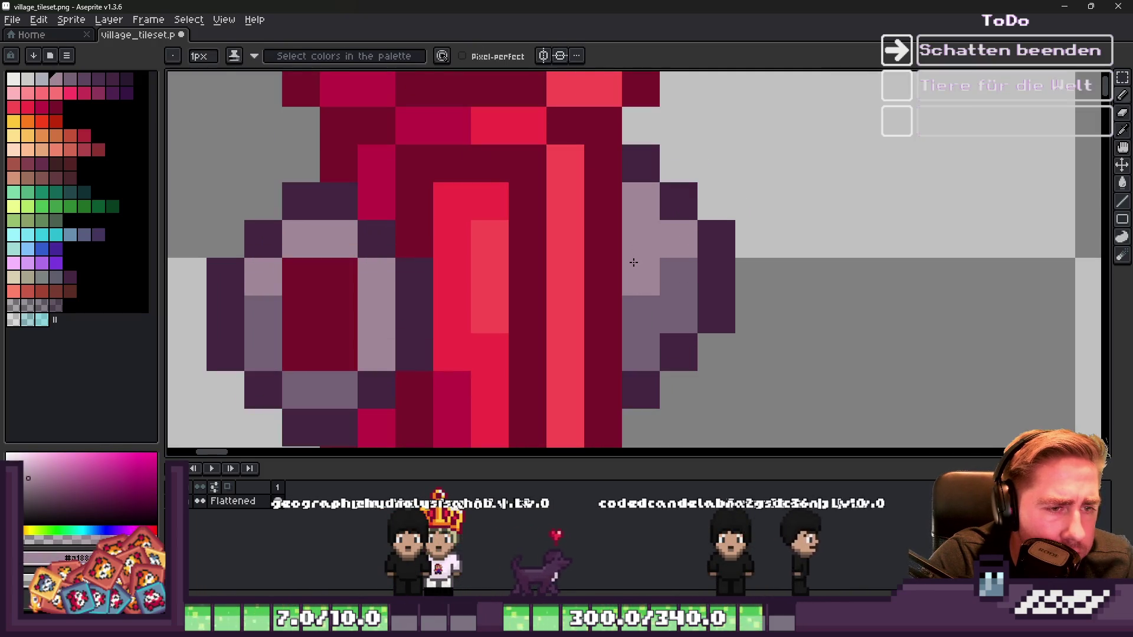
scroll(794, 280, down, 5)
scroll(730, 276, up, 6)
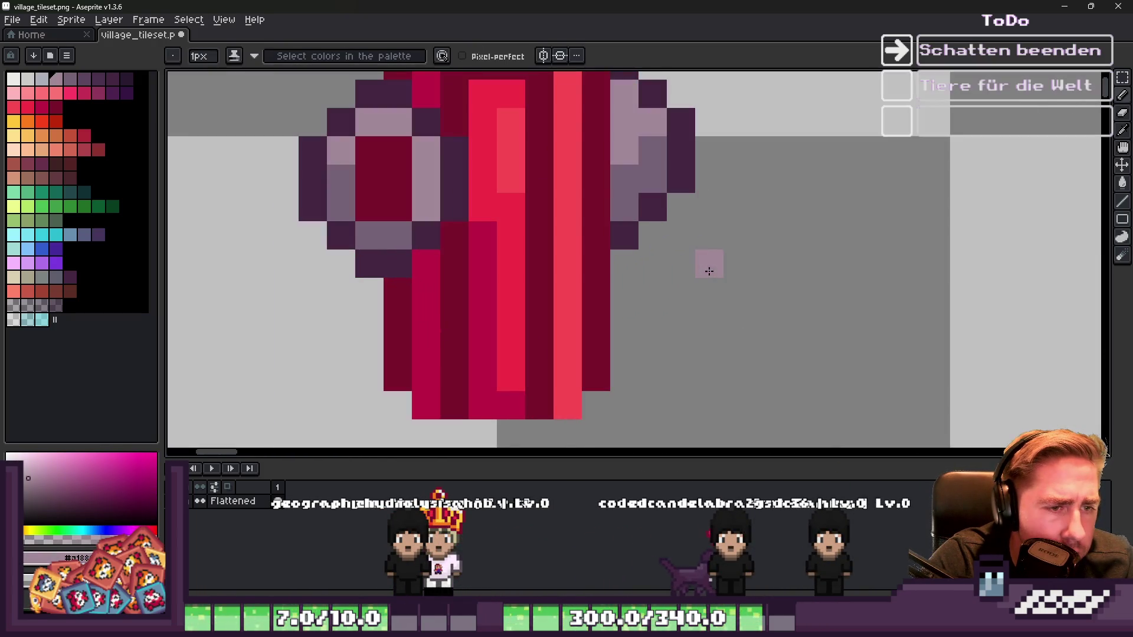
Step: Select the right bolt and move it up one pixel
key(m)
drag(727, 268, 608, 165)
drag(695, 216, 677, 188)
key(Return)
scroll(688, 245, down, 5)
scroll(691, 245, up, 5)
Step: Darken the bolt's lower right pixels in dark purple, discarding an extra mauve pixel
key(b)
scroll(683, 279, down, 5)
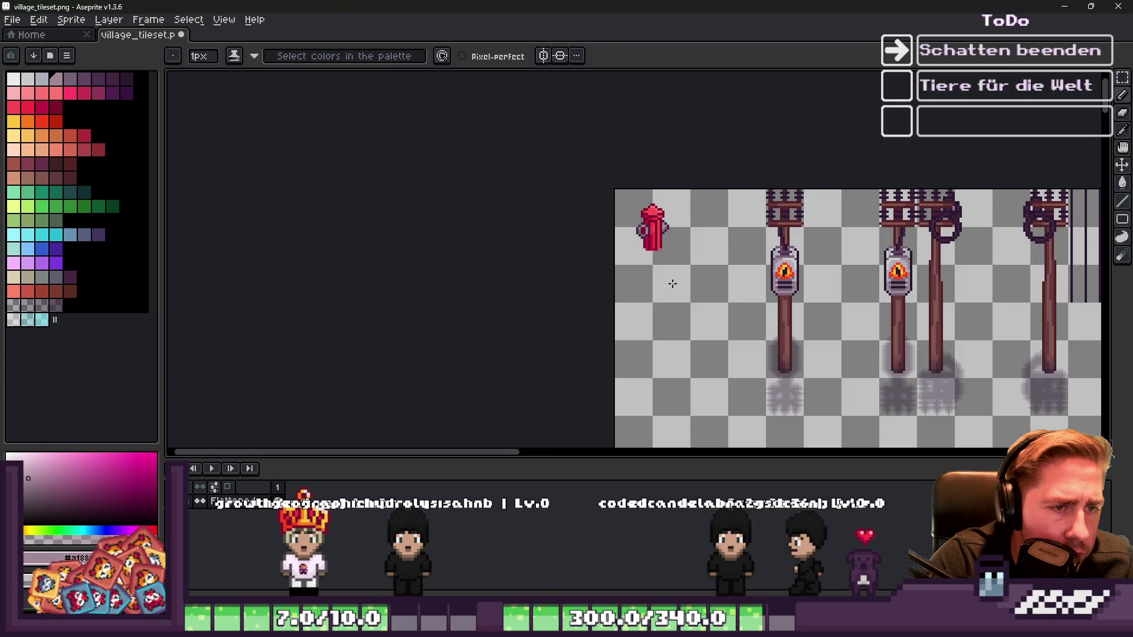
scroll(656, 171, up, 4)
click(657, 162)
key(ctrl+z)
alt+click(646, 172)
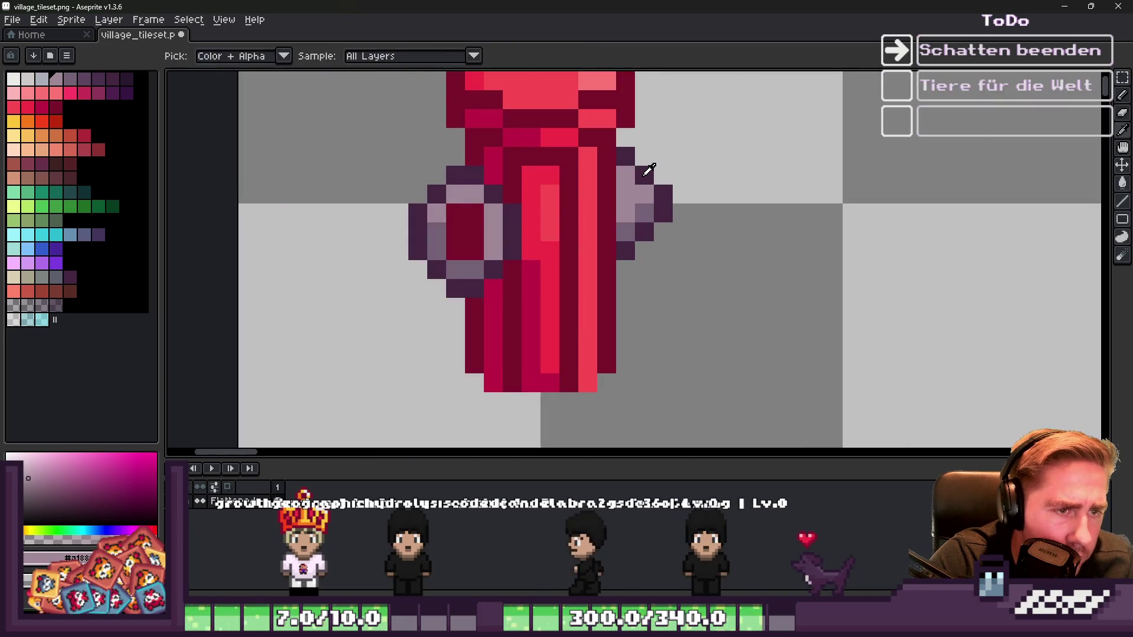
drag(644, 194, 647, 224)
key(e)
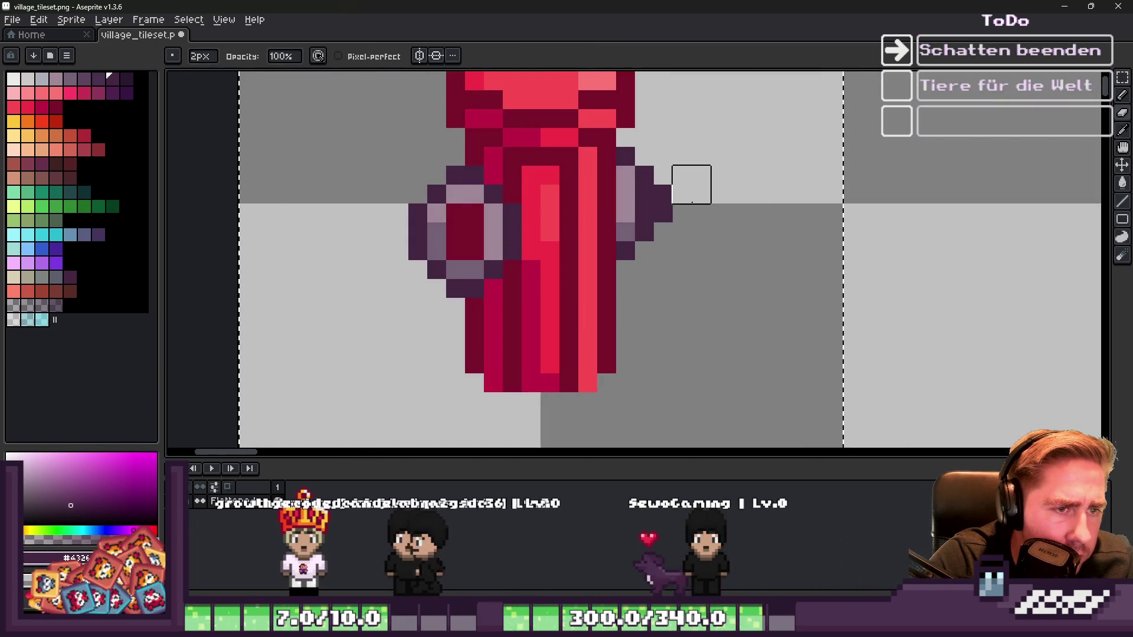
scroll(678, 249, down, 4)
scroll(678, 249, up, 2)
key(b)
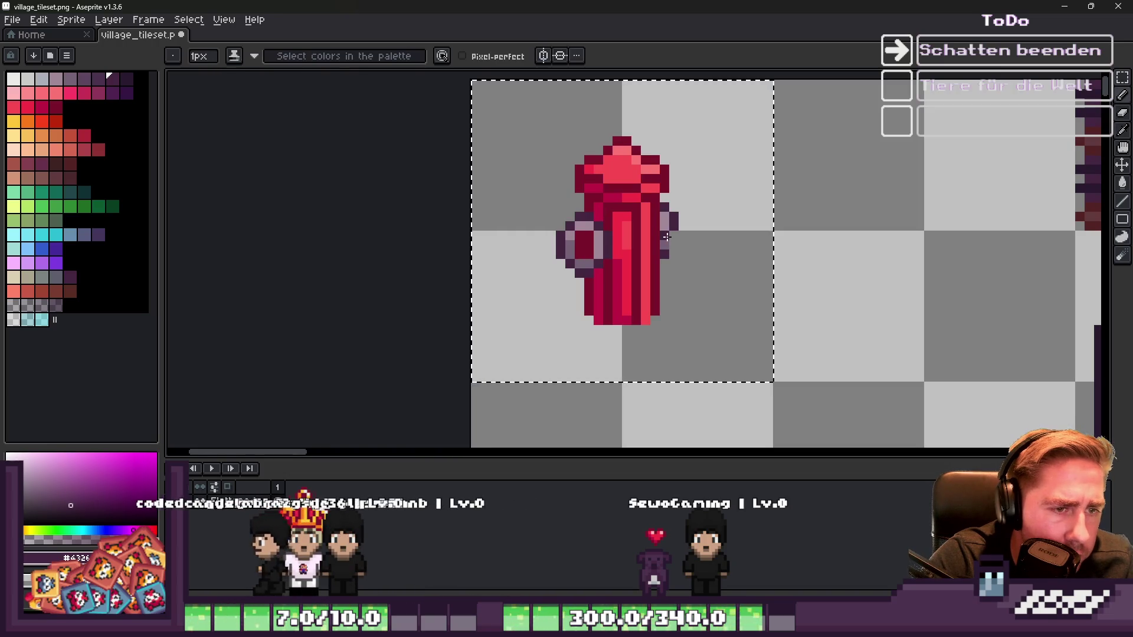
scroll(678, 243, up, 3)
Step: Add dark outline pixels below and right of the bolt, then nudge the selection left and down
click(672, 242)
scroll(708, 243, down, 5)
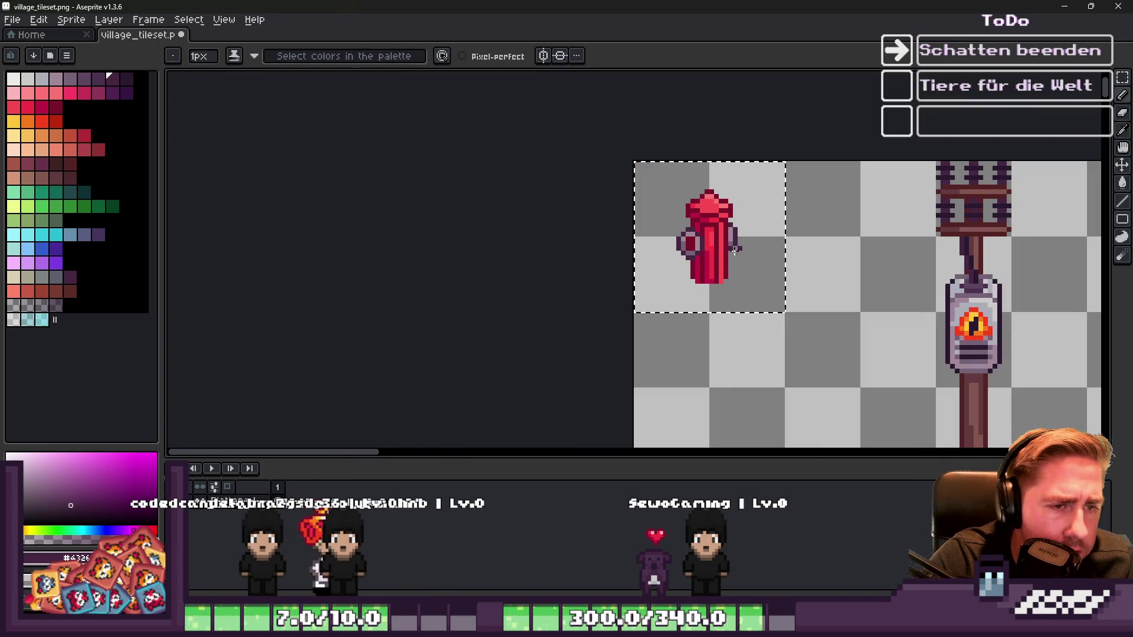
scroll(714, 258, down, 1)
scroll(763, 216, up, 5)
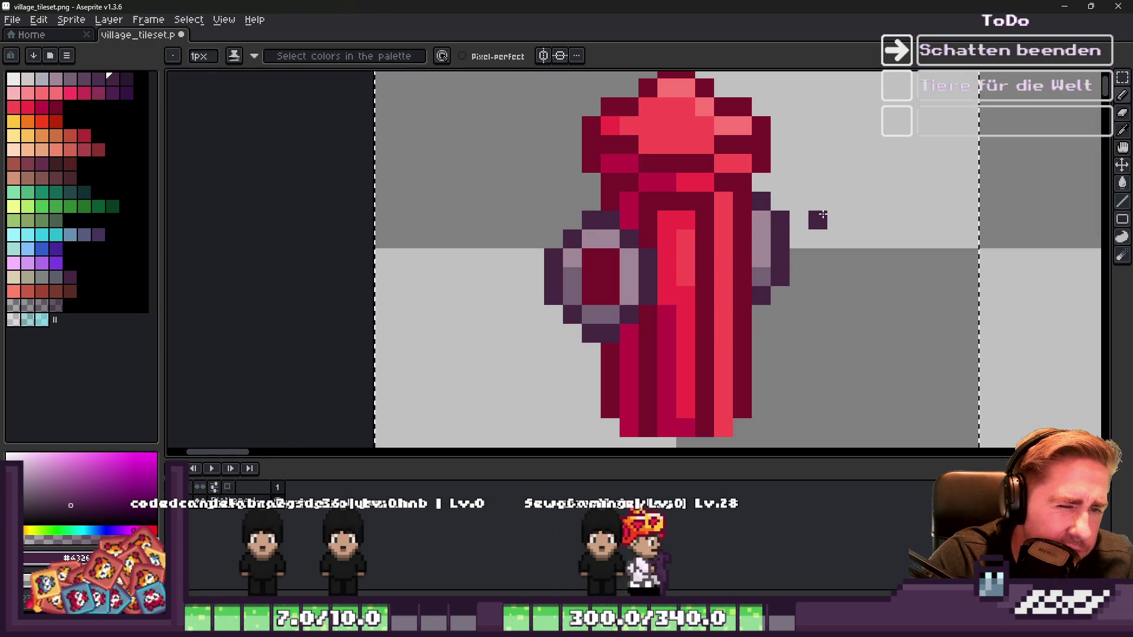
drag(799, 239, 799, 258)
scroll(769, 246, down, 5)
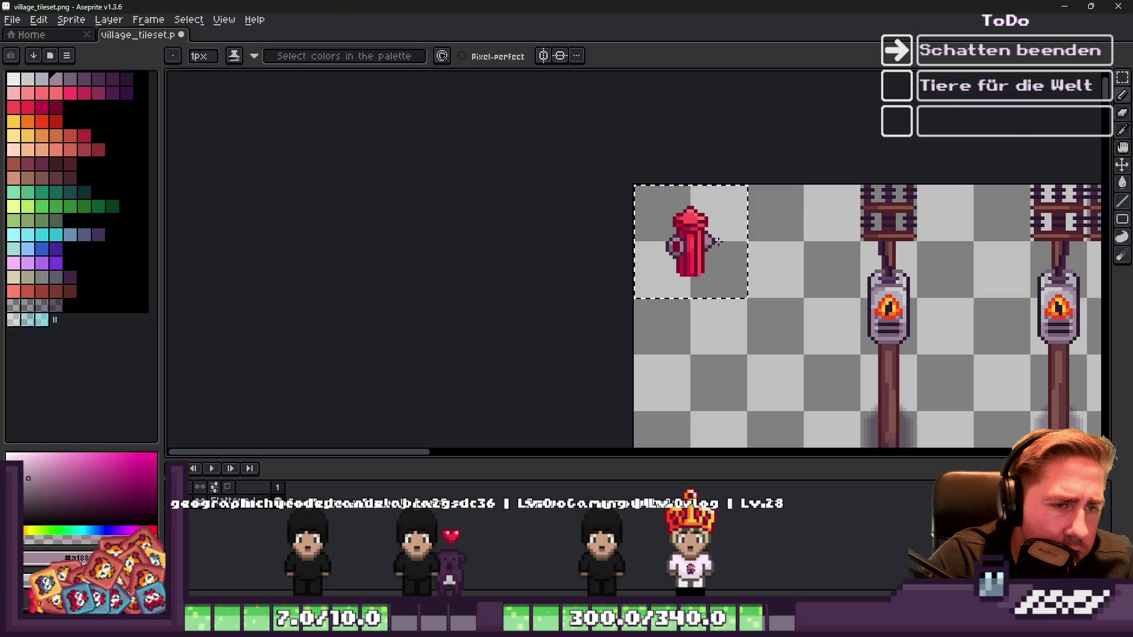
scroll(719, 242, up, 5)
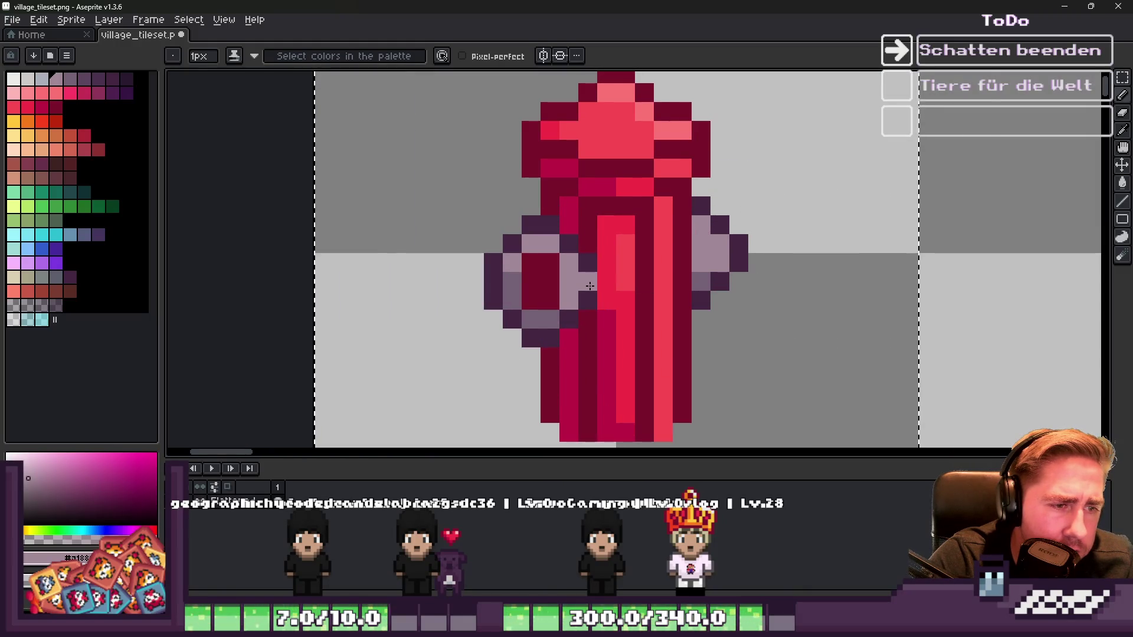
scroll(764, 232, up, 2)
key(Left)
key(Down)
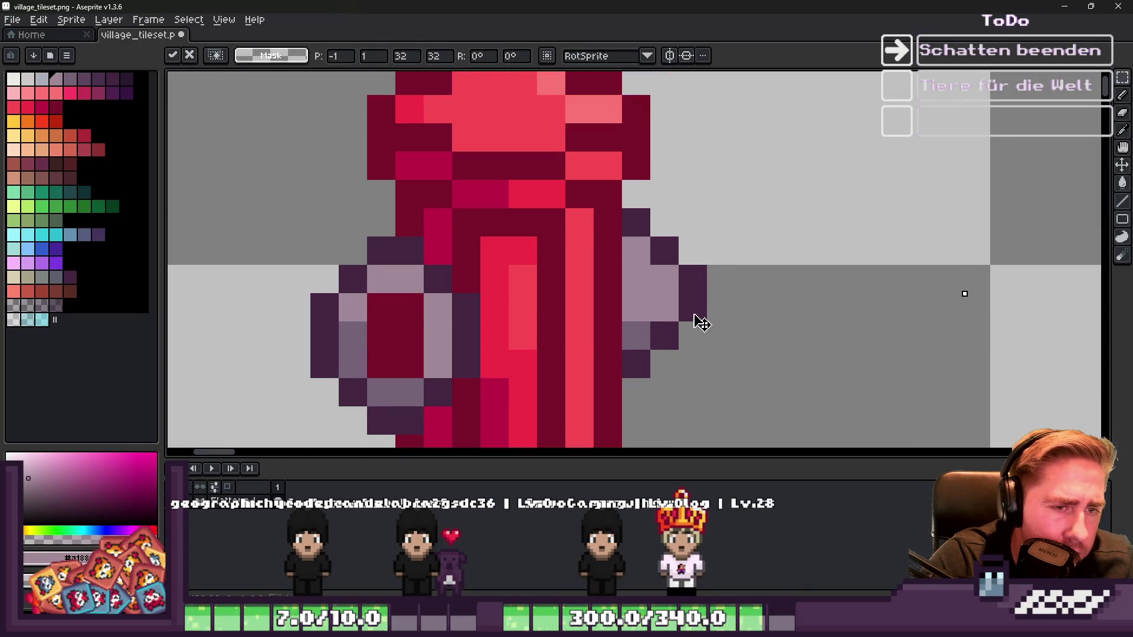
Step: Cancel the nudge, test-shift the selection left and back right, then deselect
key(Escape)
key(Left)
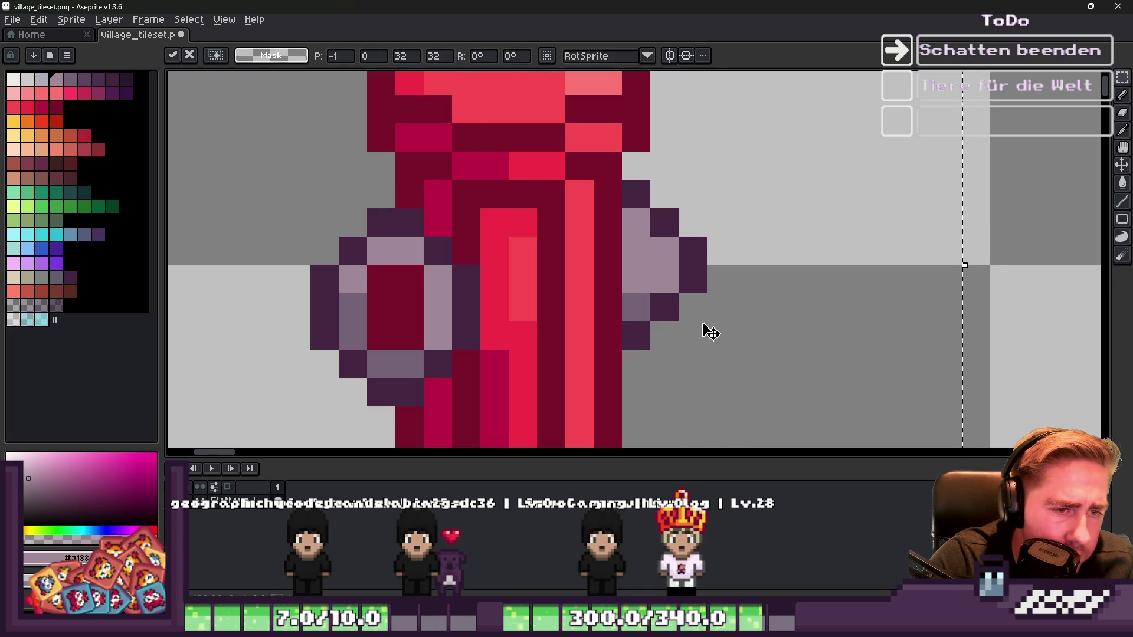
key(Right)
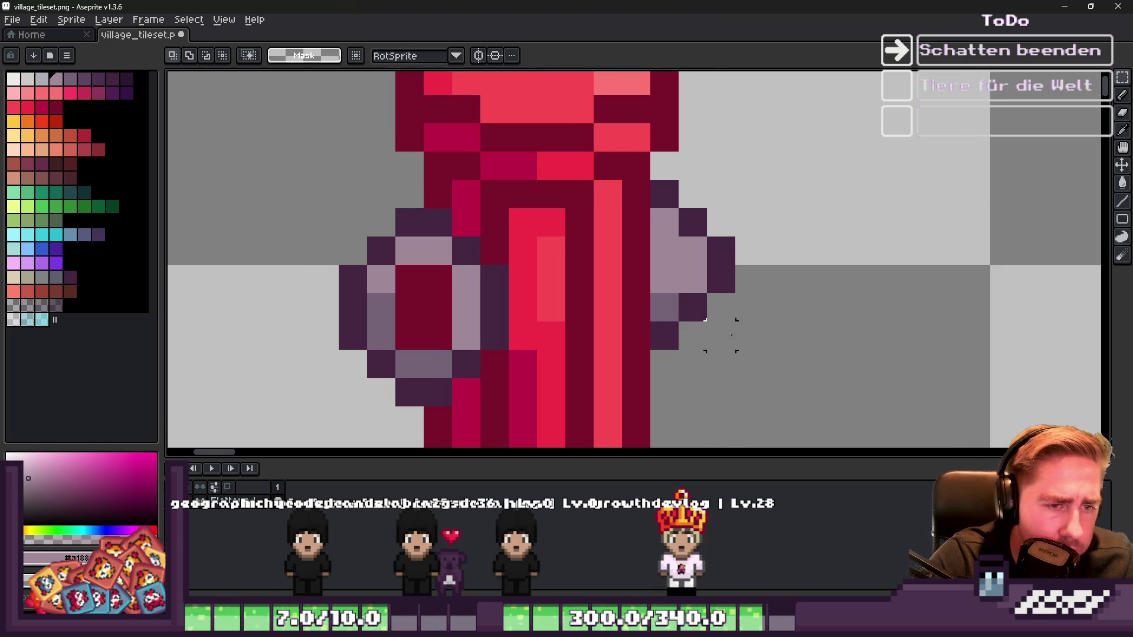
key(ctrl+d)
scroll(750, 288, down, 3)
scroll(750, 288, up, 5)
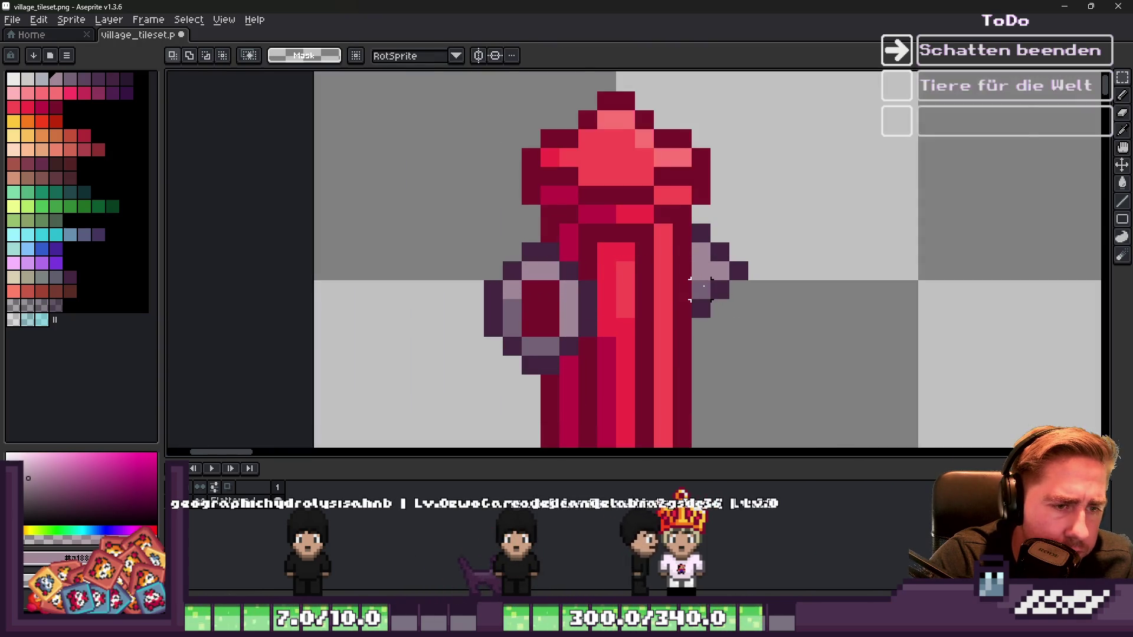
Step: Sample the hydrant body colour and paint one body pixel pink
key(i)
scroll(734, 260, down, 3)
scroll(658, 236, up, 2)
click(671, 215)
key(b)
click(671, 215)
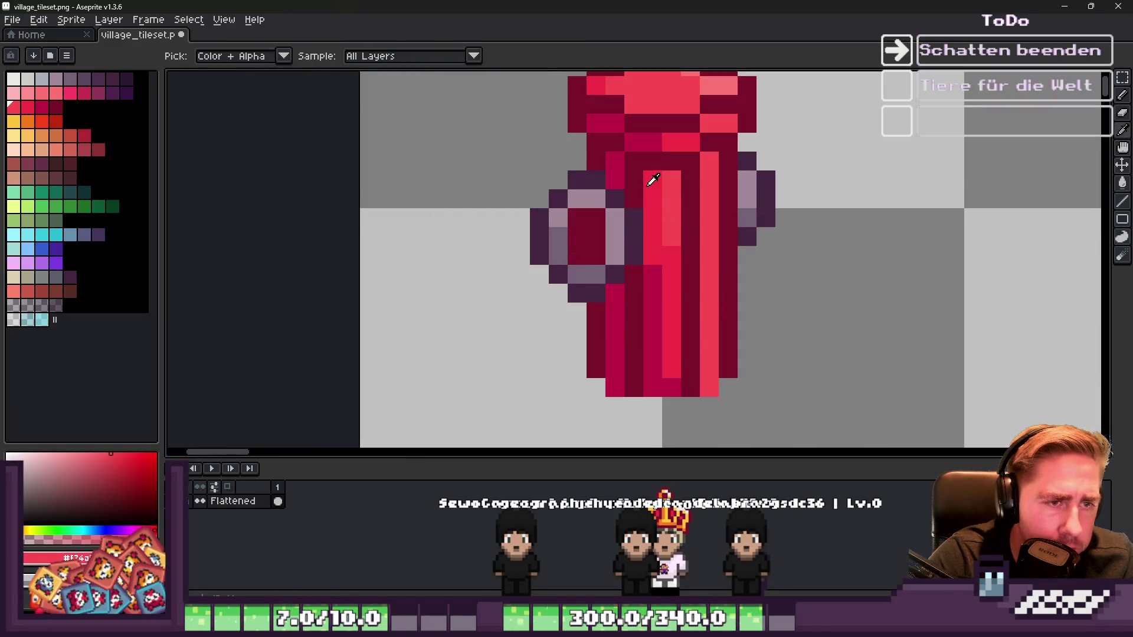
Step: Sample the hydrant's light red and dark red, and repaint cap pixels with them
scroll(697, 176, down, 4)
scroll(694, 165, up, 4)
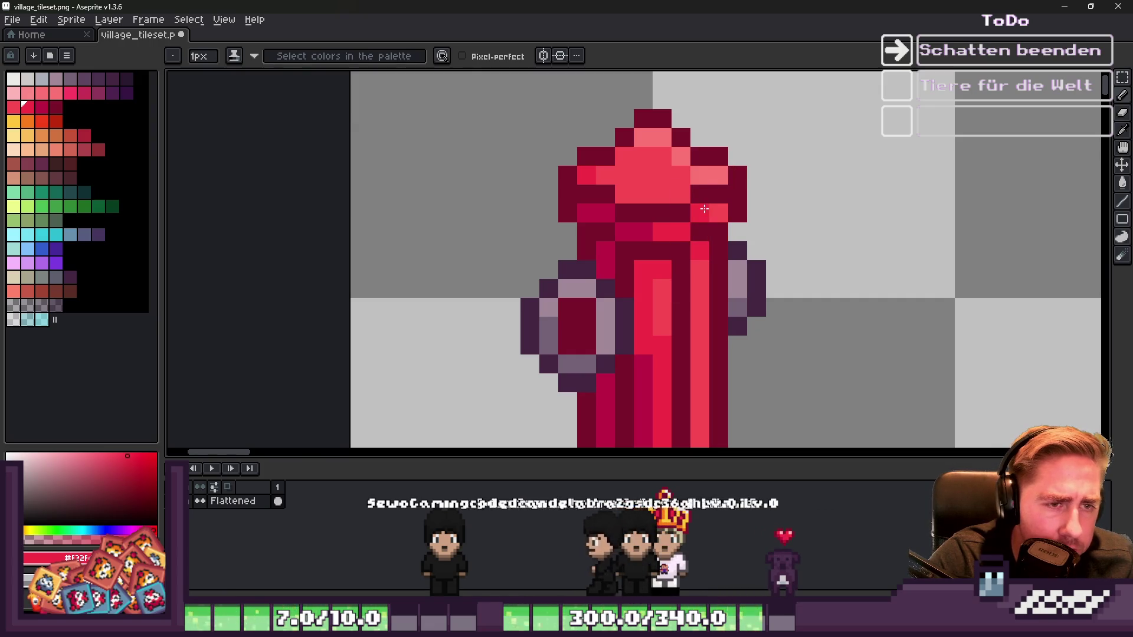
scroll(702, 211, down, 3)
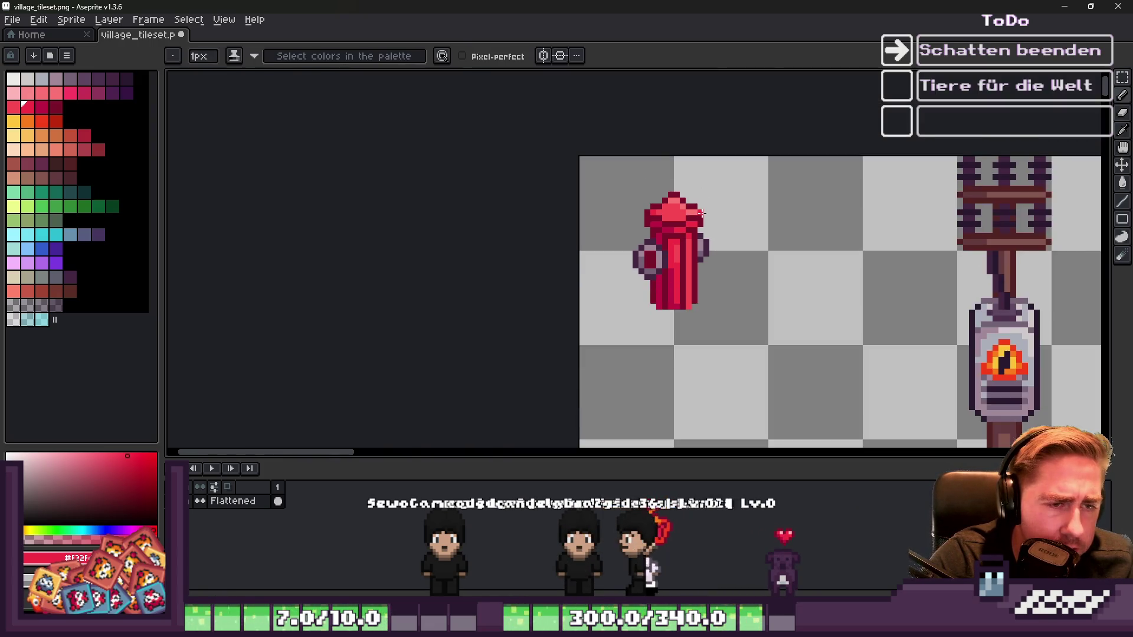
scroll(703, 213, up, 2)
scroll(655, 224, up, 2)
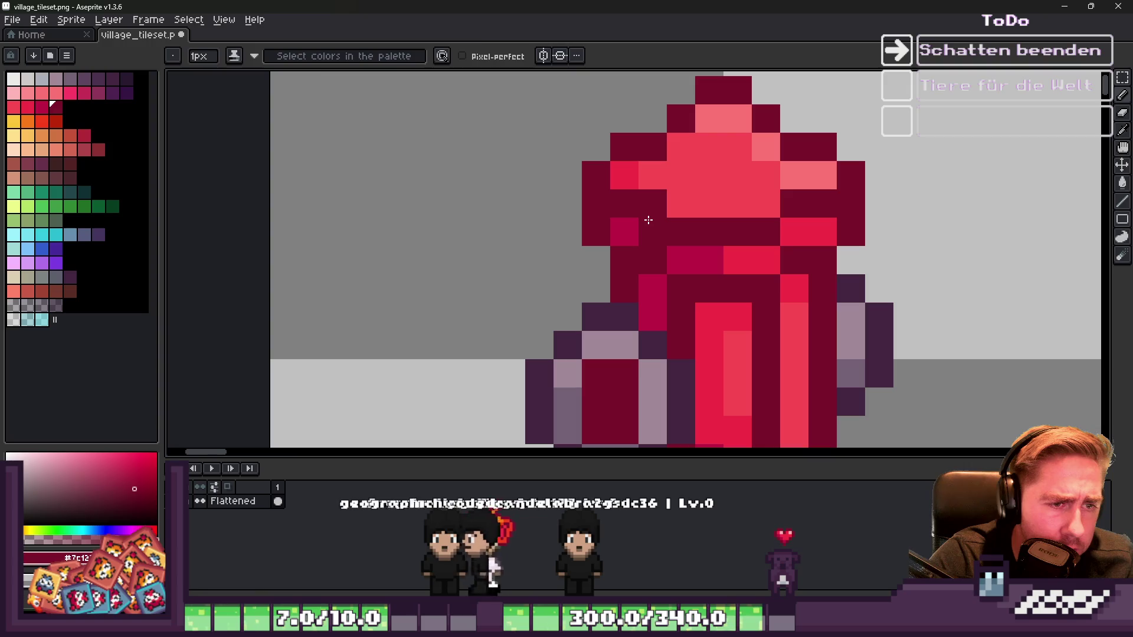
alt+click(726, 194)
alt+click(770, 218)
click(794, 232)
alt+click(767, 201)
click(795, 204)
drag(794, 260, 775, 285)
alt+click(738, 290)
click(772, 291)
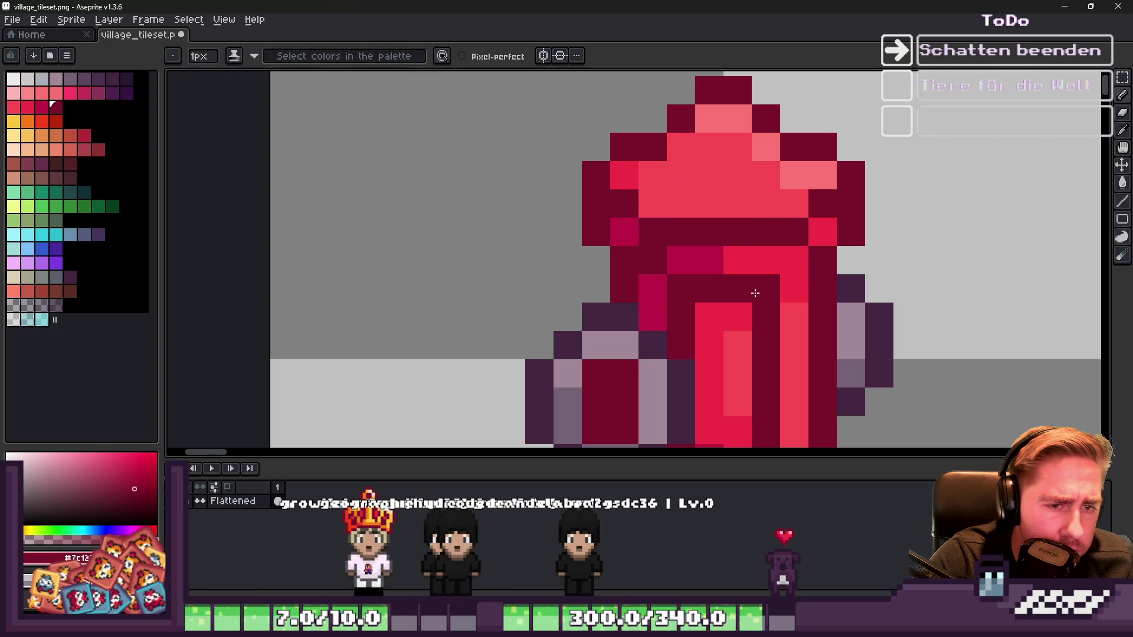
click(781, 289)
Step: Add magenta-red, brighter red and dark red pixels to the hydrant's shading
alt+click(669, 255)
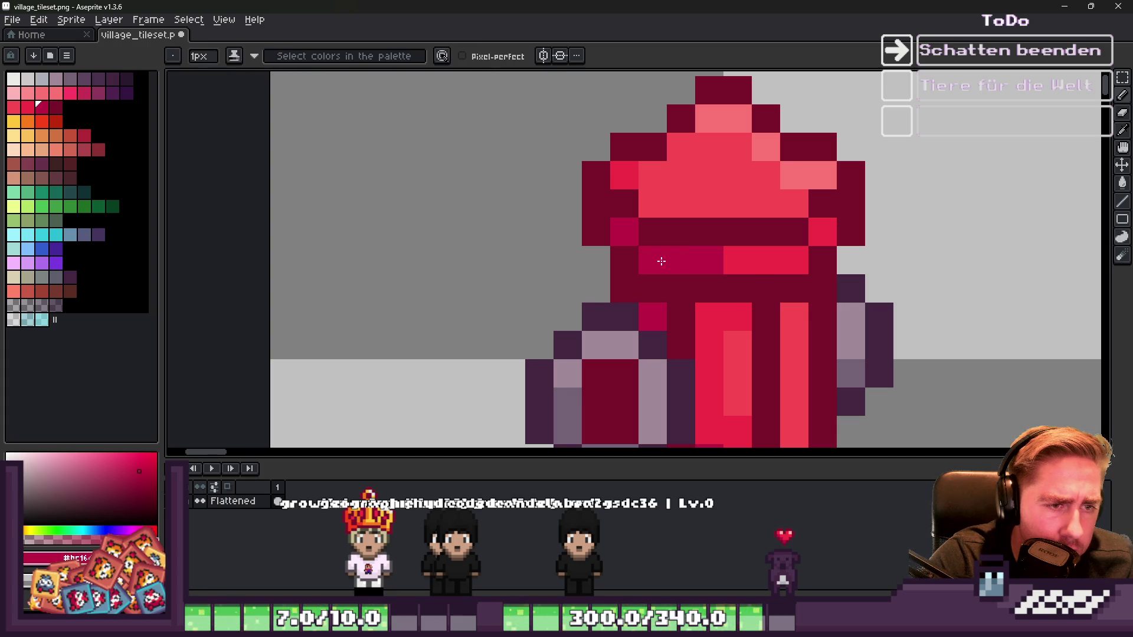
click(652, 260)
scroll(638, 186, down, 3)
scroll(667, 267, up, 5)
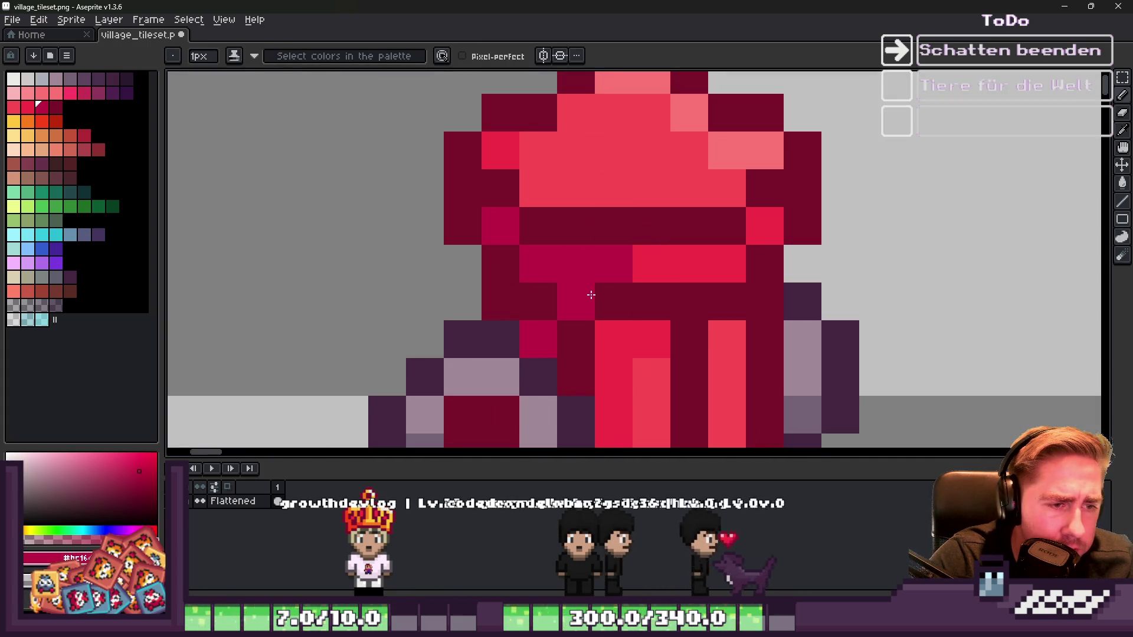
key(ctrl)
drag(602, 299, 655, 300)
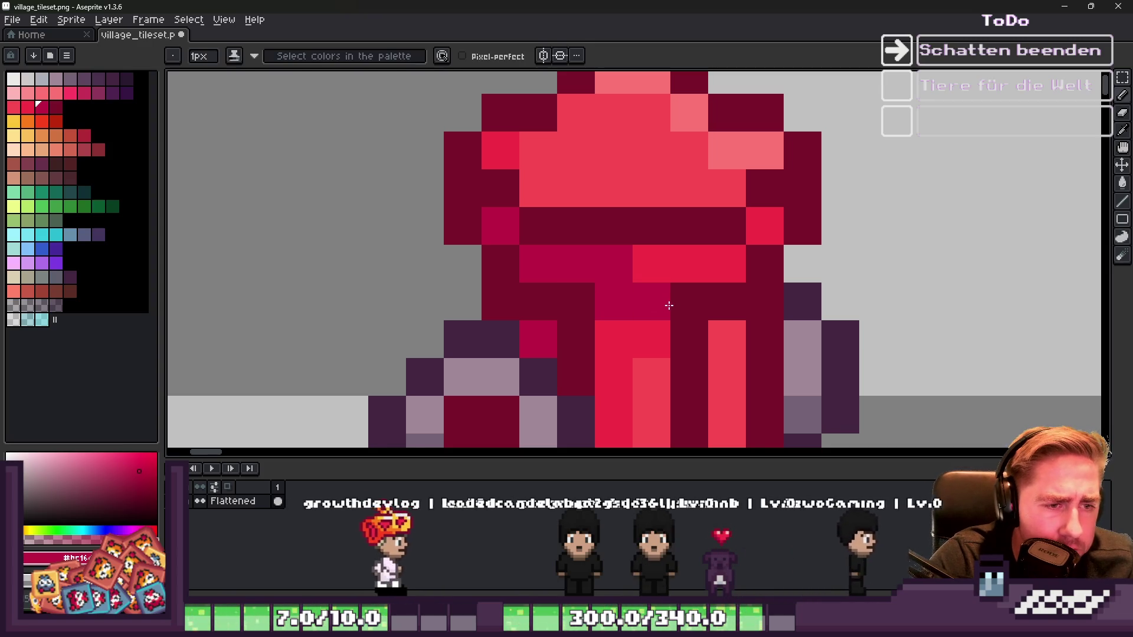
key(alt)
alt+click(615, 213)
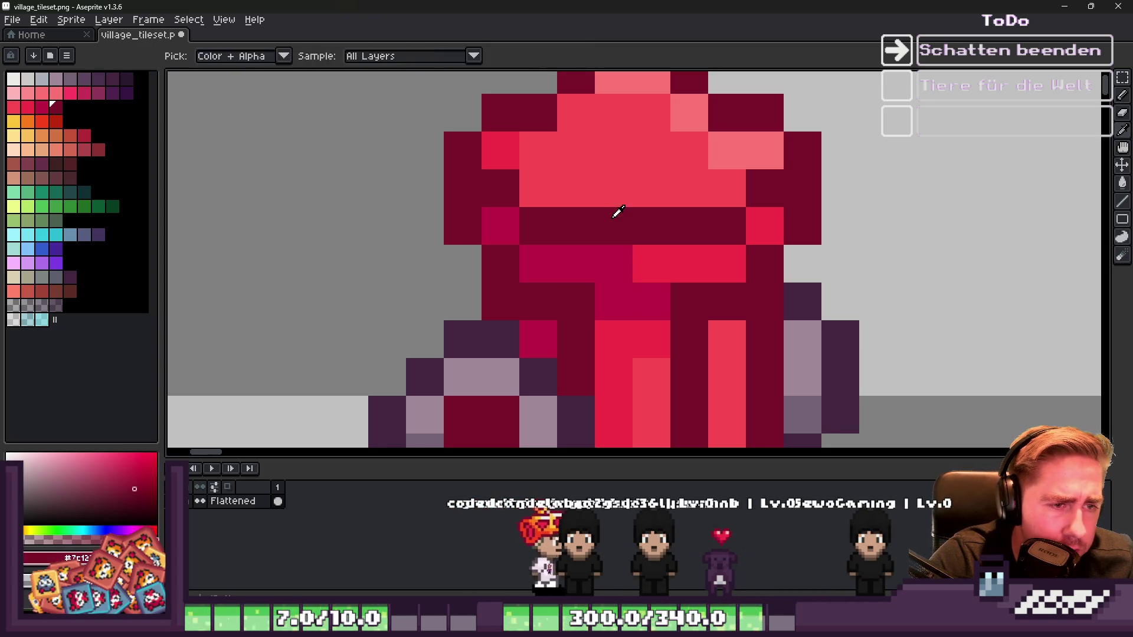
drag(614, 264, 656, 265)
Step: Paint bright red and lighter red highlight pixels onto the hydrant's domed cap
alt+click(625, 206)
scroll(642, 215, down, 10)
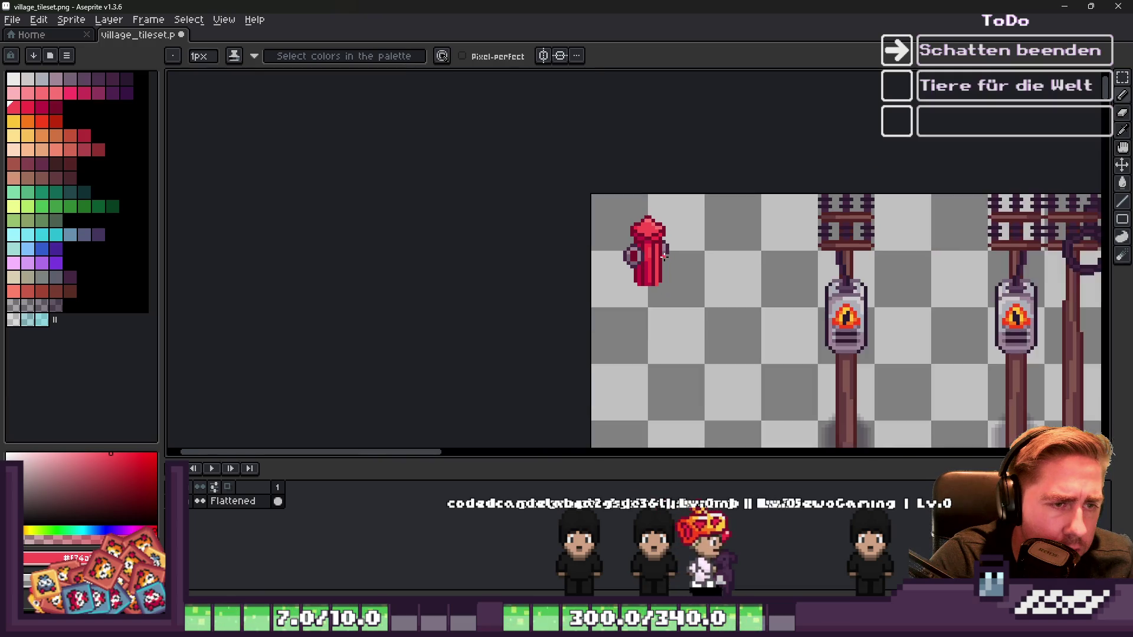
scroll(613, 195, up, 9)
alt+click(564, 159)
drag(590, 188, 612, 189)
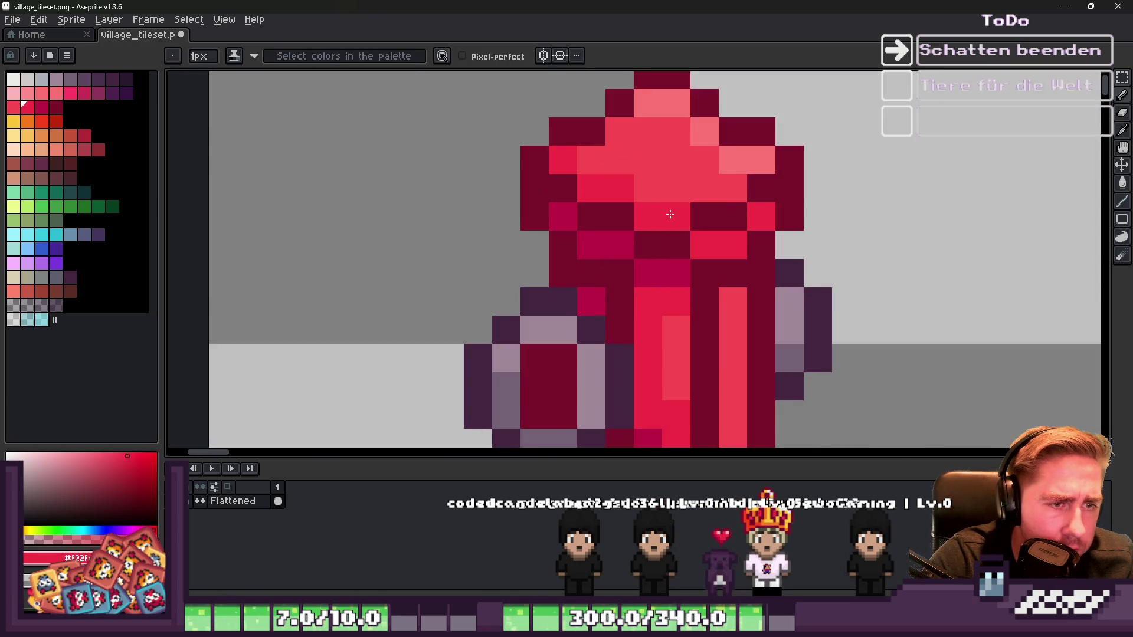
alt+click(679, 178)
click(718, 184)
scroll(696, 177, down, 6)
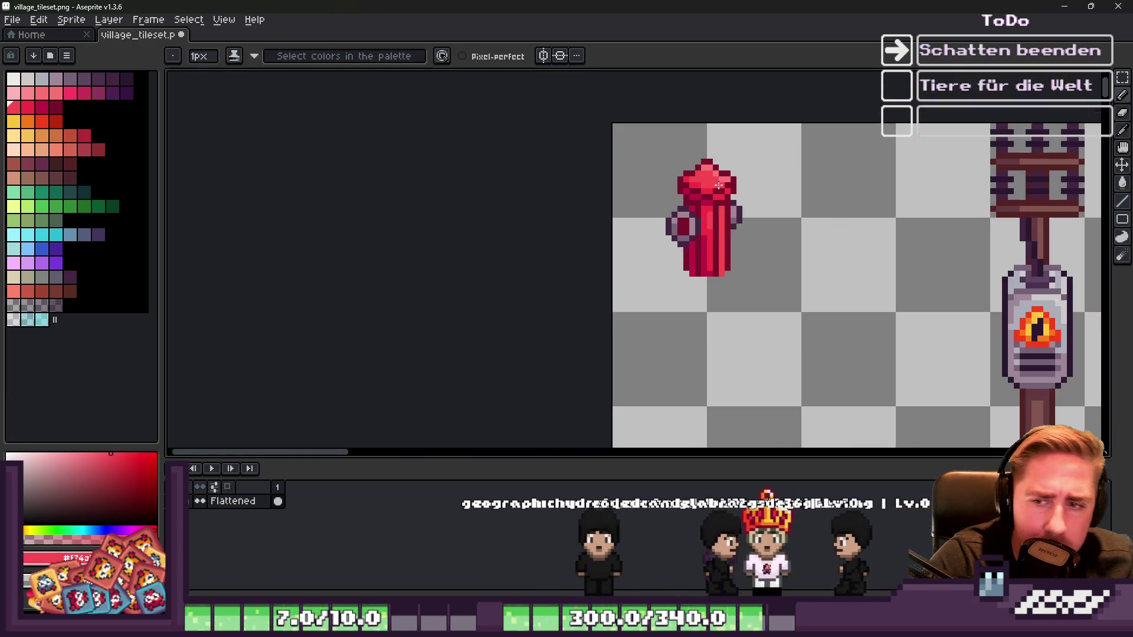
scroll(675, 168, down, 2)
scroll(614, 177, up, 3)
scroll(709, 183, down, 3)
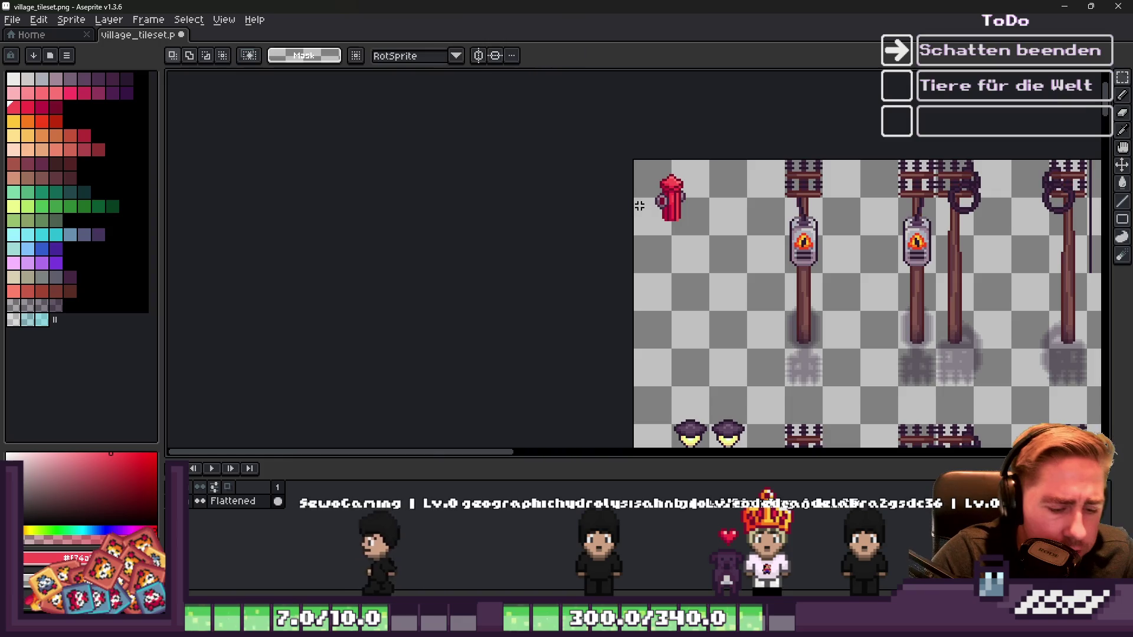
Step: Marquee-select the area around the hydrant, then clear the selection
key(m)
scroll(649, 177, up, 2)
drag(610, 157, 781, 324)
click(574, 197)
scroll(591, 204, down, 4)
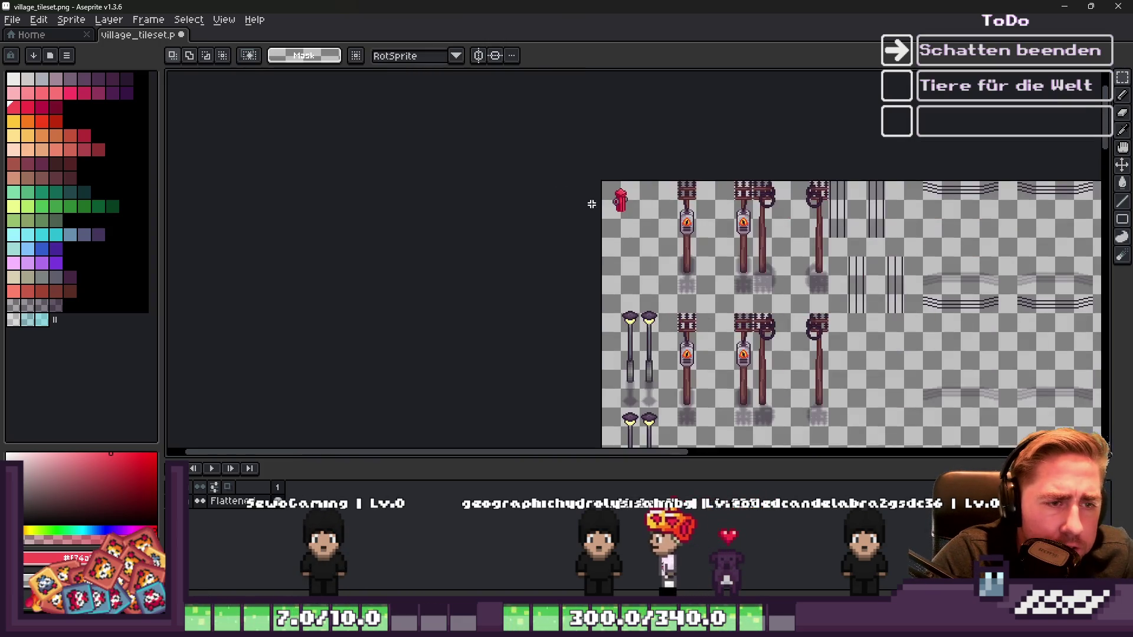
scroll(592, 204, up, 4)
drag(601, 113, 811, 310)
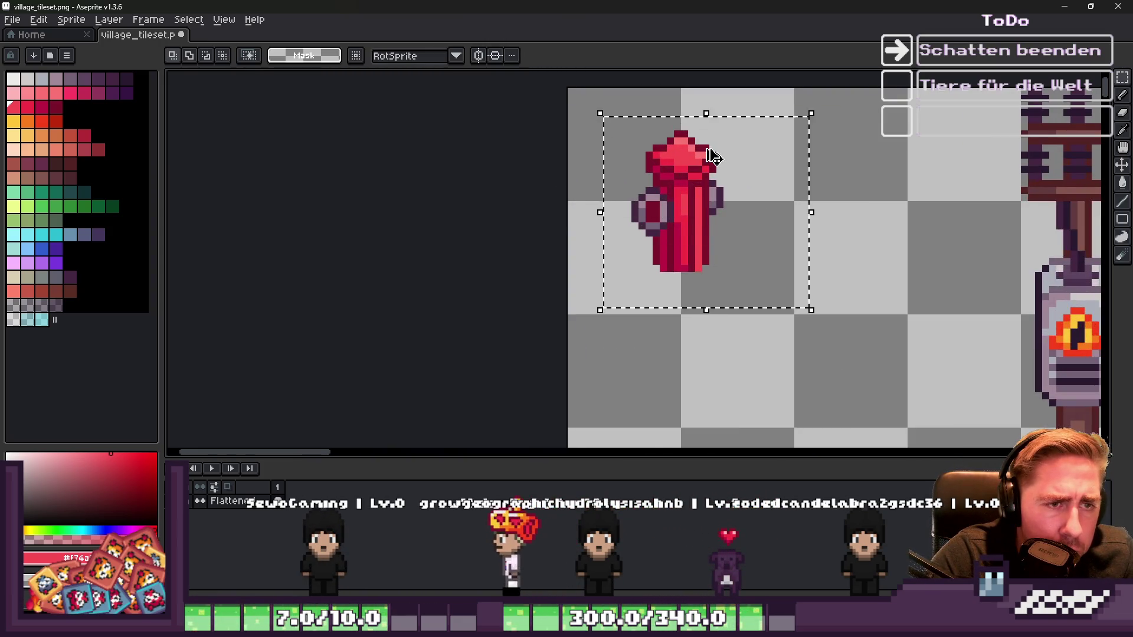
scroll(712, 156, up, 3)
key(ctrl+d)
Step: Sample dark red from the hydrant and draw a dark red column as its pointed tip
key(b)
alt+click(698, 132)
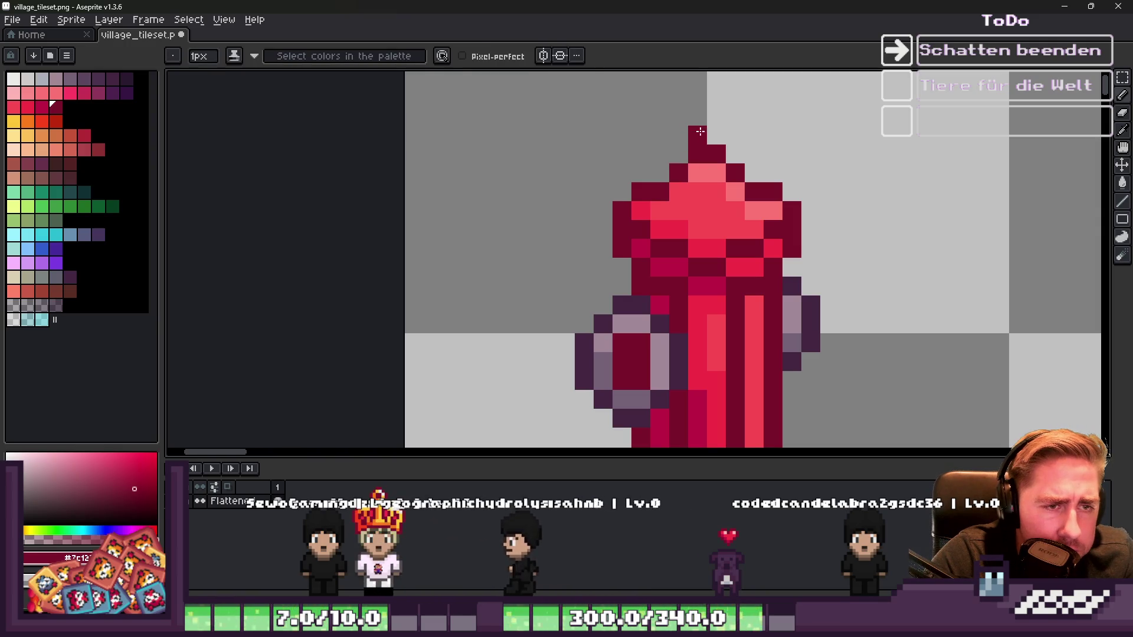
alt+click(707, 173)
scroll(630, 132, down, 4)
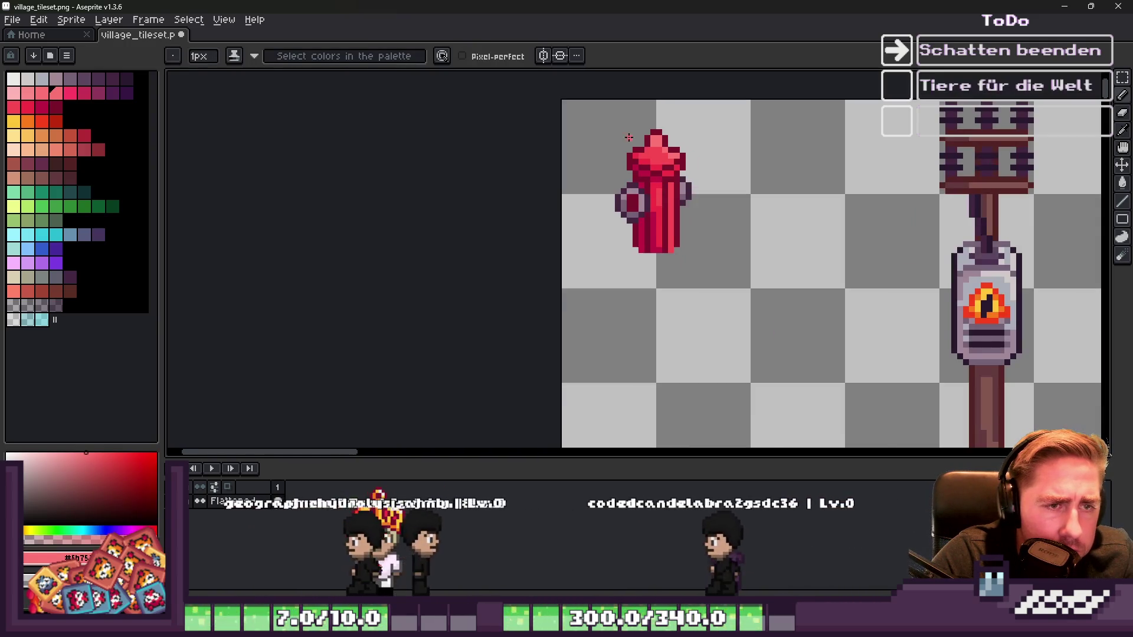
scroll(646, 134, up, 5)
alt+click(657, 178)
drag(658, 177, 666, 258)
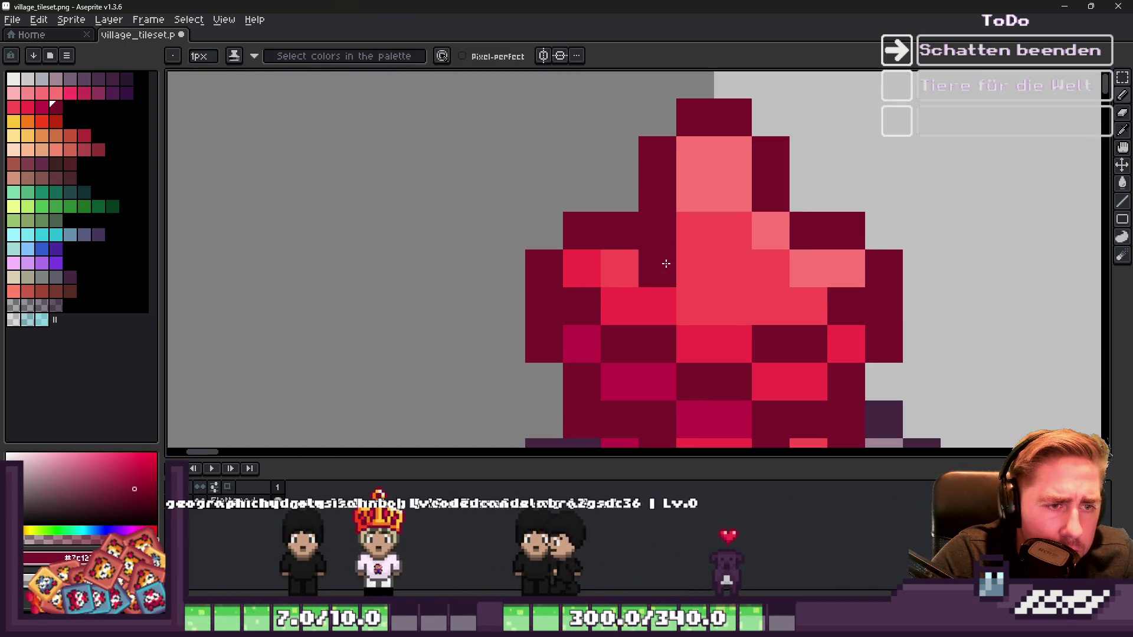
scroll(625, 189, down, 4)
scroll(646, 189, up, 3)
Step: Select a rectangle around the hydrant with the marquee tool
key(v)
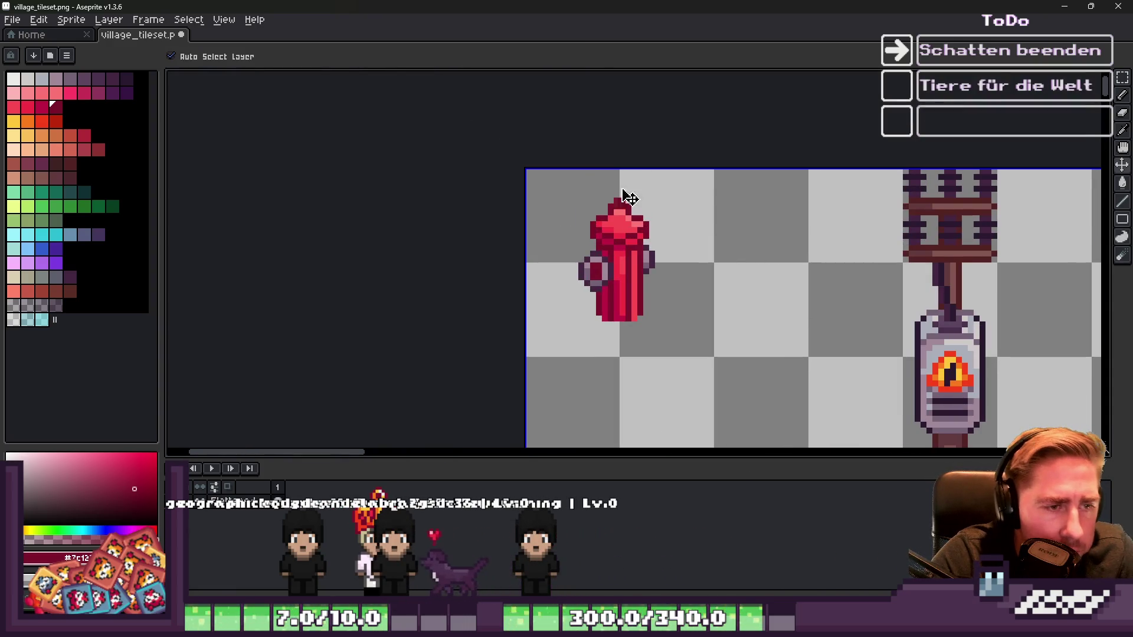
key(b)
scroll(587, 195, up, 1)
key(m)
mouse_move(566, 190)
mouse_down()
mouse_move(651, 288)
mouse_move(697, 378)
mouse_up()
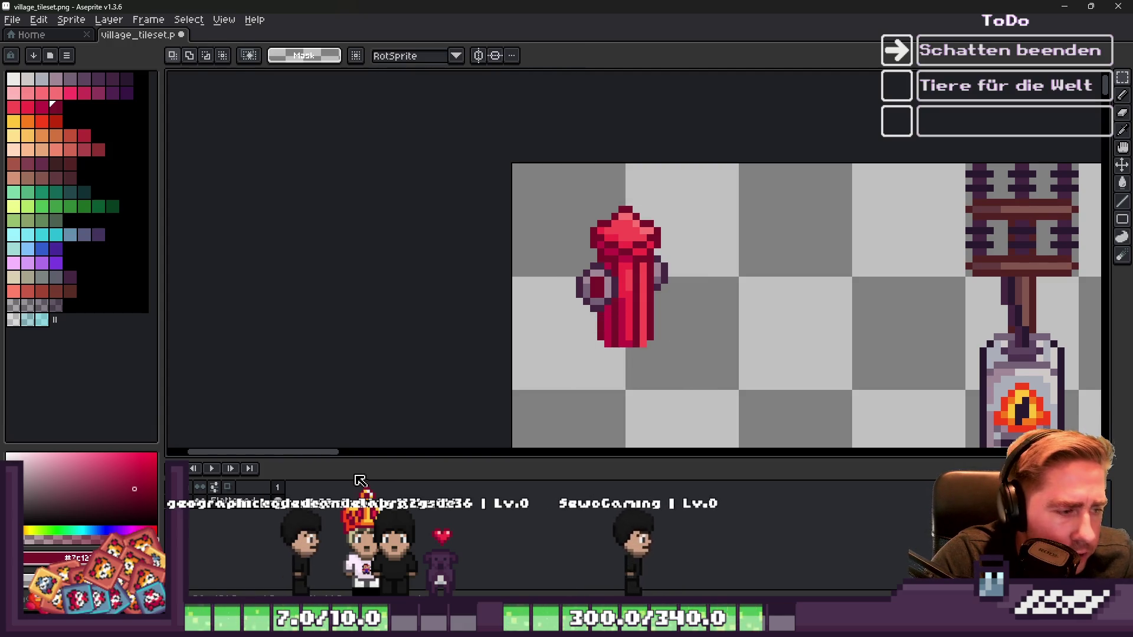
scroll(254, 501, up, 1)
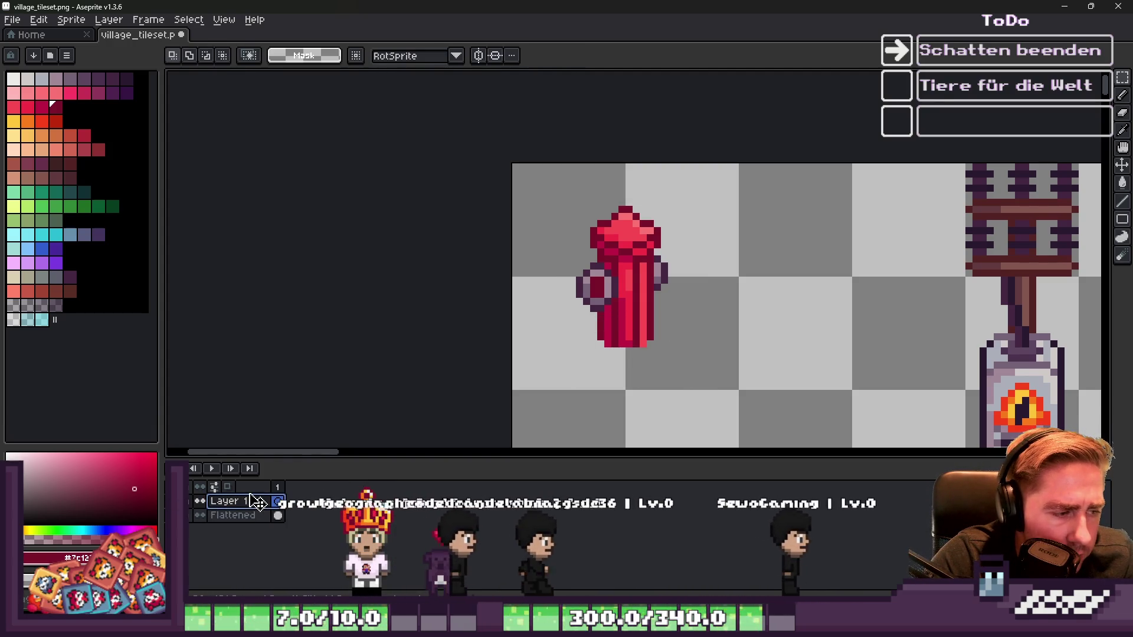
Step: Move the selected hydrant copy into position and commit the transform
key(ctrl+z)
mouse_move(602, 303)
mouse_down()
mouse_move(622, 412)
mouse_move(628, 401)
mouse_up()
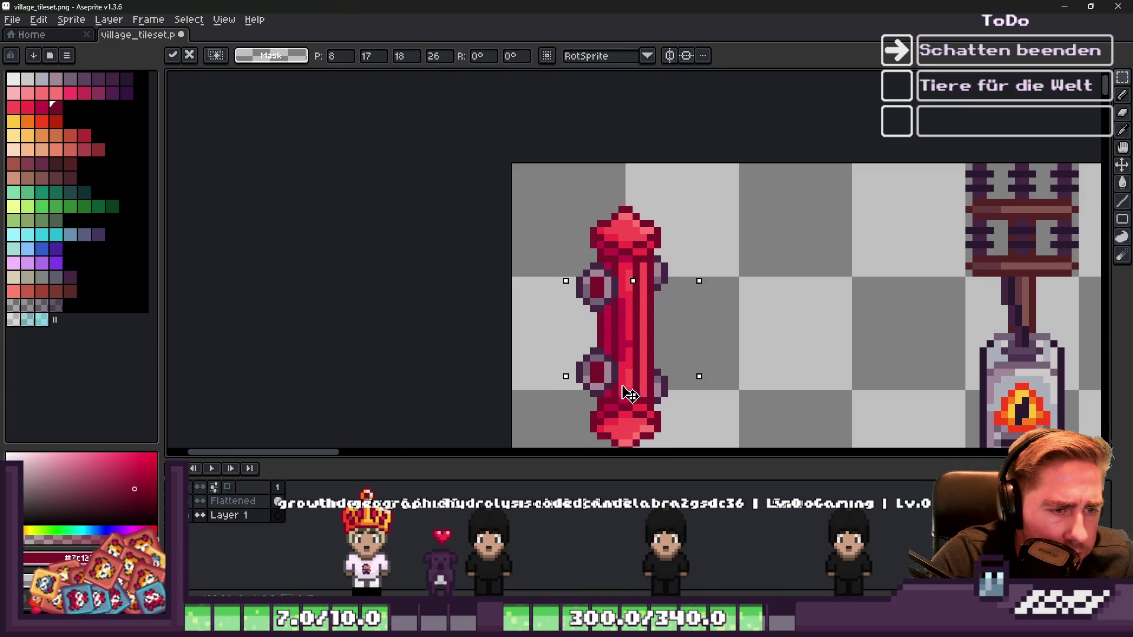
scroll(629, 394, down, 1)
key(ctrl+z)
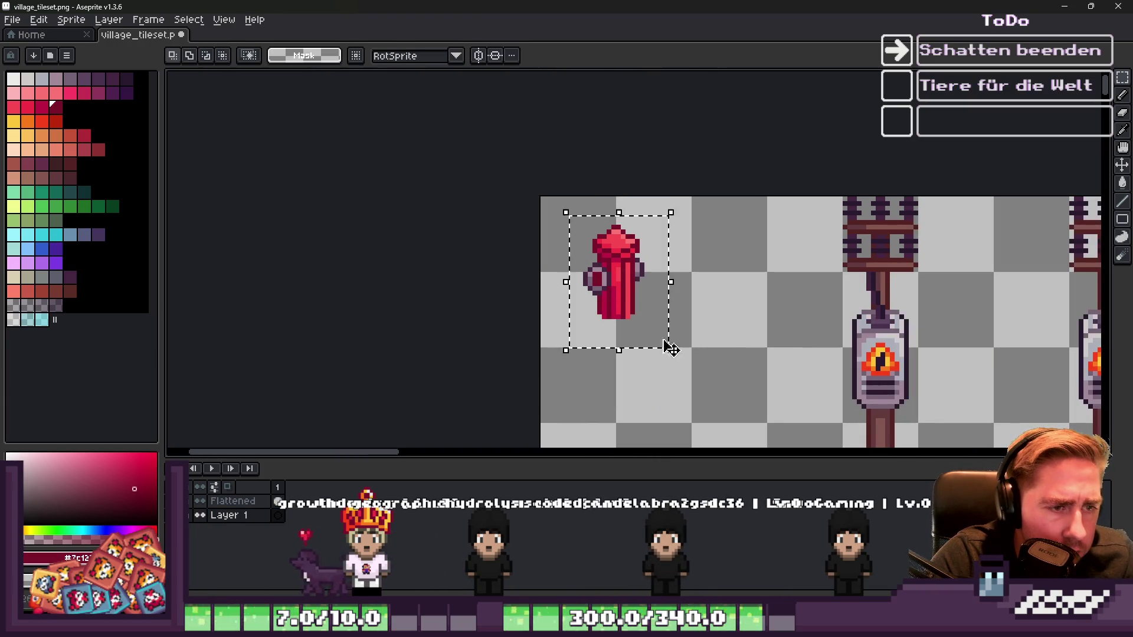
scroll(608, 295, up, 1)
click(617, 299)
mouse_move(612, 268)
mouse_down()
mouse_move(607, 238)
mouse_move(635, 296)
mouse_move(633, 379)
mouse_up()
key(Return)
Step: On Layer 1, squash the lower hydrant piece shorter and nudge it up slightly
click(258, 522)
scroll(599, 327, down, 1)
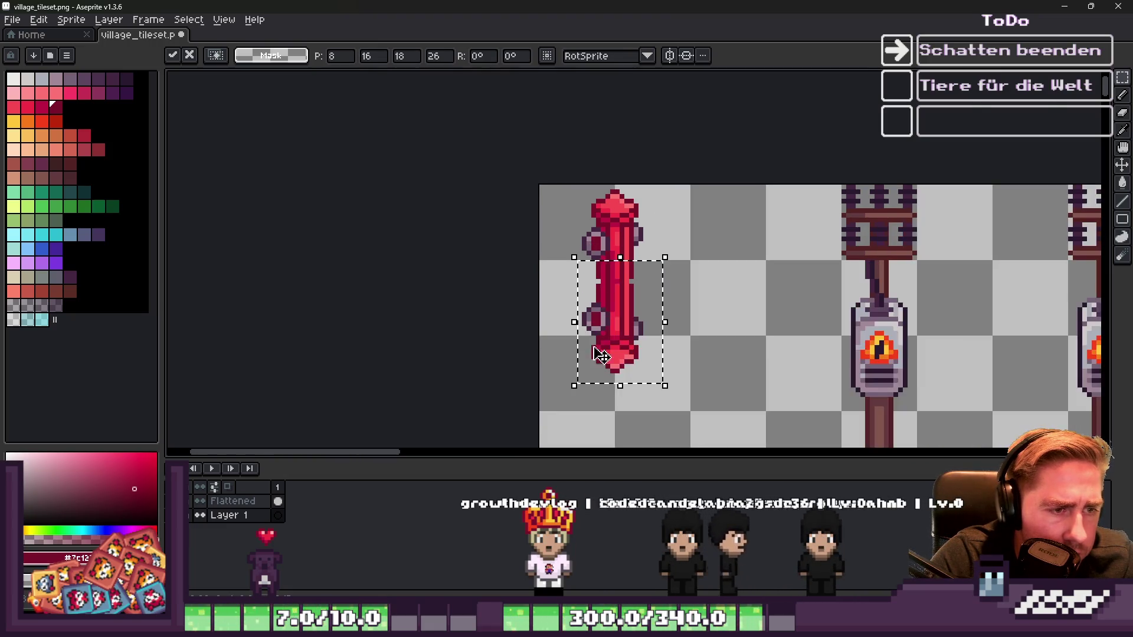
scroll(599, 327, up, 1)
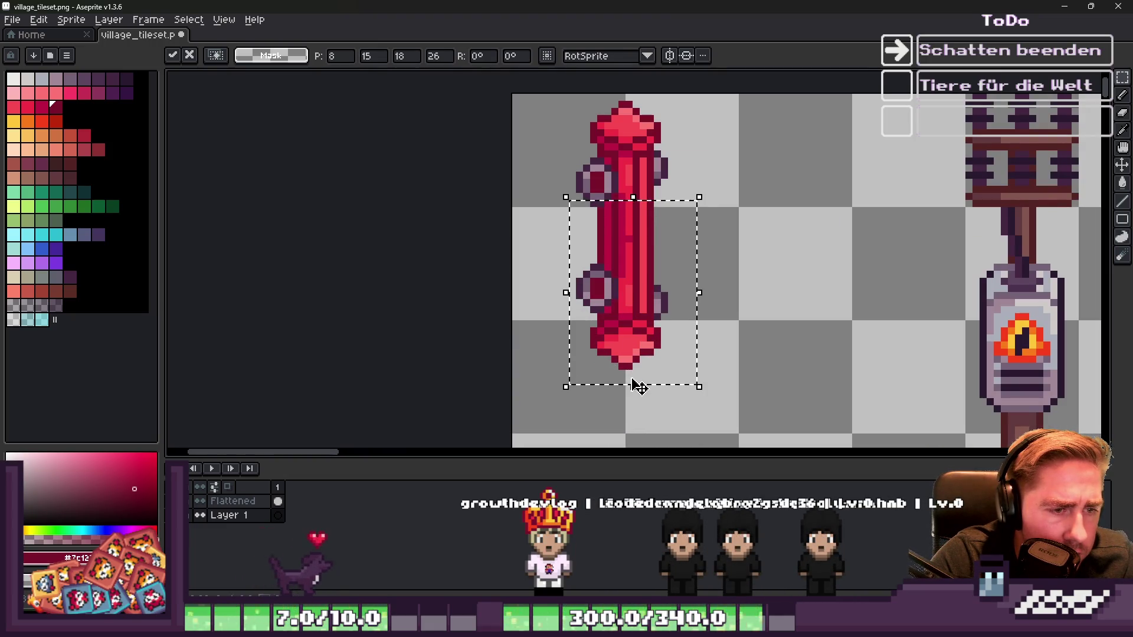
drag(633, 386, 629, 340)
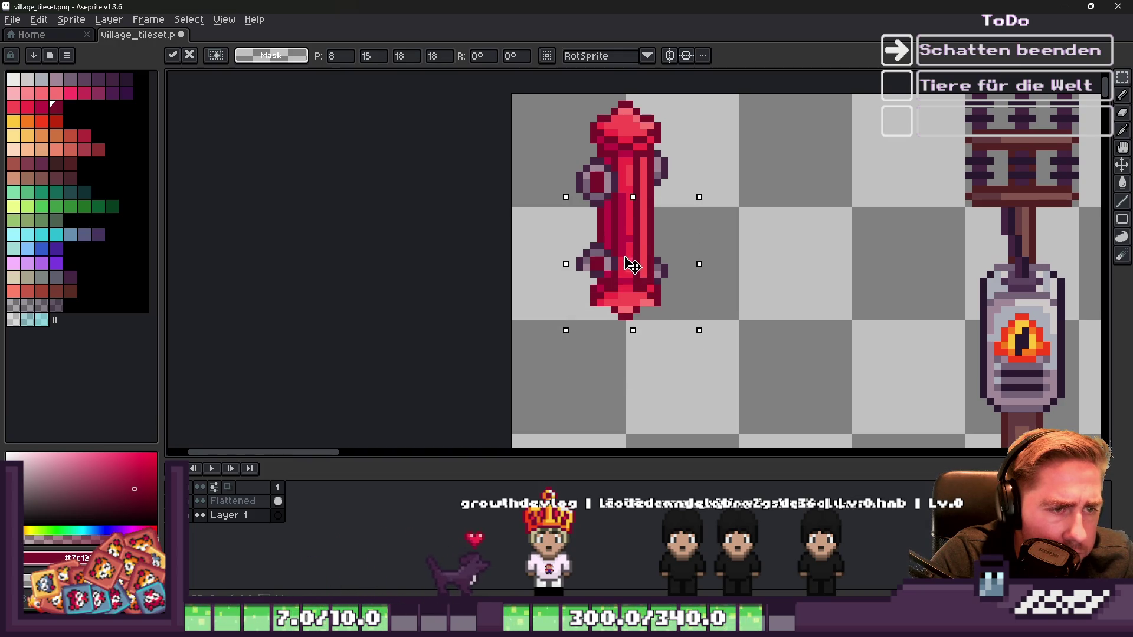
drag(630, 286, 627, 278)
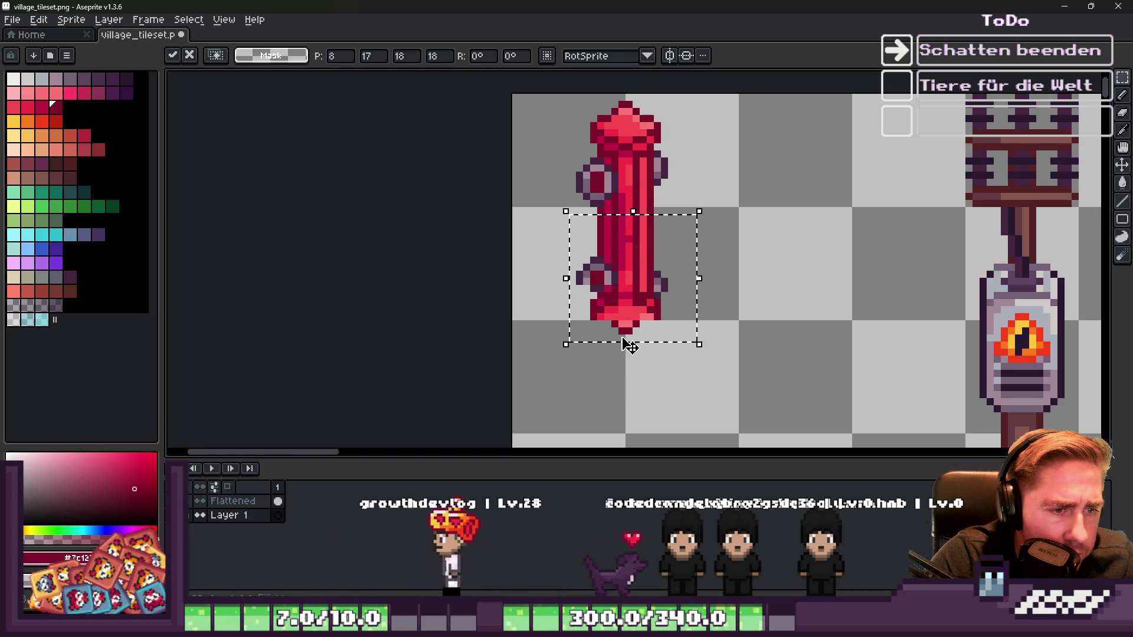
scroll(577, 258, up, 4)
key(i)
key(m)
scroll(608, 261, down, 2)
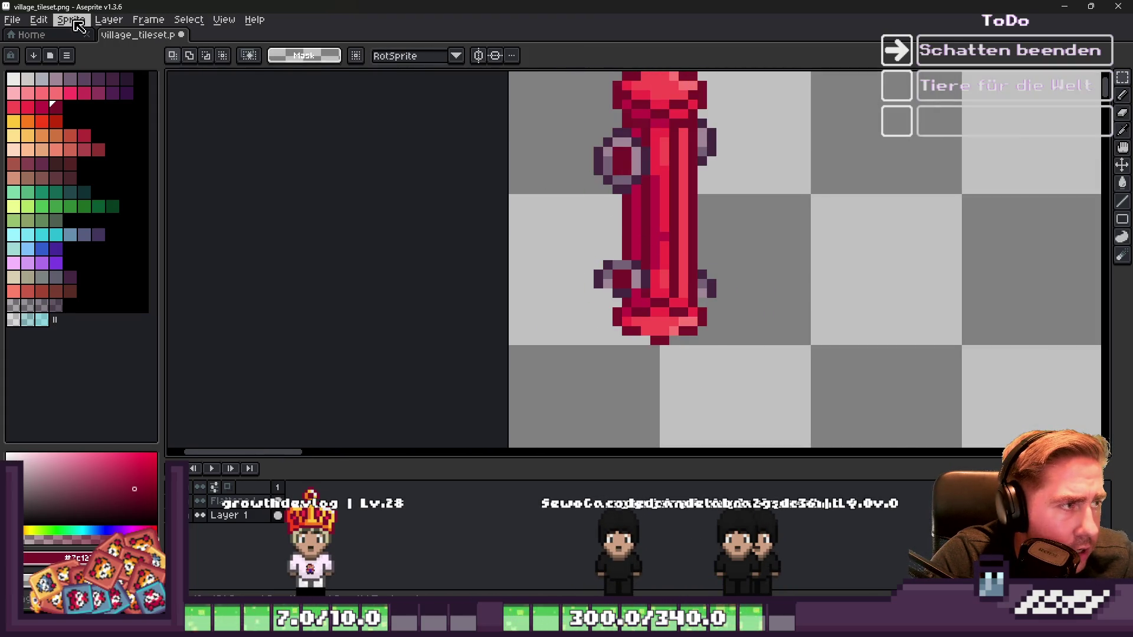
Step: Select the lower hydrant's pixels with Select > Color Range and erase them
click(180, 23)
click(195, 96)
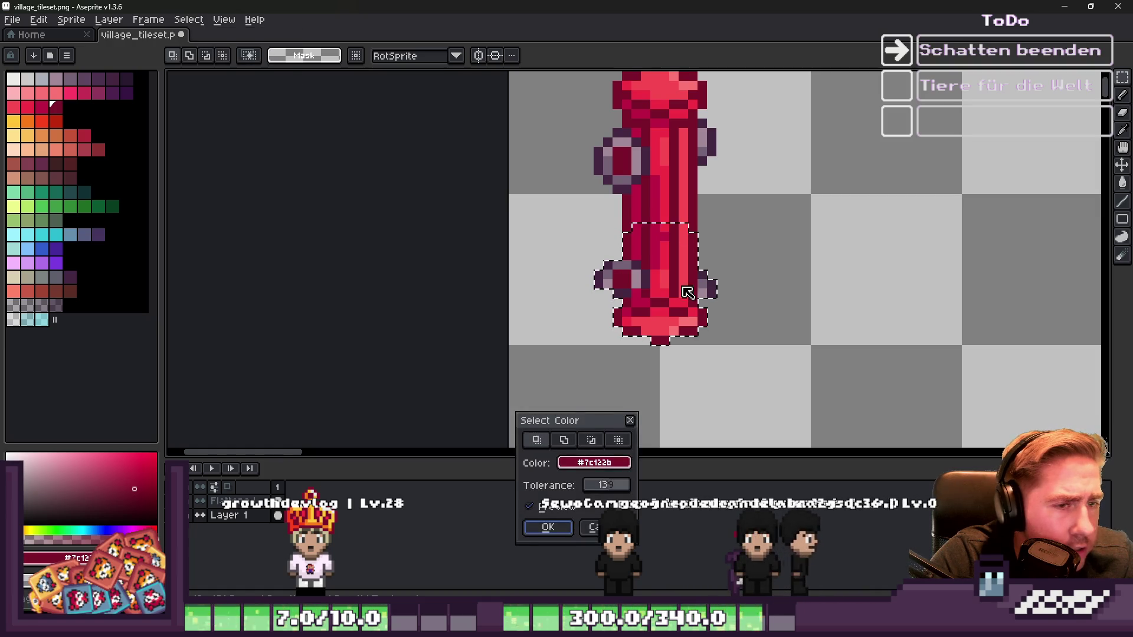
click(548, 528)
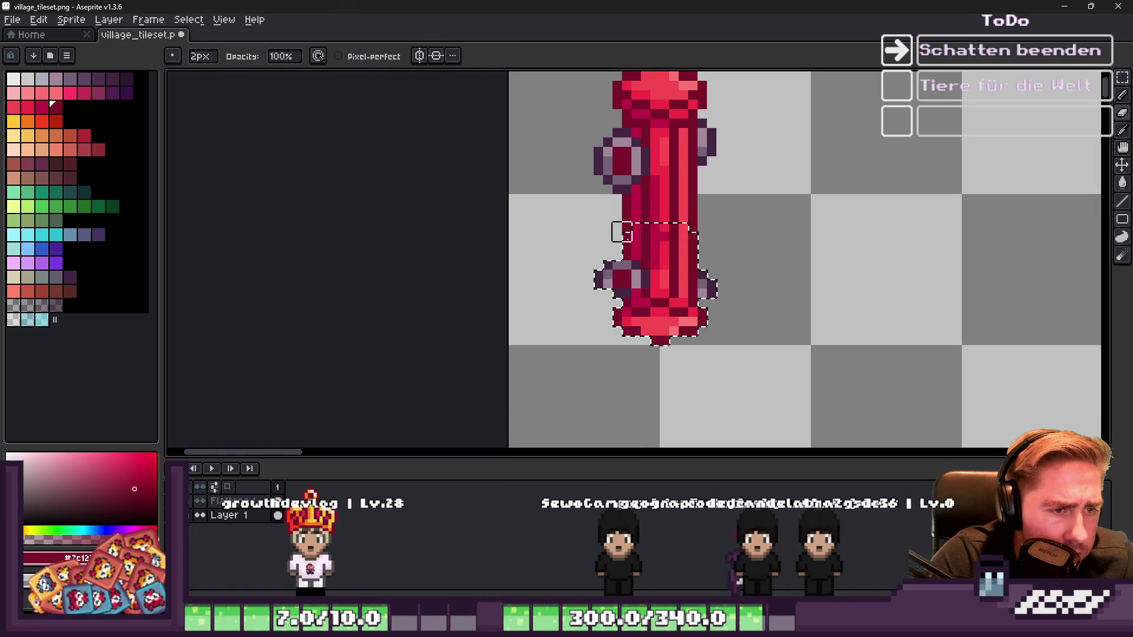
drag(695, 260, 820, 310)
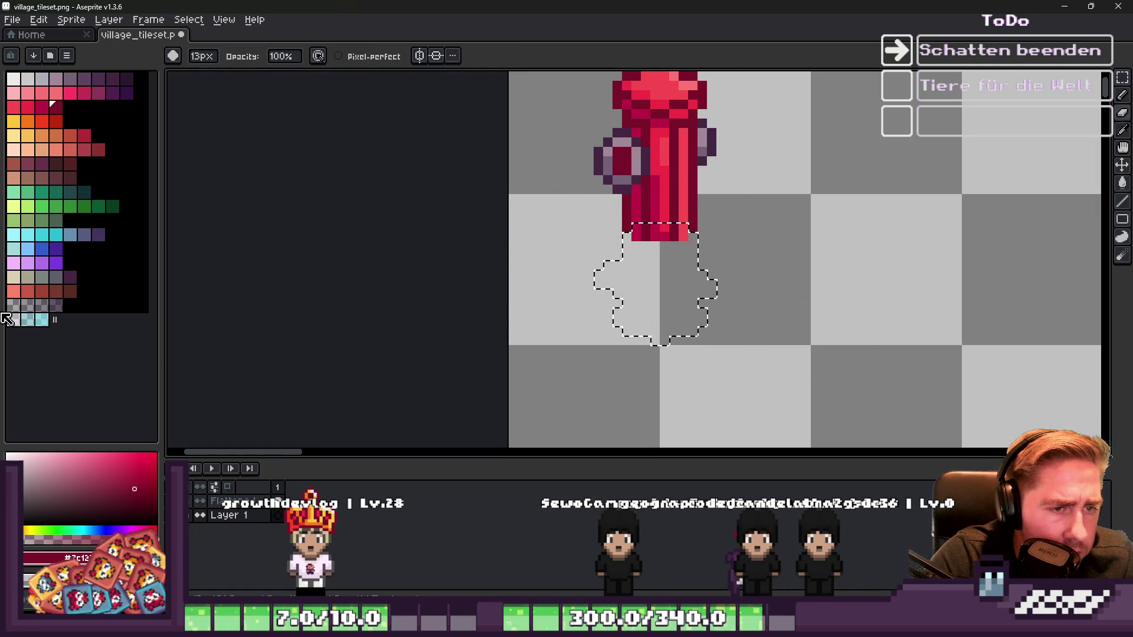
Step: Refill the erased base with translucent grey using a large soft brush
click(47, 305)
key(b)
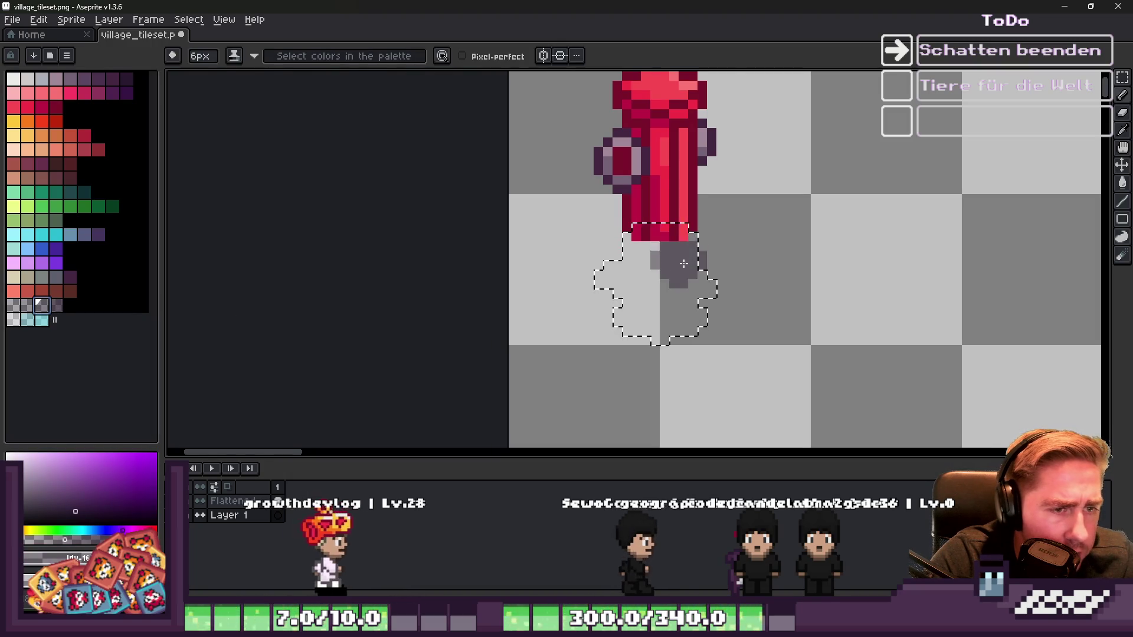
click(656, 251)
drag(487, 278, 1050, 367)
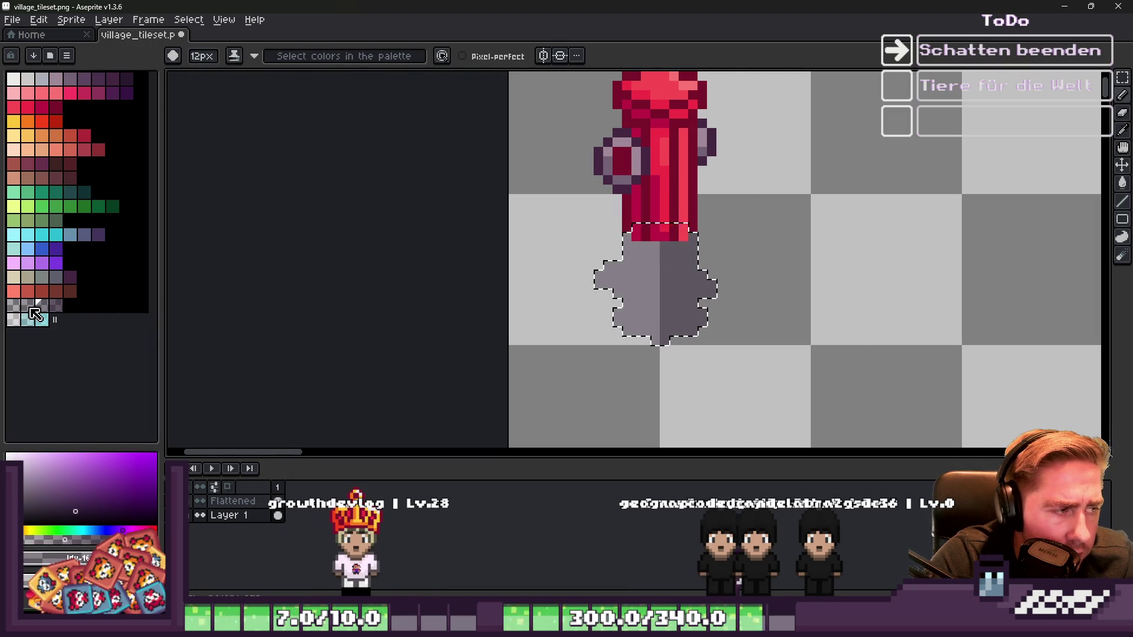
key(ctrl+t)
scroll(600, 233, up, 2)
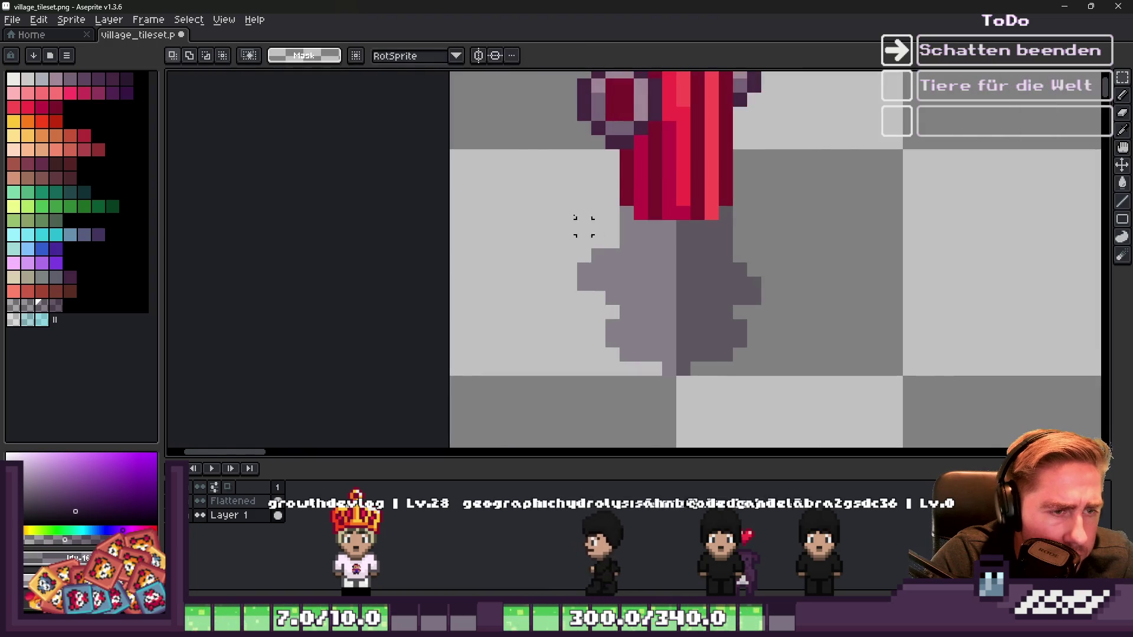
Step: Shorten the grey shadow by one pixel and apply the resize
drag(825, 411, 826, 412)
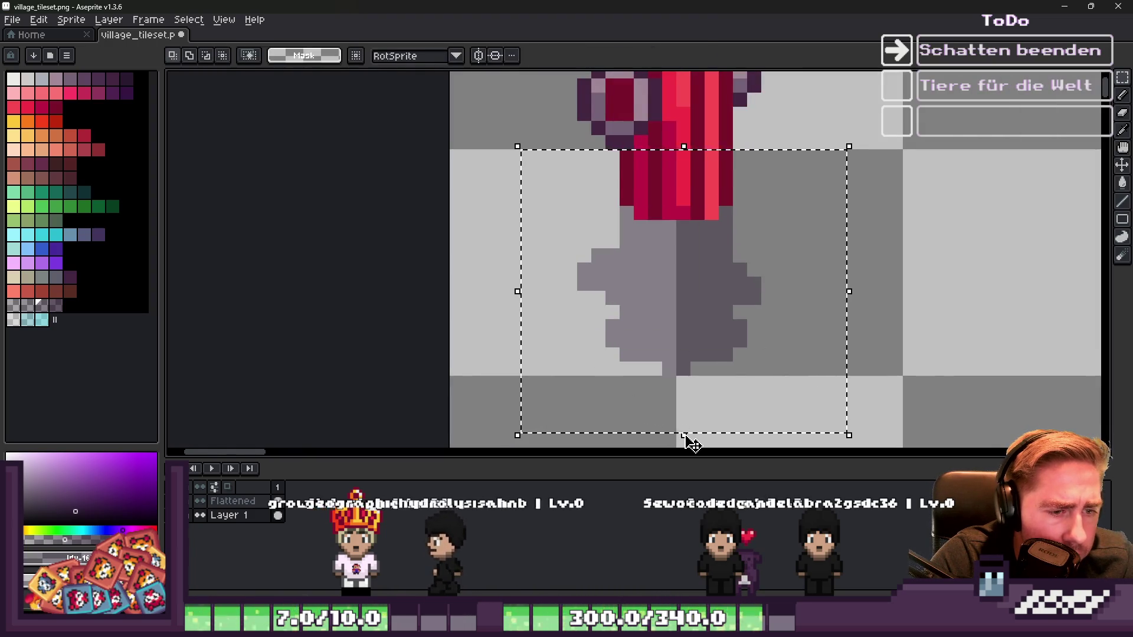
drag(683, 435, 691, 421)
key(Return)
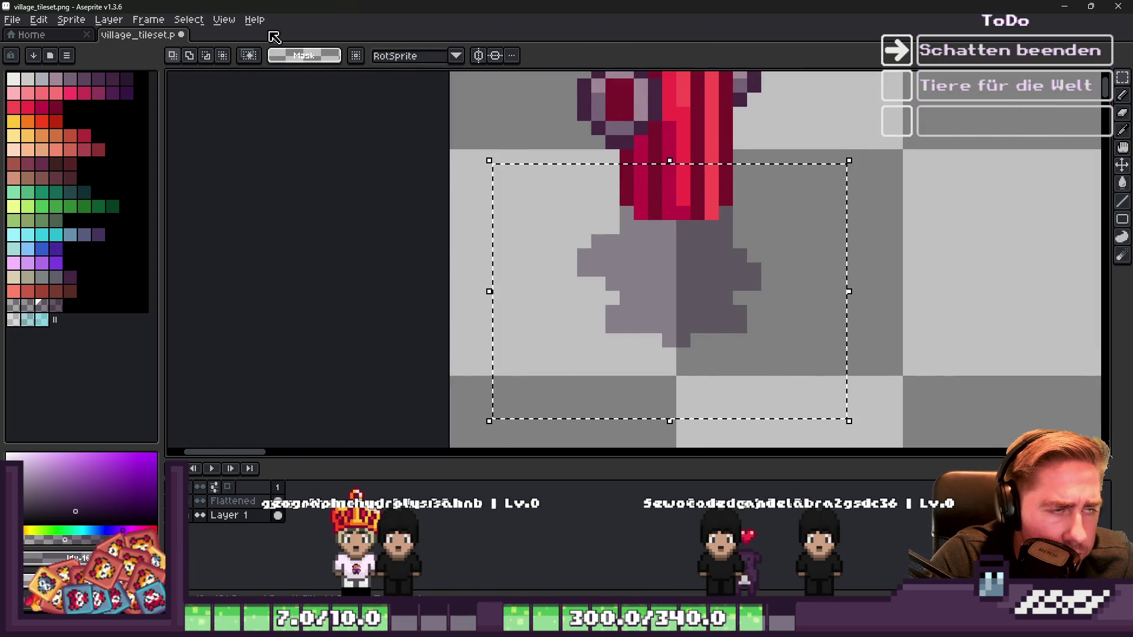
Step: Run the Outline effect twice with light palette colours to soften the shadow's edge
key(shift+o)
click(27, 306)
key(Return)
click(11, 308)
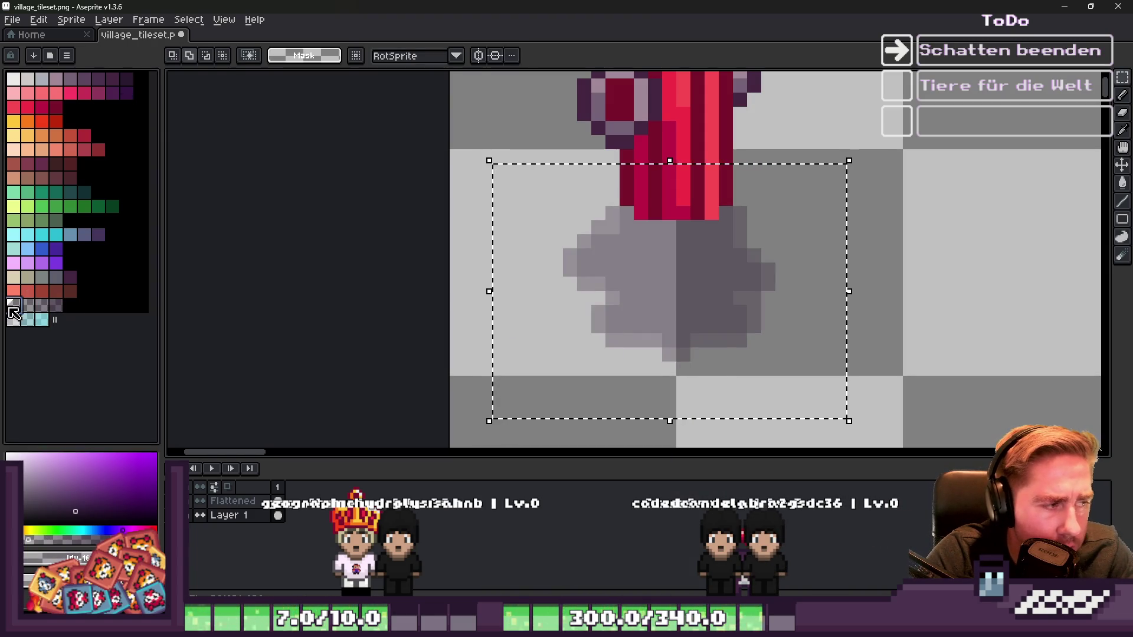
key(shift+o)
key(Return)
Step: Select the area around the hydrant's shadow and save village_tileset.png
scroll(539, 278, down, 5)
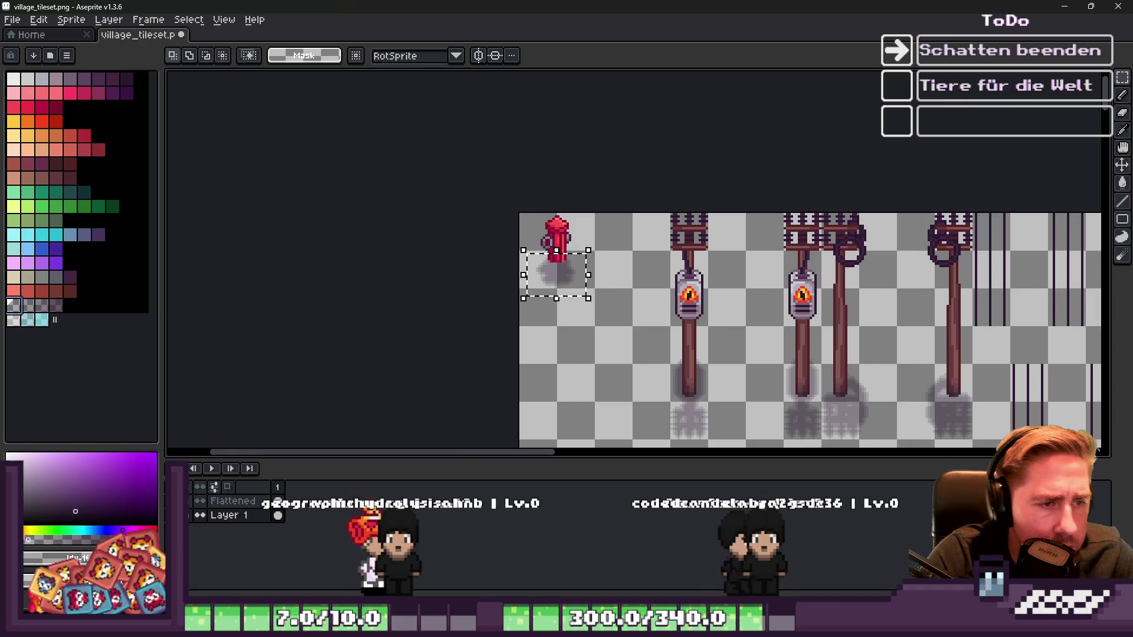
scroll(494, 284, up, 2)
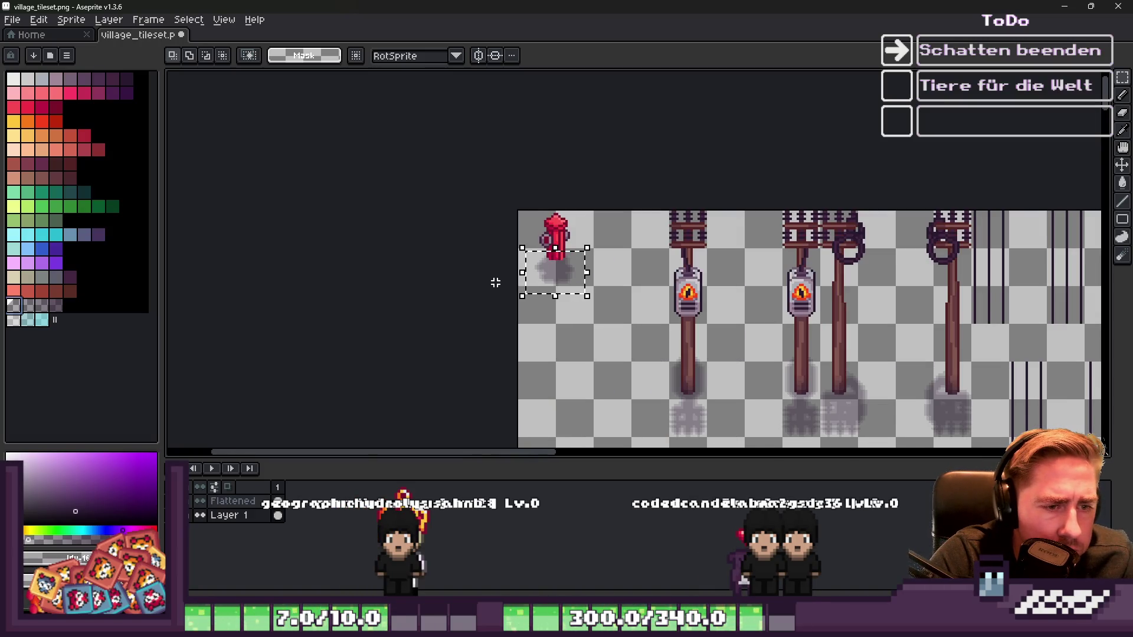
scroll(499, 283, up, 3)
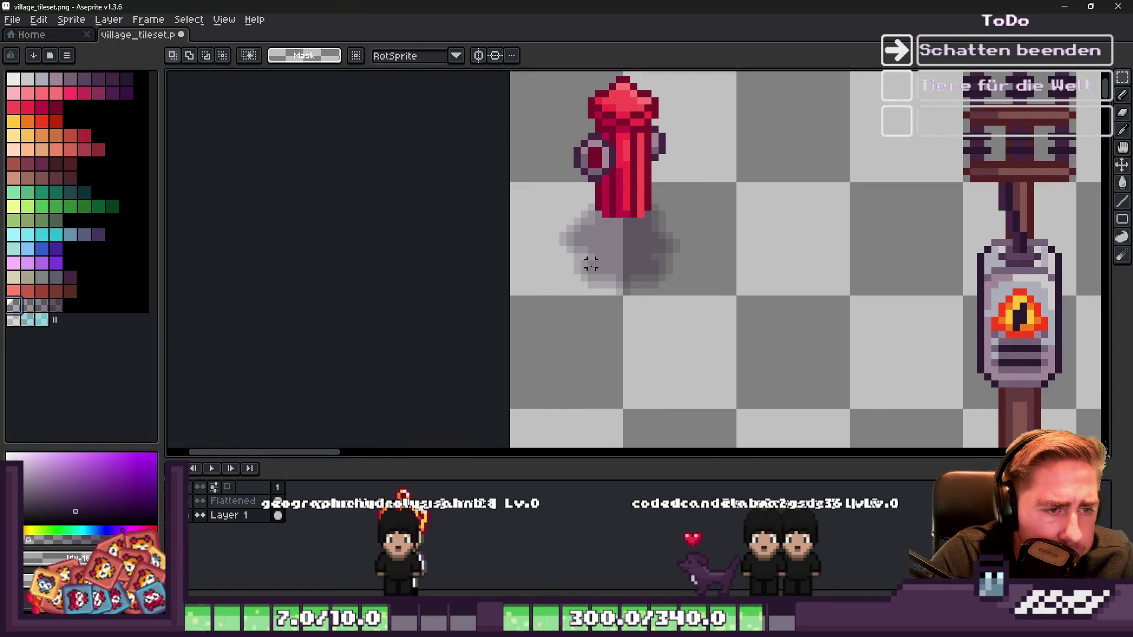
scroll(590, 265, up, 1)
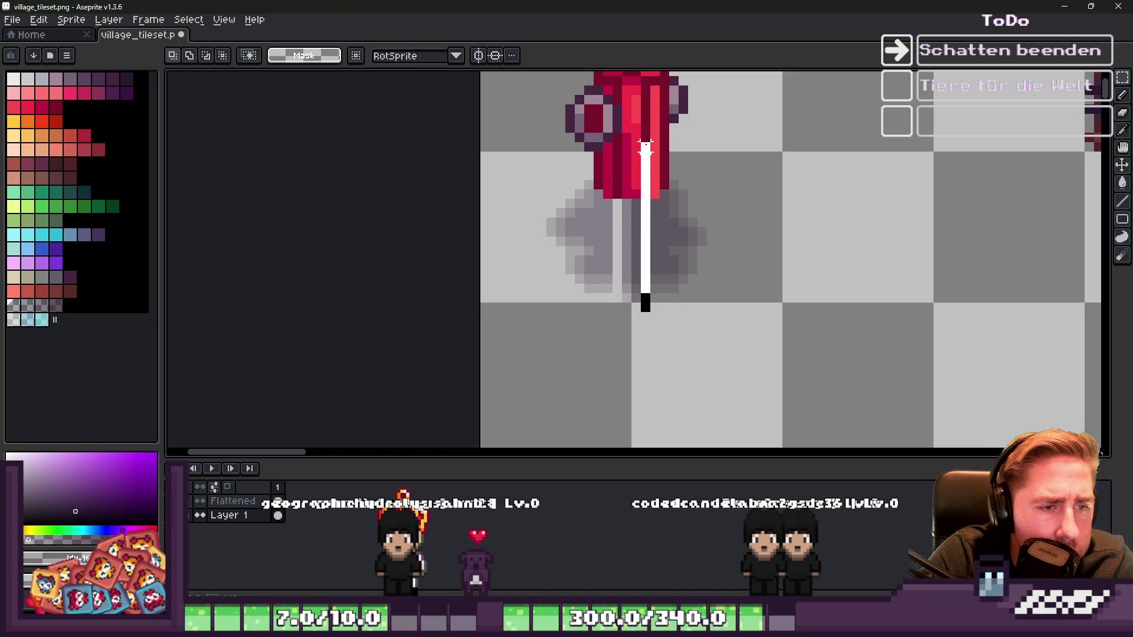
drag(759, 366, 638, 112)
drag(475, 128, 627, 319)
scroll(582, 261, down, 4)
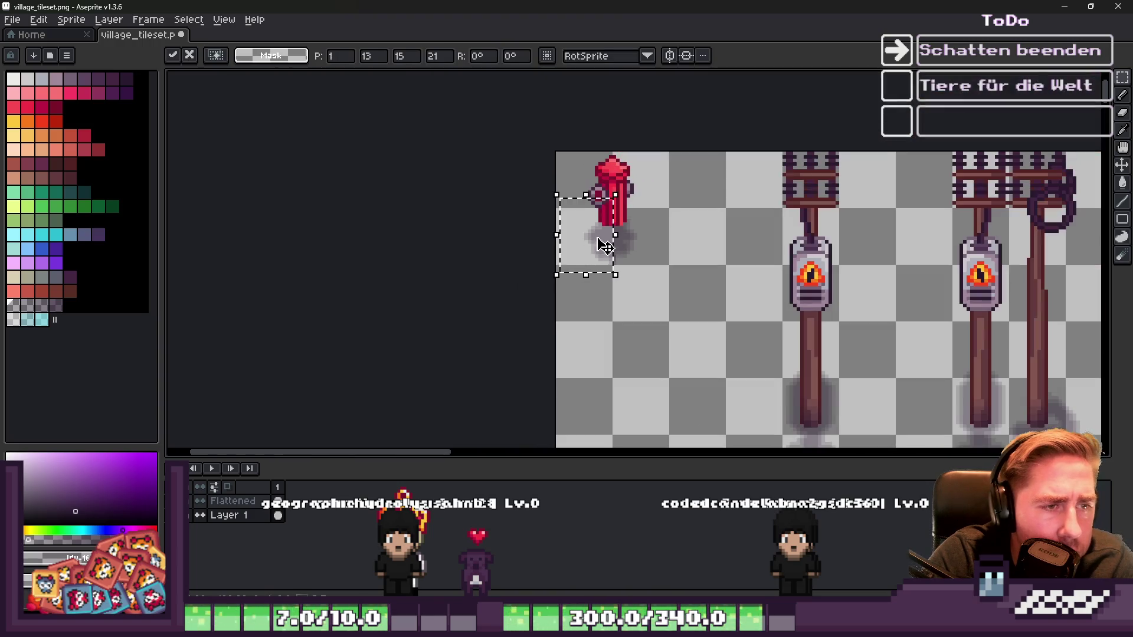
scroll(582, 232, down, 3)
scroll(579, 228, up, 3)
key(ctrl+s)
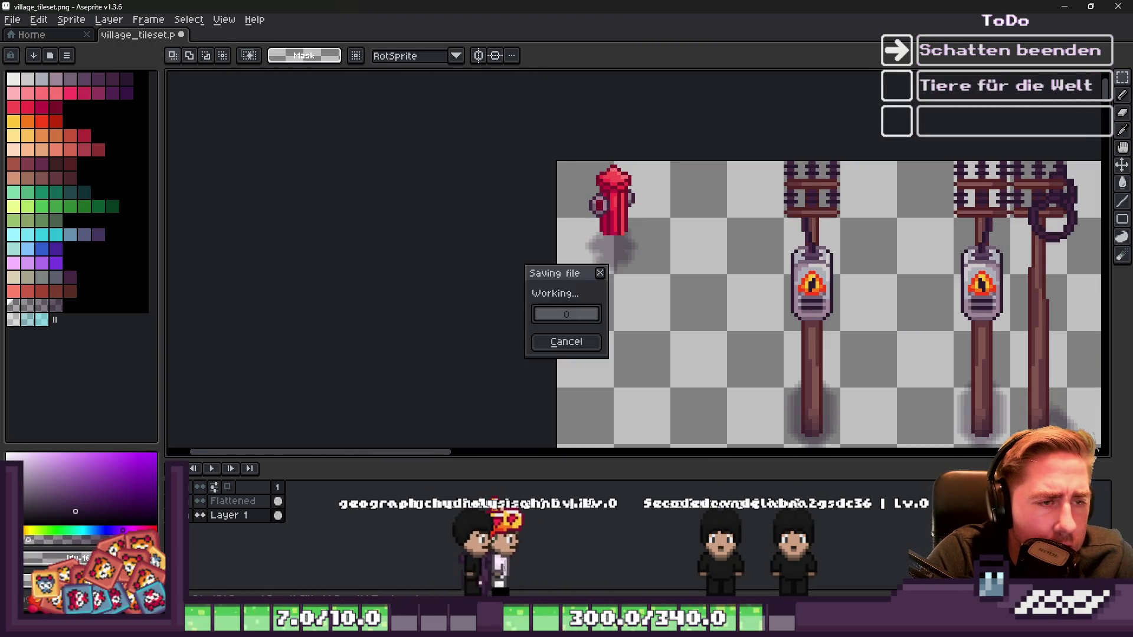
scroll(637, 220, up, 3)
Step: Merge Layer 1 down into the Flattened layer
scroll(590, 219, down, 2)
scroll(544, 218, up, 3)
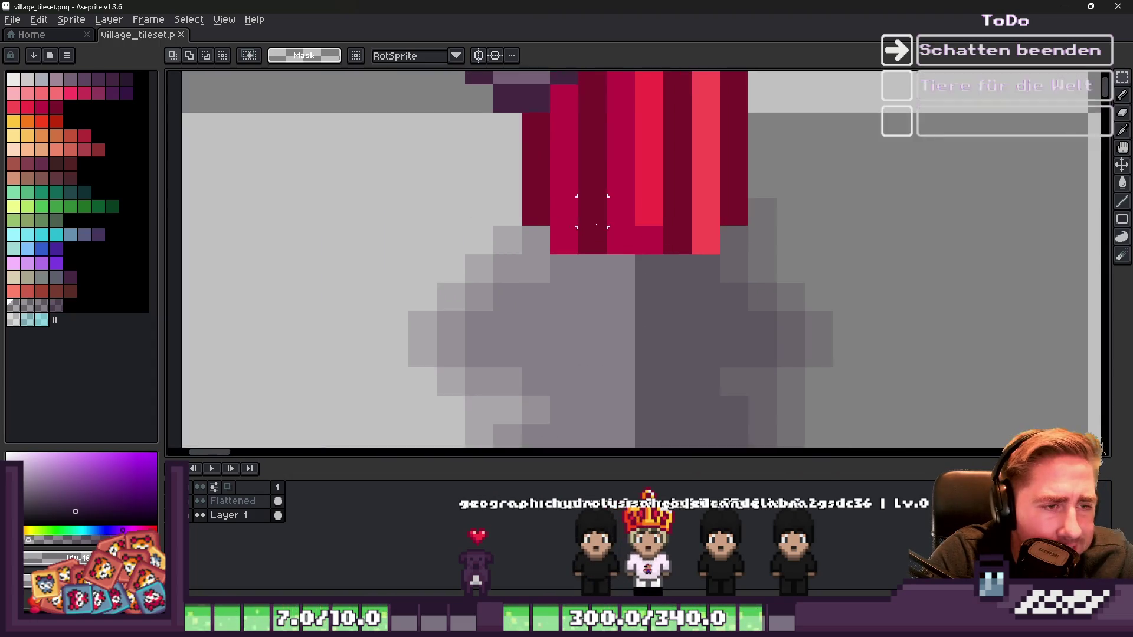
scroll(544, 218, down, 1)
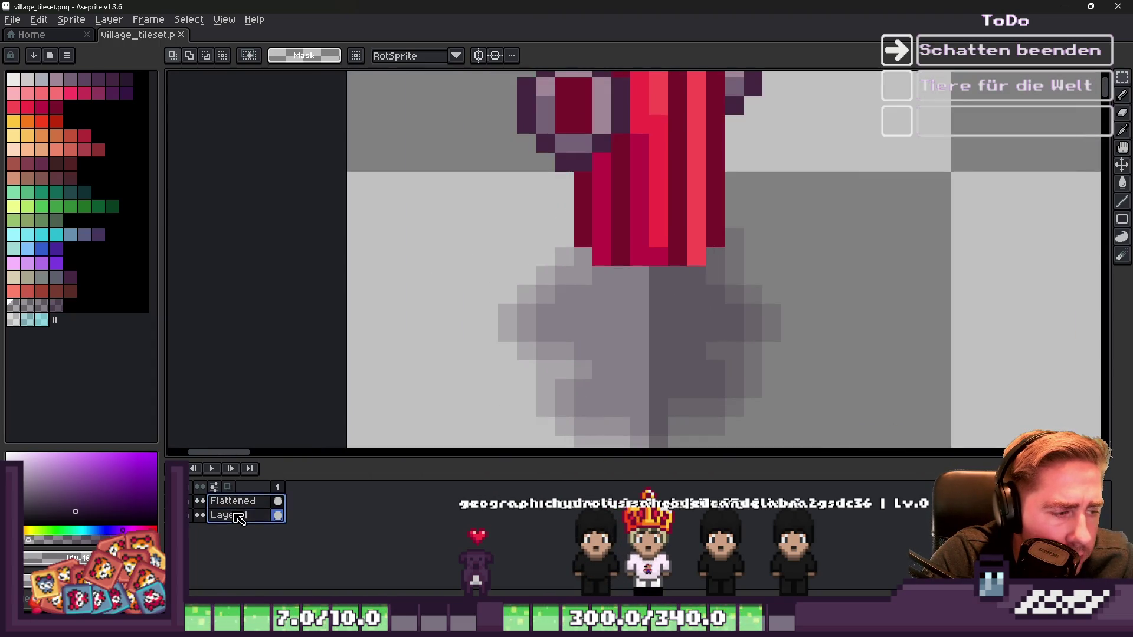
key(ctrl+e)
scroll(524, 271, down, 6)
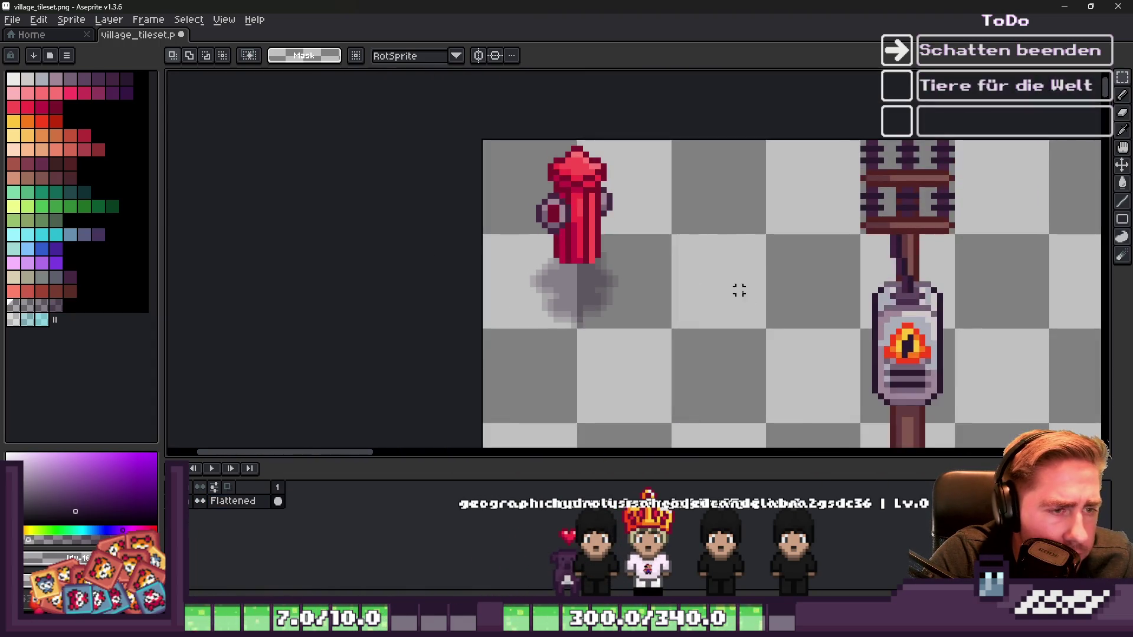
scroll(838, 354, up, 3)
scroll(728, 286, down, 2)
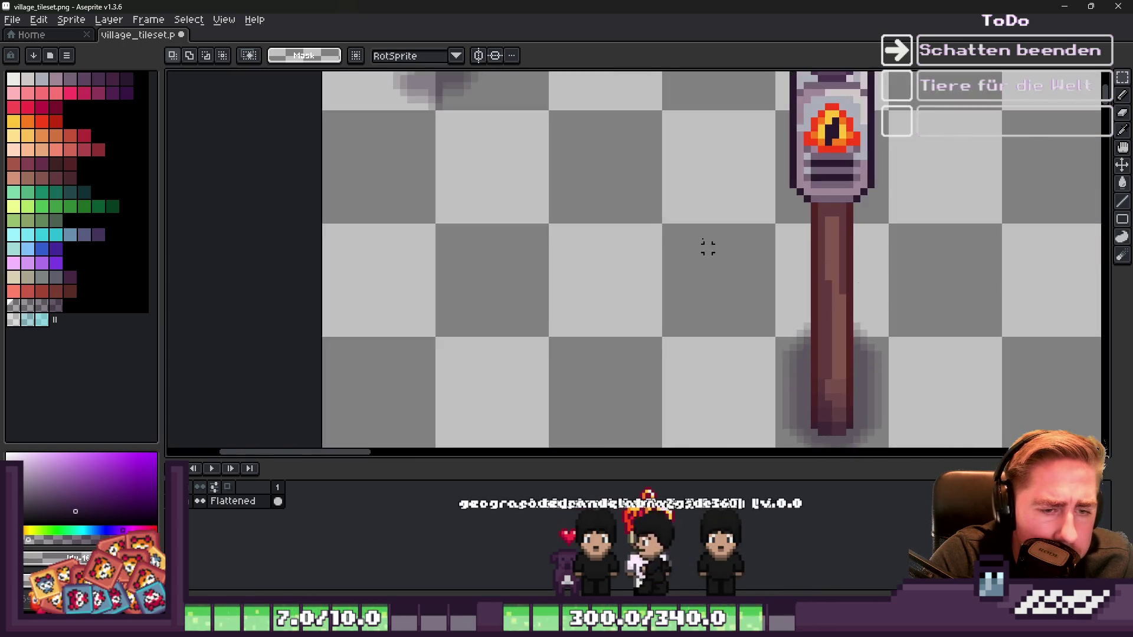
scroll(557, 253, down, 1)
scroll(521, 106, up, 1)
scroll(521, 107, up, 2)
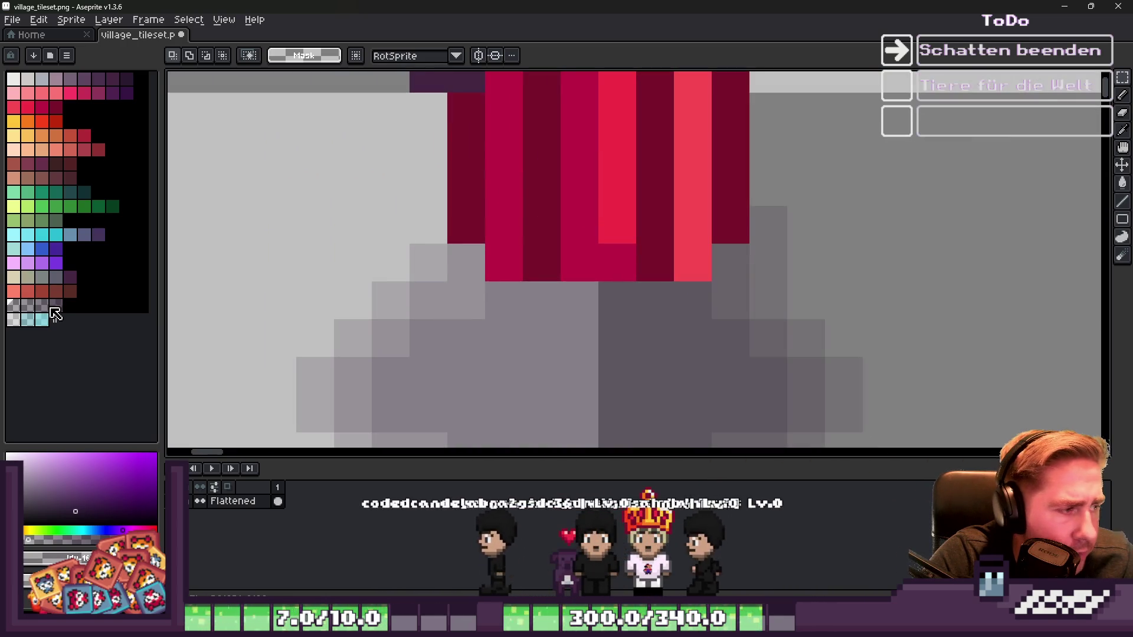
Step: With a 1-pixel pencil, draw a dark red shading row below the hydrant's red stripes
key(b)
click(509, 240)
key(ctrl+z)
key(minus)
click(472, 227)
drag(498, 263, 683, 260)
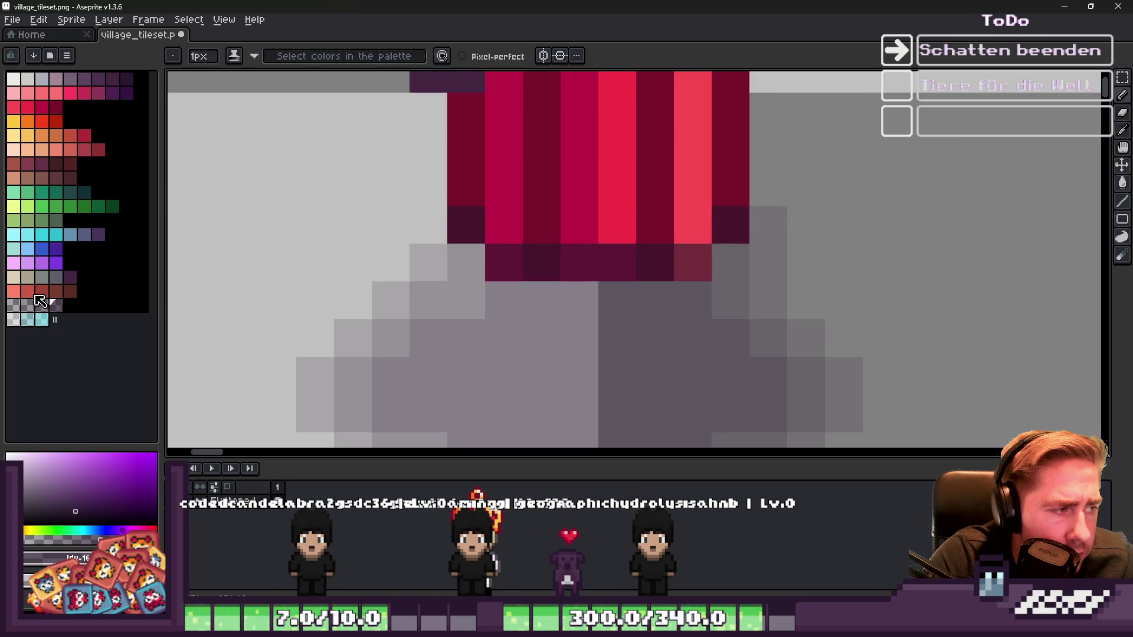
click(503, 225)
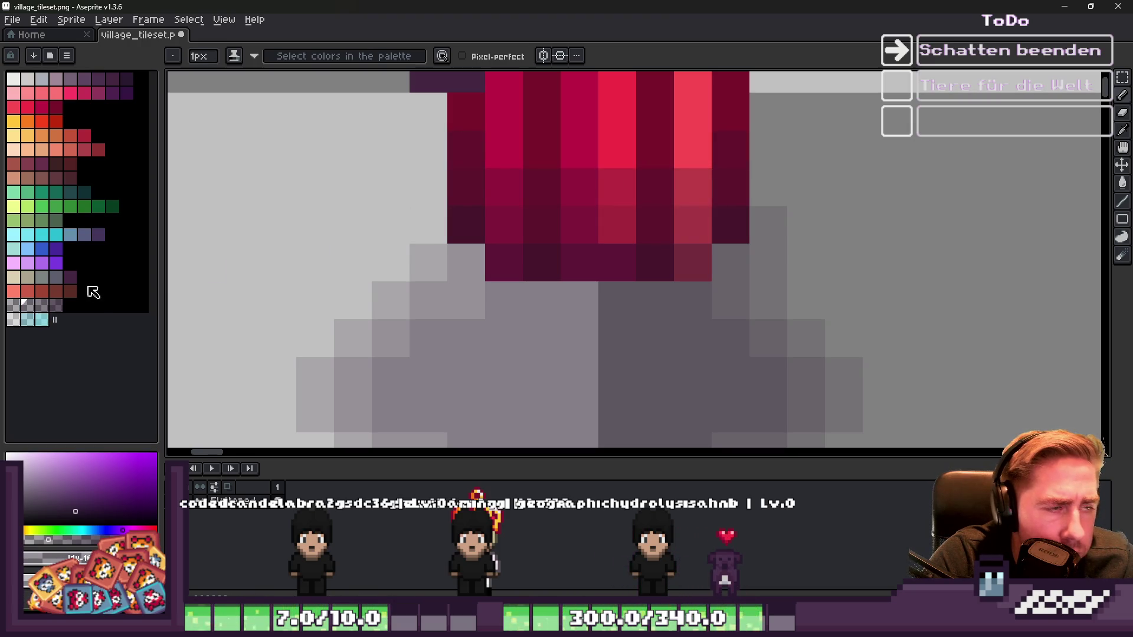
scroll(440, 289, down, 2)
scroll(439, 289, up, 1)
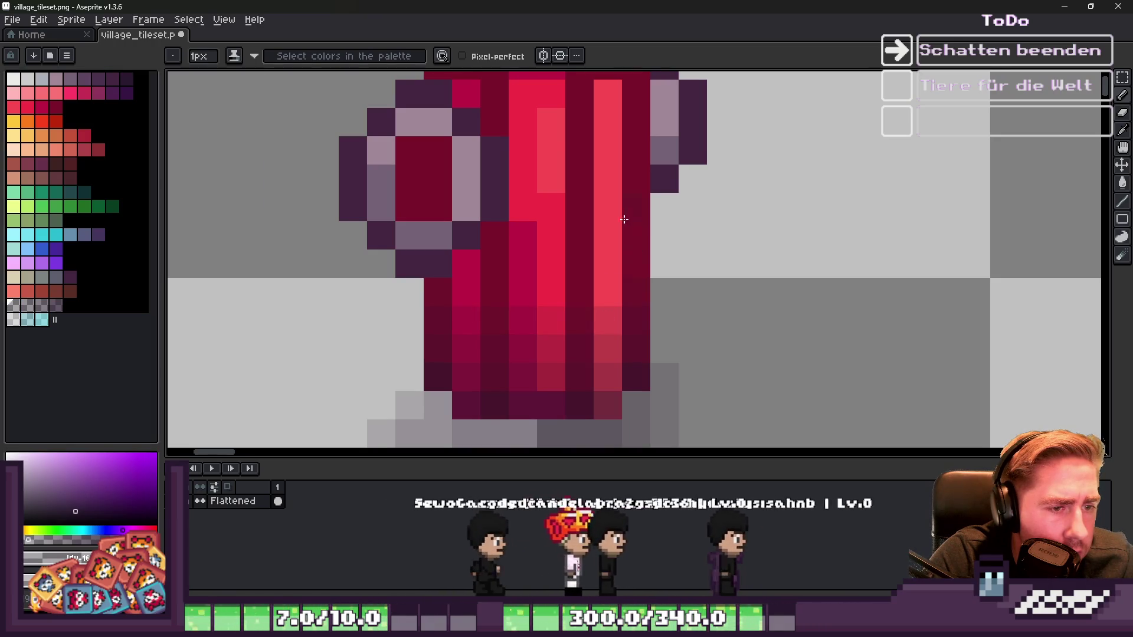
scroll(564, 286, down, 5)
scroll(564, 286, down, 1)
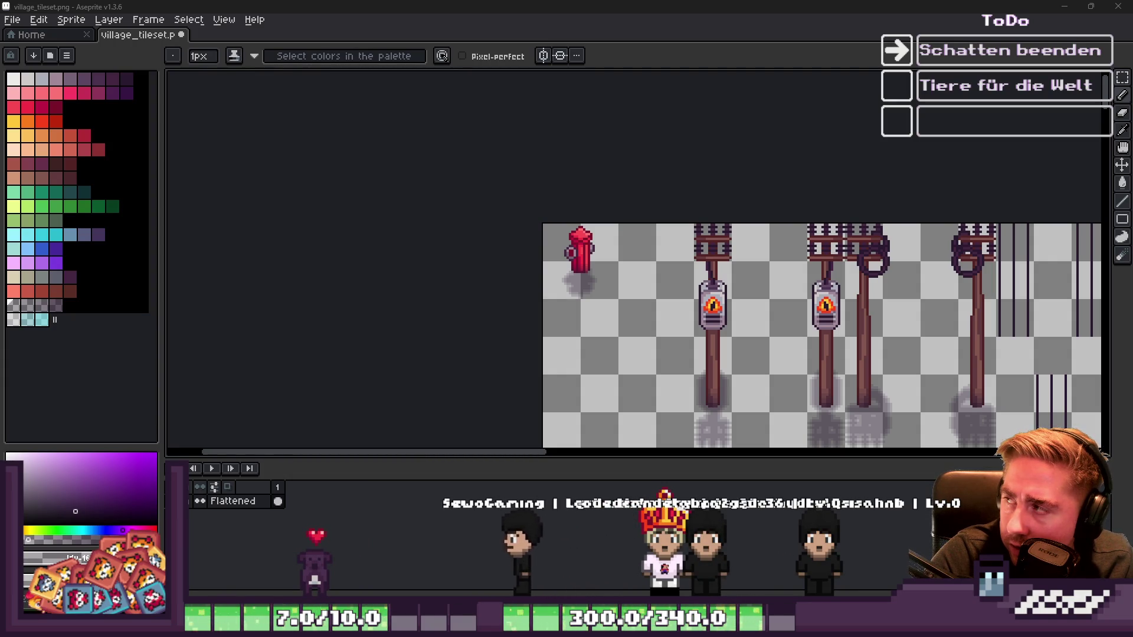
key(m)
key(plus)
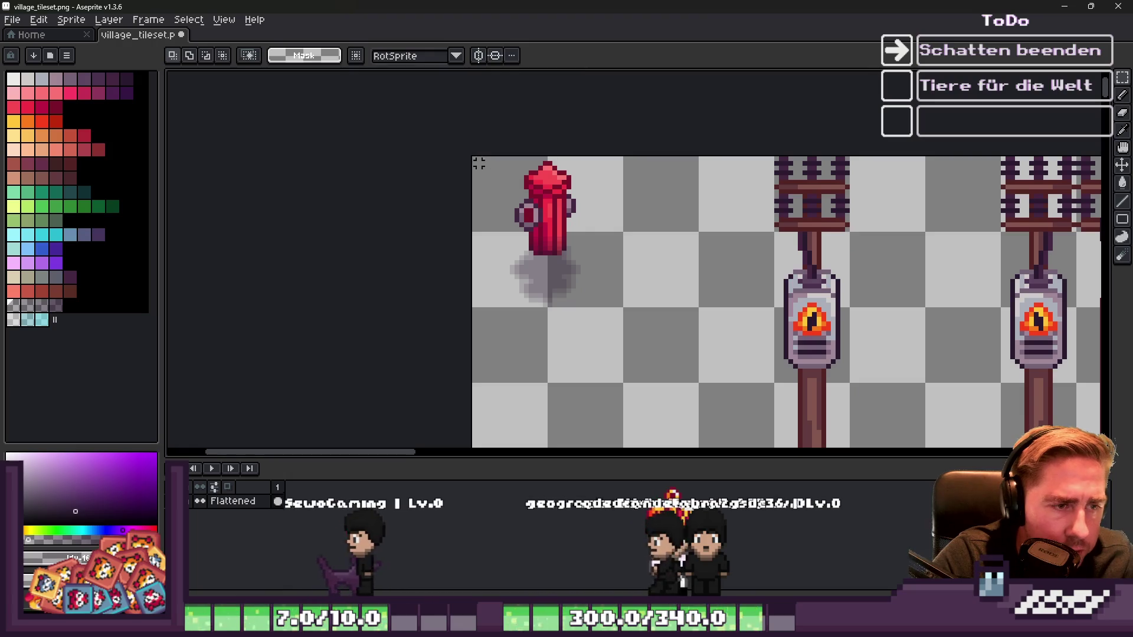
Step: Select the hydrant tile and try a one-tile duplicate to the right, then discard it
drag(483, 163, 623, 345)
key(minus)
key(minus)
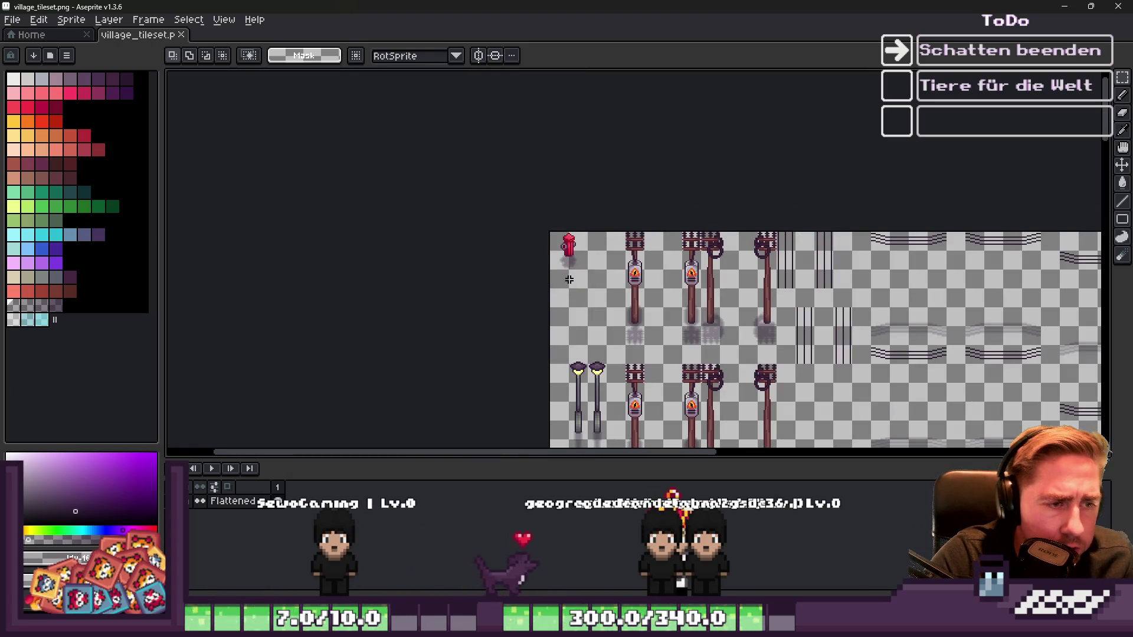
key(plus)
key(plus)
mouse_move(610, 273)
mouse_down()
mouse_move(708, 257)
mouse_move(687, 260)
mouse_up()
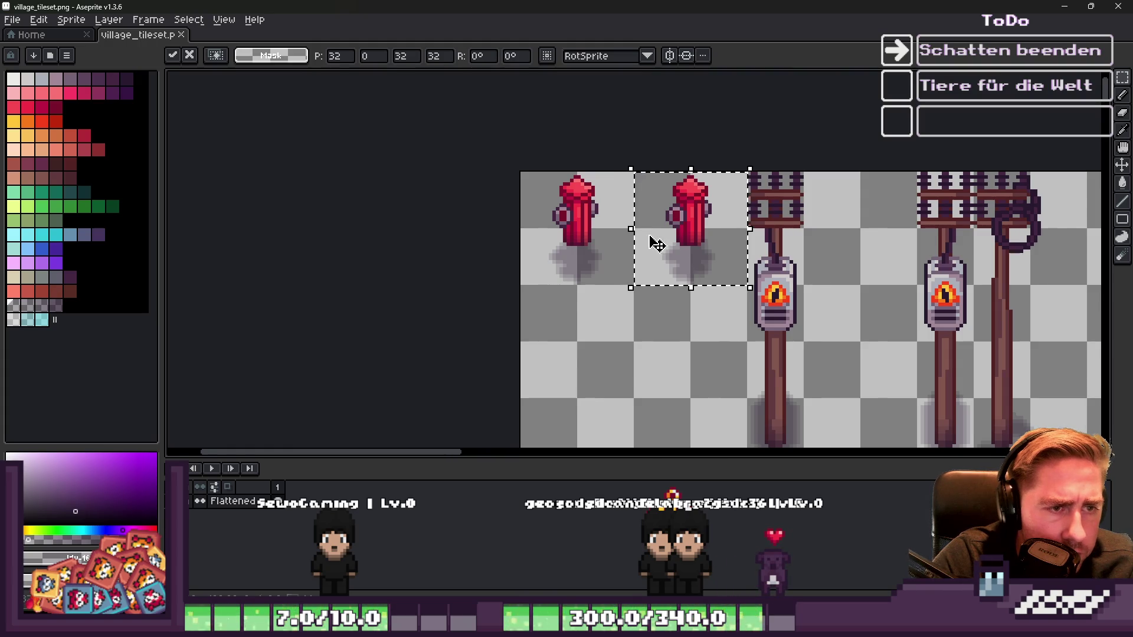
key(plus)
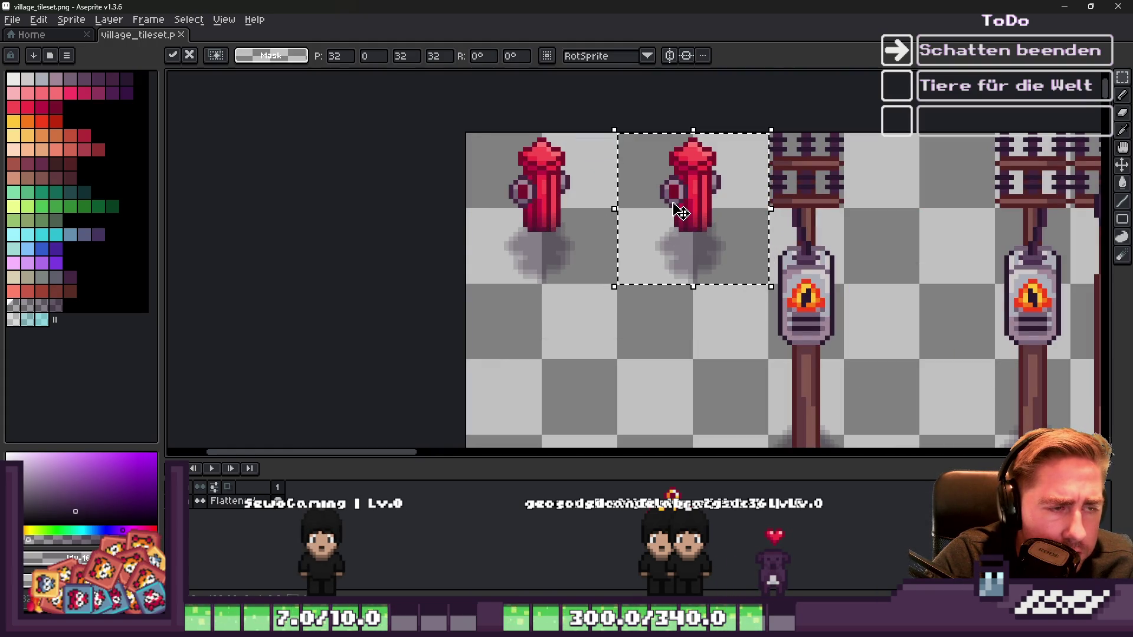
key(Escape)
Step: Copy the hydrant and its shadow far right near the street lamps and commit it
key(plus)
drag(551, 246, 478, 231)
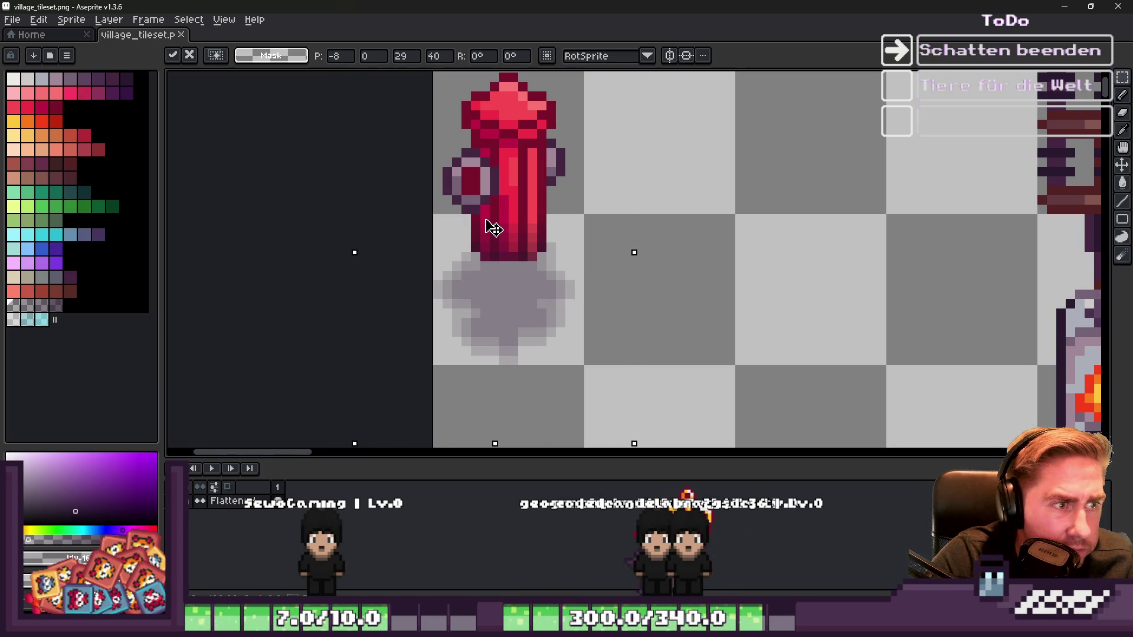
mouse_move(494, 229)
mouse_down()
mouse_move(602, 299)
mouse_move(994, 305)
mouse_up()
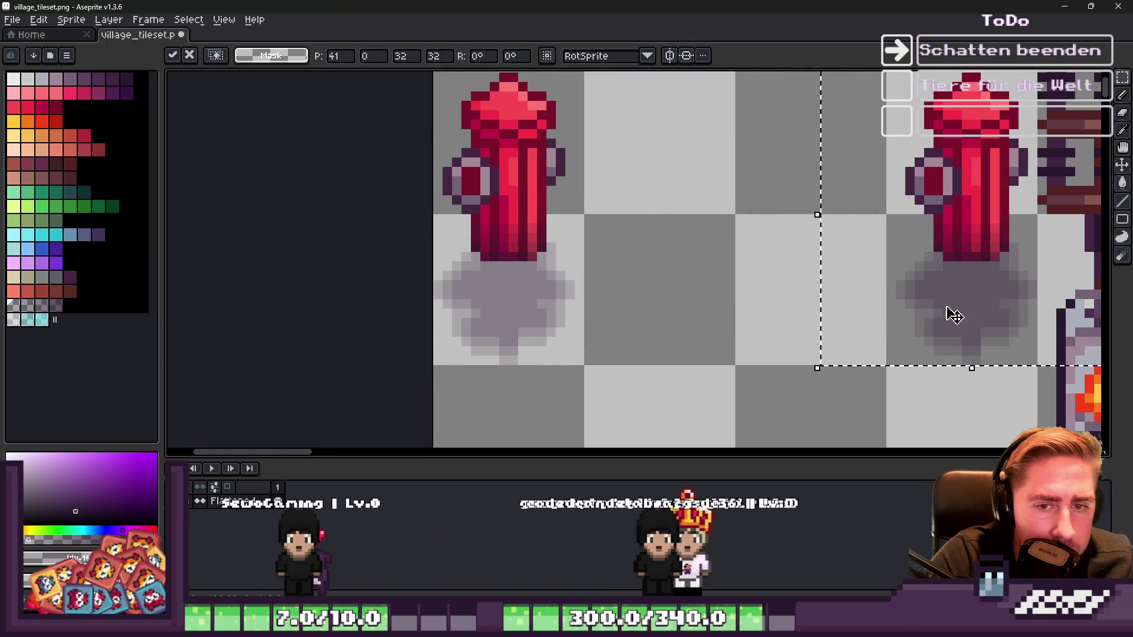
click(691, 186)
scroll(691, 185, down, 2)
drag(852, 308, 869, 319)
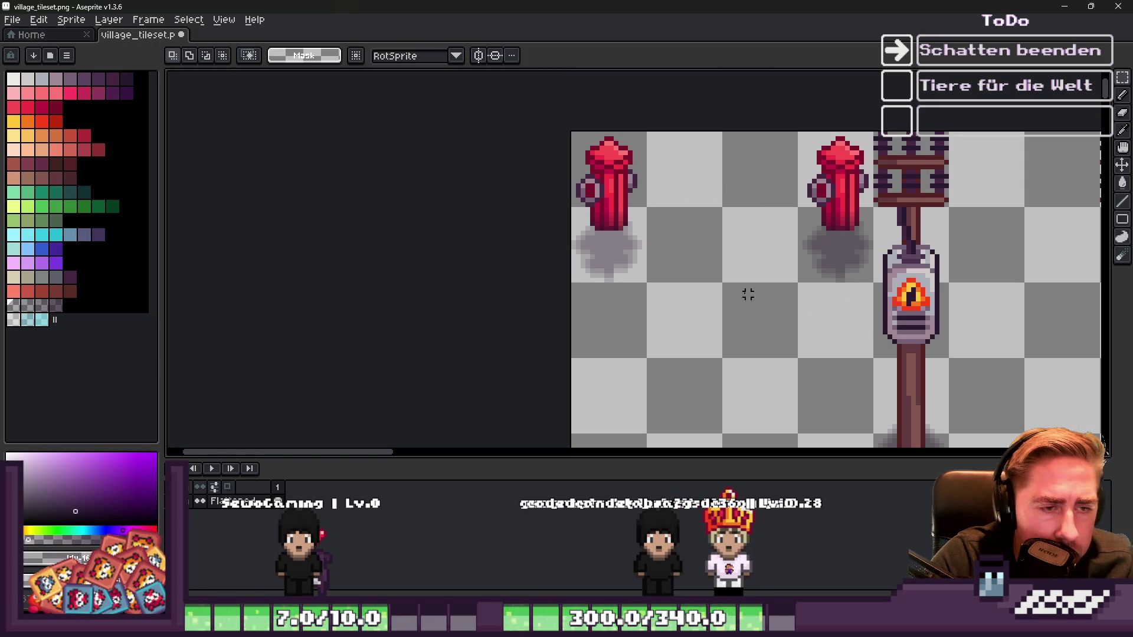
scroll(614, 223, down, 1)
scroll(620, 229, up, 1)
scroll(623, 232, down, 1)
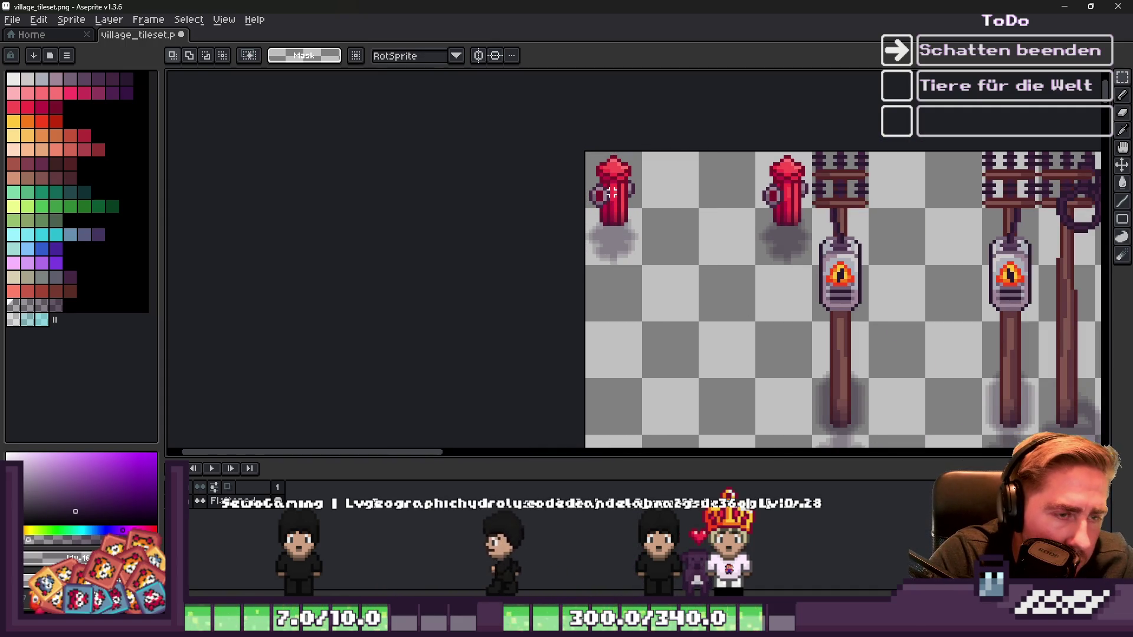
Step: Undo an accidental enlargement and copy the hydrant down one row
drag(647, 265, 654, 322)
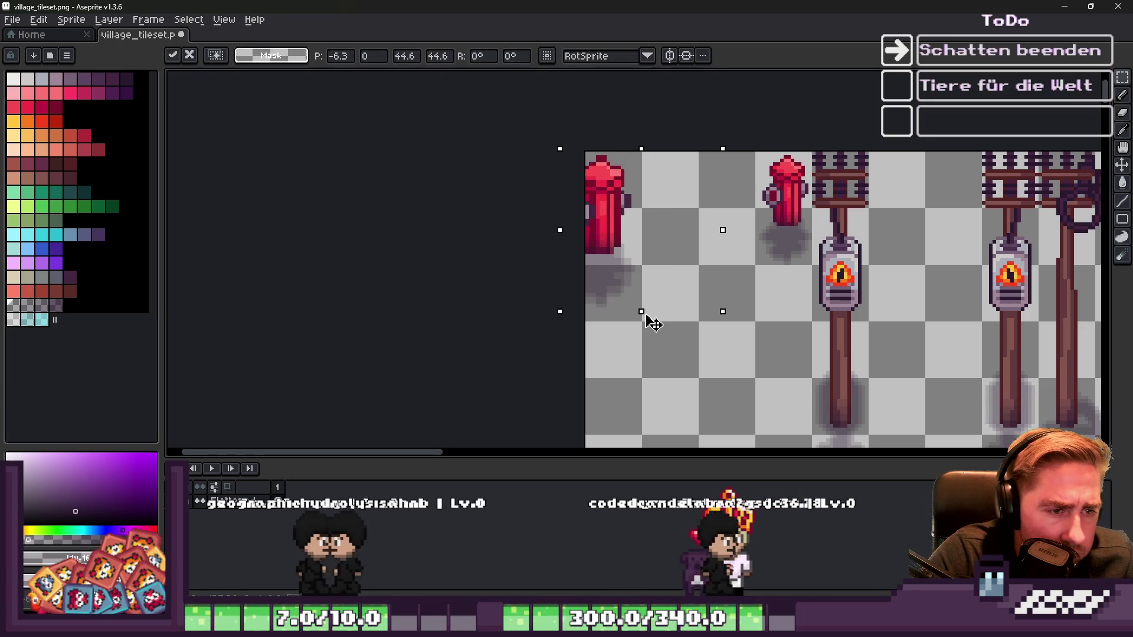
key(ctrl+z)
drag(624, 194, 620, 354)
key(Escape)
drag(624, 222, 645, 369)
scroll(646, 370, down, 1)
scroll(635, 293, up, 1)
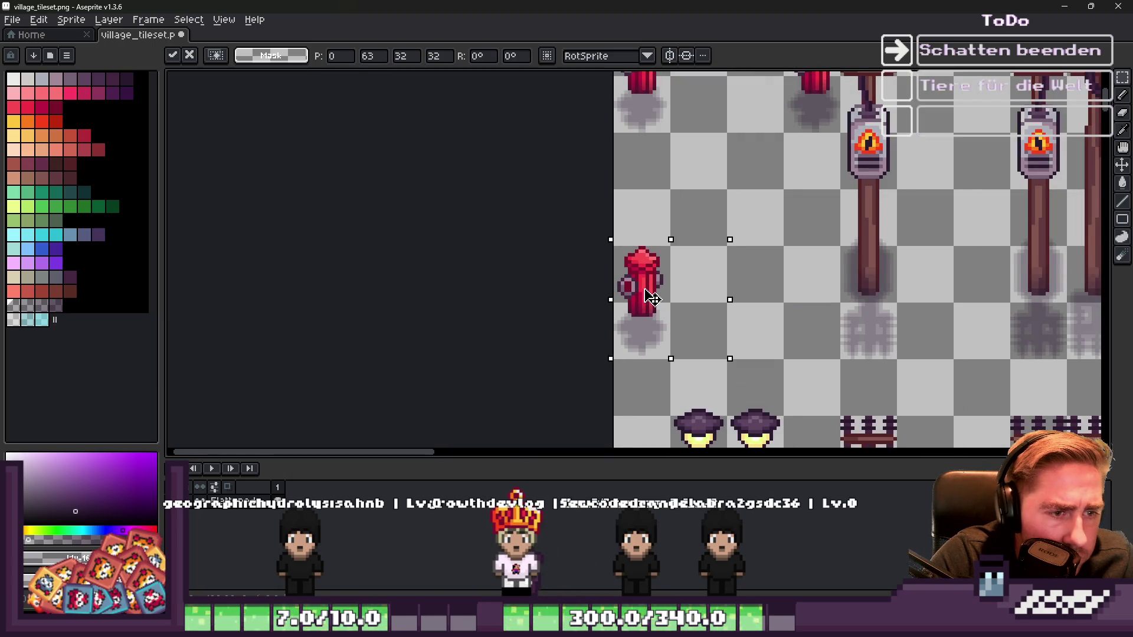
key(Return)
Step: Nudge the lower hydrant copy slightly downward and apply its position
drag(612, 217, 698, 369)
drag(649, 314, 649, 318)
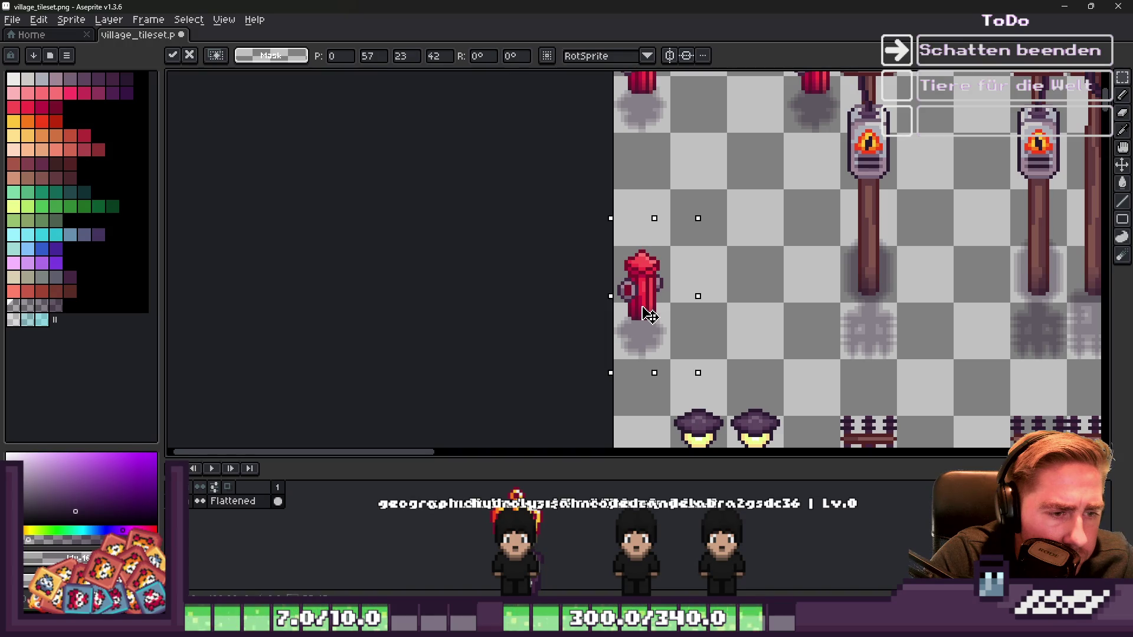
key(Return)
scroll(634, 244, up, 1)
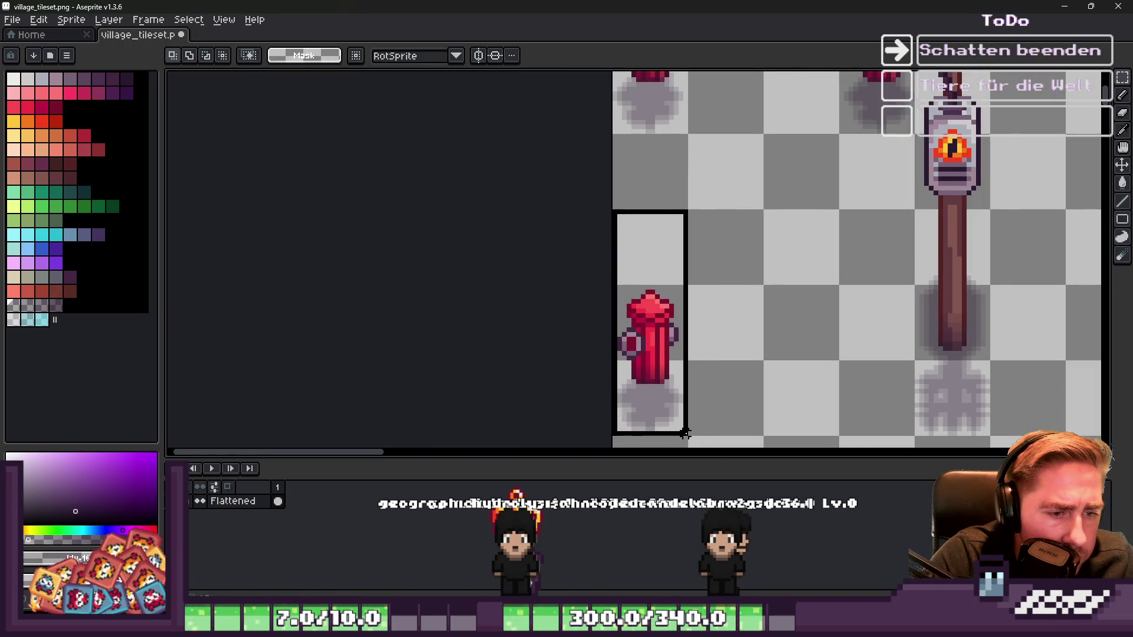
scroll(641, 330, down, 3)
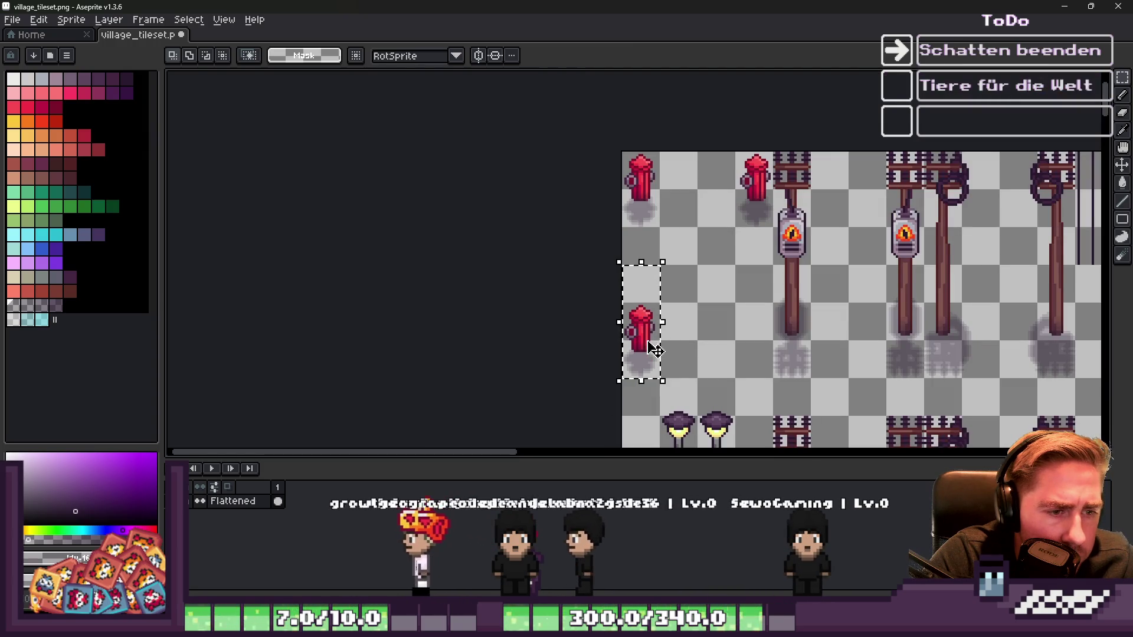
Step: Copy the top-left hydrant into the lower row, then switch to Godot
drag(619, 148, 660, 263)
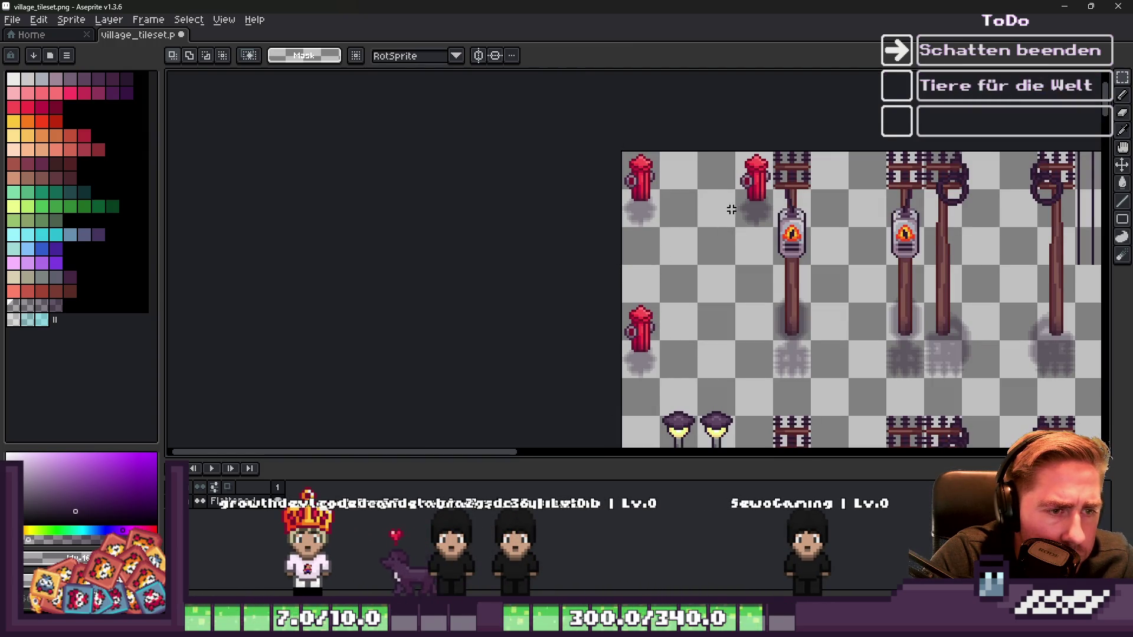
drag(761, 207, 772, 333)
key(Return)
scroll(762, 321, up, 3)
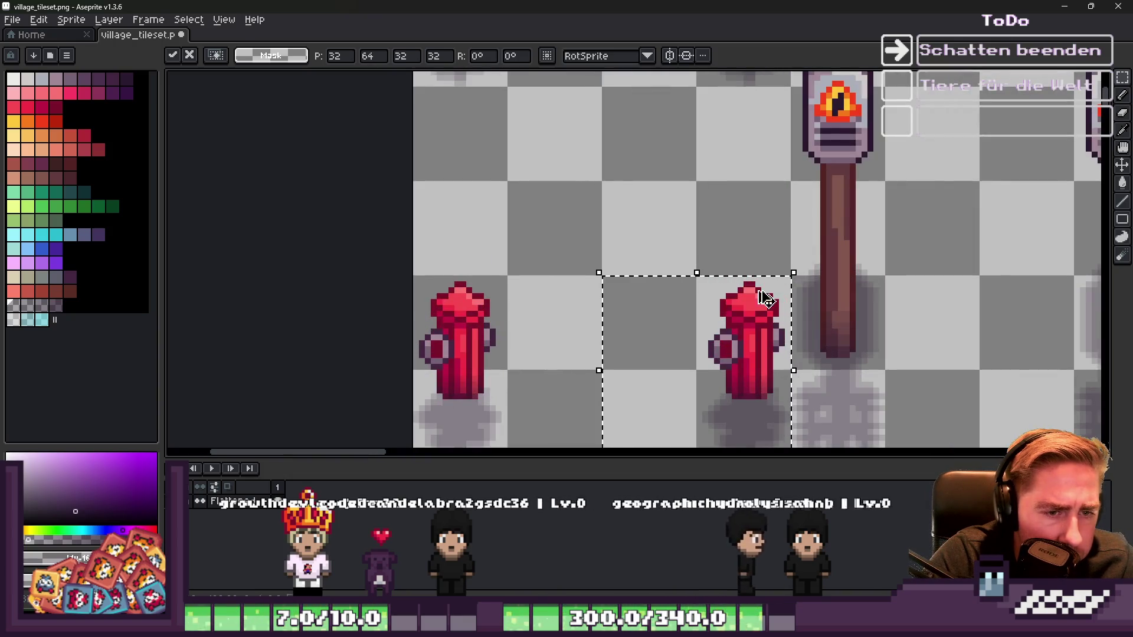
click(1065, 5)
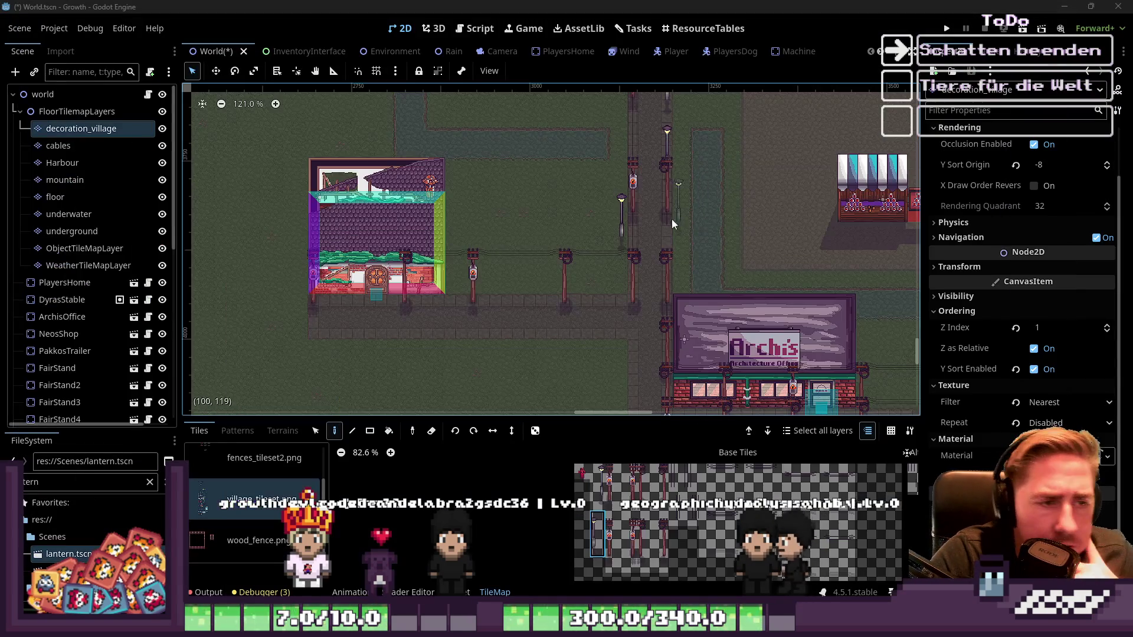
Step: Test-paint a street lamp tile, undo it, and enlarge the tile palette panel
scroll(536, 293, up, 5)
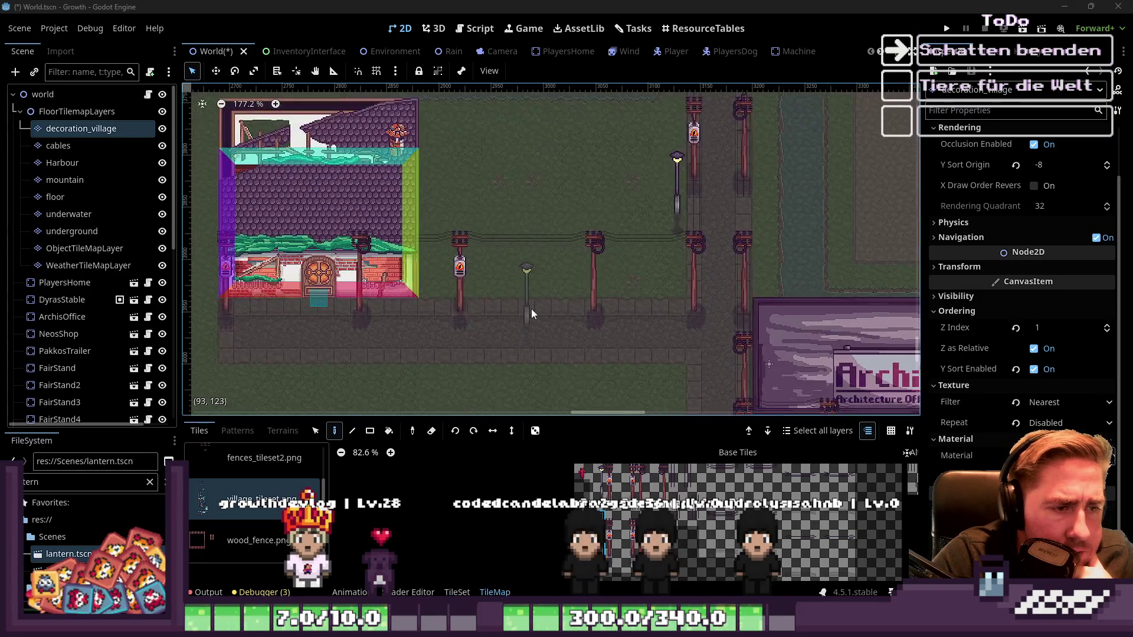
scroll(637, 271, down, 7)
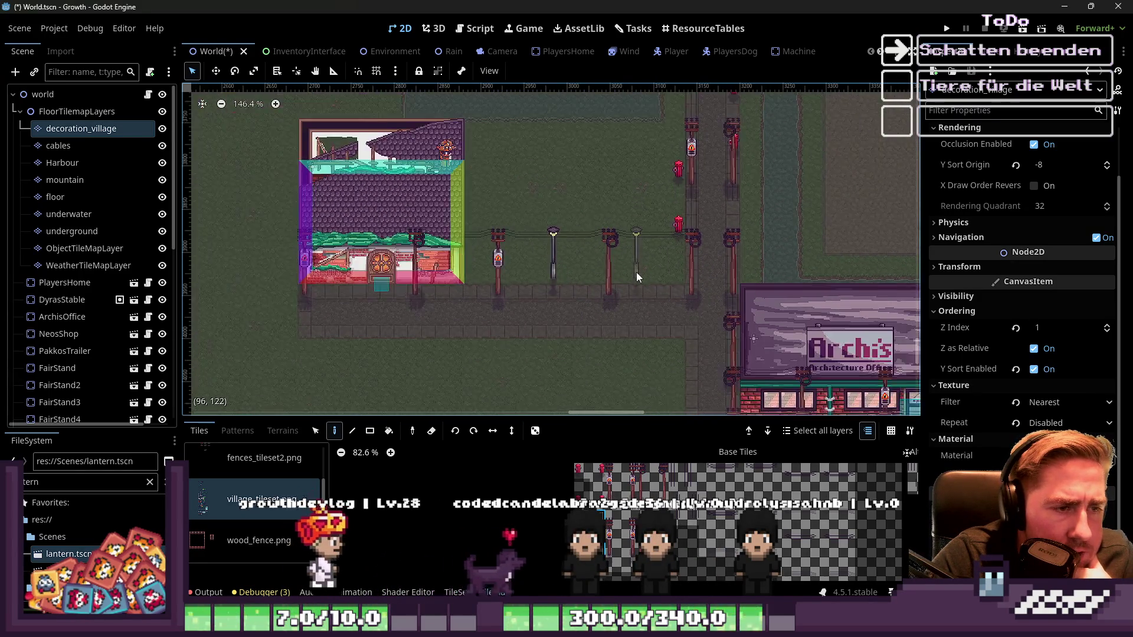
scroll(671, 277, up, 8)
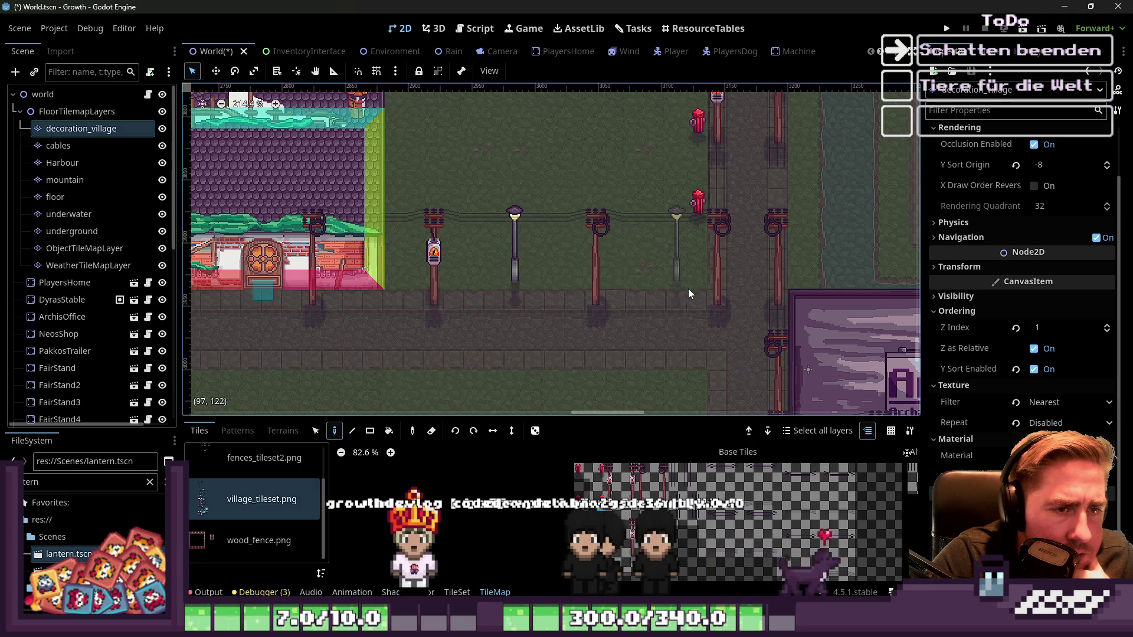
scroll(690, 285, up, 5)
click(648, 196)
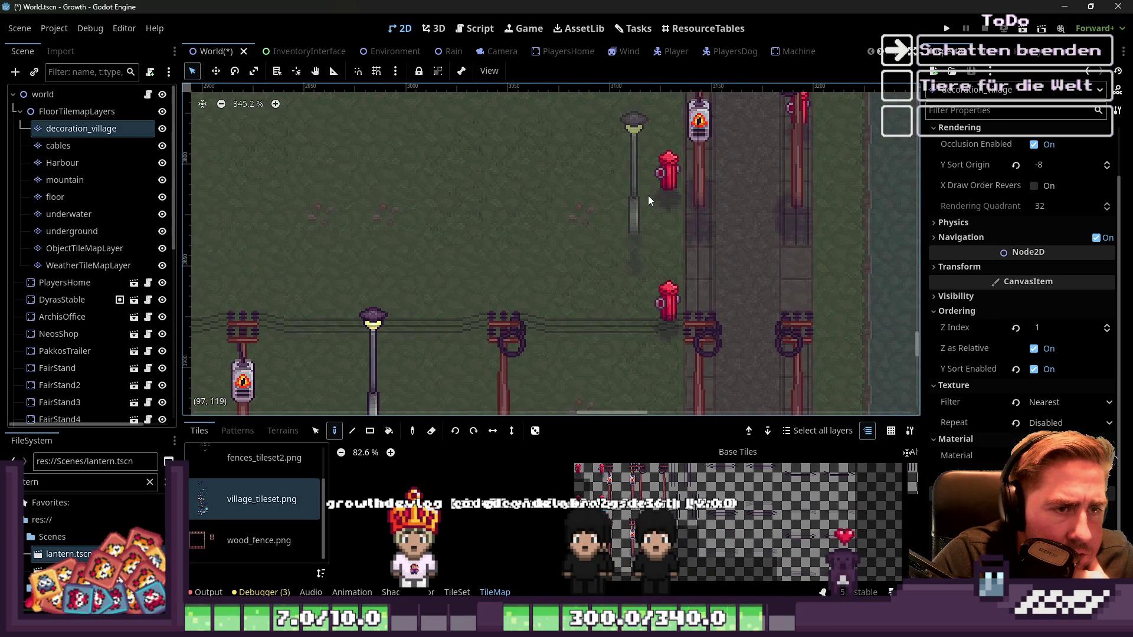
scroll(671, 306, down, 2)
key(ctrl+z)
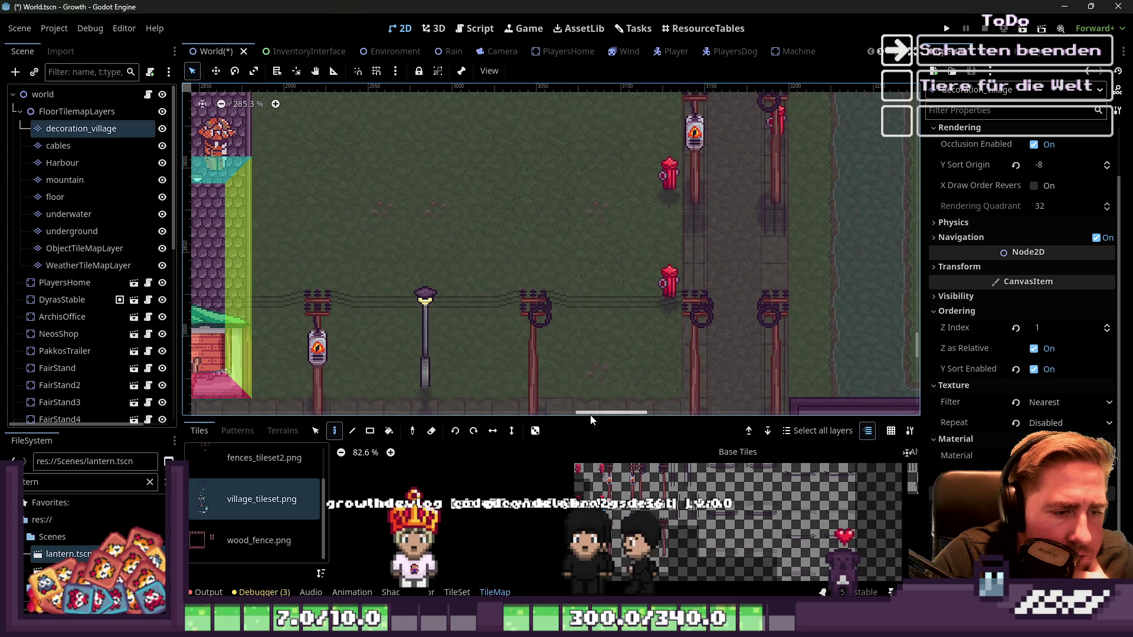
drag(592, 416, 618, 219)
scroll(613, 388, up, 6)
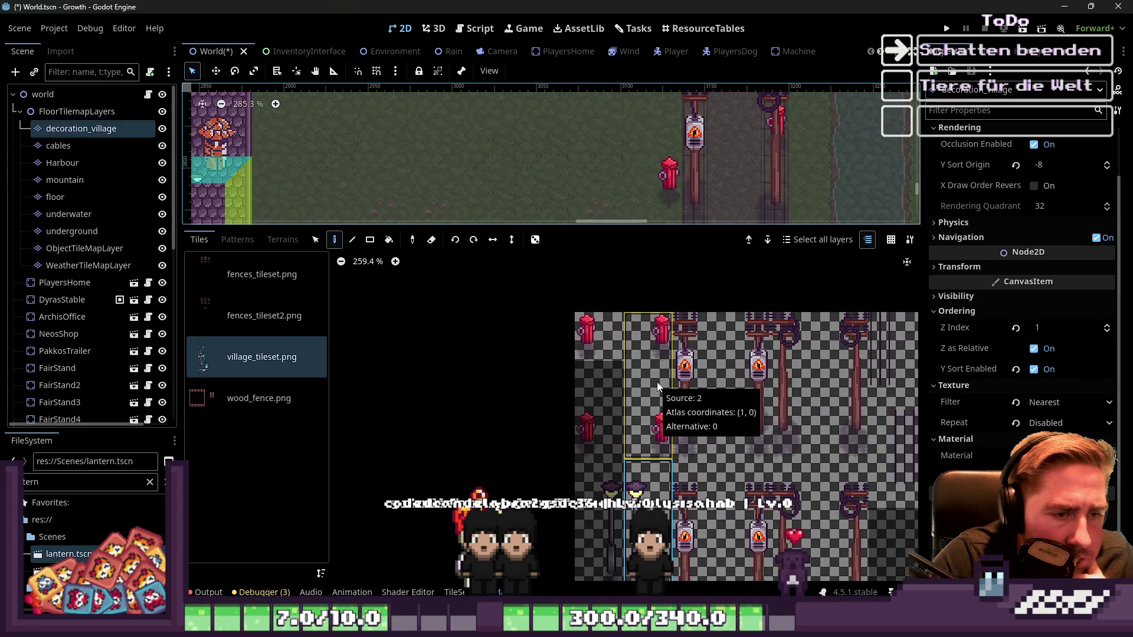
Step: Erase the street lamp and both red hydrants from the map
mouse_move(618, 230)
mouse_down()
mouse_move(621, 439)
mouse_move(645, 356)
mouse_up()
right_click(660, 264)
right_click(668, 278)
right_click(668, 174)
scroll(645, 222, down, 3)
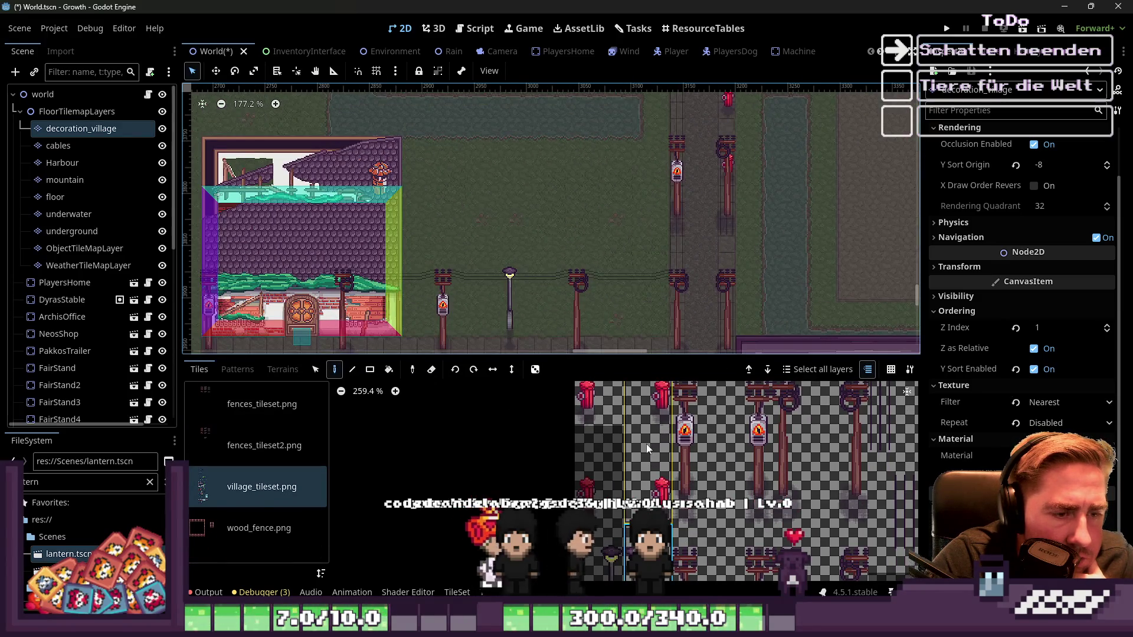
scroll(646, 439, down, 11)
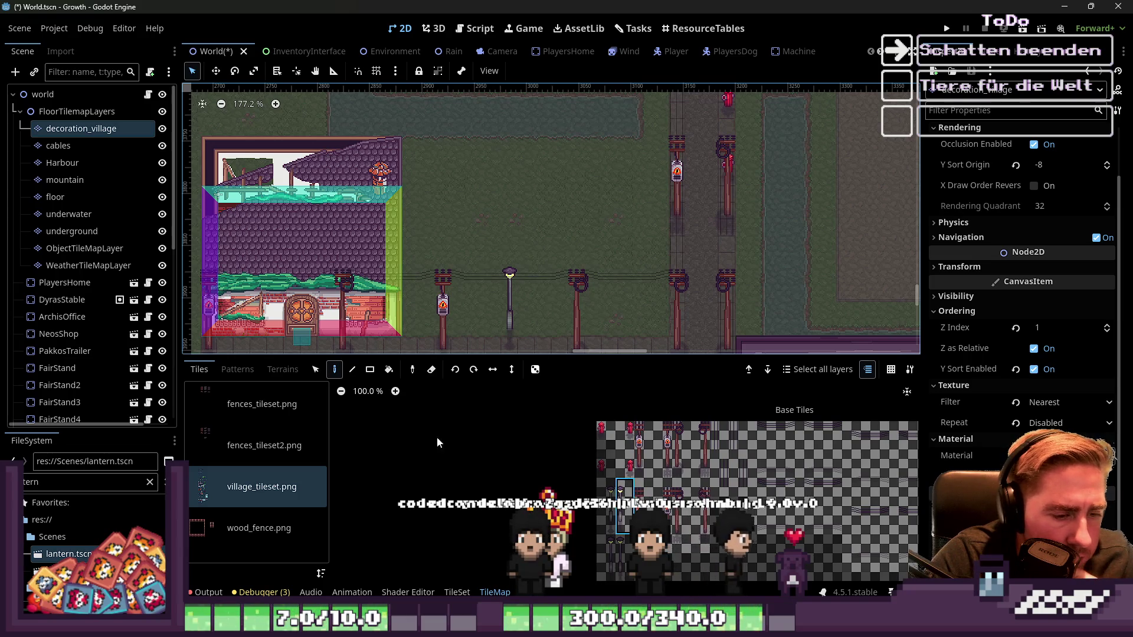
Step: Enlarge the TileSet editor, show its atlas Setup view, and select the lower hydrant tile
click(457, 593)
drag(558, 356, 558, 108)
scroll(656, 340, up, 3)
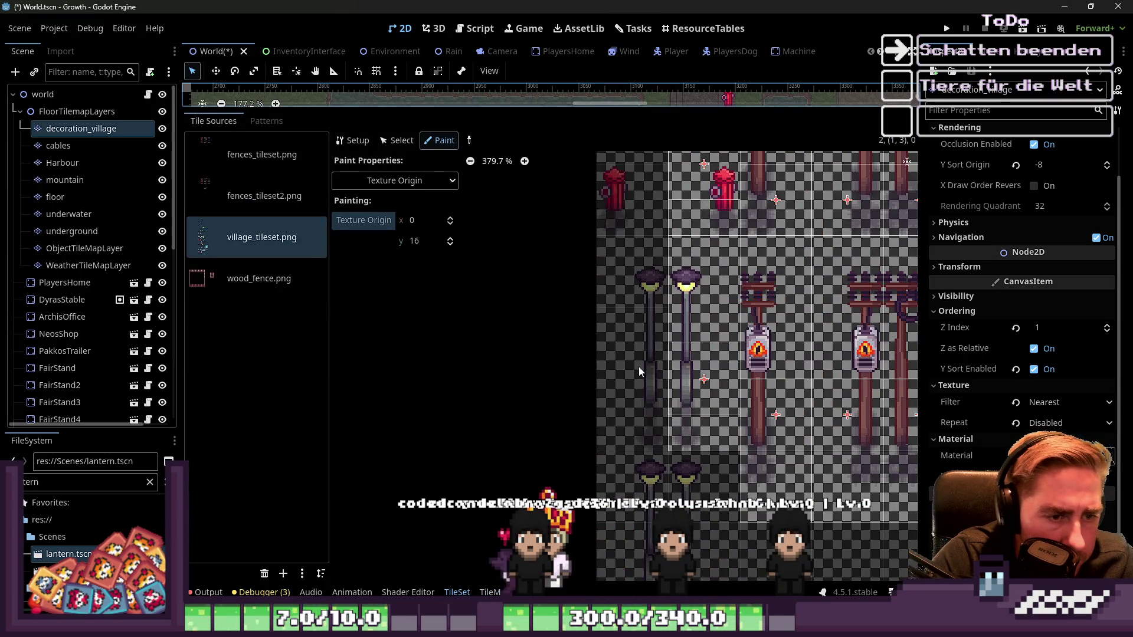
click(396, 141)
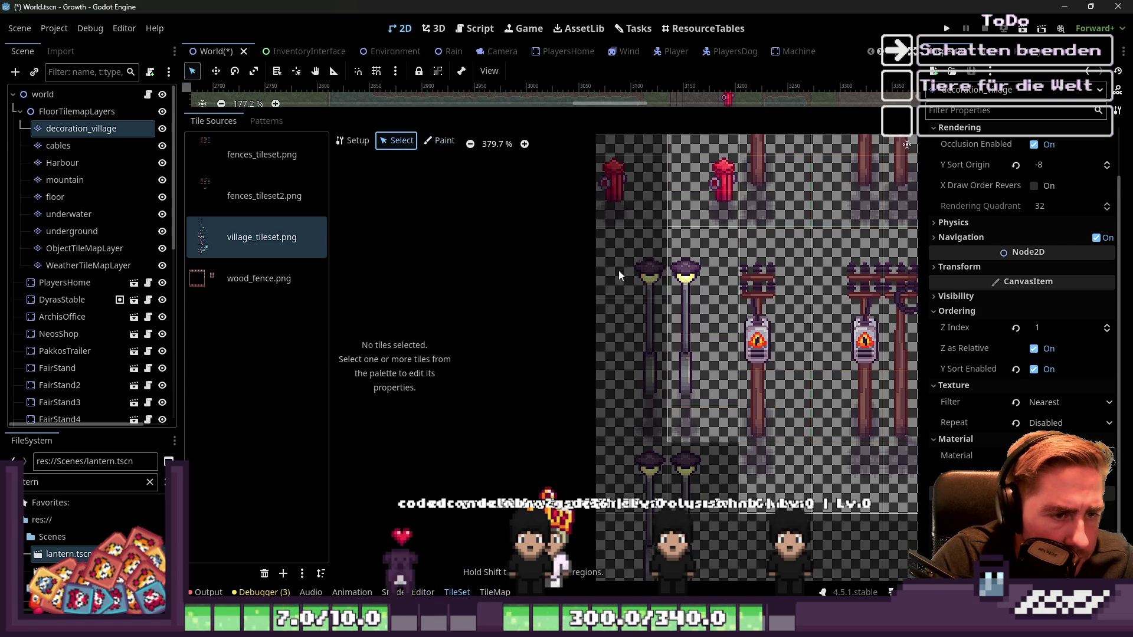
click(353, 141)
scroll(622, 371, down, 4)
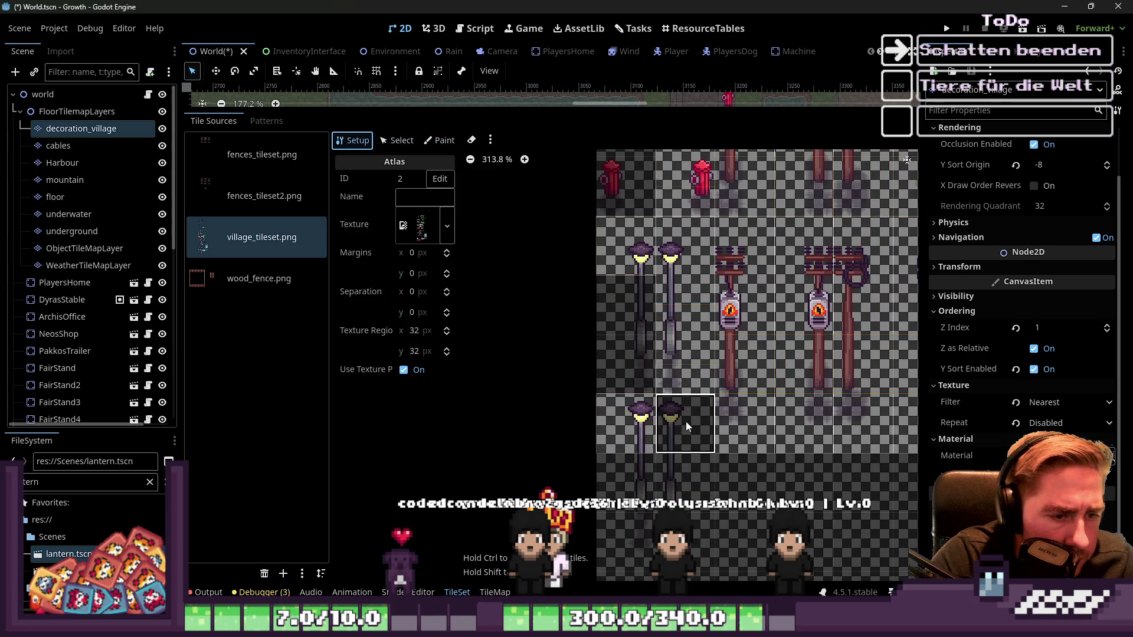
scroll(639, 253, up, 2)
click(628, 345)
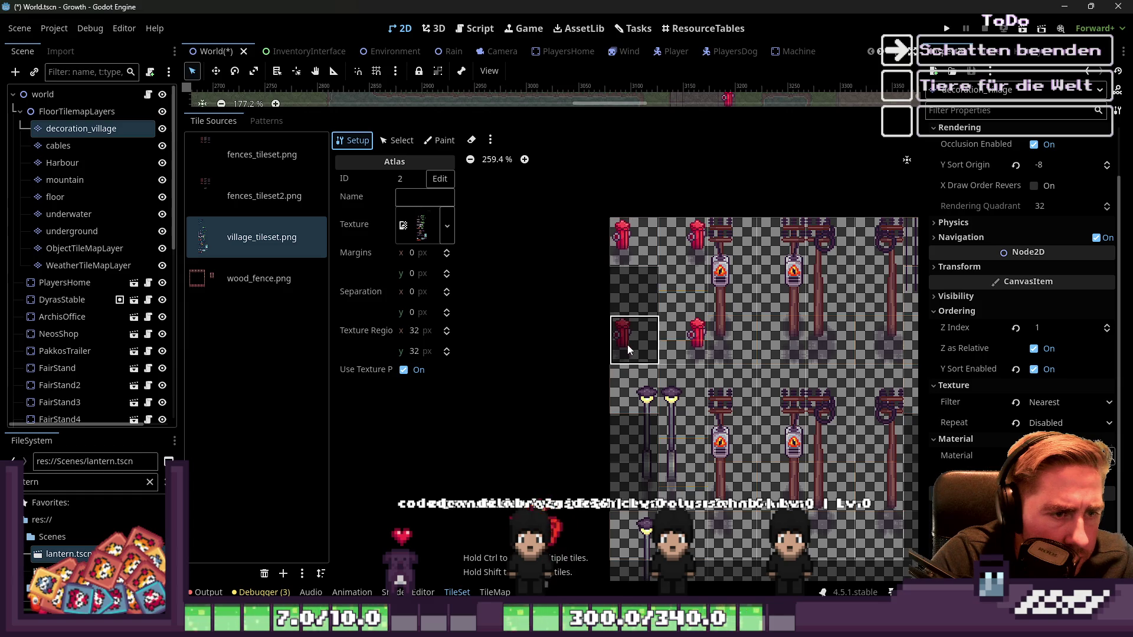
scroll(609, 302, up, 2)
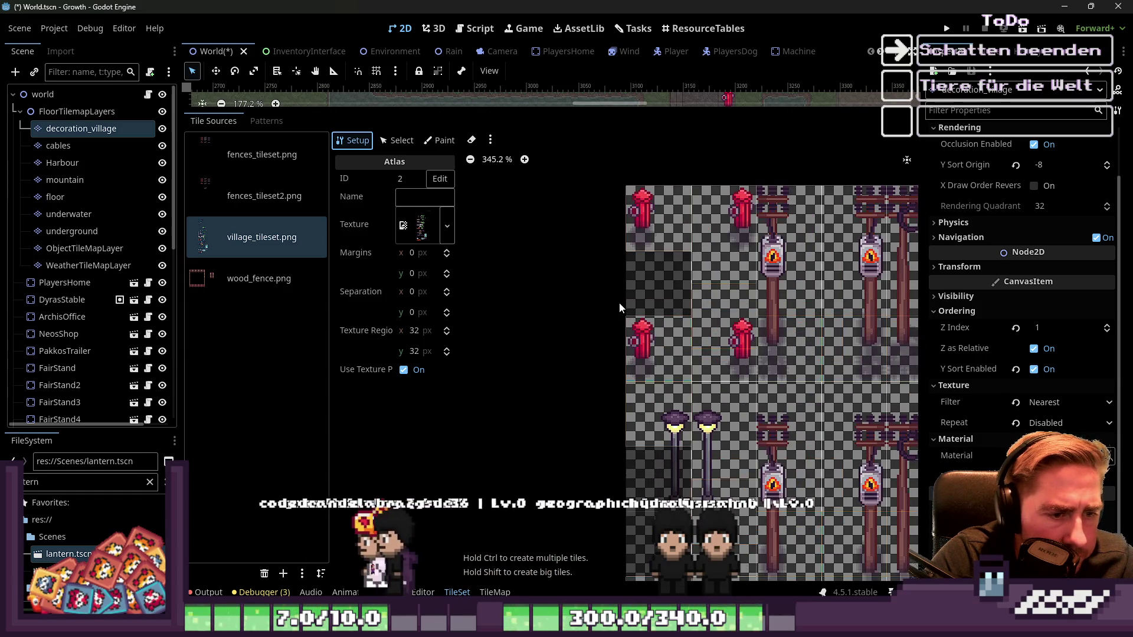
scroll(622, 311, down, 2)
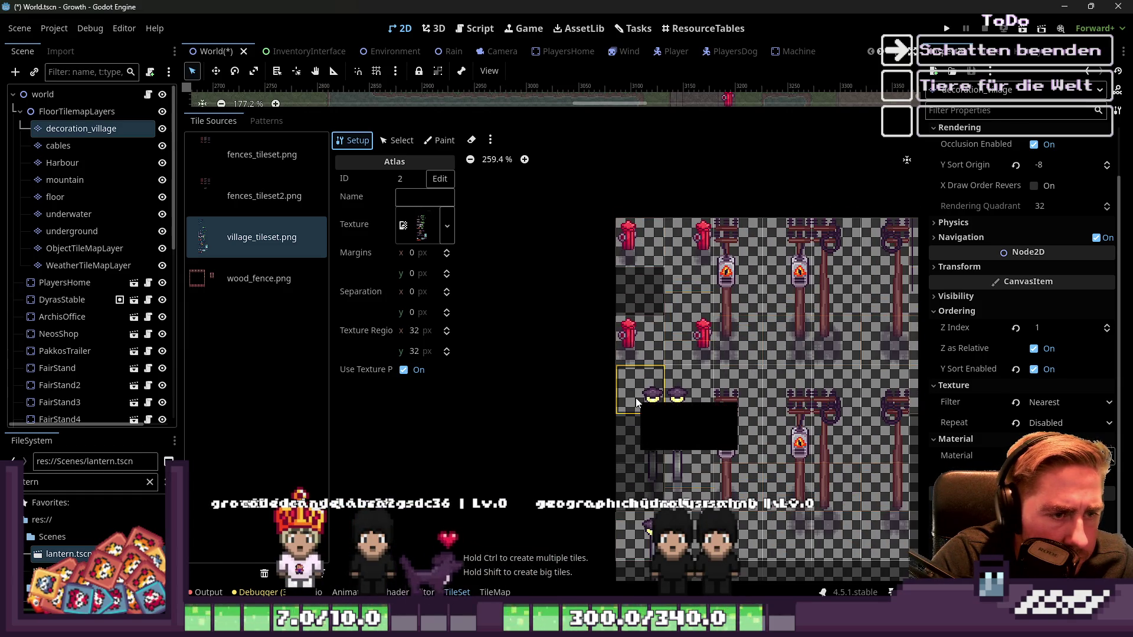
scroll(621, 312, up, 1)
scroll(649, 299, up, 1)
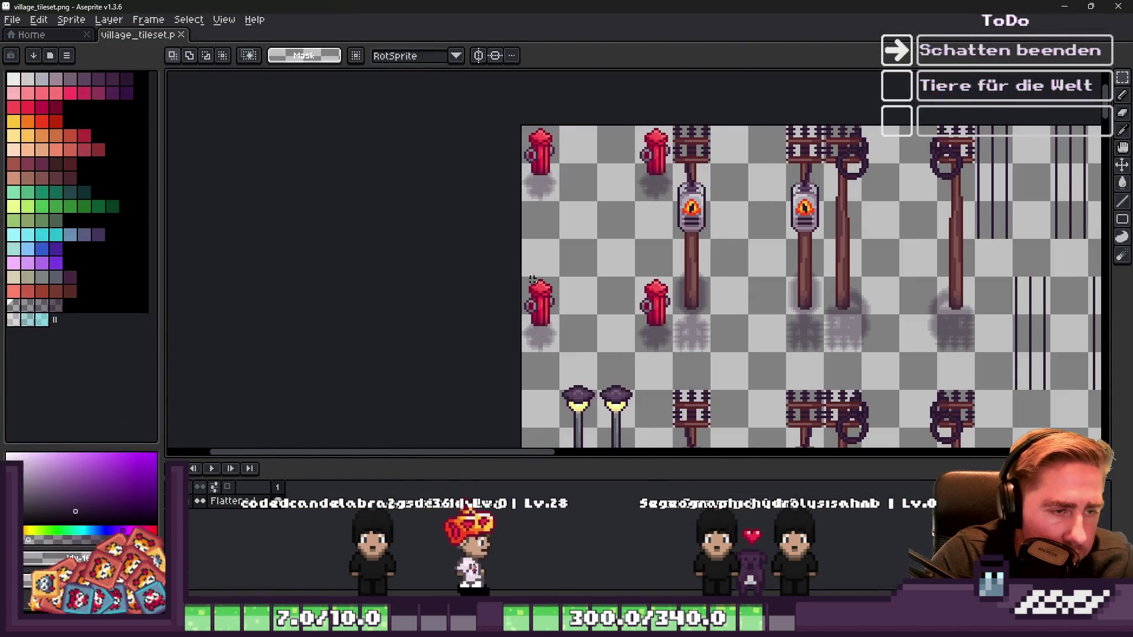
Step: Cut the lower-left hydrant and shadow from the tileset, then minimize Aseprite back to Godot
scroll(537, 273, up, 1)
drag(518, 273, 631, 387)
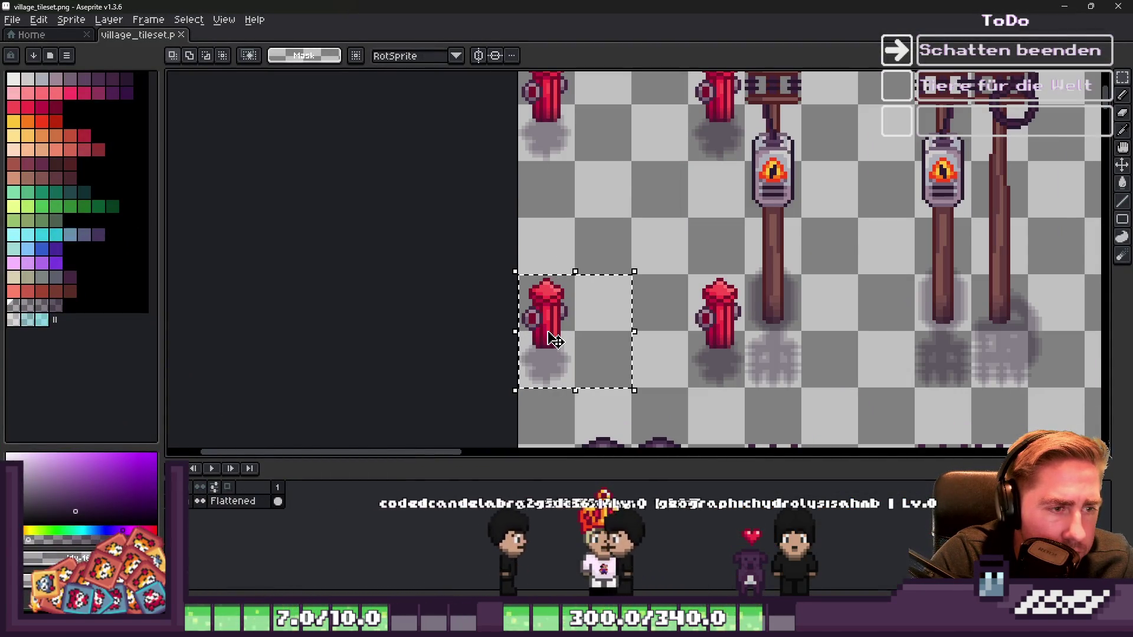
scroll(555, 341, down, 1)
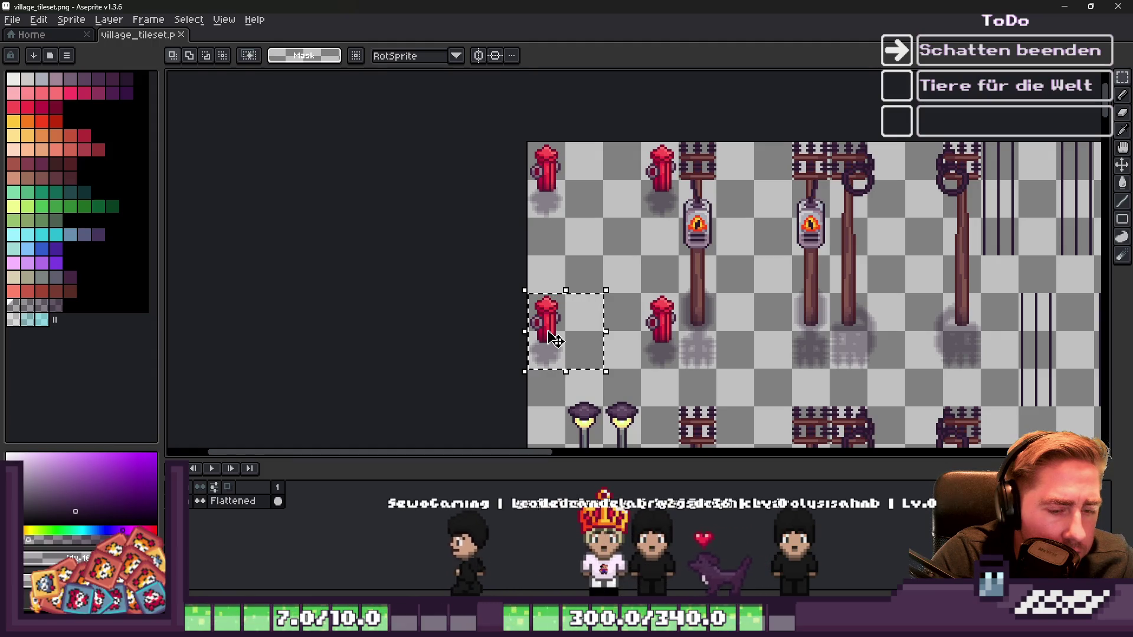
key(ctrl+x)
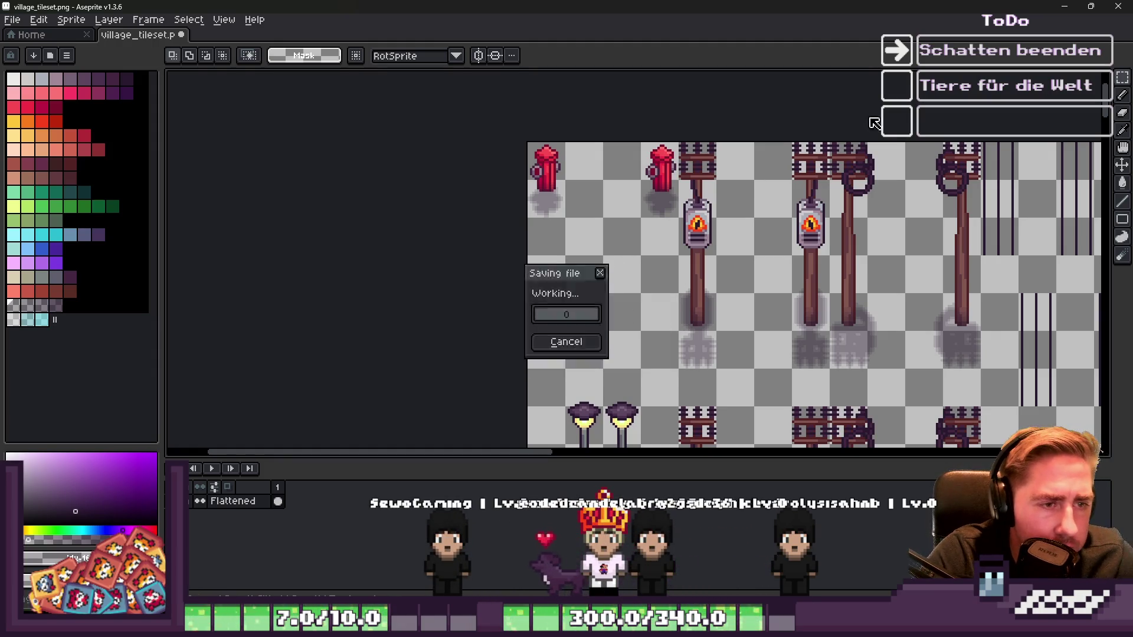
click(1066, 8)
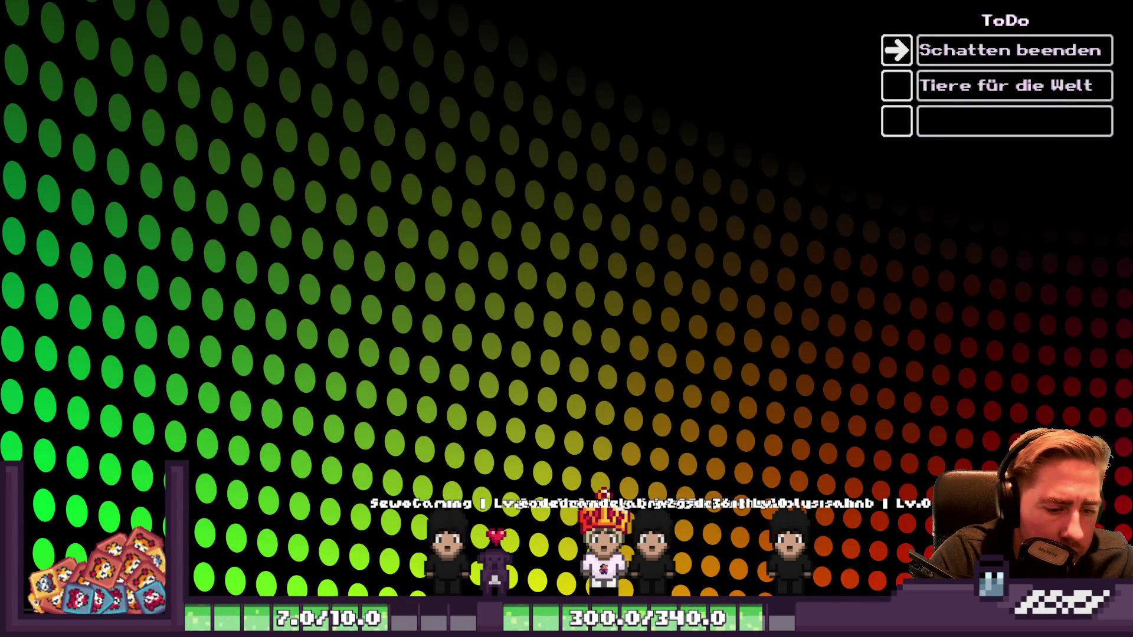
key(alt+Tab)
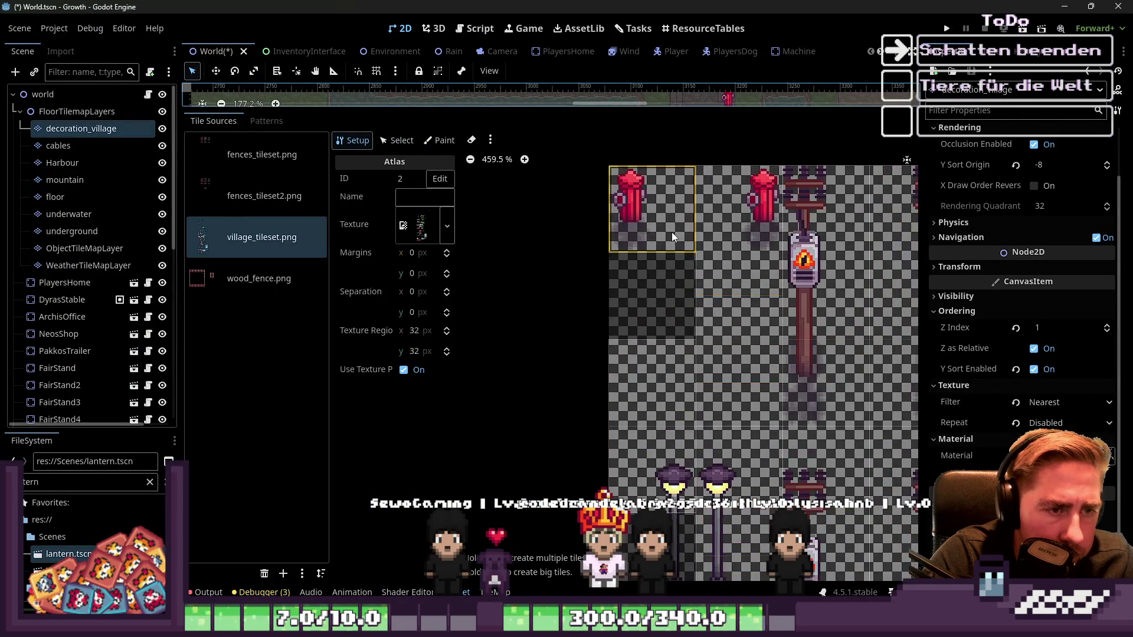
Step: Remove tiles from the emptied atlas cells and select the top-left hydrant tile
scroll(672, 232, down, 1)
right_click(715, 384)
click(738, 396)
click(674, 326)
scroll(777, 206, up, 2)
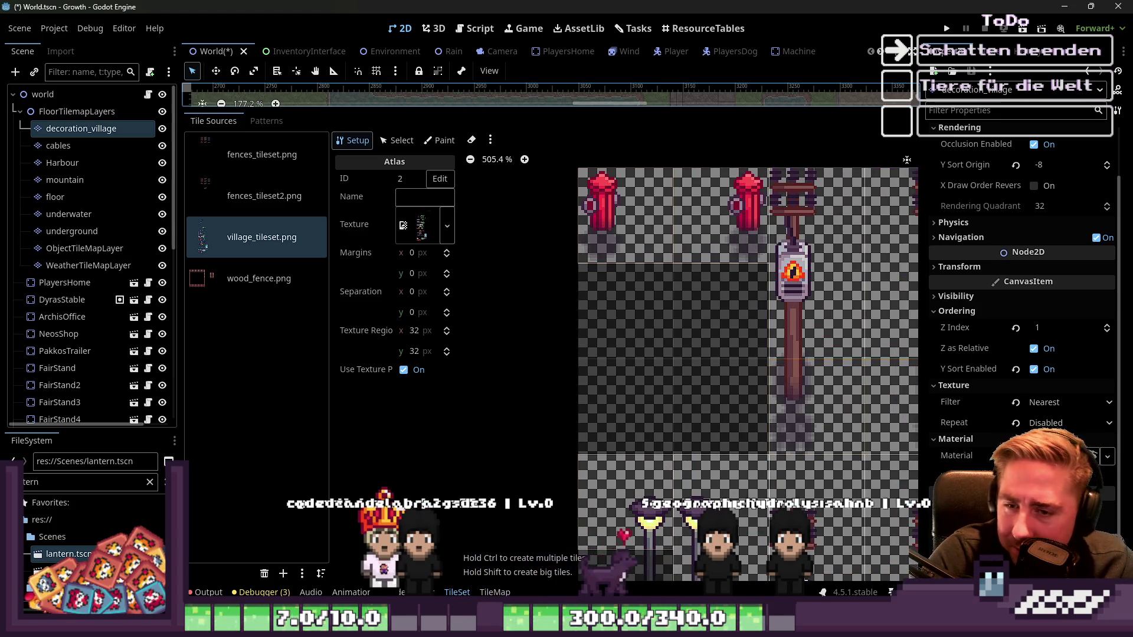
scroll(593, 176, up, 1)
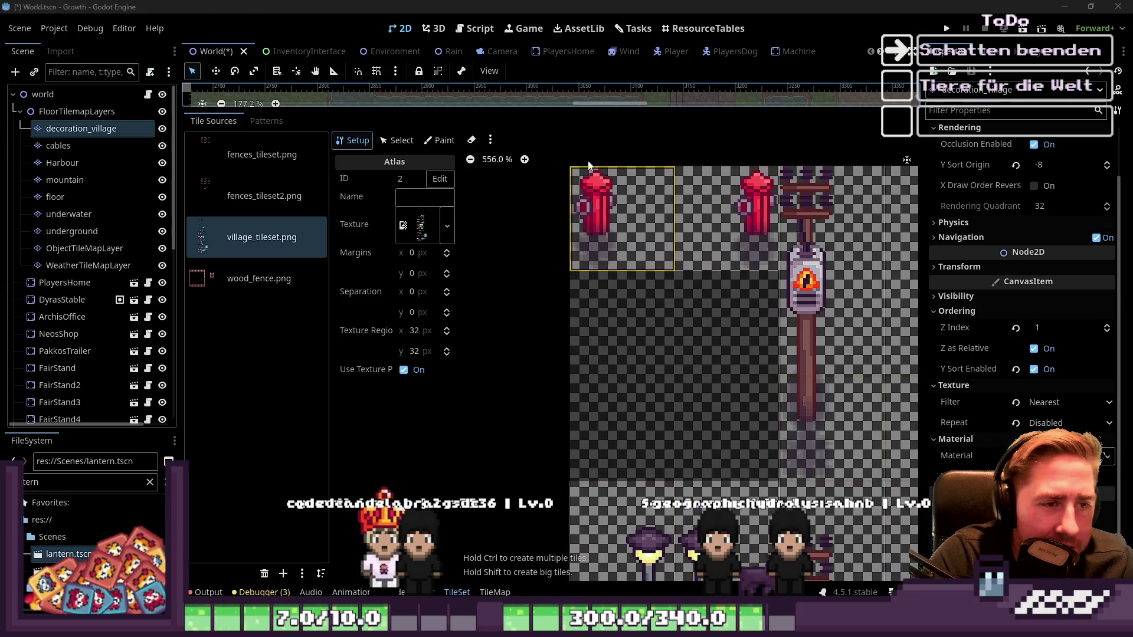
scroll(631, 439, down, 3)
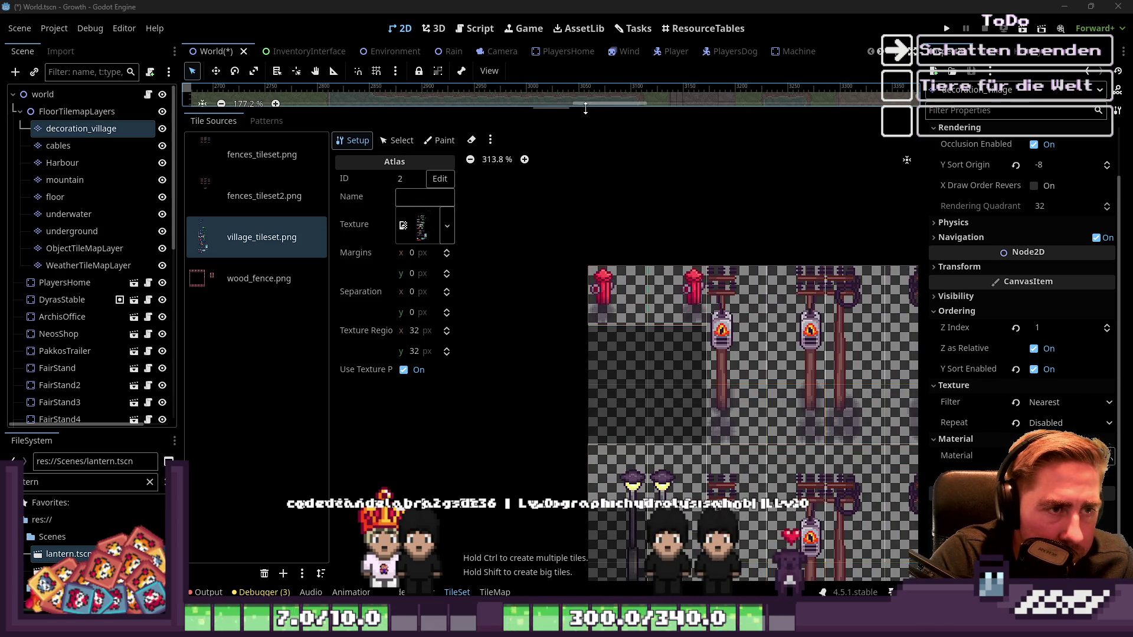
drag(626, 112, 622, 395)
scroll(692, 244, up, 3)
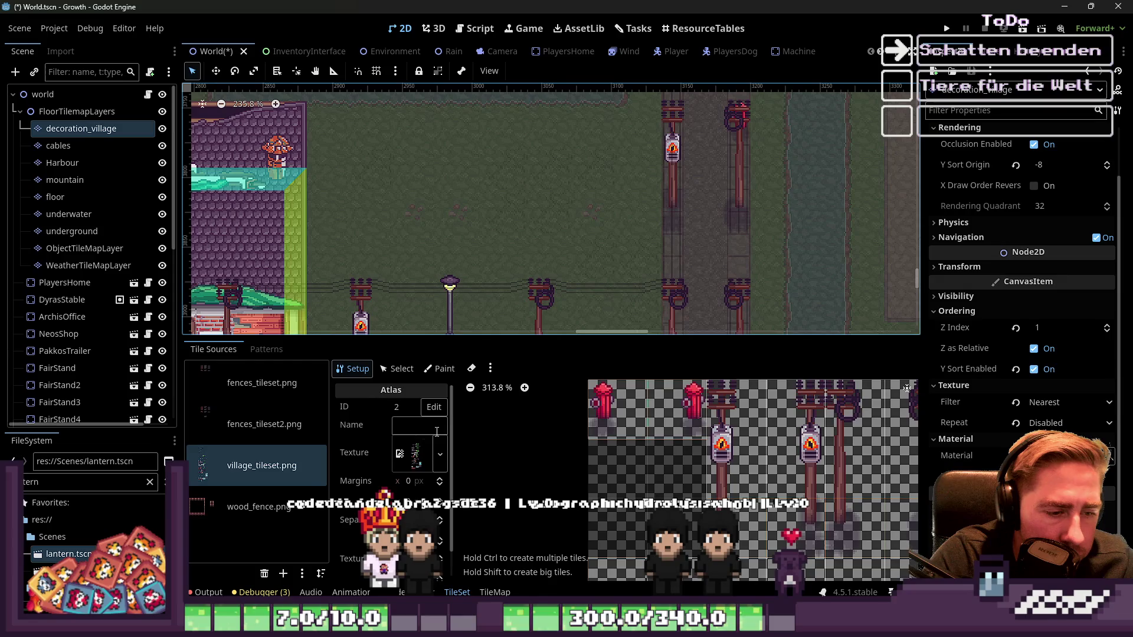
Step: Put the TileSet editor in Paint mode with Texture Origin as the painted property
click(440, 368)
scroll(759, 265, up, 5)
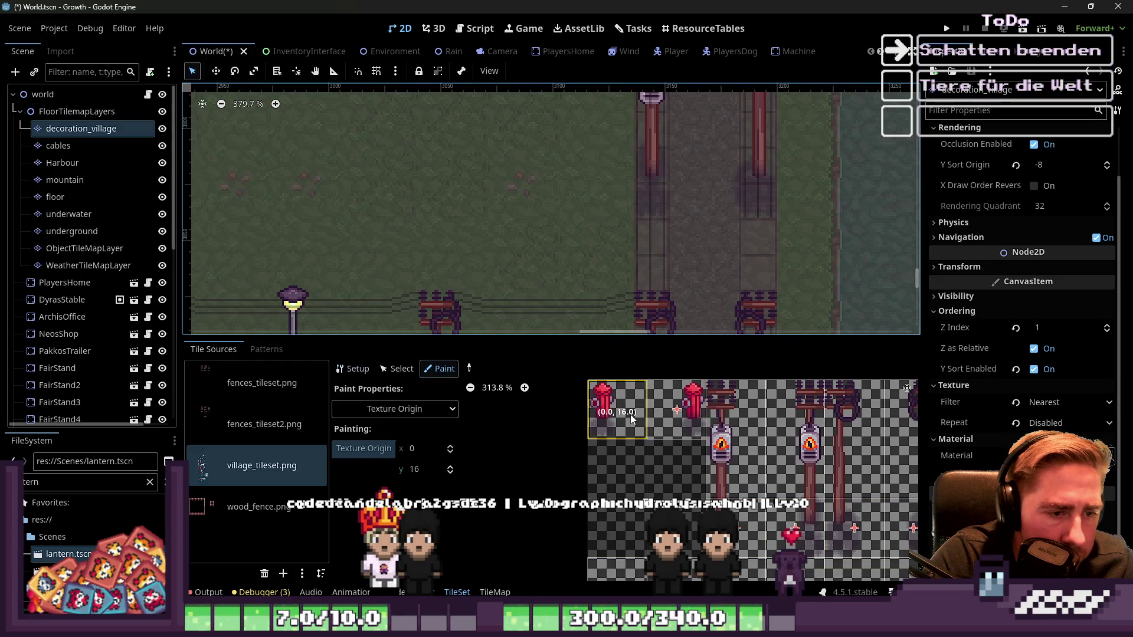
click(396, 368)
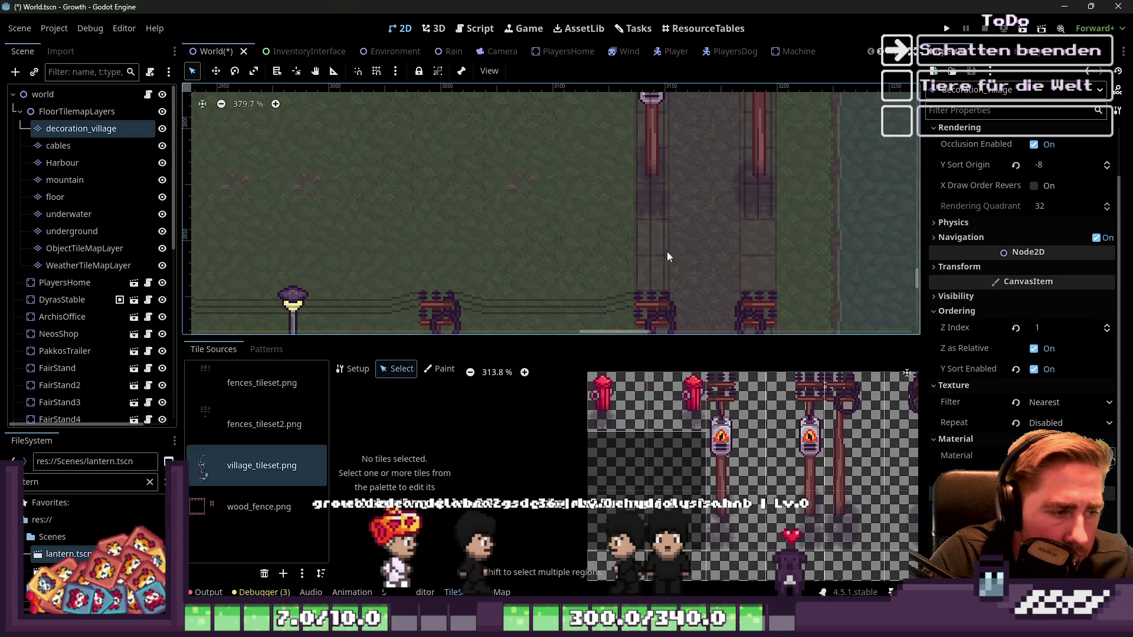
click(439, 368)
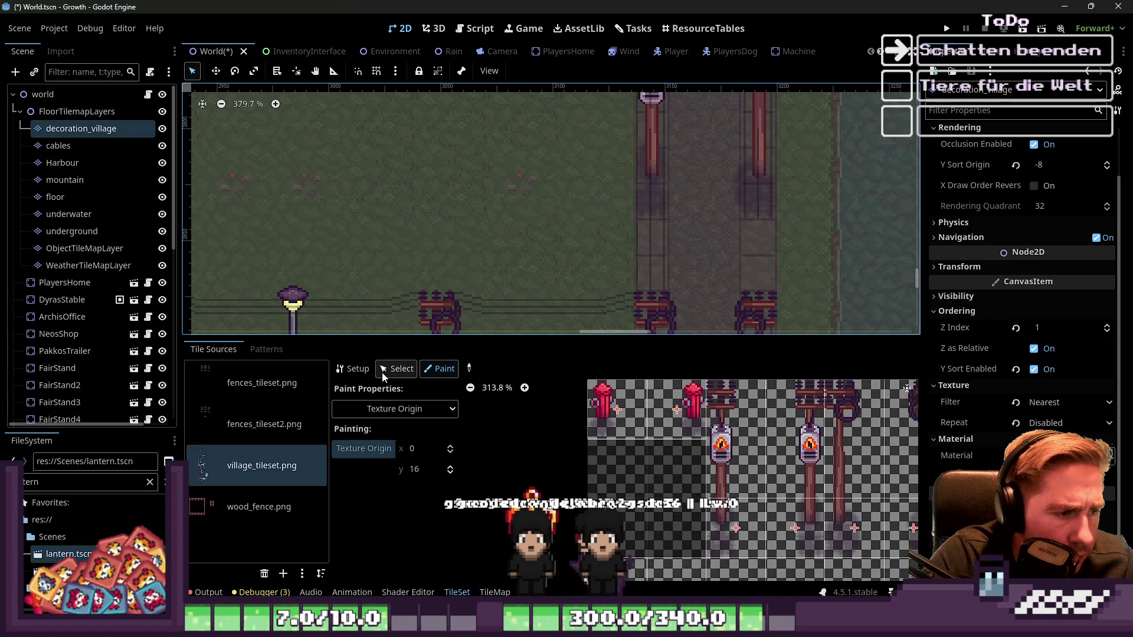
scroll(614, 418, up, 1)
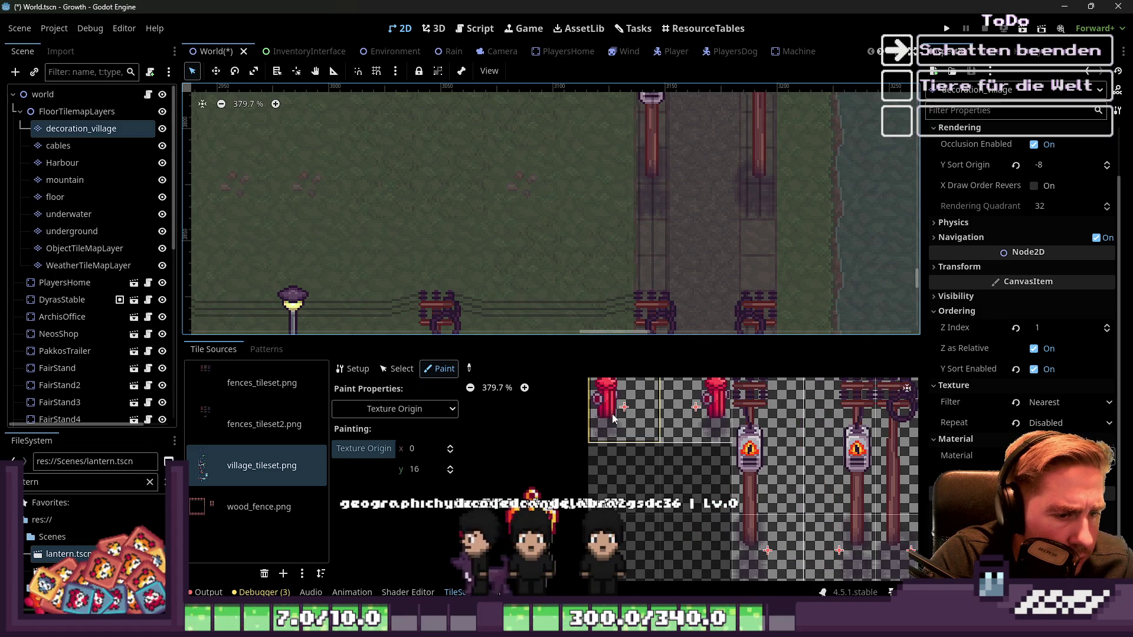
click(415, 410)
click(433, 430)
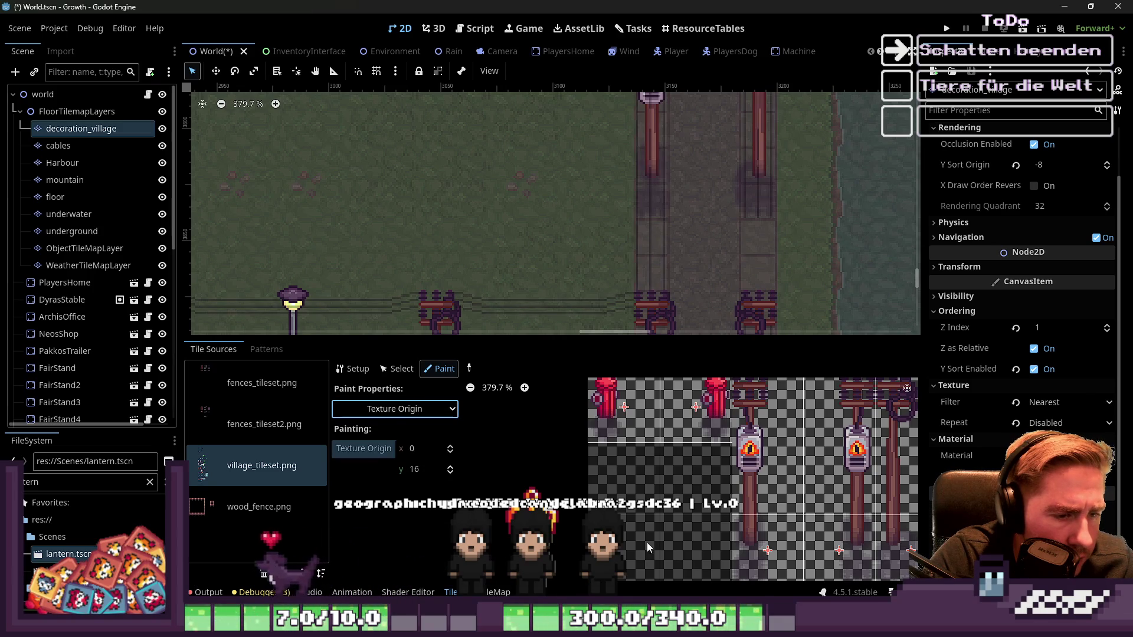
Step: Paint a red fire hydrant tile onto the street
click(498, 592)
click(595, 398)
click(648, 234)
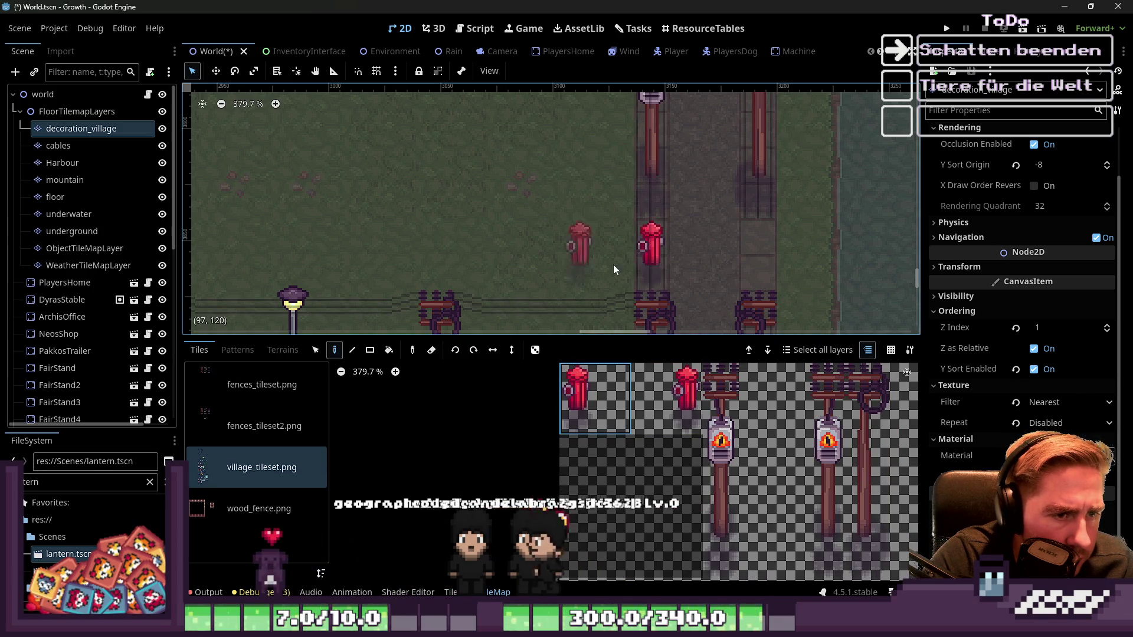
Step: Apply a 16-pixel vertical texture origin to both hydrant tiles
scroll(456, 257, down, 1)
click(65, 97)
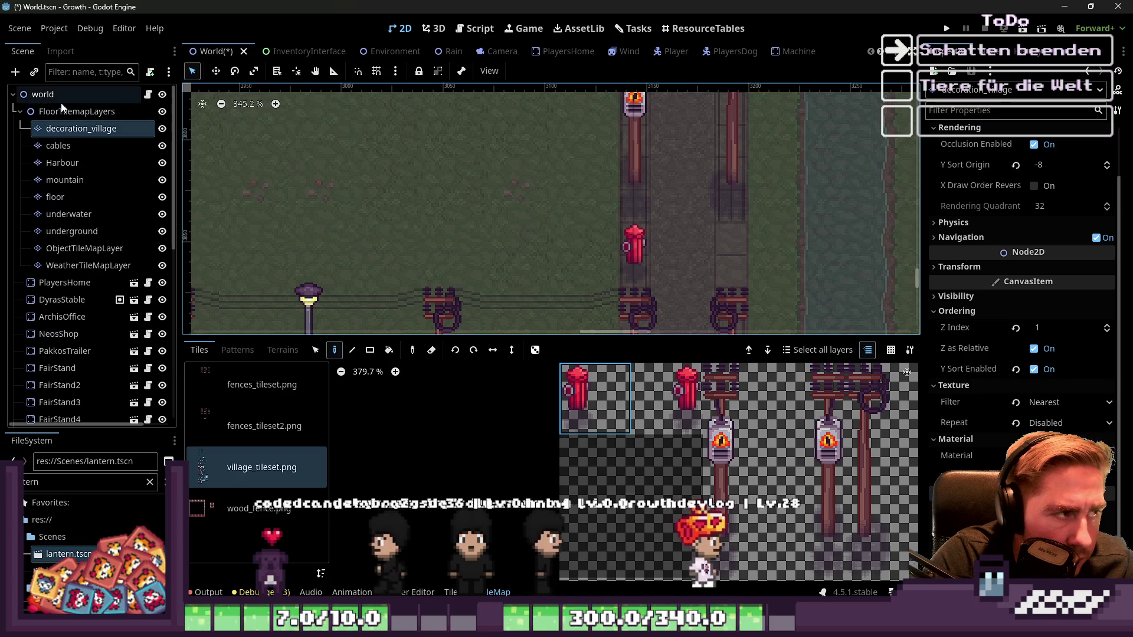
scroll(681, 247, up, 2)
scroll(603, 385, down, 6)
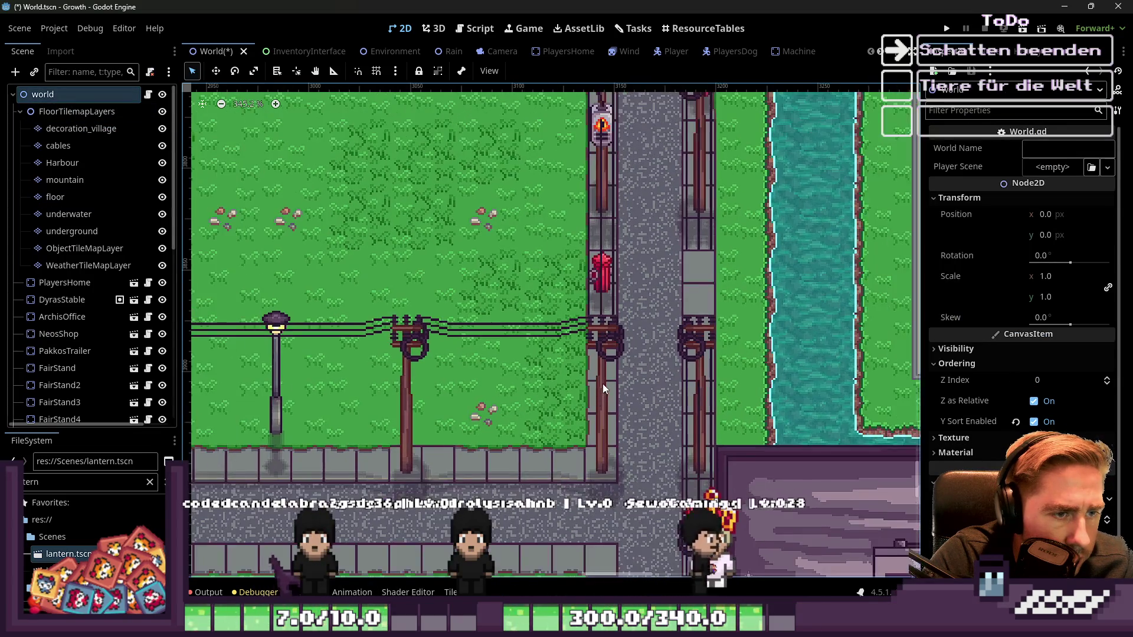
scroll(621, 362, up, 3)
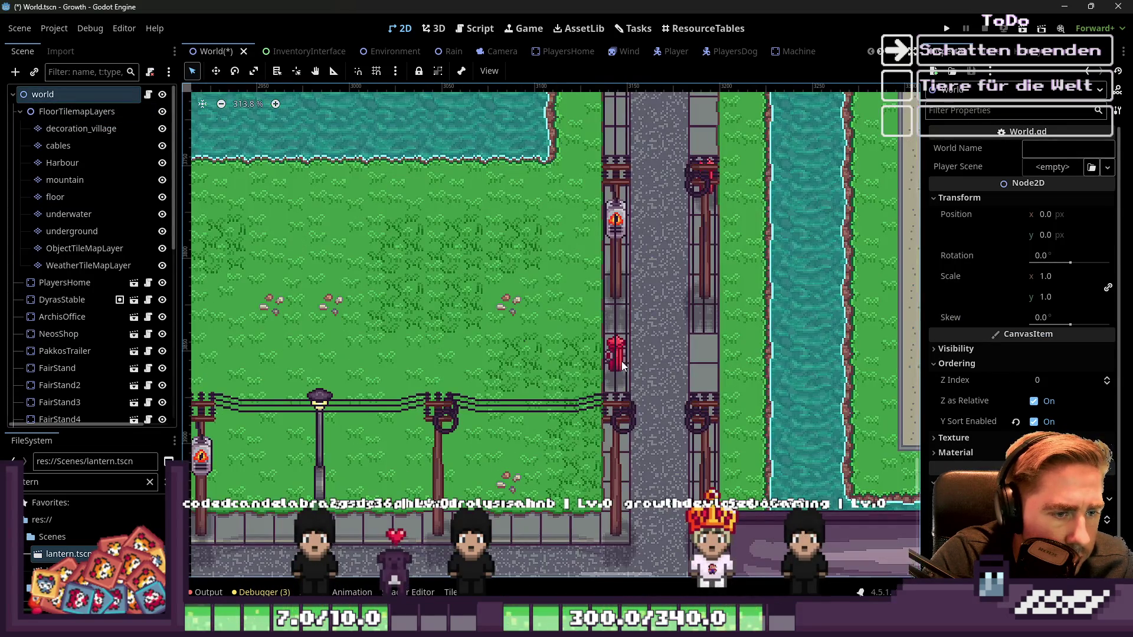
click(458, 592)
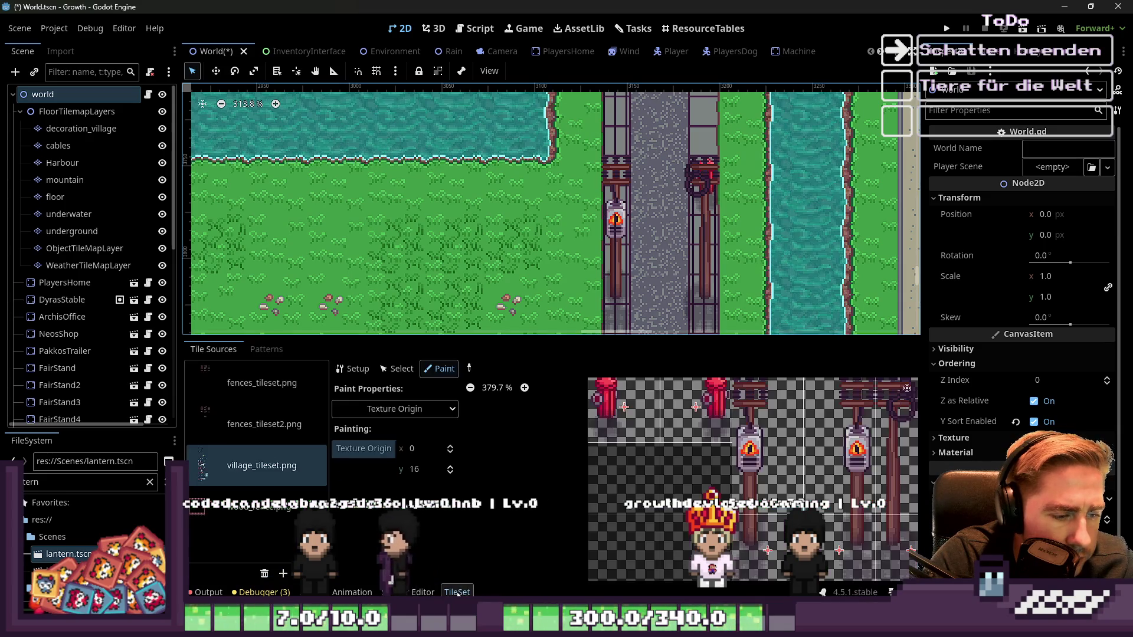
drag(612, 399, 692, 390)
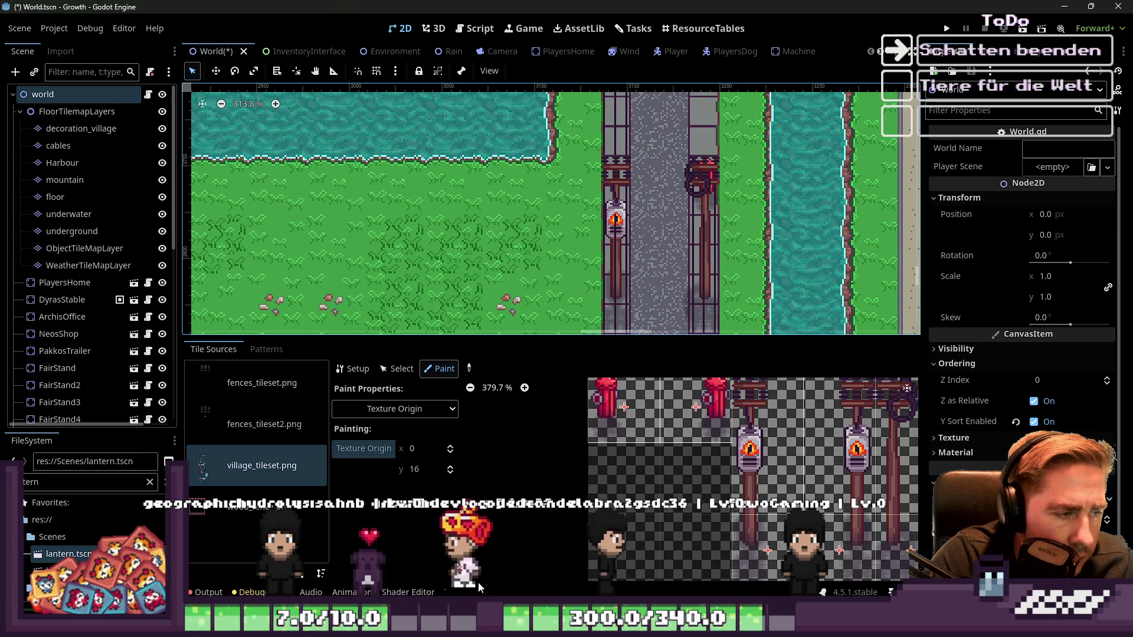
click(458, 593)
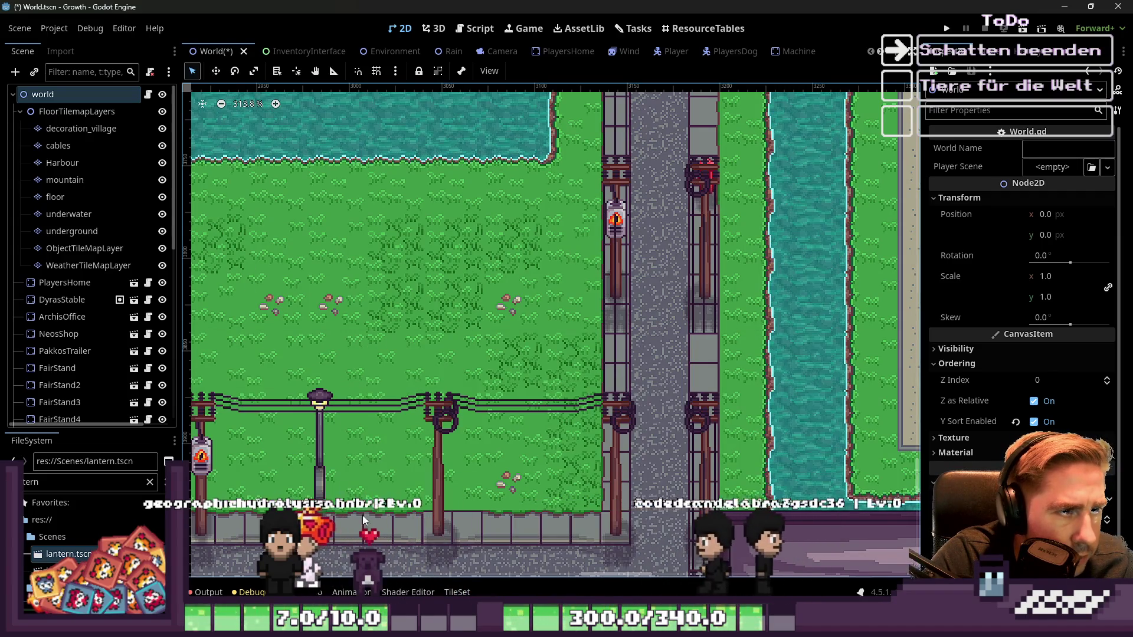
Step: On the decoration_village layer, paint two hydrants along the sidewalk by the lamps
click(73, 129)
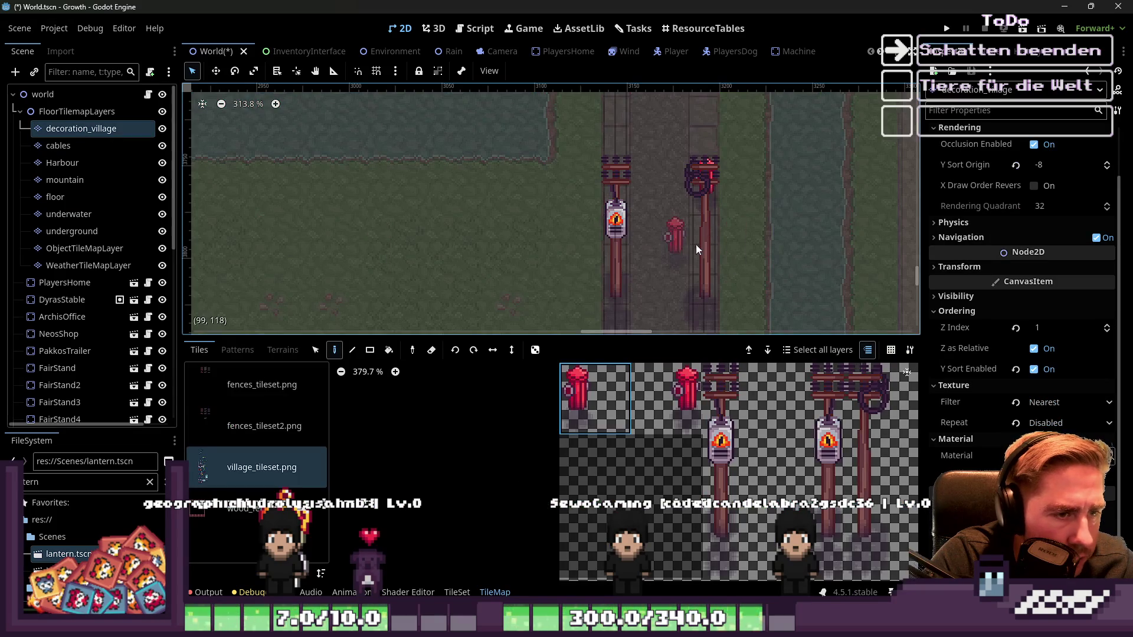
scroll(649, 236, down, 10)
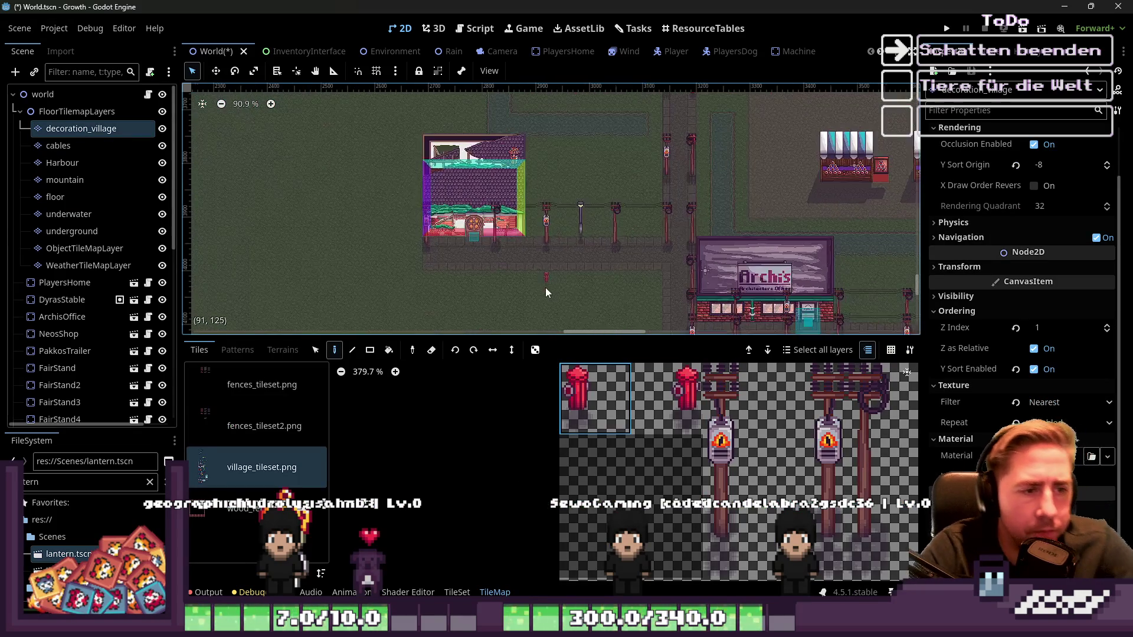
scroll(511, 254, up, 9)
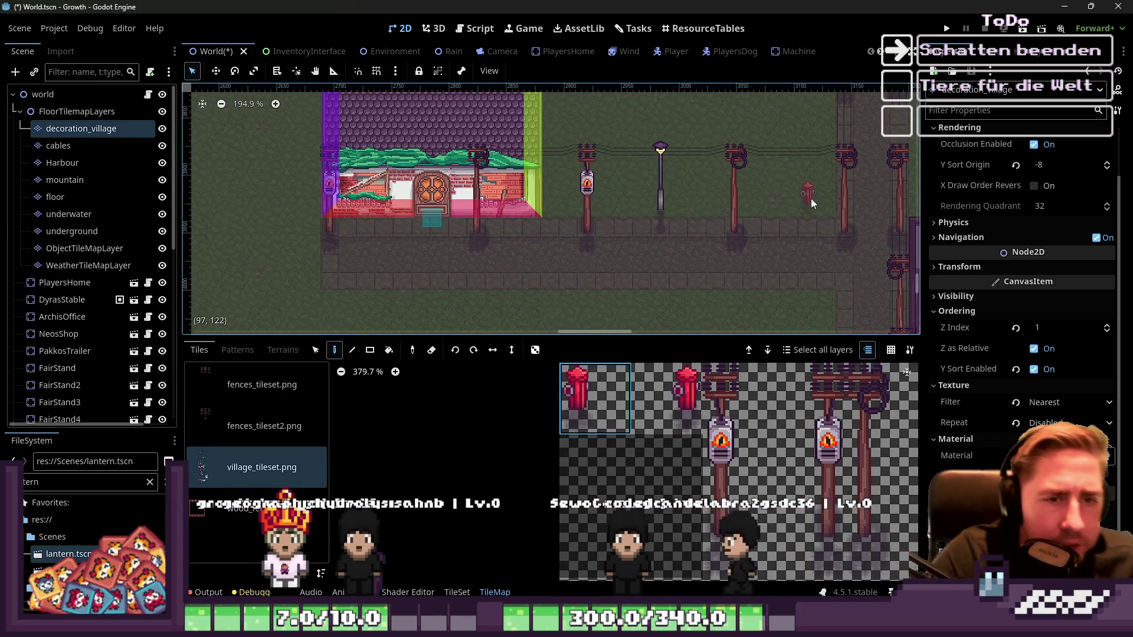
click(667, 399)
click(790, 233)
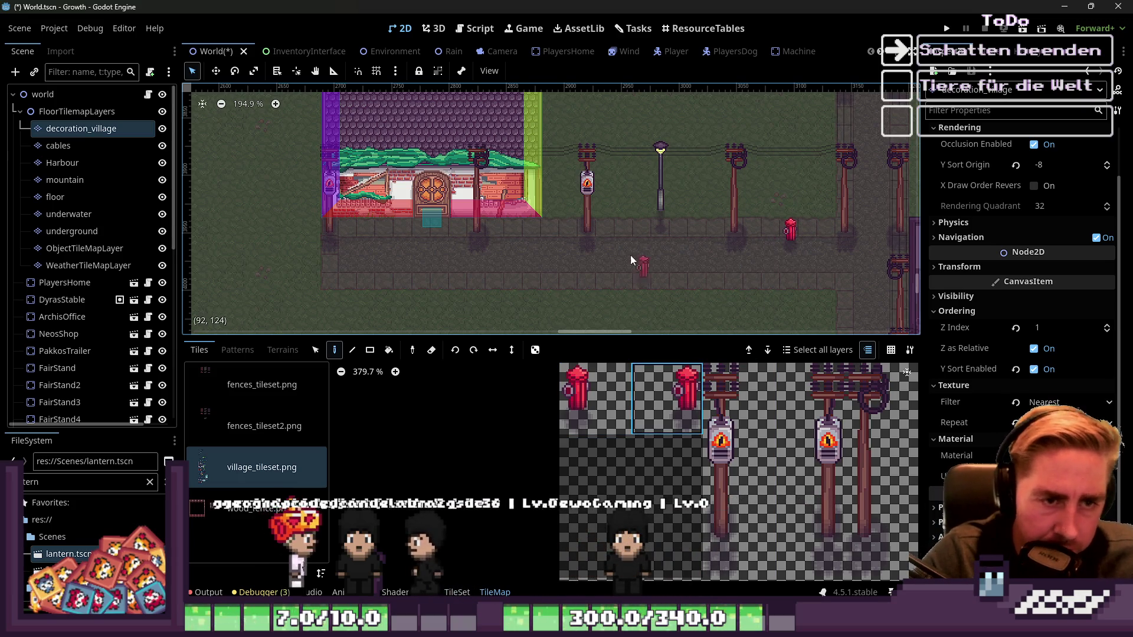
click(643, 232)
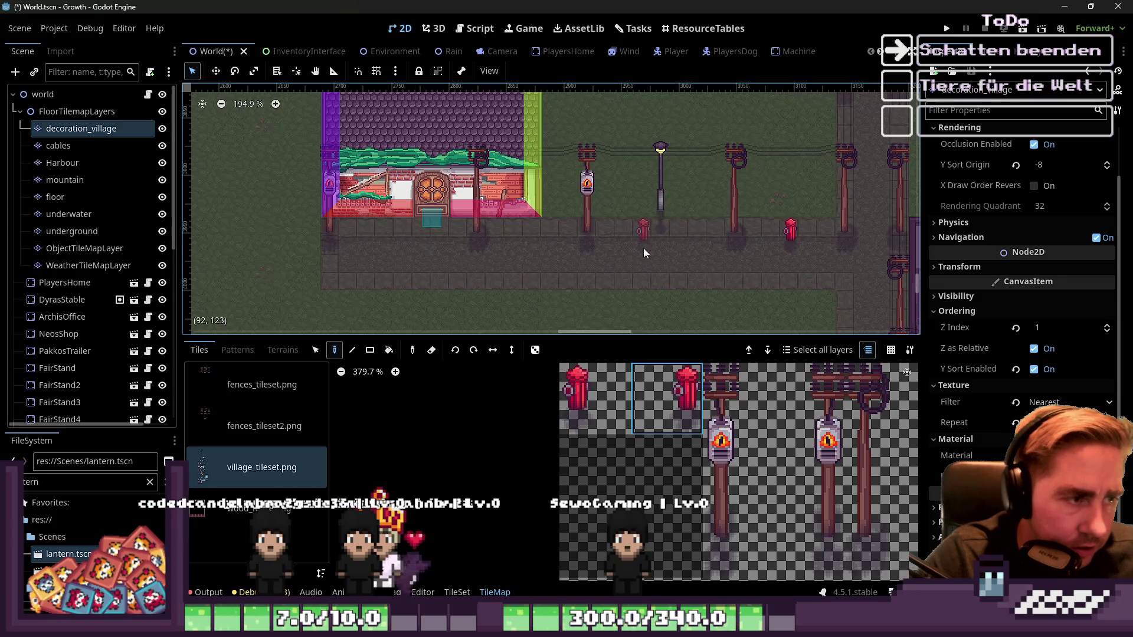
scroll(645, 252, down, 8)
scroll(711, 278, up, 7)
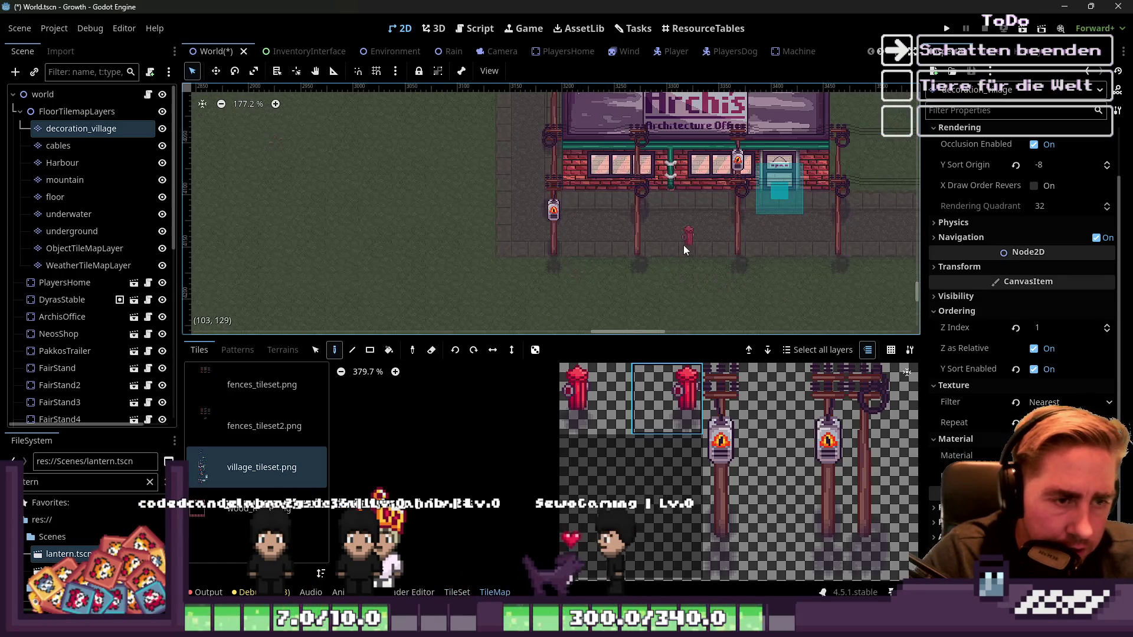
scroll(593, 239, up, 11)
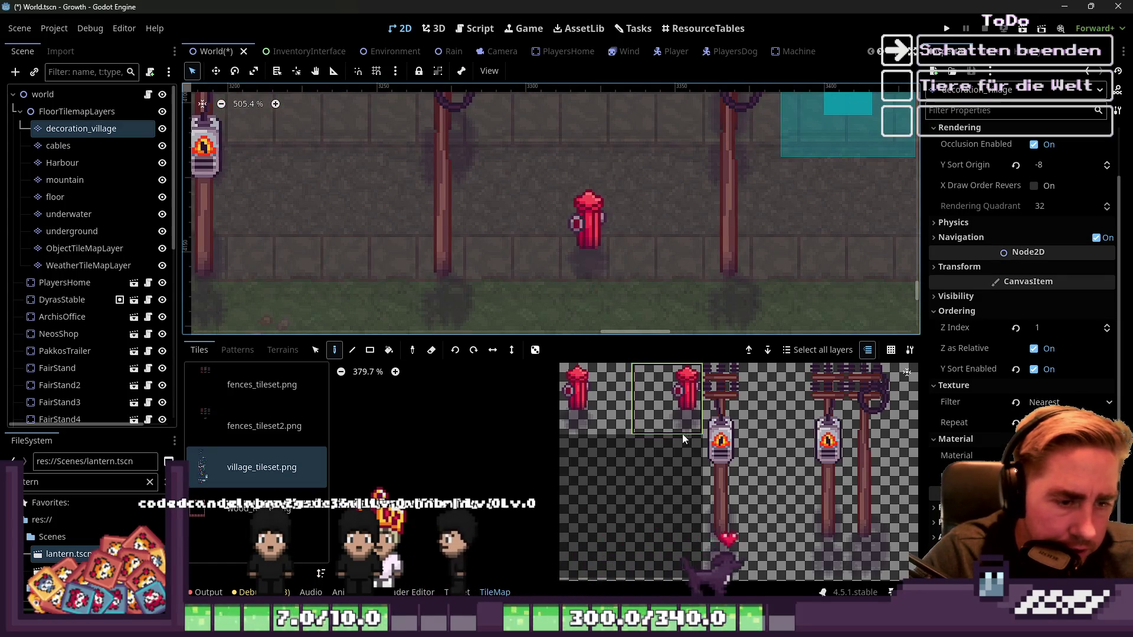
Step: Erase a misplaced hydrant and place one in front of Archi's office
click(591, 399)
scroll(455, 235, down, 4)
scroll(478, 231, up, 3)
right_click(478, 231)
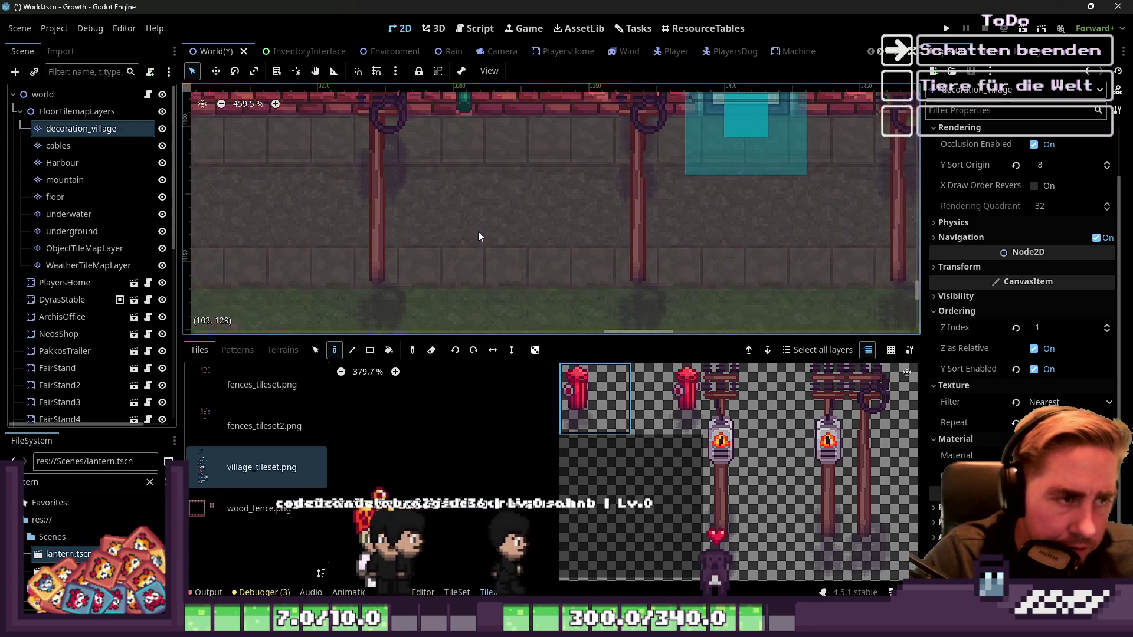
scroll(478, 236, down, 2)
click(467, 227)
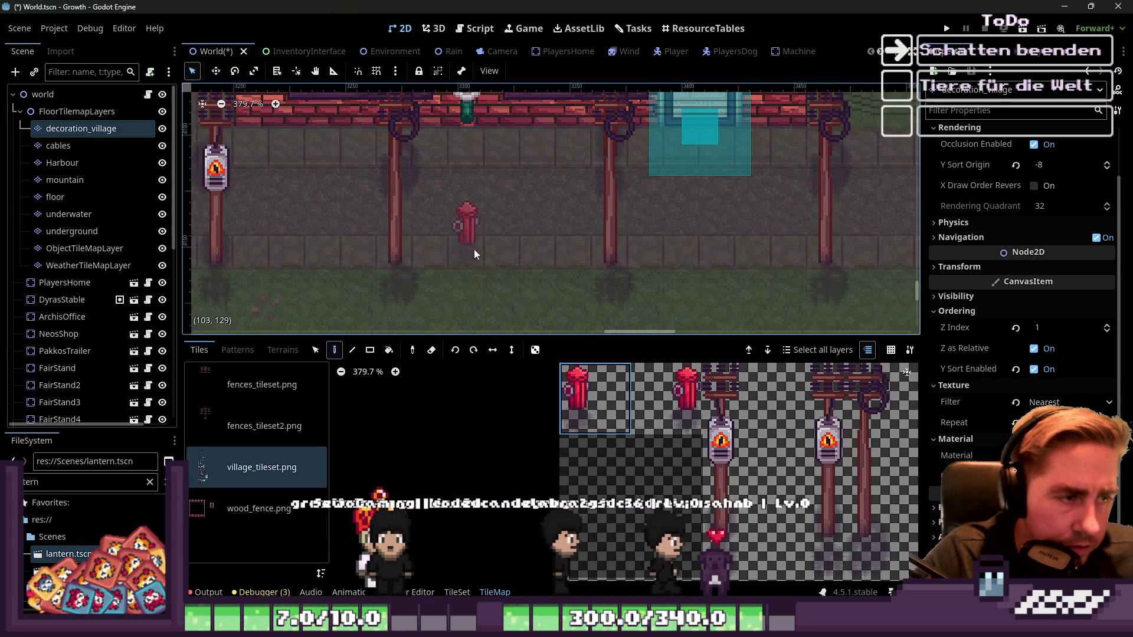
scroll(718, 292, down, 8)
scroll(511, 151, up, 5)
scroll(511, 147, up, 15)
scroll(643, 437, down, 2)
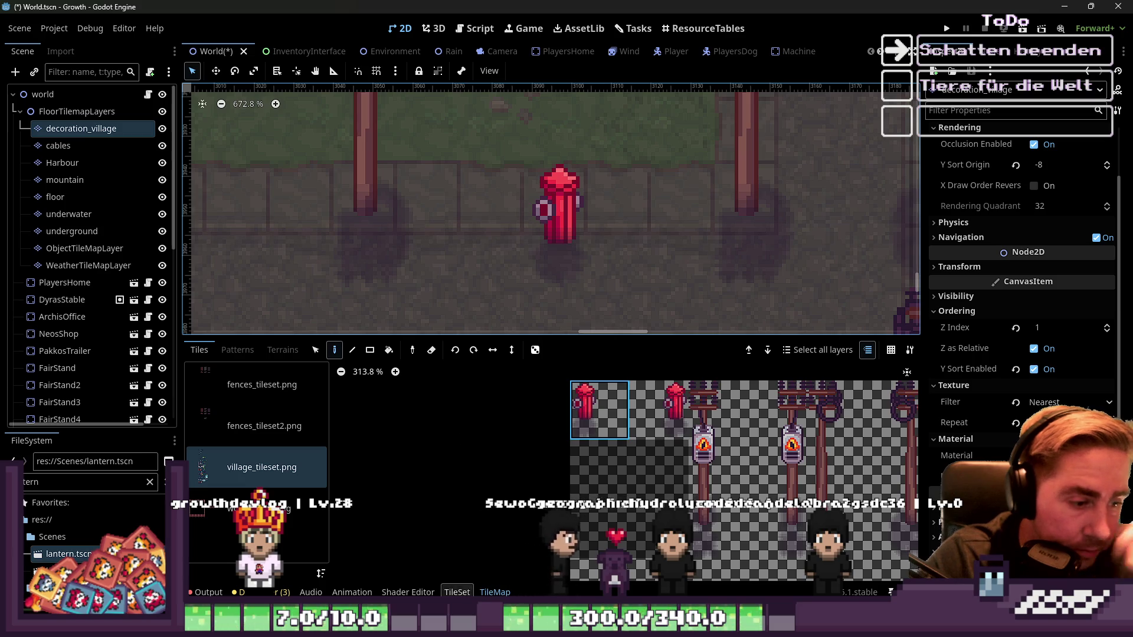
click(457, 592)
Step: Set the painted Texture Origin y value to 8
click(407, 412)
click(390, 436)
click(427, 469)
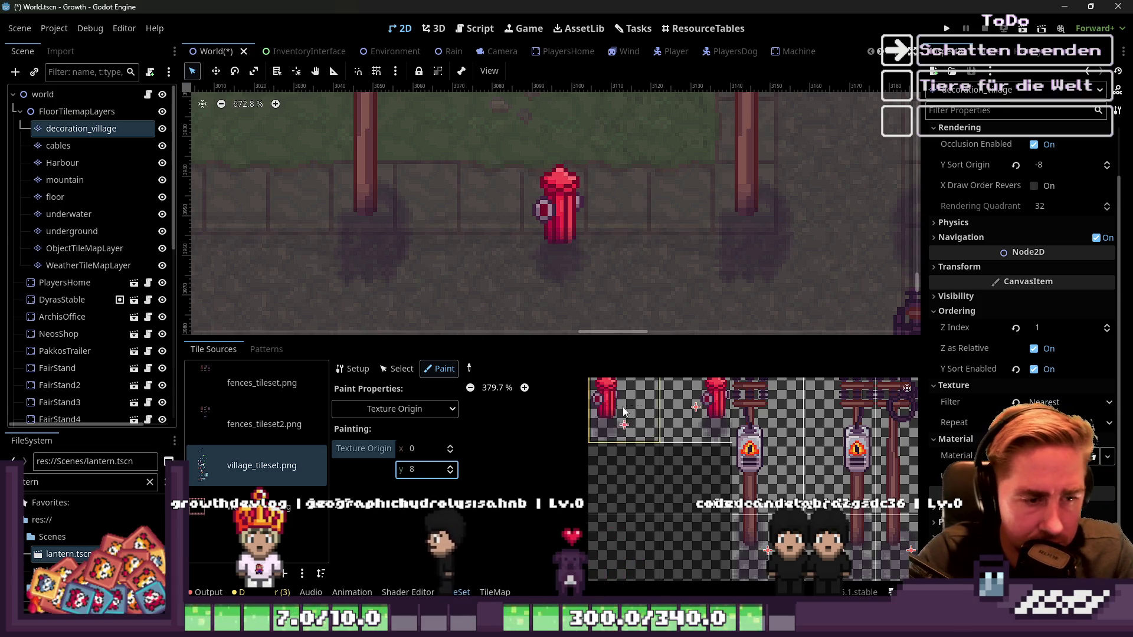
click(581, 253)
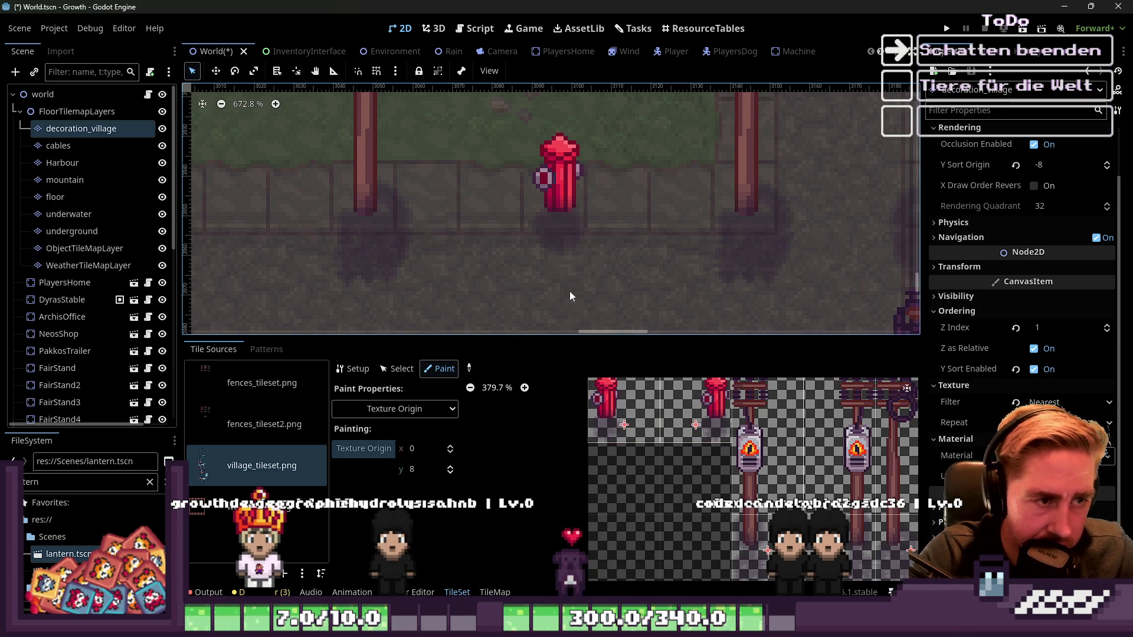
Step: Apply texture origin y 10 to both hydrant tiles, then y 6 to the first
click(431, 470)
text(4)
key(BackSpace)
text(9)
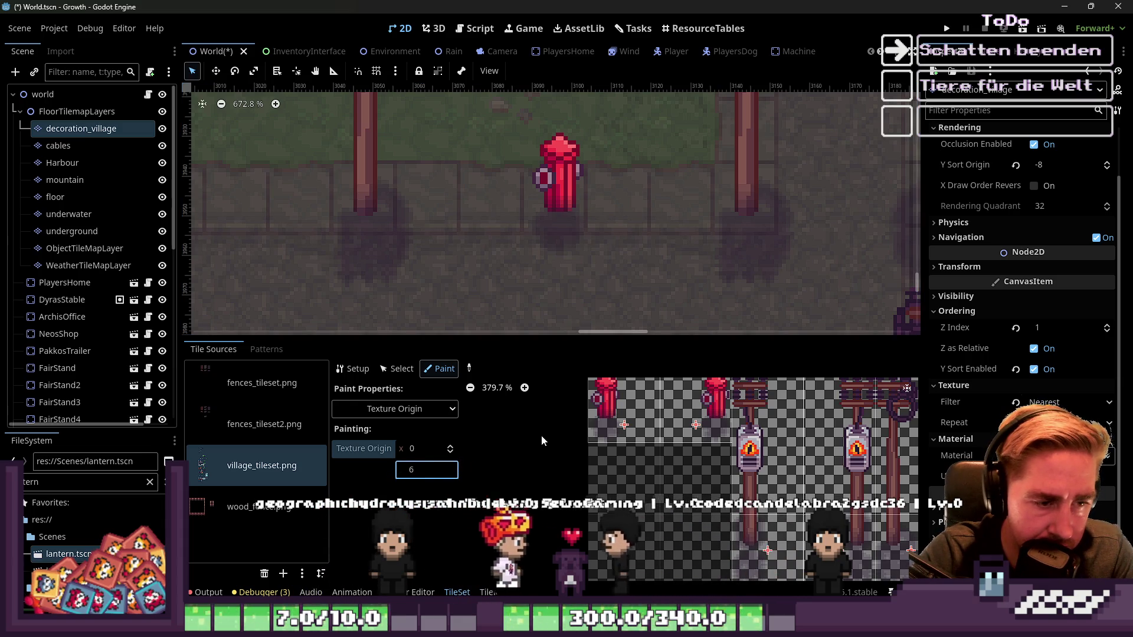
key(Up)
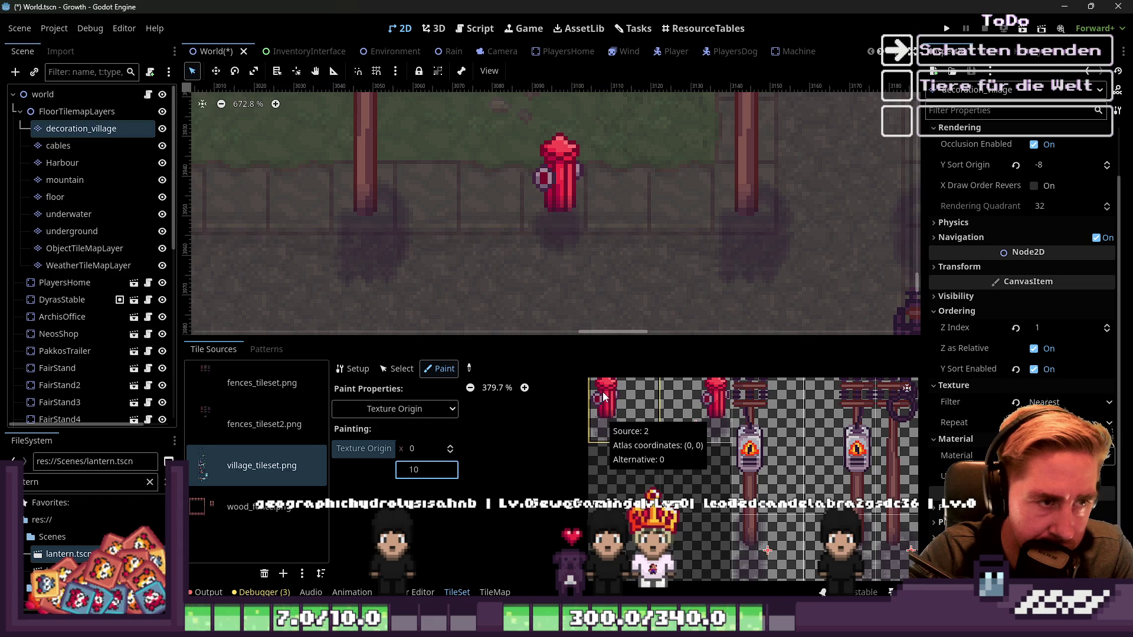
click(603, 416)
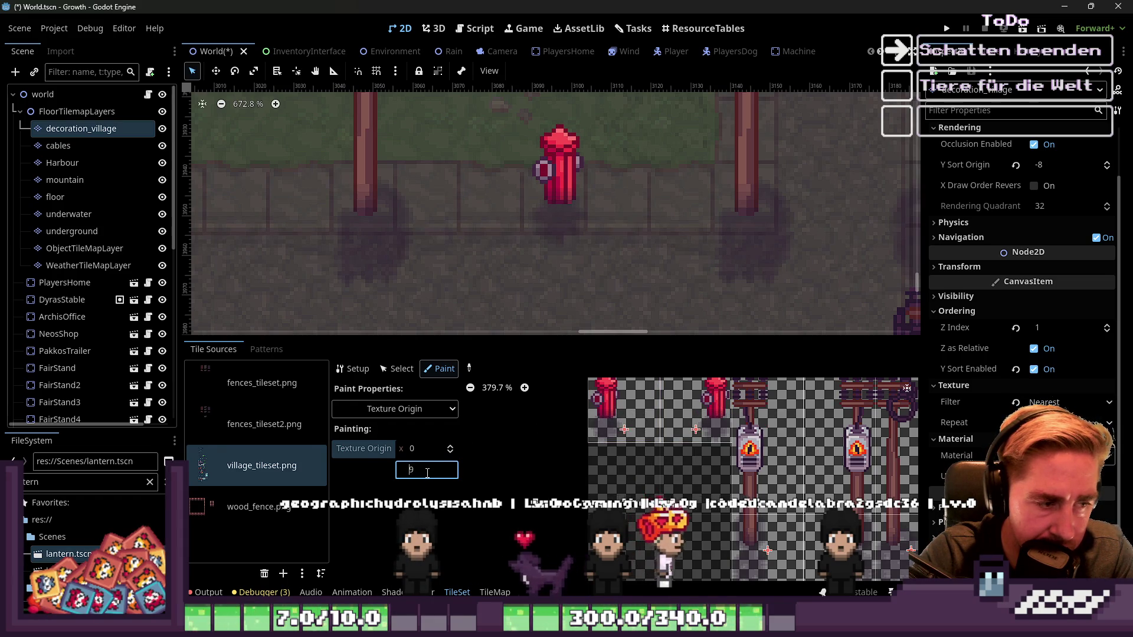
click(707, 417)
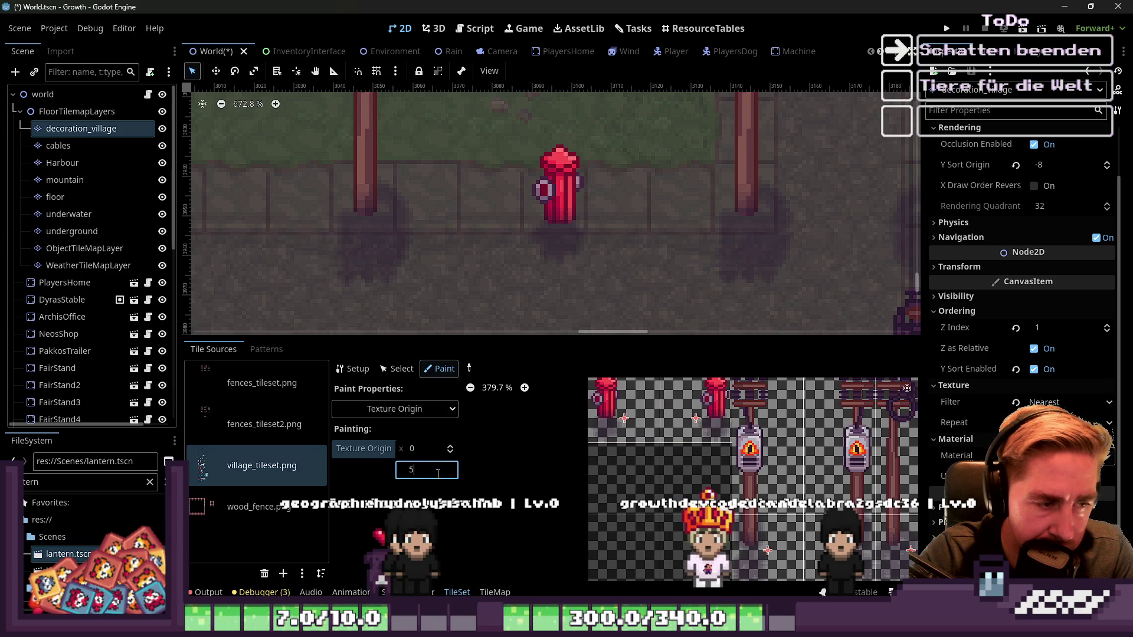
key(Down)
click(642, 423)
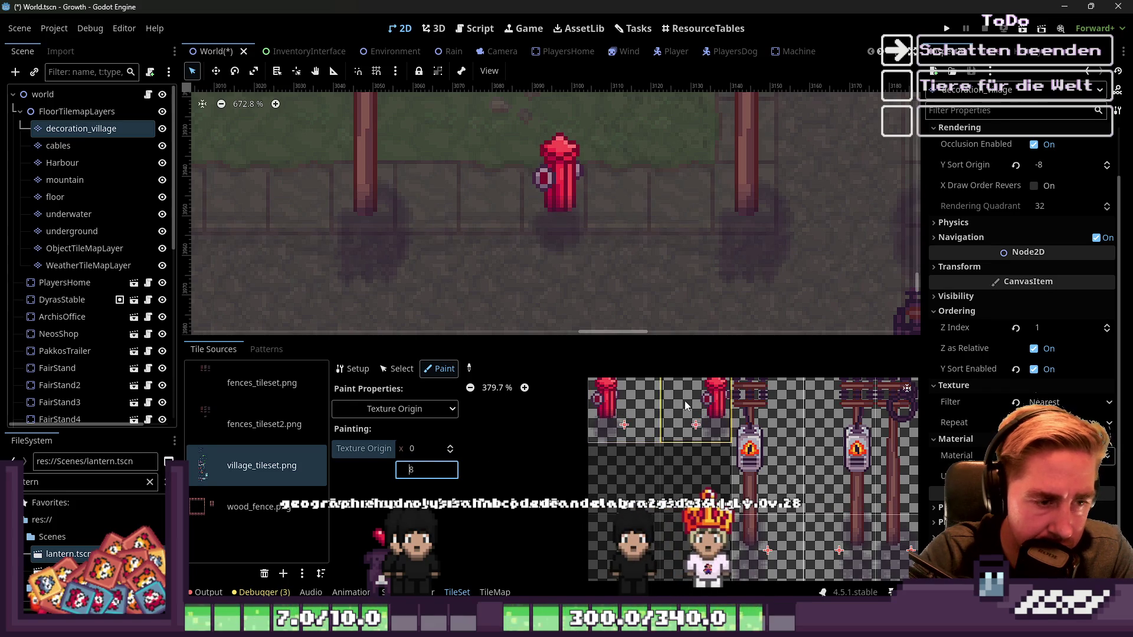
click(397, 369)
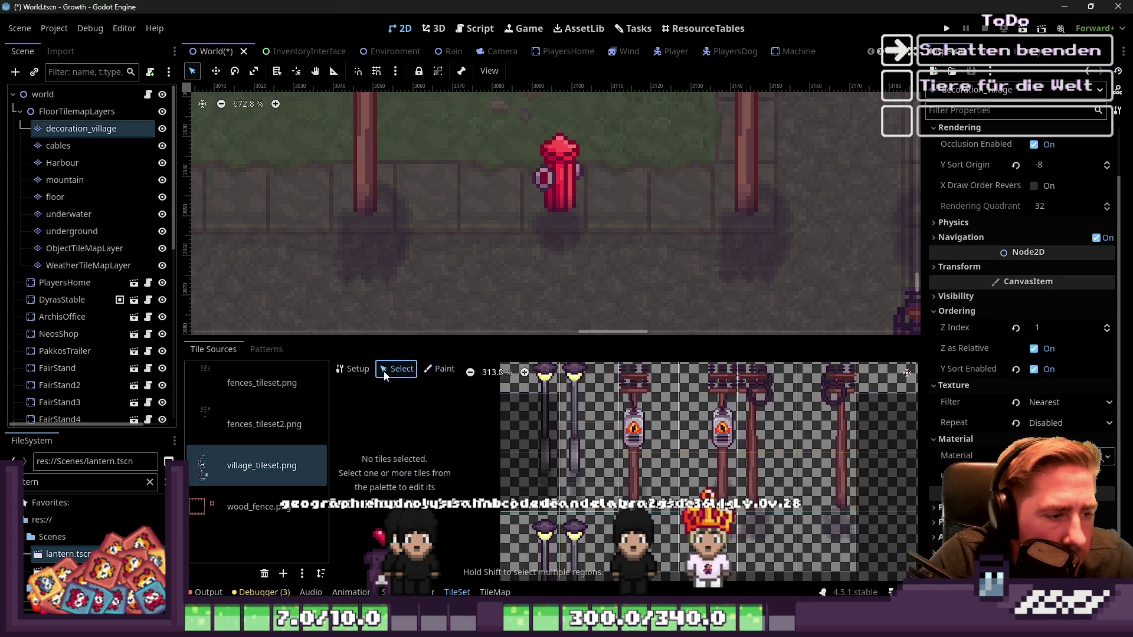
Step: Erase the misplaced red hydrant and paint a new hydrant tile on the street
scroll(465, 153, down, 3)
scroll(498, 193, down, 2)
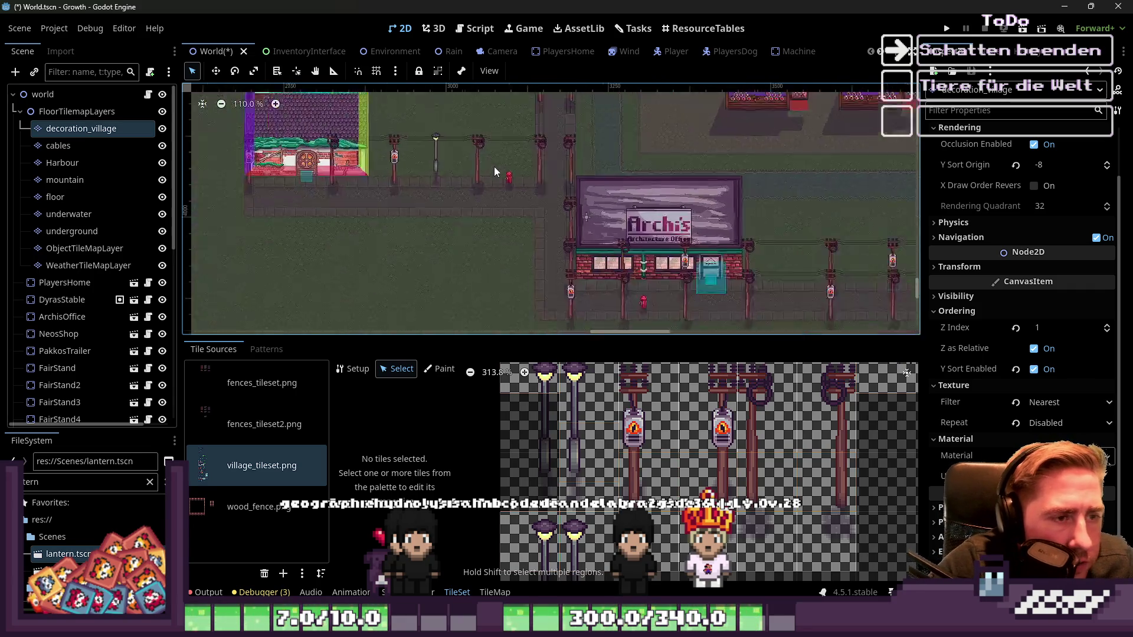
scroll(654, 287, up, 4)
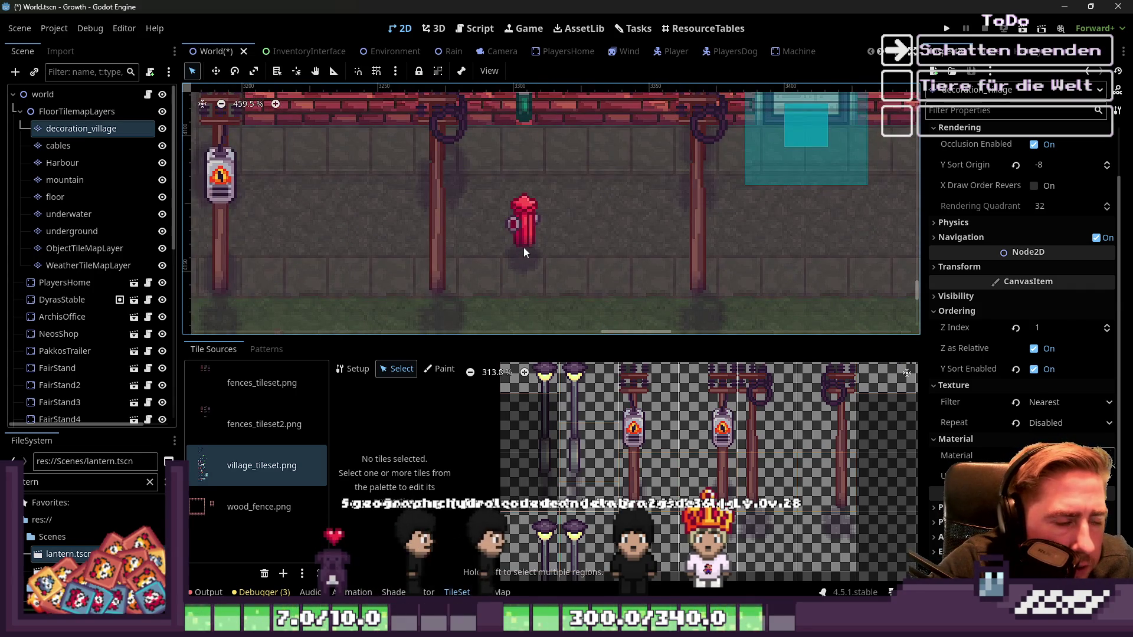
click(440, 369)
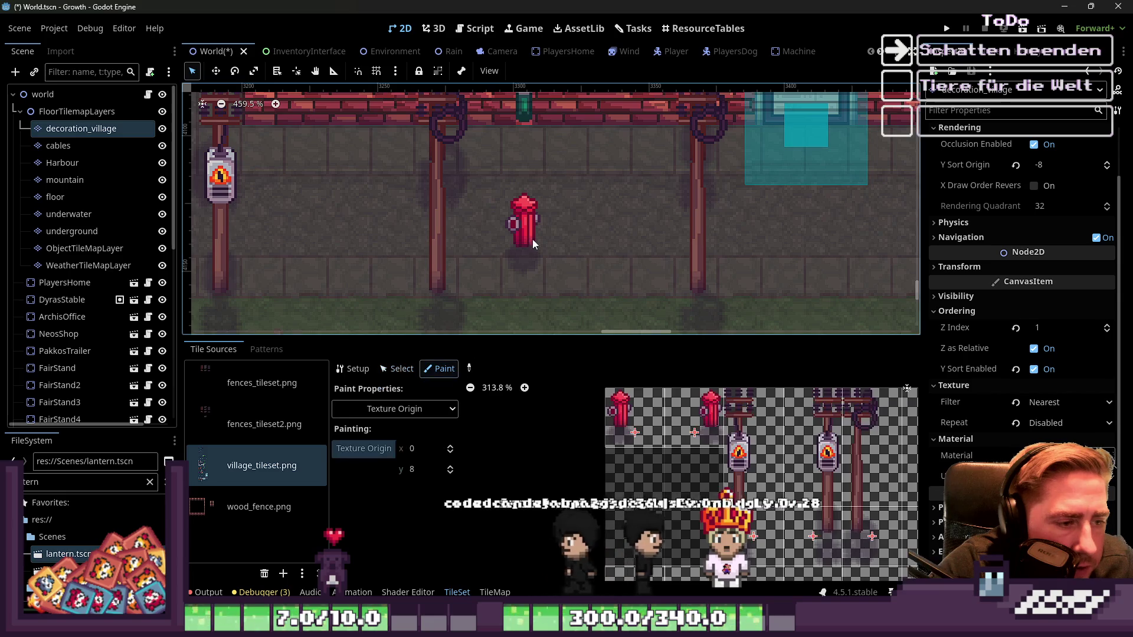
right_click(524, 248)
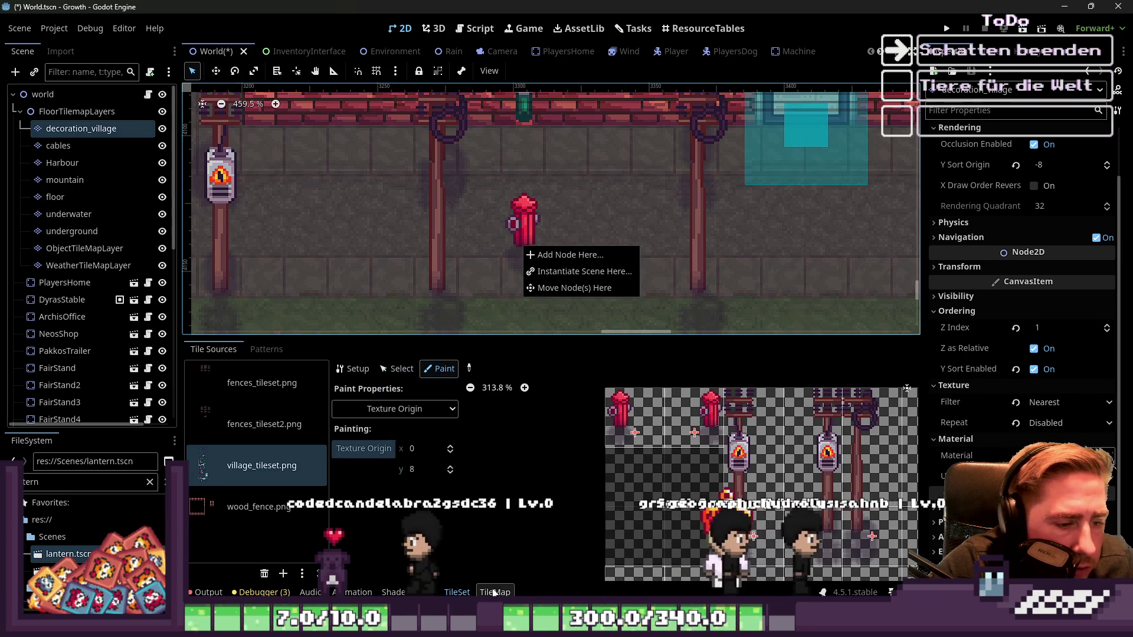
click(517, 260)
right_click(523, 266)
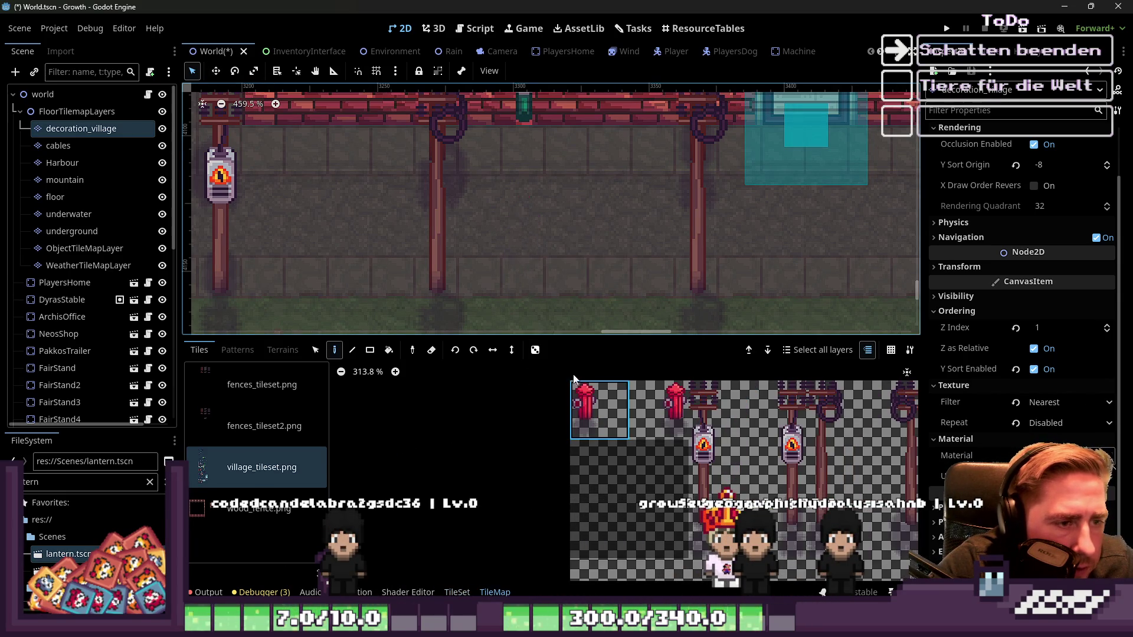
click(653, 391)
click(544, 269)
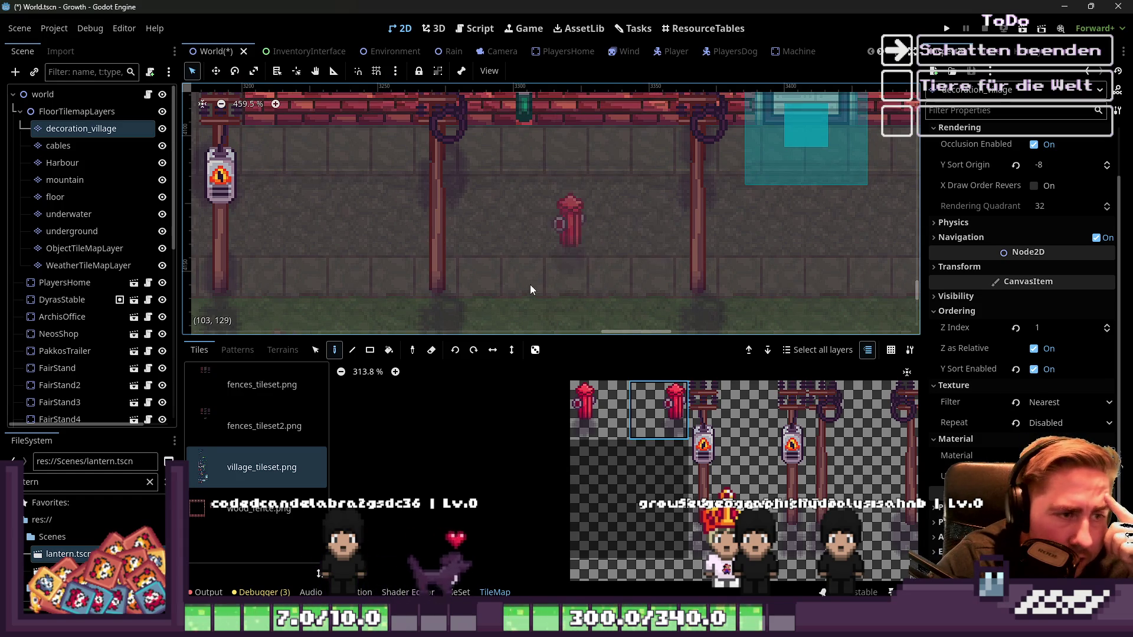
Step: Paint the first hydrant variant on the sidewalk, below the hedge and on the walkway
click(599, 411)
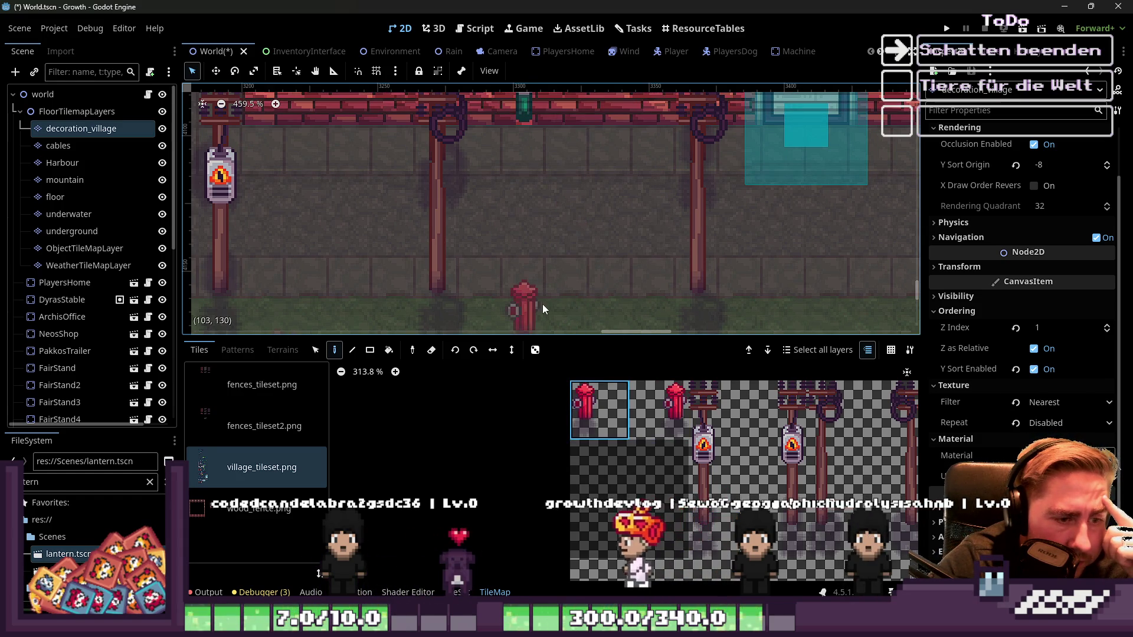
scroll(542, 302, down, 2)
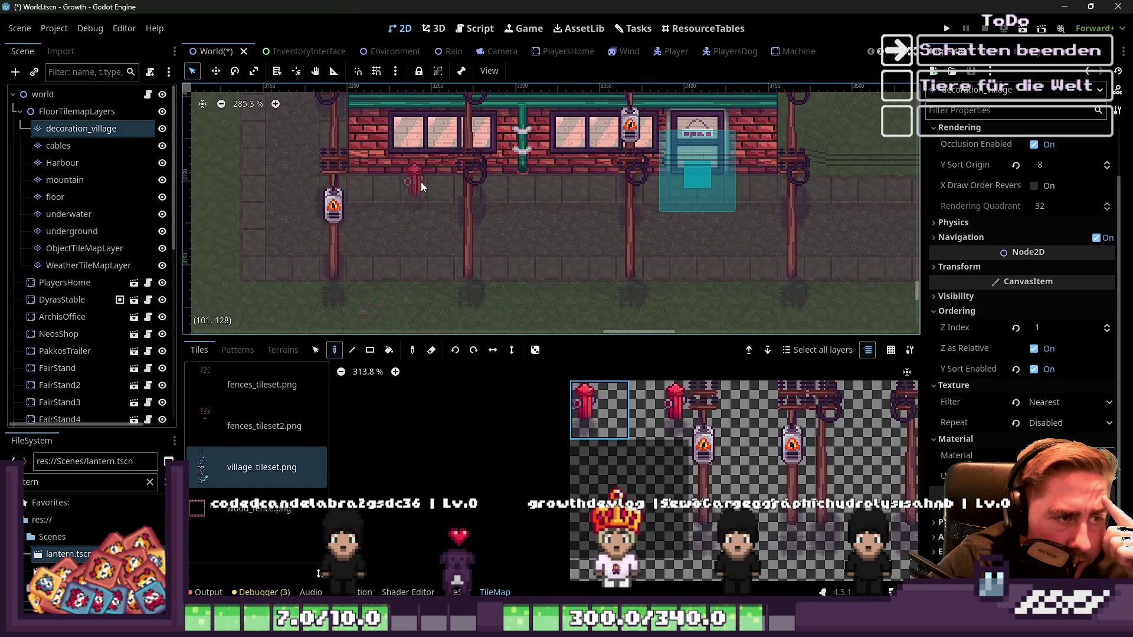
scroll(348, 282, down, 2)
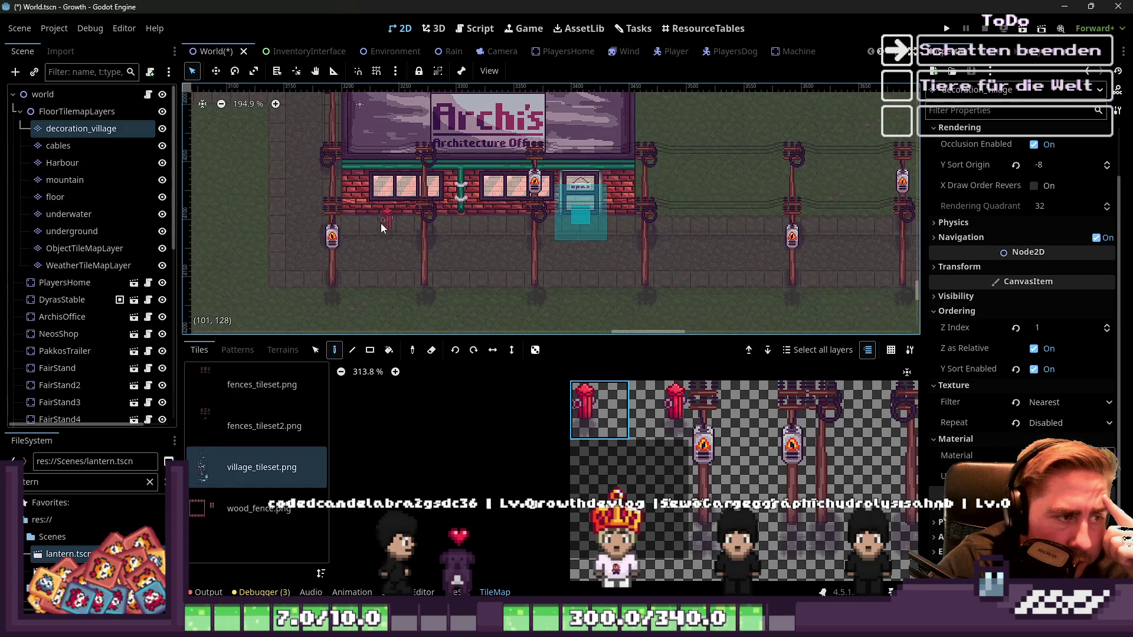
scroll(518, 228, right, 5)
click(620, 232)
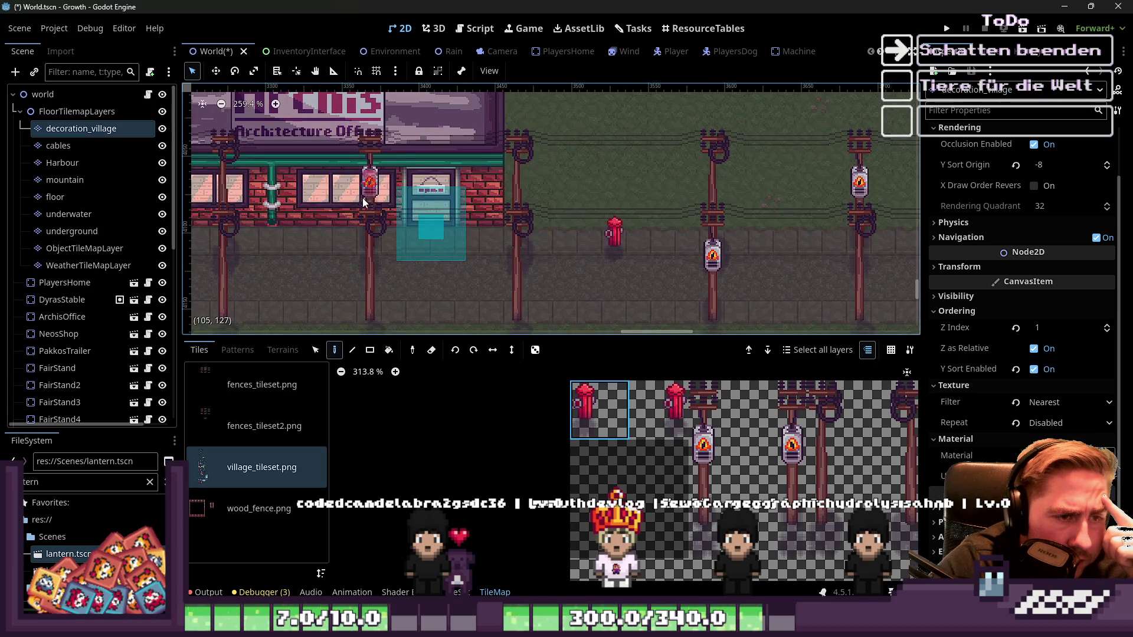
scroll(650, 228, up, 1)
scroll(614, 223, down, 1)
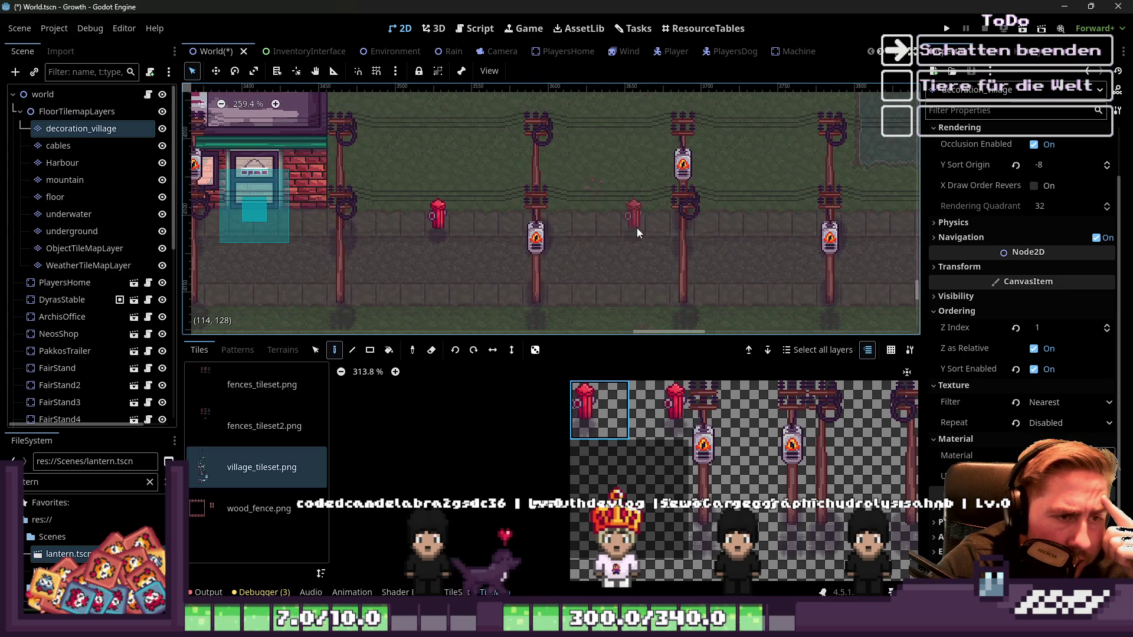
scroll(441, 224, down, 3)
scroll(699, 227, up, 3)
scroll(750, 190, right, 3)
scroll(748, 190, up, 5)
click(616, 239)
scroll(617, 239, down, 4)
scroll(413, 224, right, 3)
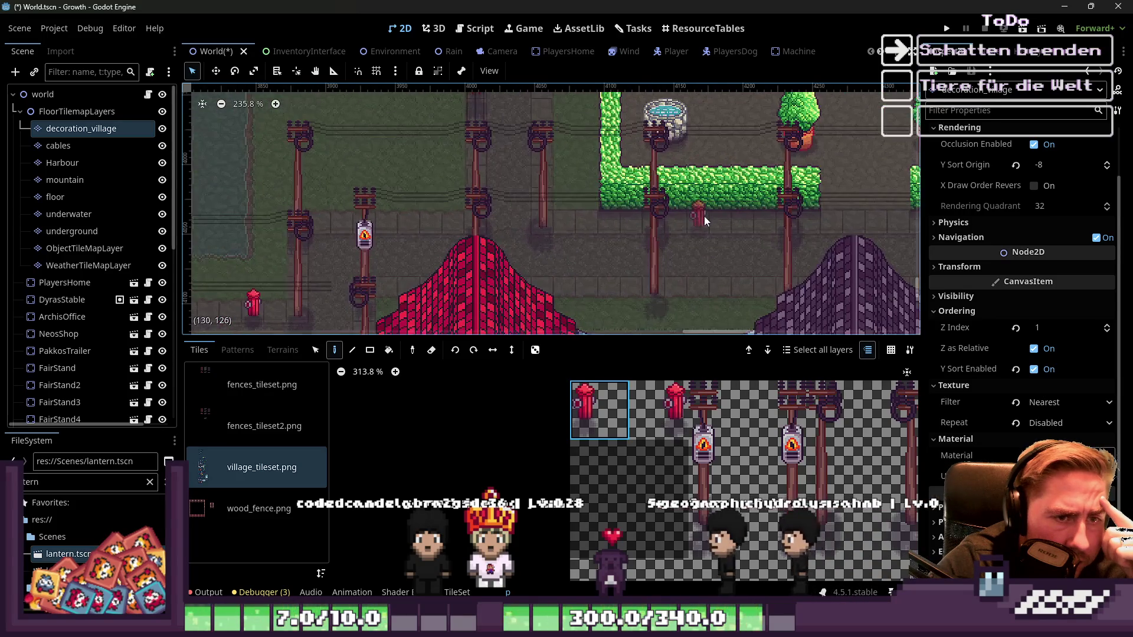
scroll(767, 228, up, 2)
scroll(708, 206, right, 5)
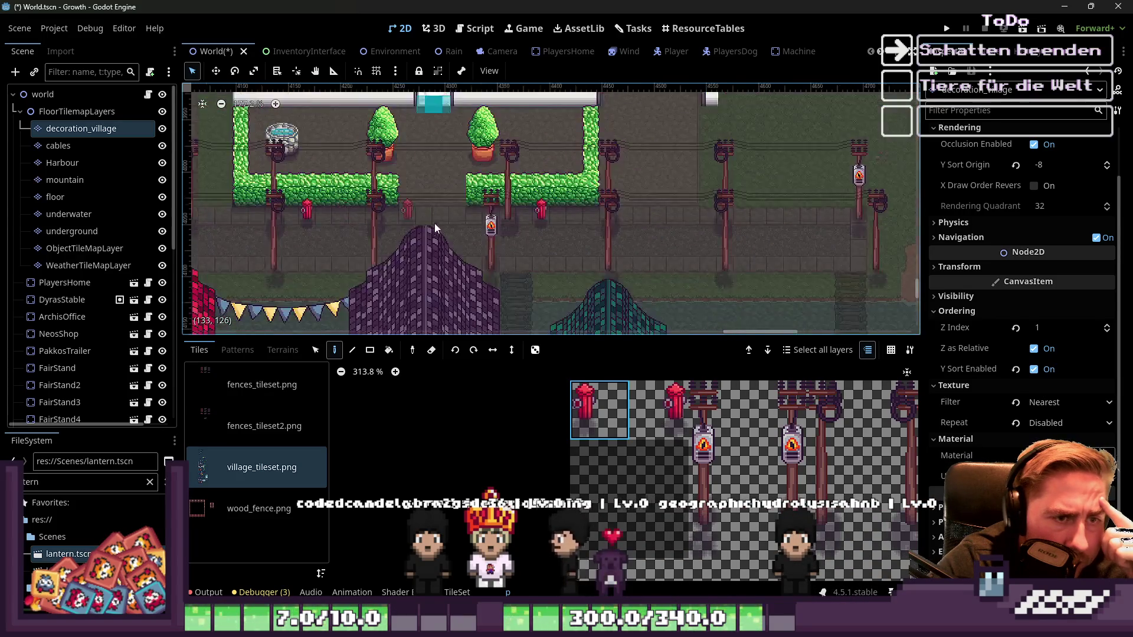
scroll(652, 265, up, 1)
click(643, 224)
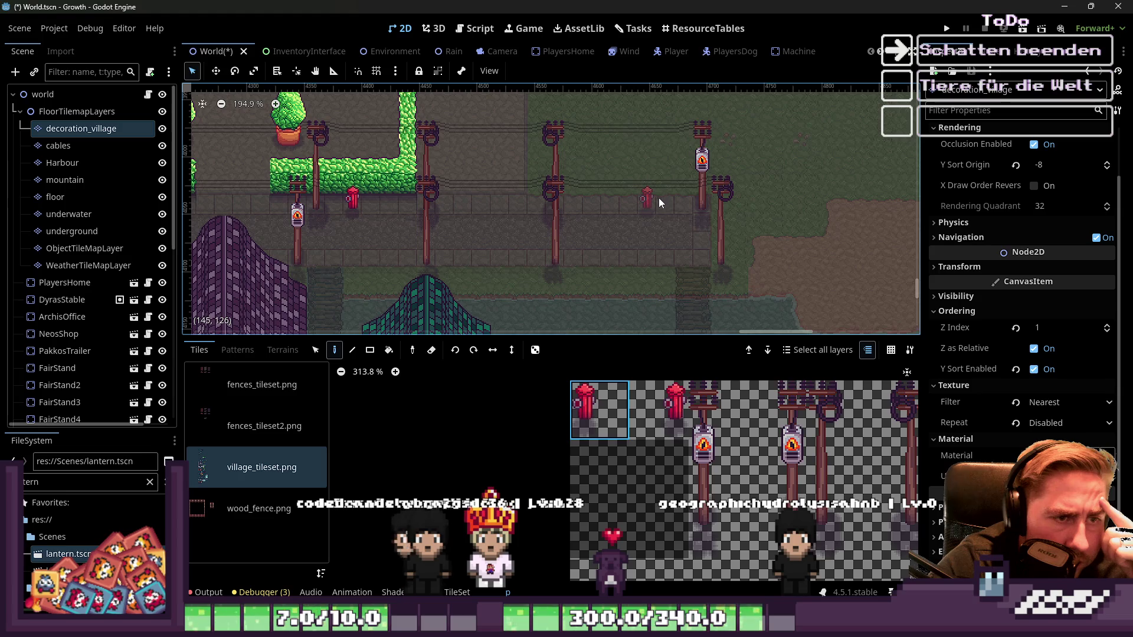
Step: Choose the second hydrant tile variant from the atlas
scroll(714, 238, down, 16)
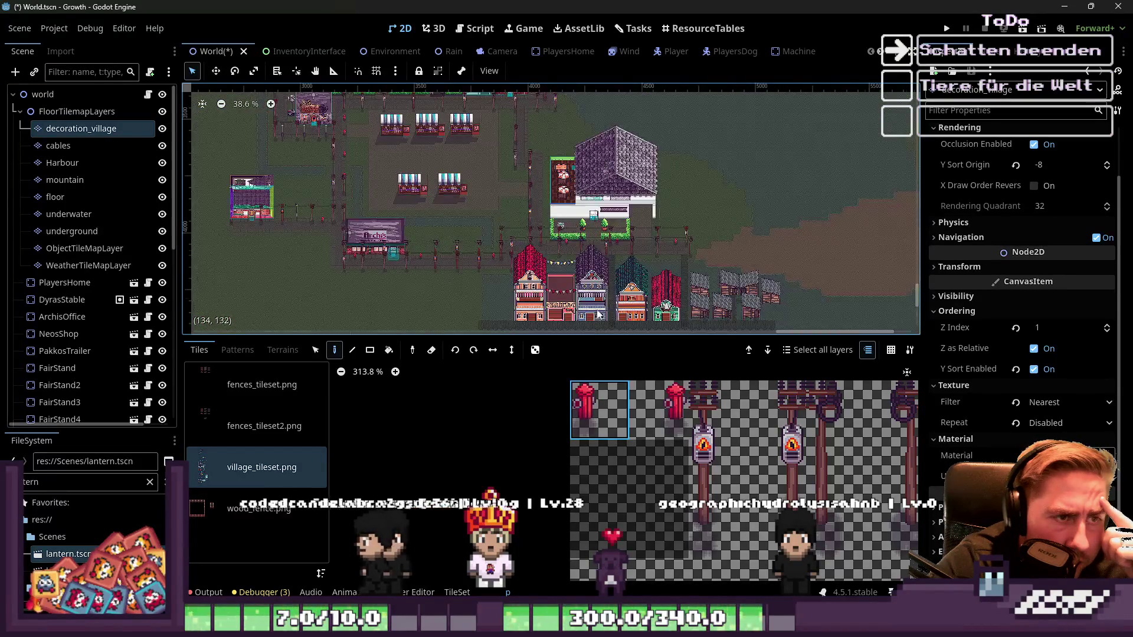
scroll(554, 224, up, 14)
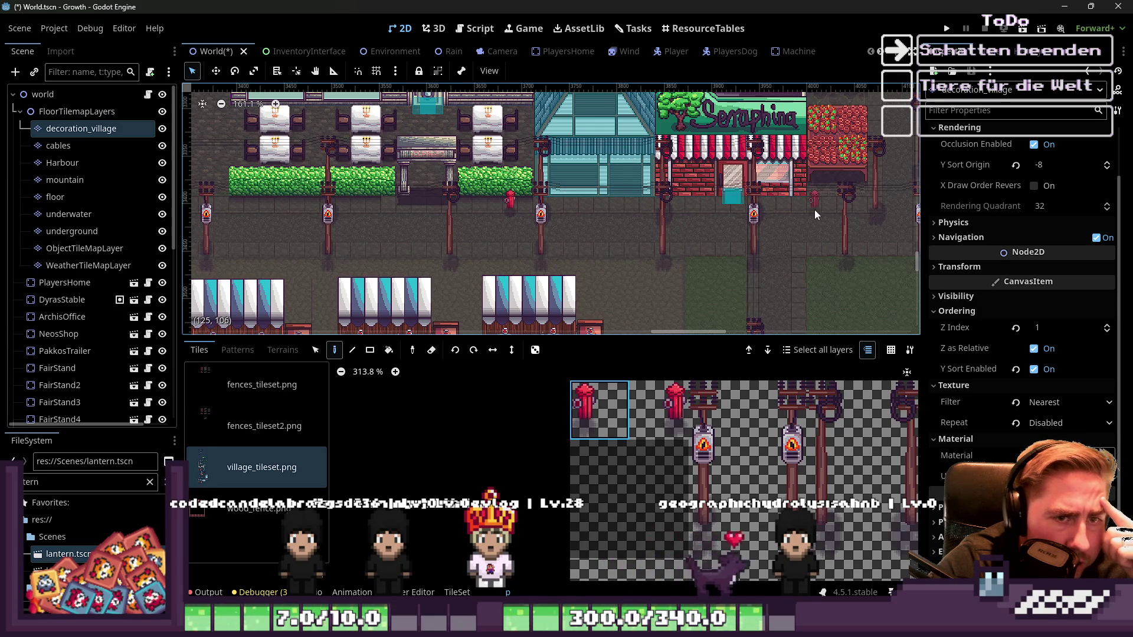
scroll(785, 236, down, 4)
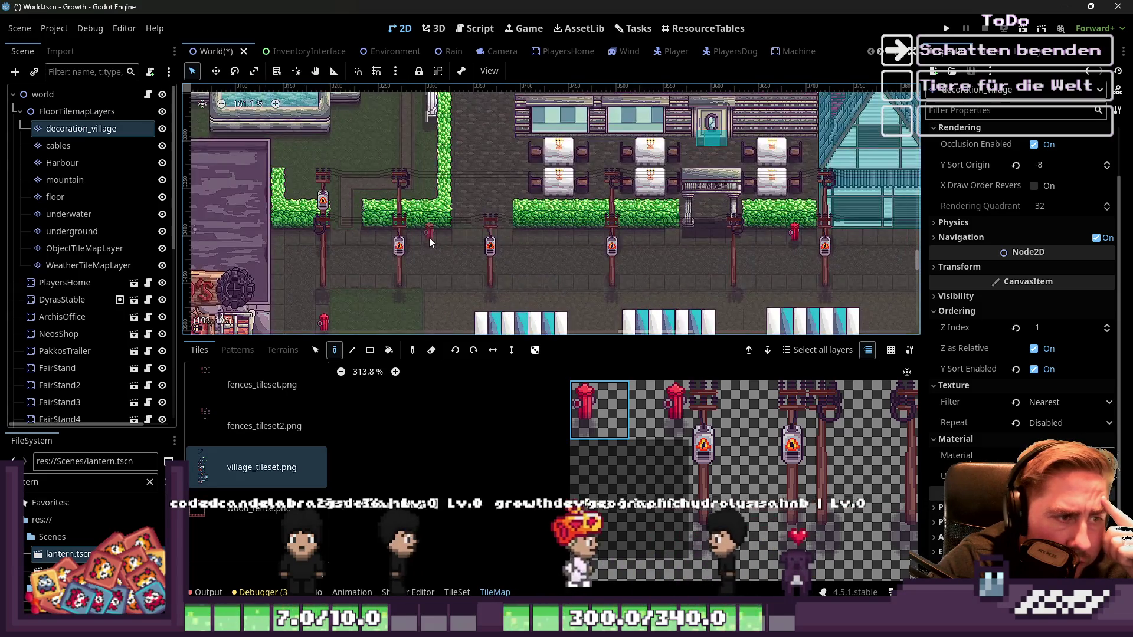
scroll(430, 238, down, 5)
scroll(566, 118, up, 5)
scroll(566, 118, up, 6)
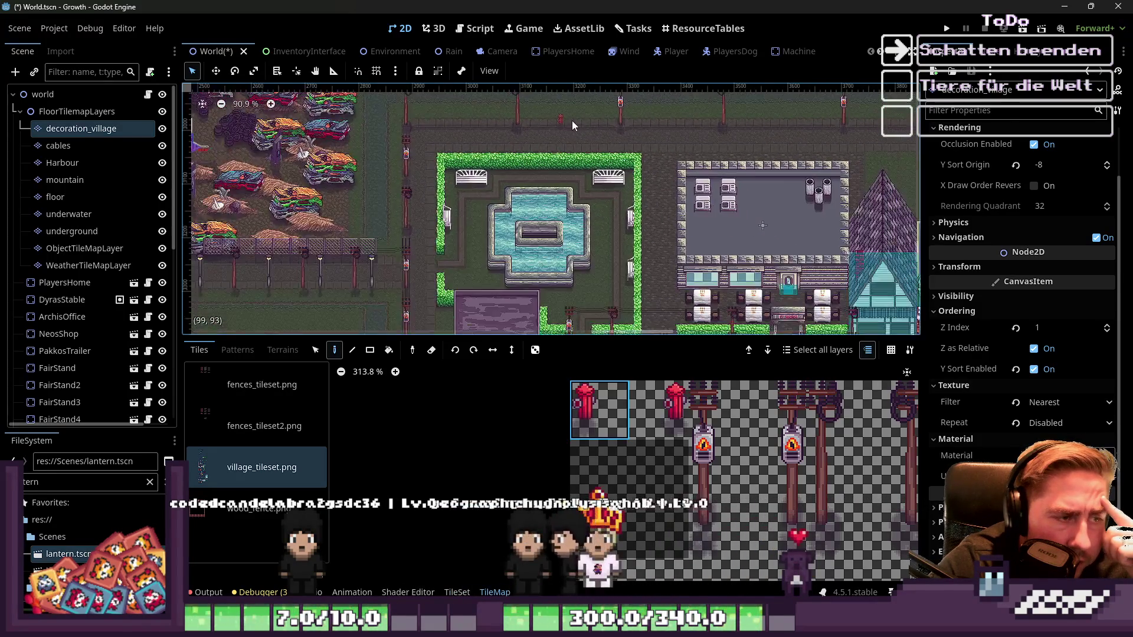
click(672, 421)
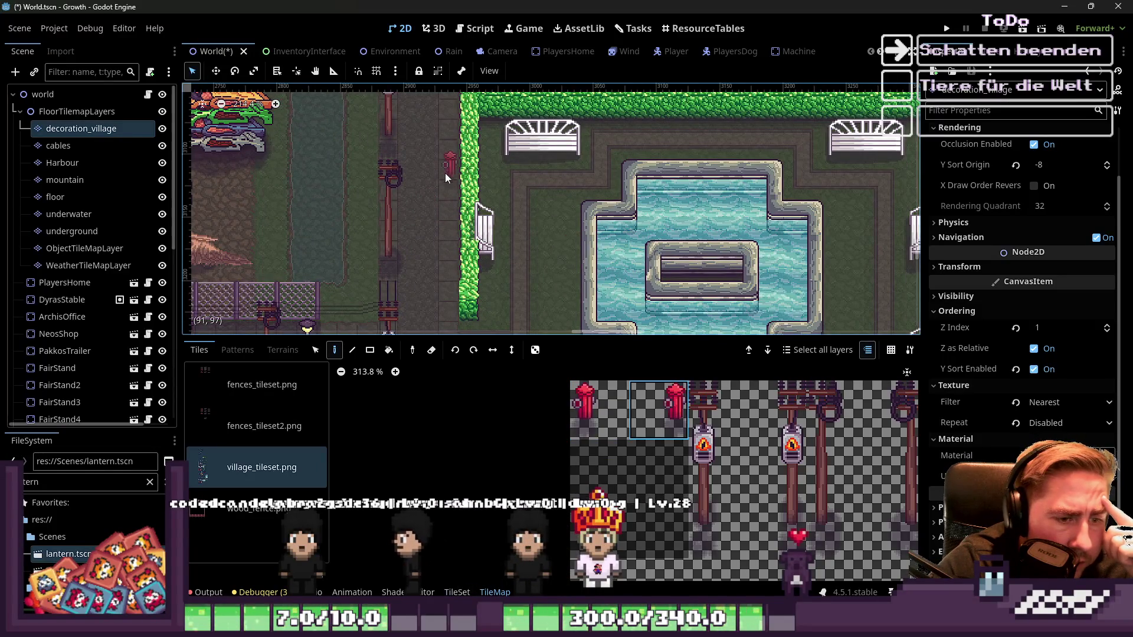
scroll(444, 175, down, 4)
scroll(623, 228, up, 2)
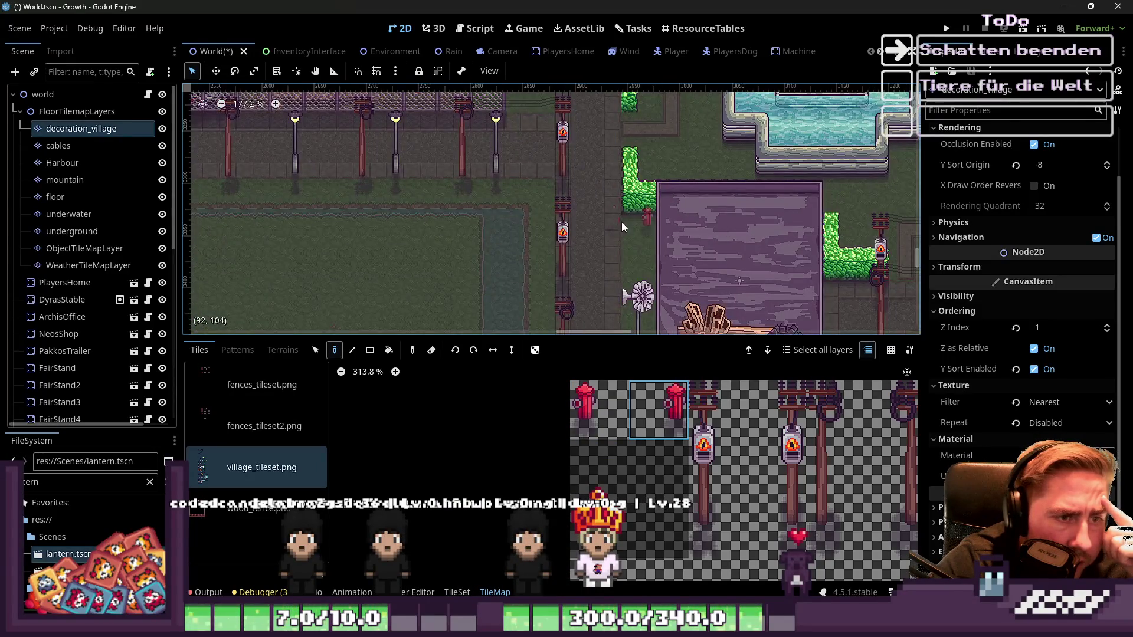
scroll(614, 293, down, 11)
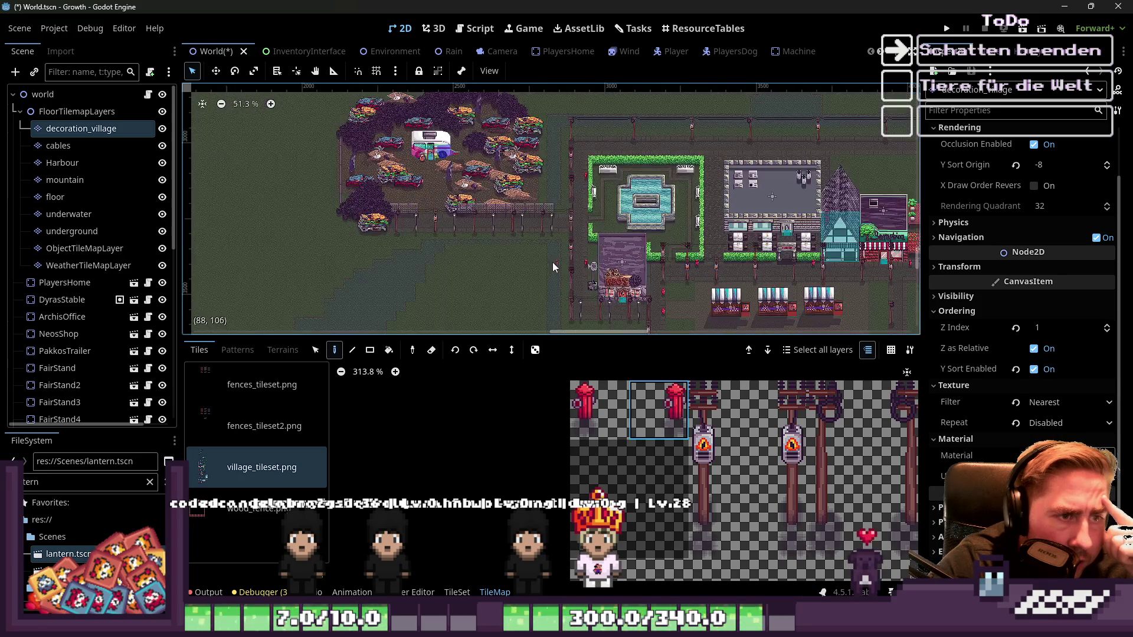
scroll(614, 140, up, 1)
scroll(587, 446, down, 6)
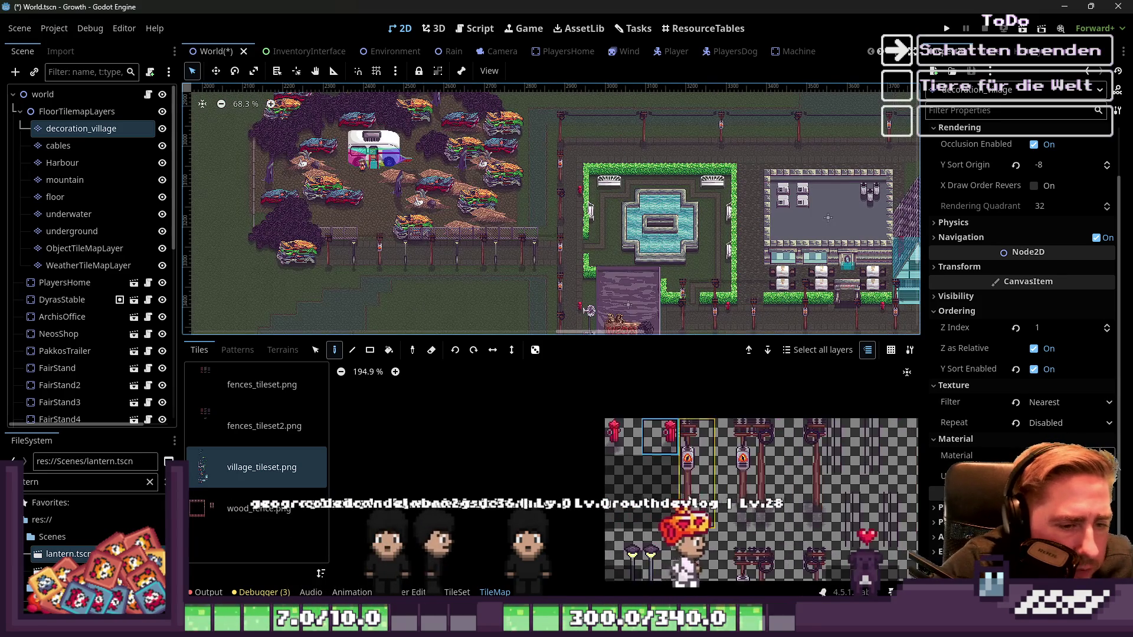
scroll(701, 393, up, 2)
scroll(653, 154, up, 3)
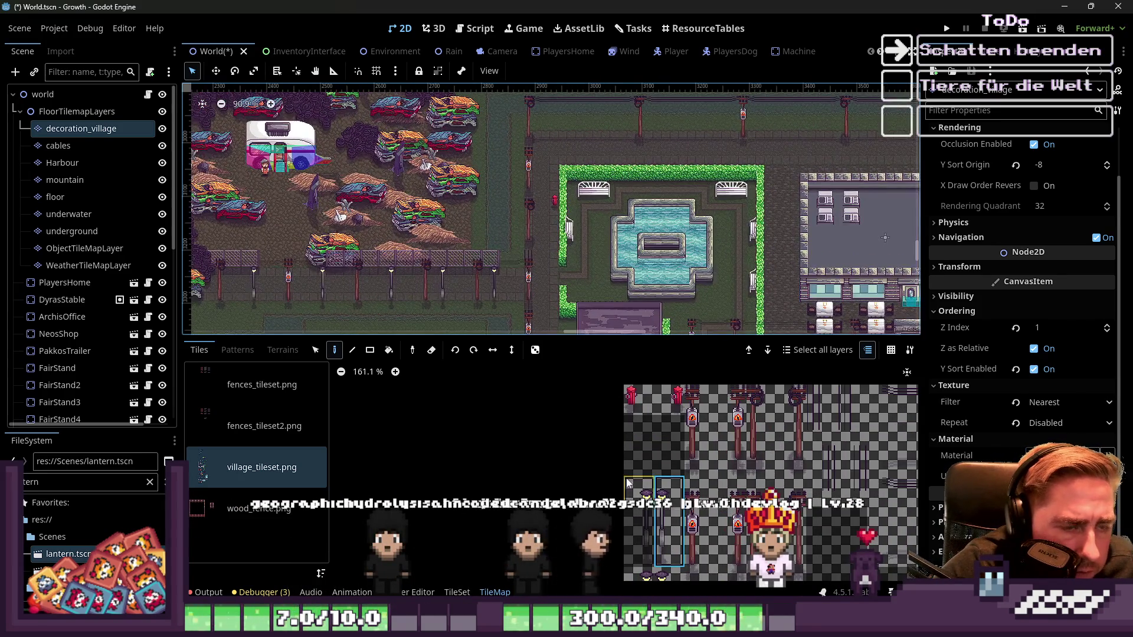
Step: In Select mode, stretch the street-lamp tile at atlas 1,6 to 1×3 cells
drag(615, 333, 662, 162)
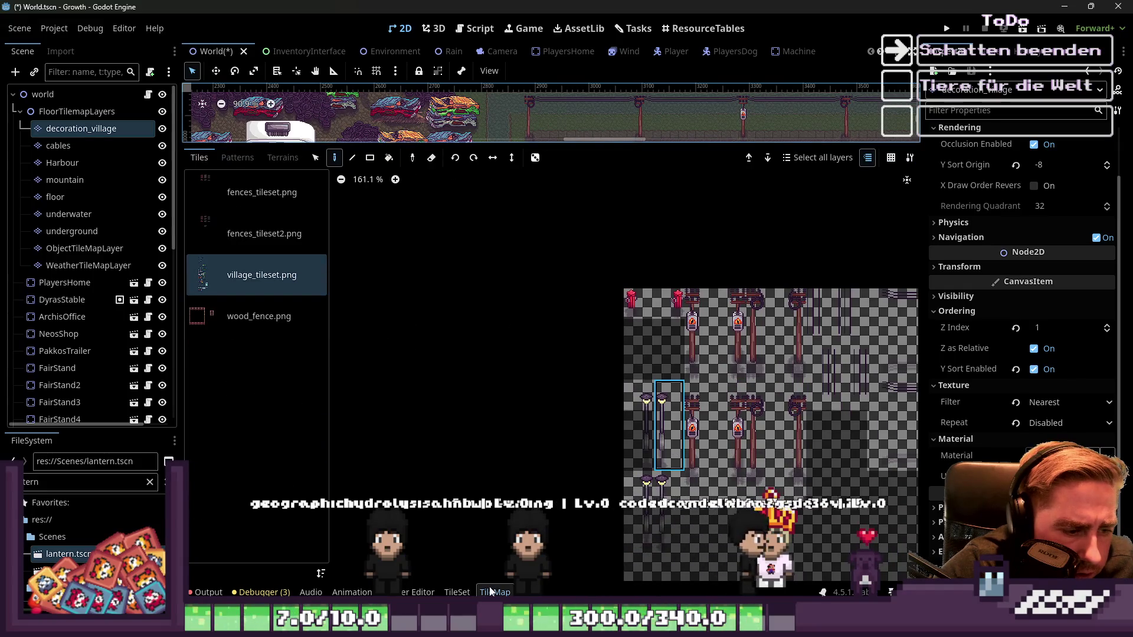
click(457, 592)
scroll(654, 420, down, 4)
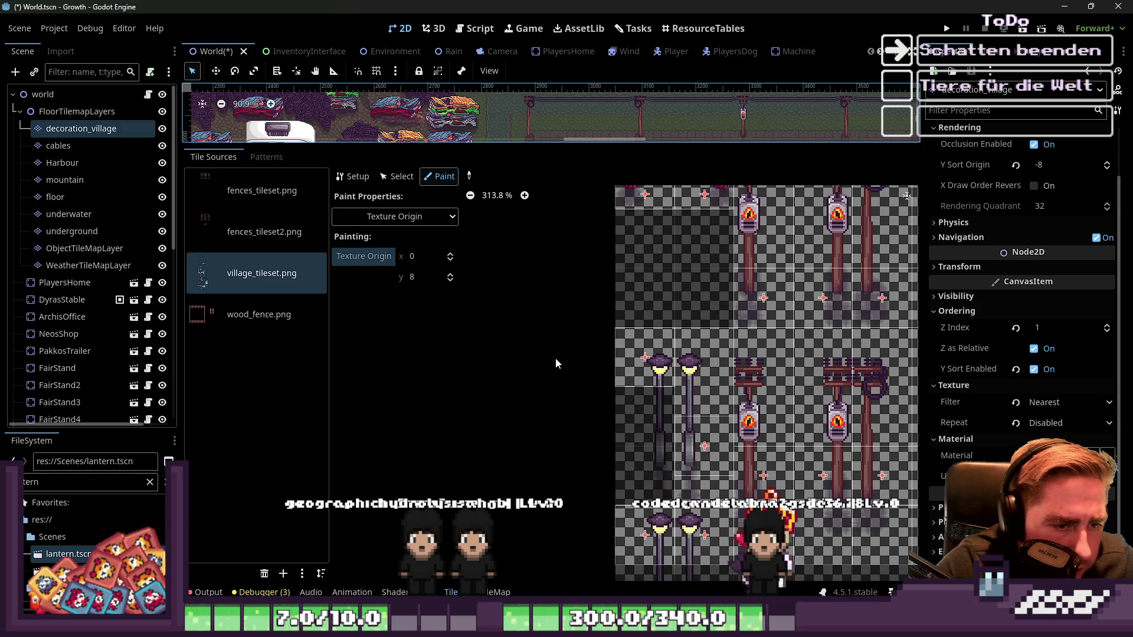
click(395, 180)
click(641, 354)
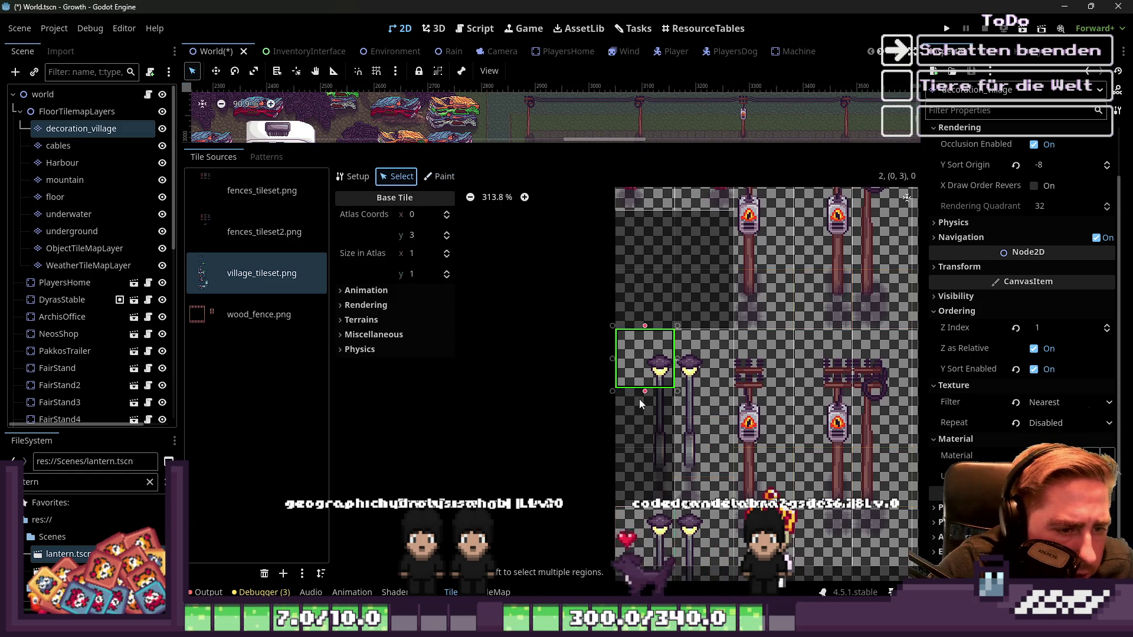
scroll(647, 460, down, 2)
click(629, 466)
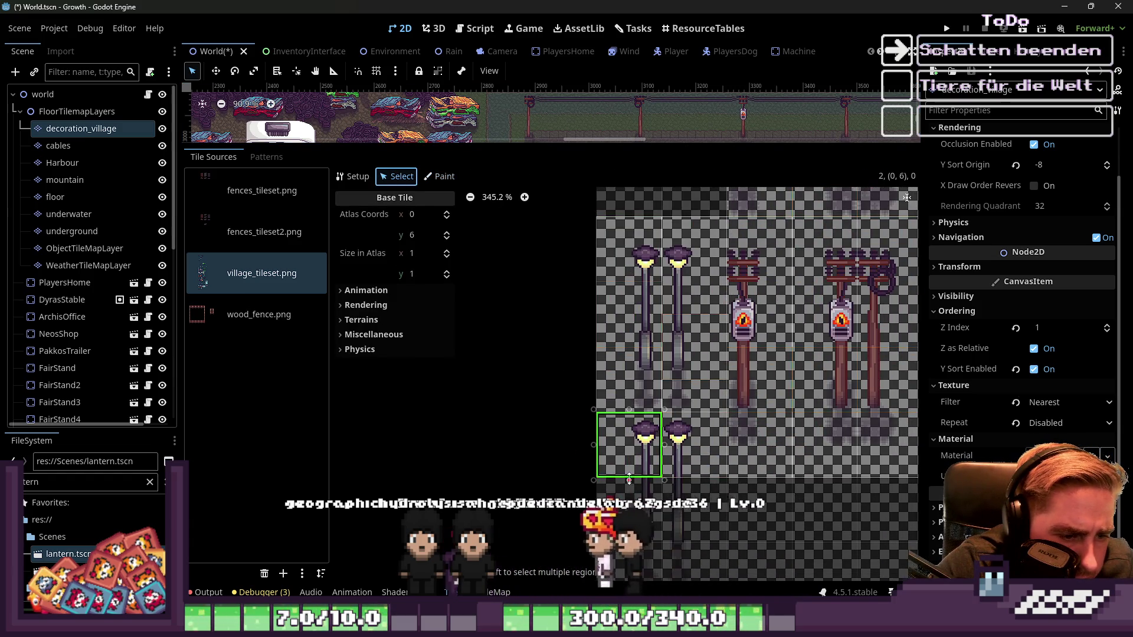
click(694, 446)
scroll(536, 348, down, 1)
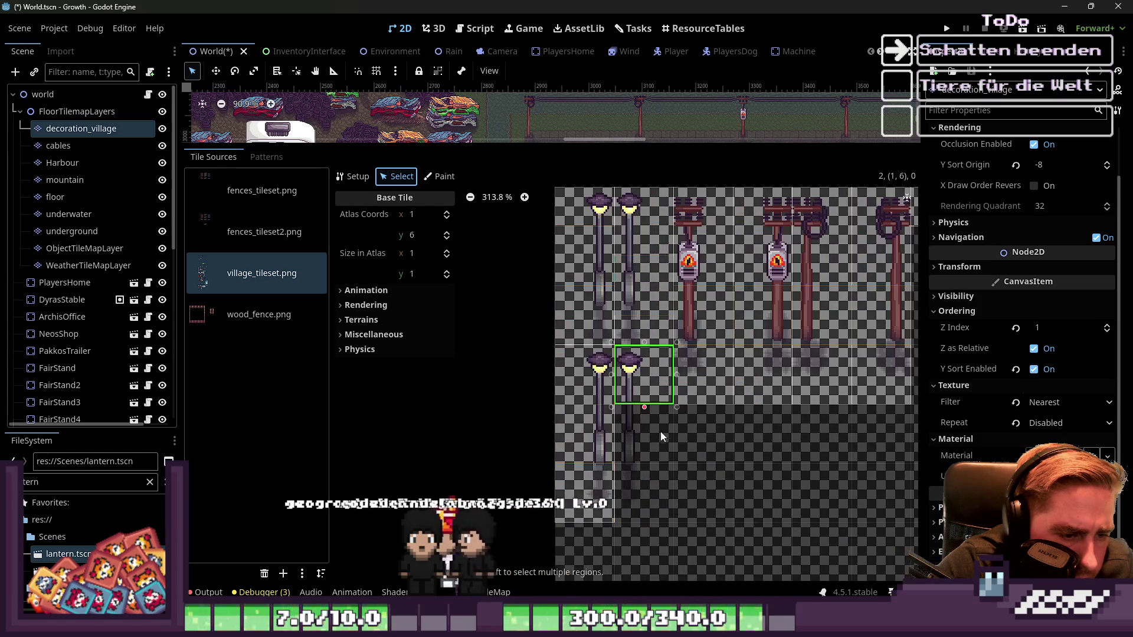
drag(645, 450, 644, 523)
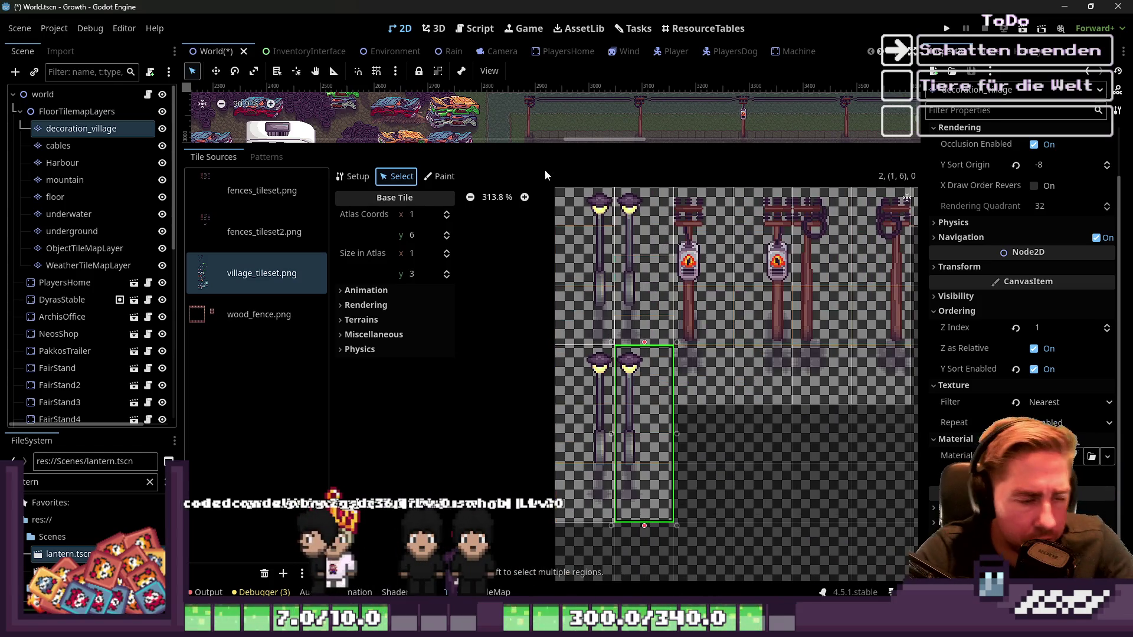
drag(565, 148, 563, 463)
scroll(557, 434, down, 2)
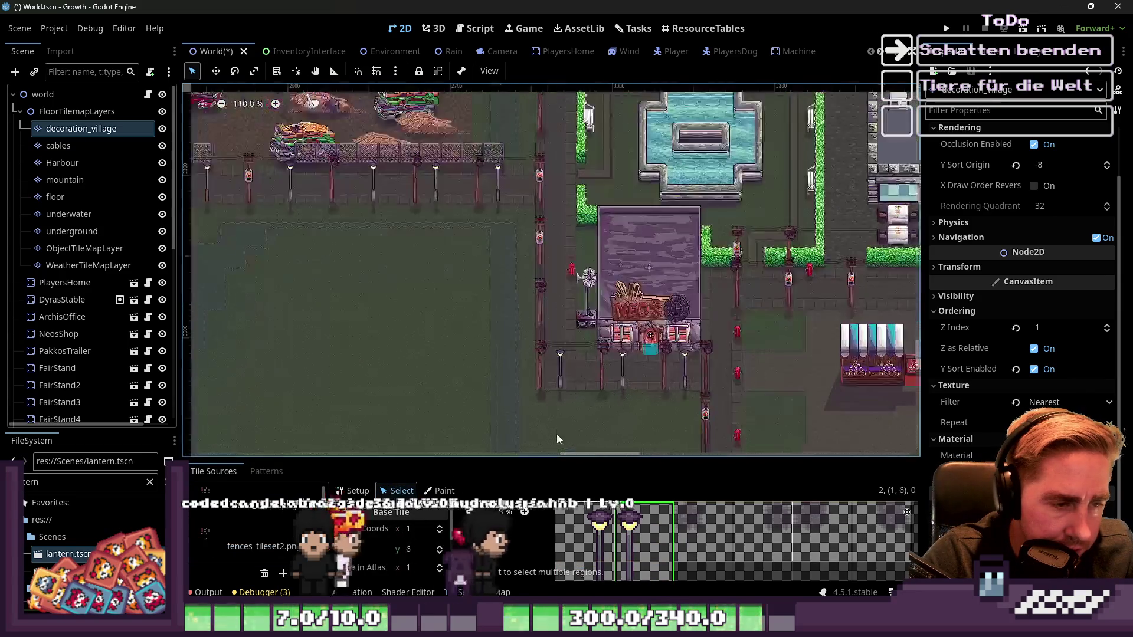
Step: Paint two street-lamp tiles along the street by Neo's shop
scroll(604, 296, up, 5)
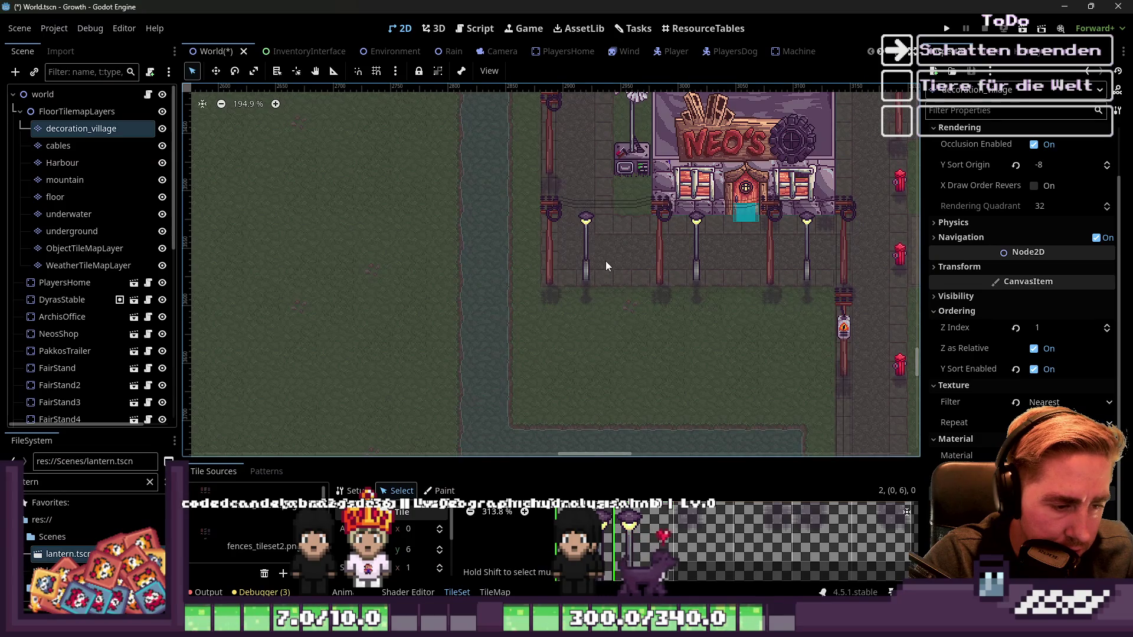
click(441, 491)
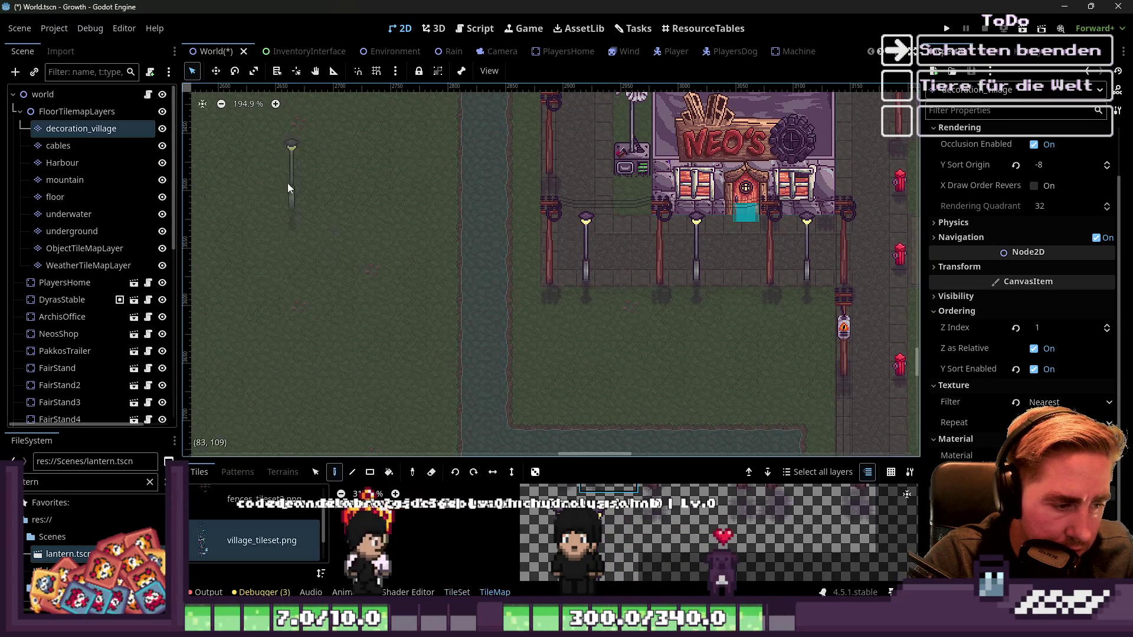
scroll(544, 276, down, 5)
scroll(558, 261, up, 6)
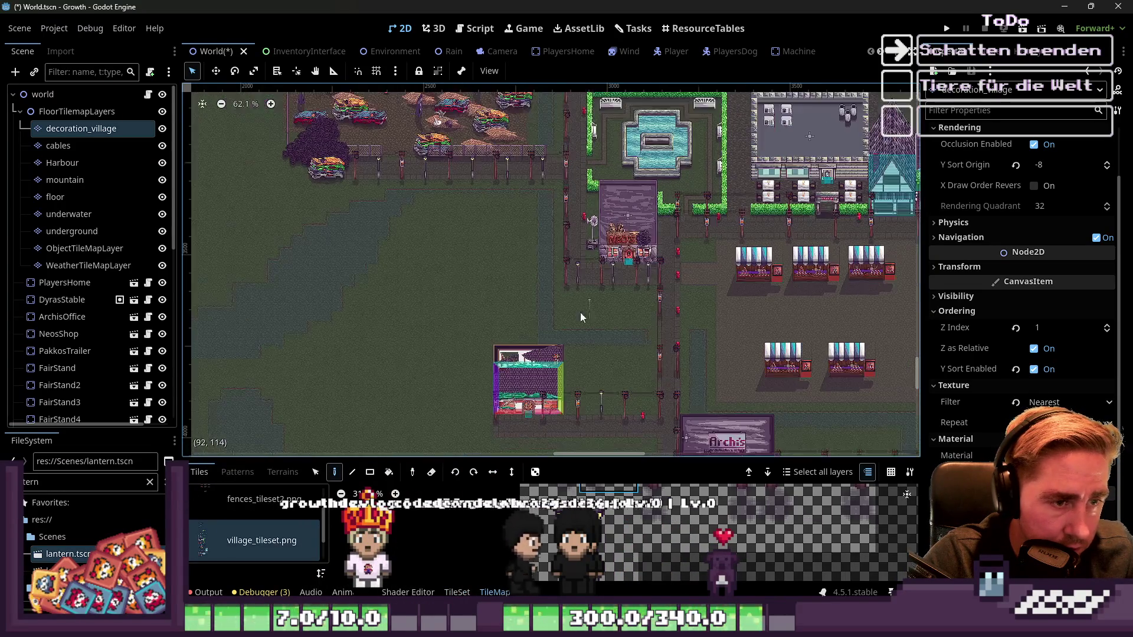
click(536, 253)
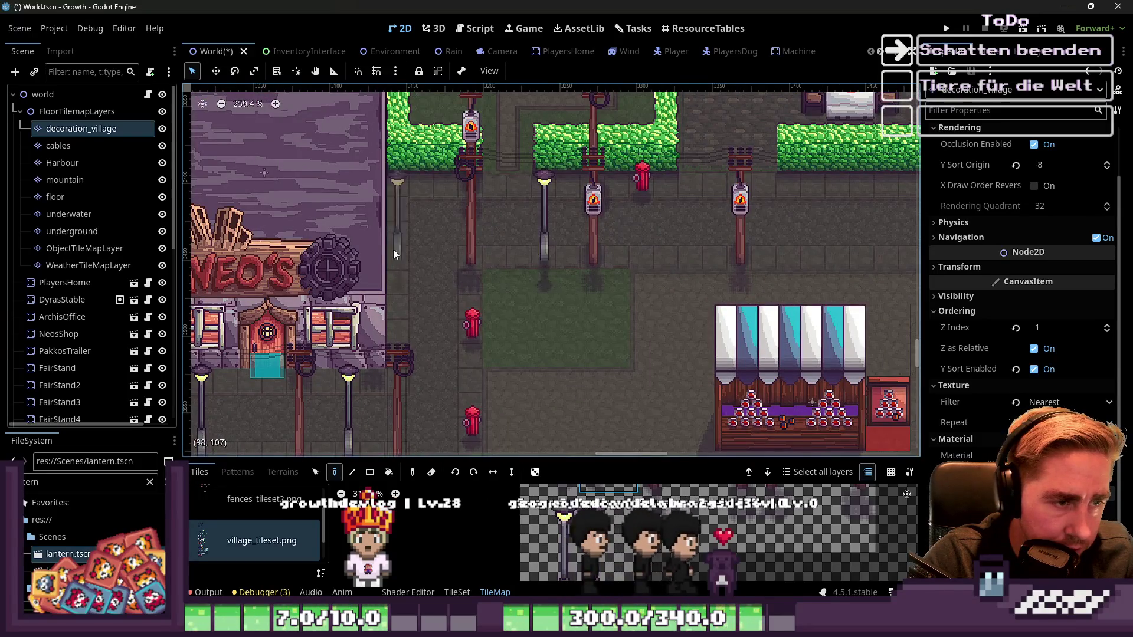
scroll(431, 252, right, 2)
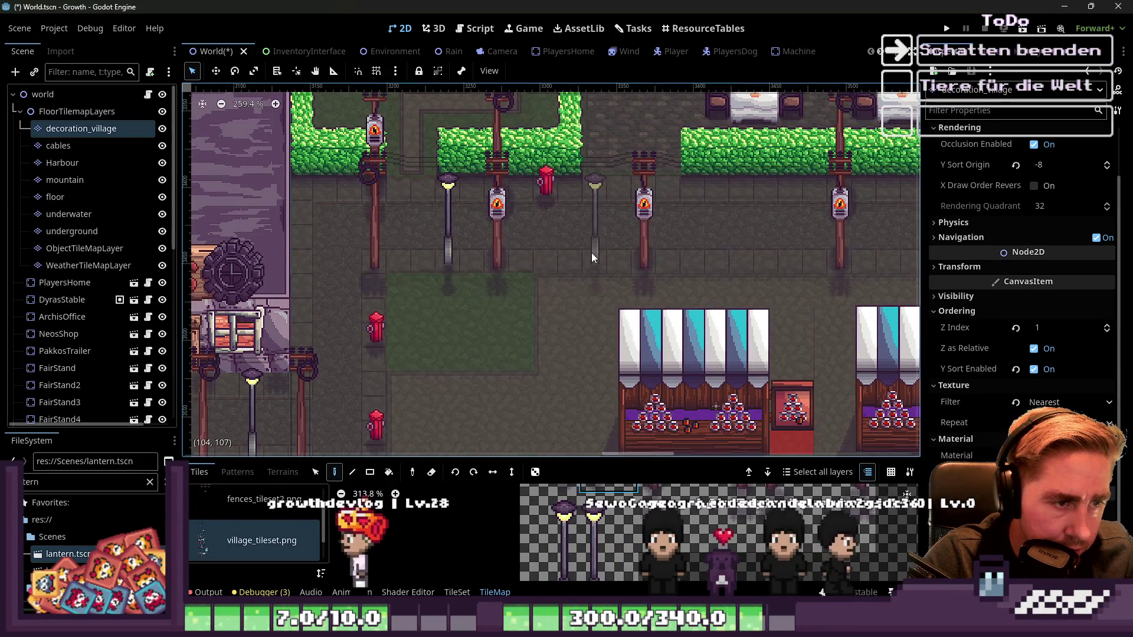
click(592, 253)
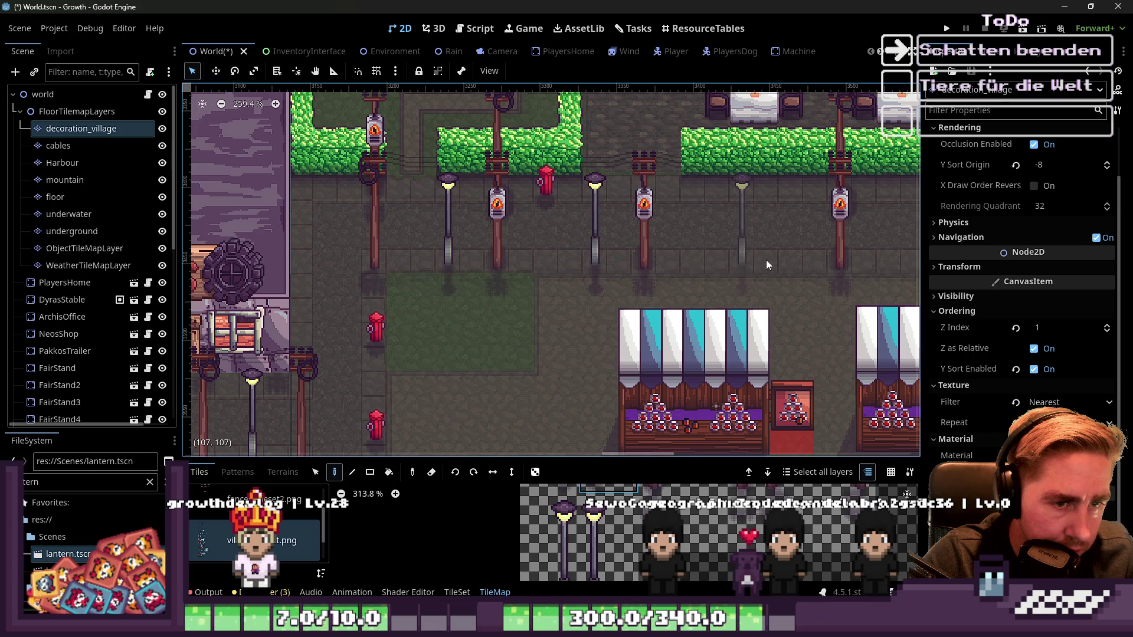
Step: Add lamp posts by the Seraphina shop and just past it
scroll(361, 256, down, 3)
scroll(692, 239, up, 2)
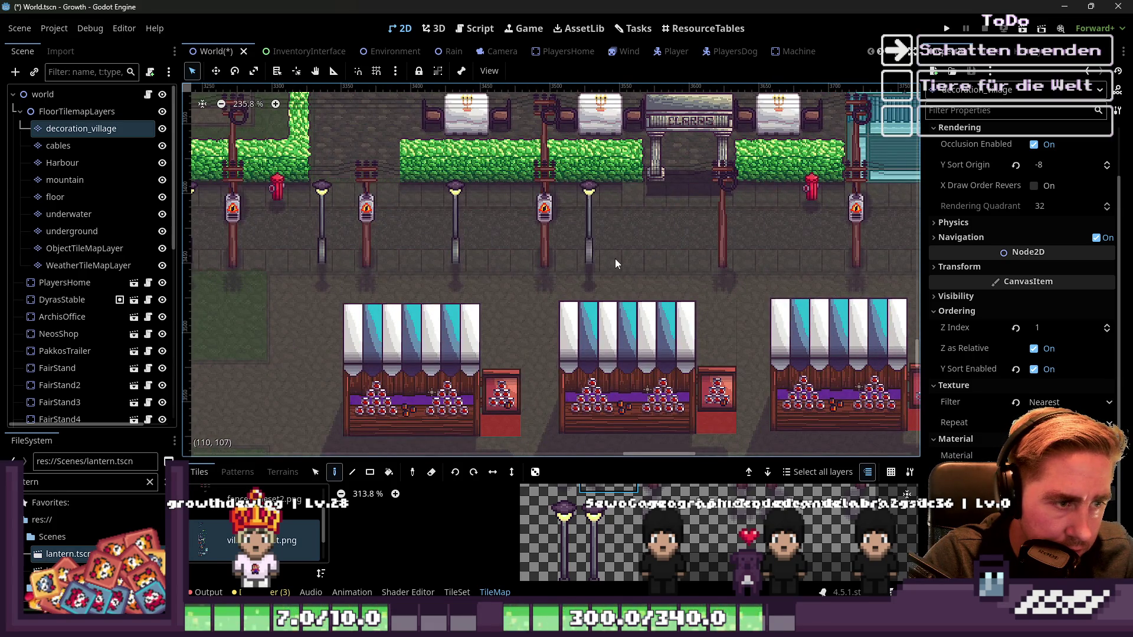
scroll(616, 259, down, 1)
scroll(618, 259, down, 1)
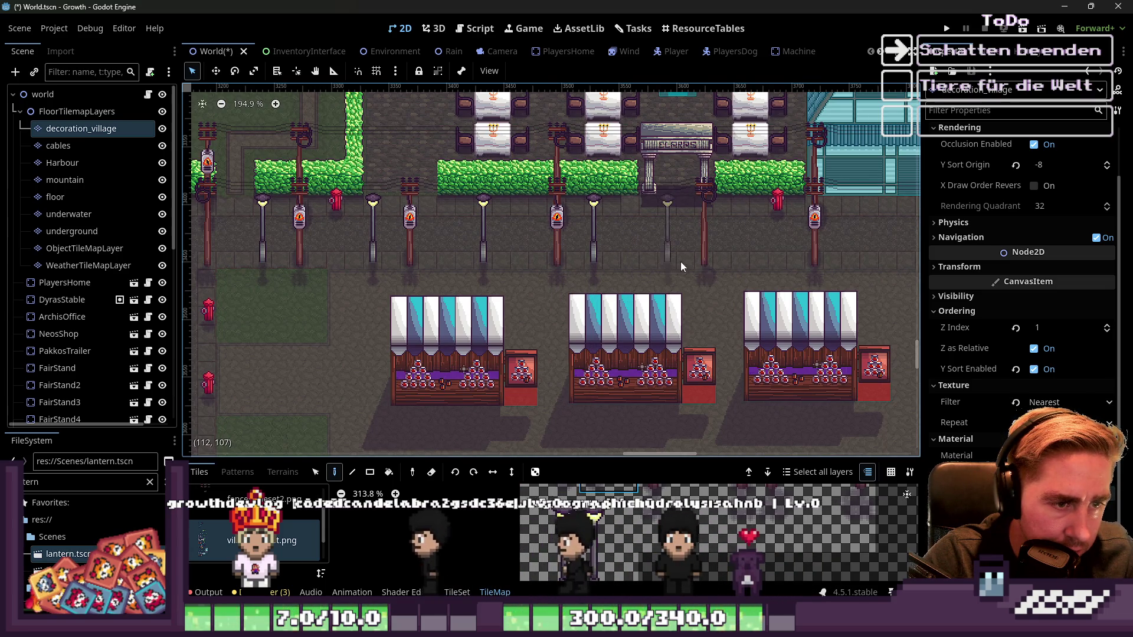
scroll(512, 282, down, 6)
scroll(620, 263, up, 5)
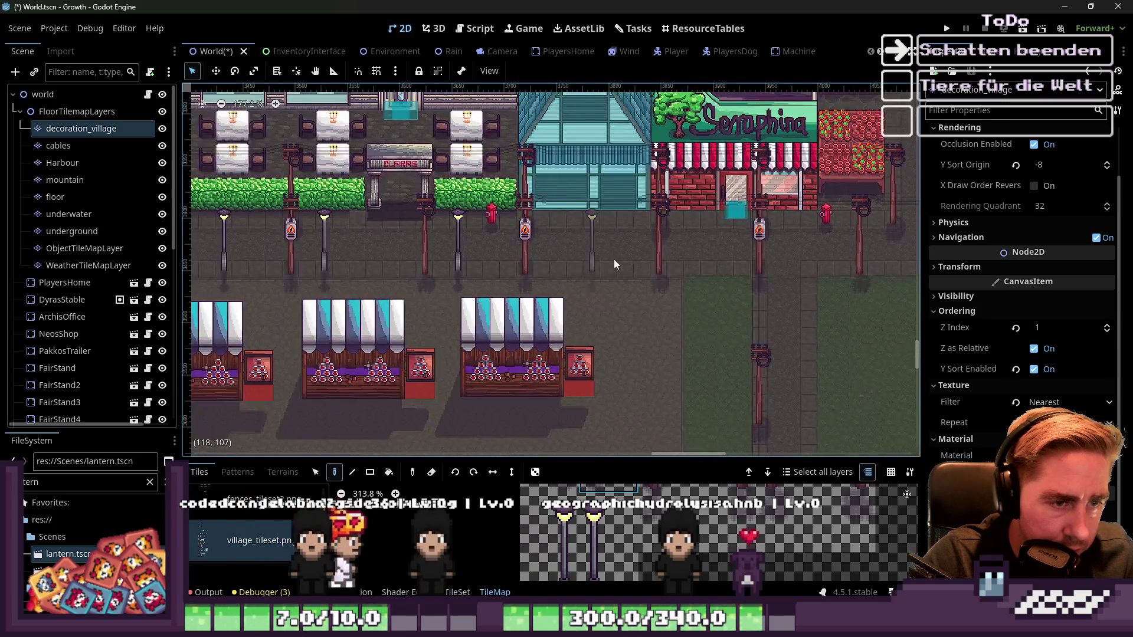
scroll(592, 267, down, 3)
scroll(661, 267, up, 3)
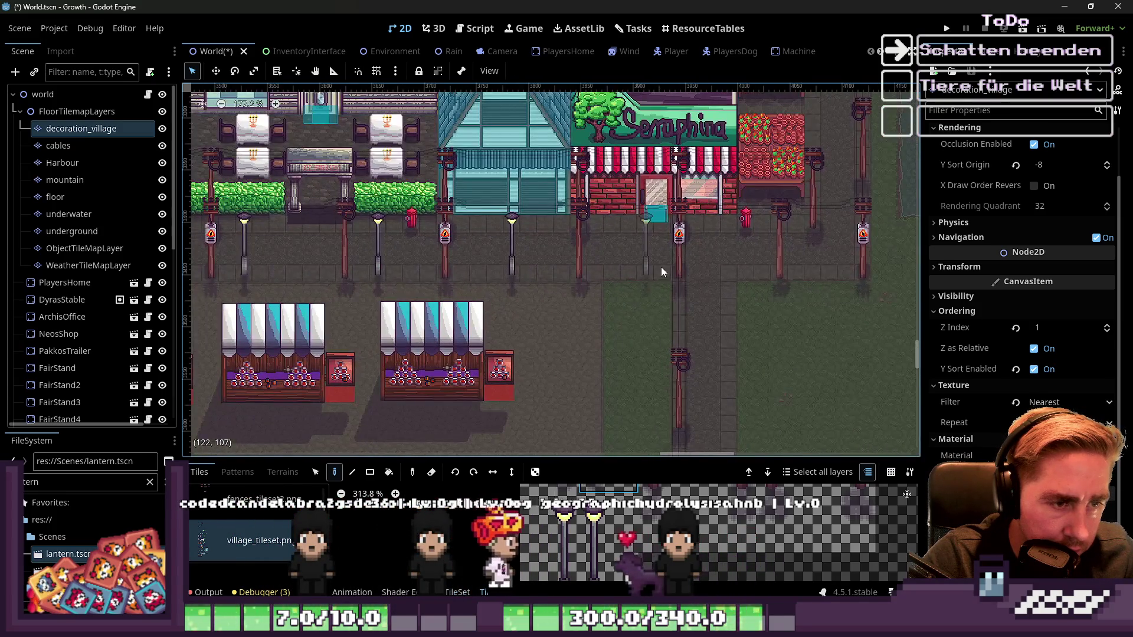
click(661, 267)
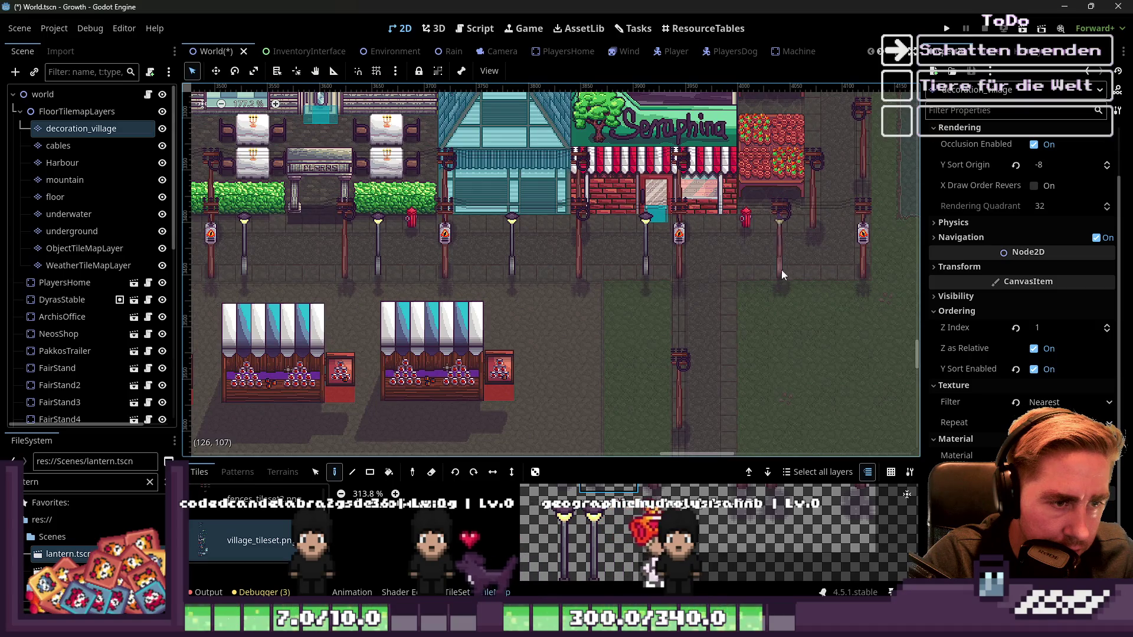
scroll(827, 264, down, 5)
scroll(738, 248, up, 6)
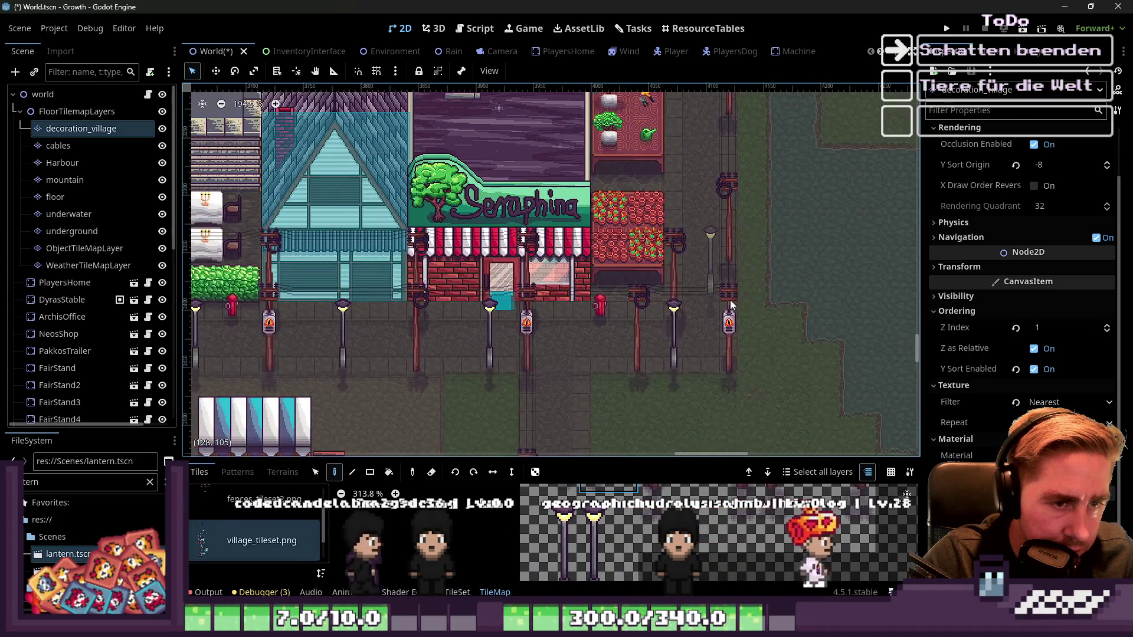
scroll(735, 246, up, 2)
click(695, 253)
Step: Place a row of three street lamps along the northern path
scroll(635, 438, down, 4)
scroll(681, 216, up, 3)
scroll(660, 295, down, 5)
scroll(667, 232, up, 5)
scroll(768, 351, down, 4)
scroll(696, 218, up, 3)
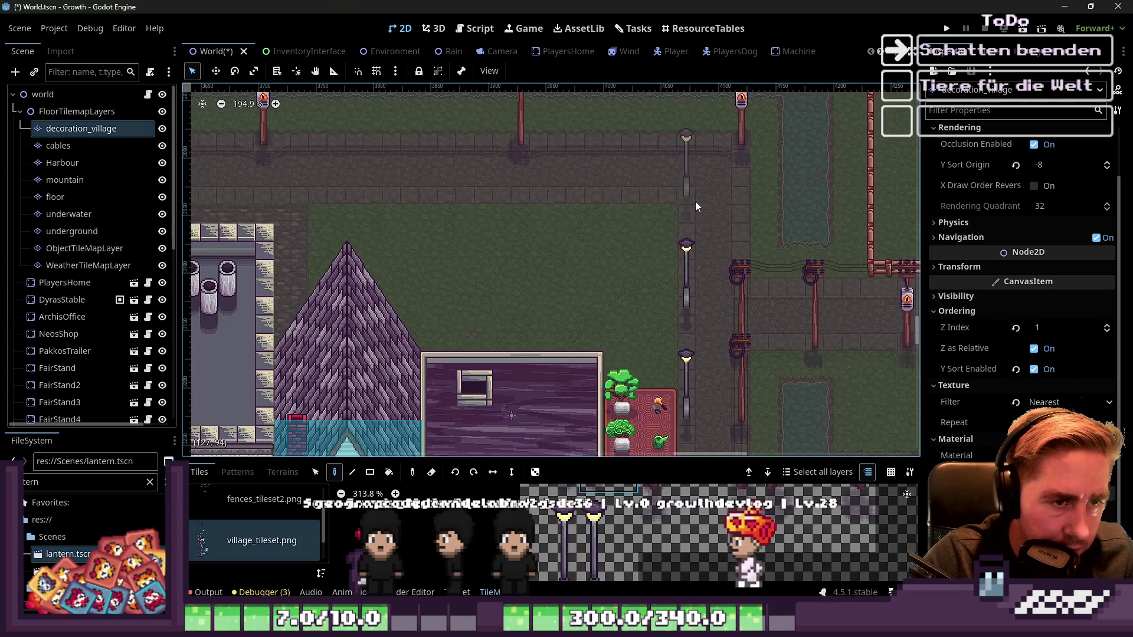
scroll(591, 195, down, 3)
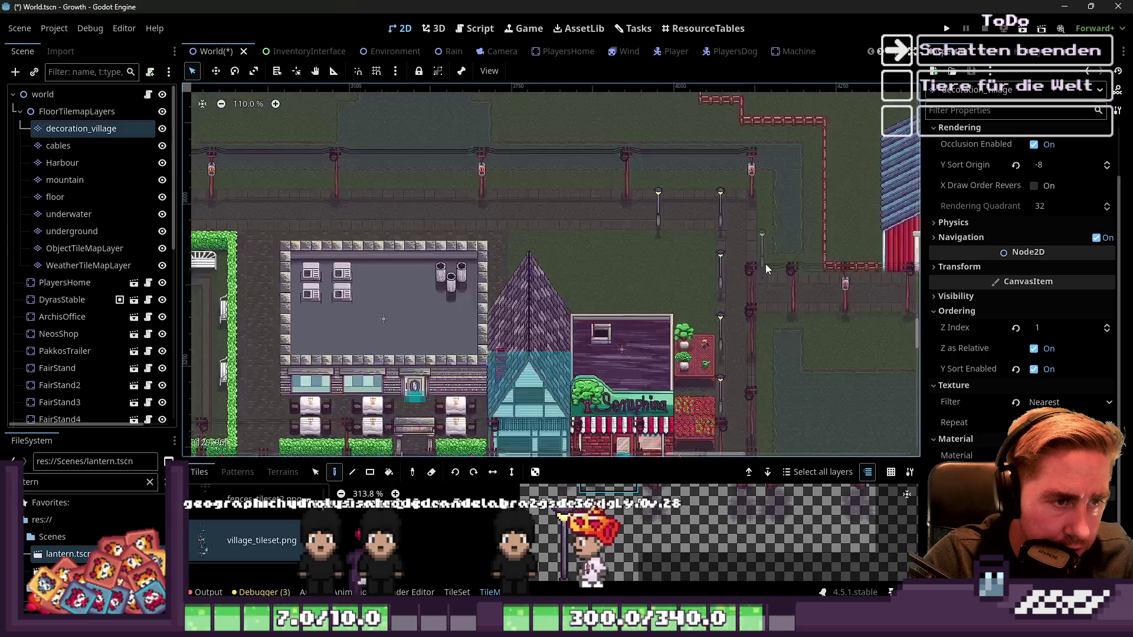
scroll(597, 219, up, 2)
click(604, 221)
click(520, 229)
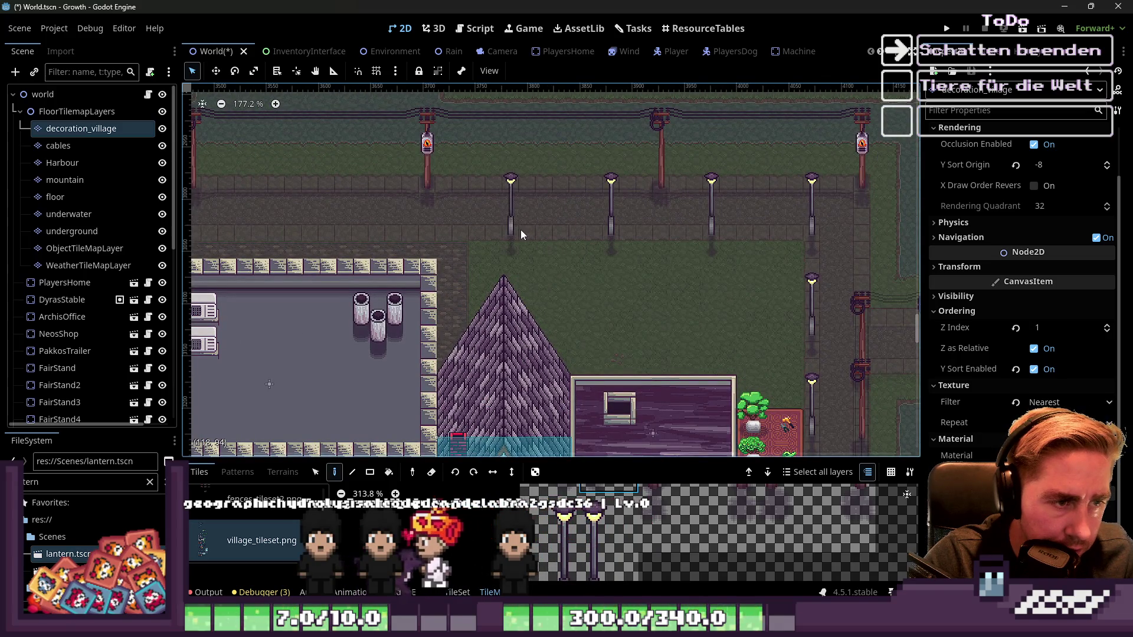
click(419, 232)
scroll(732, 260, down, 1)
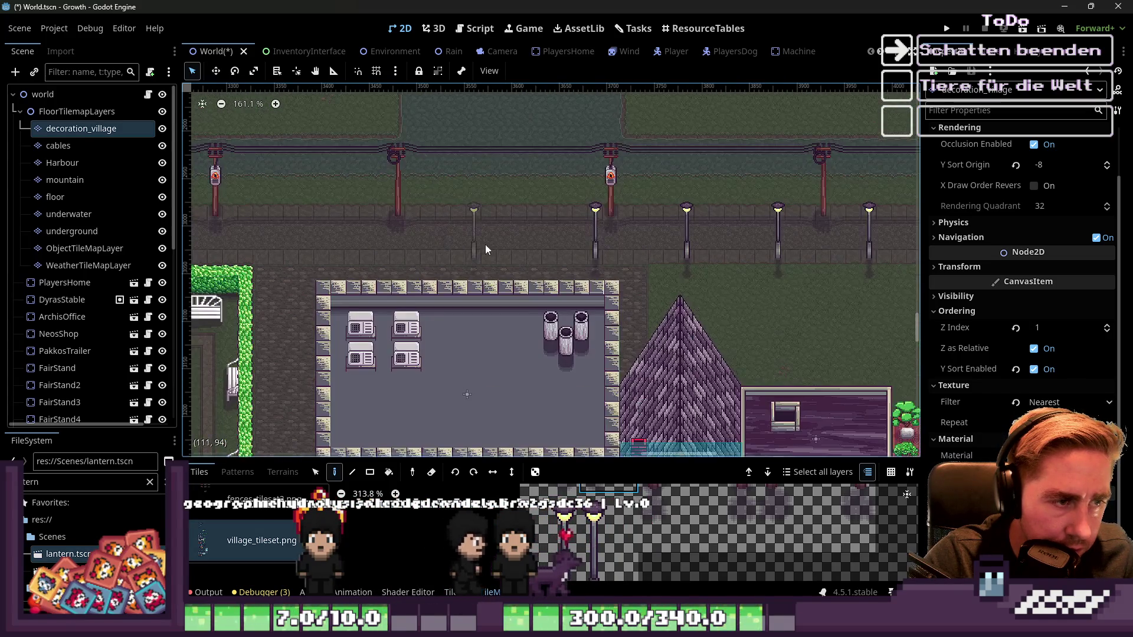
scroll(510, 252, down, 5)
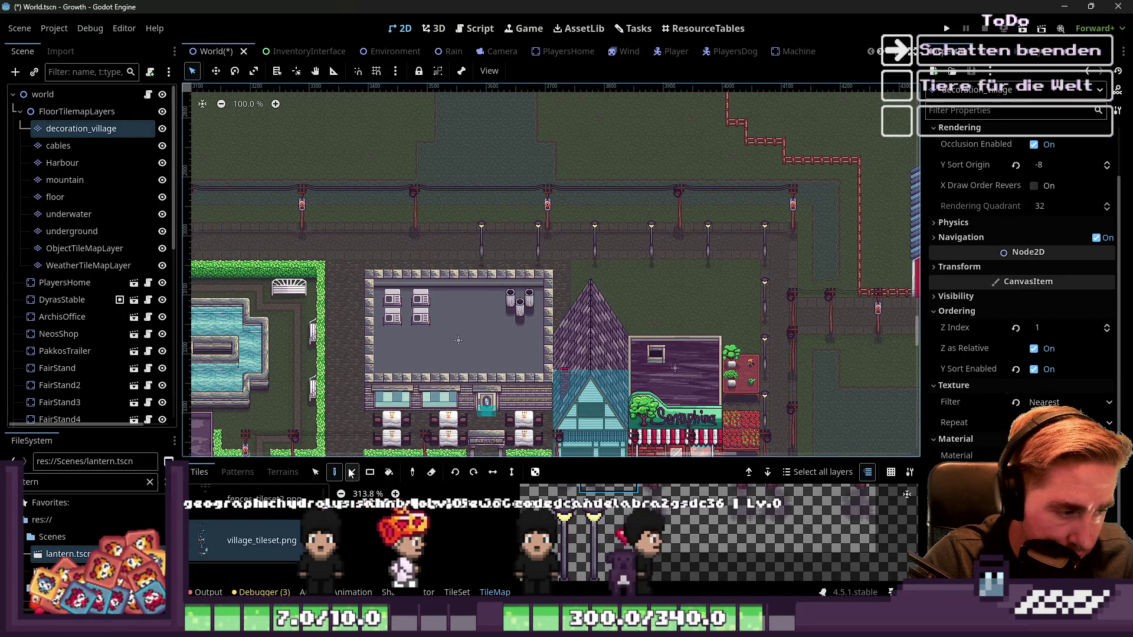
Step: Repaint the stray lamp one cell lower to align the row north of the fountain
key(s)
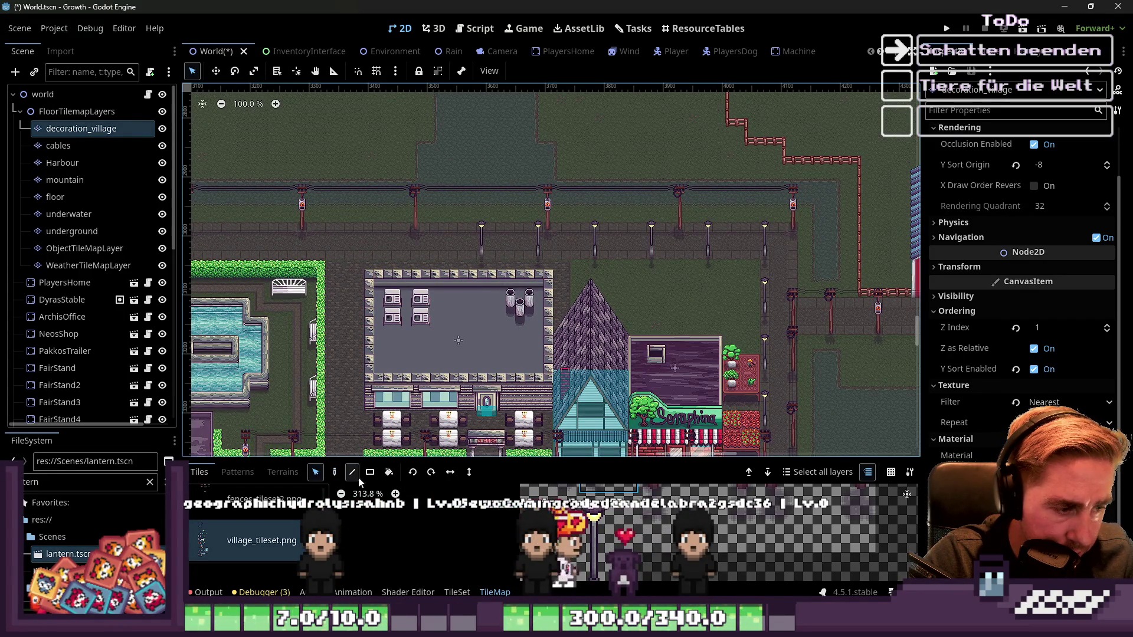
key(d)
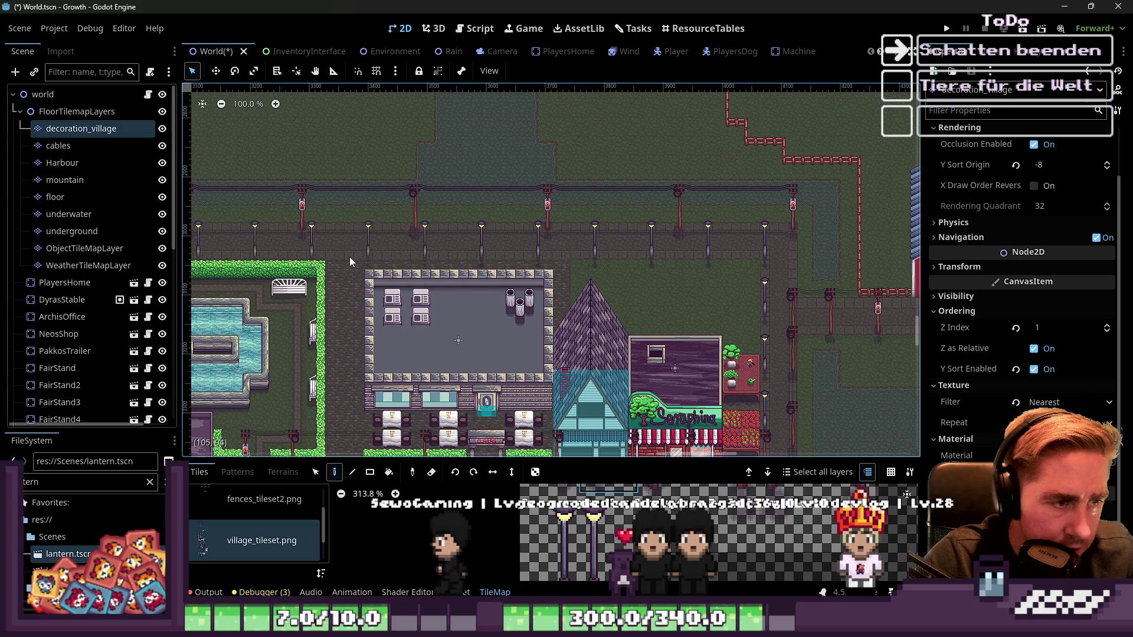
scroll(350, 257, down, 6)
scroll(437, 258, up, 5)
scroll(436, 258, up, 5)
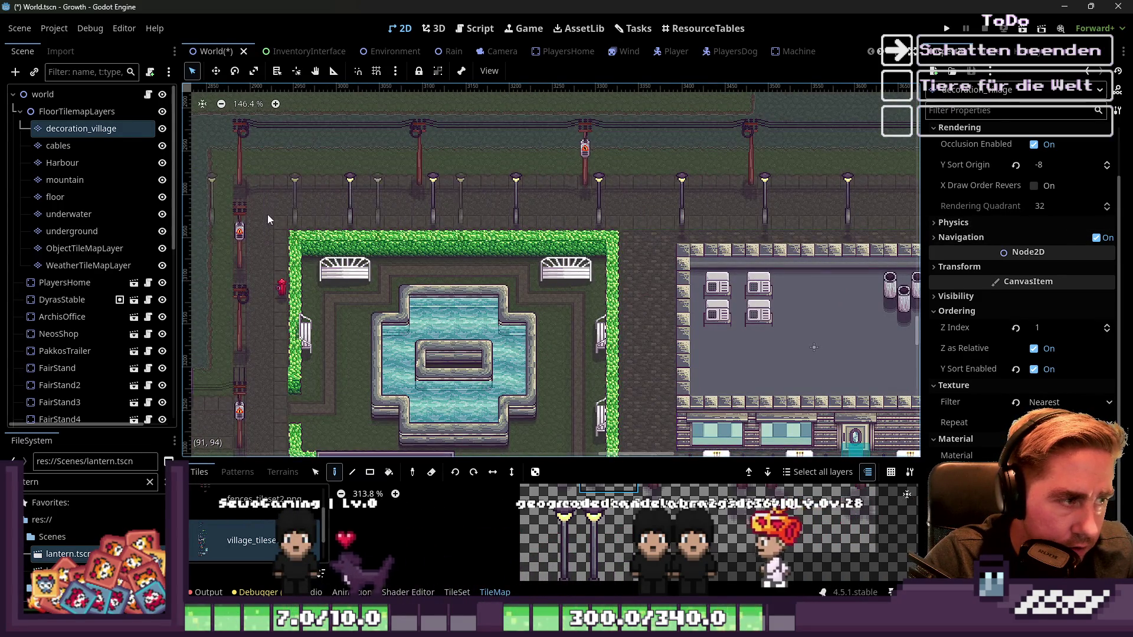
scroll(268, 215, down, 10)
scroll(332, 219, up, 5)
scroll(332, 219, up, 2)
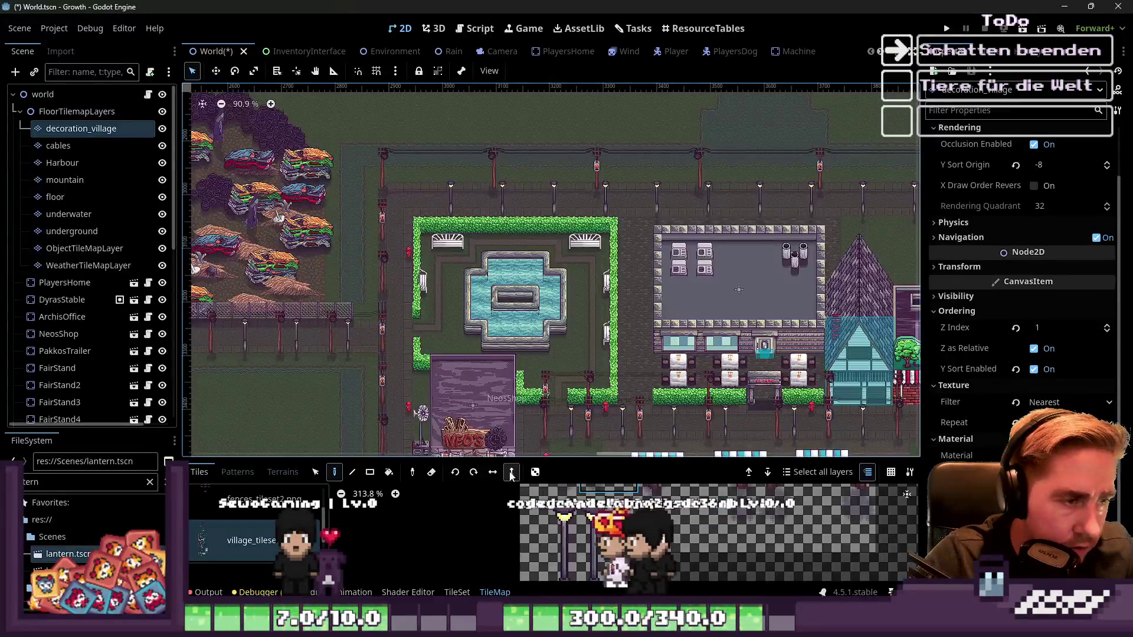
scroll(444, 166, up, 3)
scroll(444, 165, up, 1)
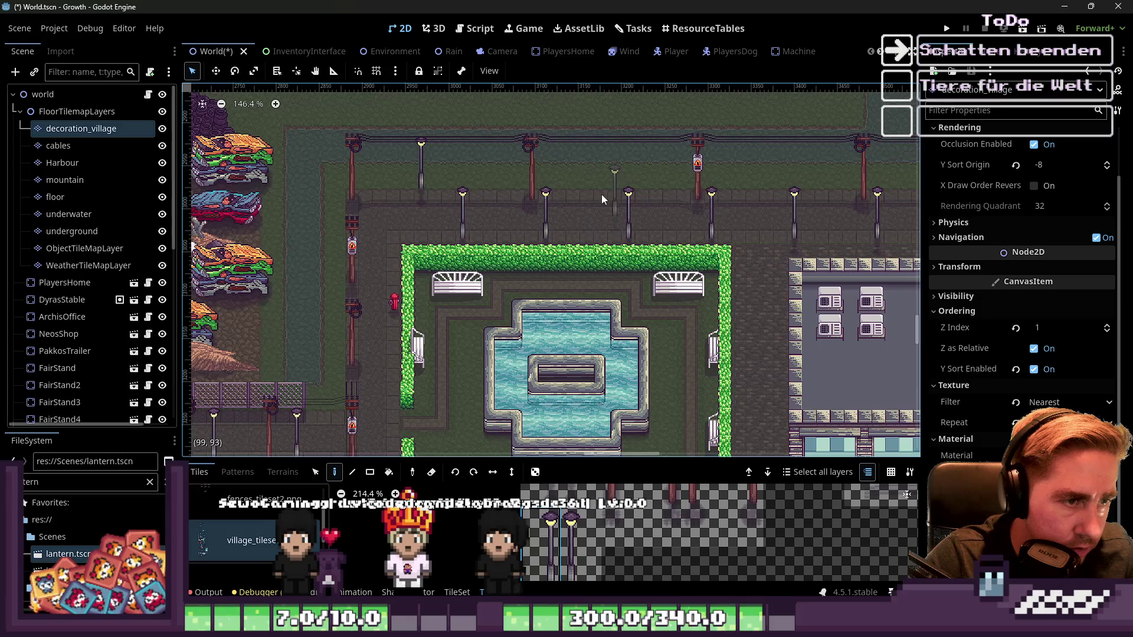
scroll(407, 210, down, 2)
scroll(670, 198, up, 4)
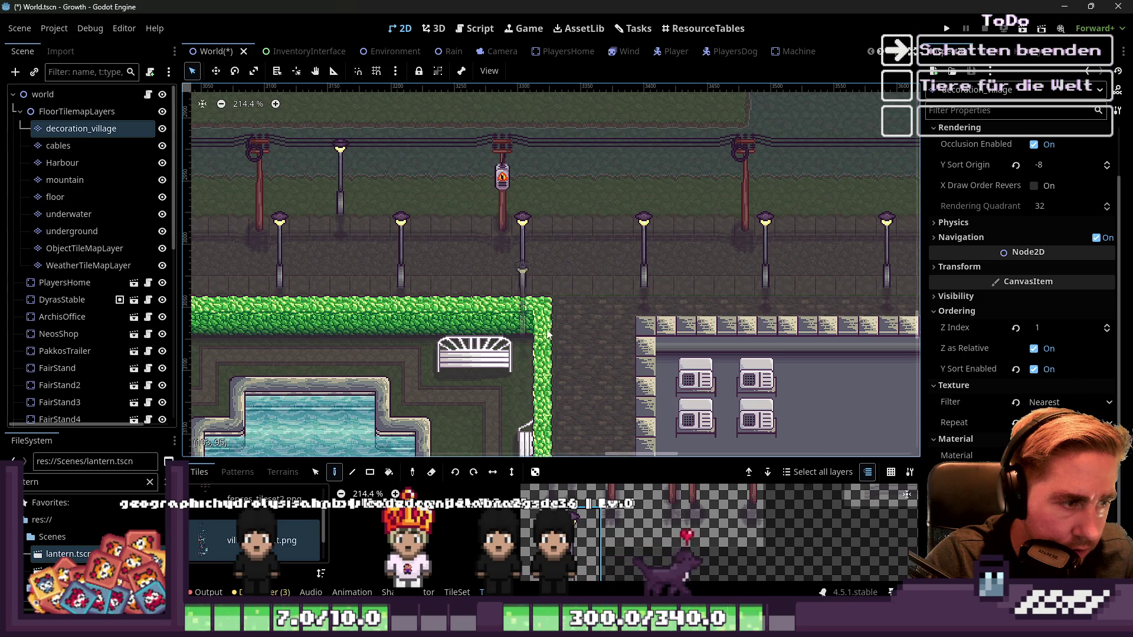
scroll(679, 531, down, 5)
scroll(679, 531, up, 3)
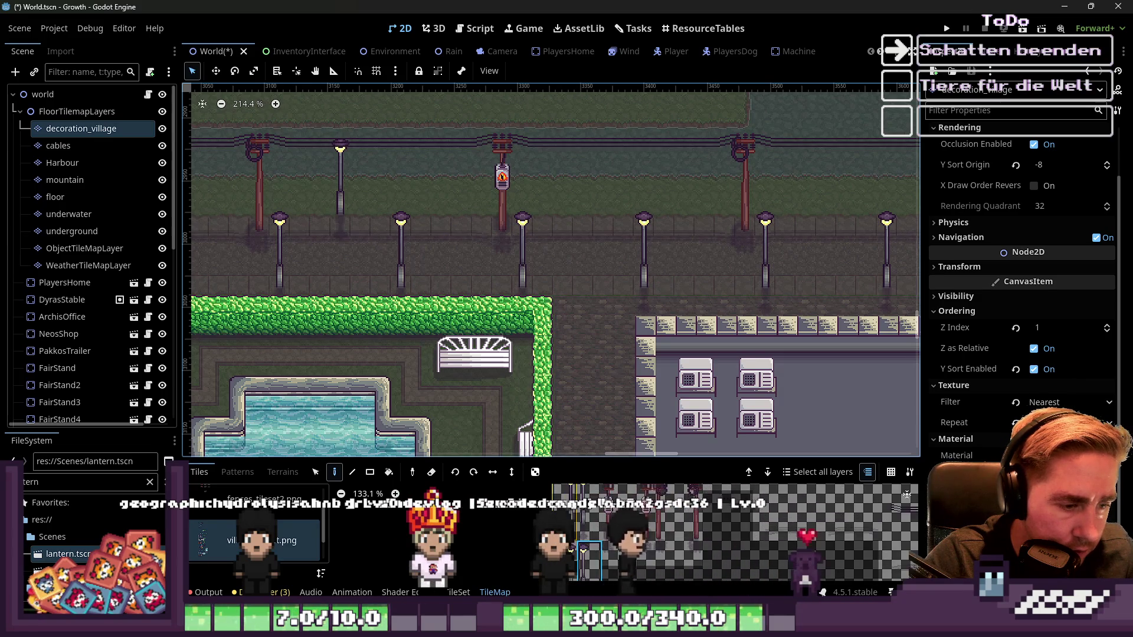
click(335, 197)
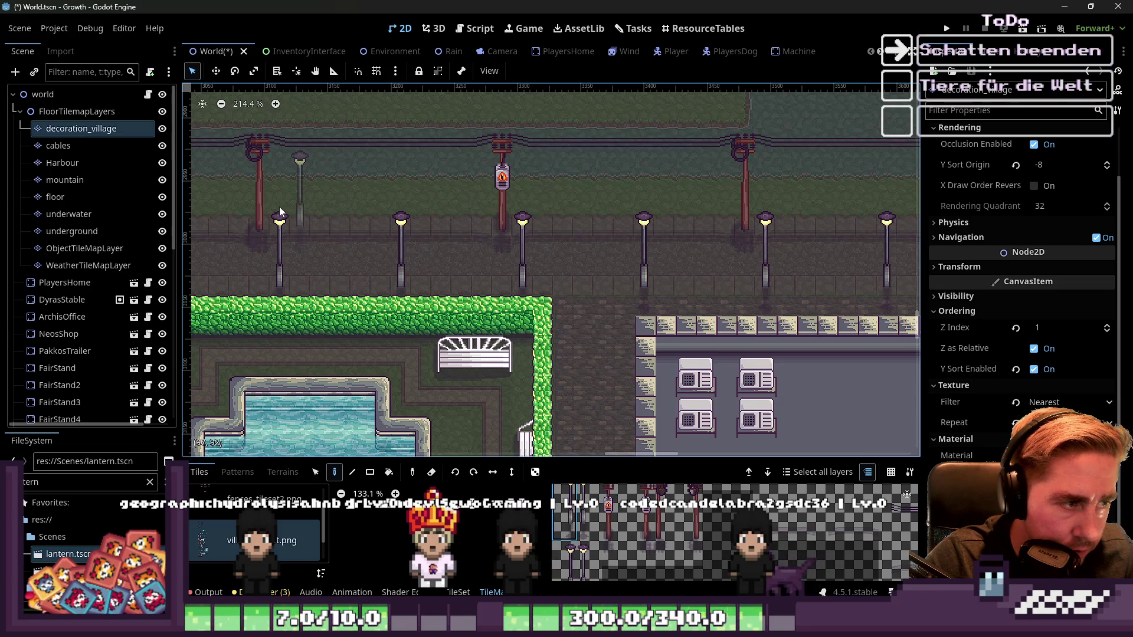
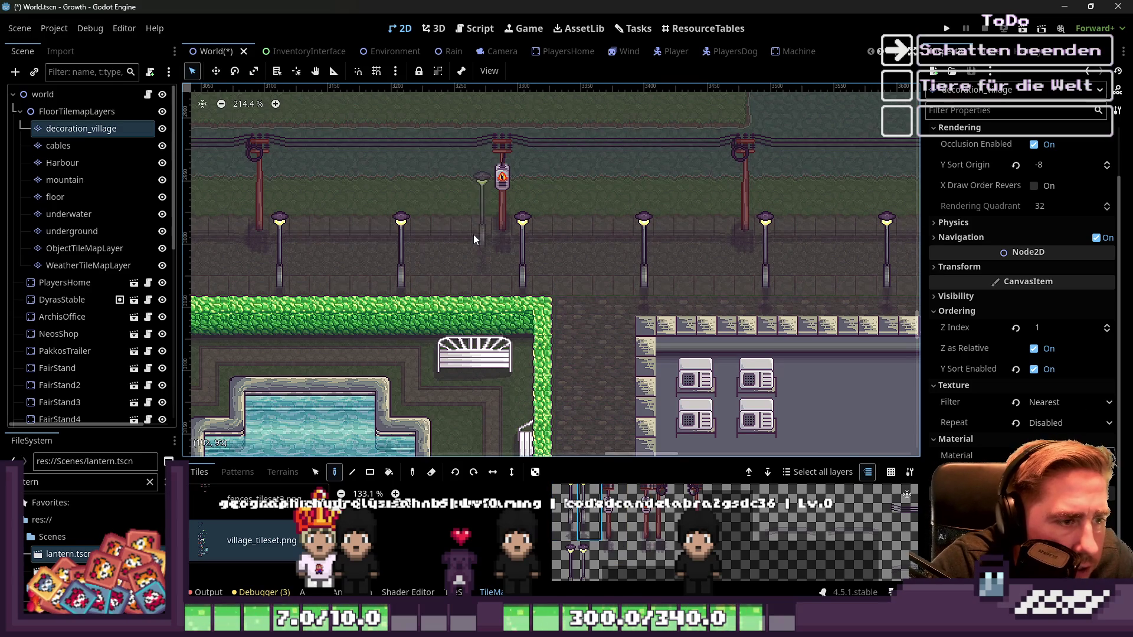
Step: Enlarge the TileSet editor and paint texture origin Y 16 onto the first lamp tile
click(457, 593)
drag(440, 295, 440, 201)
scroll(571, 517, up, 4)
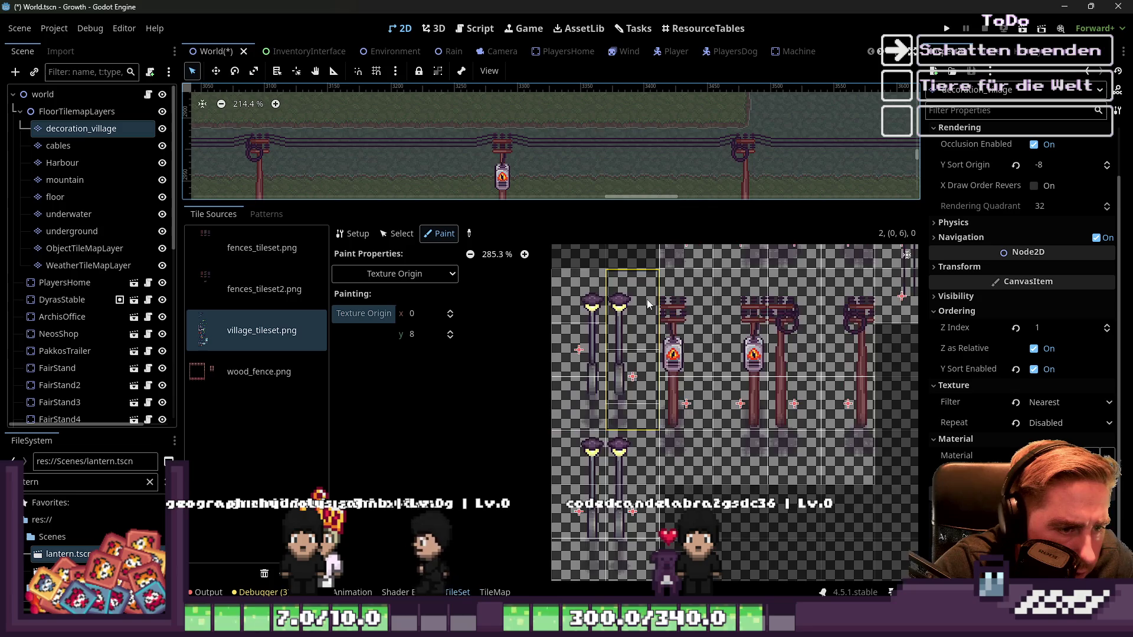
scroll(611, 412, down, 2)
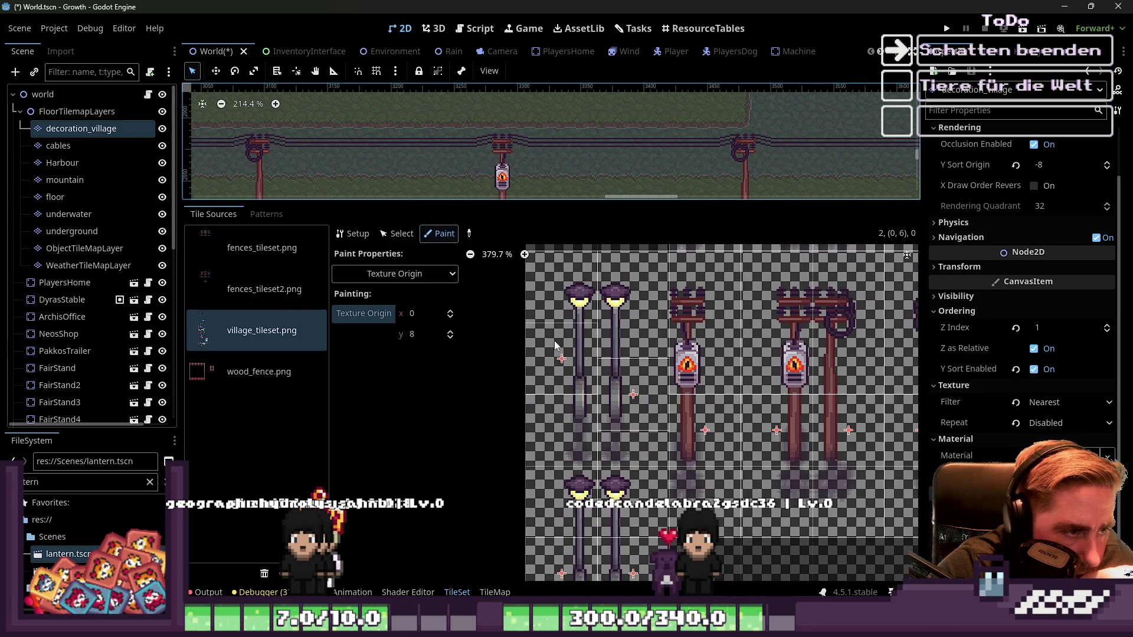
click(621, 399)
click(422, 335)
text(16)
click(562, 411)
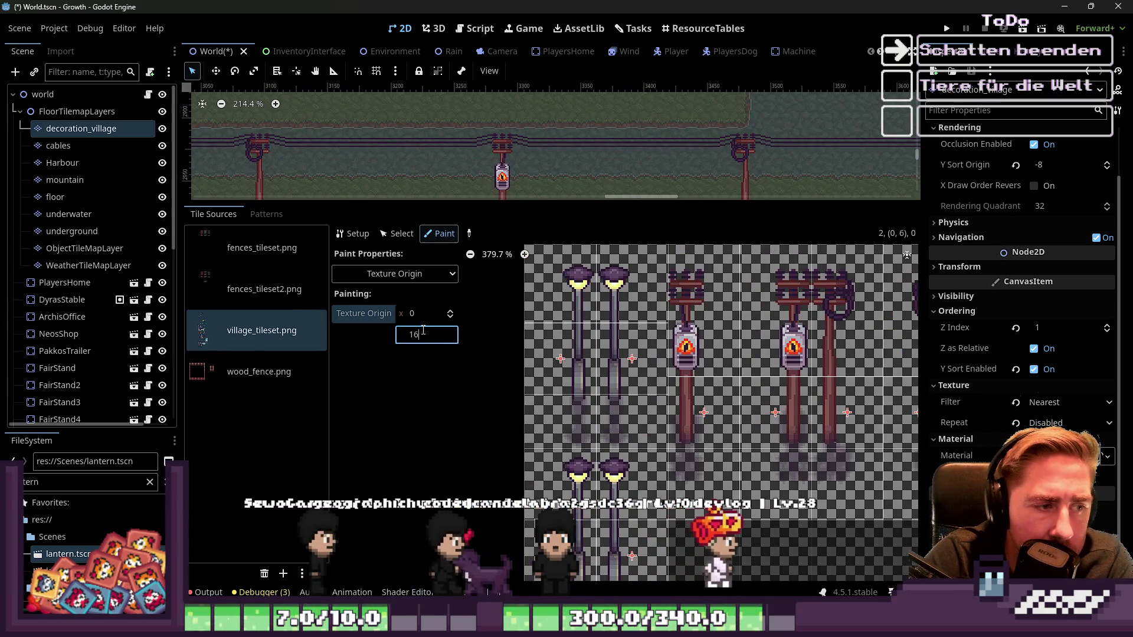
Step: Change the texture origin Y to 32 and paint it onto both lamp tiles
key(BackSpace)
key(BackSpace)
text(31)
key(BackSpace)
text(2)
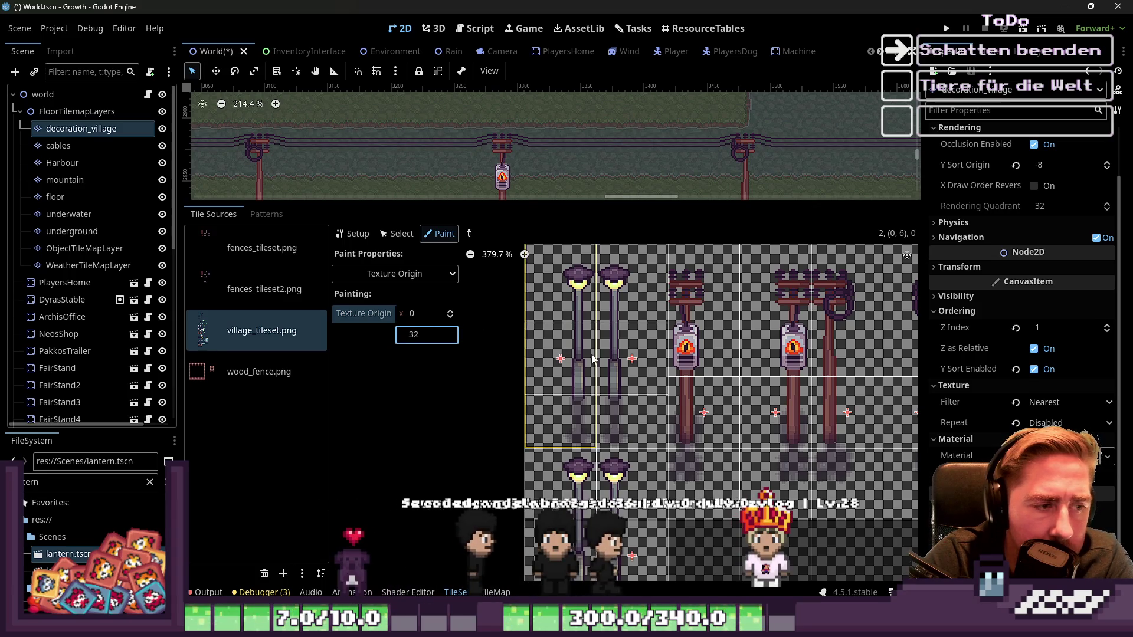
click(623, 357)
scroll(434, 341, down, 3)
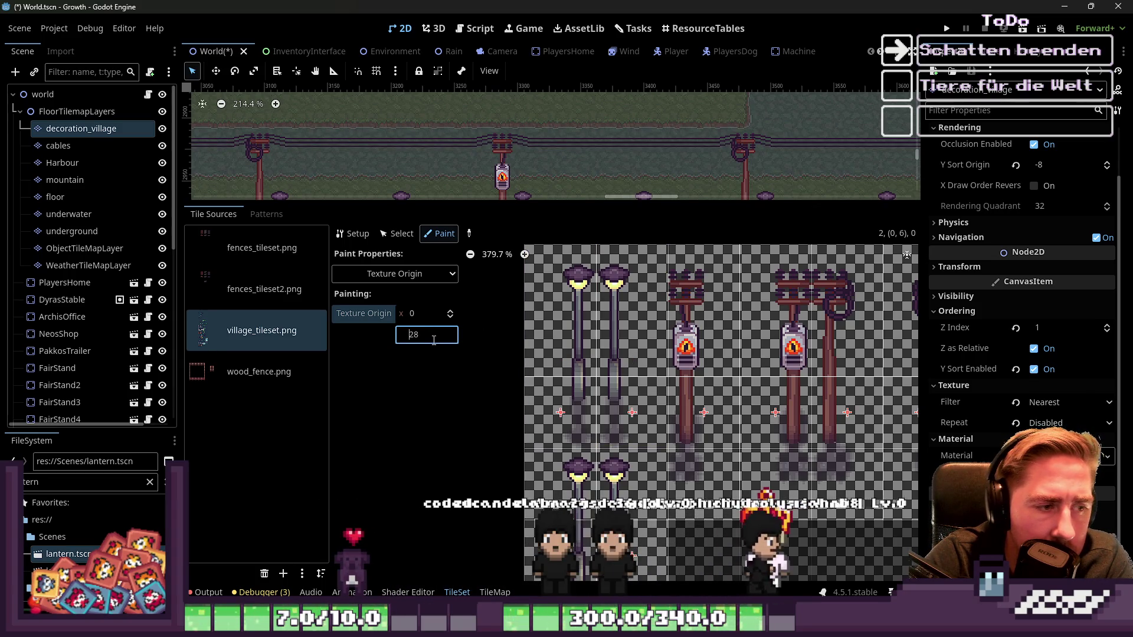
text(24)
drag(541, 350, 628, 342)
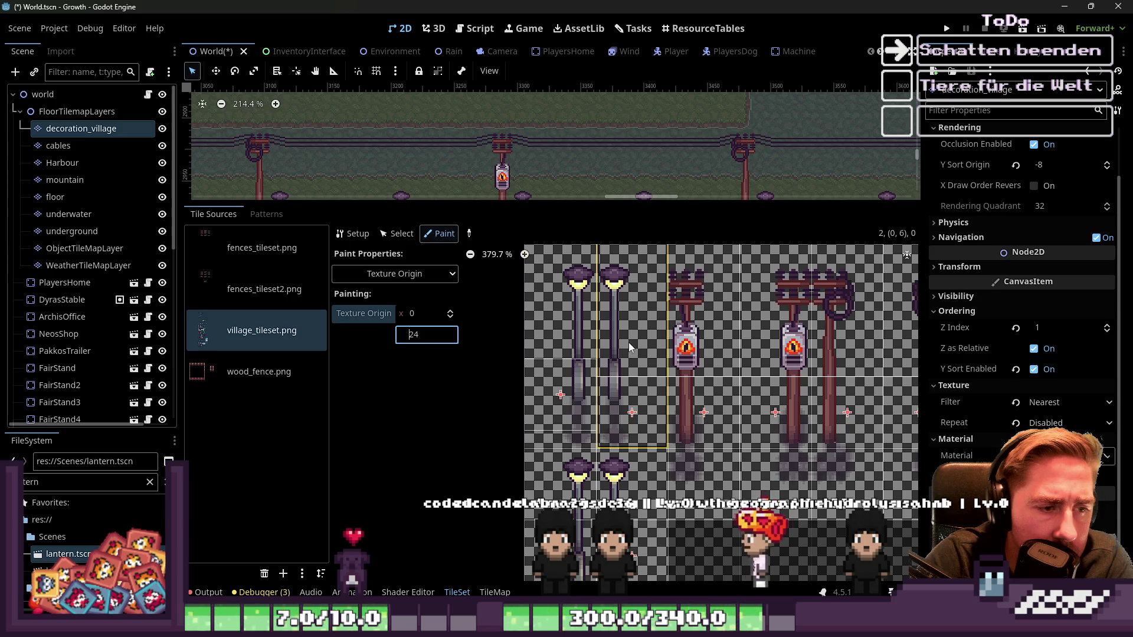
Step: Lower the origin value to 16 and shrink the tileset panel to enlarge the map
scroll(628, 343, down, 3)
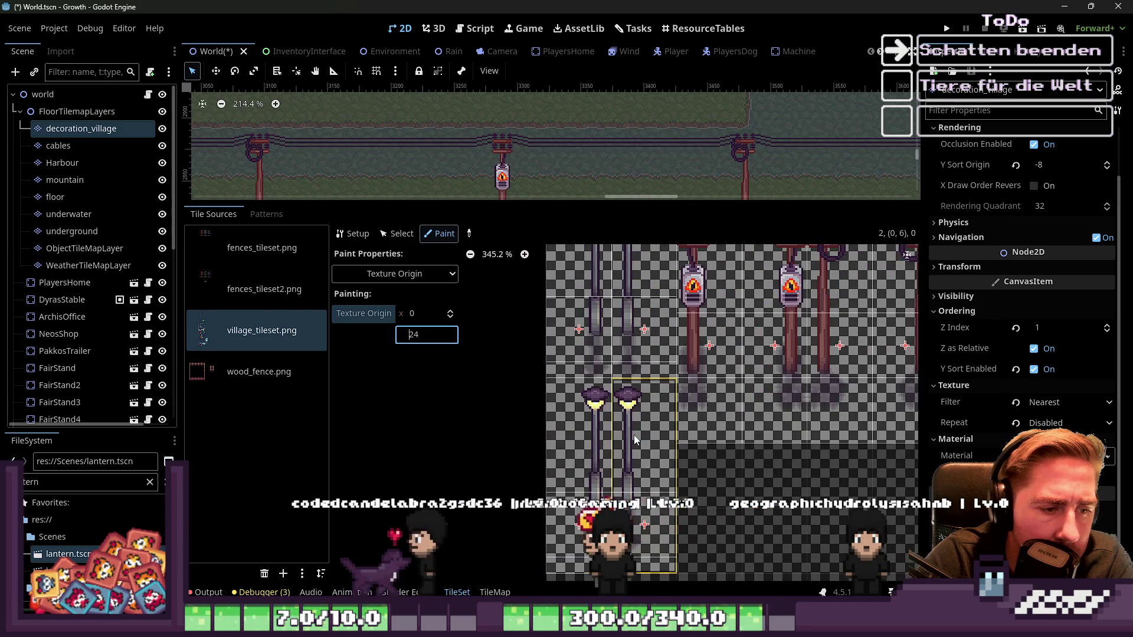
scroll(614, 446, up, 2)
scroll(426, 335, down, 7)
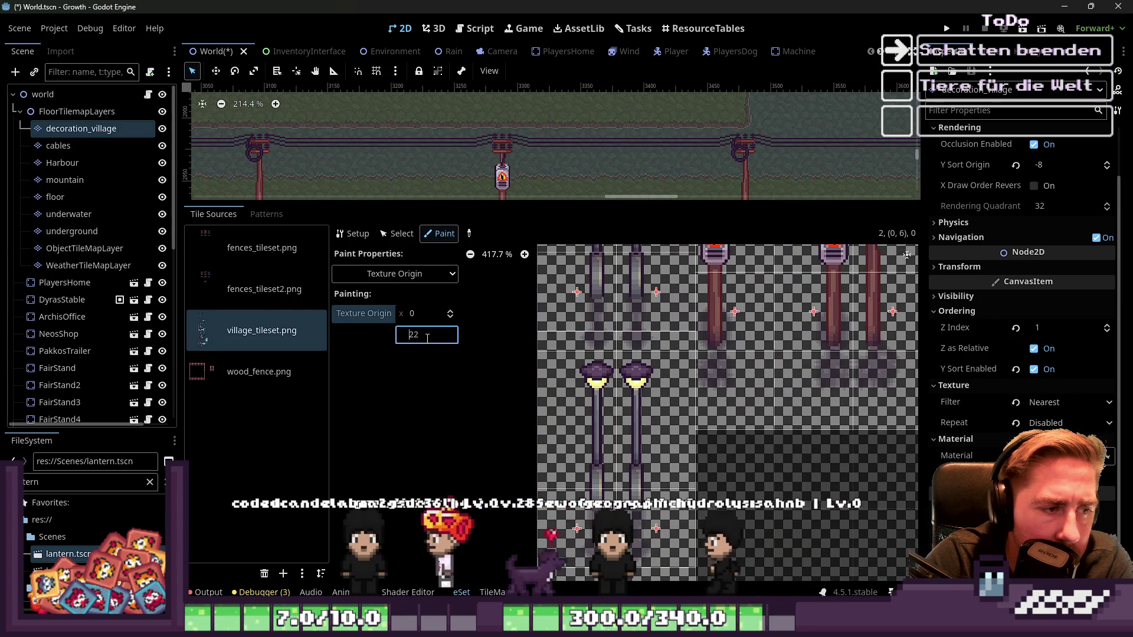
key(Down)
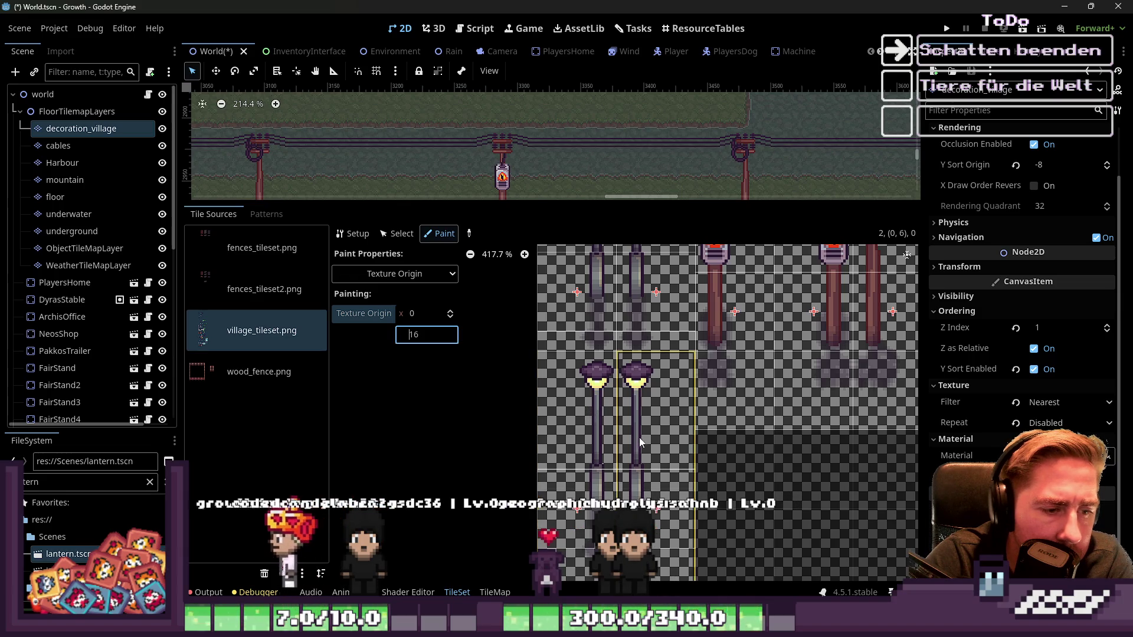
scroll(610, 441, down, 3)
drag(465, 203, 462, 487)
scroll(661, 268, up, 2)
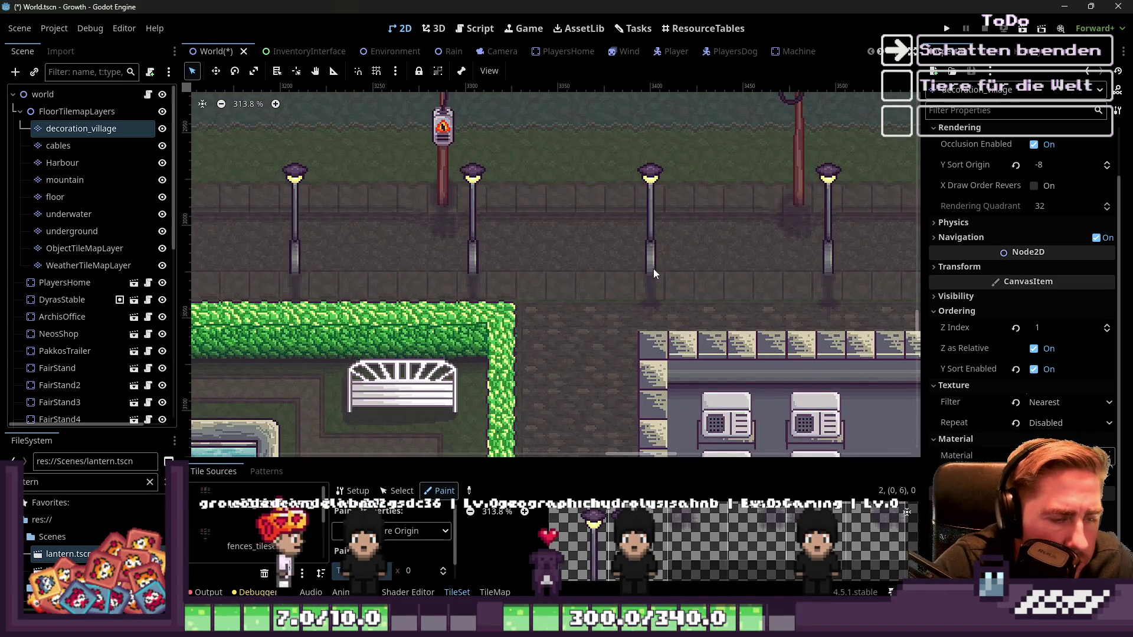
Step: Place a test lamp post between the street lamps, erase it, and enlarge the tile painting area
scroll(653, 268, down, 1)
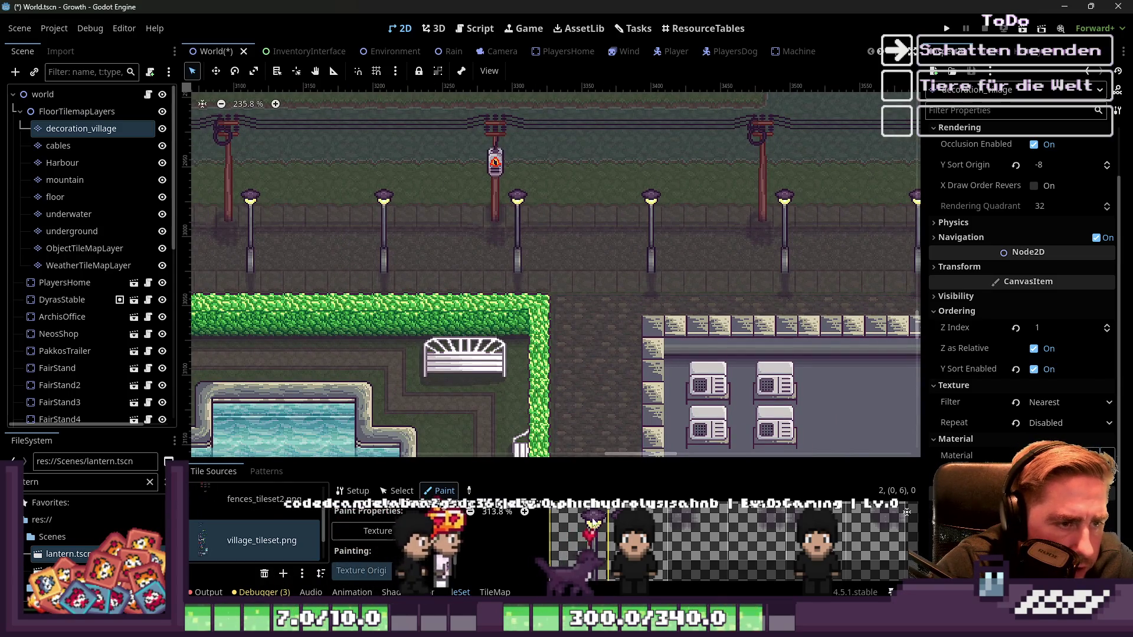
click(494, 592)
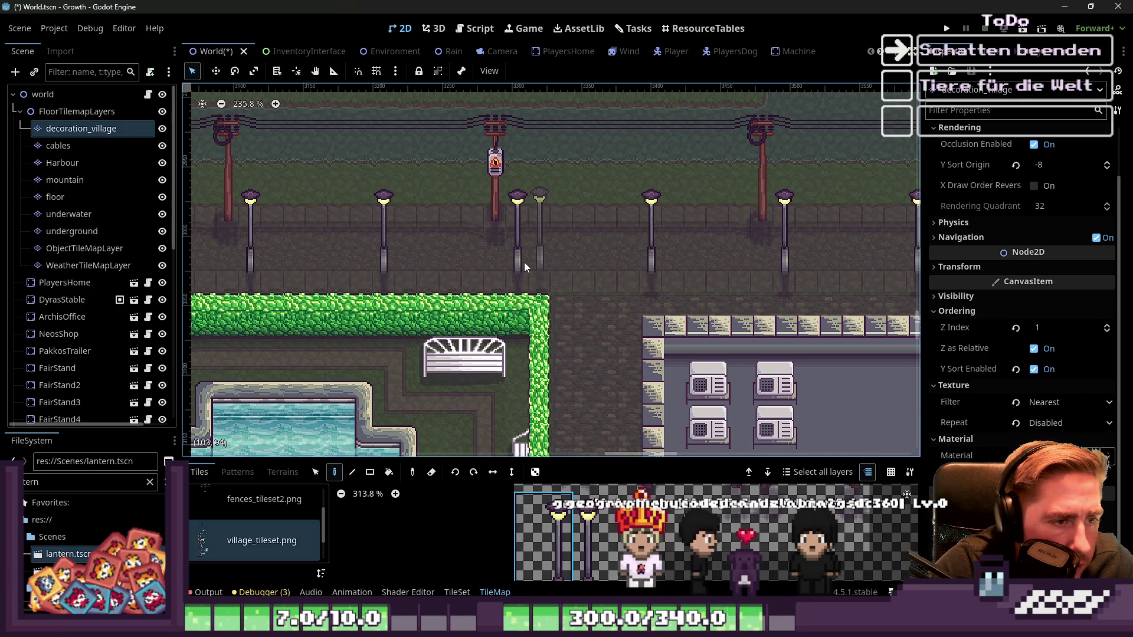
scroll(563, 546, down, 3)
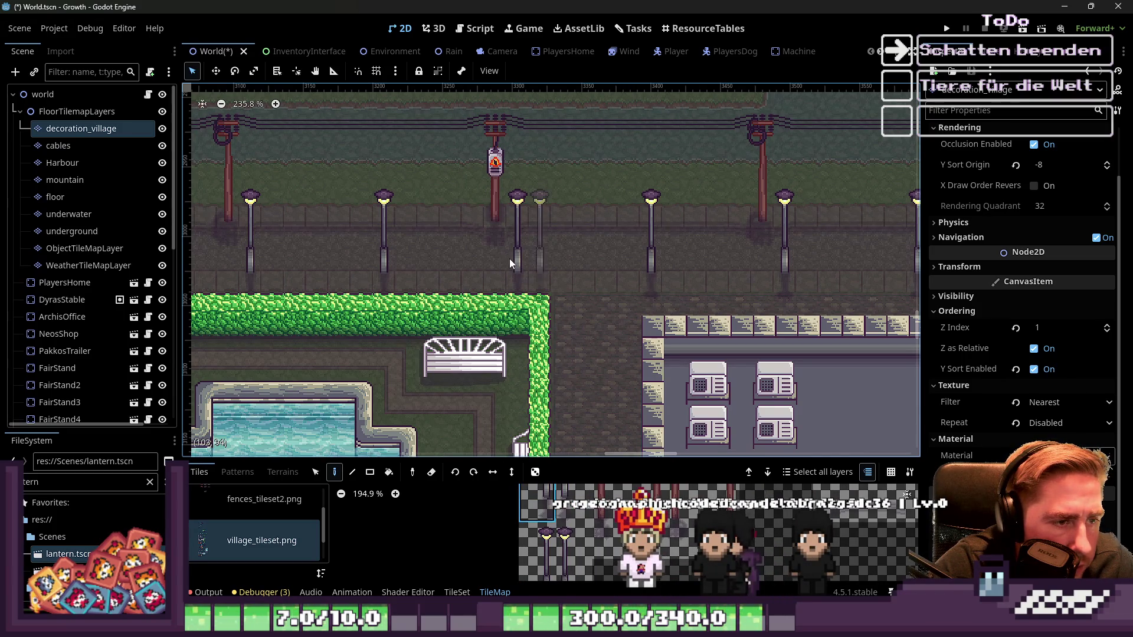
click(604, 277)
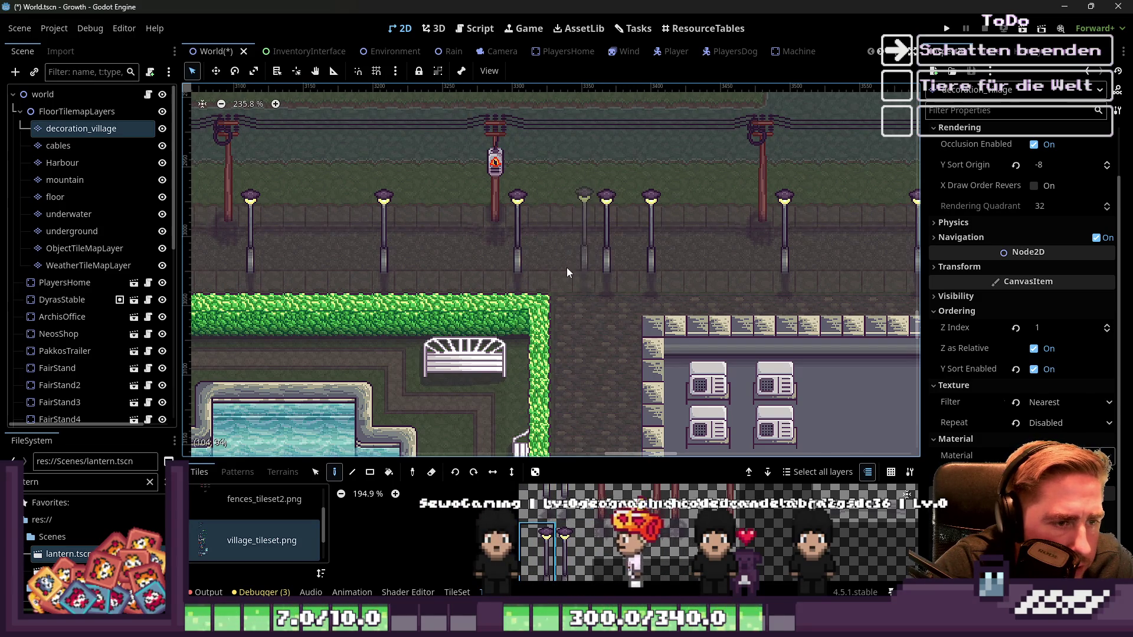
right_click(610, 268)
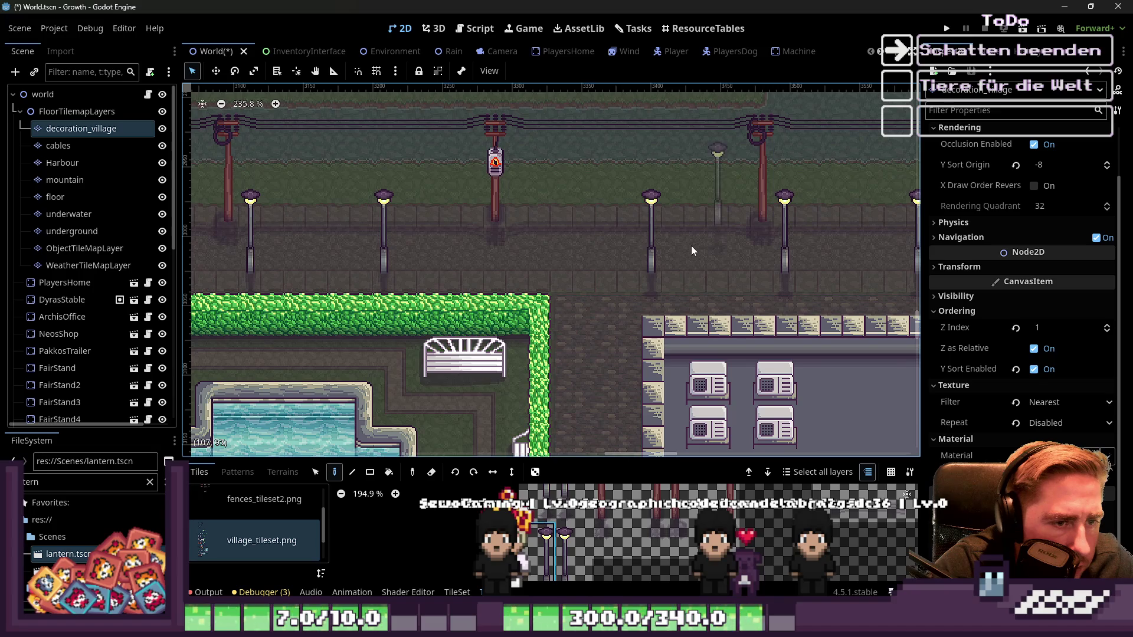
drag(560, 458, 561, 151)
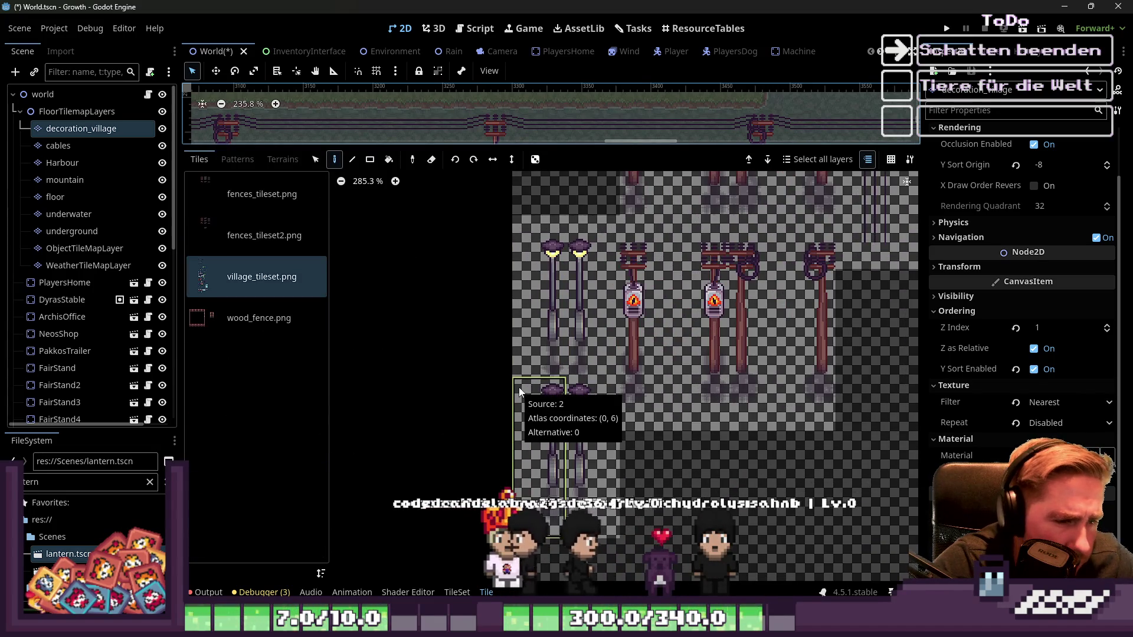
Step: Select lamp tile (0,6) and paint texture origin Y 24 onto both lower lamp tiles
click(530, 451)
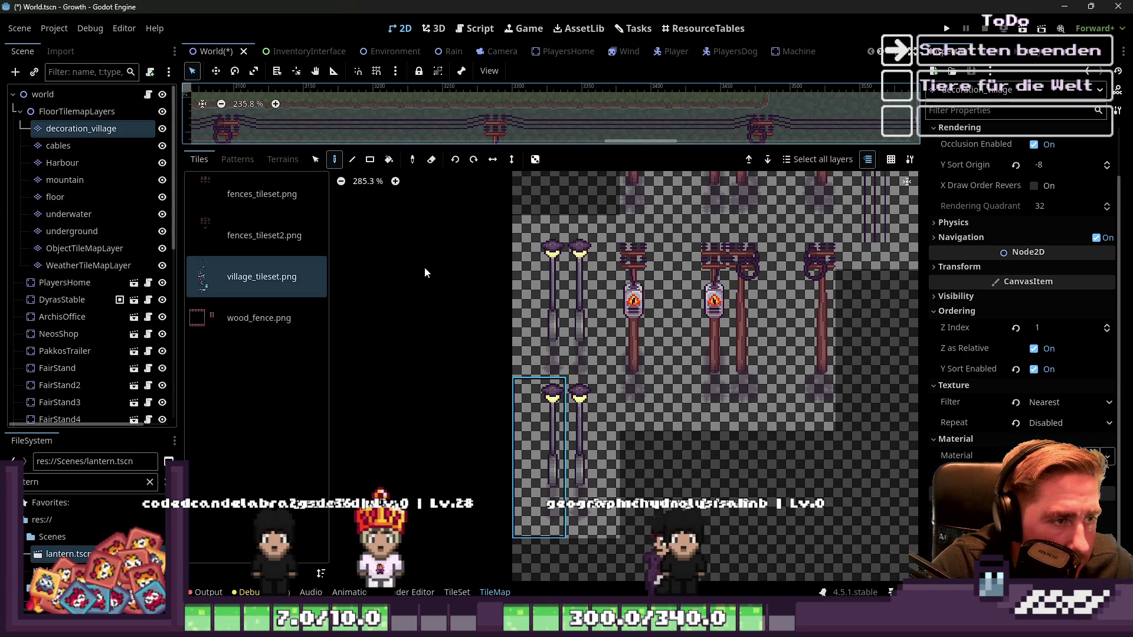
click(458, 592)
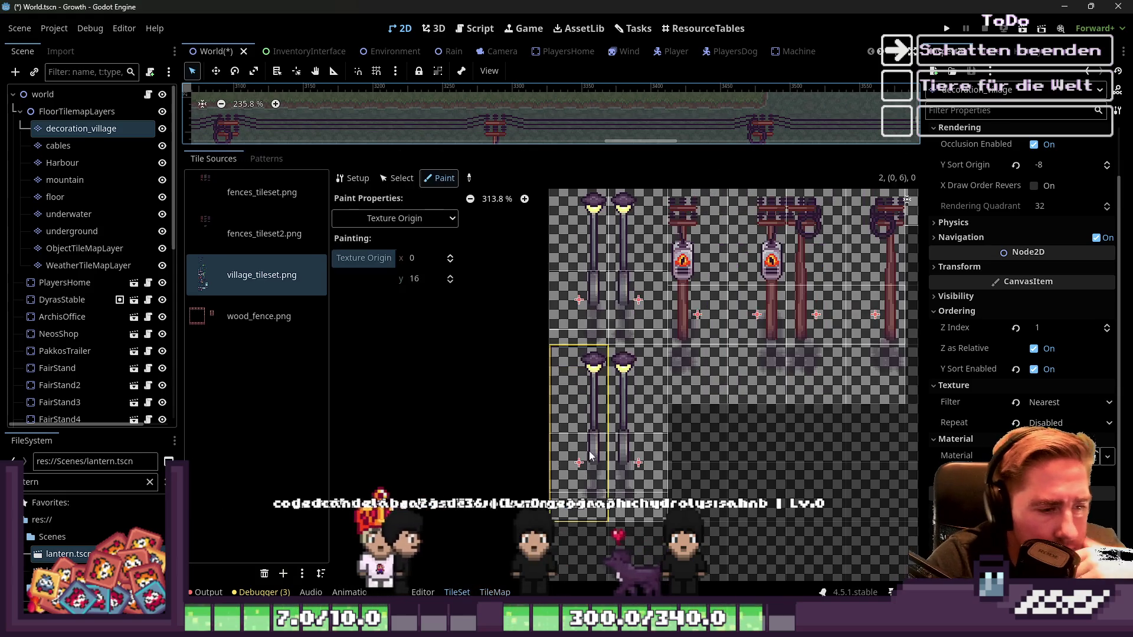
click(418, 275)
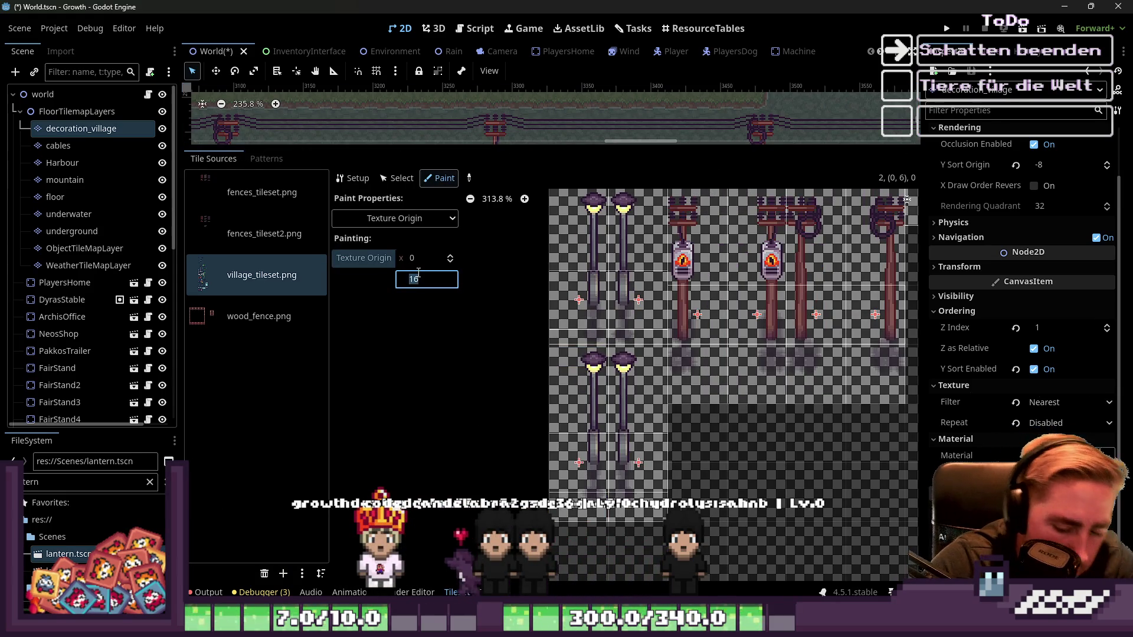
text(2624)
key(Return)
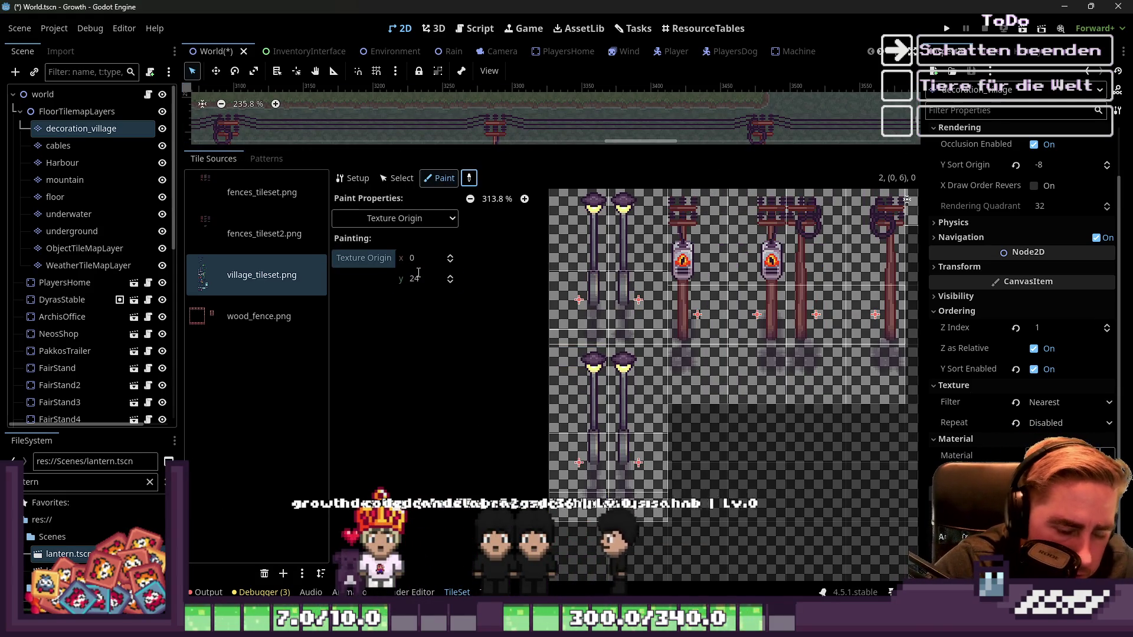
drag(592, 403, 640, 399)
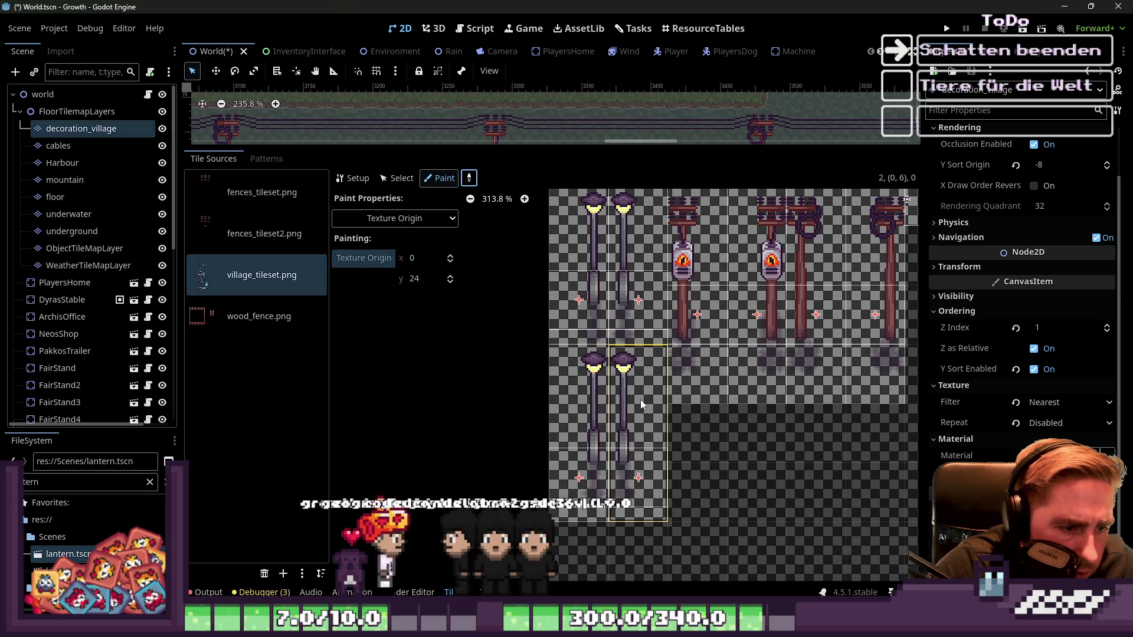
drag(509, 143, 529, 342)
click(385, 375)
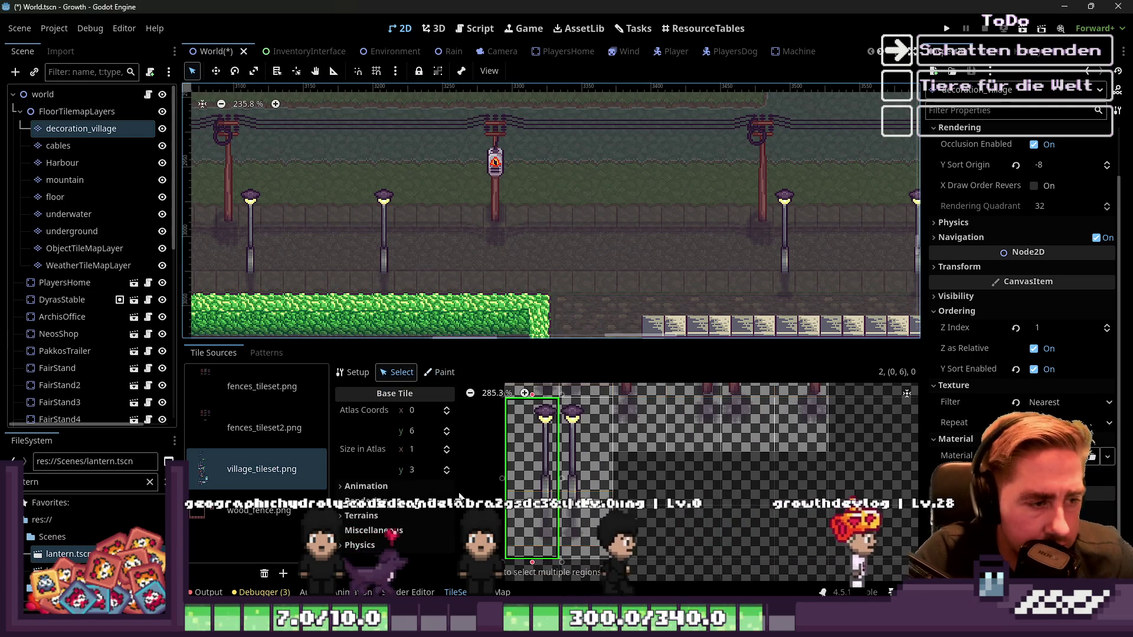
click(260, 188)
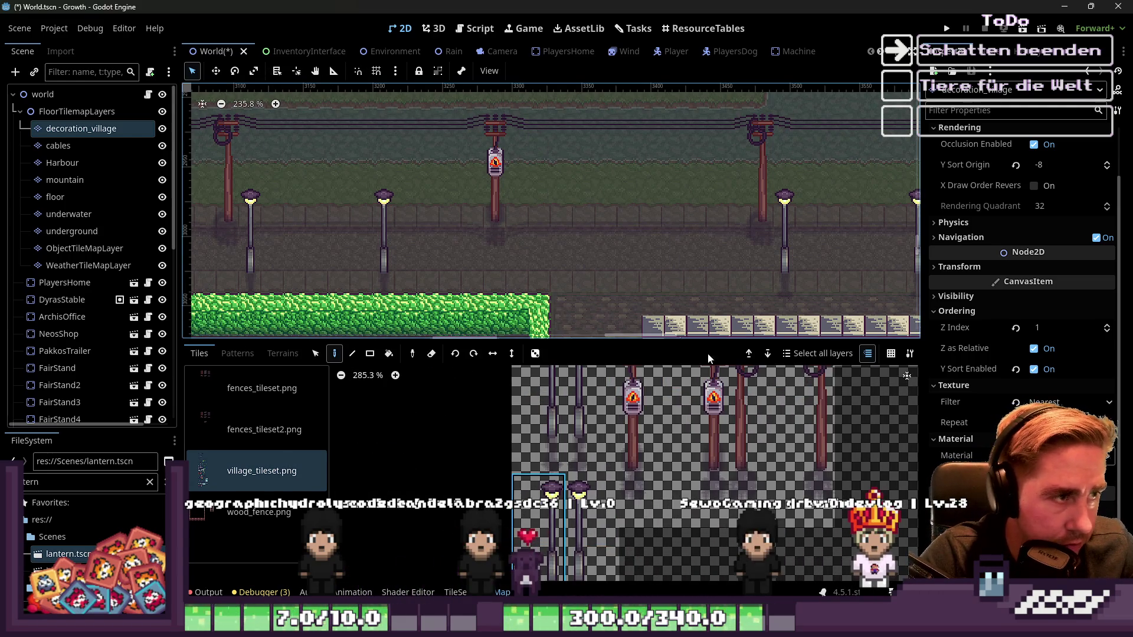
click(550, 485)
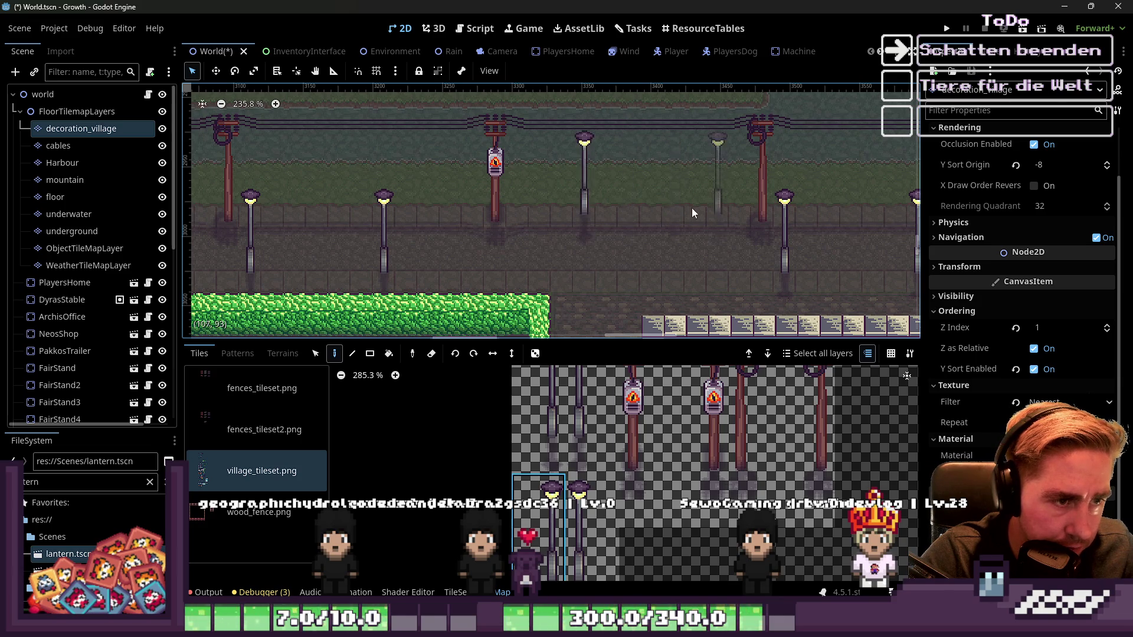
scroll(513, 208, down, 3)
scroll(745, 233, up, 2)
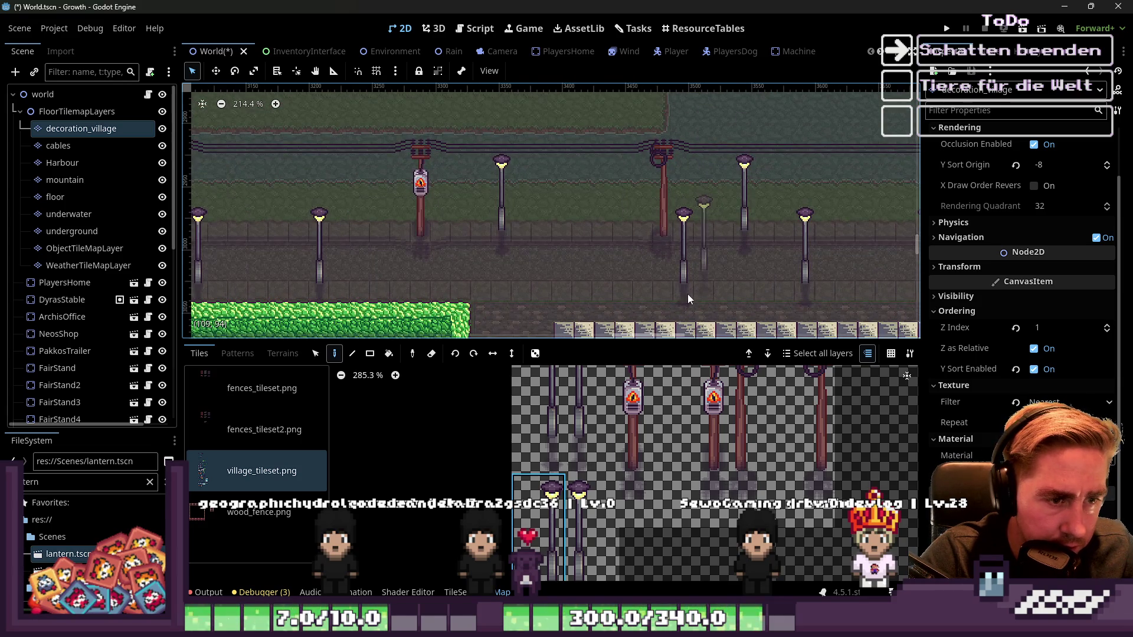
click(701, 308)
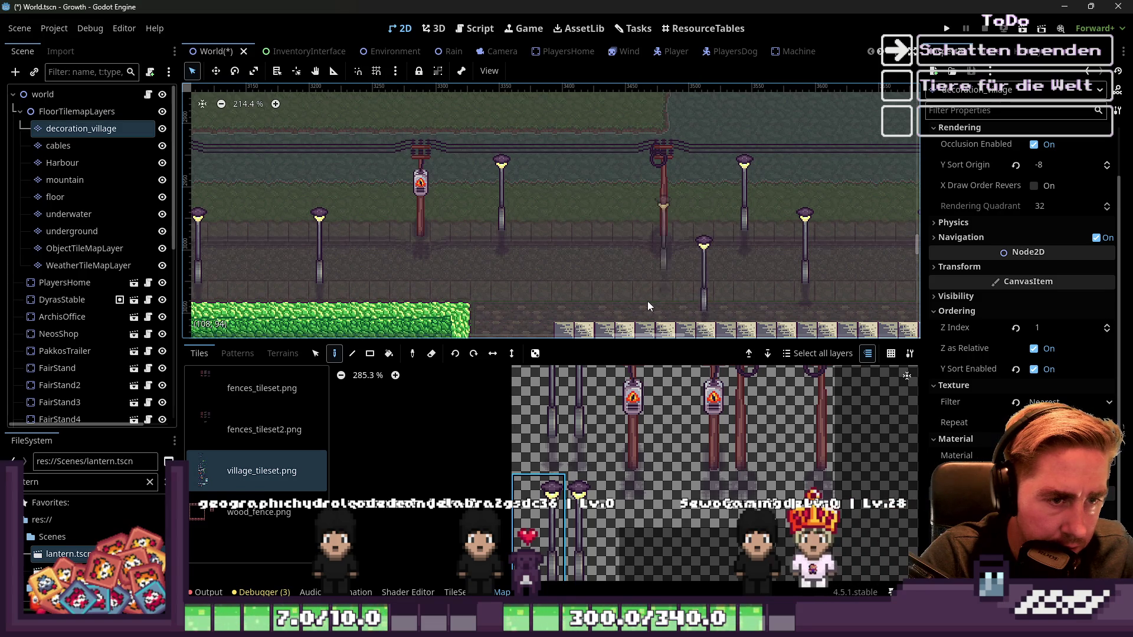
scroll(520, 260, down, 8)
scroll(686, 242, up, 7)
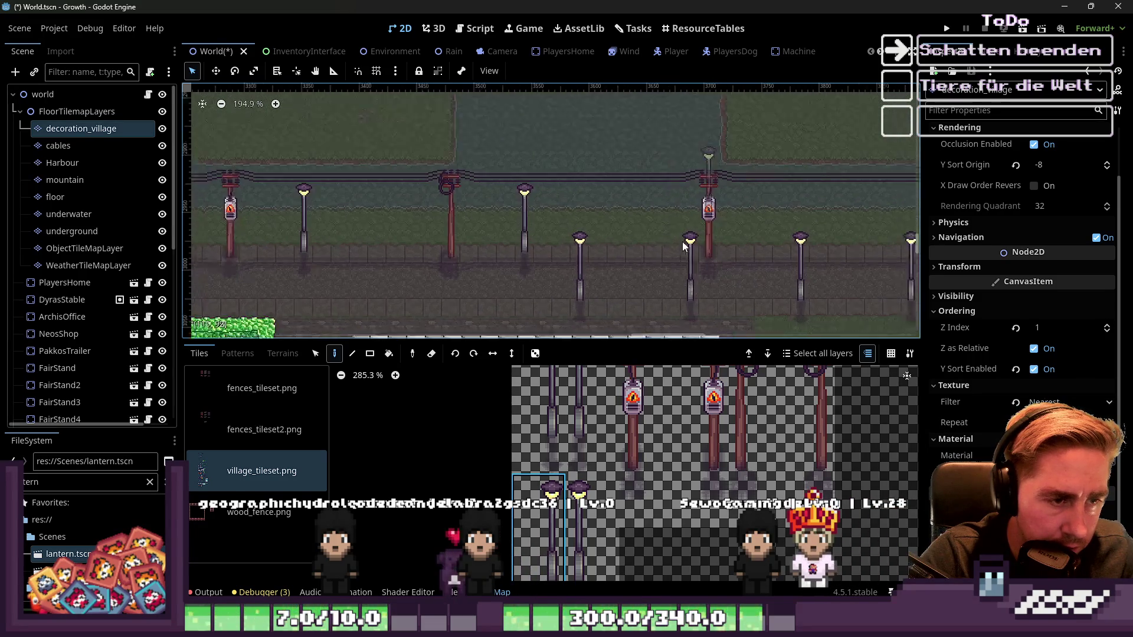
scroll(737, 227, right, 5)
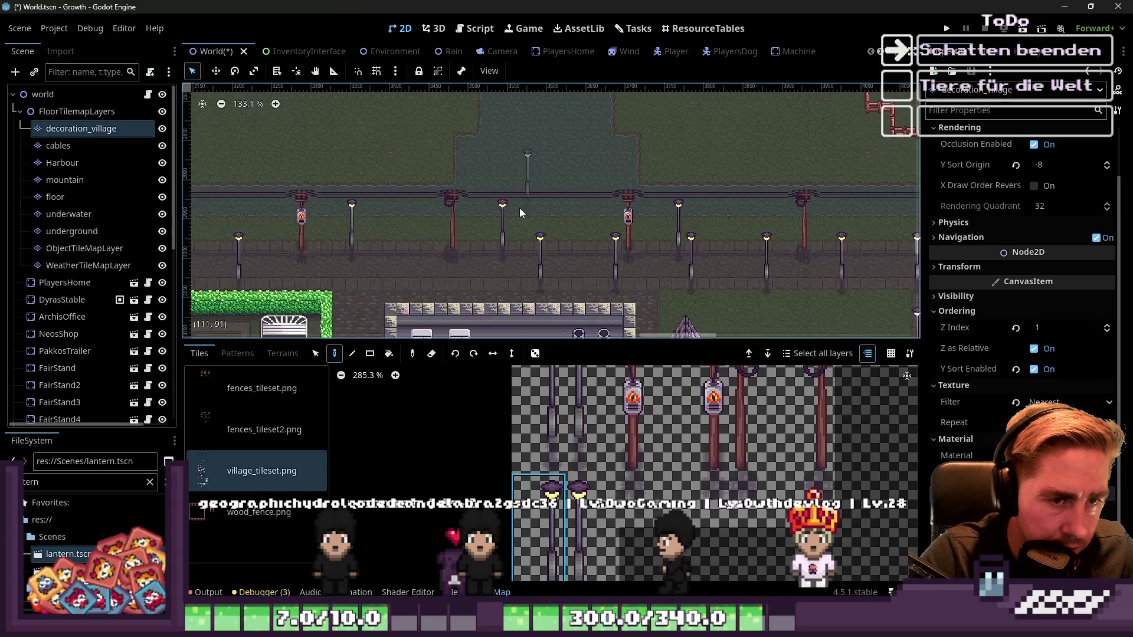
scroll(679, 221, down, 1)
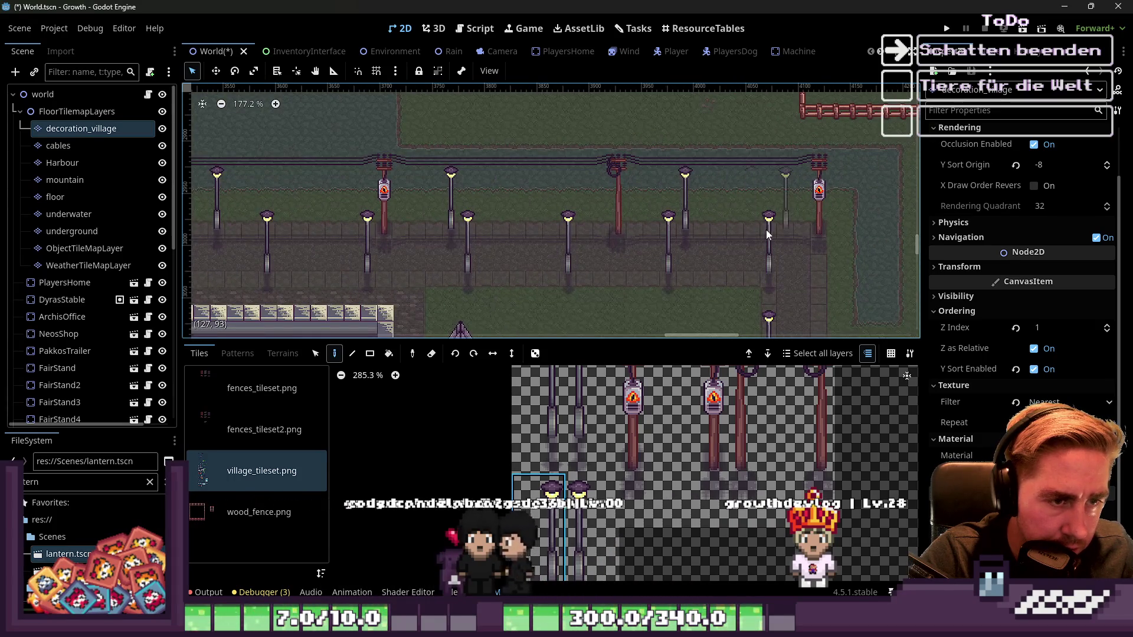
scroll(691, 230, down, 2)
scroll(685, 245, right, 3)
scroll(748, 251, down, 7)
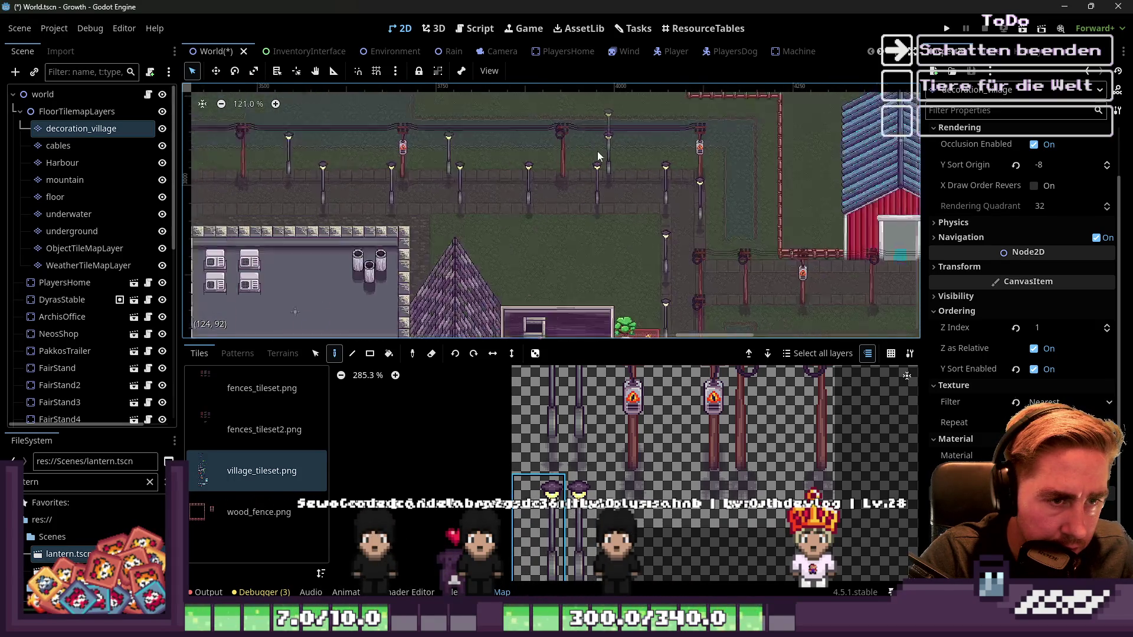
scroll(668, 232, up, 1)
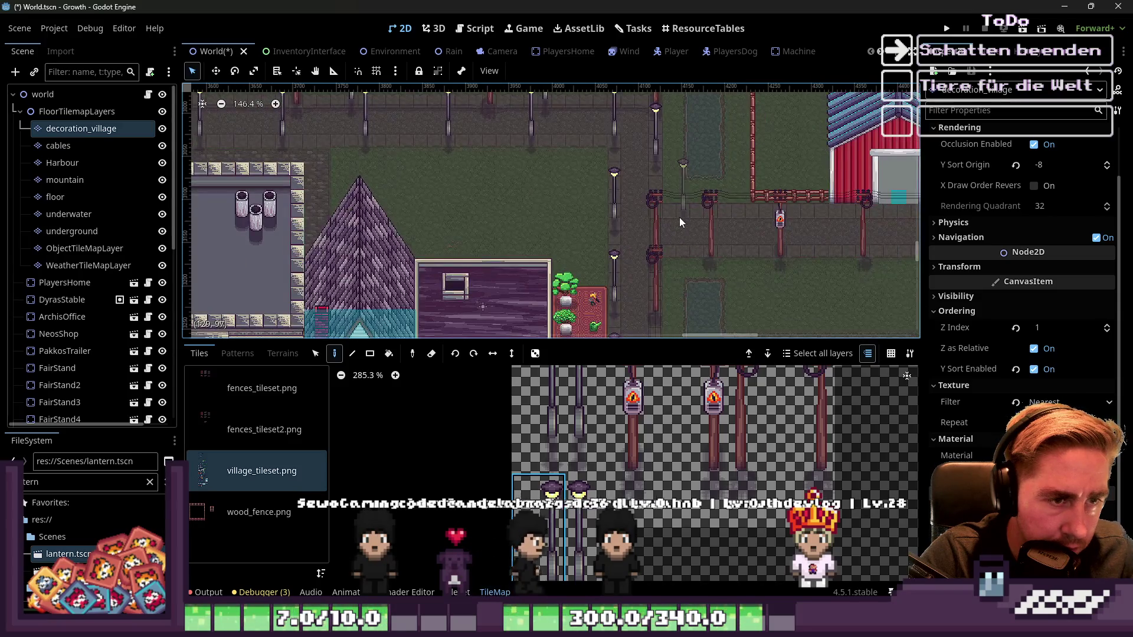
scroll(617, 207, down, 2)
scroll(718, 236, up, 3)
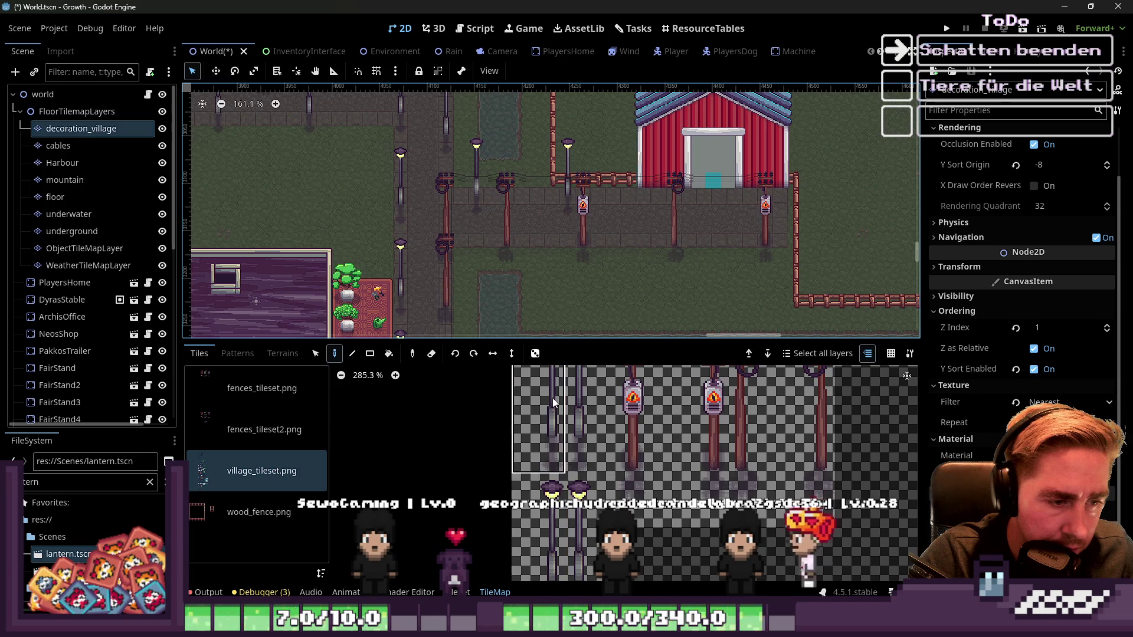
scroll(803, 239, down, 15)
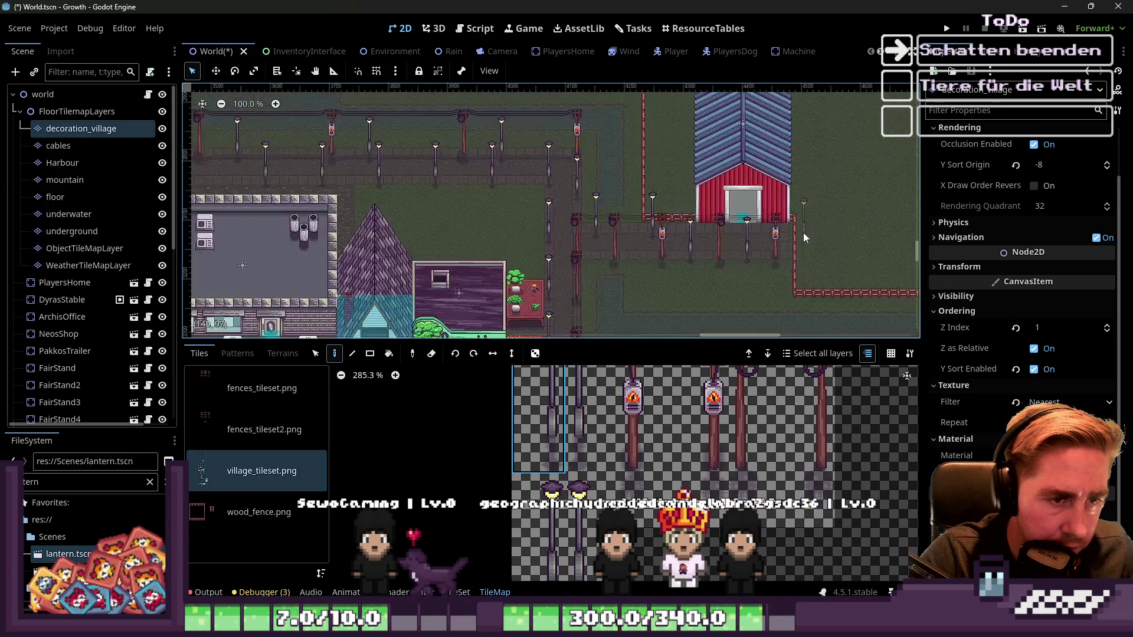
scroll(557, 242, up, 7)
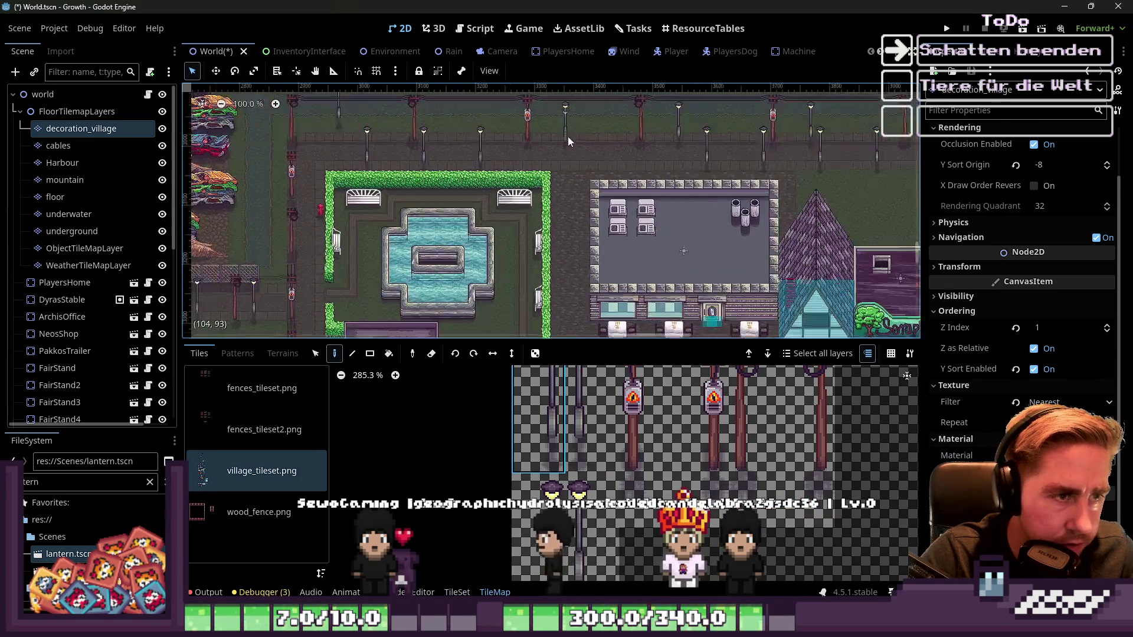
Step: Pick the lamp-post tile and paint a lamp between the existing posts on the street
click(580, 437)
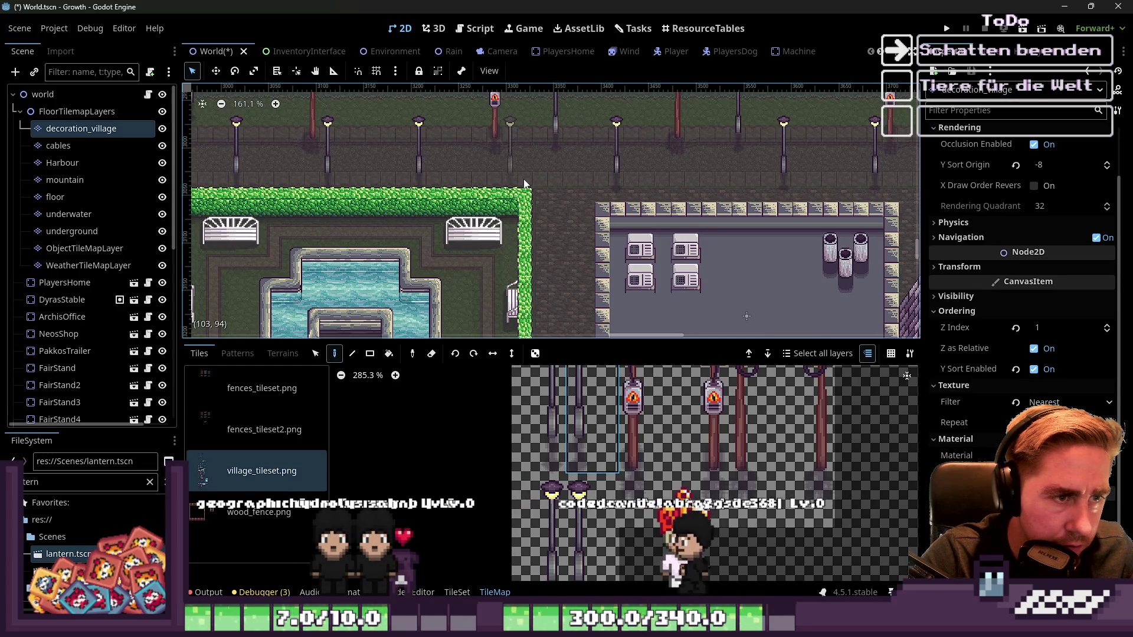
scroll(686, 196, down, 2)
scroll(685, 196, down, 3)
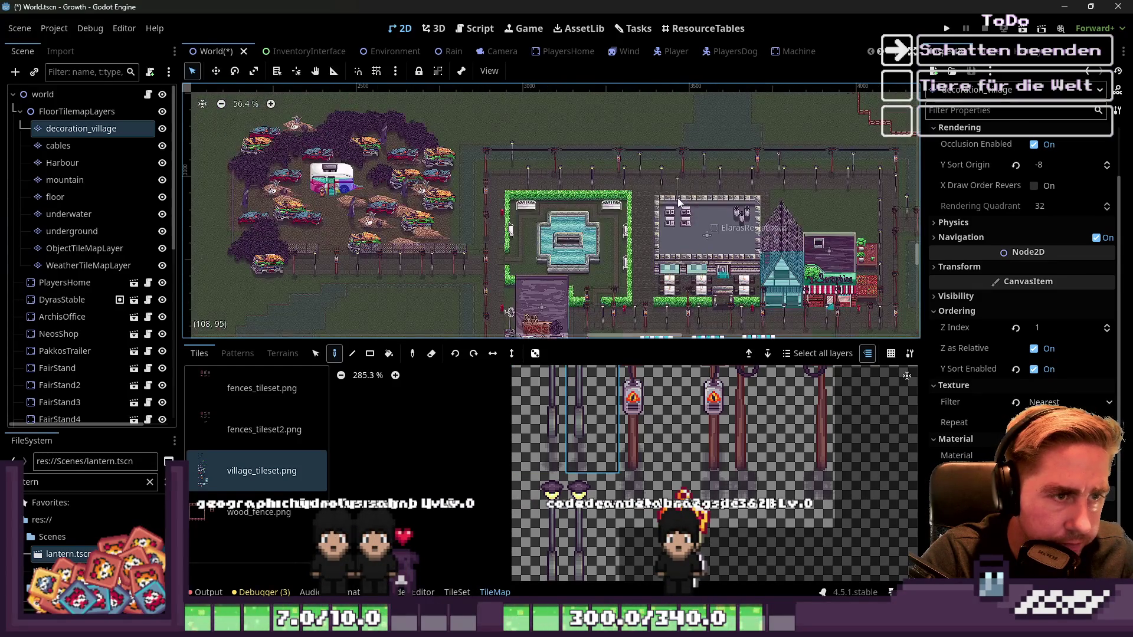
scroll(673, 183, up, 2)
scroll(679, 193, up, 2)
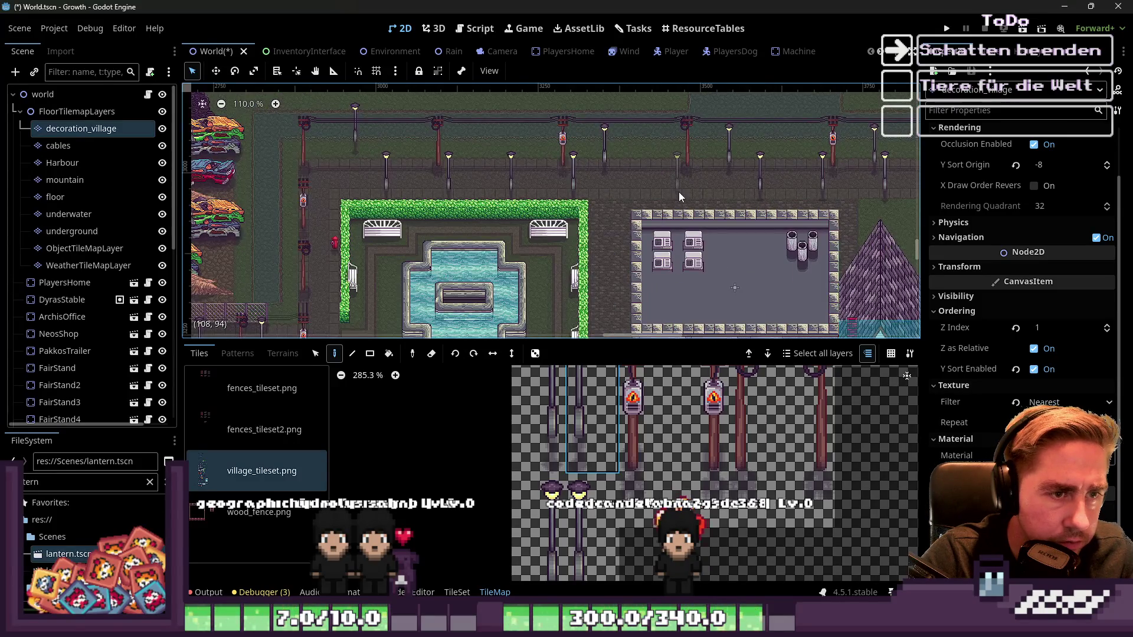
scroll(633, 193, down, 2)
scroll(599, 193, up, 2)
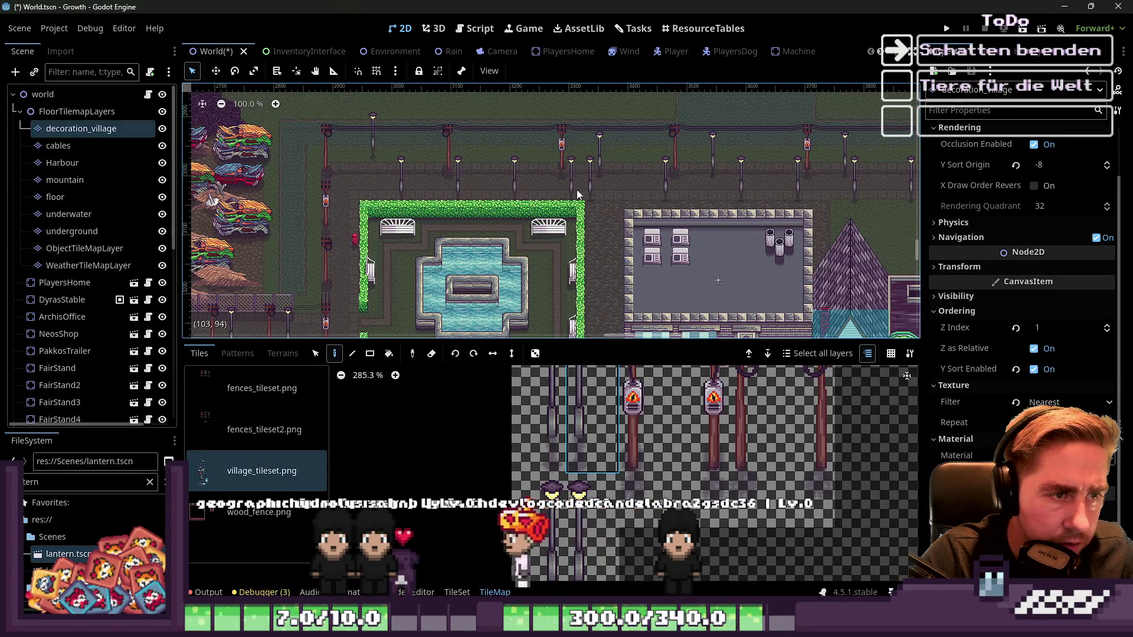
scroll(578, 190, down, 2)
scroll(594, 197, up, 5)
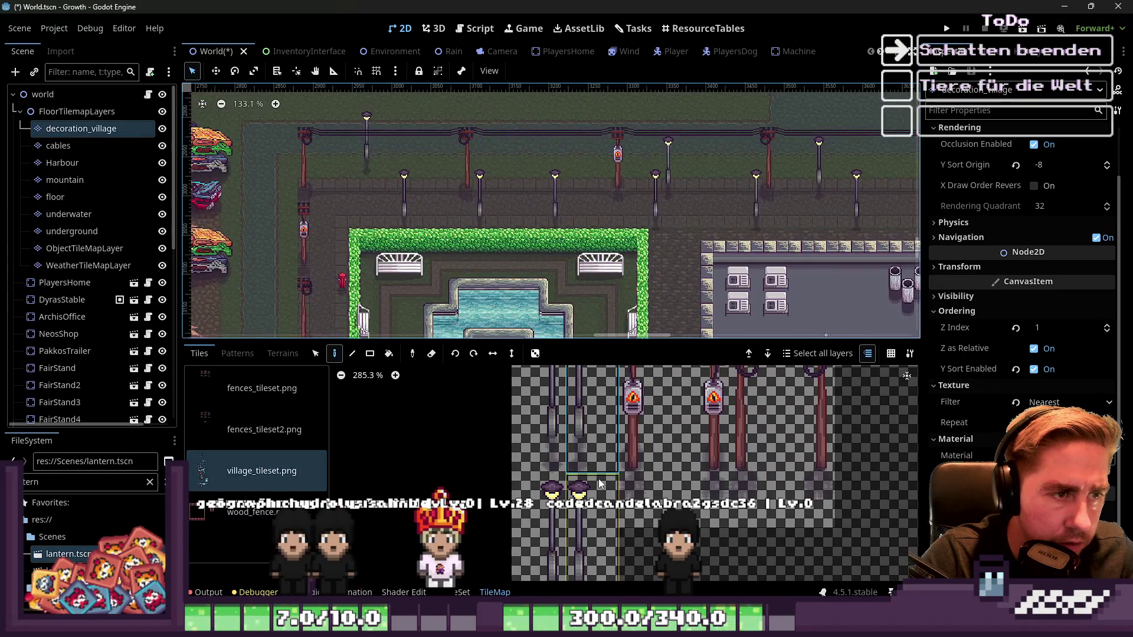
click(538, 174)
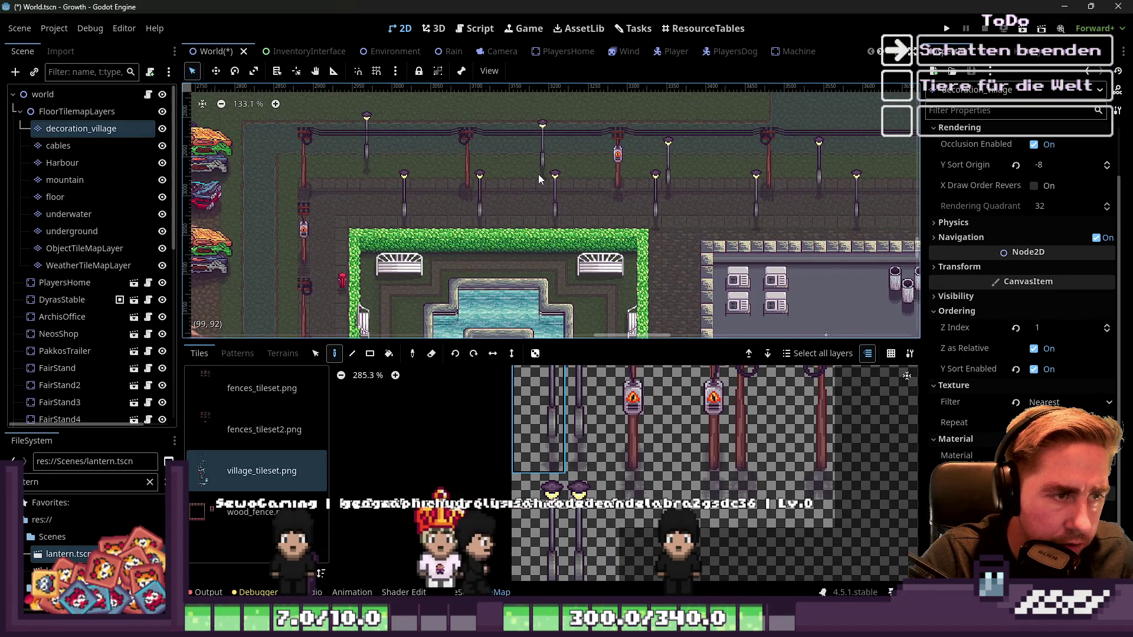
Step: Choose the lower lamp tile and paint a lamp post beside the vertical road
click(538, 528)
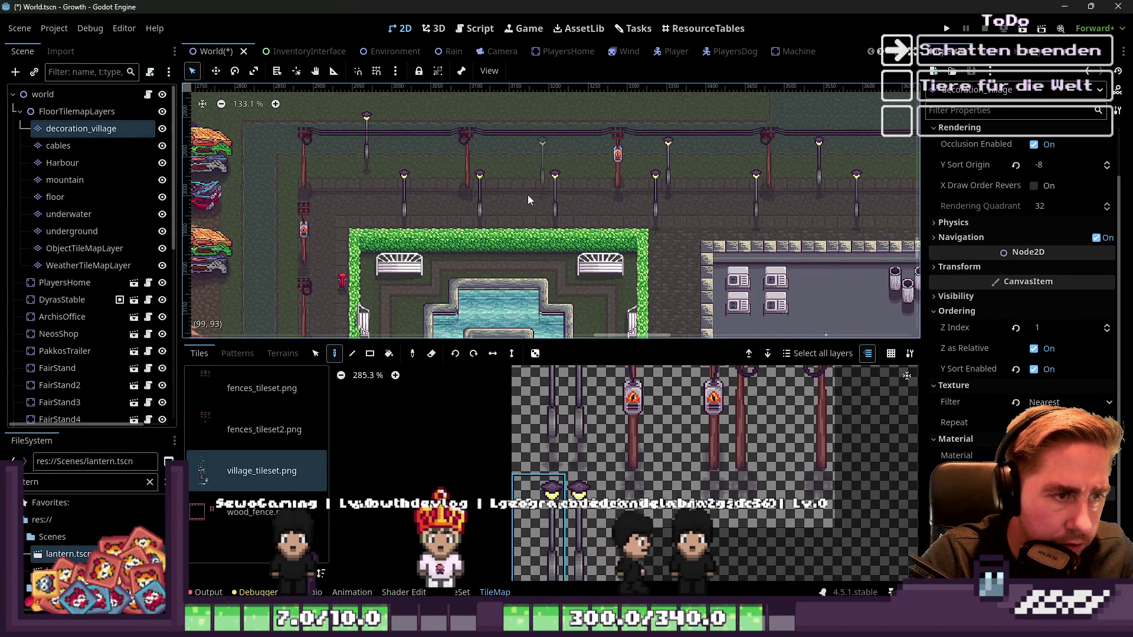
scroll(615, 197, down, 13)
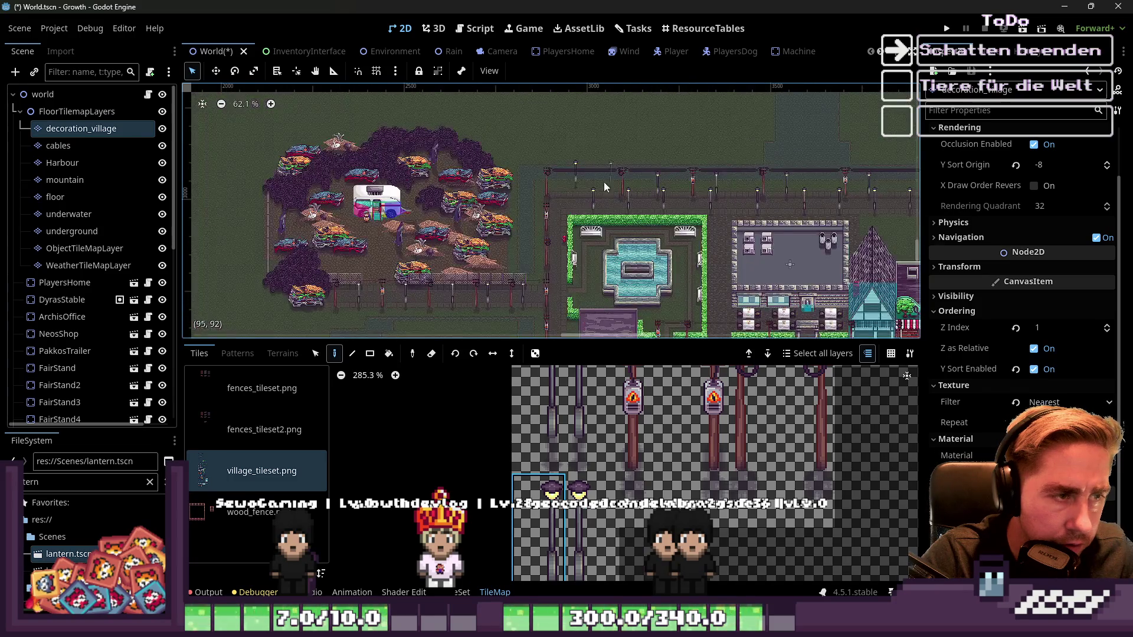
scroll(548, 168, up, 2)
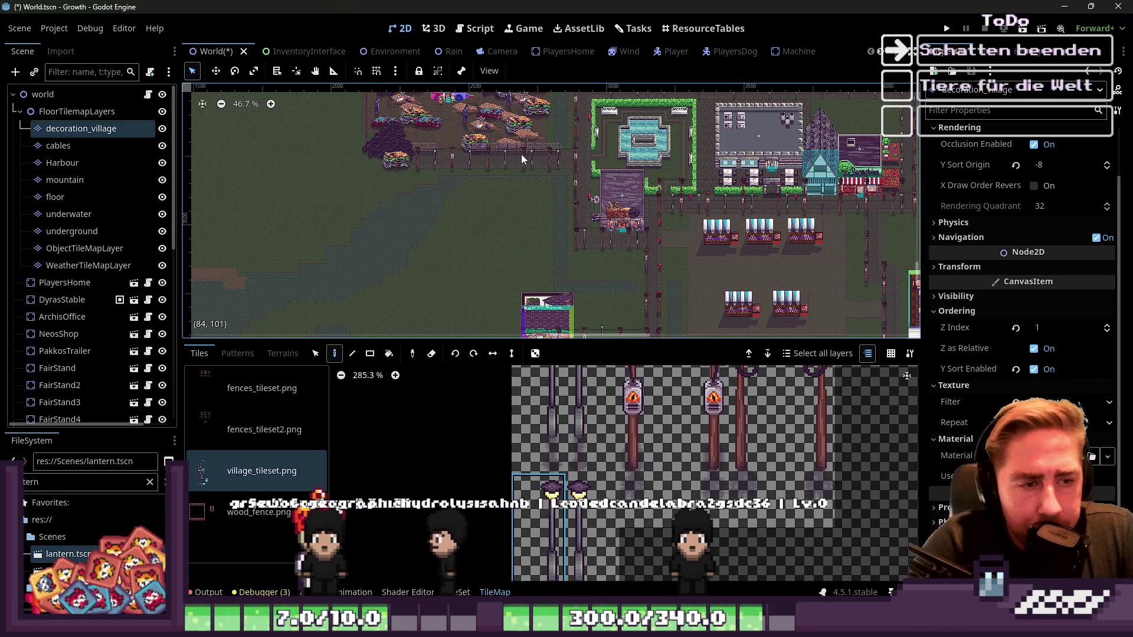
scroll(620, 253, up, 12)
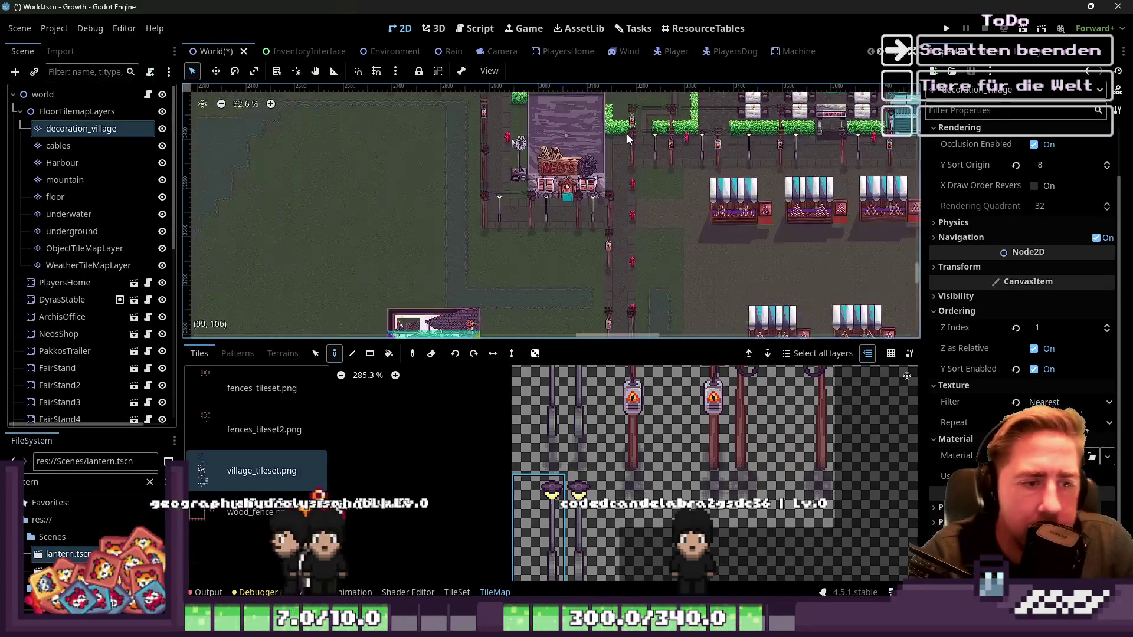
scroll(628, 256, right, 5)
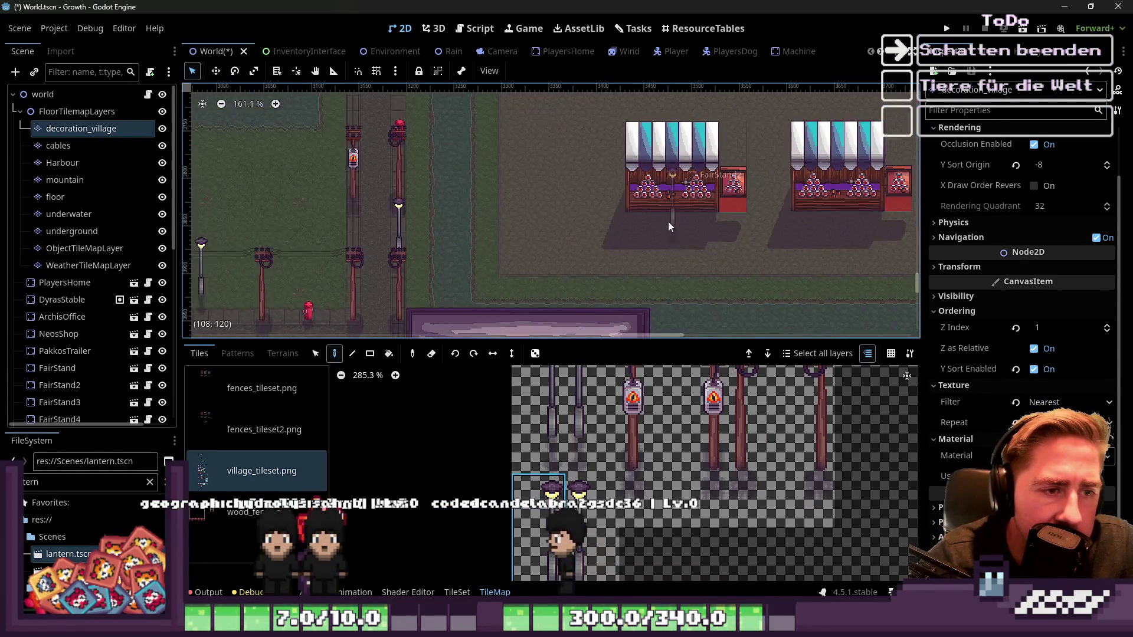
scroll(717, 220, up, 3)
scroll(728, 291, left, 5)
scroll(635, 172, up, 3)
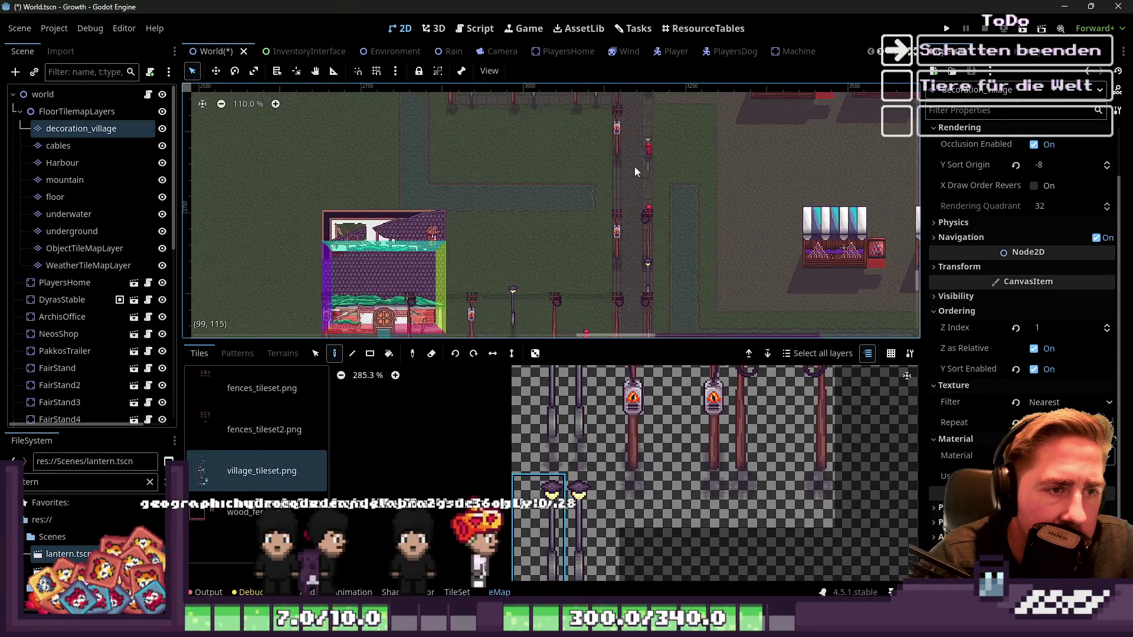
scroll(643, 215, down, 1)
scroll(642, 146, down, 4)
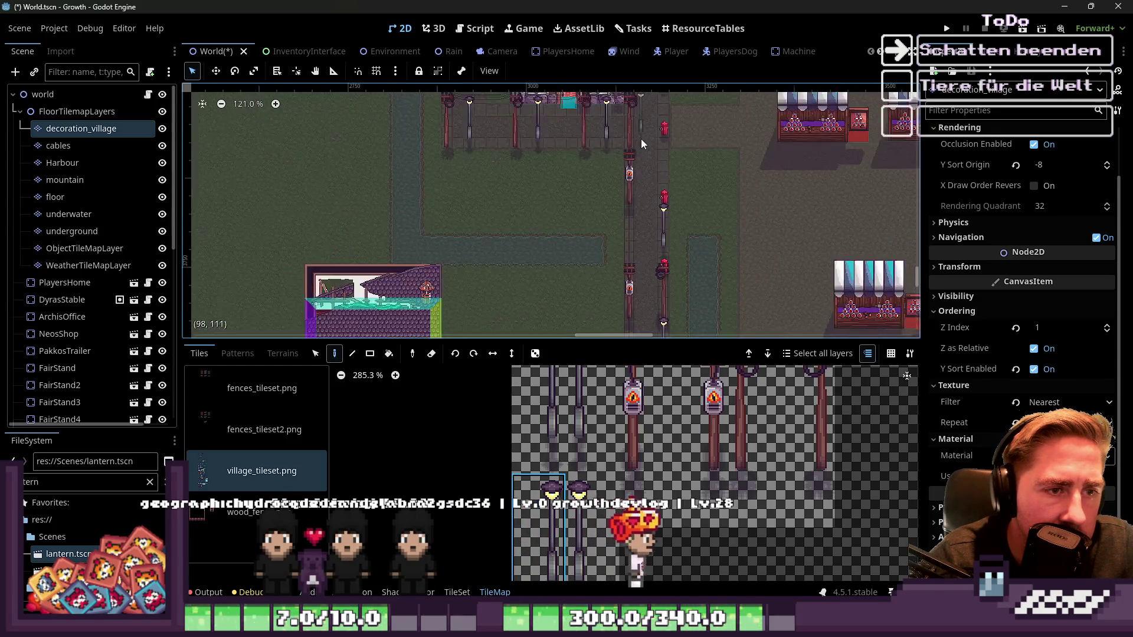
scroll(674, 186, up, 4)
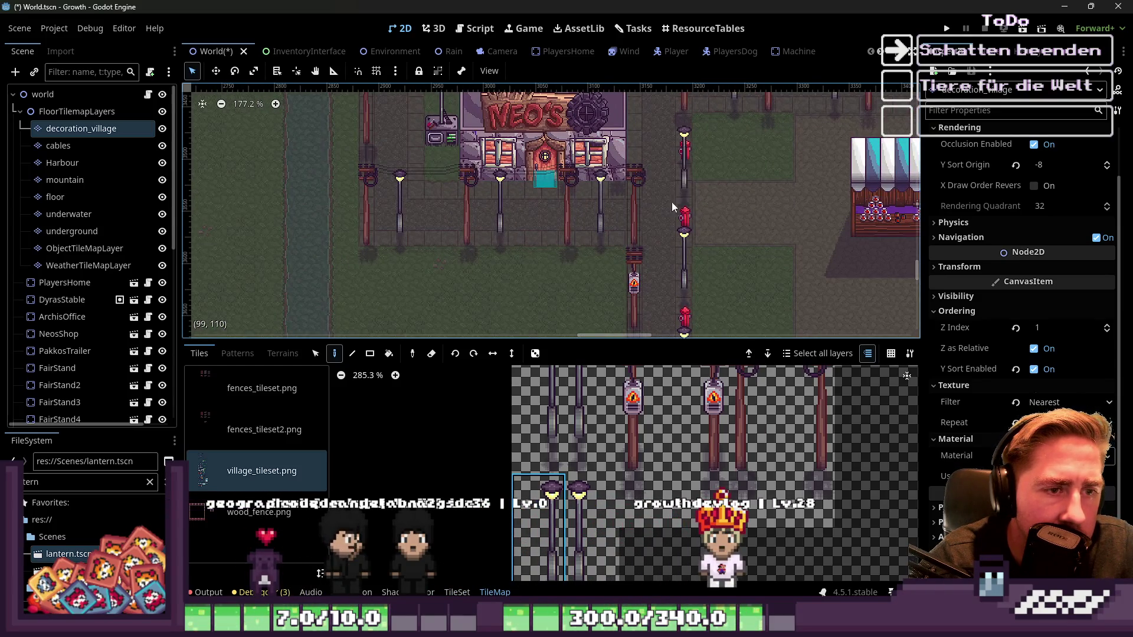
scroll(660, 134, up, 2)
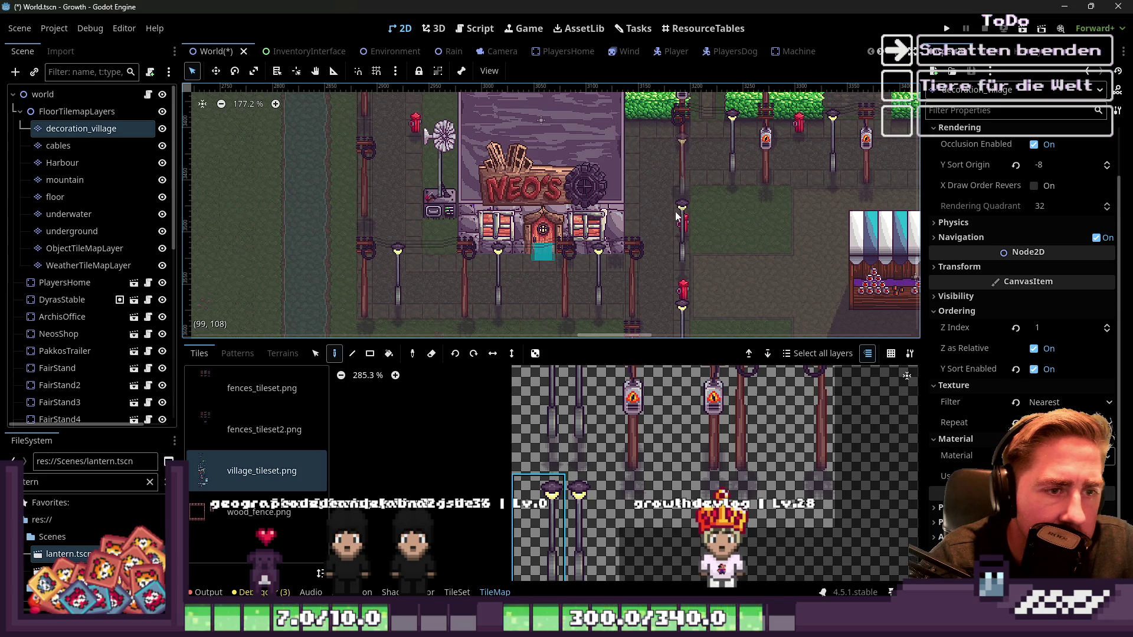
scroll(658, 208, down, 9)
scroll(652, 266, up, 8)
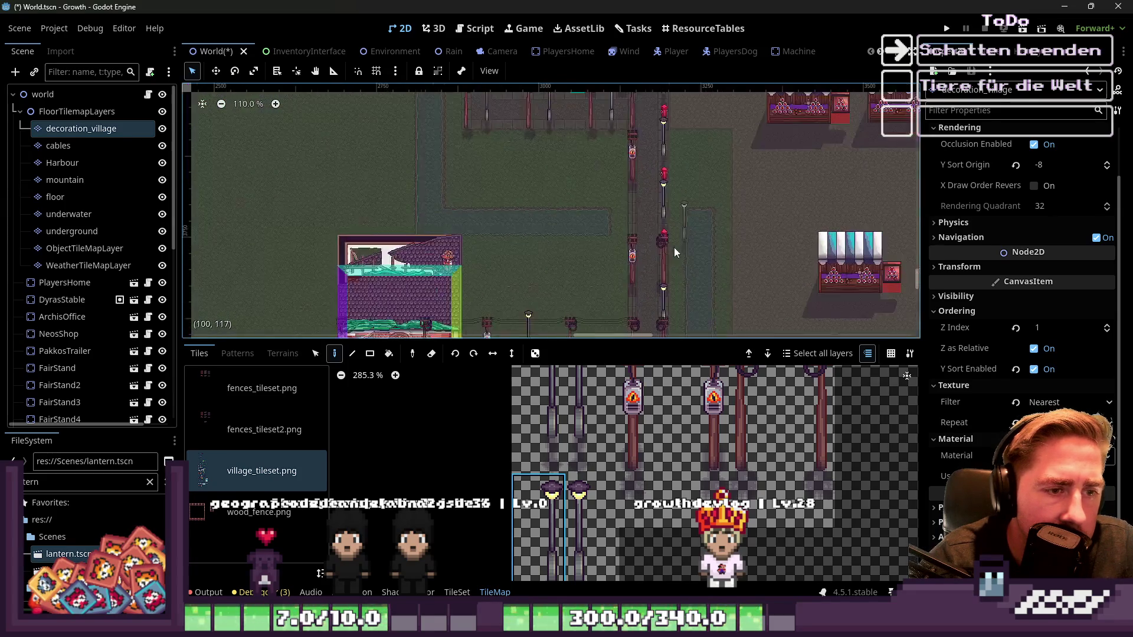
scroll(643, 312, up, 5)
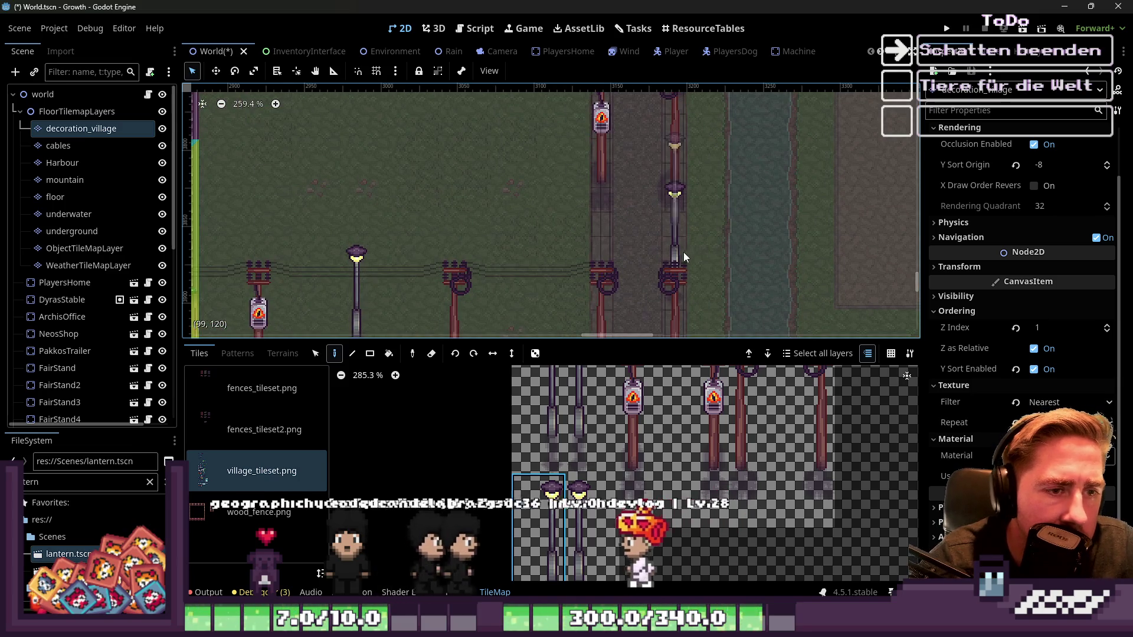
click(683, 250)
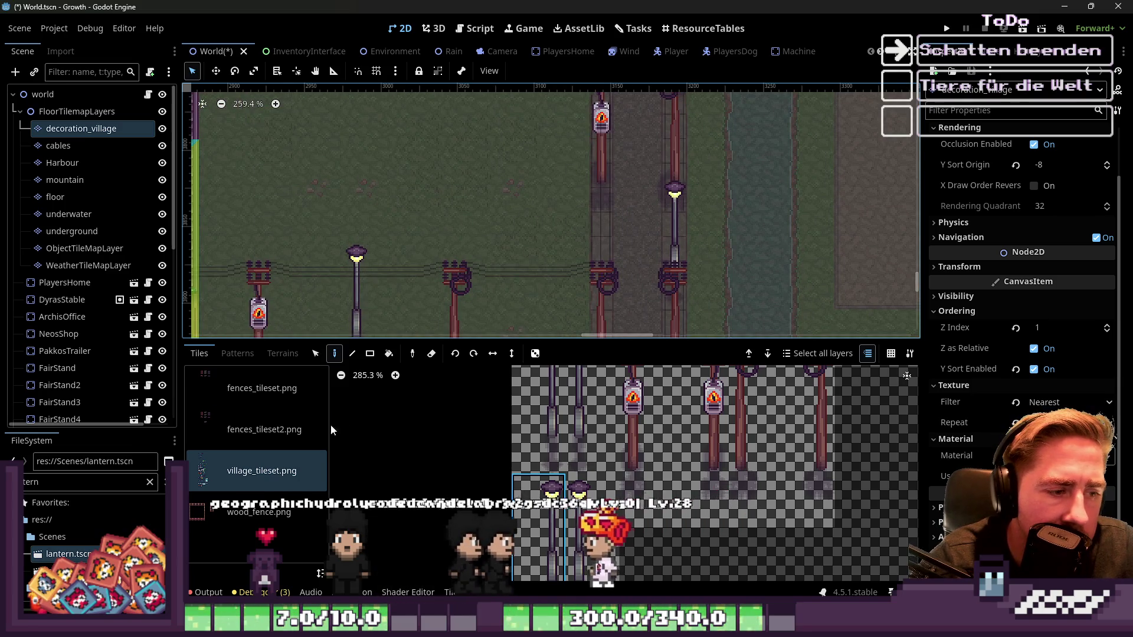
Step: Select the cables layer, pick a cable tile, and bring up the TileSet editor
click(58, 145)
scroll(618, 535, down, 5)
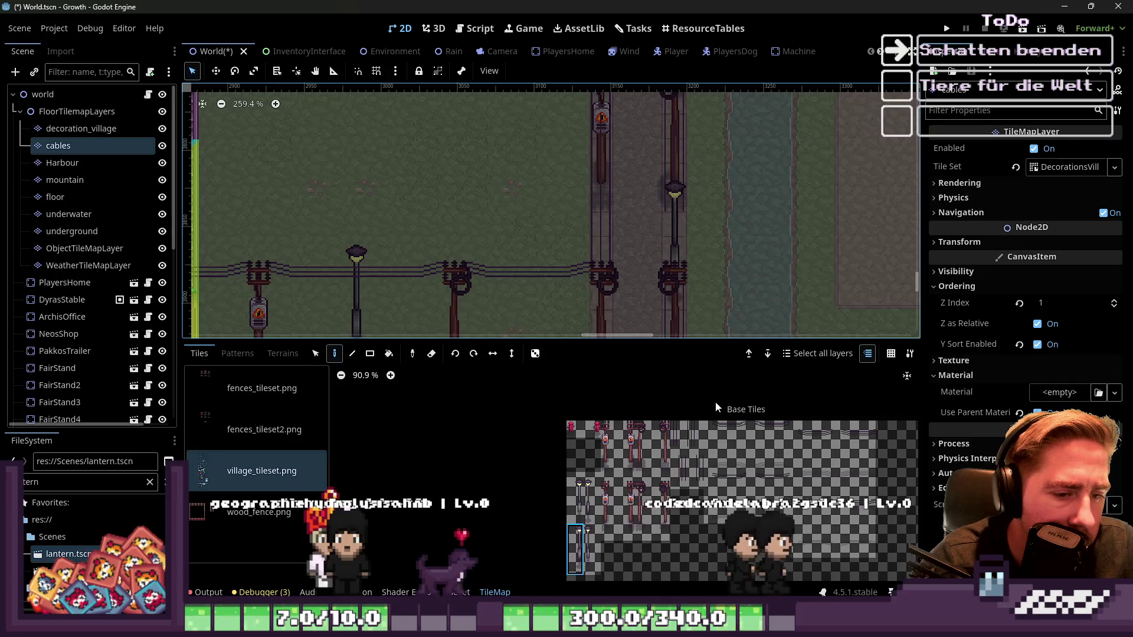
scroll(699, 454, up, 3)
click(681, 507)
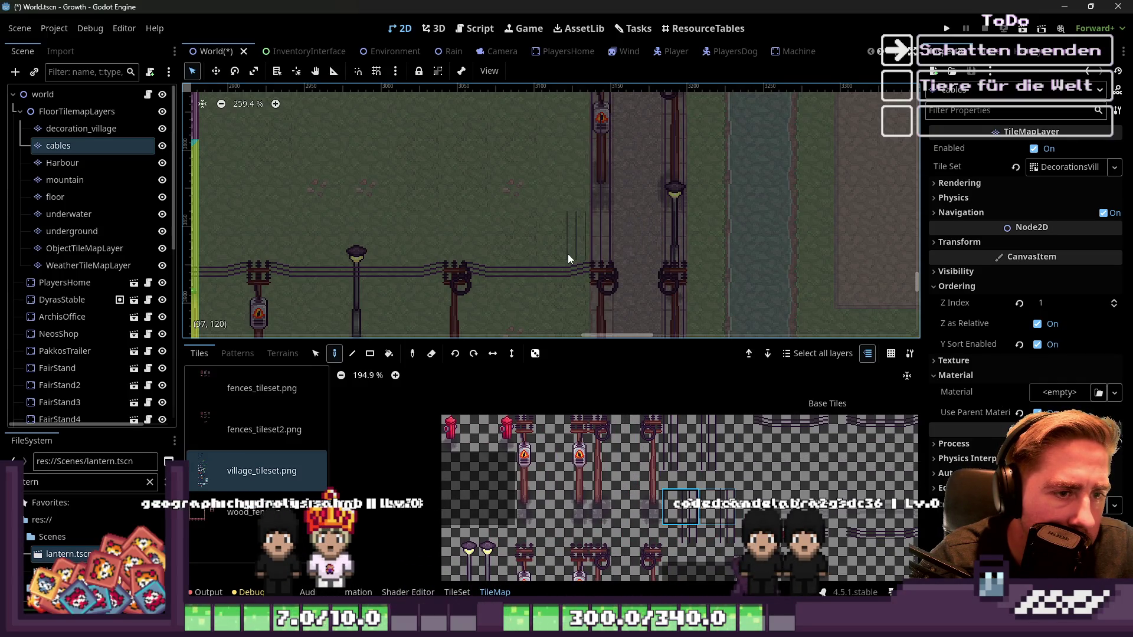
click(69, 101)
scroll(406, 175, up, 4)
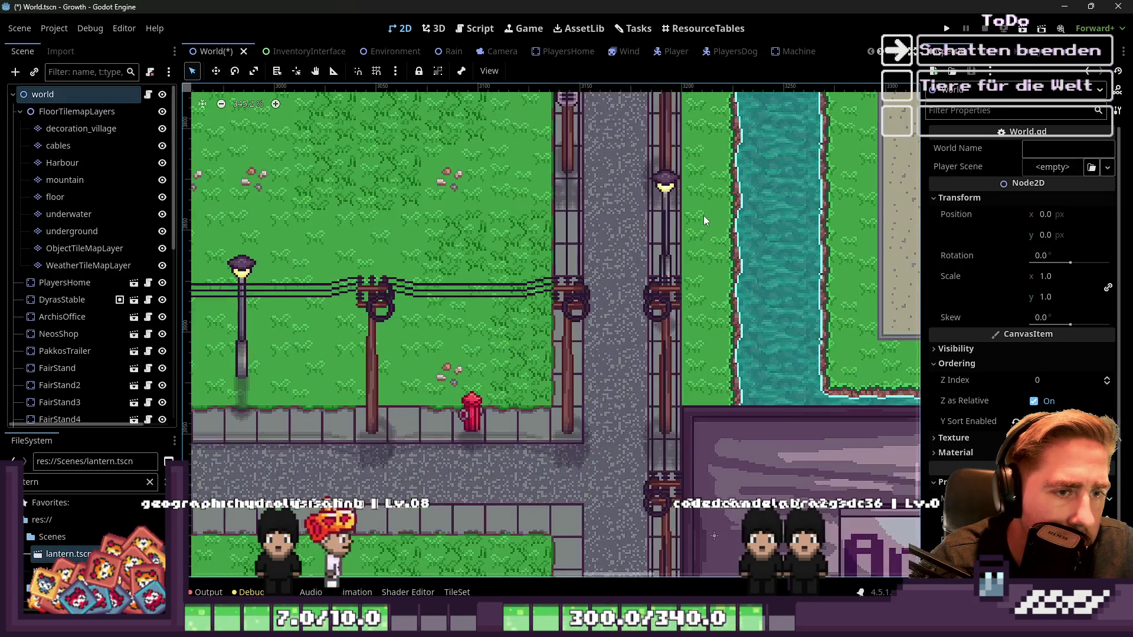
click(111, 146)
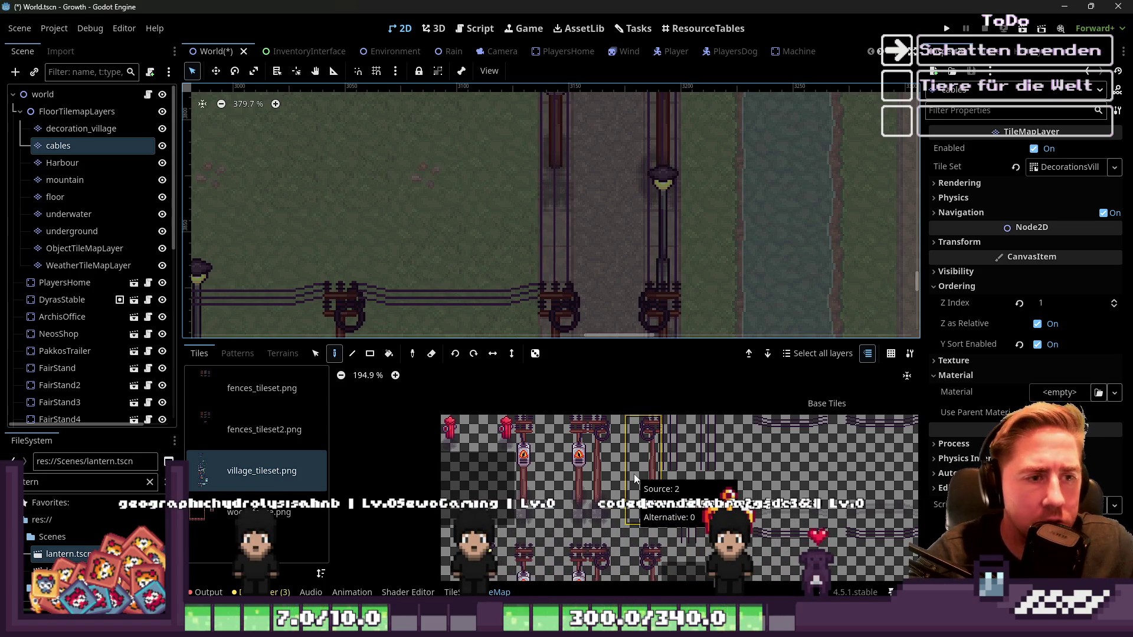
scroll(693, 437, up, 2)
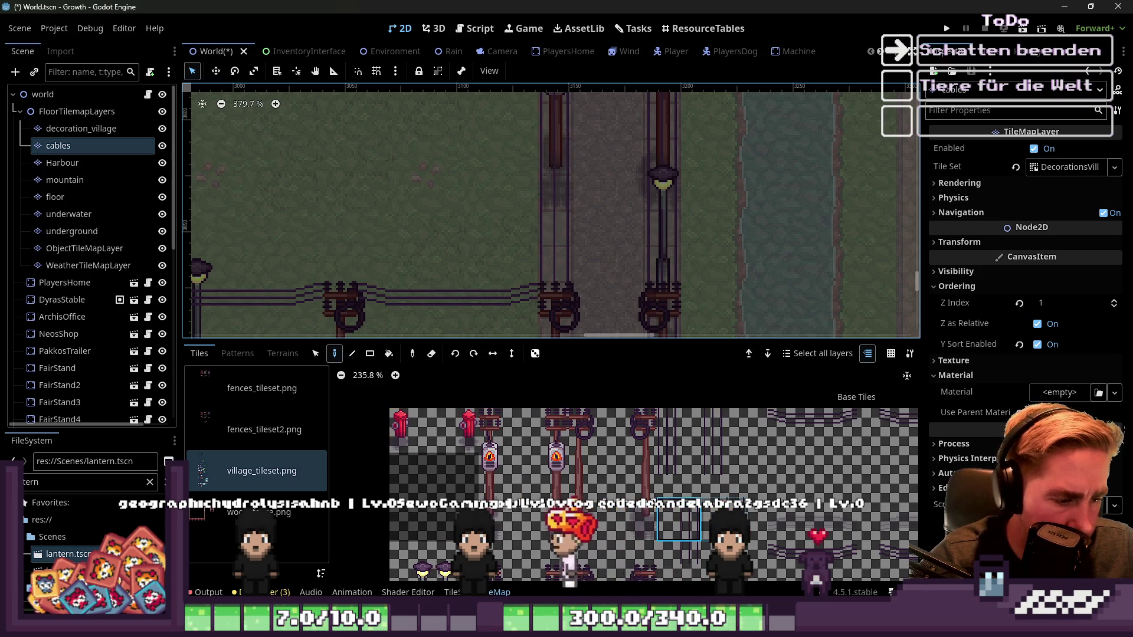
click(452, 592)
Step: Inspect the rendering Z Index of pole tiles (6,0) and (6,2) in the atlas
scroll(687, 576, down, 3)
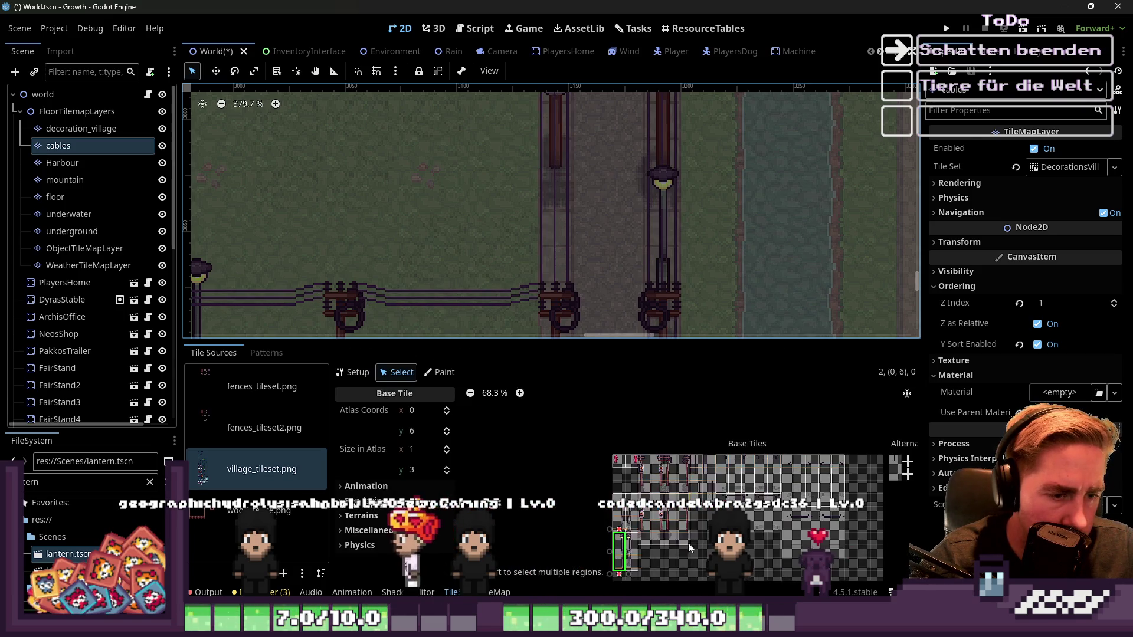
scroll(707, 443, up, 4)
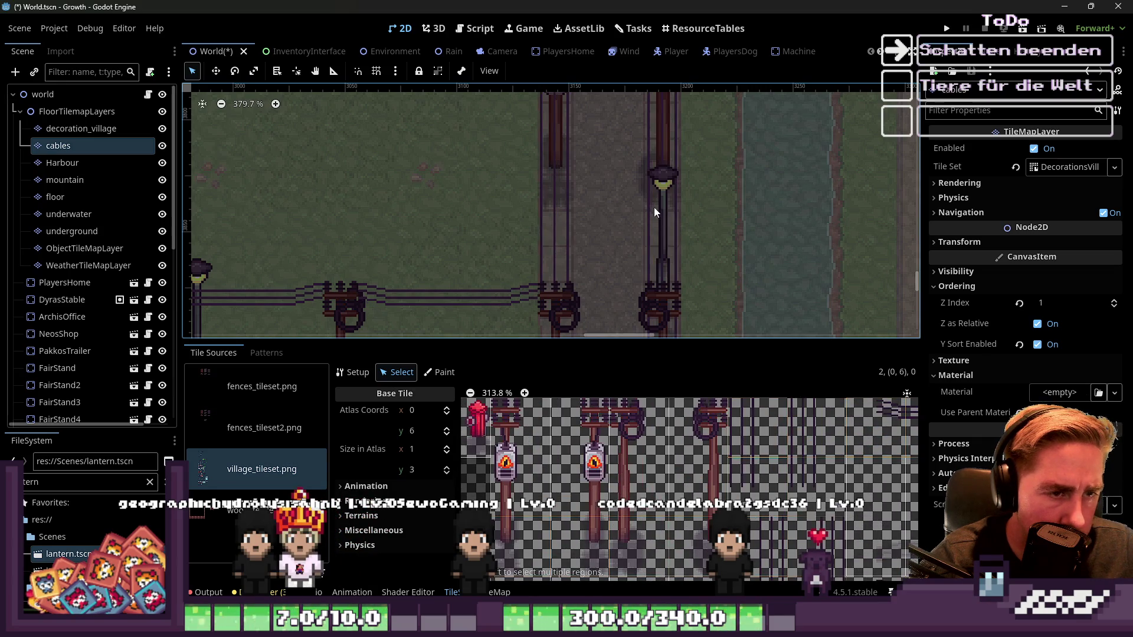
click(774, 563)
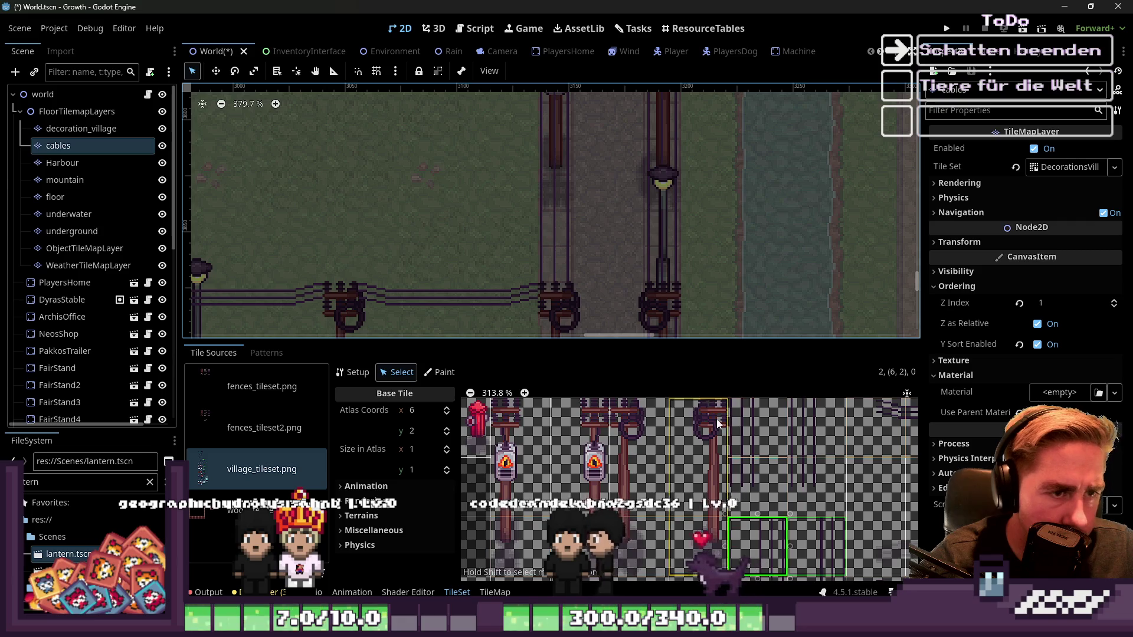
click(747, 433)
scroll(747, 434, down, 1)
click(715, 525)
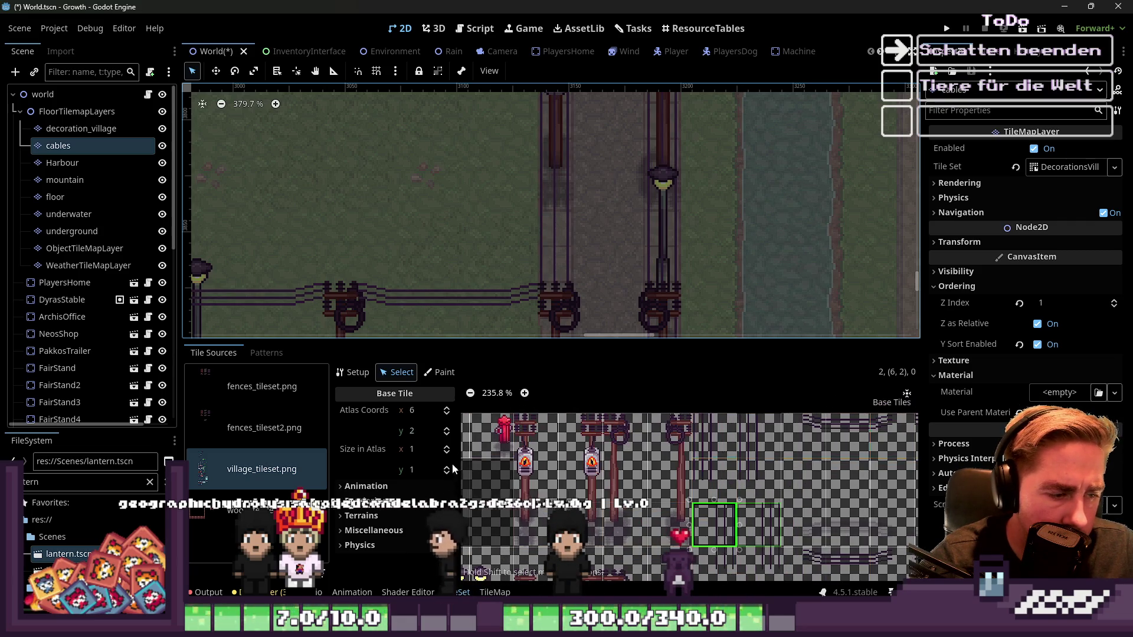
click(436, 373)
click(408, 374)
click(716, 448)
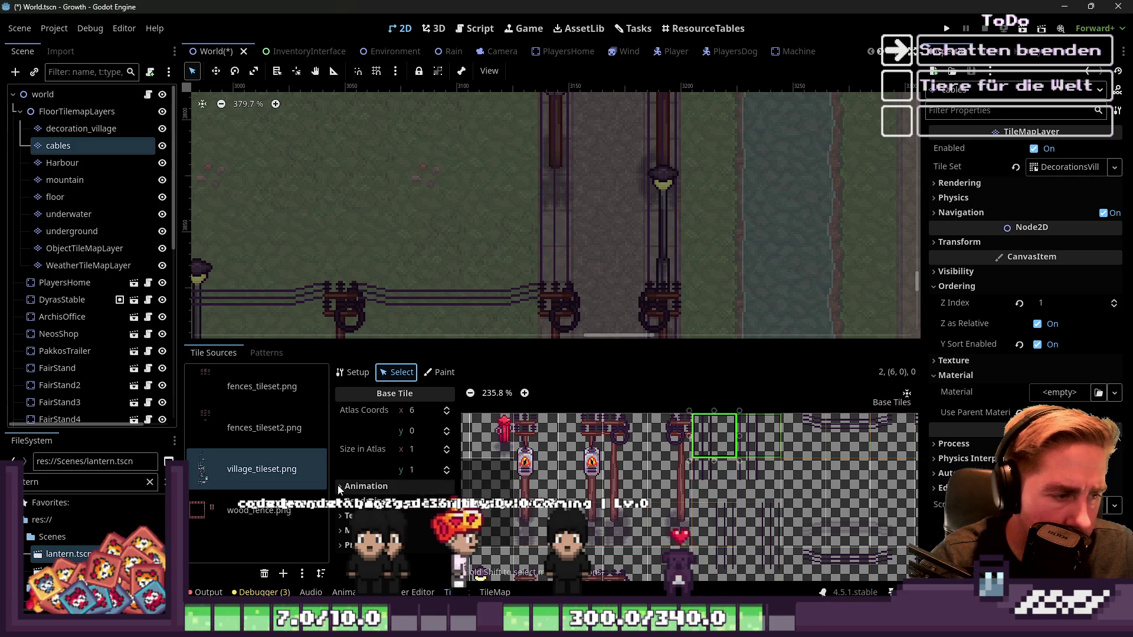
click(354, 501)
scroll(415, 466, down, 3)
click(444, 507)
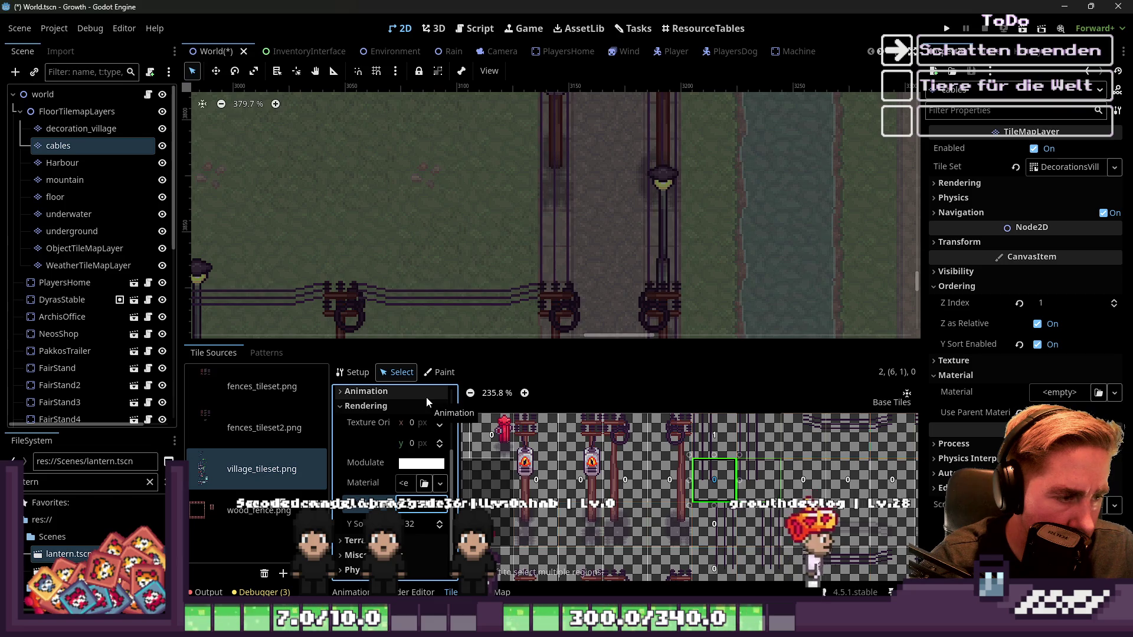
Step: Set the paint property to Z Index with a value of 1
click(441, 372)
click(401, 412)
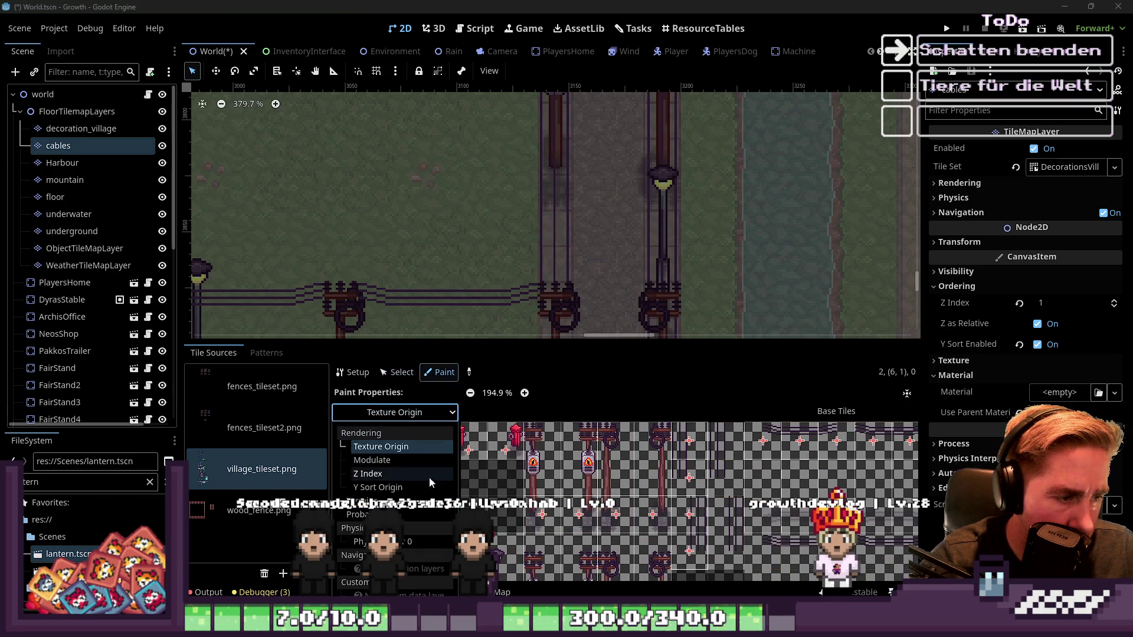
click(401, 474)
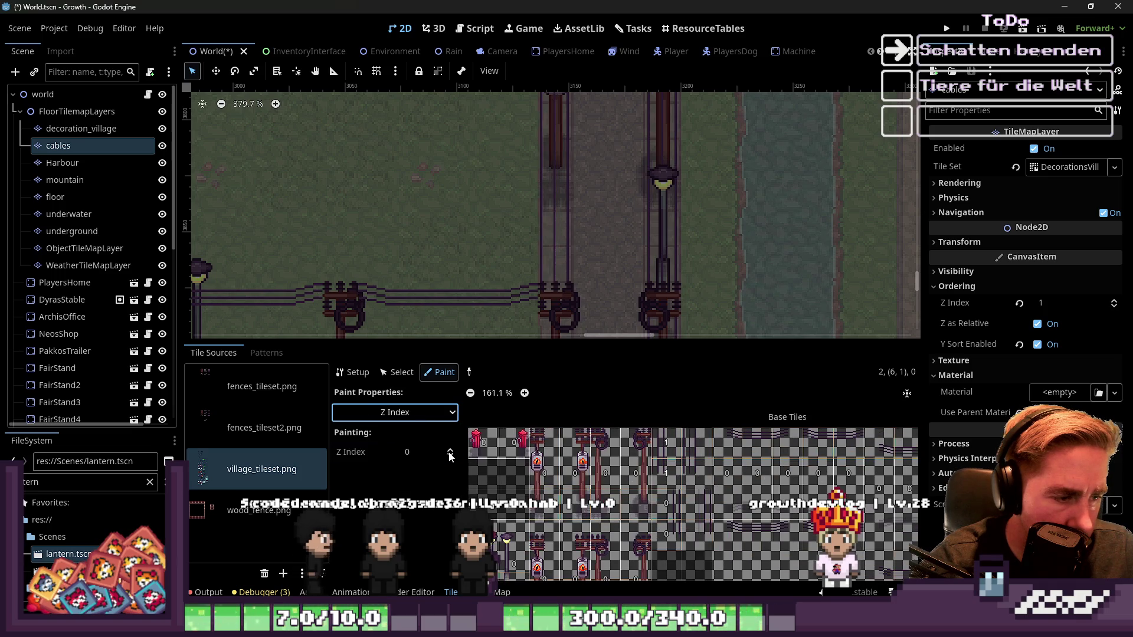
scroll(672, 551, up, 2)
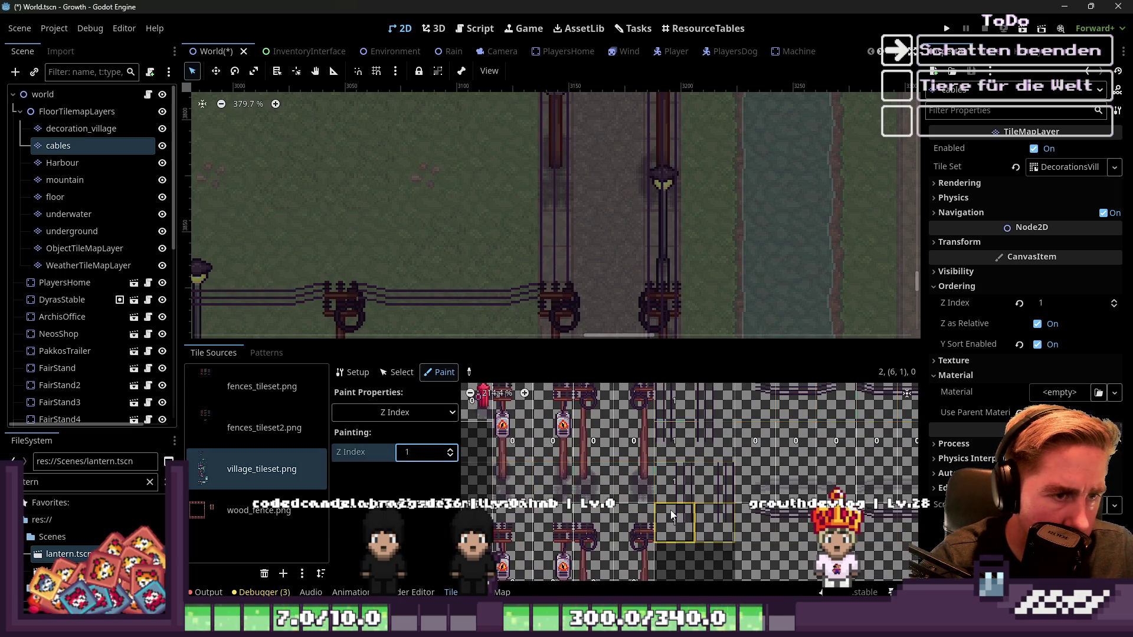
scroll(544, 291, down, 4)
click(42, 94)
scroll(617, 230, down, 3)
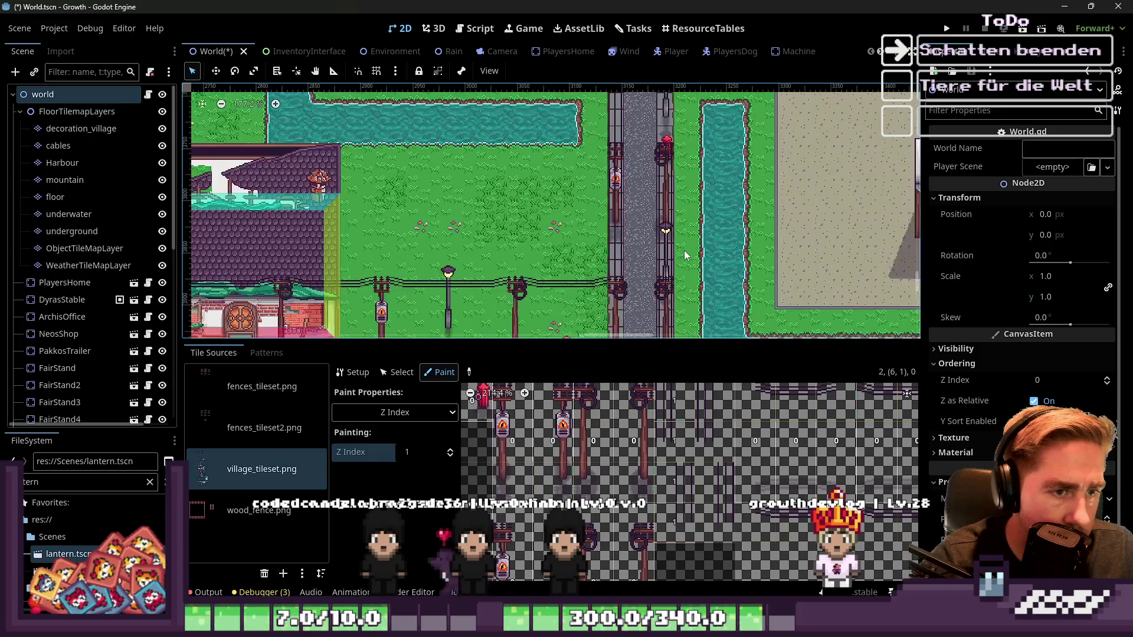
Step: Select the decoration_village layer, pick the double lamp-post tile, and review the street lamps
scroll(555, 286, up, 2)
scroll(555, 286, down, 3)
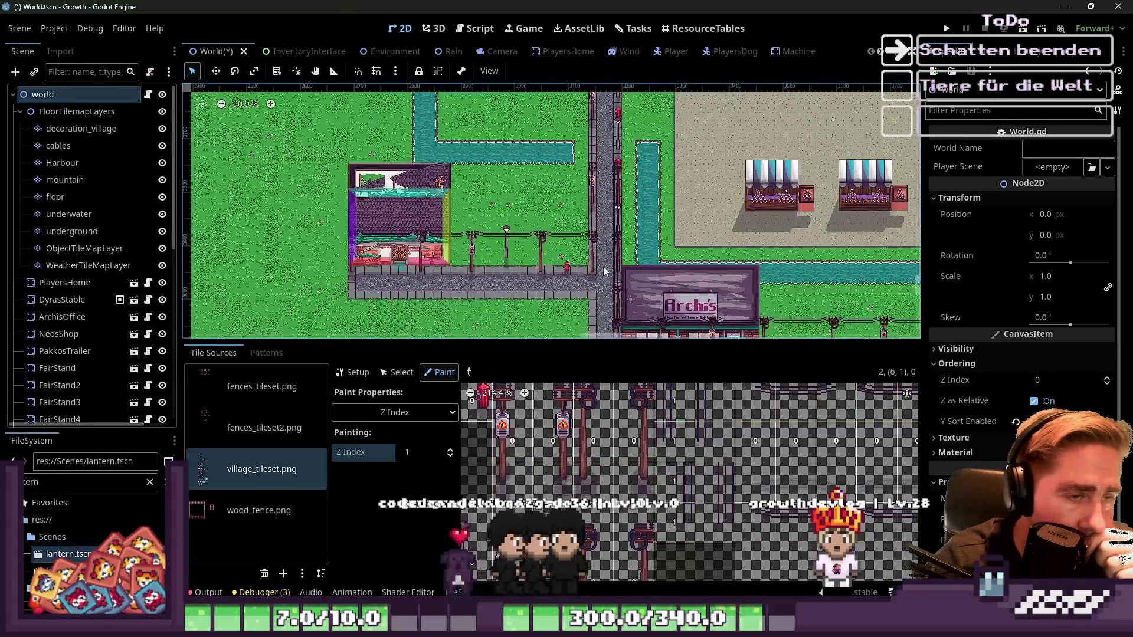
scroll(555, 286, up, 5)
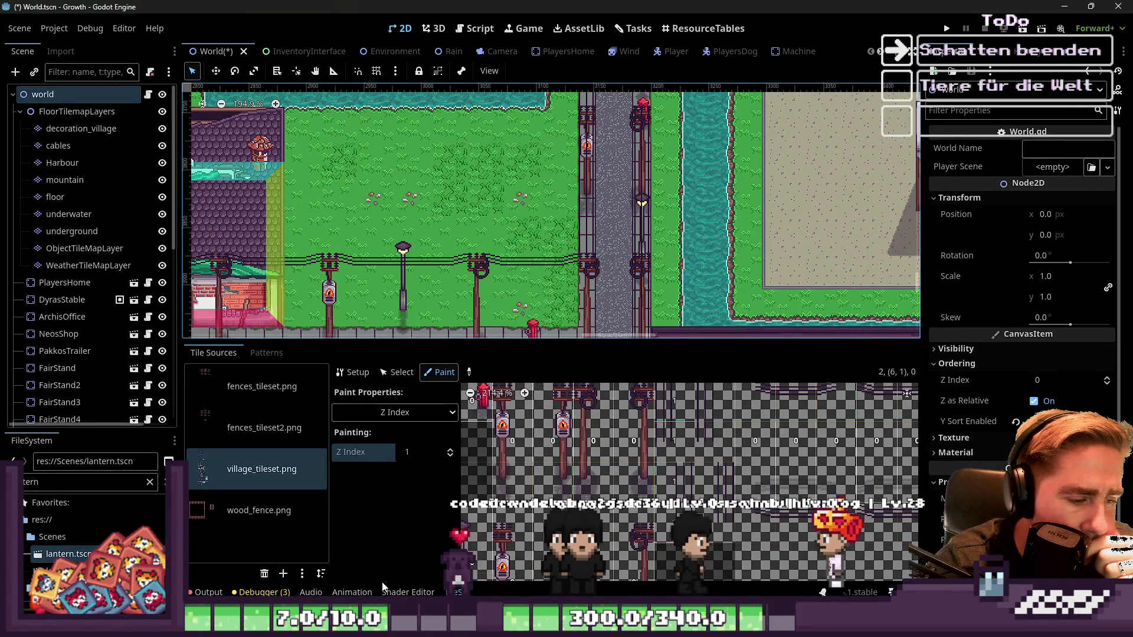
click(59, 130)
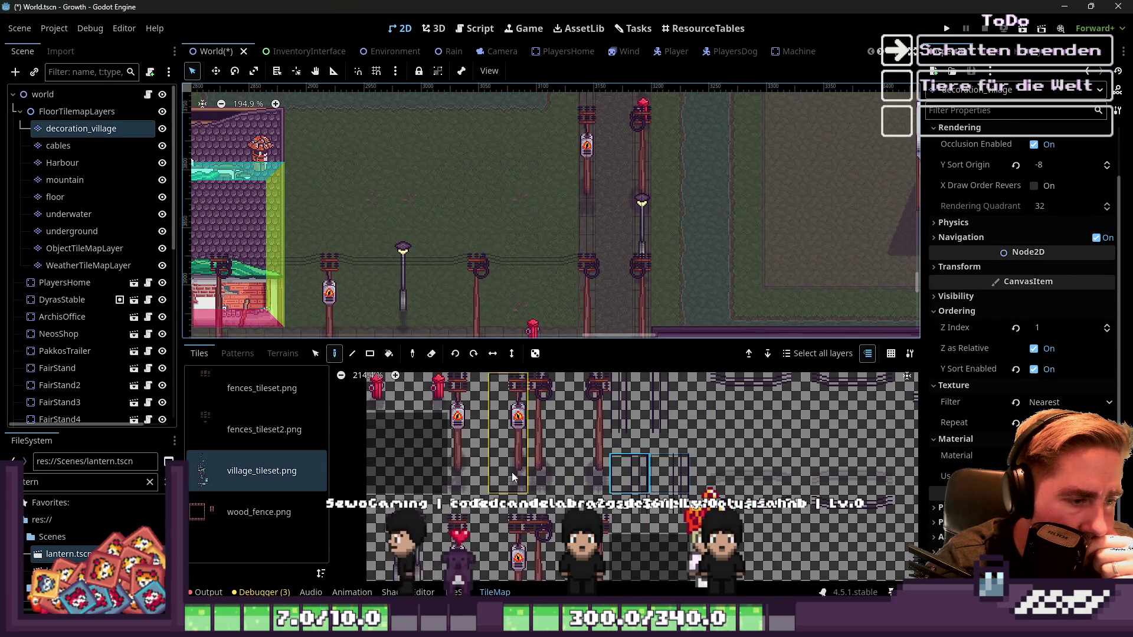
scroll(490, 490, down, 1)
click(437, 519)
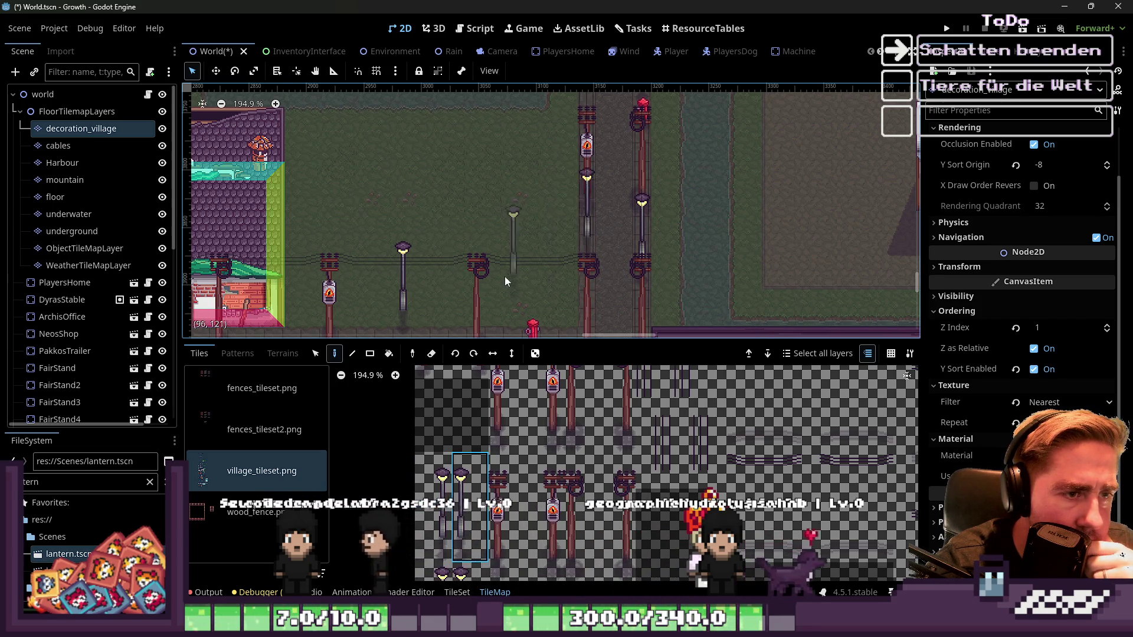
scroll(507, 275, down, 2)
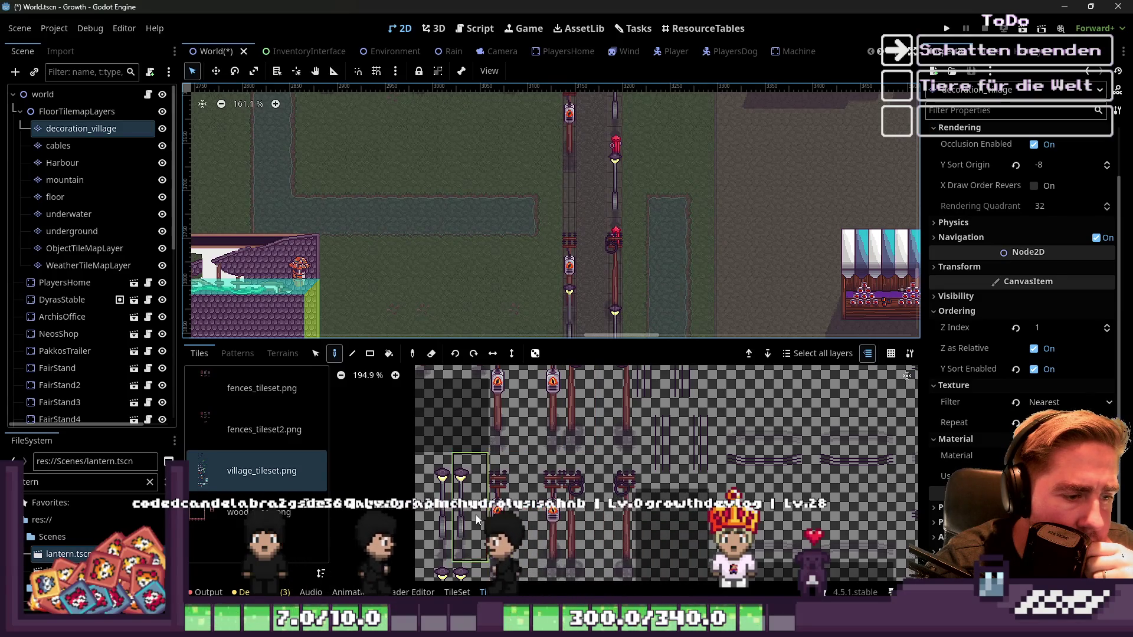
scroll(437, 516, down, 1)
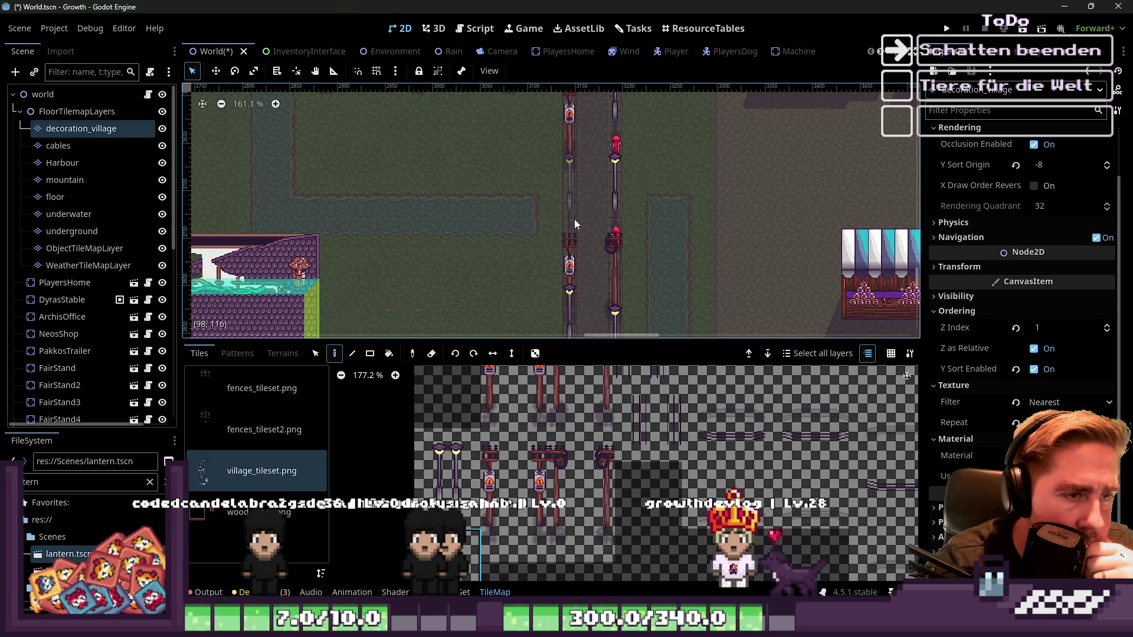
scroll(575, 256, down, 4)
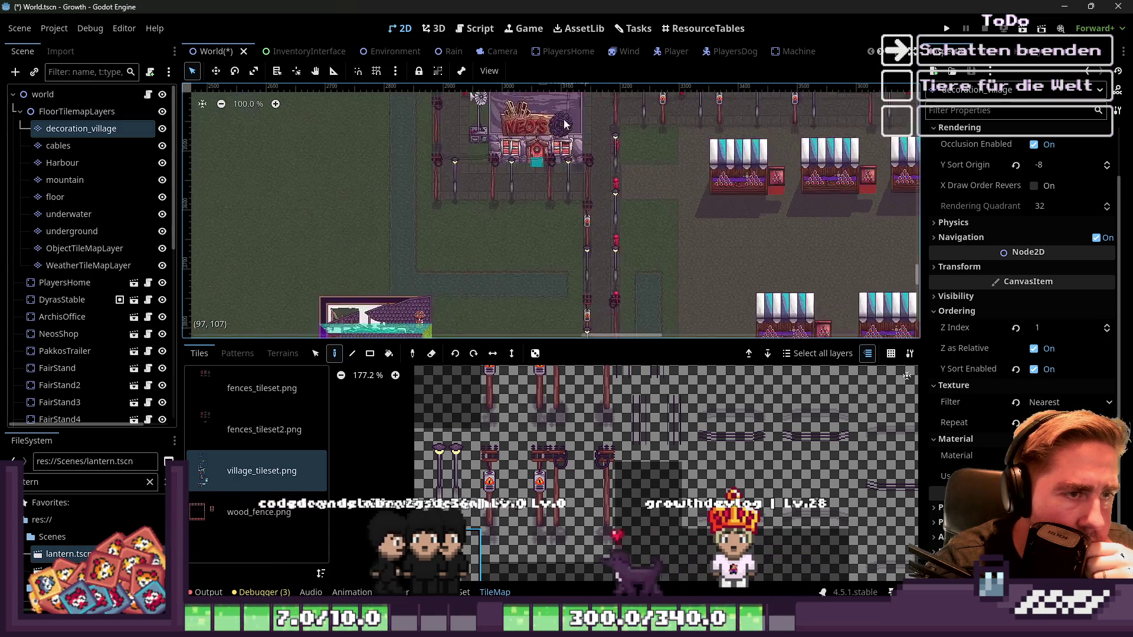
scroll(622, 104, up, 6)
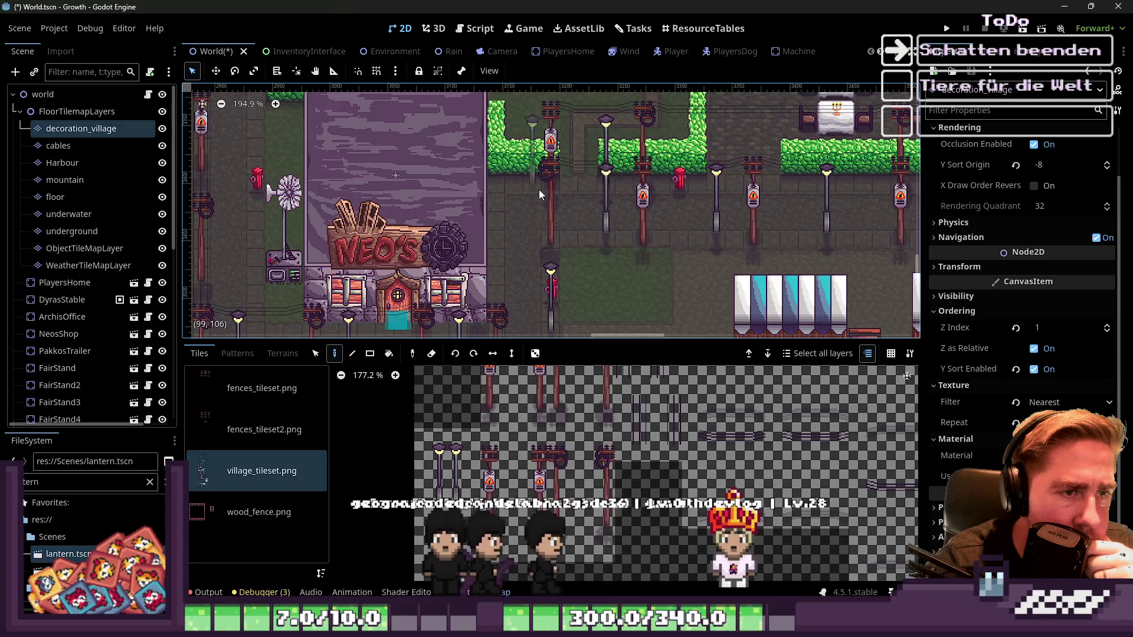
scroll(632, 168, up, 2)
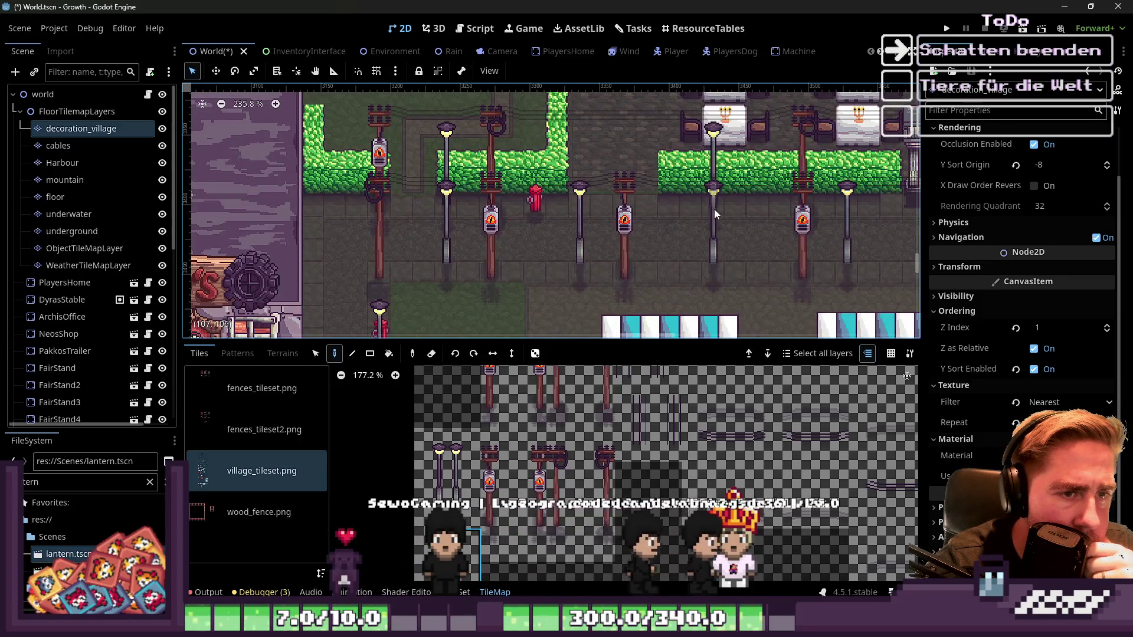
scroll(718, 208, down, 4)
scroll(546, 214, up, 2)
scroll(590, 215, down, 1)
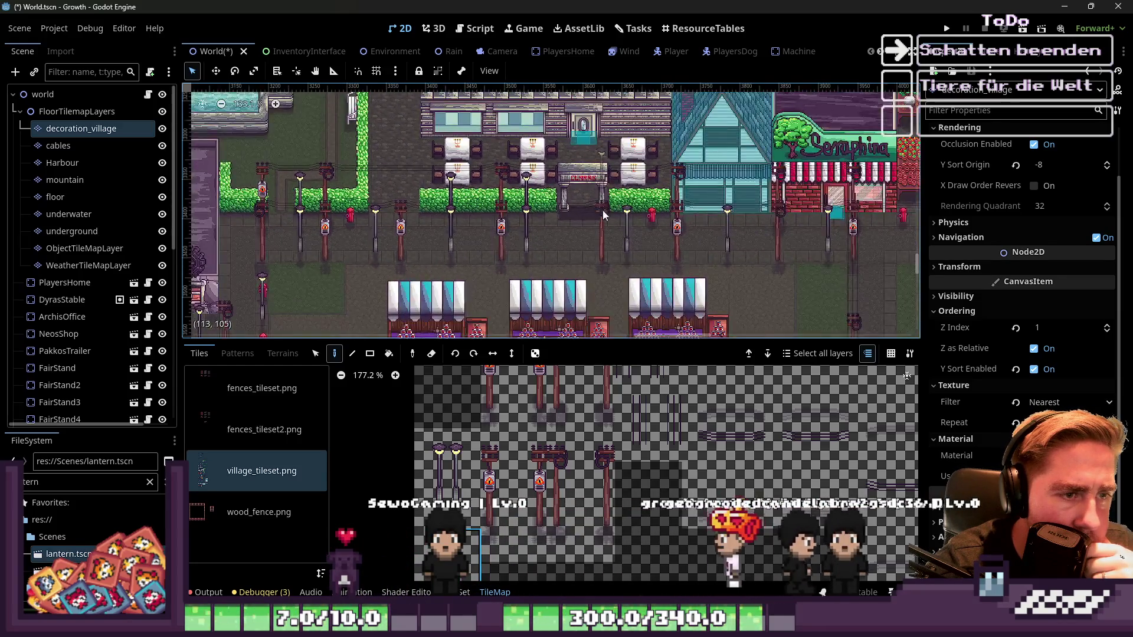
scroll(590, 215, up, 5)
scroll(614, 233, down, 3)
scroll(667, 212, up, 3)
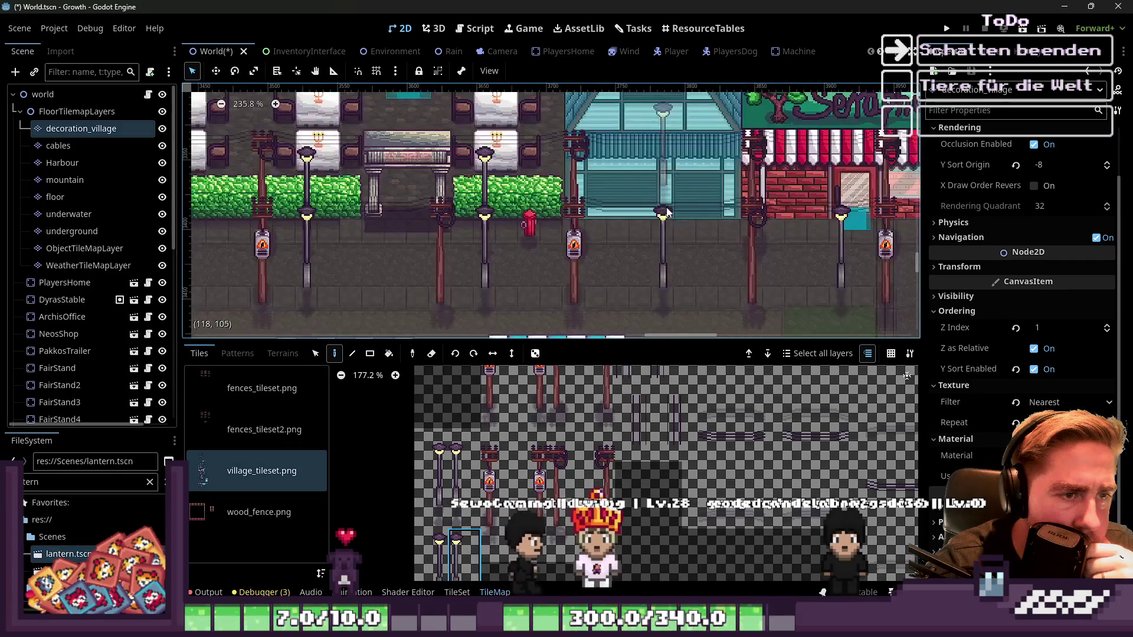
scroll(663, 246, down, 5)
scroll(631, 241, up, 4)
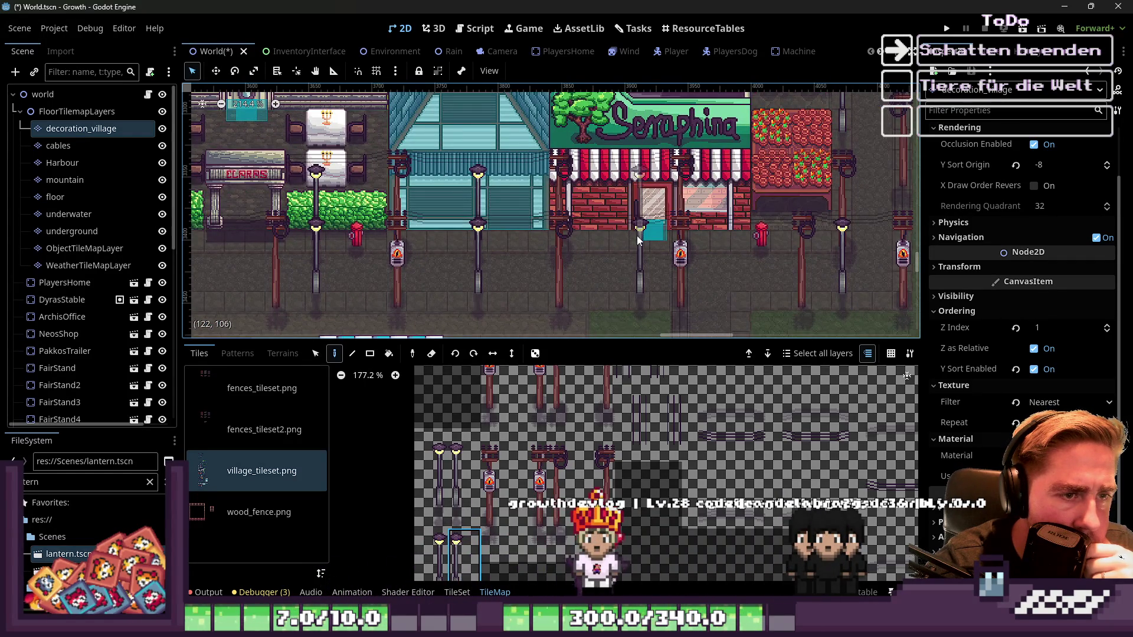
scroll(636, 235, up, 1)
scroll(711, 237, right, 3)
scroll(576, 299, down, 14)
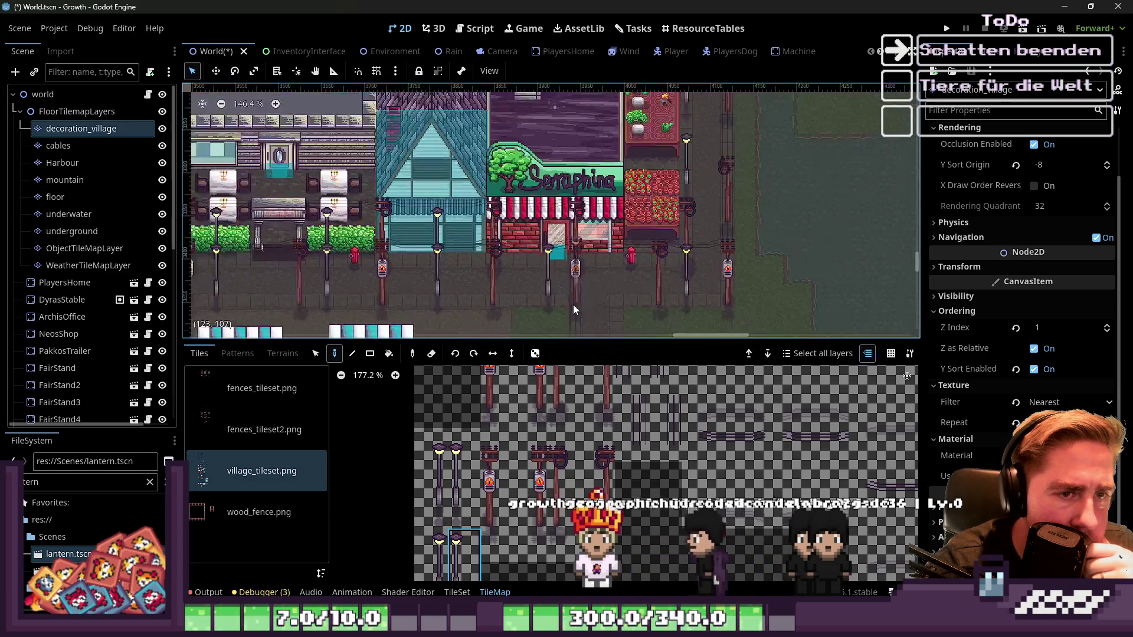
scroll(679, 299, up, 11)
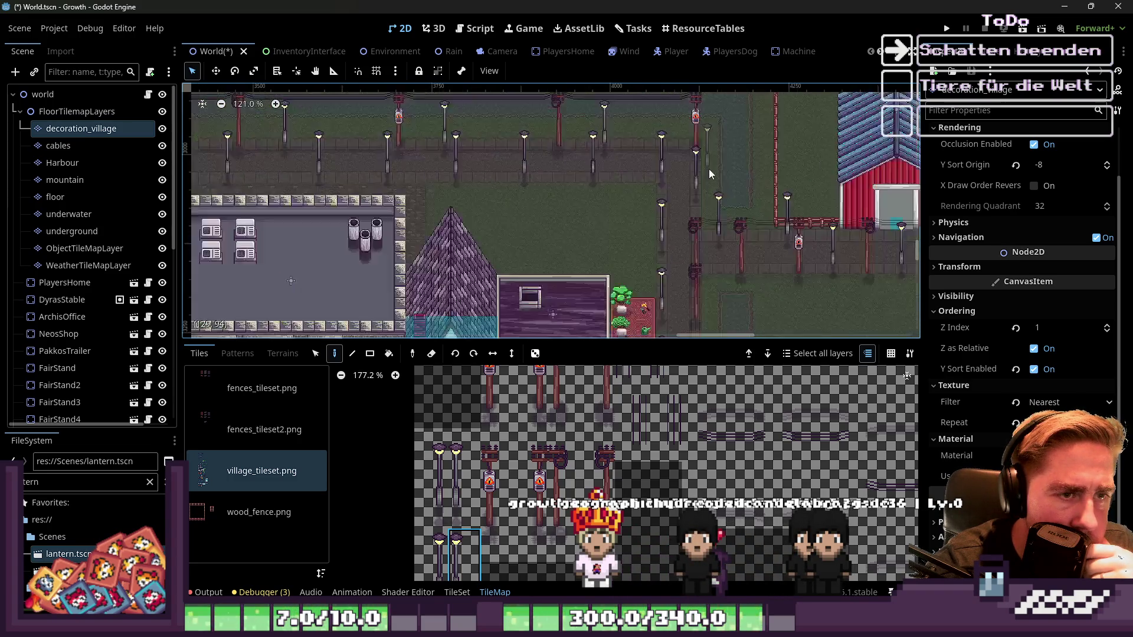
Step: Pick the taller lamp tile from the palette
click(465, 478)
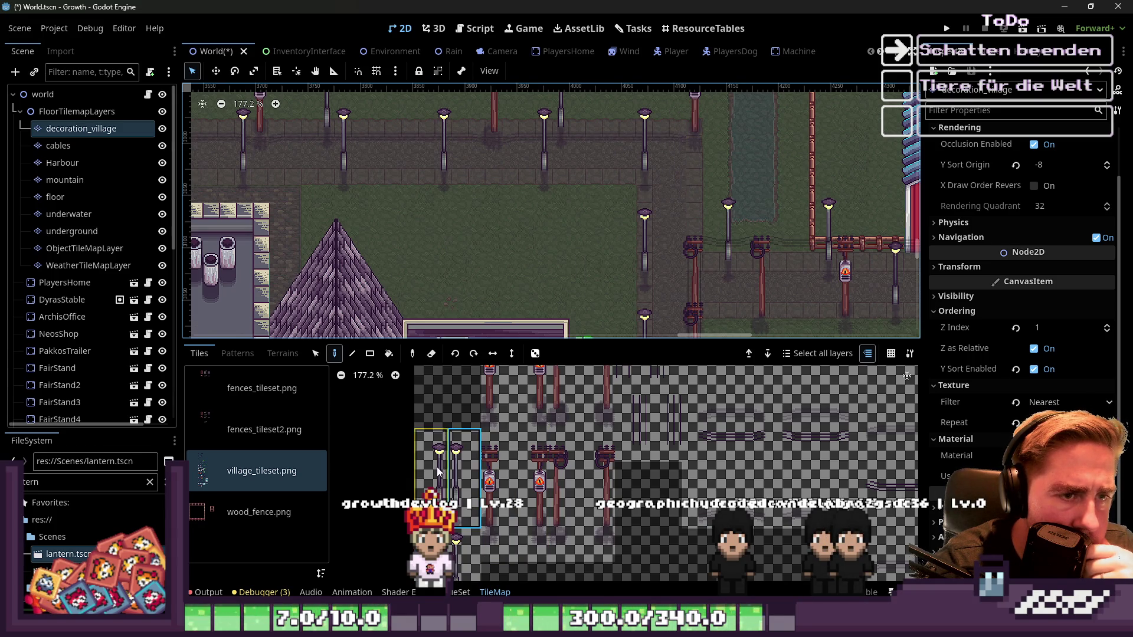
scroll(680, 172, up, 2)
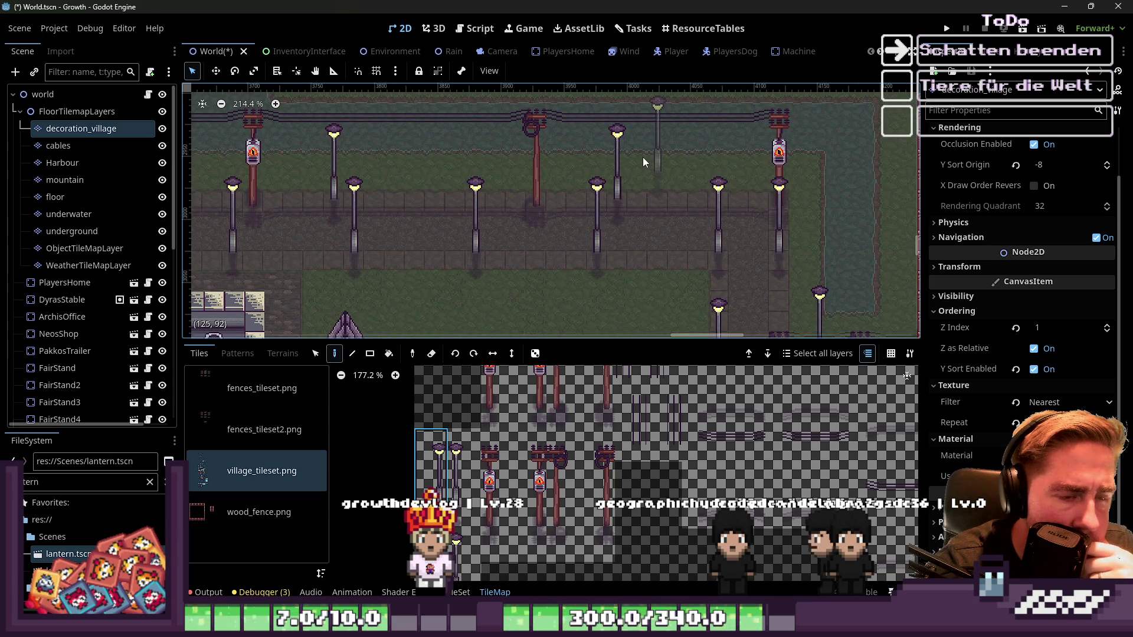
scroll(643, 157, down, 3)
scroll(643, 157, down, 4)
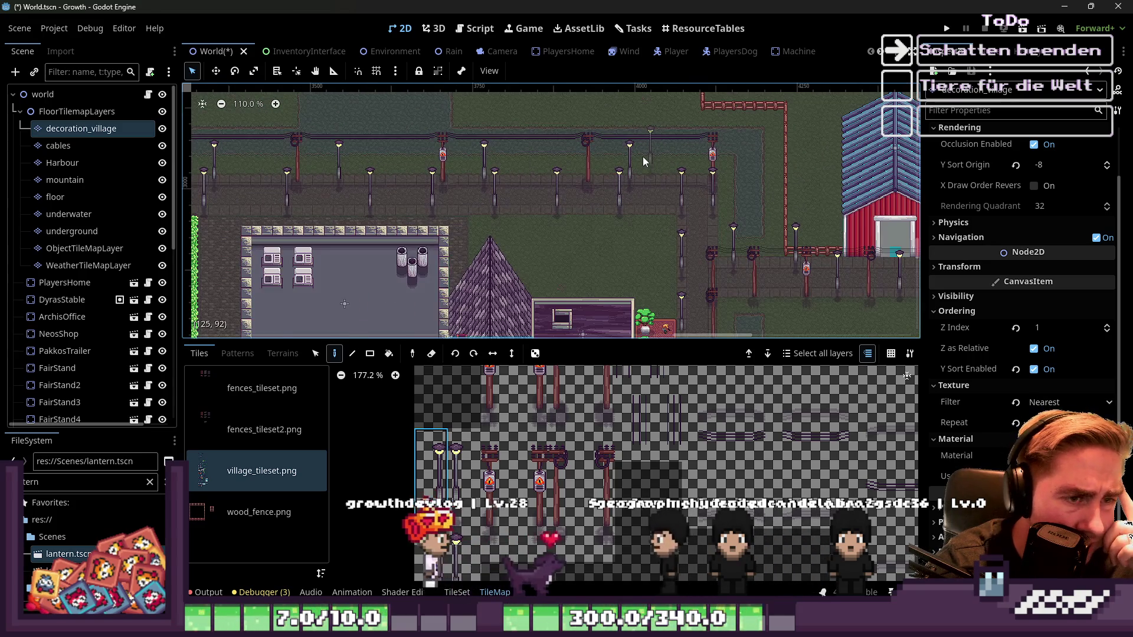
scroll(572, 475, up, 3)
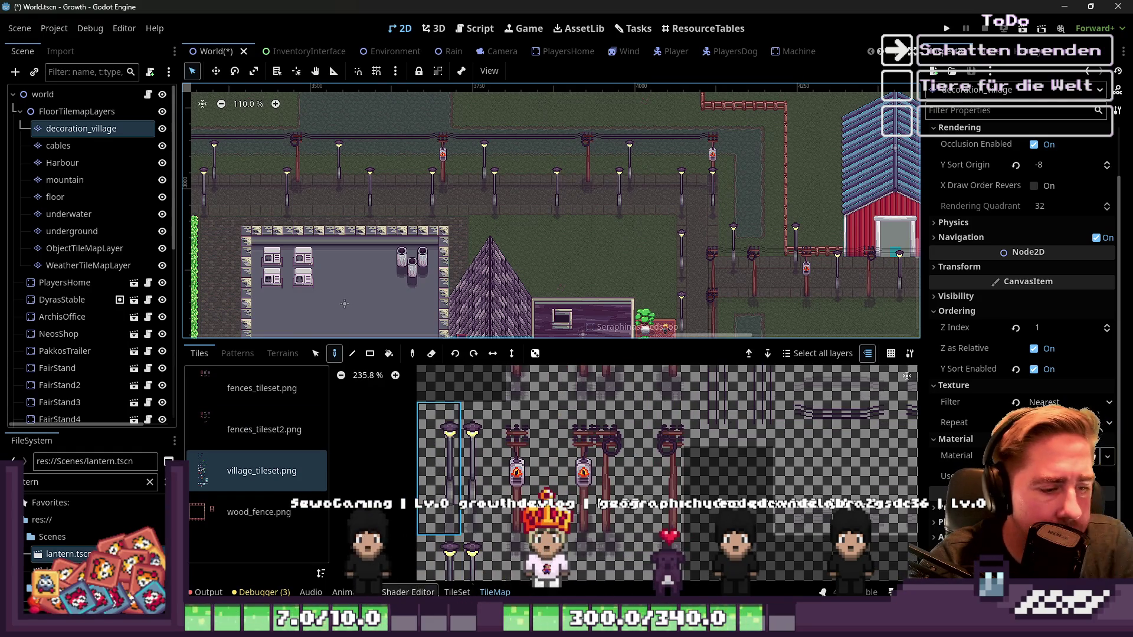
Step: Paint a texture origin Y of 15 onto the second lamp tile
click(458, 591)
scroll(537, 460, up, 5)
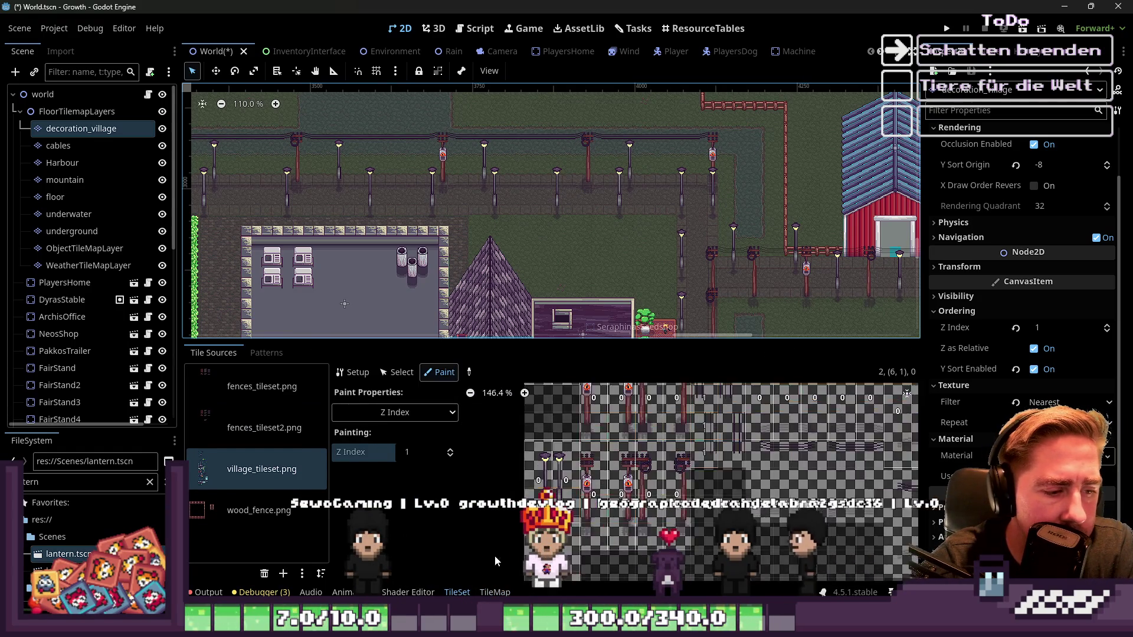
click(404, 413)
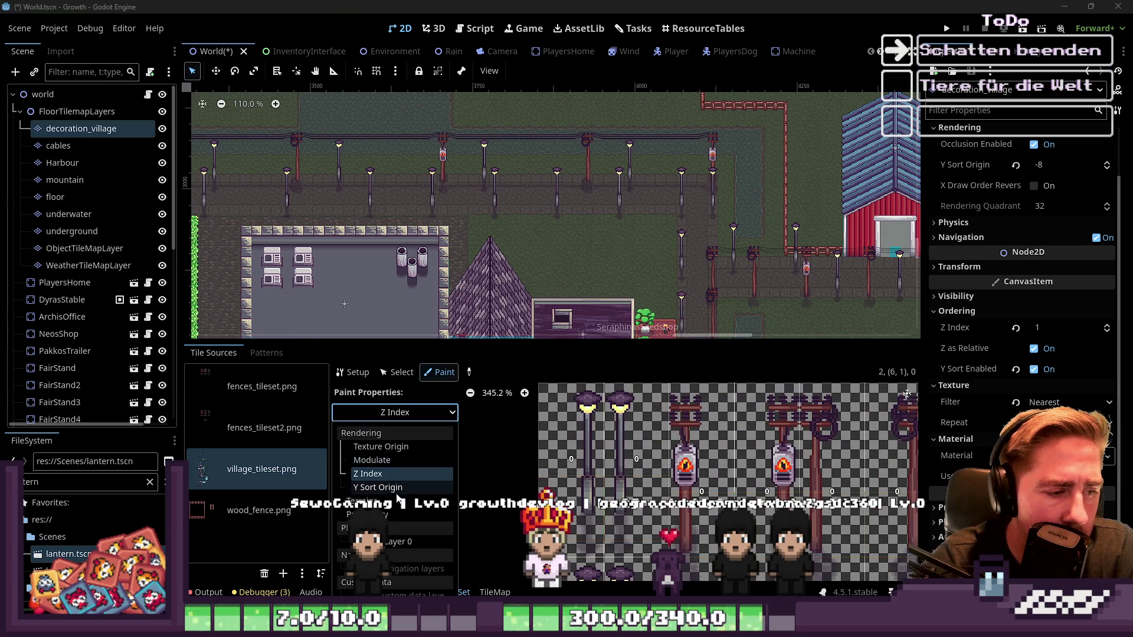
click(385, 449)
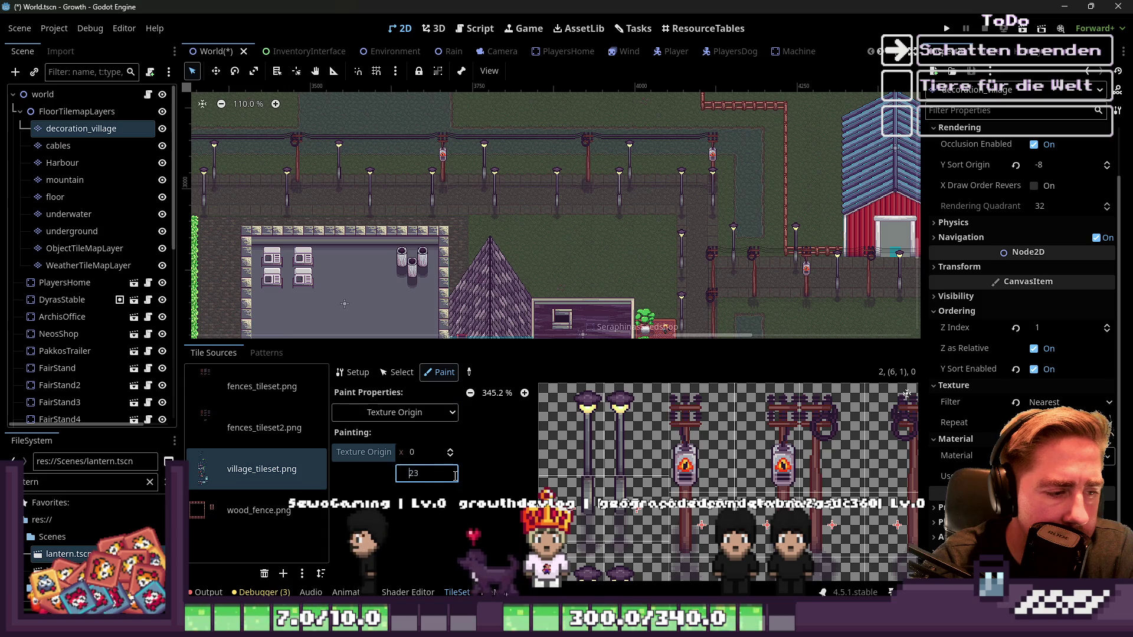
text(15)
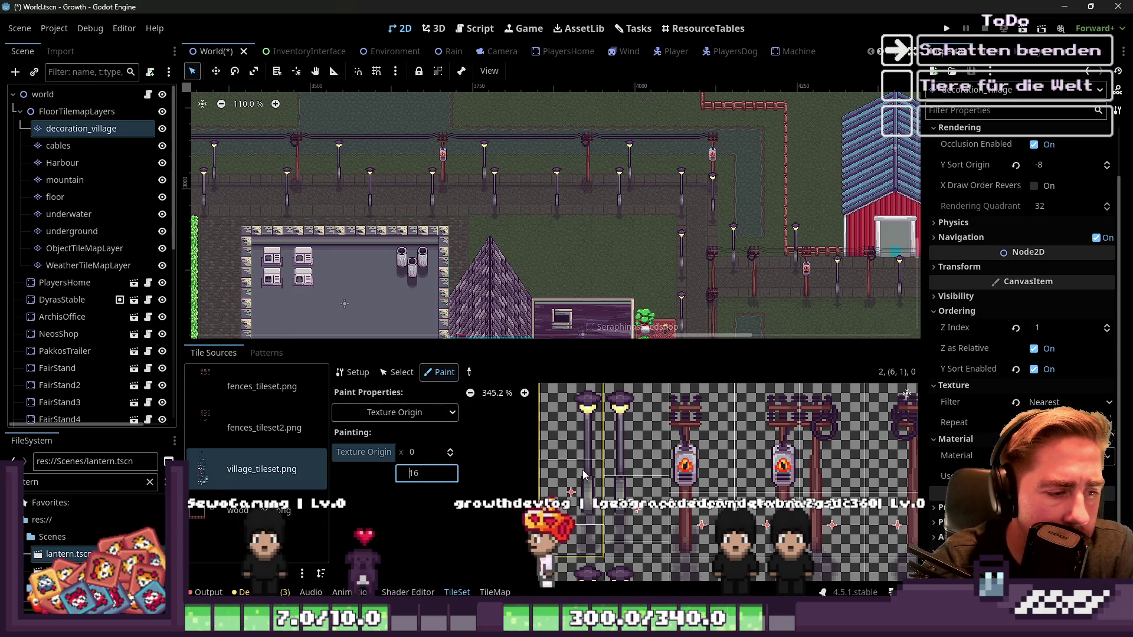
click(642, 488)
scroll(646, 185, up, 8)
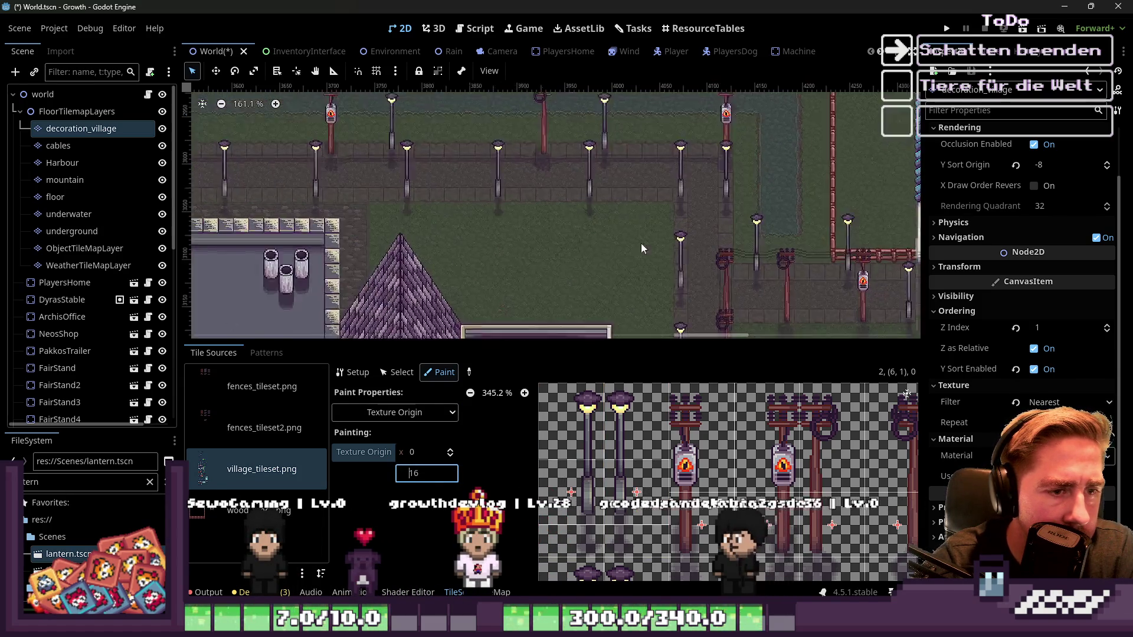
scroll(731, 227, down, 3)
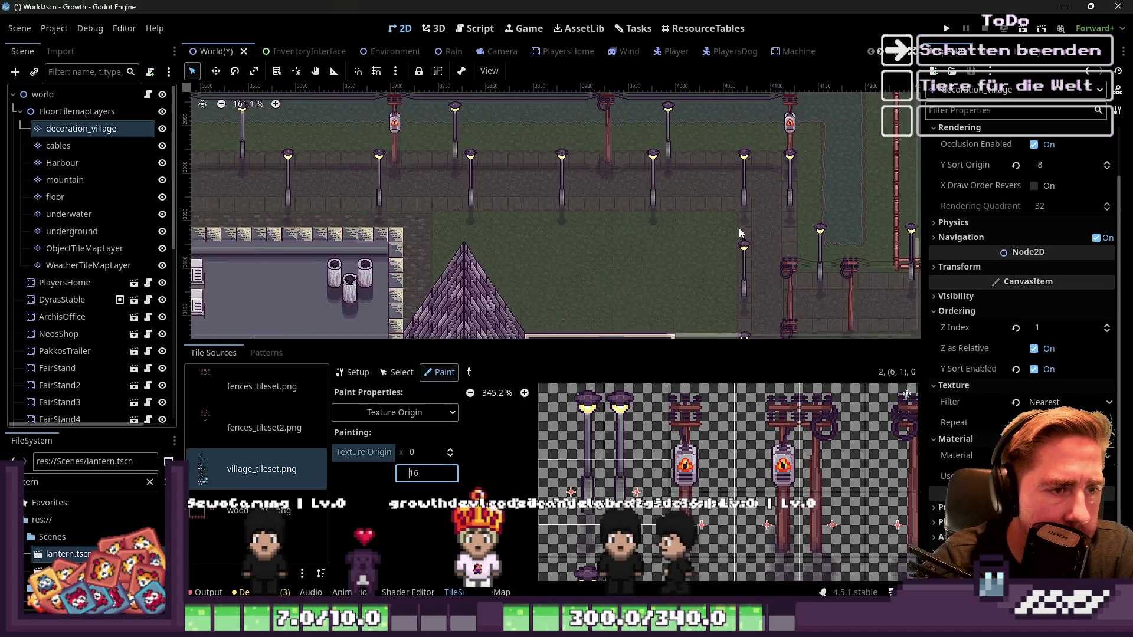
scroll(643, 197, down, 2)
scroll(632, 212, up, 4)
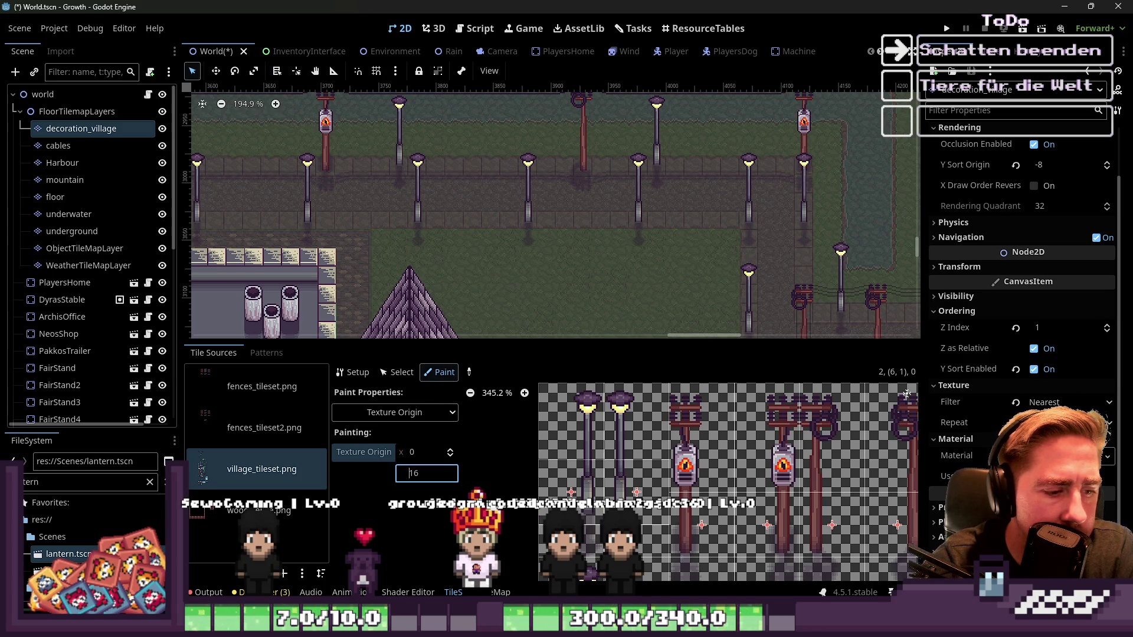
Step: Erase a lamp post from the village street on the map
click(501, 592)
scroll(623, 193, up, 2)
right_click(633, 226)
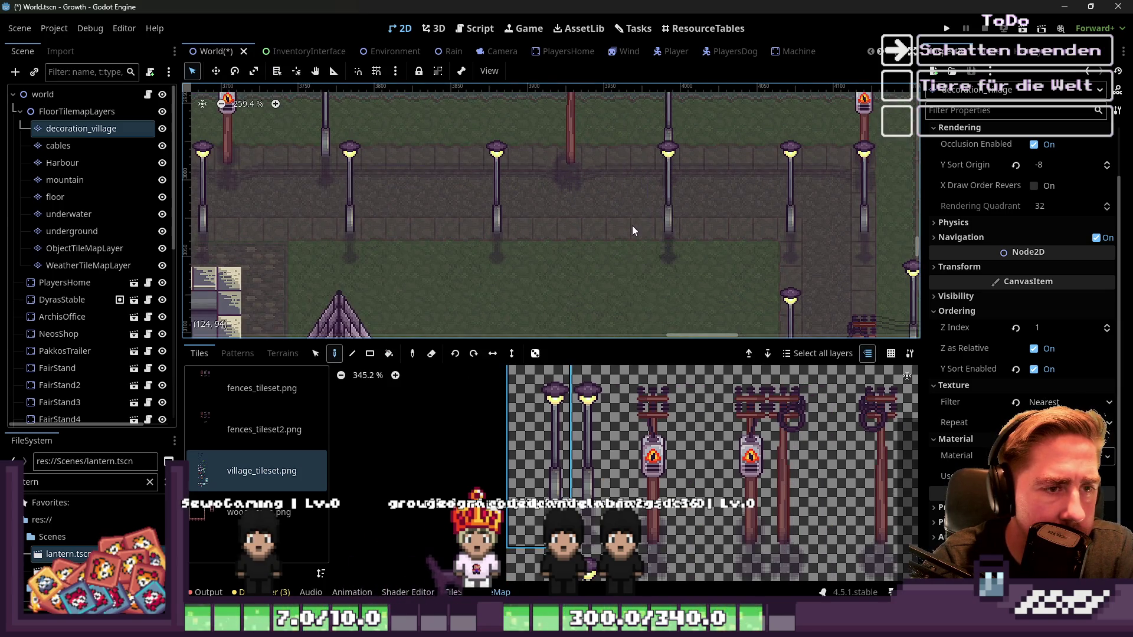
scroll(629, 260, down, 2)
scroll(555, 260, up, 1)
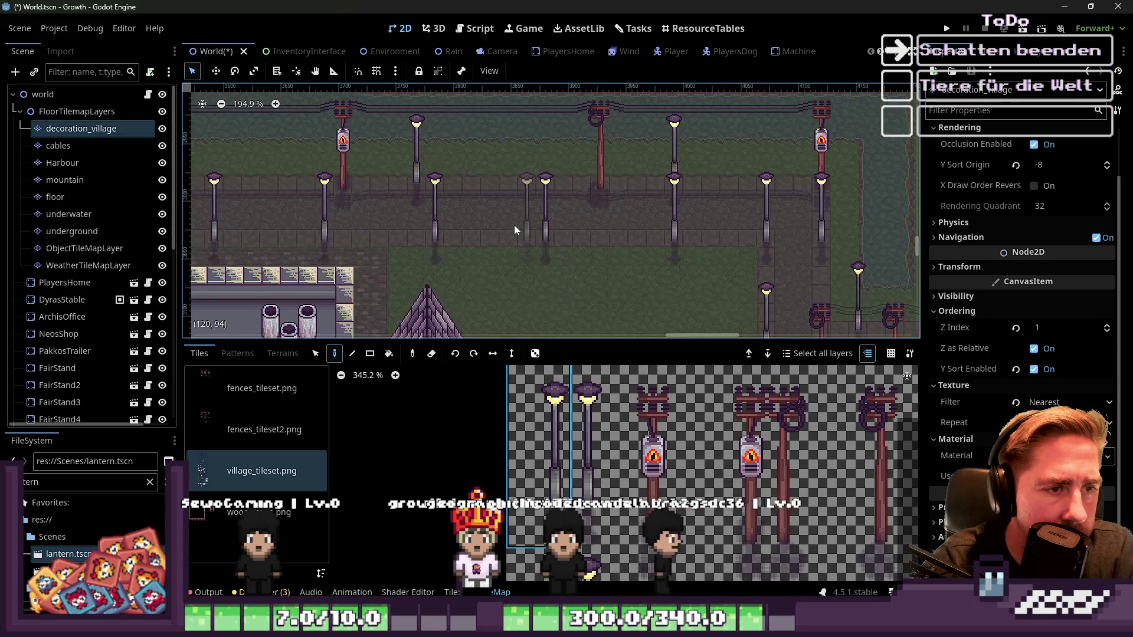
Step: Erase three lit lamp posts from the lower street row
right_click(533, 228)
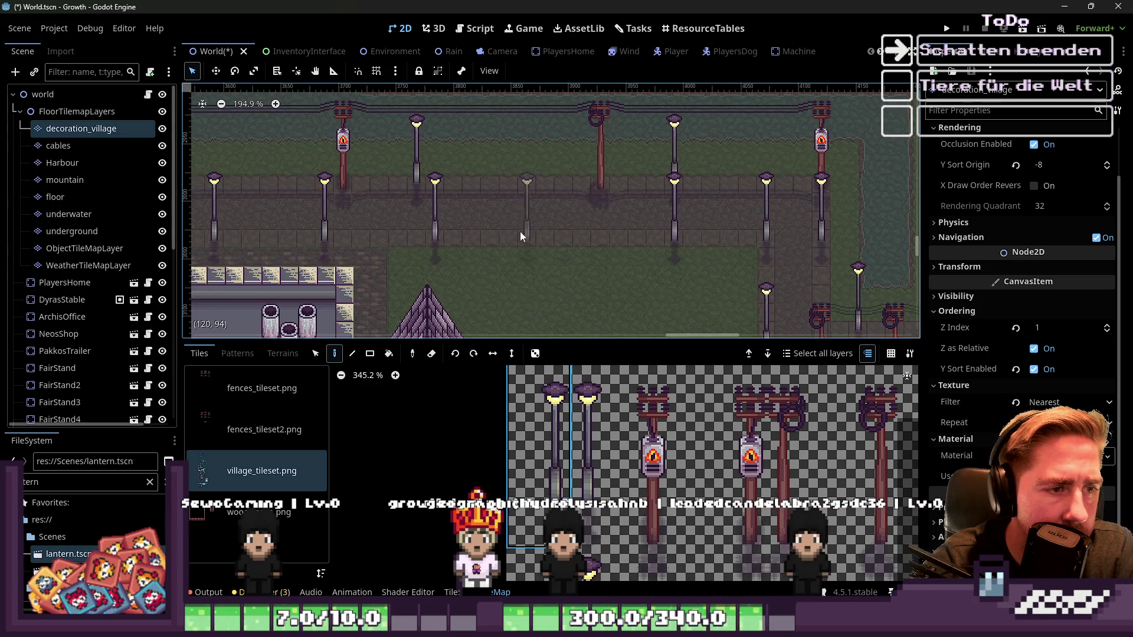
scroll(434, 233, down, 1)
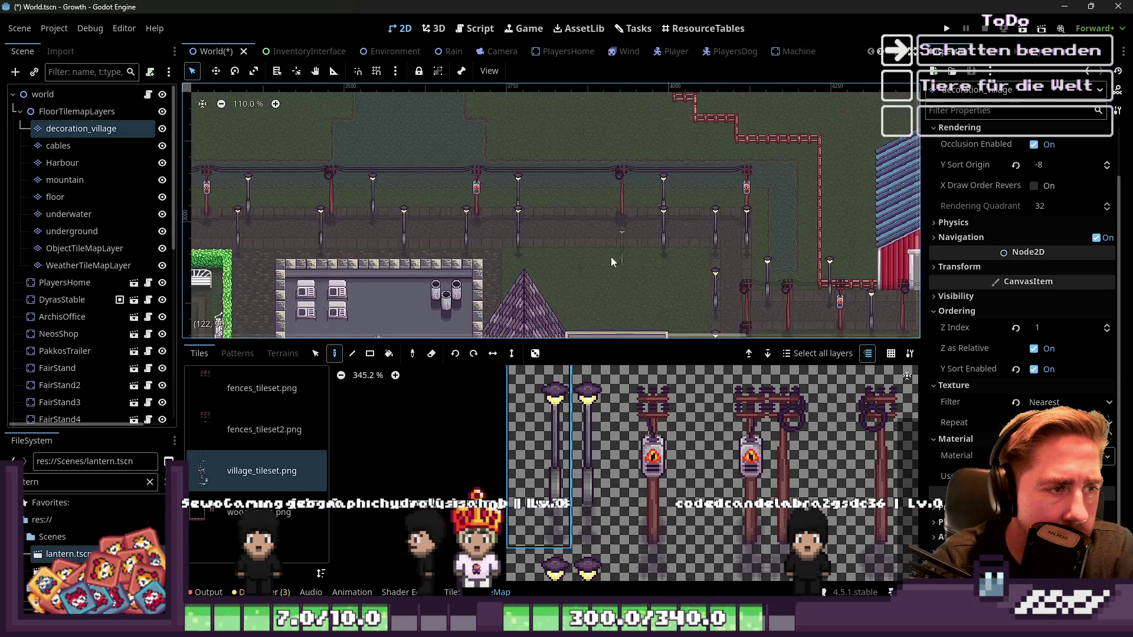
scroll(497, 235, left, 5)
right_click(476, 235)
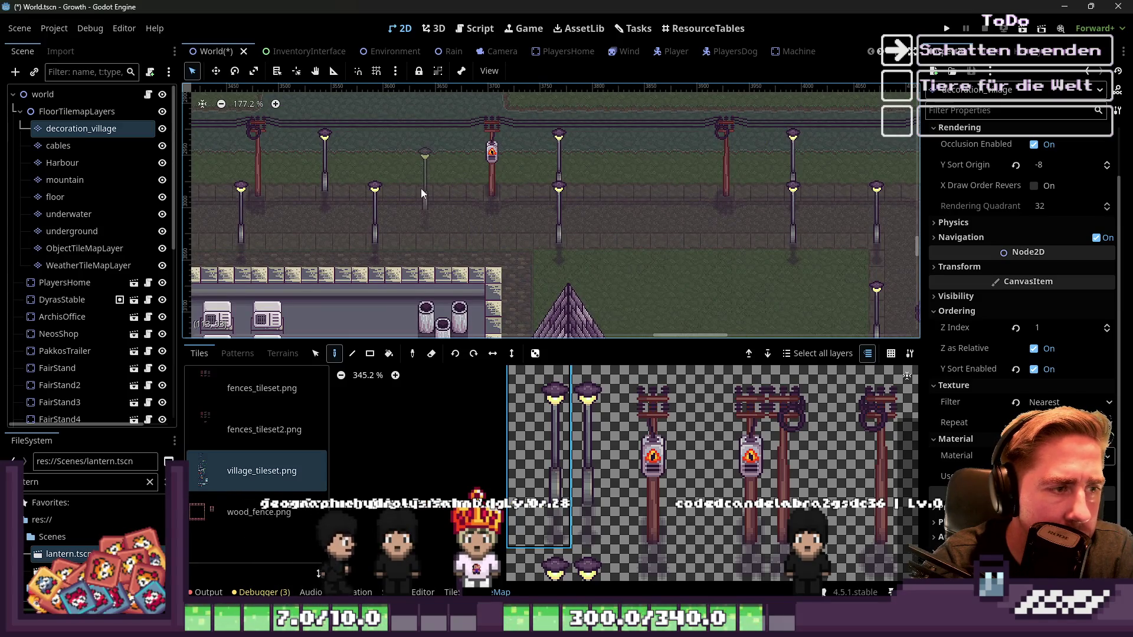
right_click(374, 247)
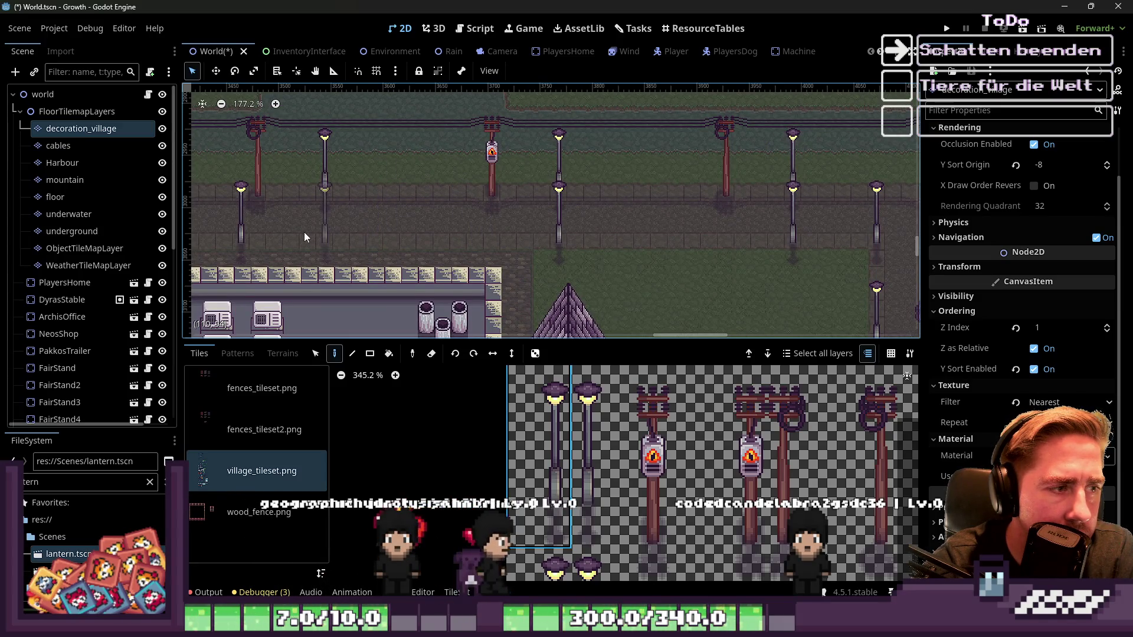
Step: Paint three lit lamp posts at evenly spaced spots along the lower street
scroll(636, 236, left, 3)
scroll(679, 239, down, 2)
click(573, 218)
click(749, 220)
click(657, 224)
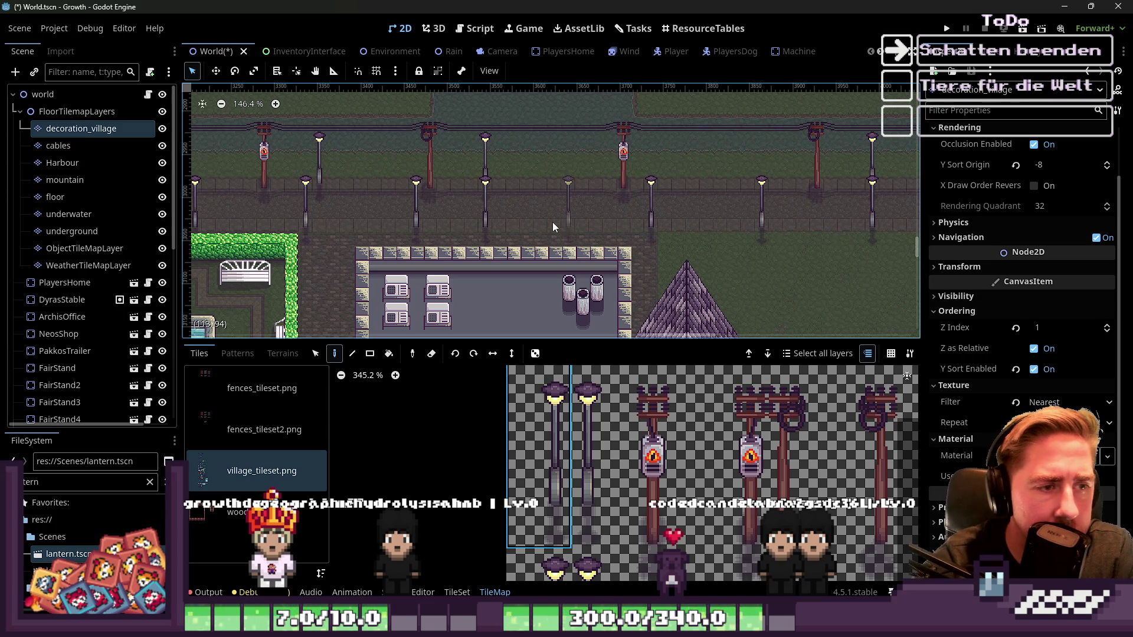
Step: Select the plain lamp post tile in the atlas
scroll(552, 221, left, 3)
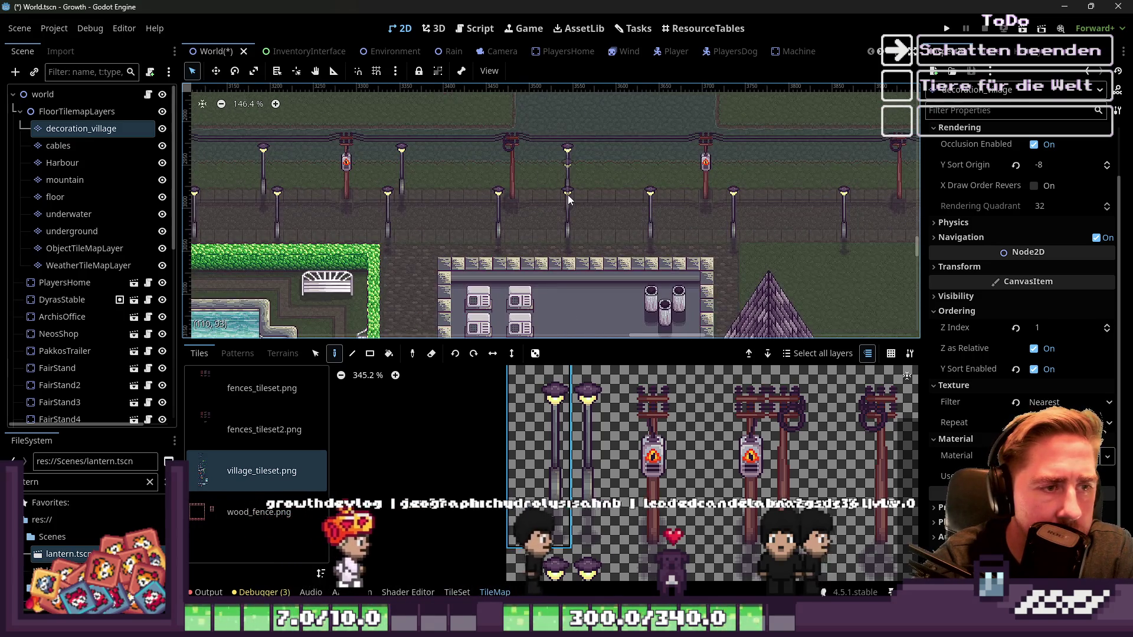
scroll(625, 470, down, 2)
click(551, 530)
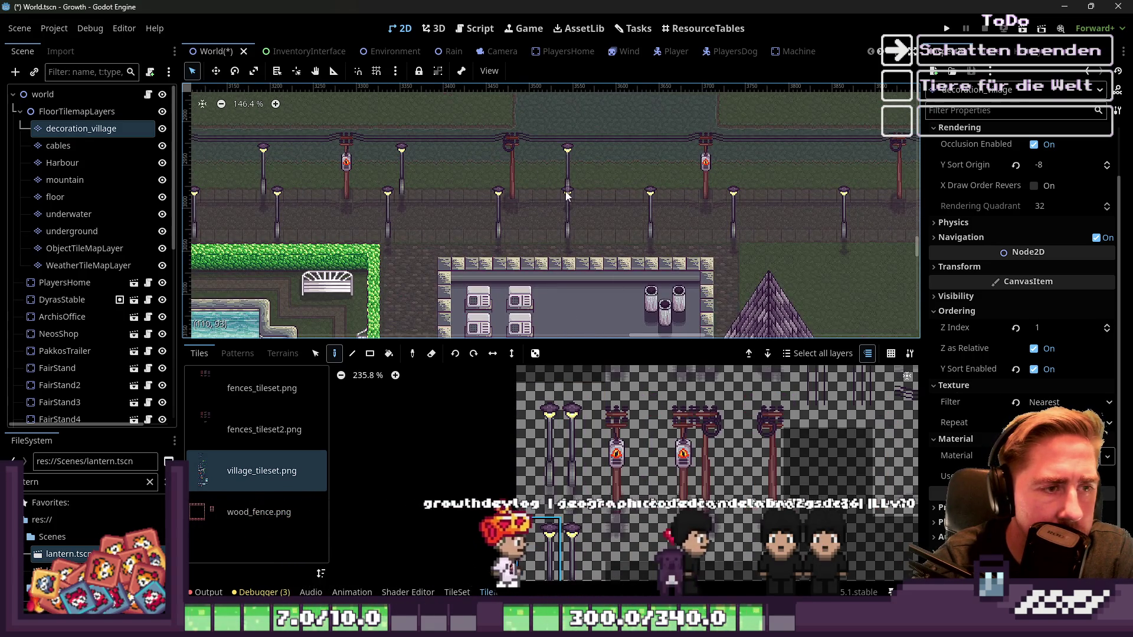
Step: Stamp three plain lamp posts along the upper street row
click(572, 191)
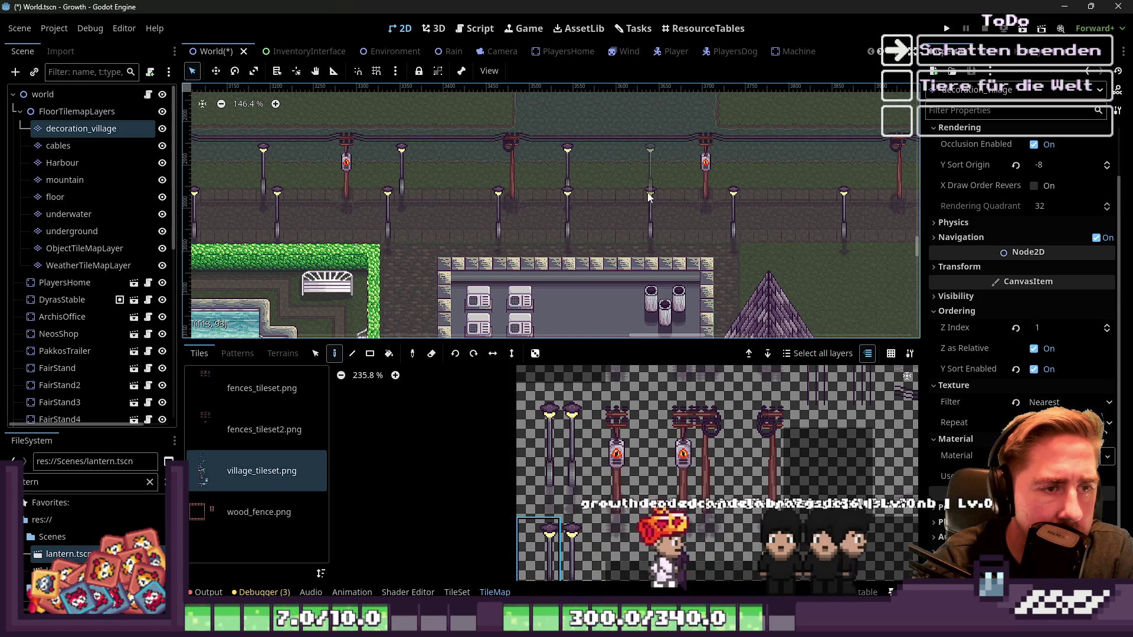
click(647, 193)
click(738, 198)
scroll(667, 209, right, 3)
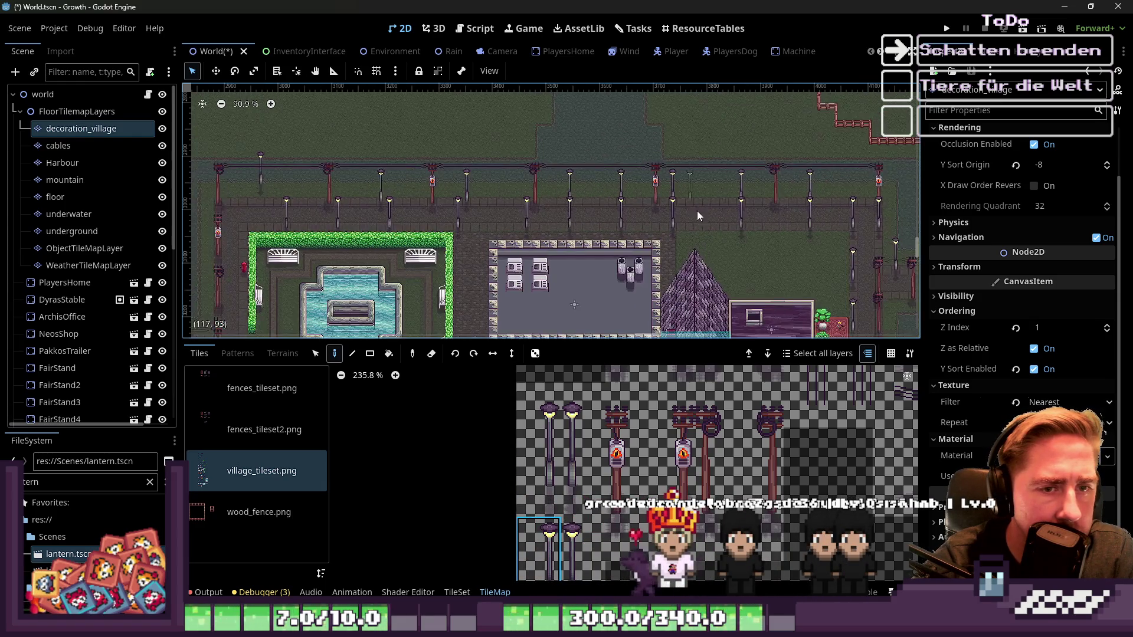
scroll(663, 203, down, 1)
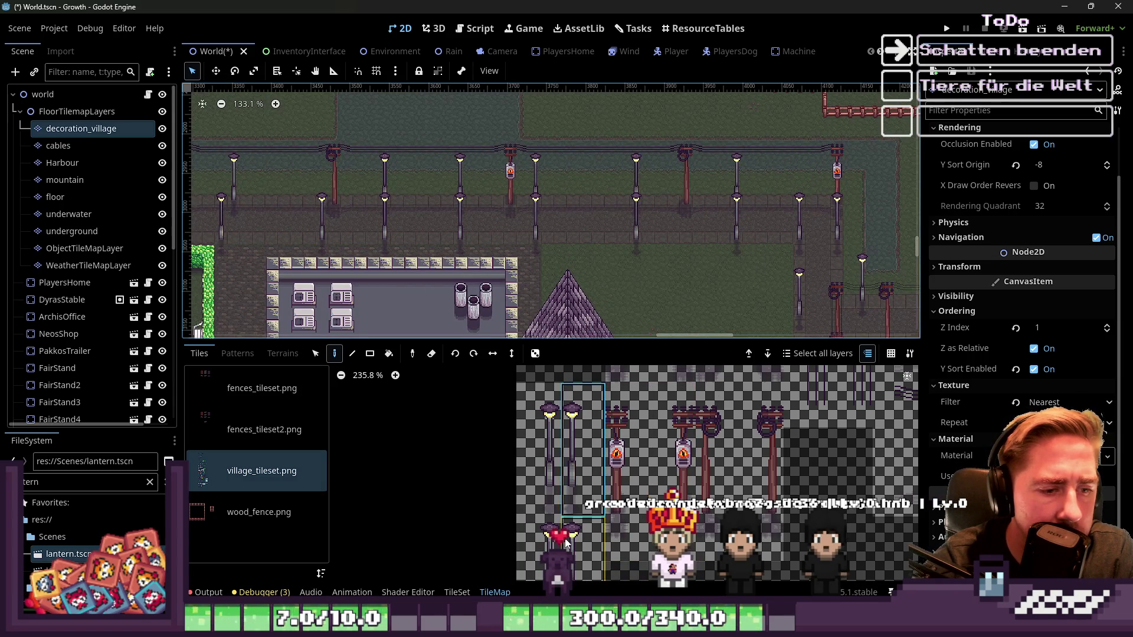
scroll(800, 203, left, 3)
scroll(512, 204, up, 2)
scroll(501, 225, up, 3)
scroll(493, 257, left, 2)
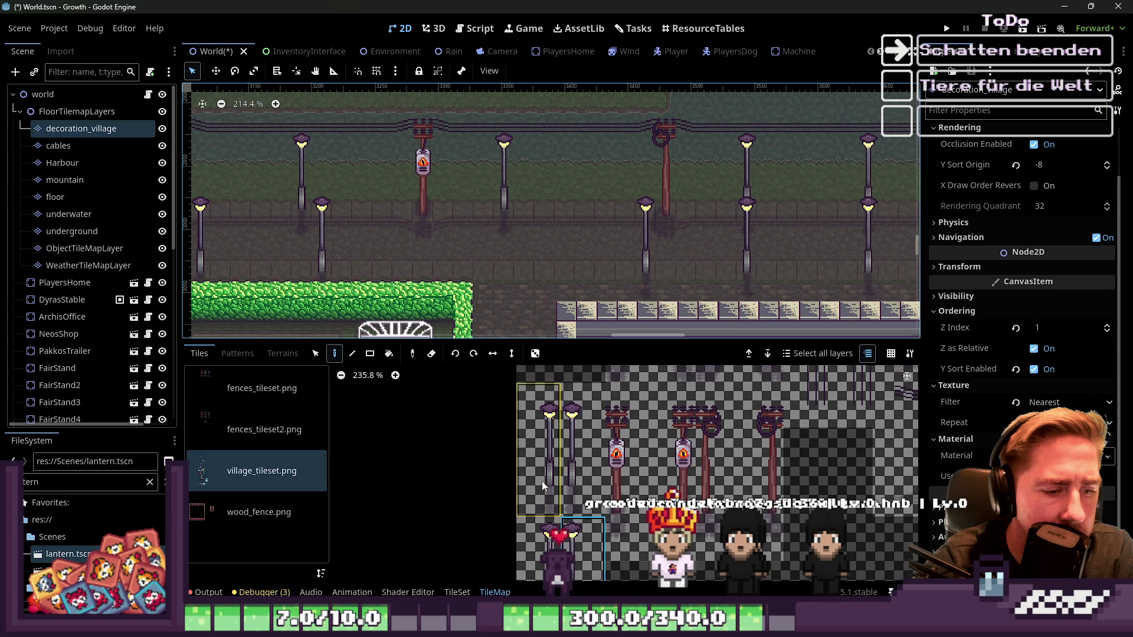
scroll(505, 268, left, 5)
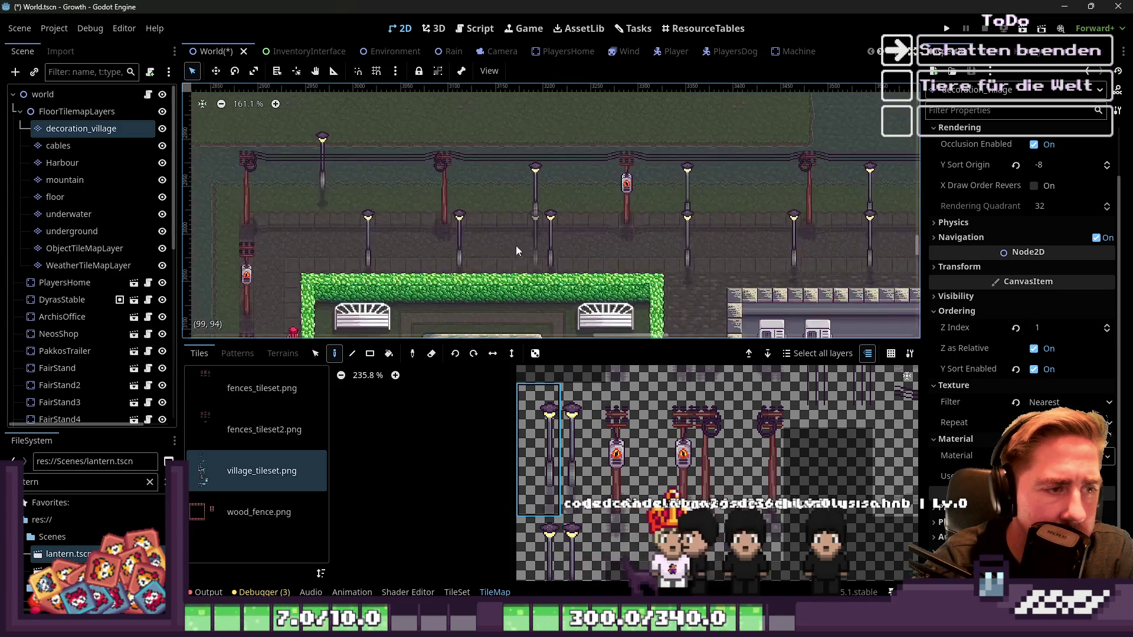
Step: Respace the lamps beside the park by erasing one and placing two, then deselect the tile
click(534, 266)
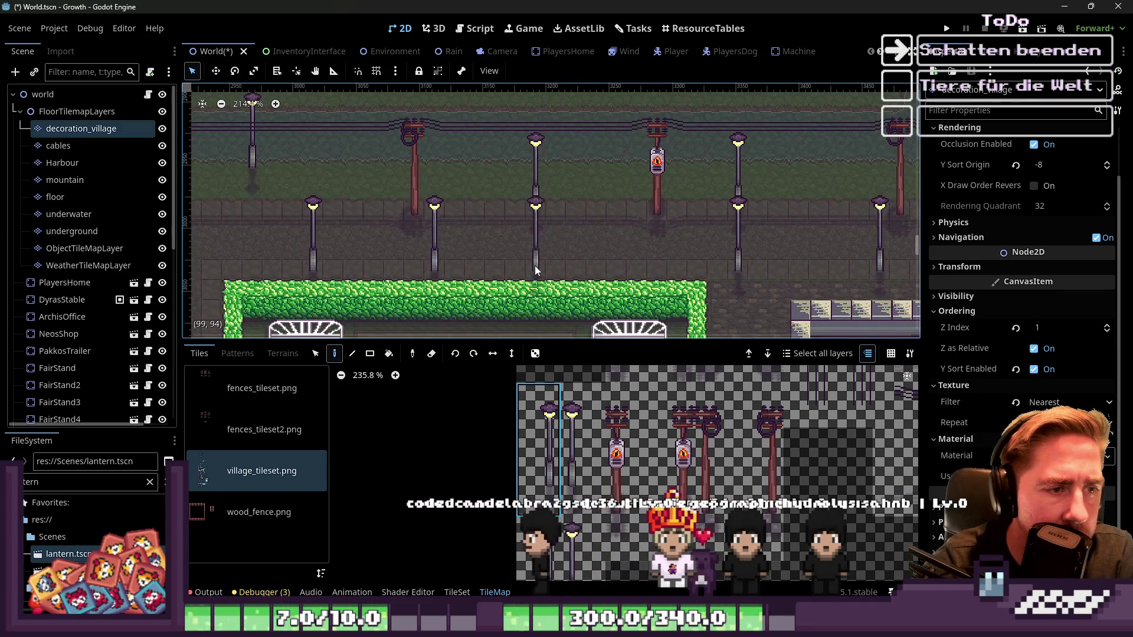
right_click(433, 255)
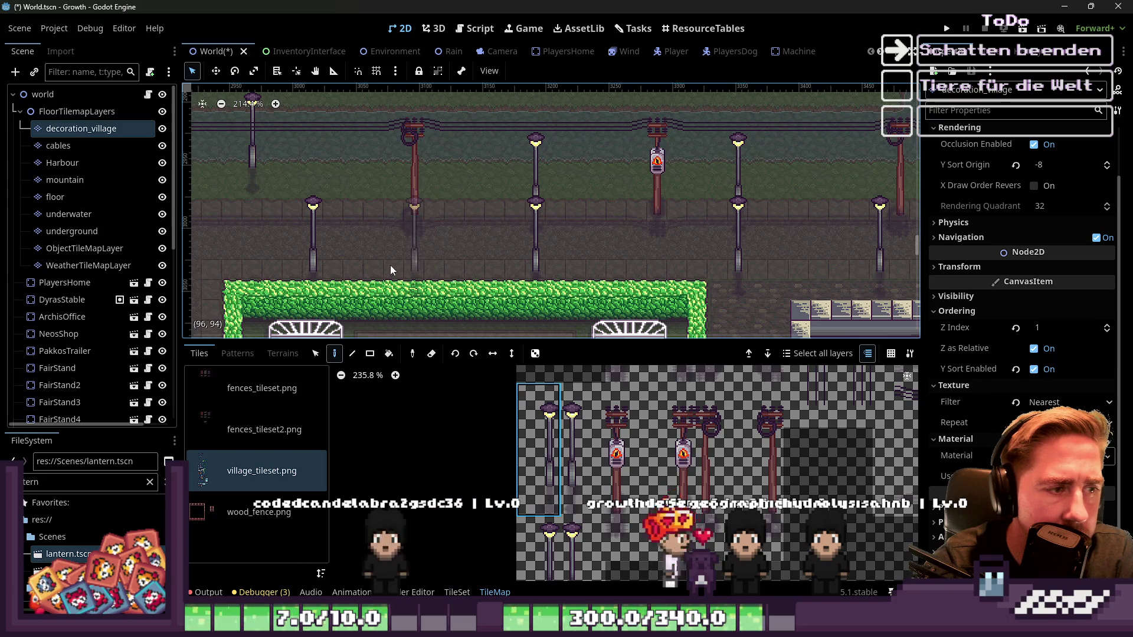
scroll(562, 229, left, 5)
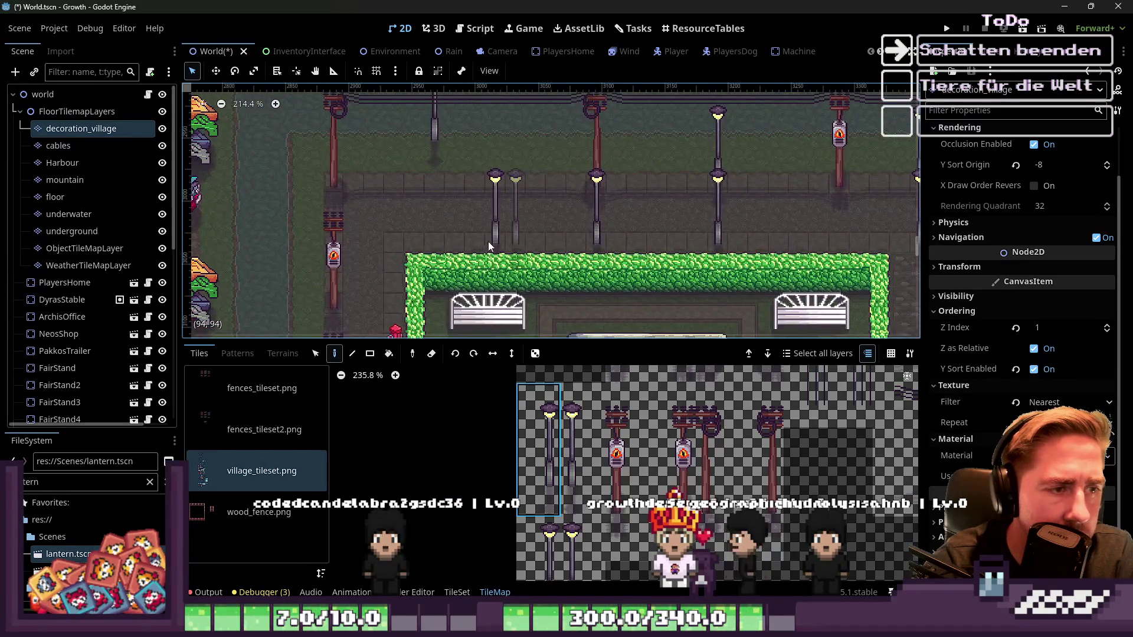
click(441, 246)
scroll(441, 246, down, 1)
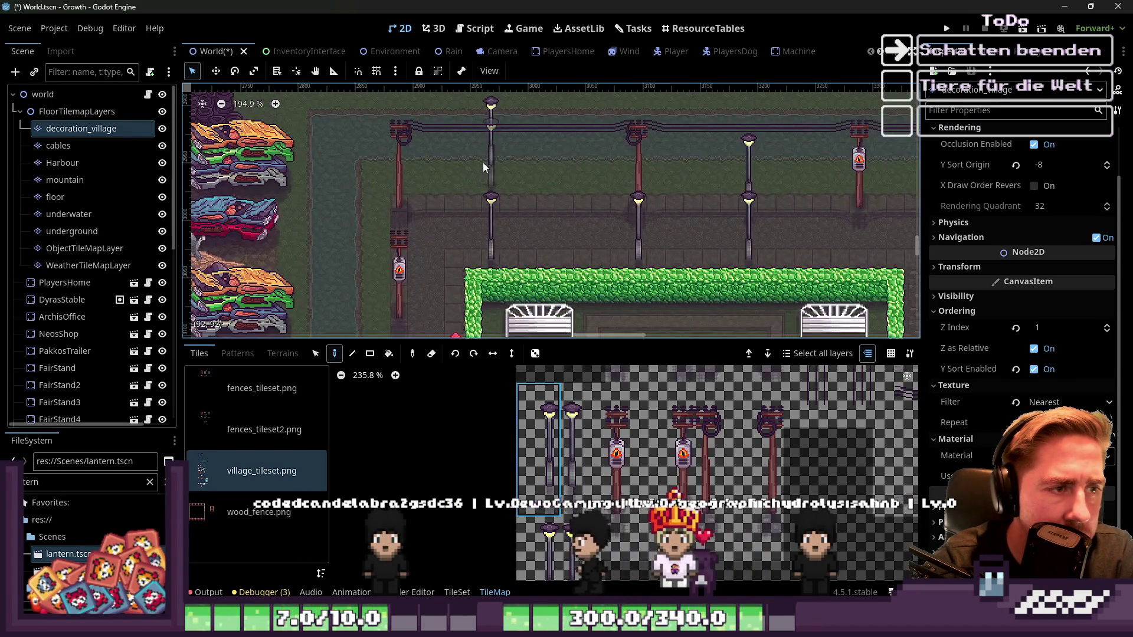
click(539, 557)
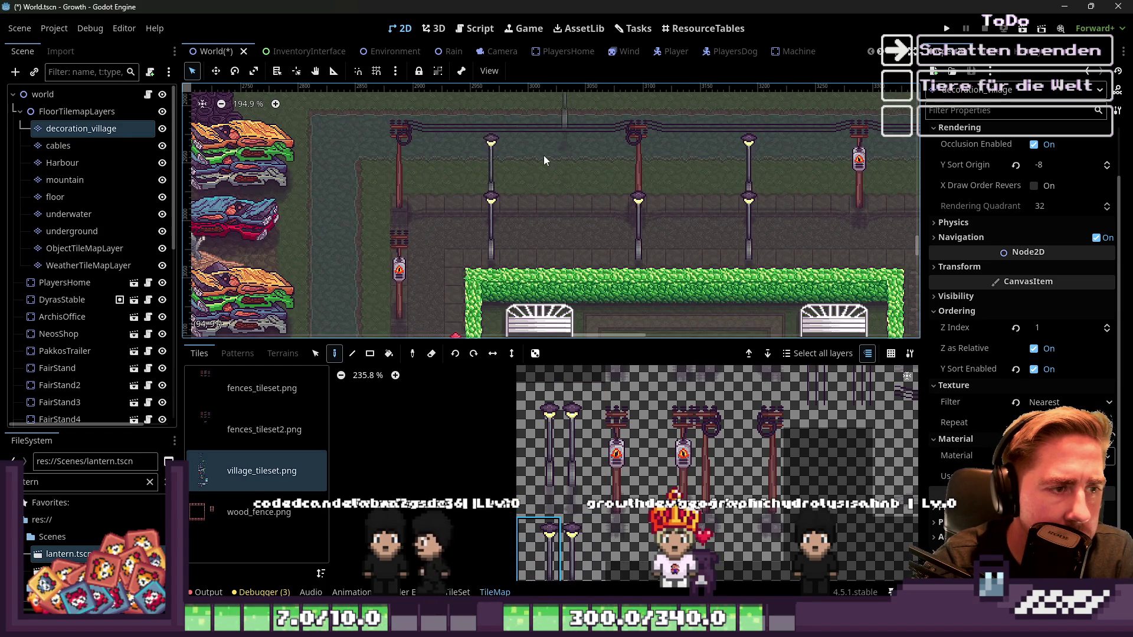
scroll(480, 198, down, 9)
scroll(479, 196, up, 7)
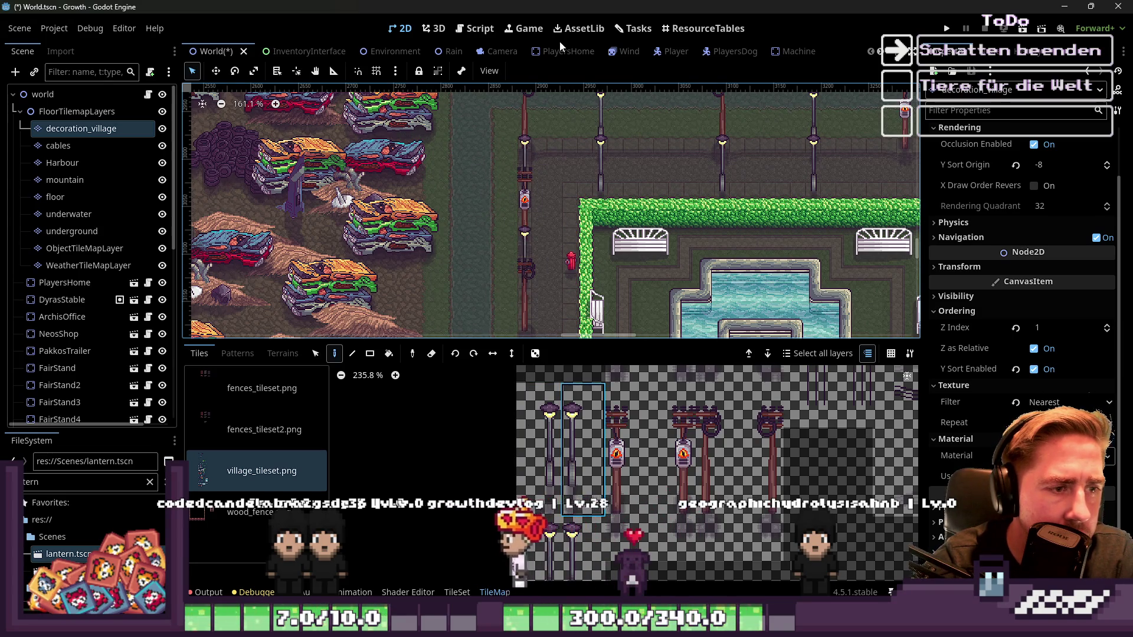
scroll(554, 156, down, 5)
scroll(532, 250, up, 8)
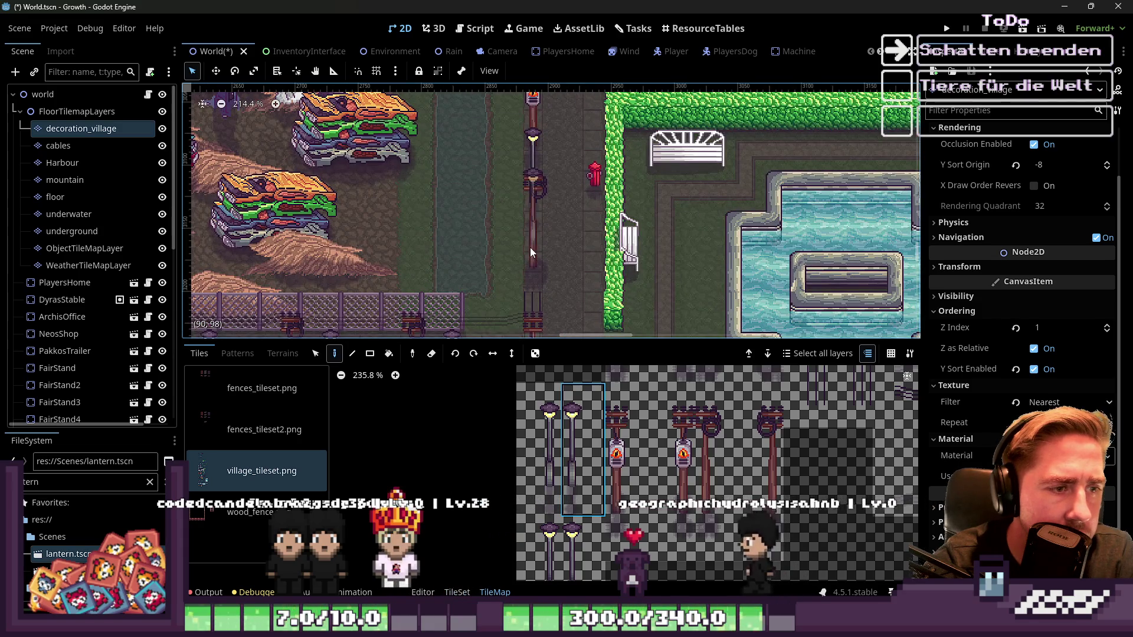
scroll(576, 196, down, 3)
scroll(576, 196, left, 2)
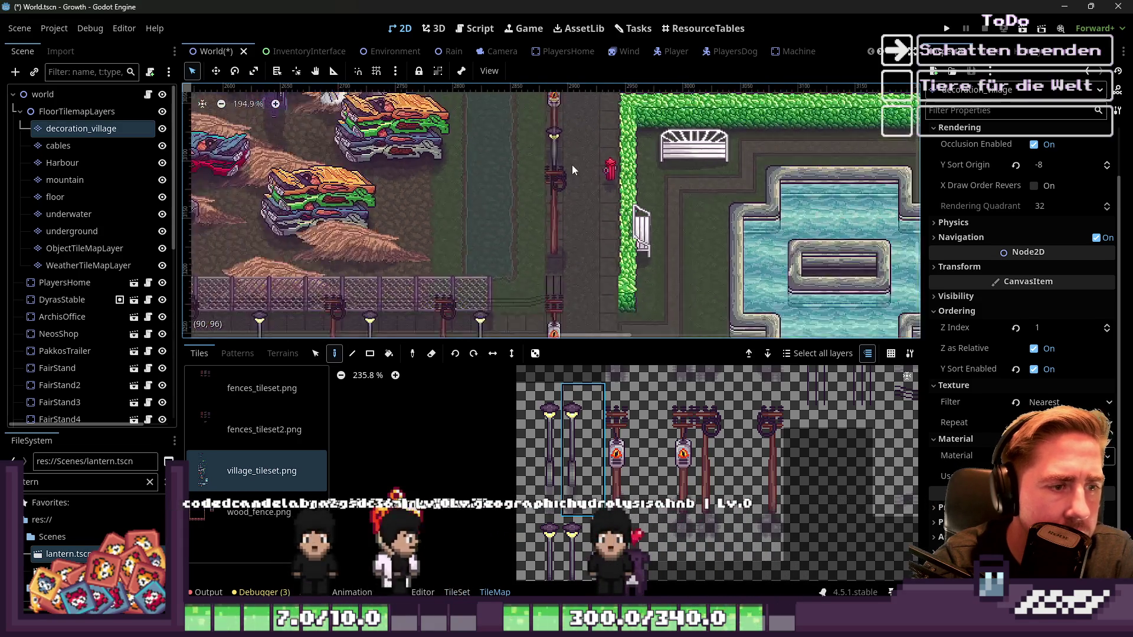
scroll(555, 248, up, 1)
click(568, 224)
scroll(469, 211, right, 1)
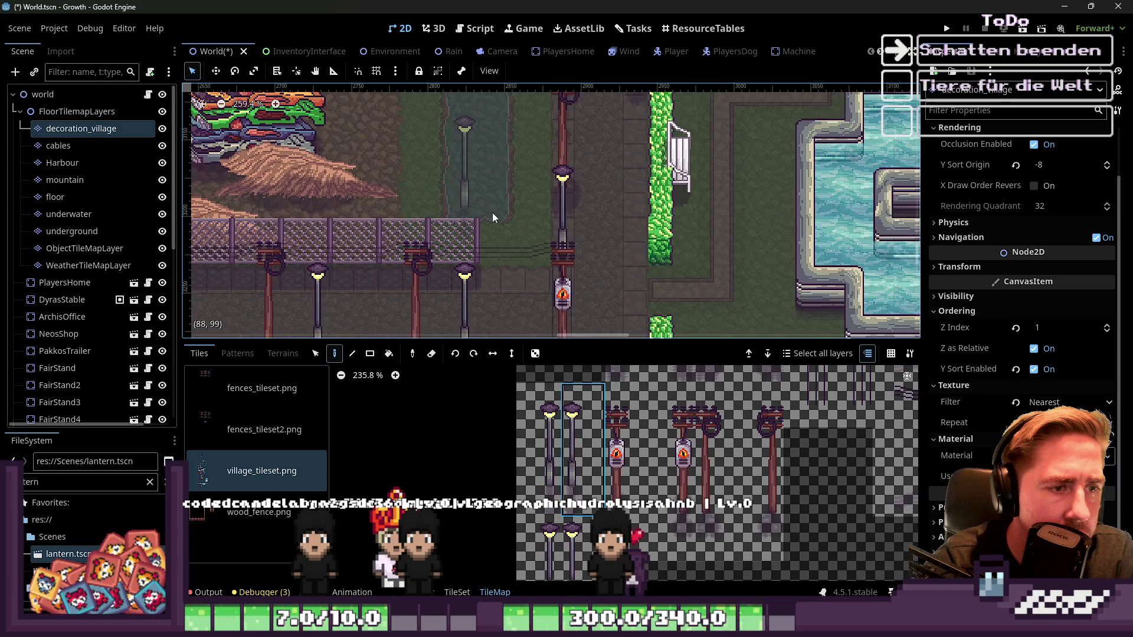
scroll(519, 214, down, 7)
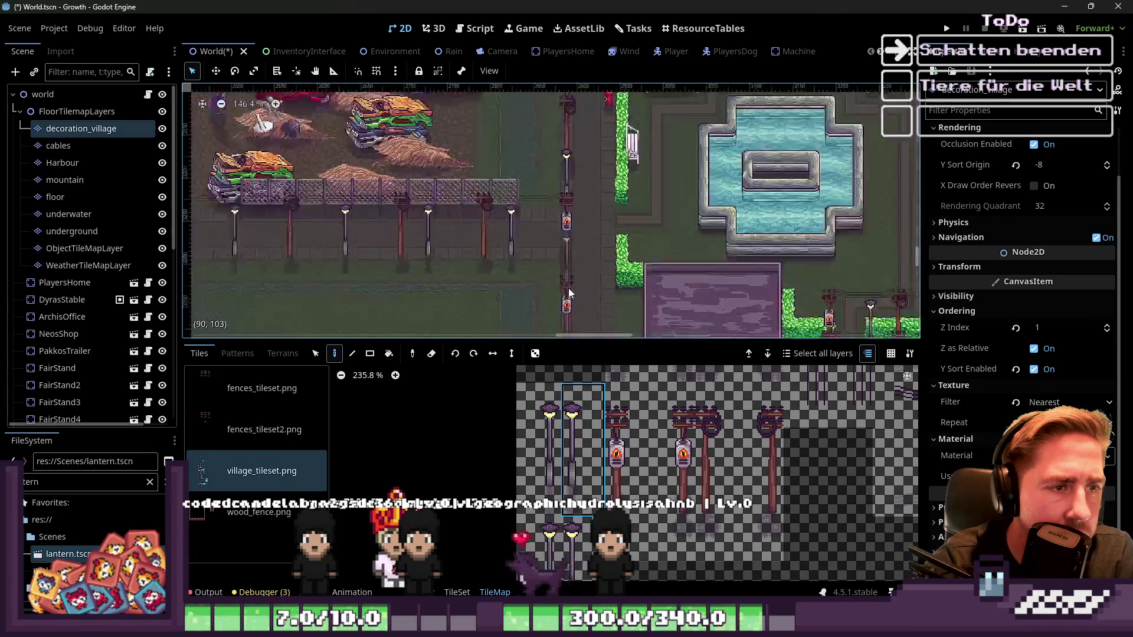
scroll(575, 250, up, 8)
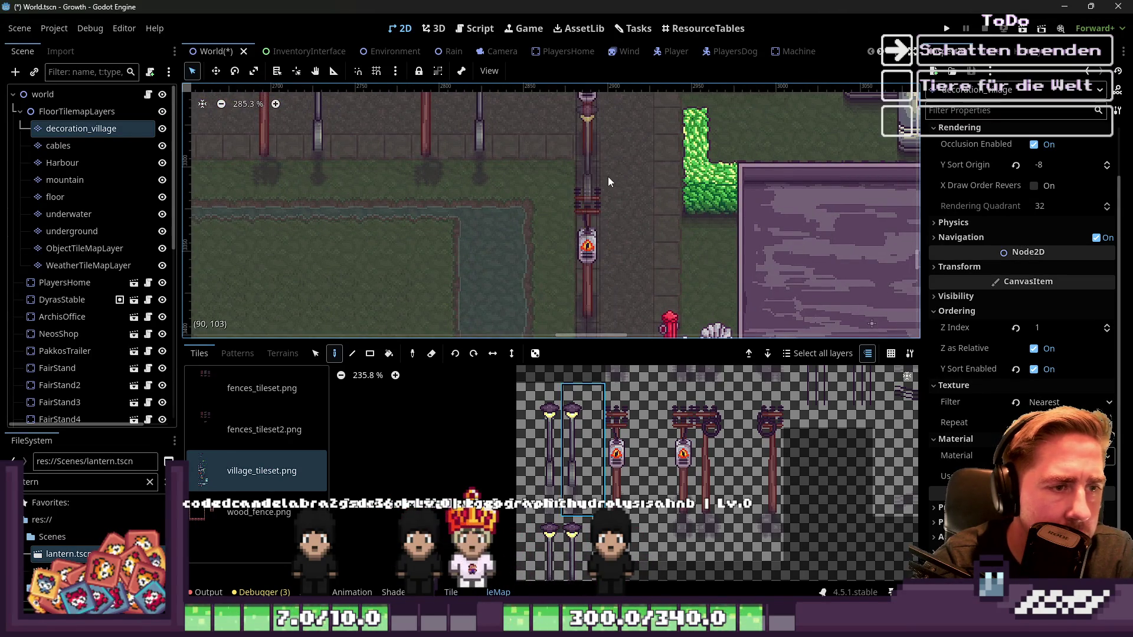
scroll(496, 190, down, 5)
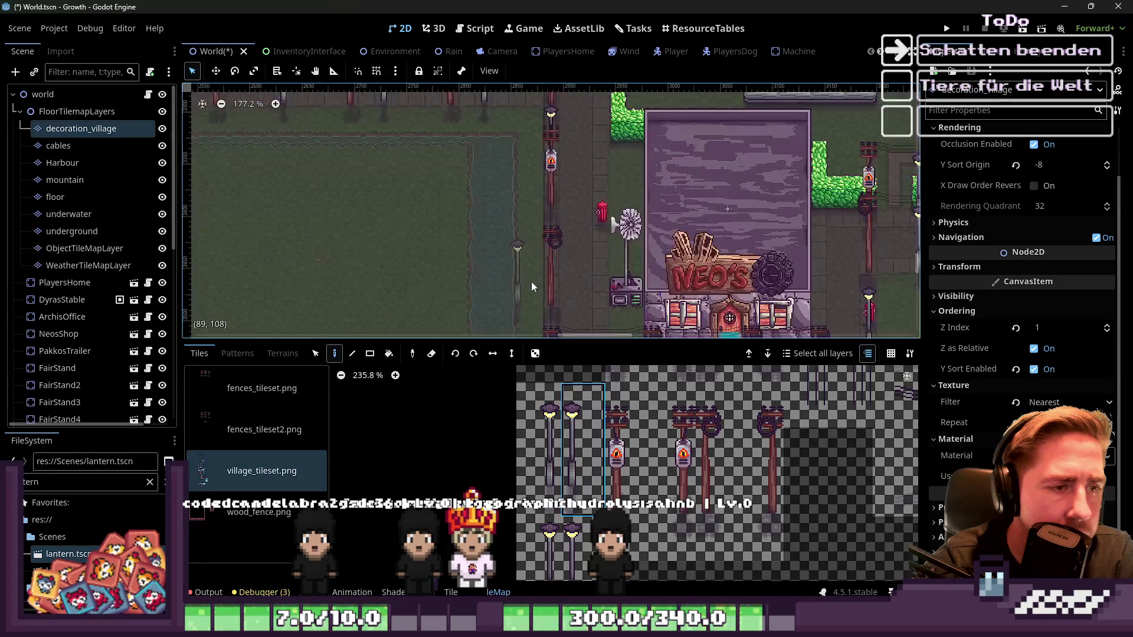
scroll(551, 283, up, 3)
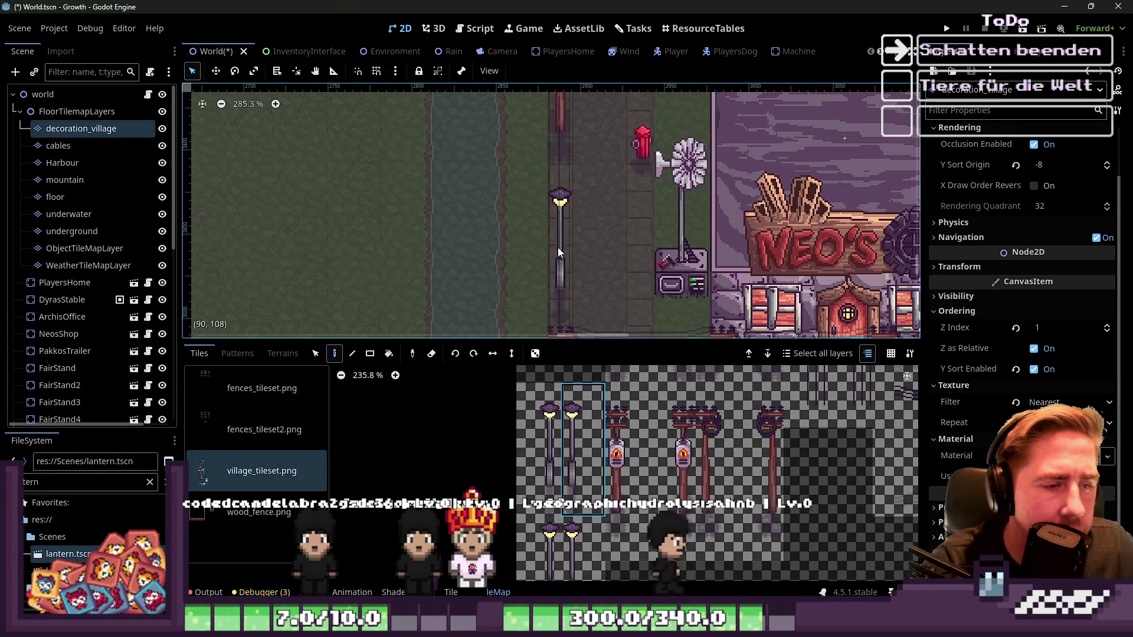
scroll(561, 239, up, 3)
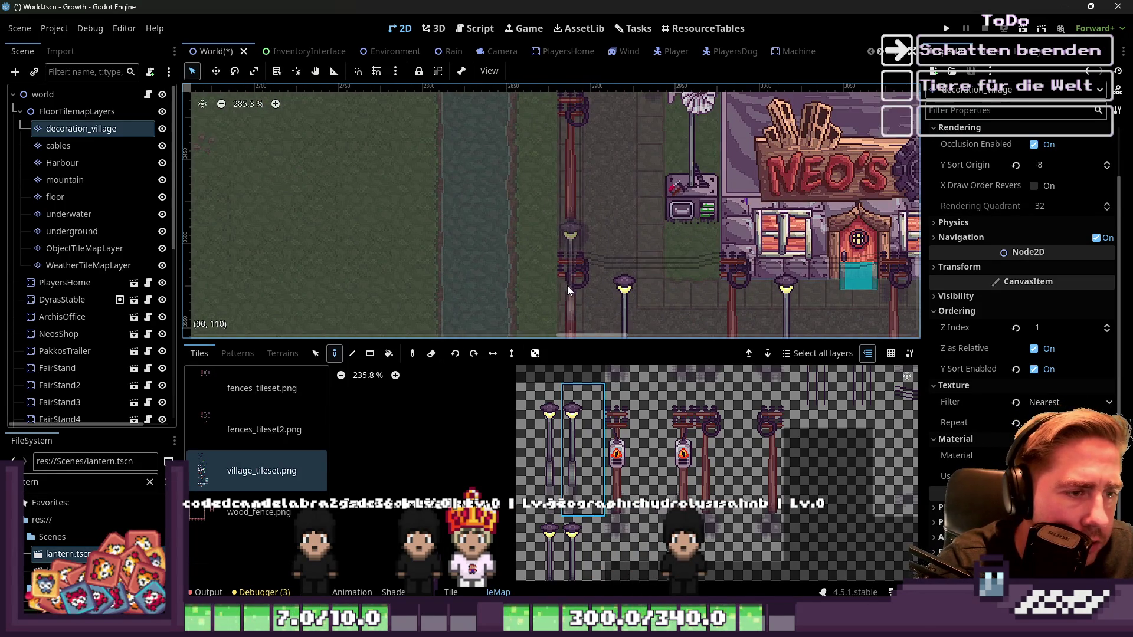
scroll(568, 286, down, 8)
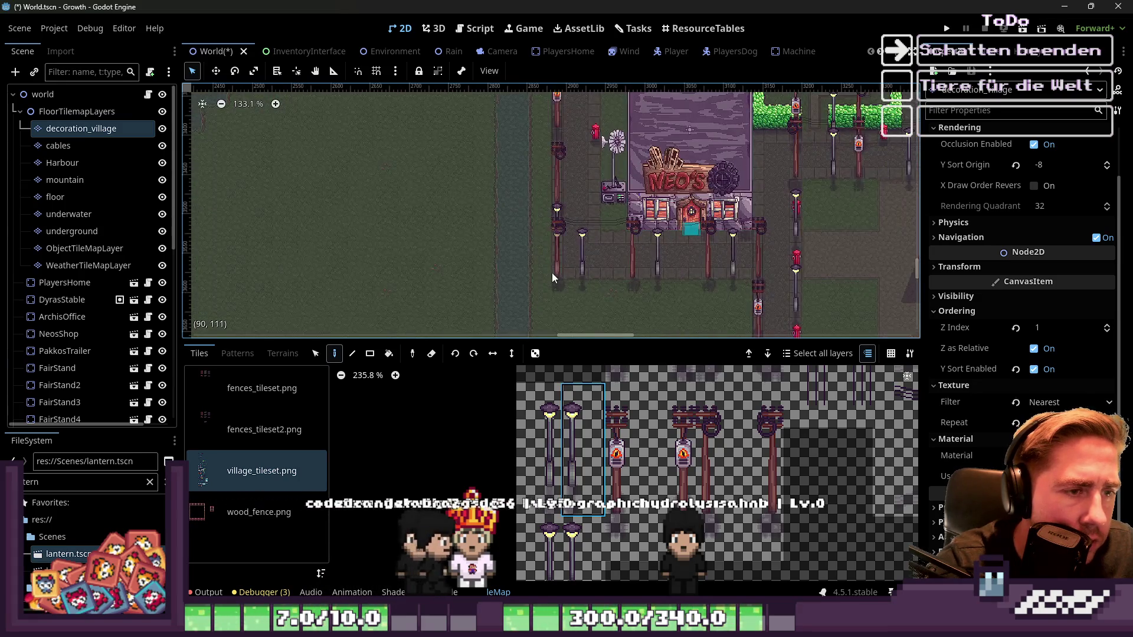
scroll(552, 275, up, 5)
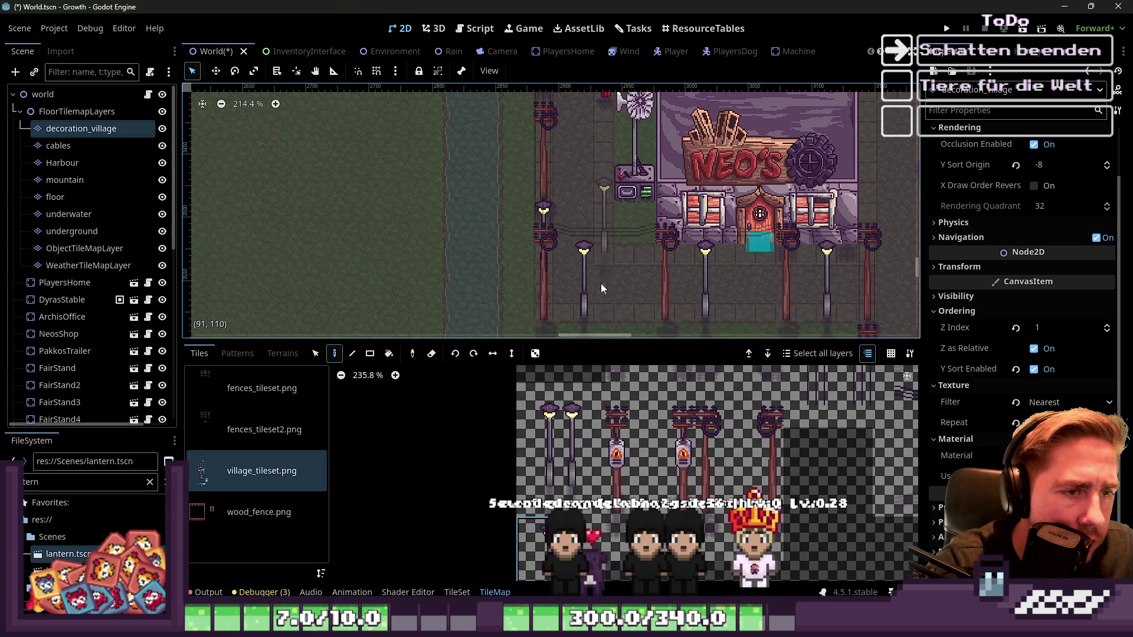
scroll(560, 263, up, 1)
scroll(626, 264, down, 9)
scroll(629, 252, up, 10)
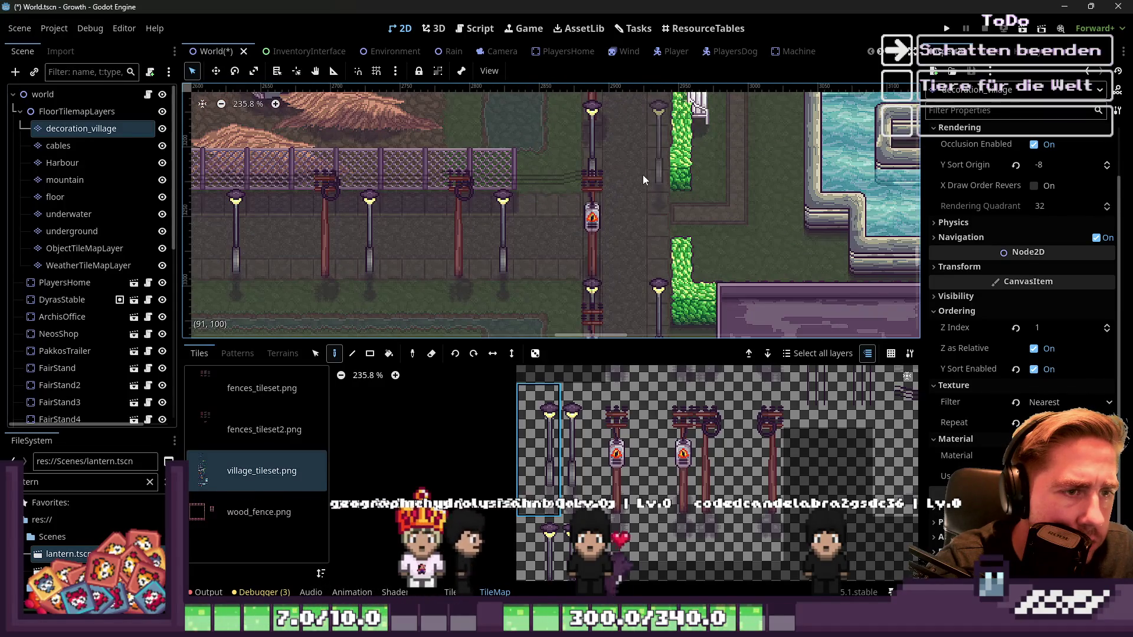
scroll(642, 175, up, 5)
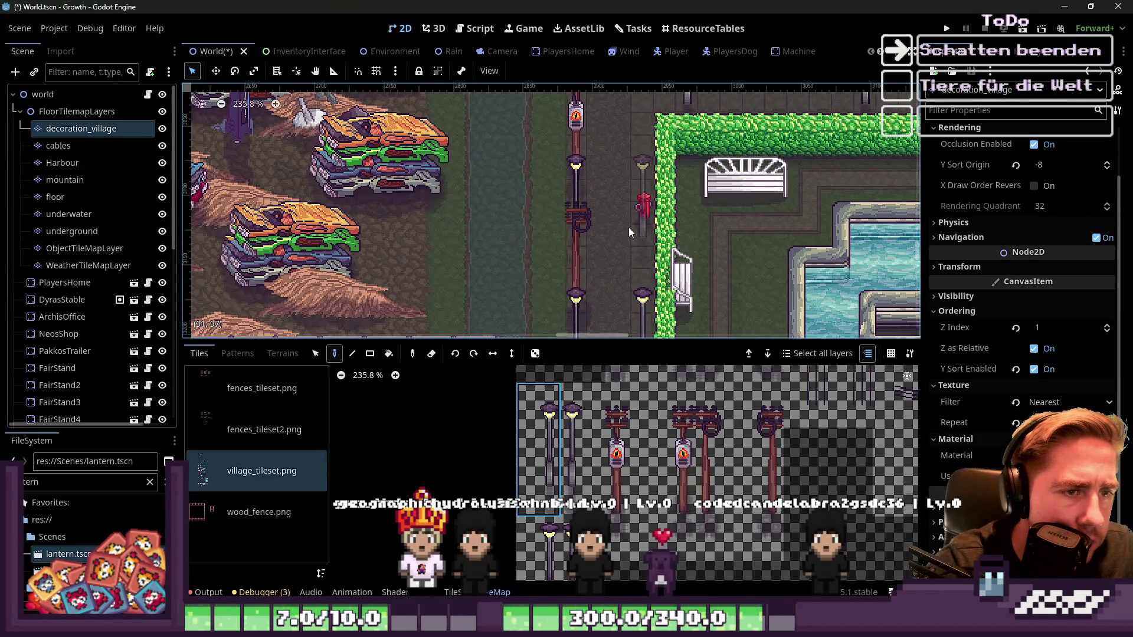
scroll(628, 226, down, 8)
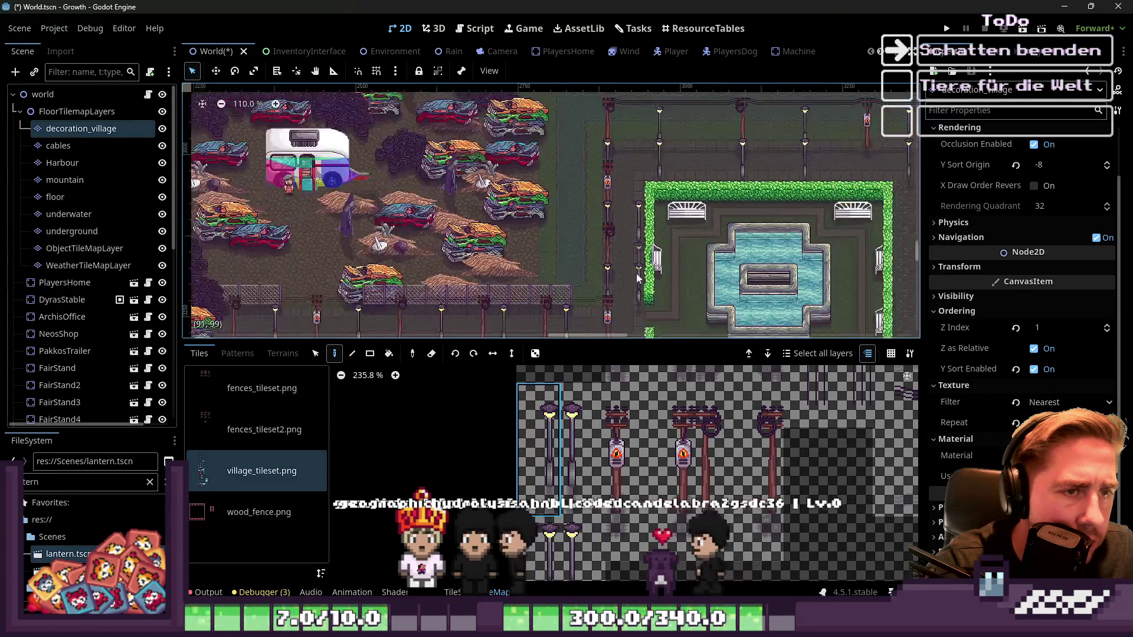
scroll(623, 189, up, 3)
scroll(645, 172, up, 1)
scroll(622, 492, down, 5)
scroll(623, 492, up, 3)
scroll(637, 266, up, 2)
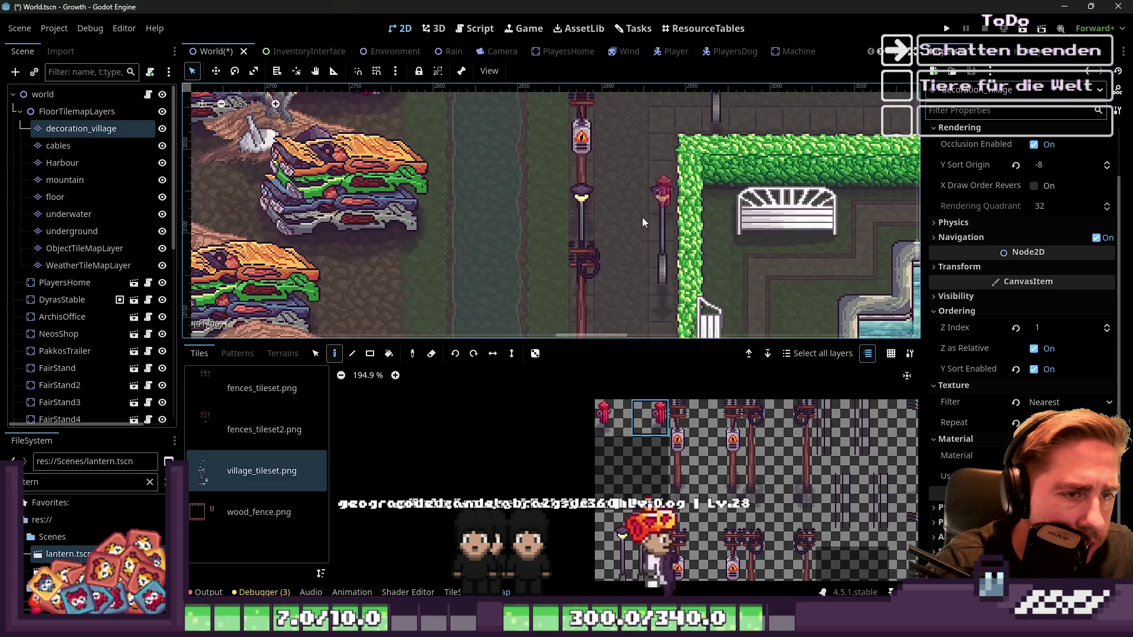
Step: Paint lamp tiles at three spots along the fence row, stacking a second tile on one
scroll(614, 118, down, 10)
scroll(592, 266, up, 7)
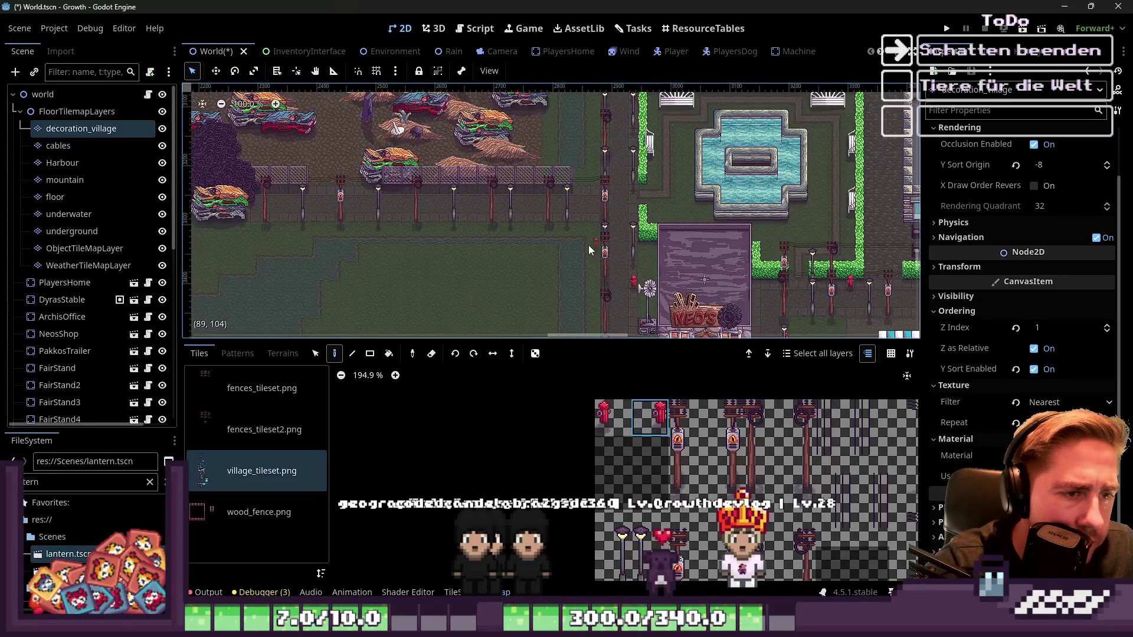
scroll(708, 248, up, 2)
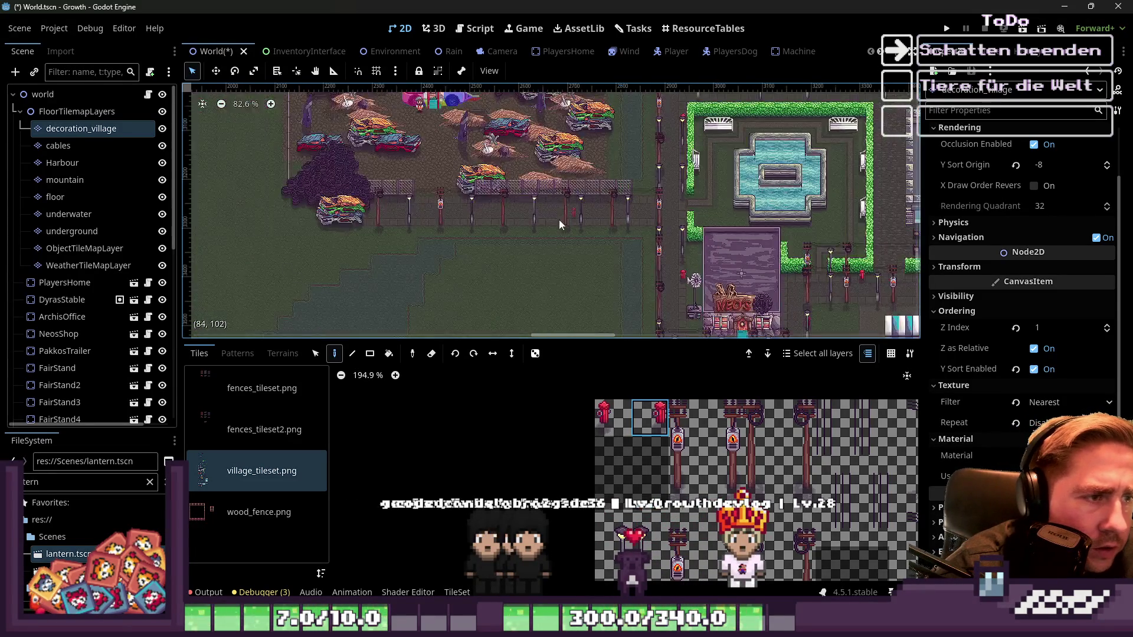
scroll(549, 212, up, 6)
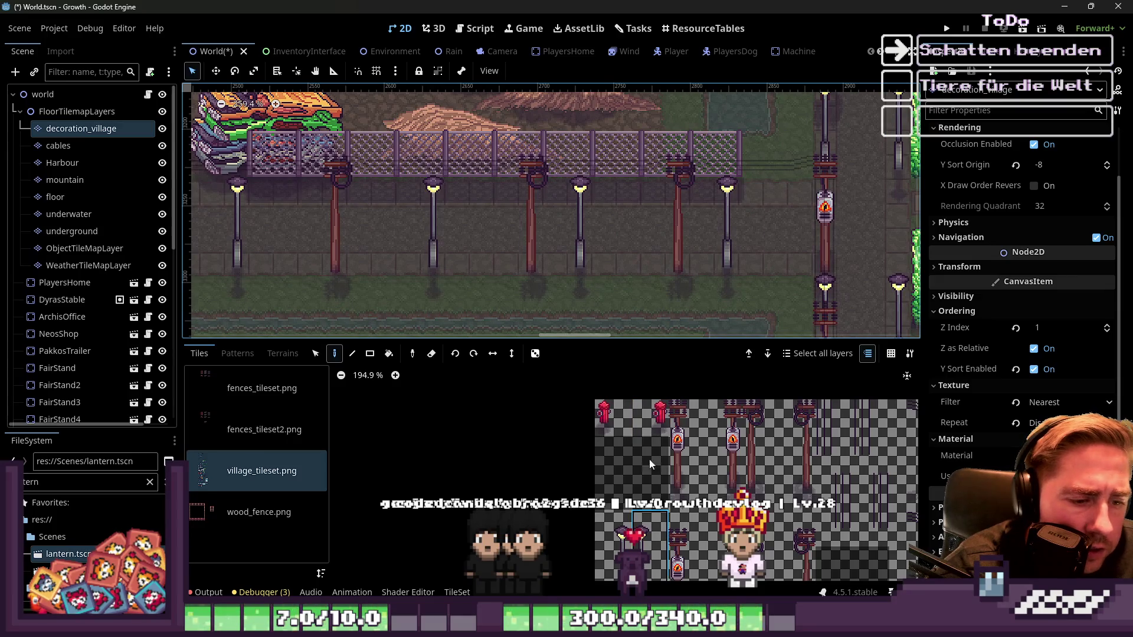
scroll(641, 540, down, 3)
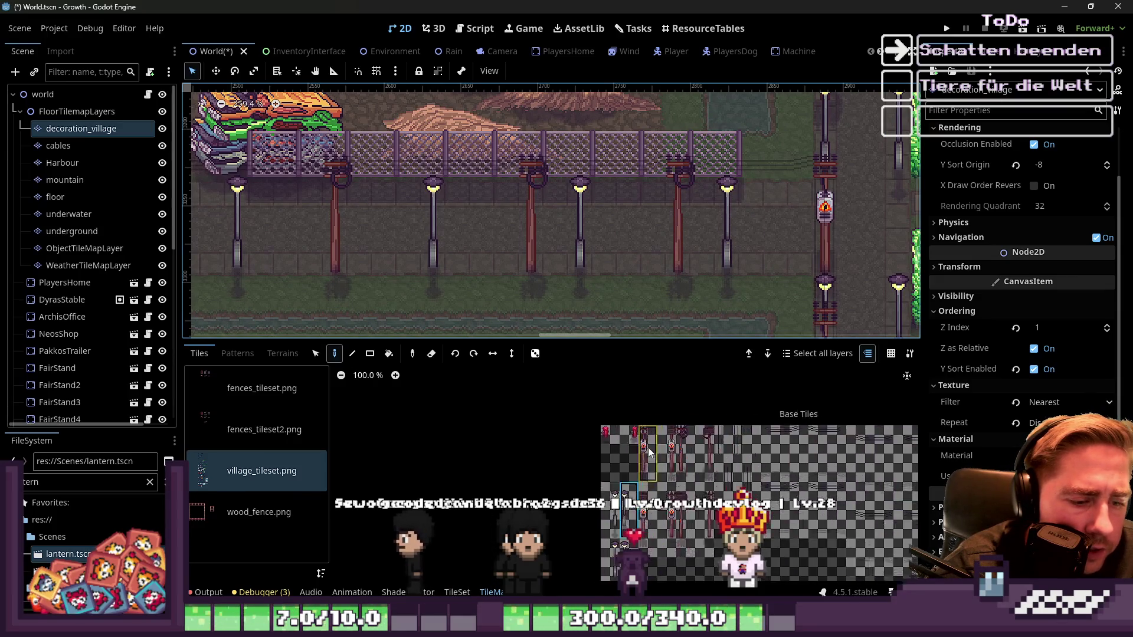
click(730, 198)
click(582, 199)
click(433, 196)
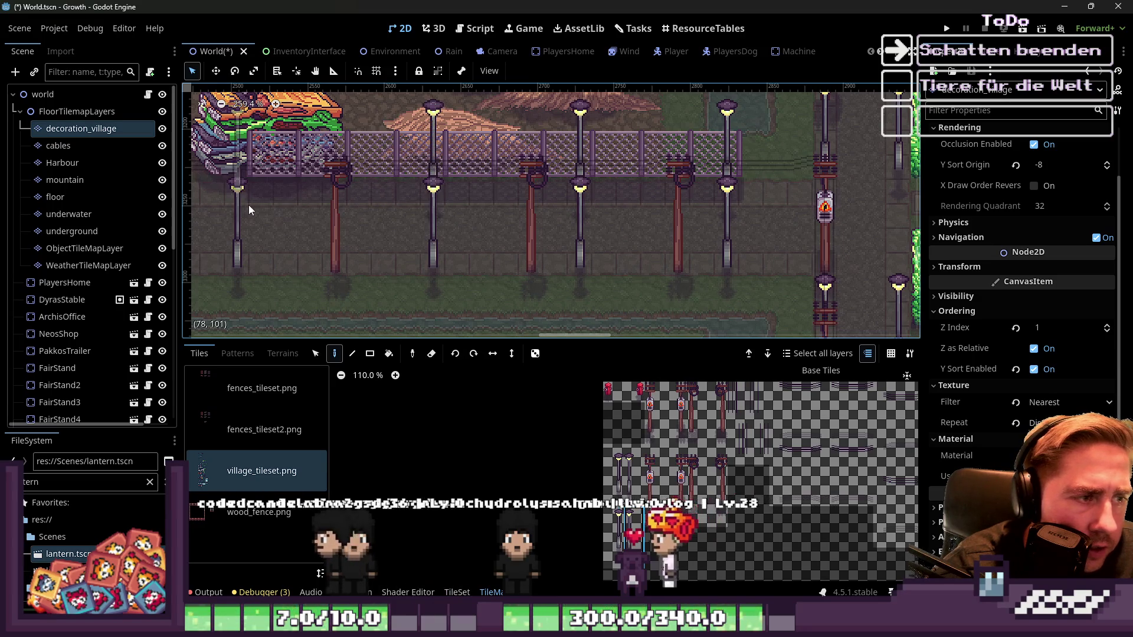
scroll(551, 208, down, 5)
scroll(391, 208, up, 4)
click(422, 203)
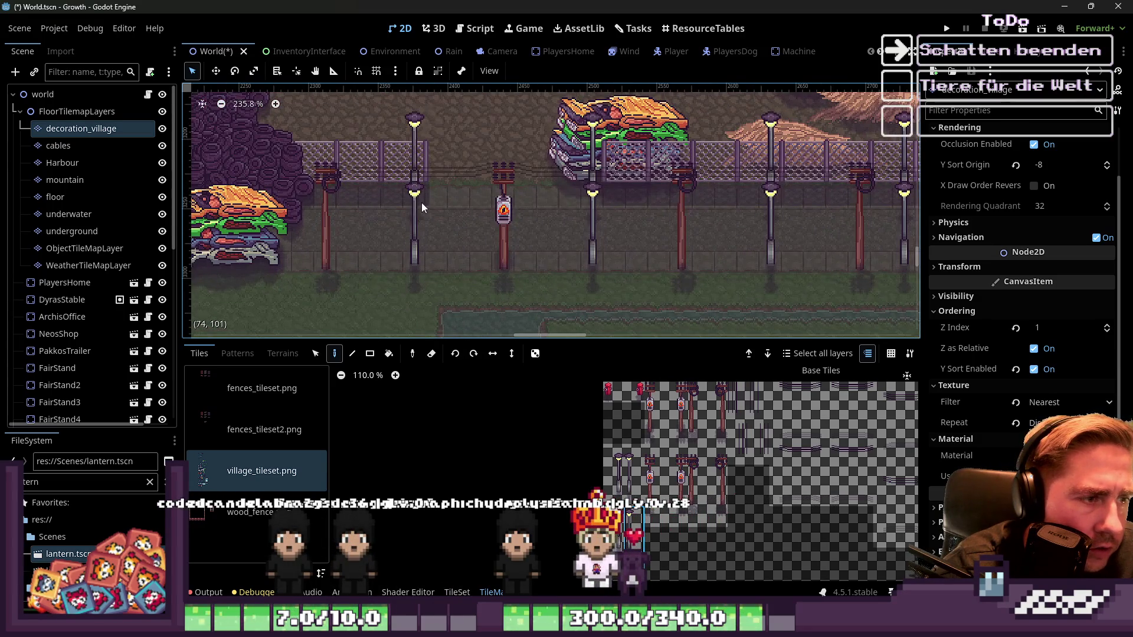
Step: Select the cables layer in the scene tree
scroll(586, 220, down, 2)
scroll(586, 220, down, 2)
scroll(362, 231, down, 5)
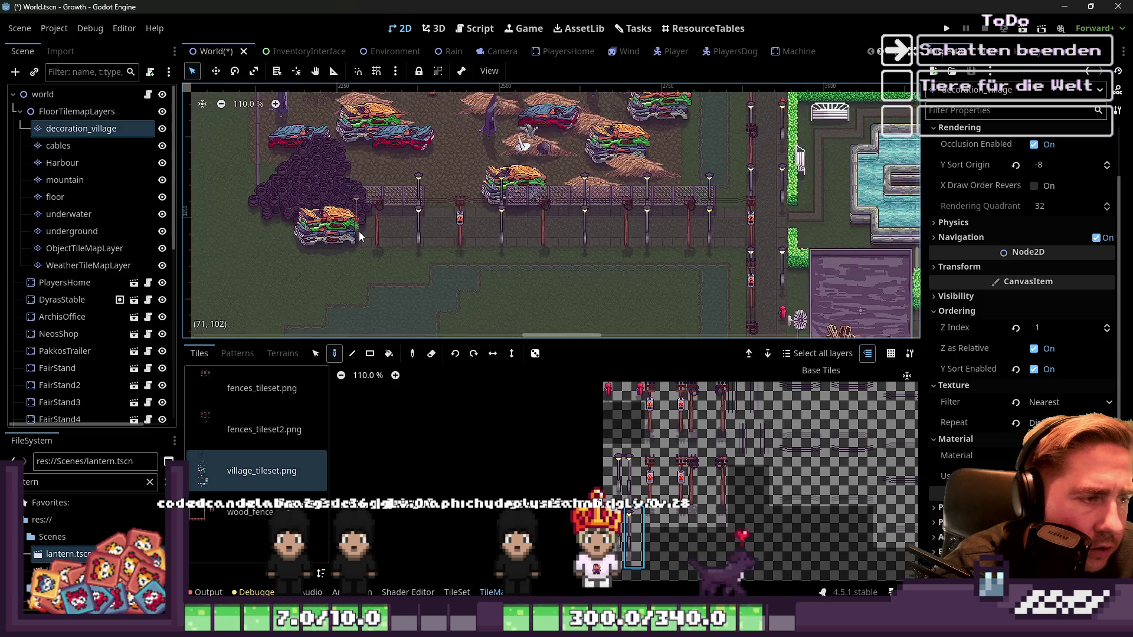
scroll(678, 484, down, 5)
scroll(712, 472, up, 4)
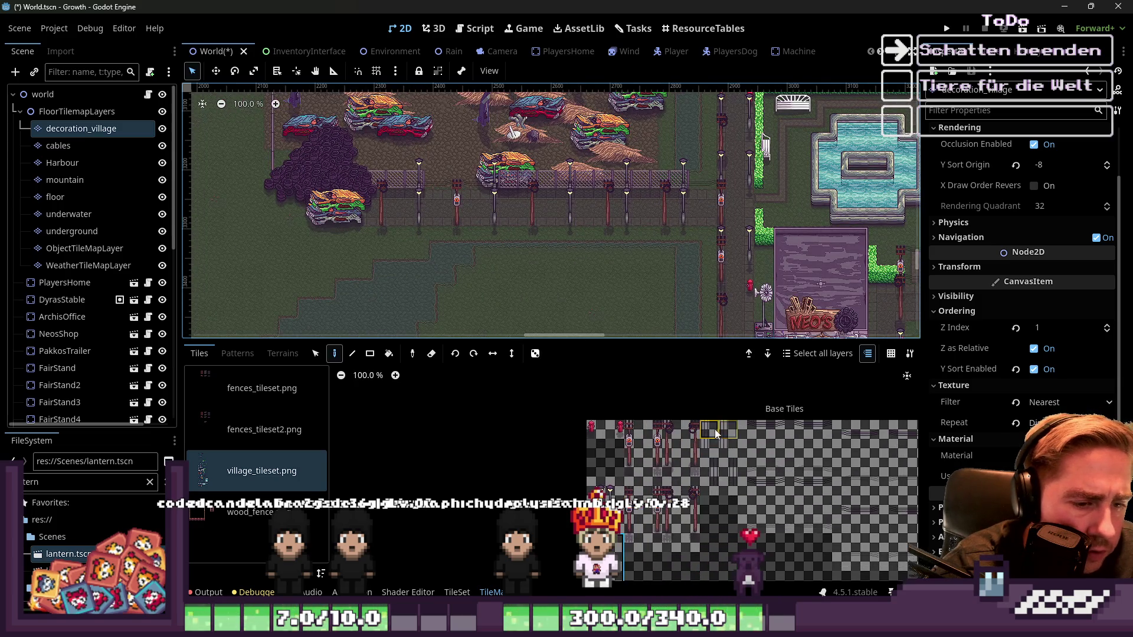
scroll(672, 218, up, 8)
click(58, 145)
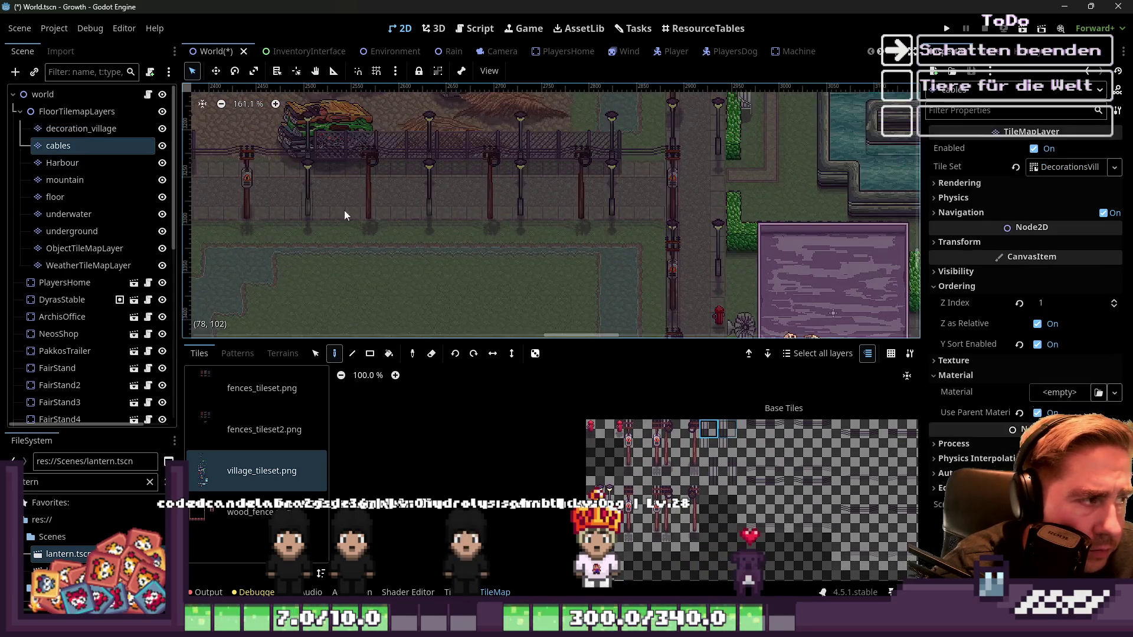
Step: Select the world root node and save the World scene with Ctrl+S
scroll(667, 197, up, 5)
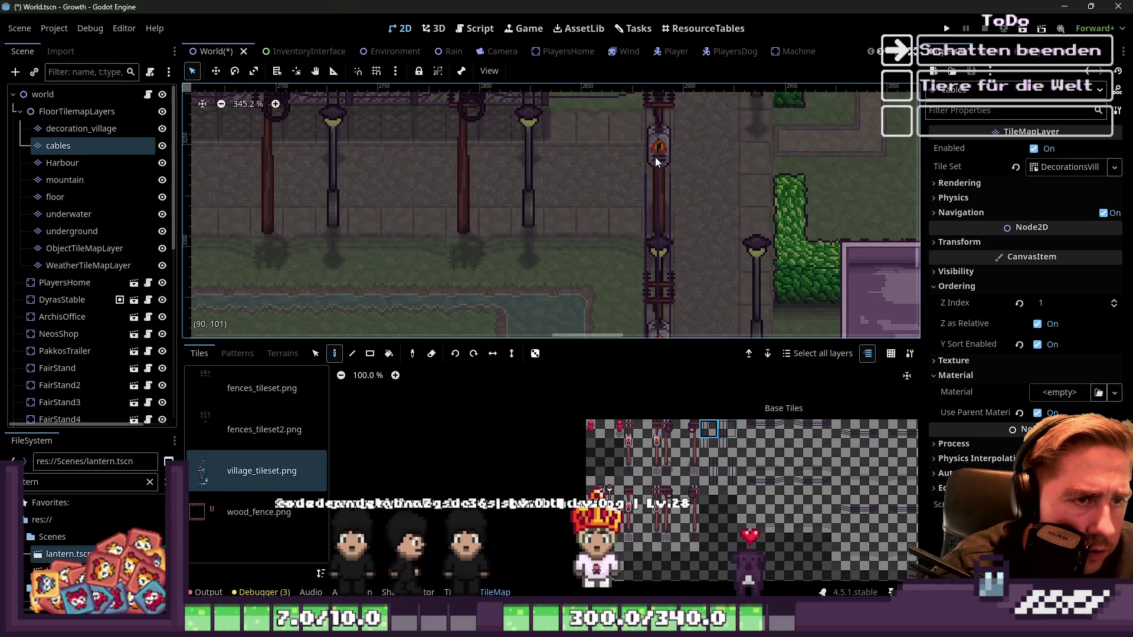
scroll(655, 160, down, 4)
scroll(613, 235, down, 2)
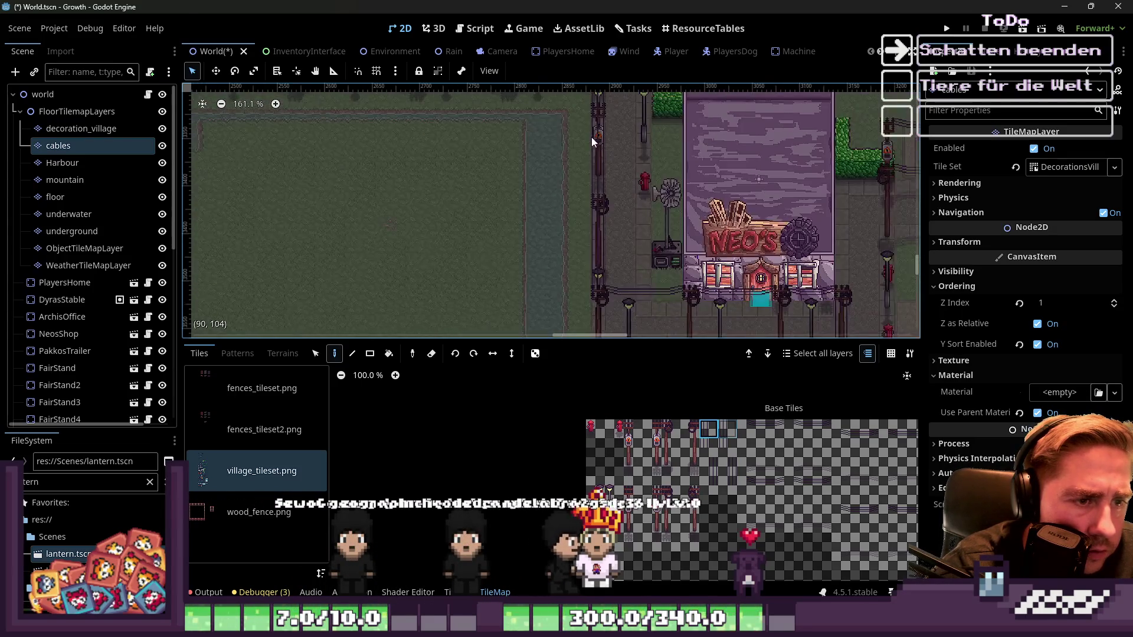
scroll(579, 203, up, 3)
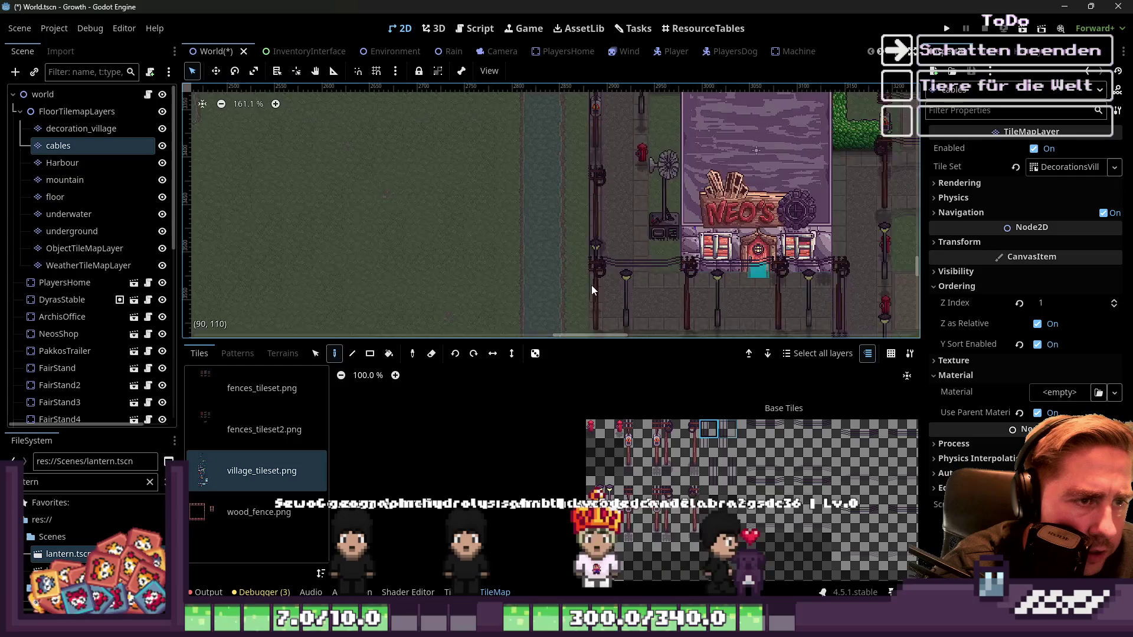
scroll(505, 196, down, 5)
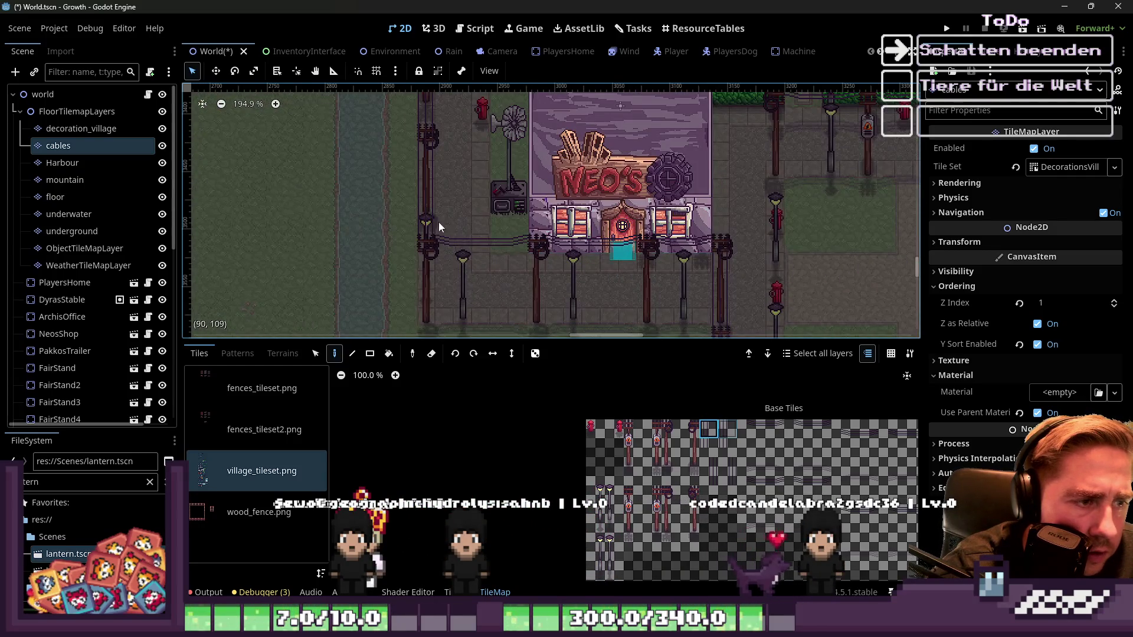
scroll(583, 249, down, 4)
scroll(630, 161, up, 2)
scroll(544, 133, down, 3)
scroll(544, 133, down, 2)
click(42, 95)
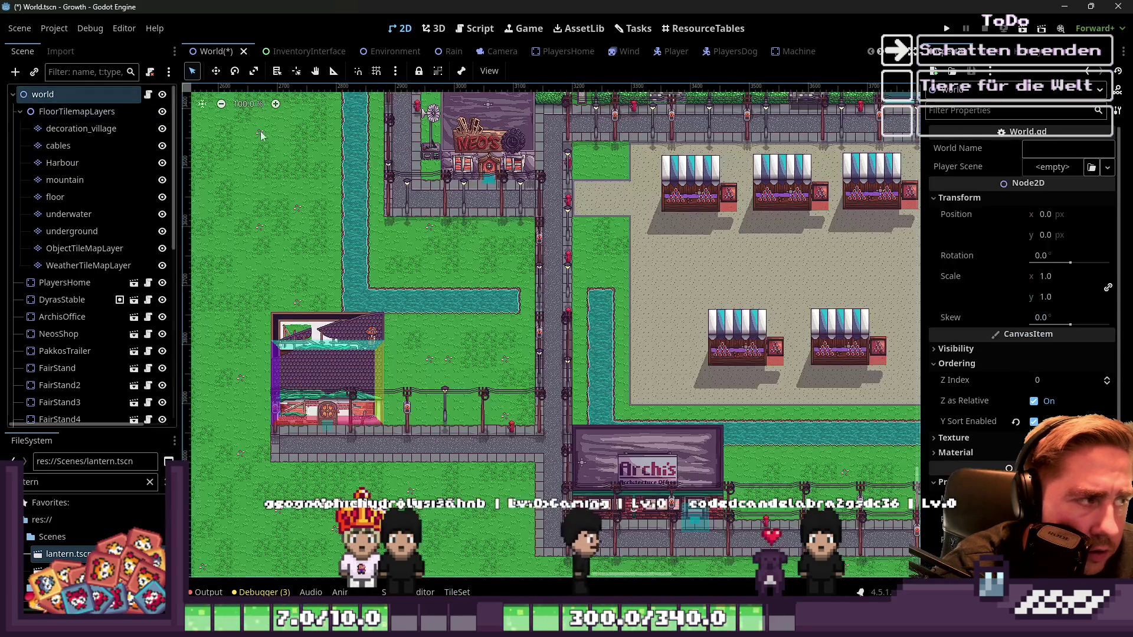
scroll(507, 367, up, 5)
scroll(494, 369, up, 2)
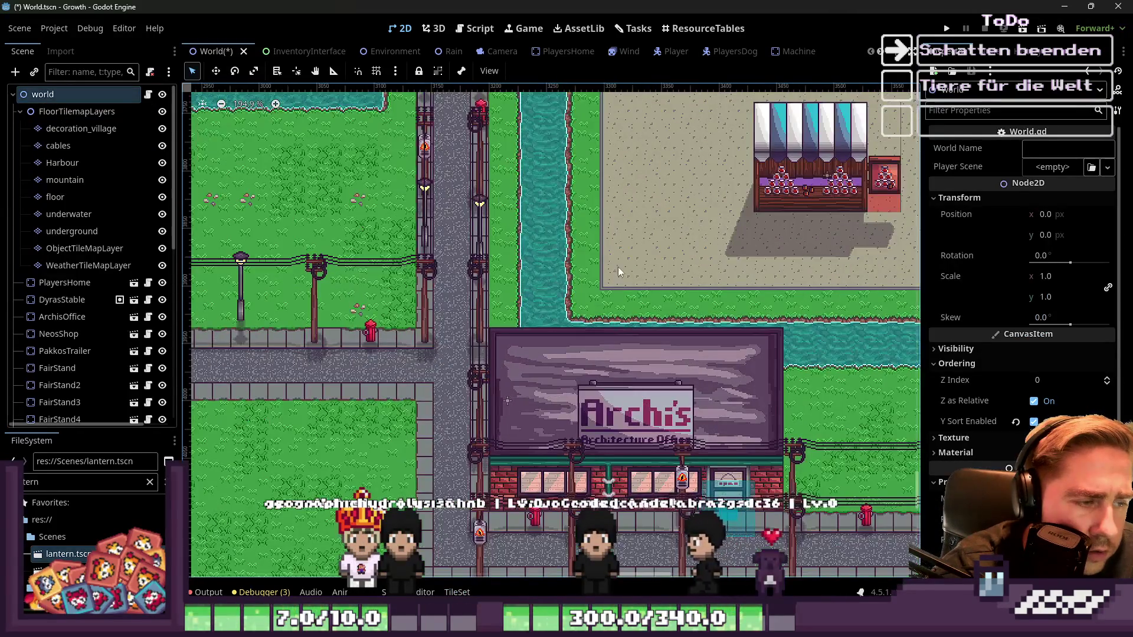
key(ctrl+s)
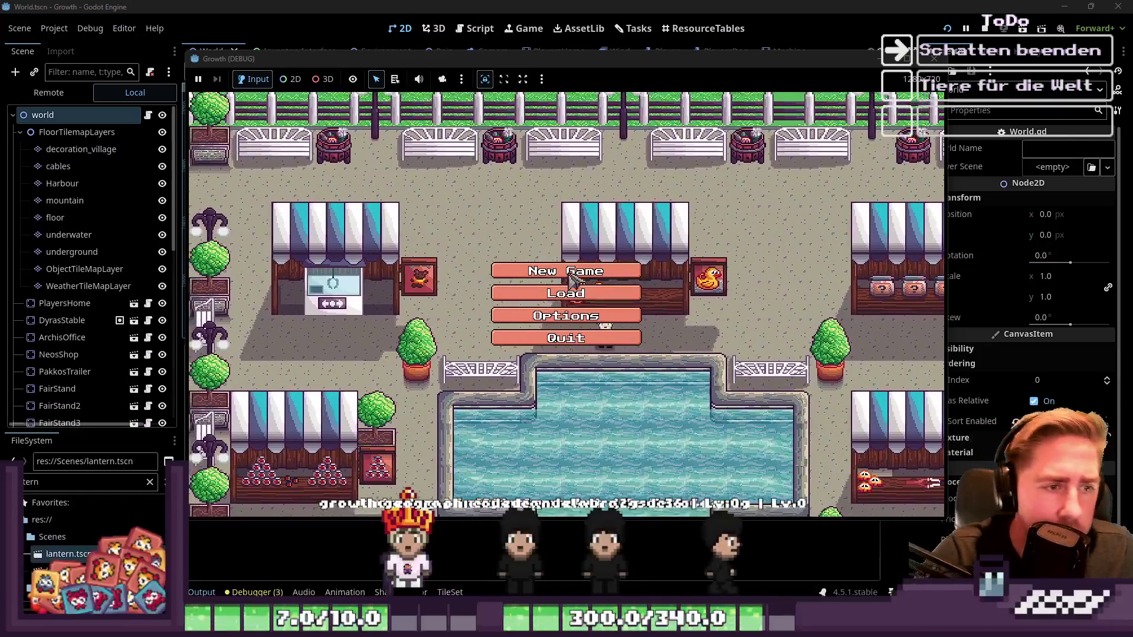
Step: Open character creation from the running game's main menu
click(555, 271)
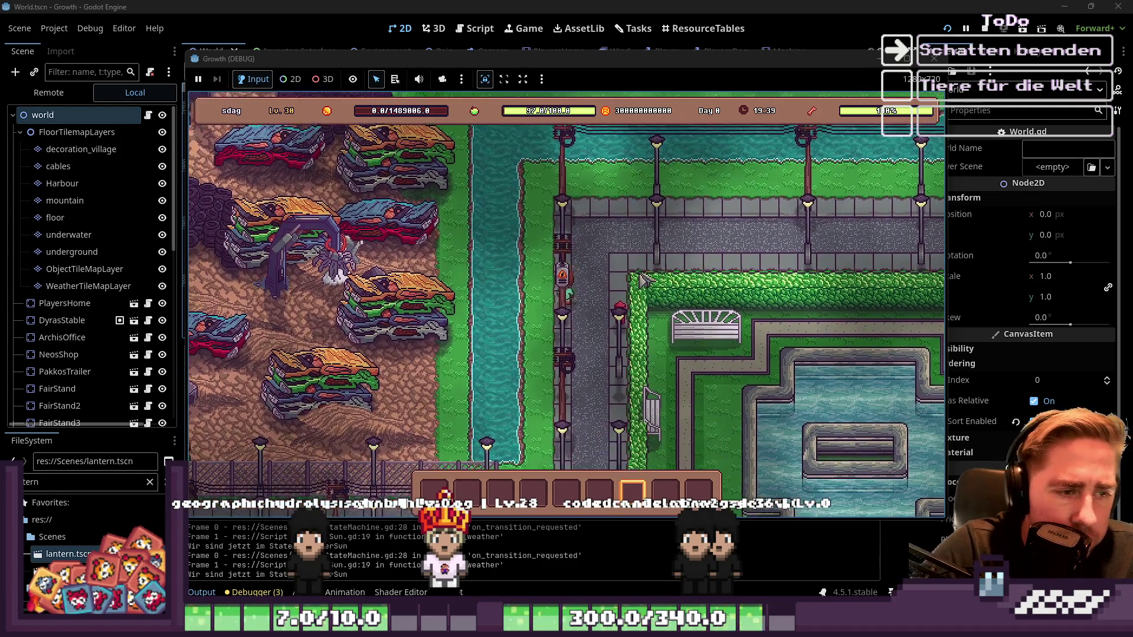
Step: Walk the character down, left toward the canal and up, then stop the game with F8
key(s)
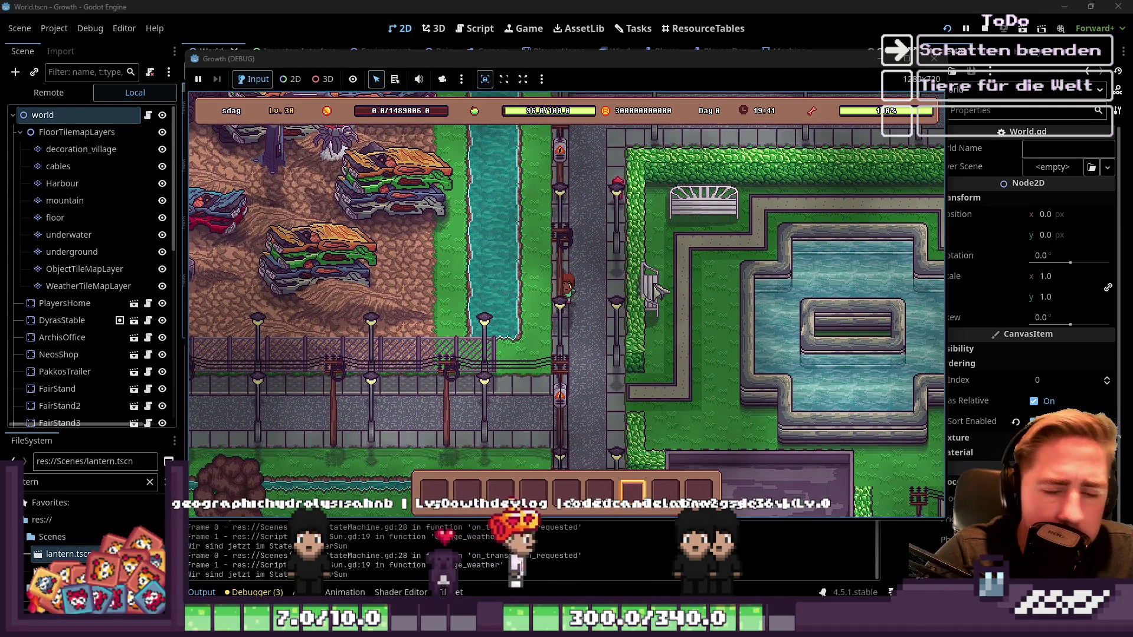
key(a)
key(w)
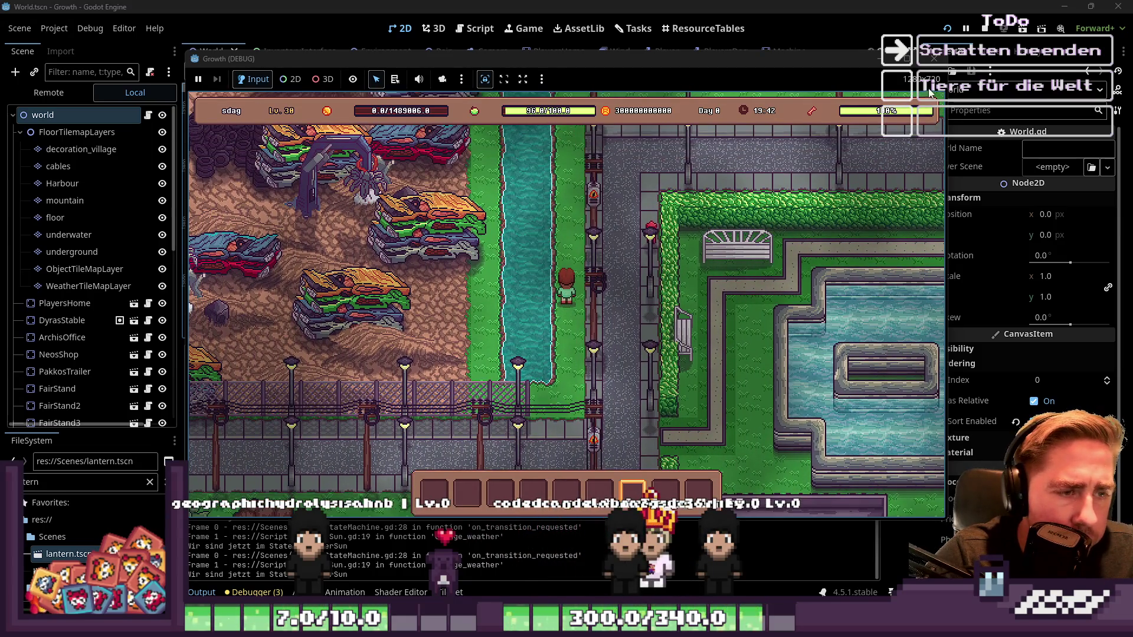
key(F8)
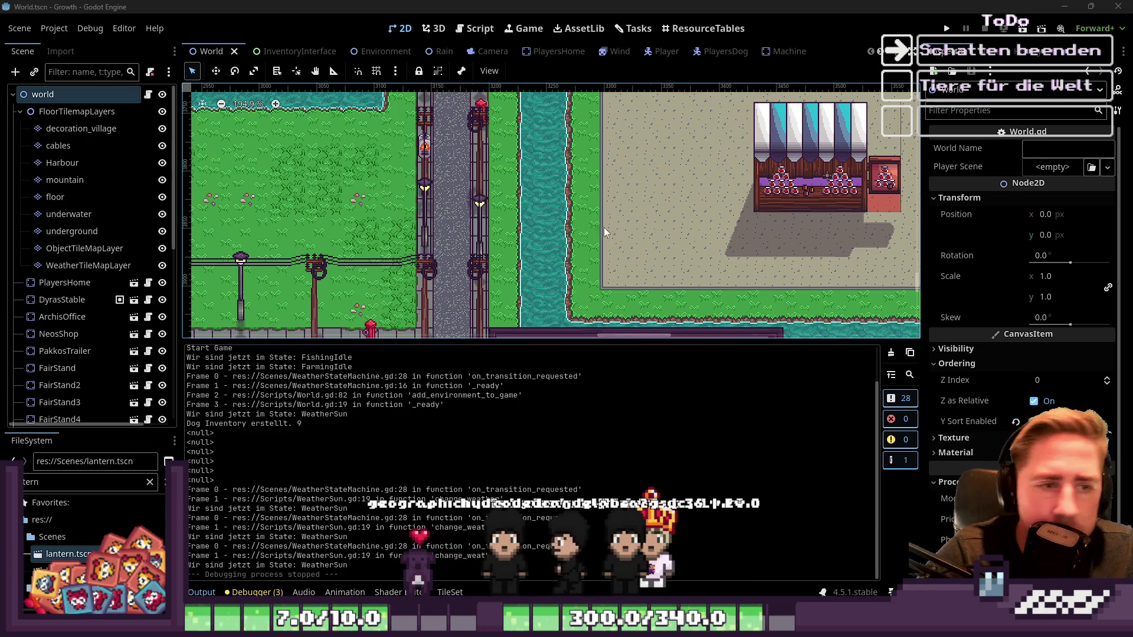
Step: Select the decoration_village layer for painting
scroll(737, 94, down, 5)
scroll(709, 218, up, 7)
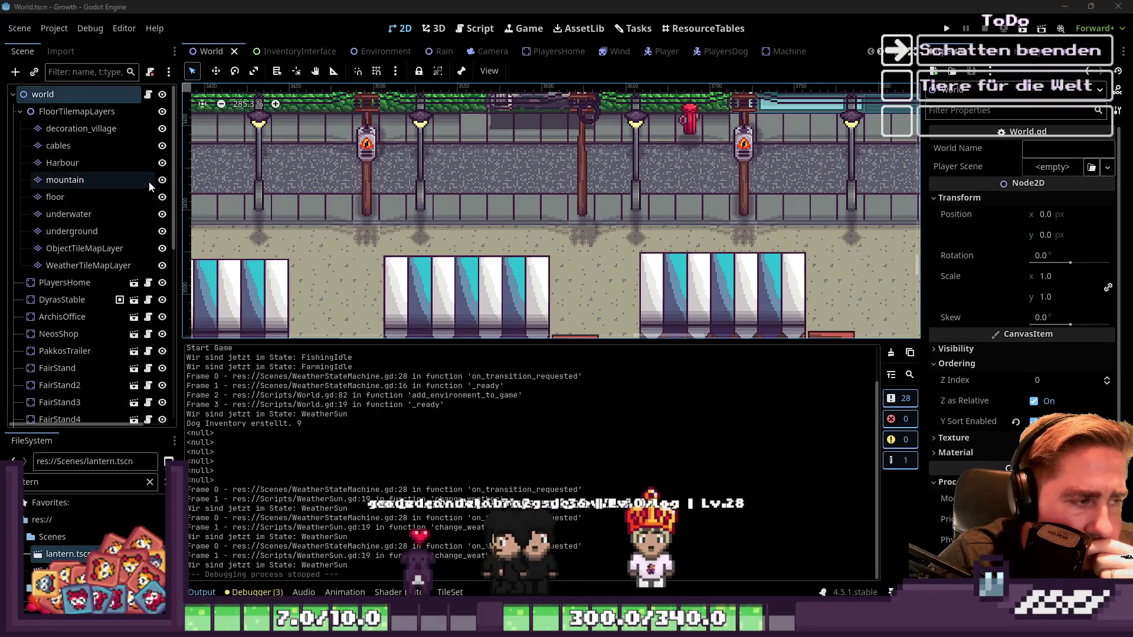
click(81, 129)
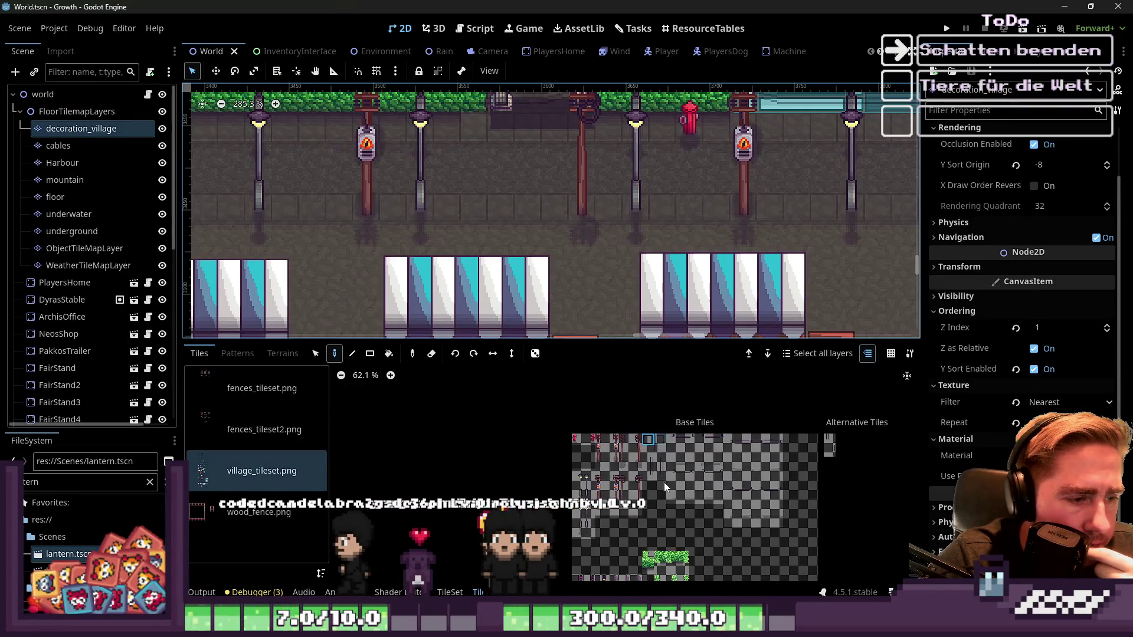
Step: Pick the first red hydrant tile and place a hydrant on the lamp-lined street
scroll(649, 448, up, 3)
click(648, 424)
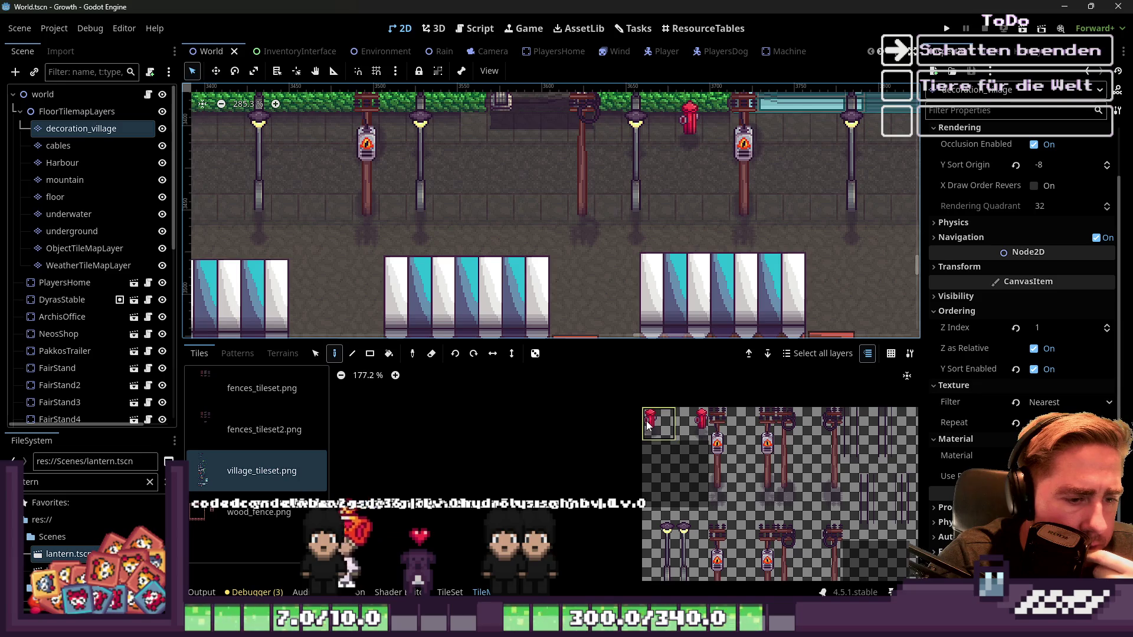
click(687, 424)
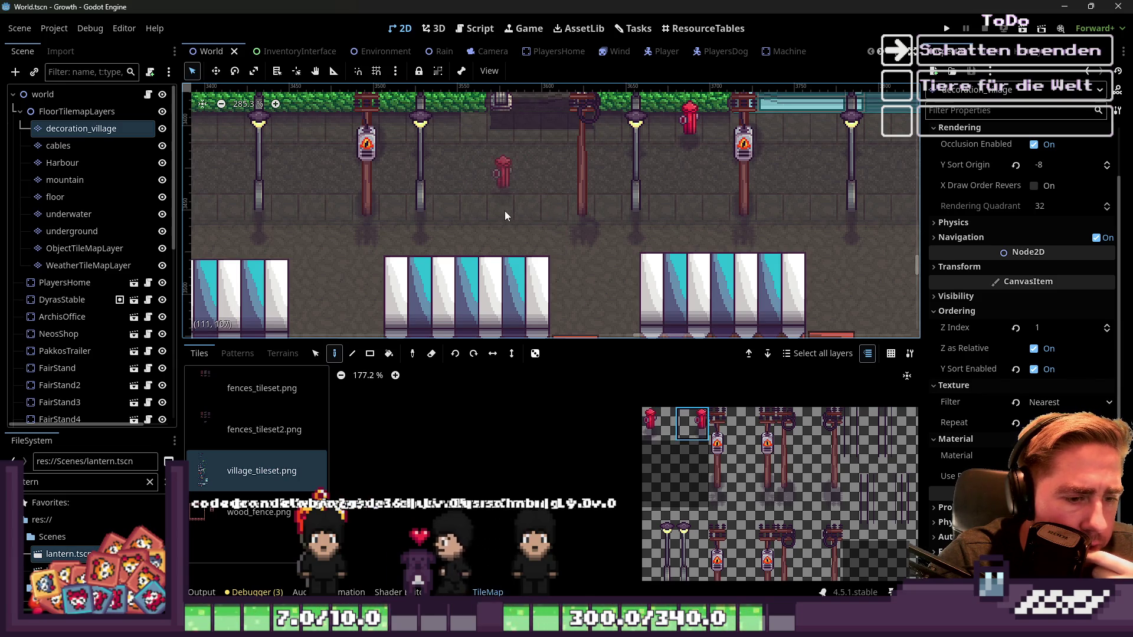
click(661, 426)
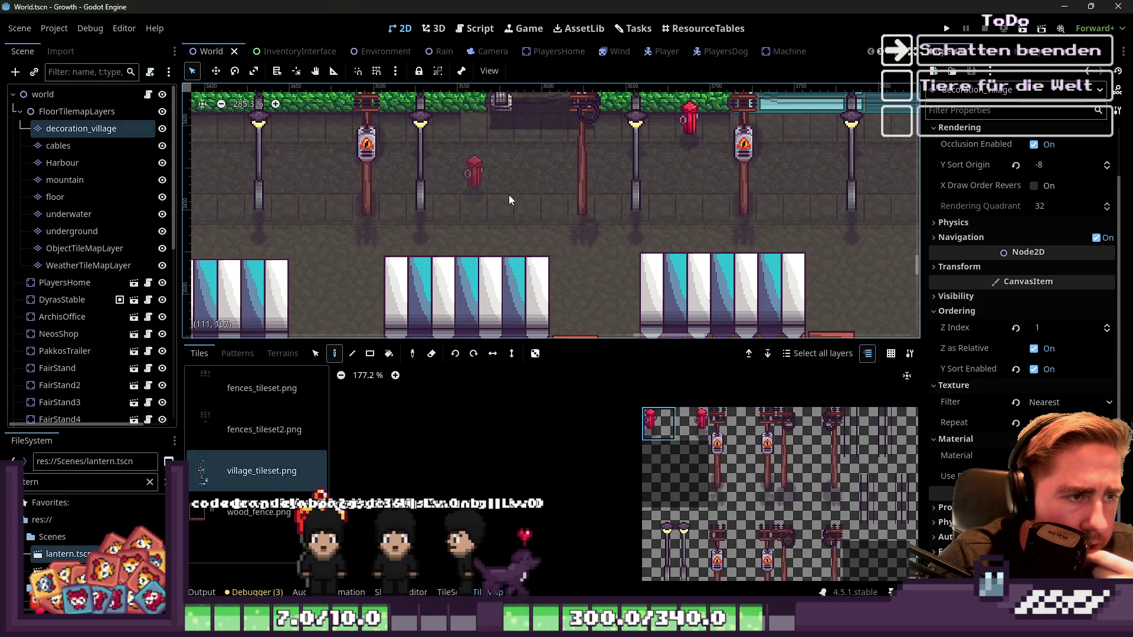
scroll(658, 218, down, 10)
scroll(584, 236, up, 9)
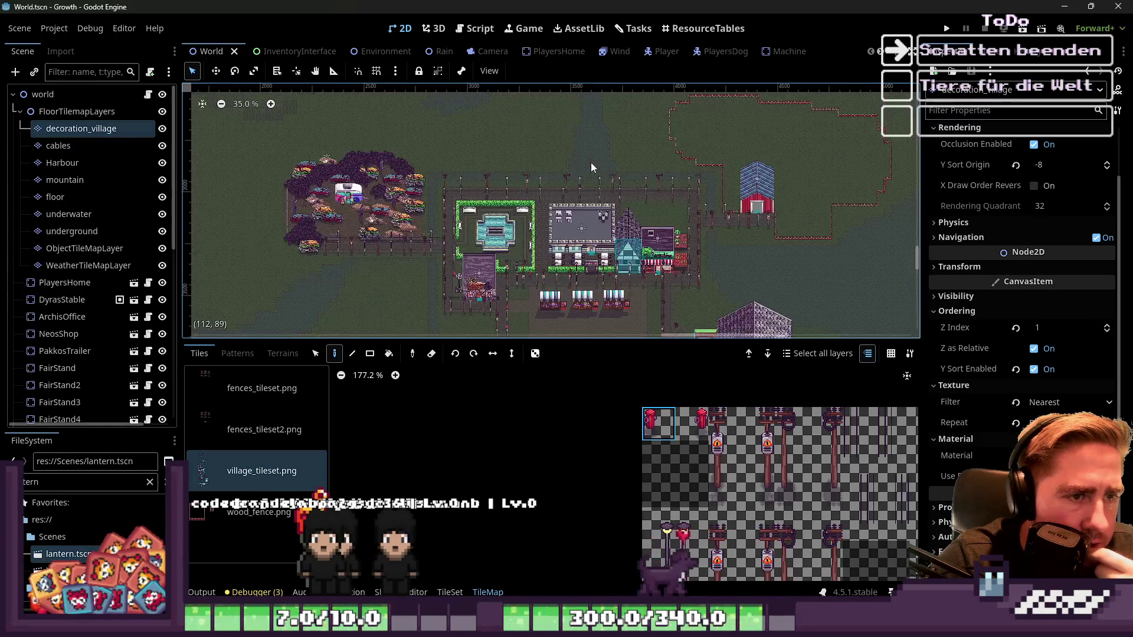
click(462, 169)
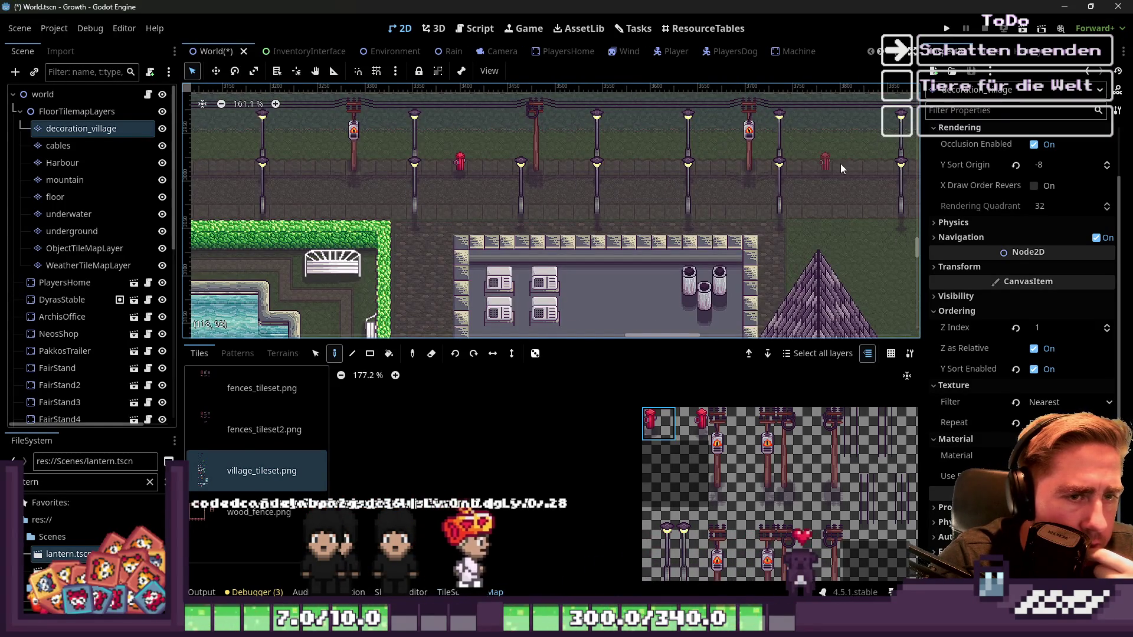
Step: Look over the village street, then select the world root node
scroll(696, 216, right, 5)
scroll(842, 196, down, 1)
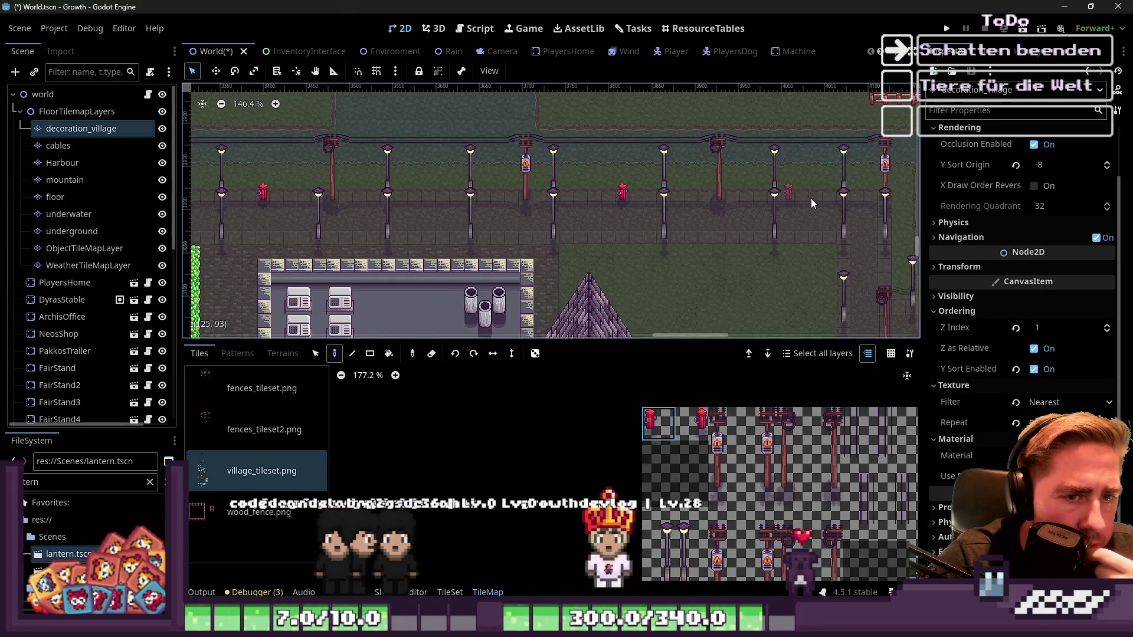
scroll(825, 196, left, 8)
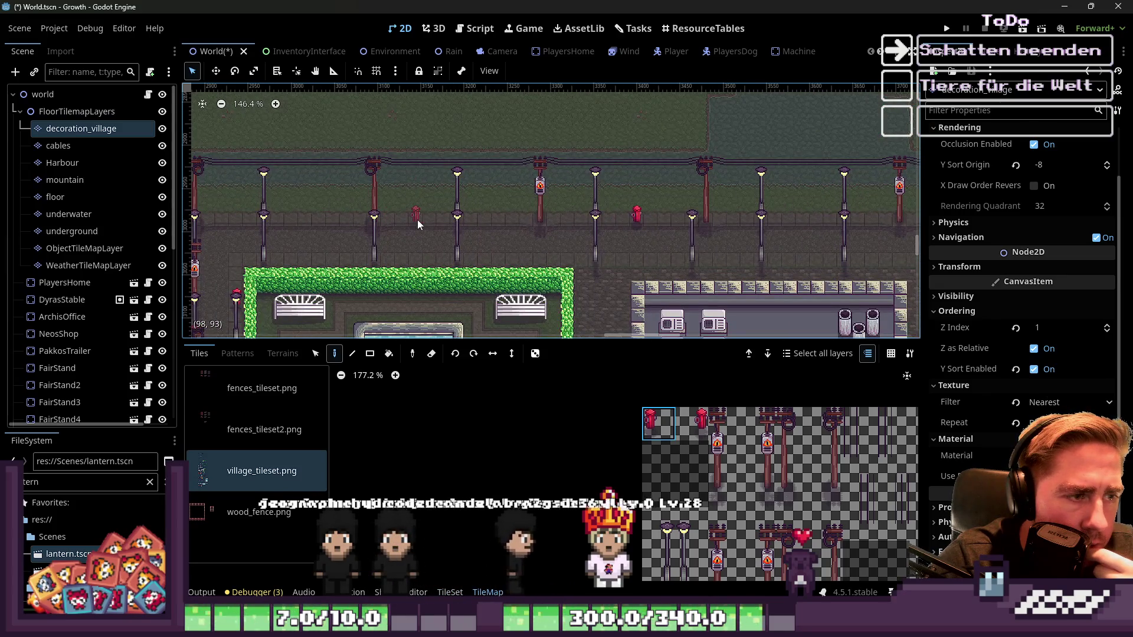
scroll(655, 247, down, 2)
scroll(532, 239, left, 3)
scroll(412, 232, up, 2)
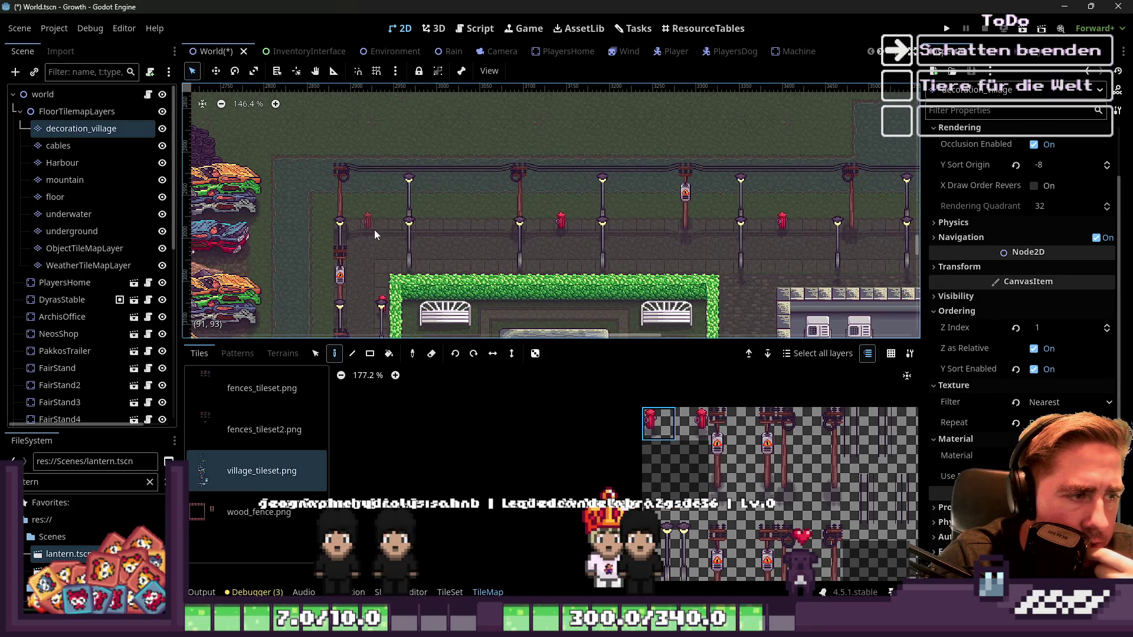
scroll(472, 212, down, 4)
scroll(470, 218, up, 4)
scroll(491, 283, down, 4)
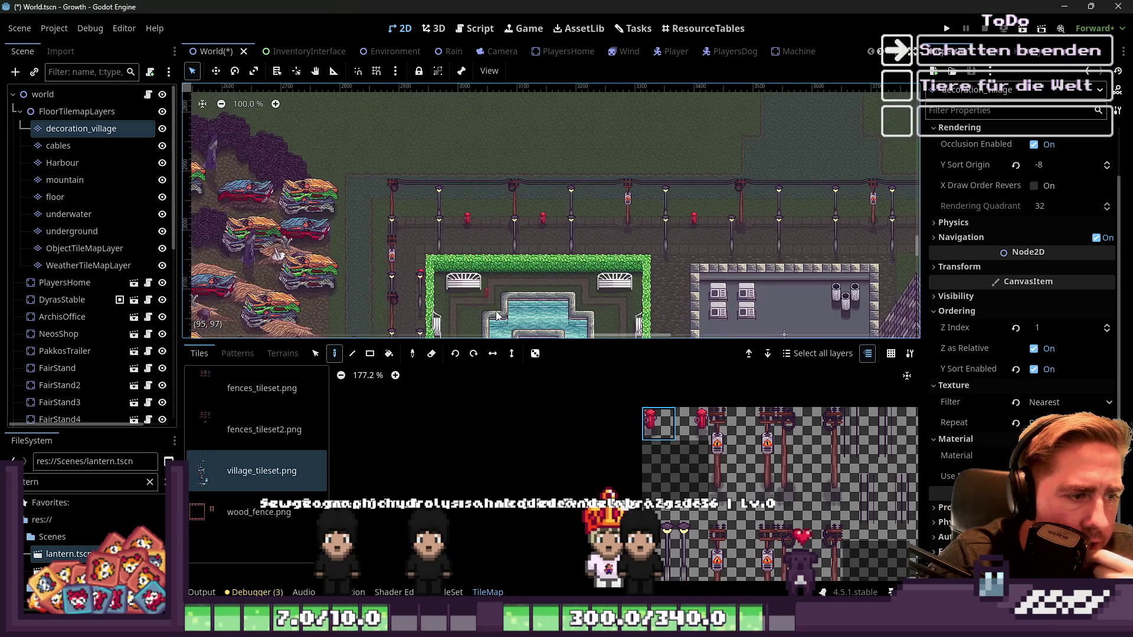
scroll(682, 420, down, 6)
scroll(680, 420, down, 5)
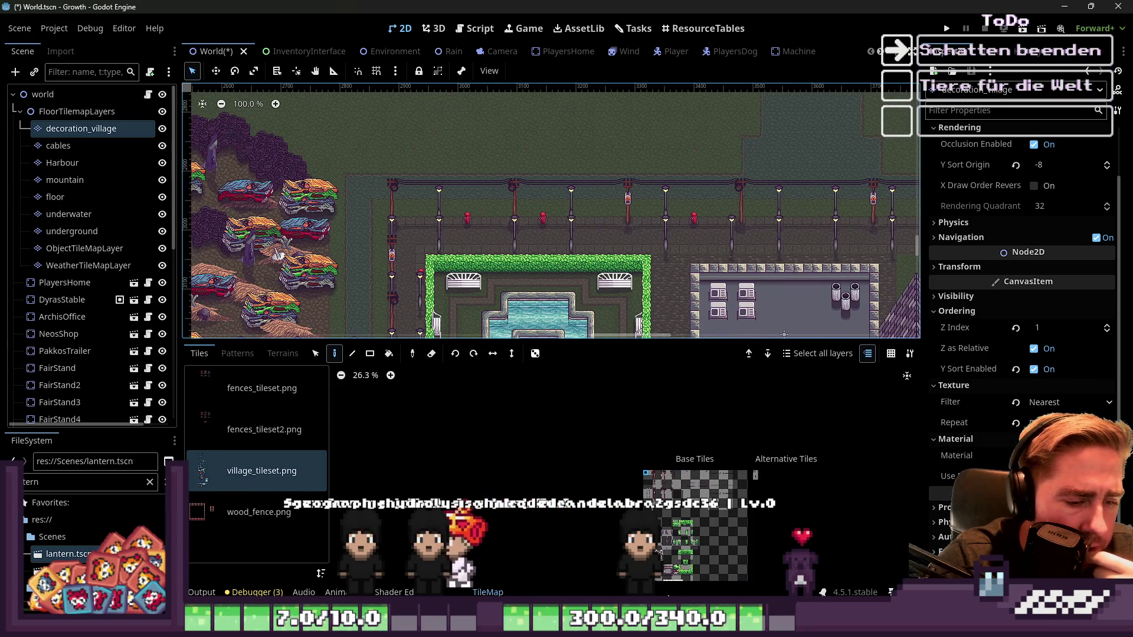
scroll(671, 581, up, 5)
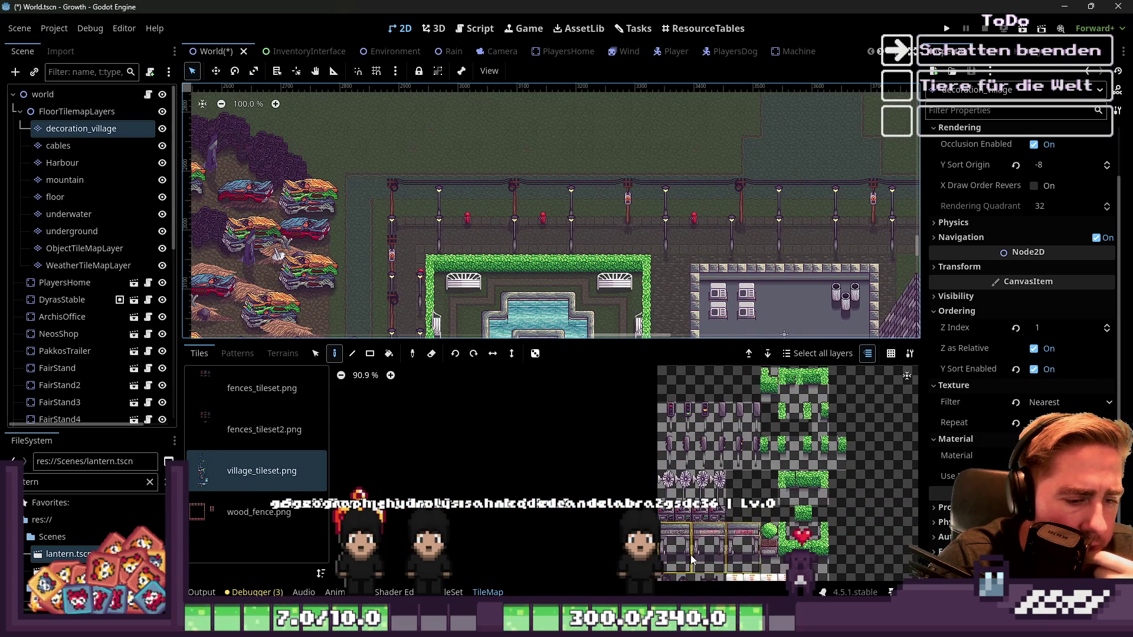
scroll(797, 250, down, 3)
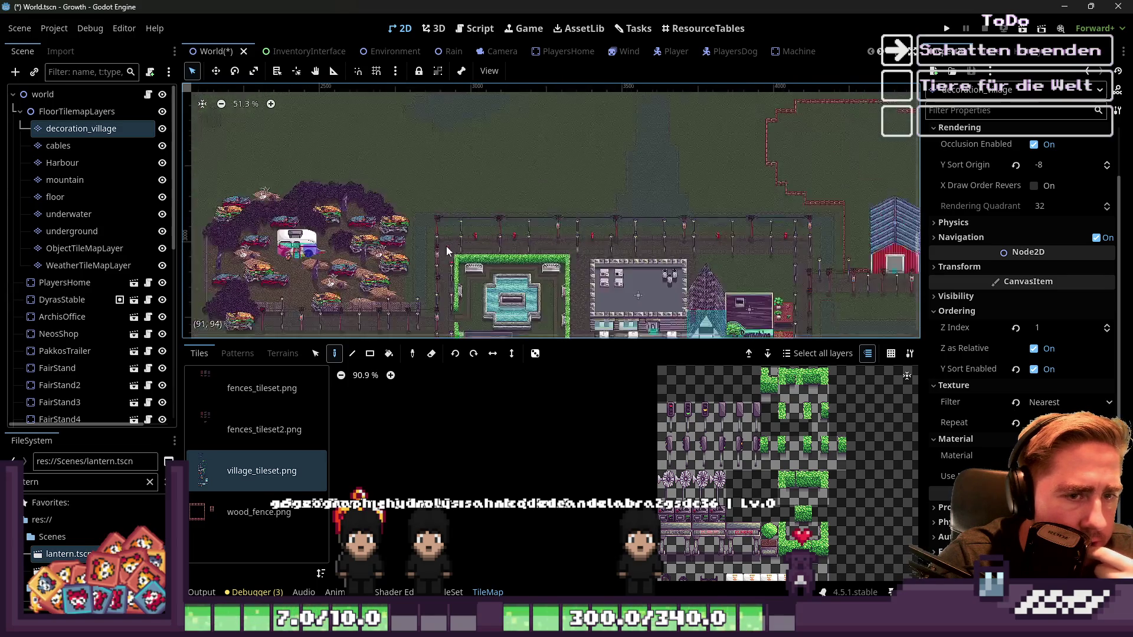
scroll(796, 250, up, 2)
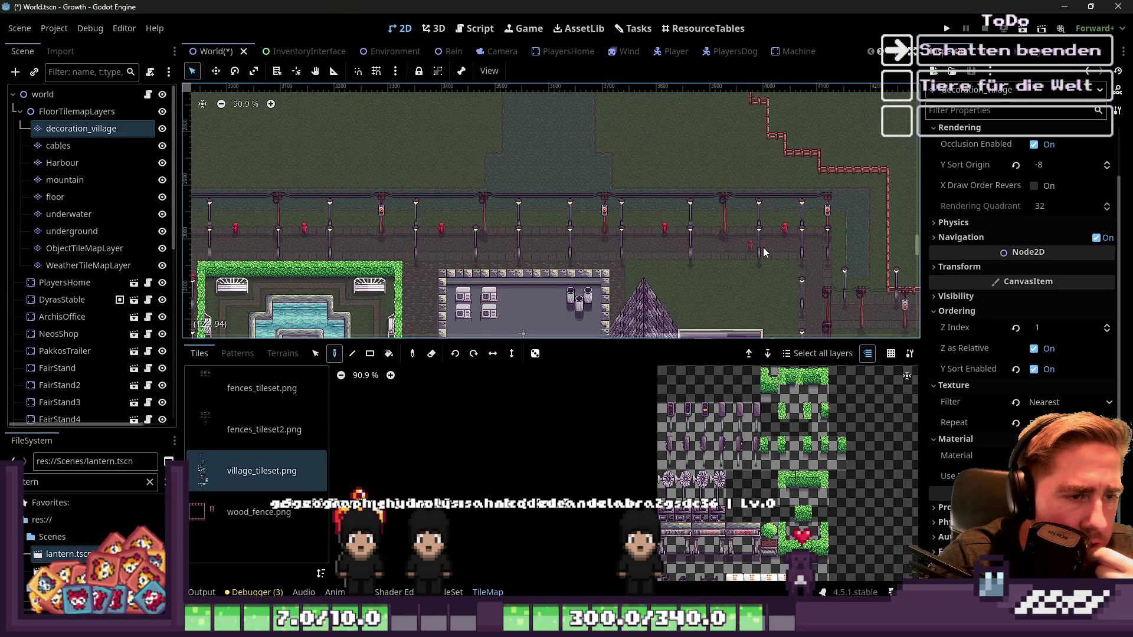
click(84, 96)
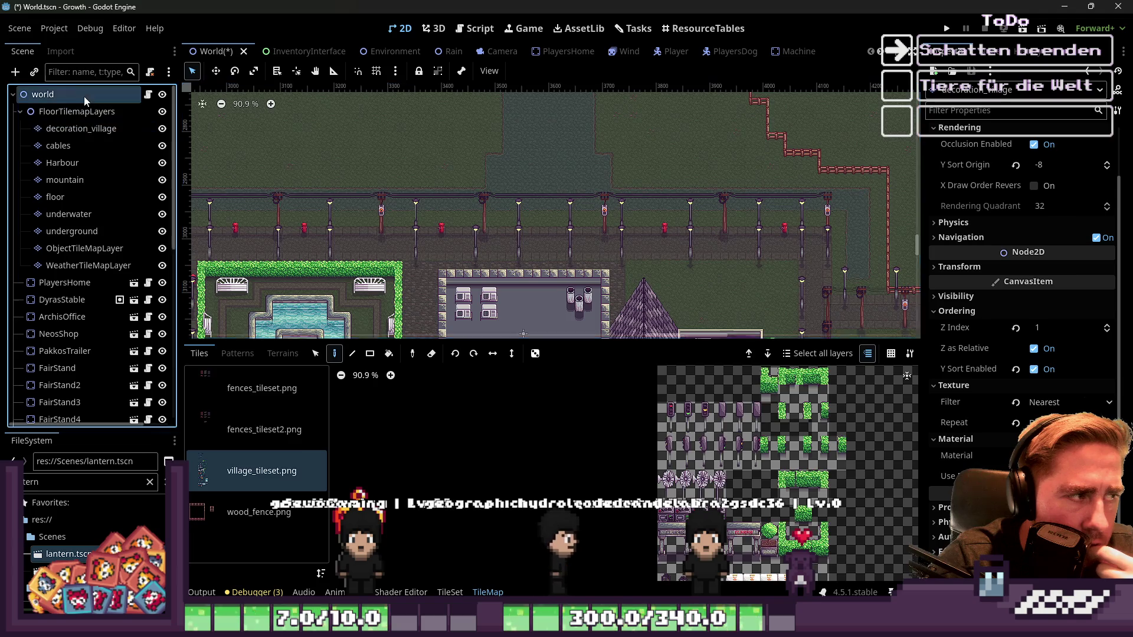
Step: Save the World scene and filter the FileSystem for 'trashca'
key(ctrl+s)
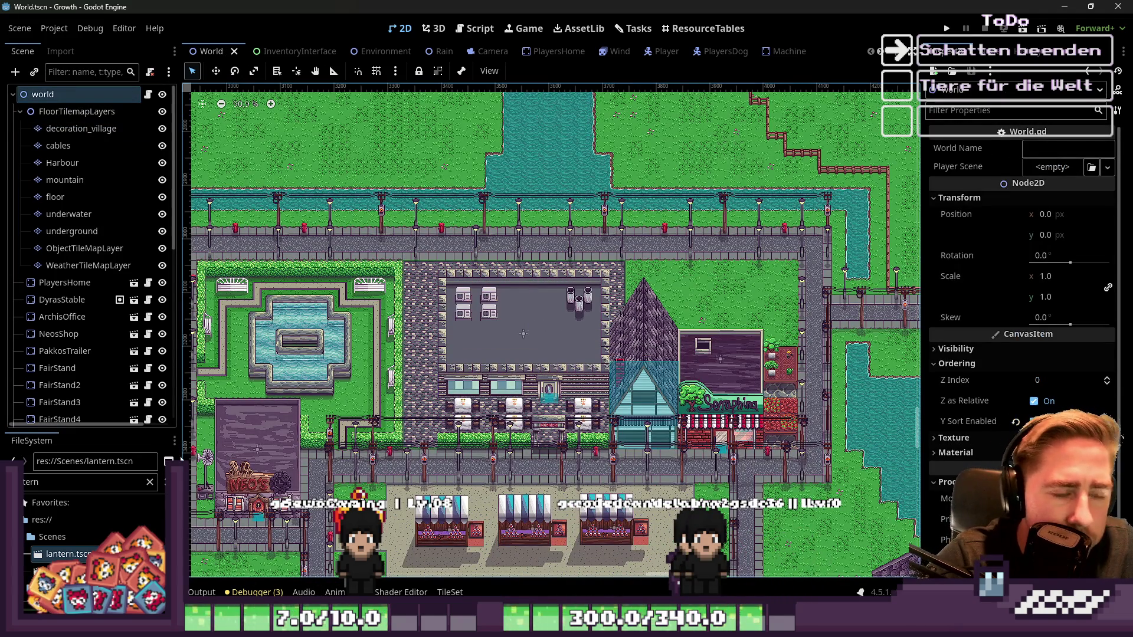
click(59, 480)
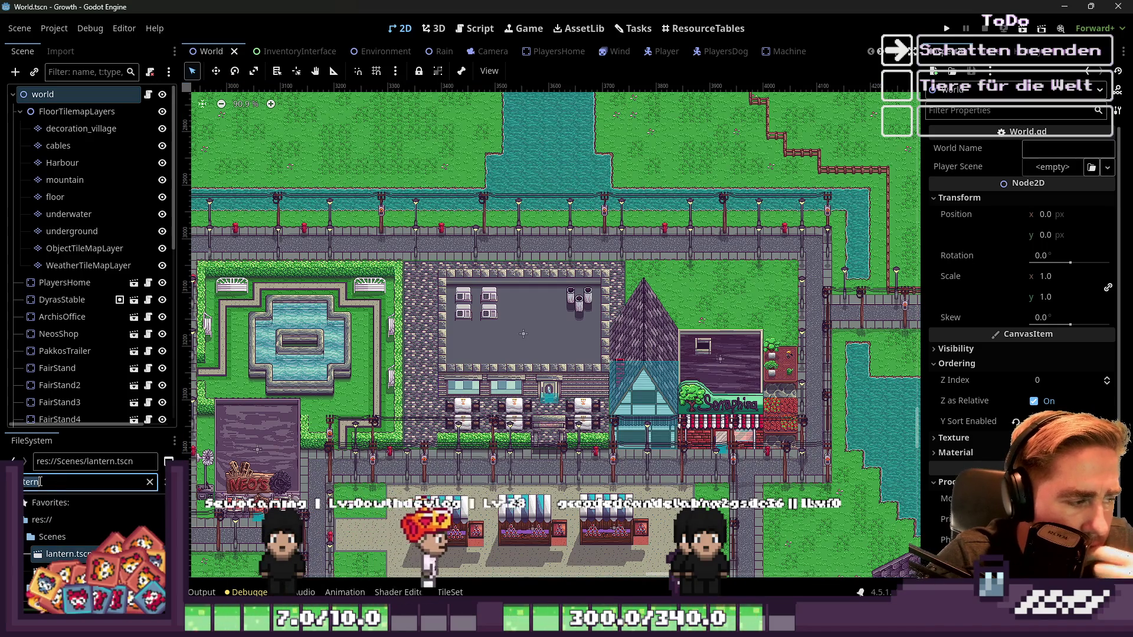
key(ctrl+a)
text(trashca)
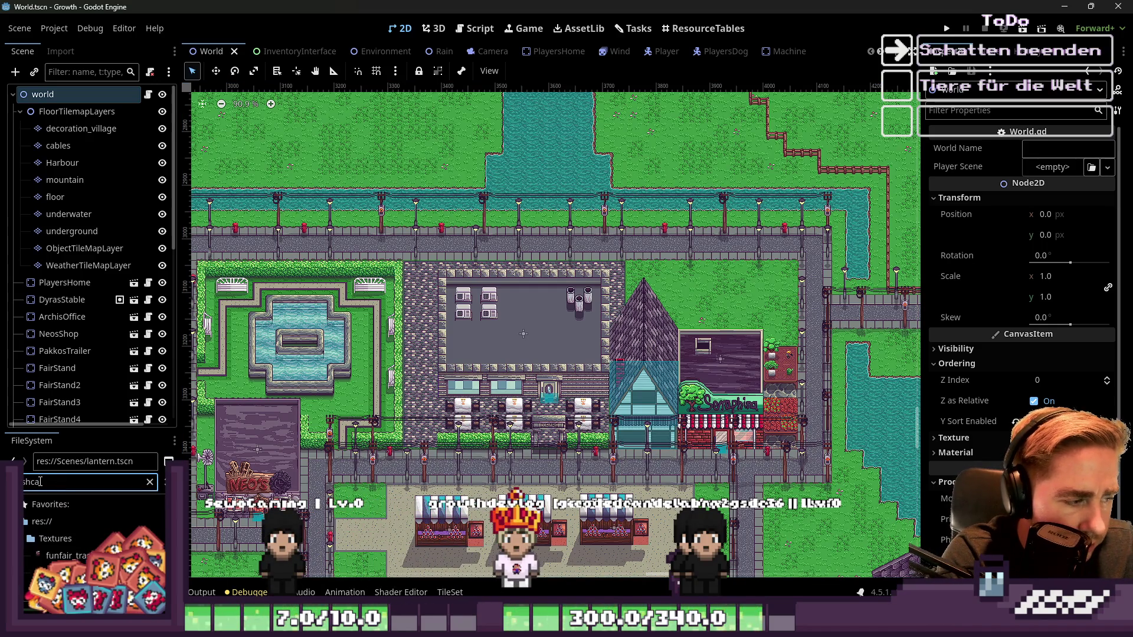
Step: Open trashcan_sprite.png in Aseprite via Open in External Program
click(86, 555)
right_click(85, 555)
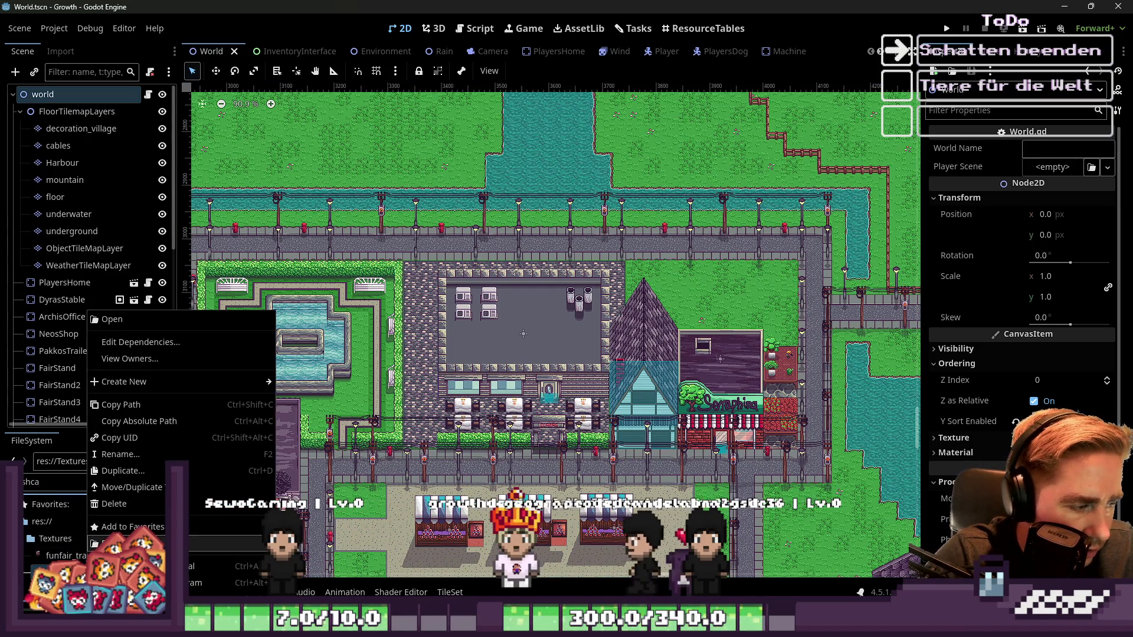
click(112, 319)
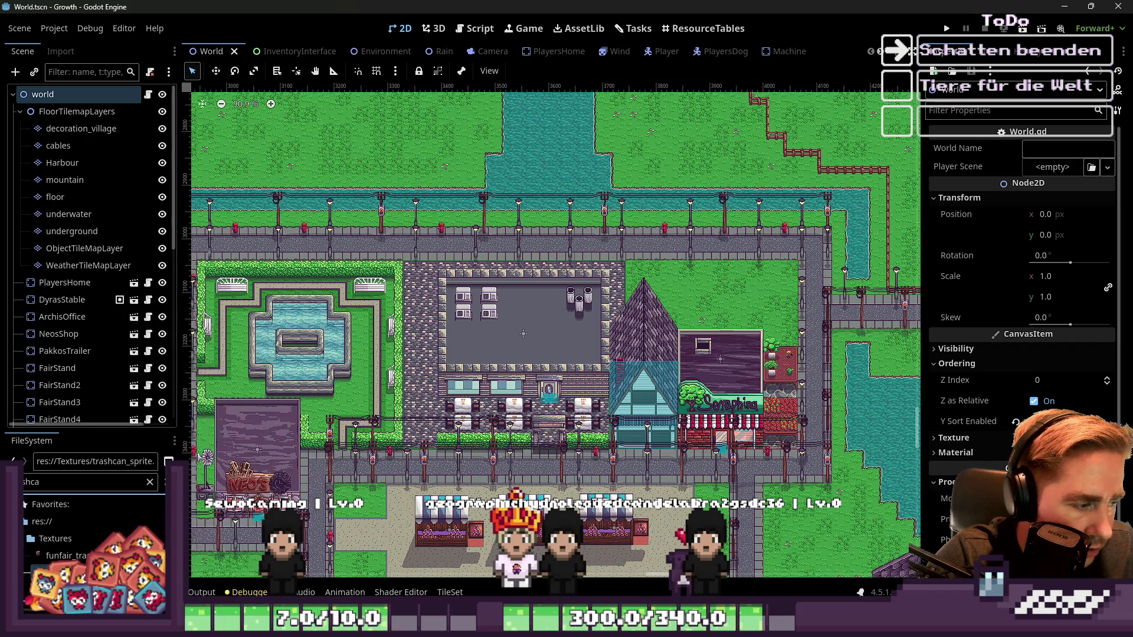
scroll(650, 237, up, 3)
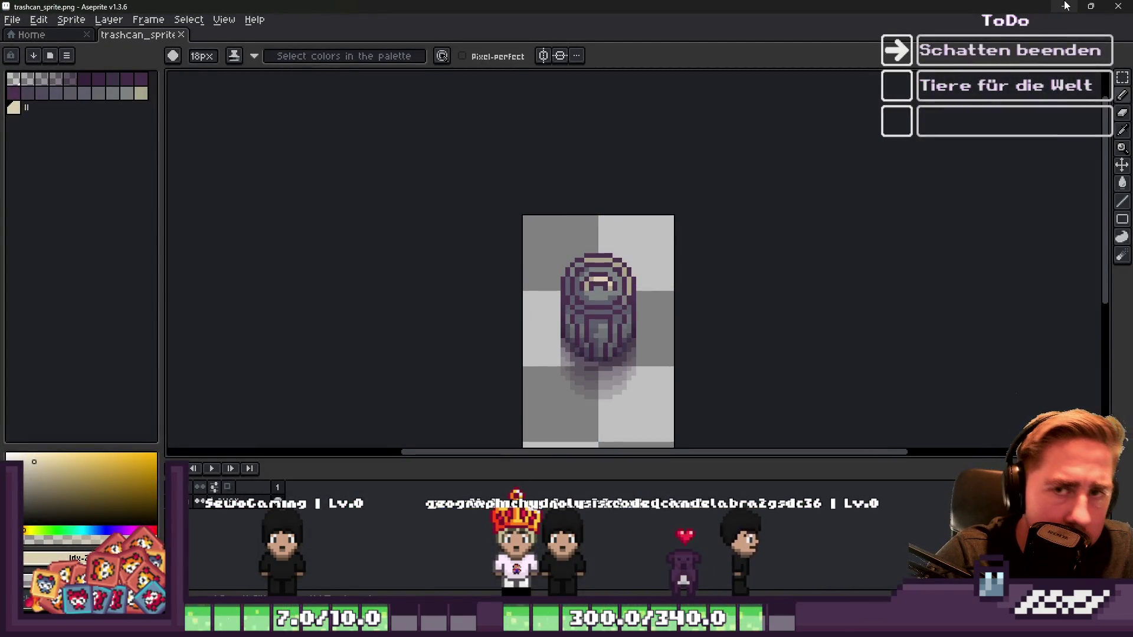
Step: Open the funfair trashcan sprite texture in Aseprite
key(alt+Tab)
right_click(59, 556)
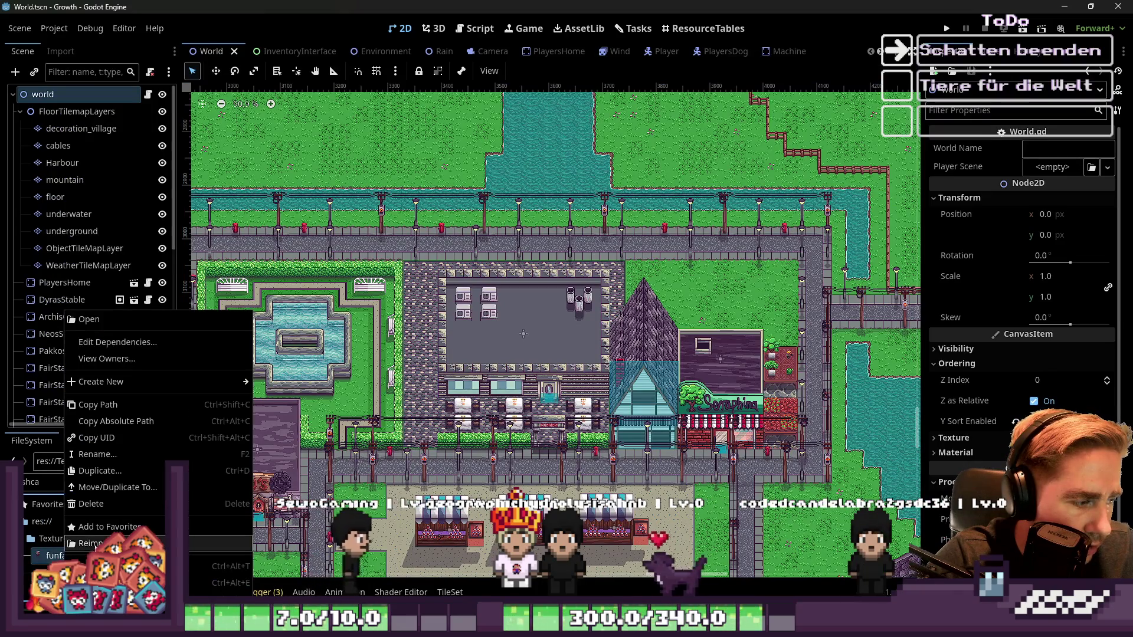
click(94, 320)
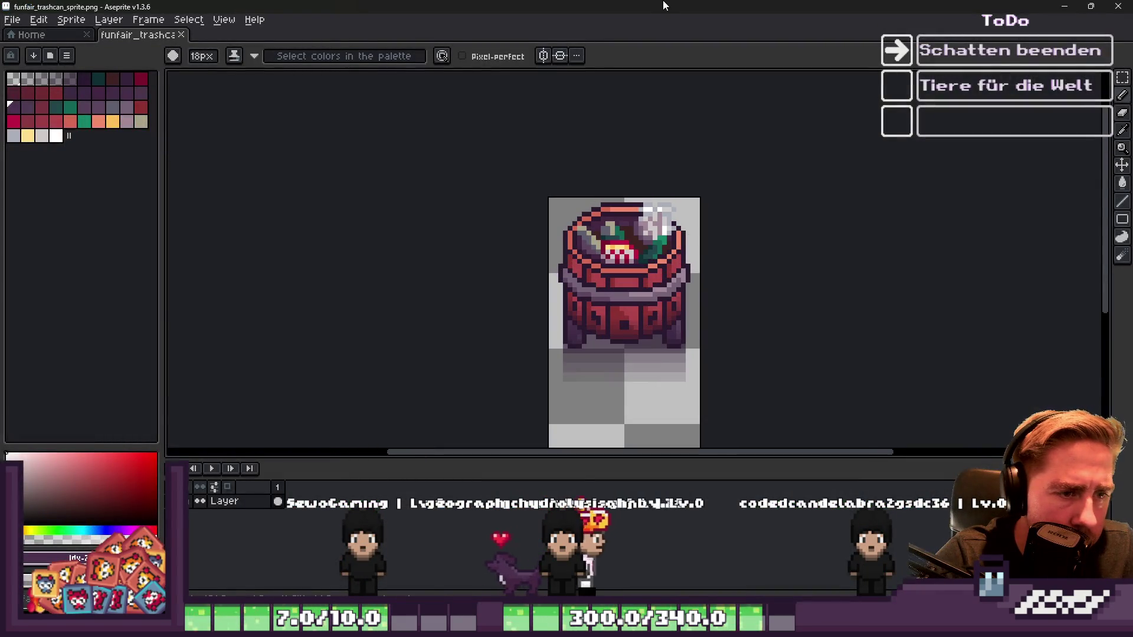
Step: Paste the trashcan into village_tileset.png, nudge it into place and apply
key(m)
scroll(690, 231, down, 3)
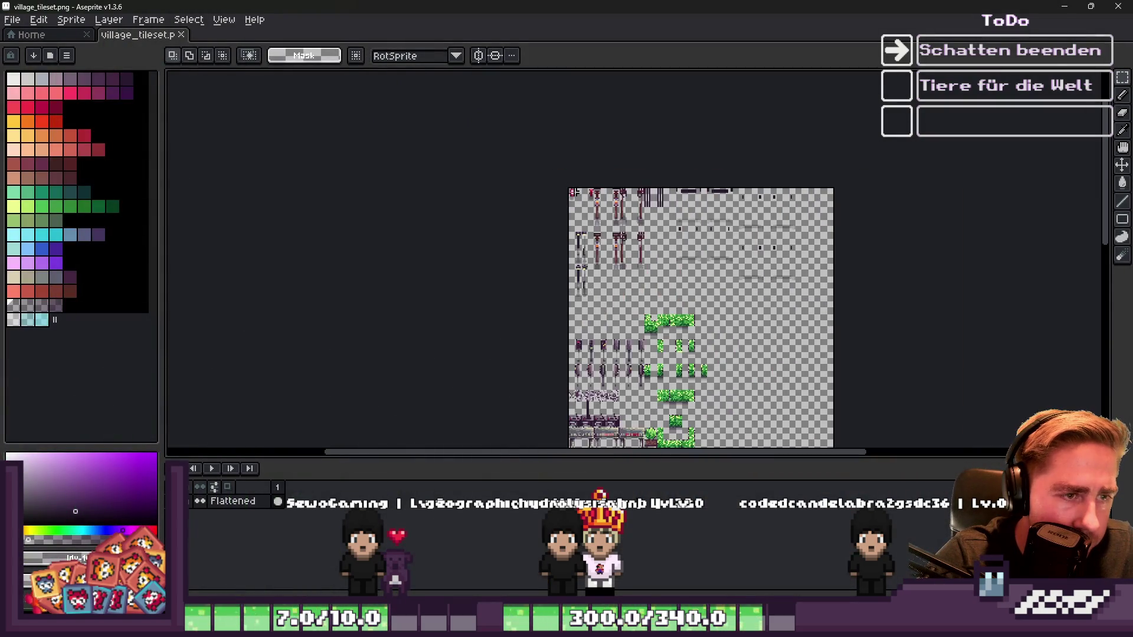
scroll(548, 179, up, 5)
key(ctrl+v)
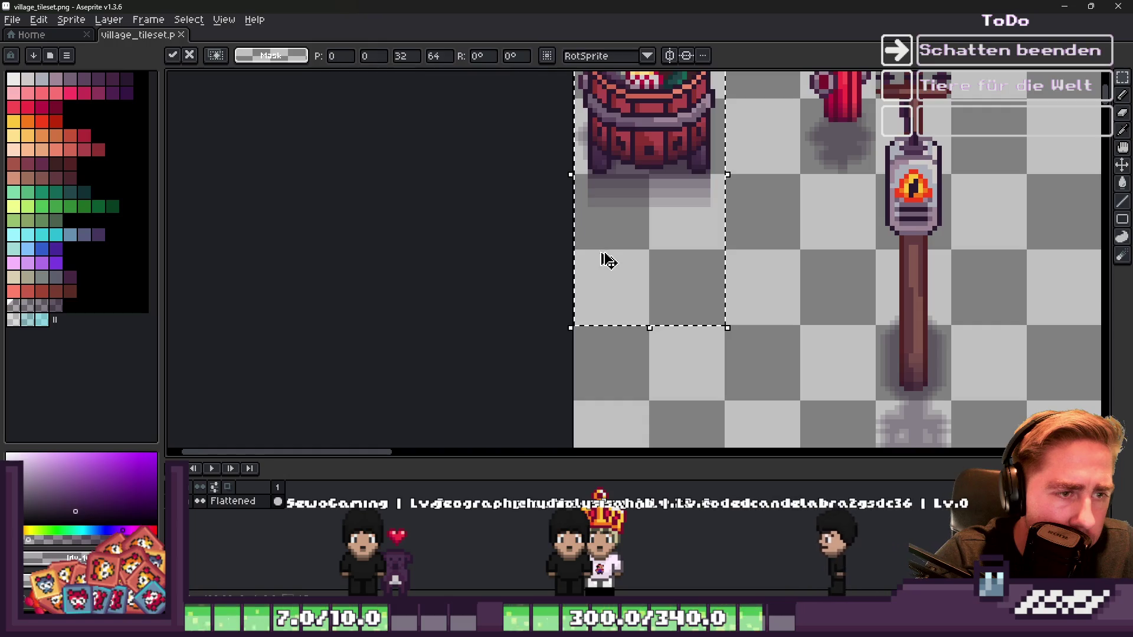
drag(608, 253, 618, 278)
key(Down)
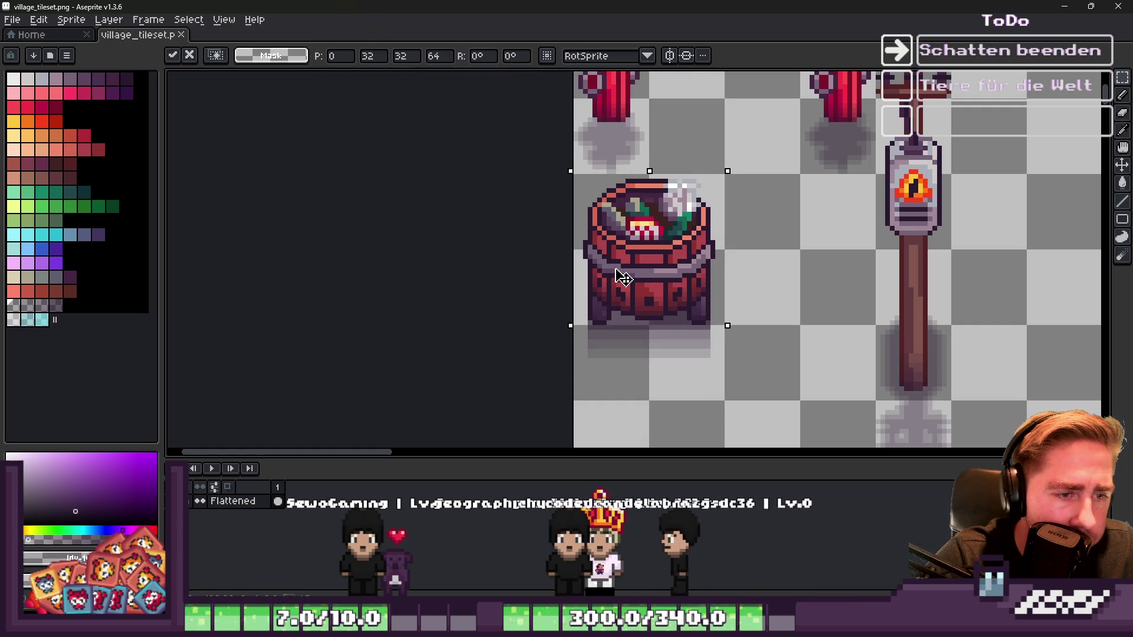
key(Return)
Step: Paste a second trashcan copy and drop it beside the lamp posts
scroll(700, 307, down, 5)
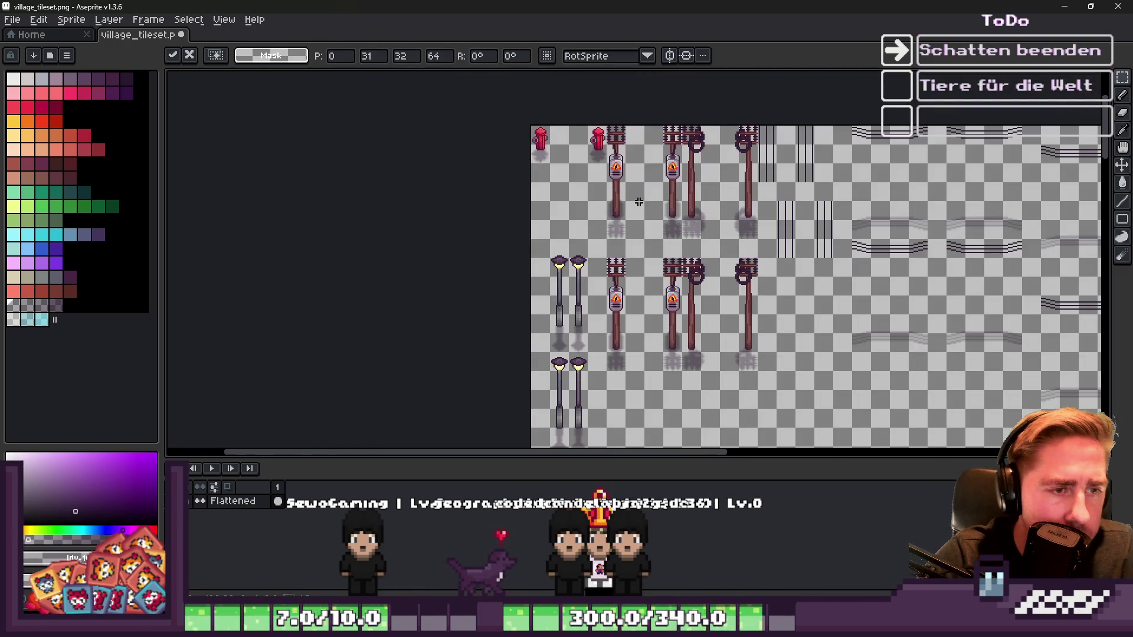
scroll(700, 306, up, 6)
scroll(682, 307, down, 5)
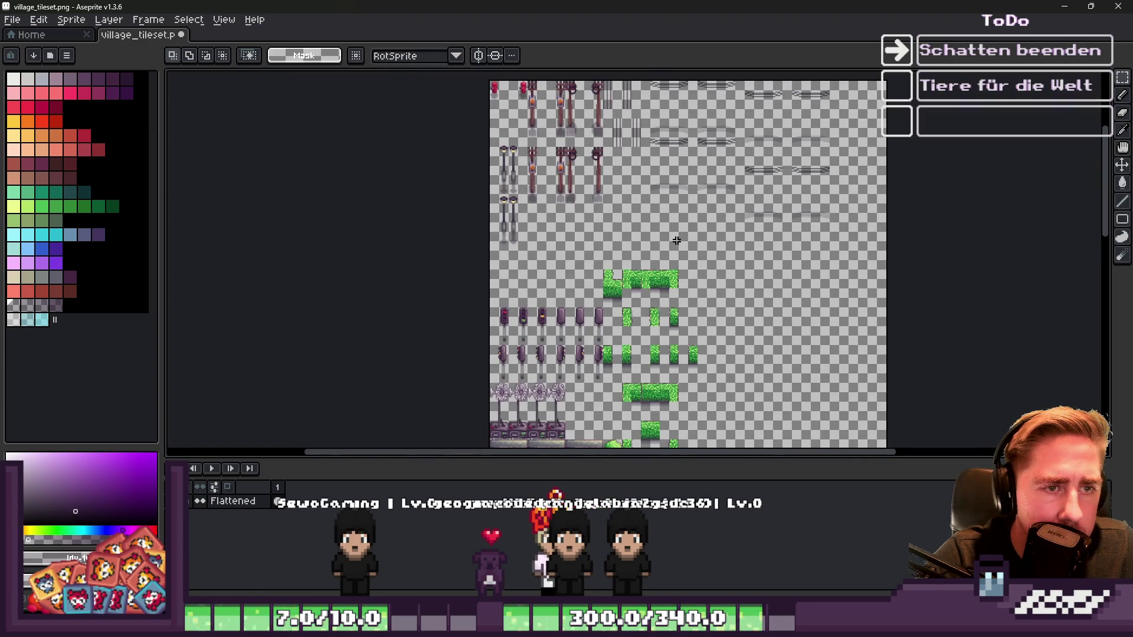
scroll(520, 236, up, 4)
key(ctrl+v)
mouse_move(412, 228)
mouse_down()
mouse_move(606, 199)
mouse_move(596, 211)
mouse_up()
scroll(570, 241, down, 3)
scroll(550, 277, up, 3)
click(567, 156)
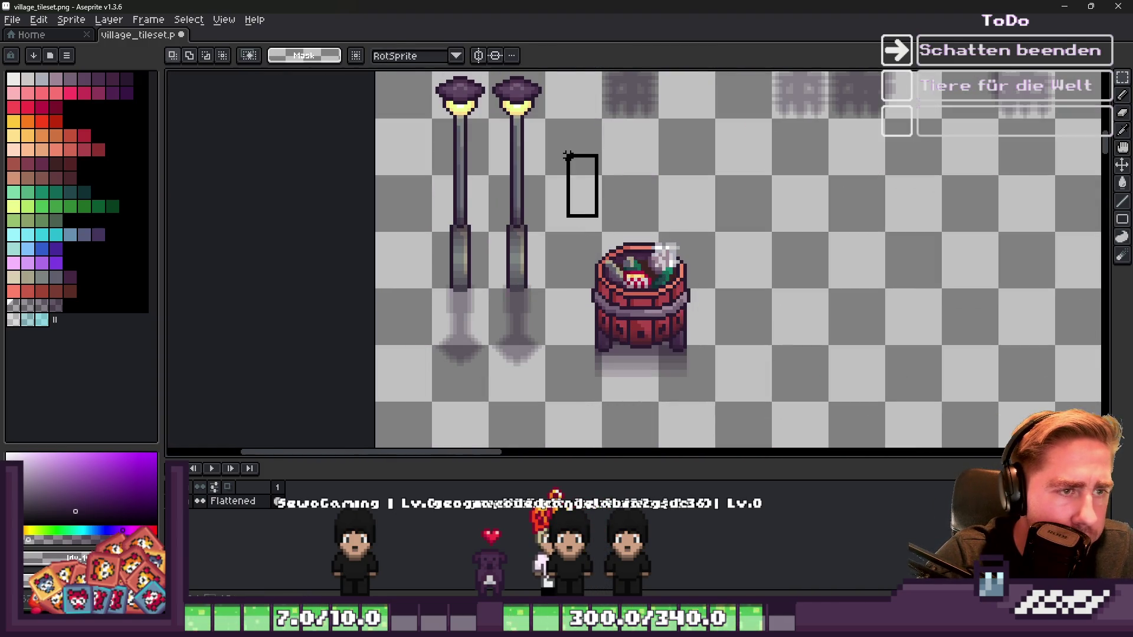
Step: Move the trashcan up beside the lamps and delete the leftover grey column, block and row
drag(636, 333, 600, 216)
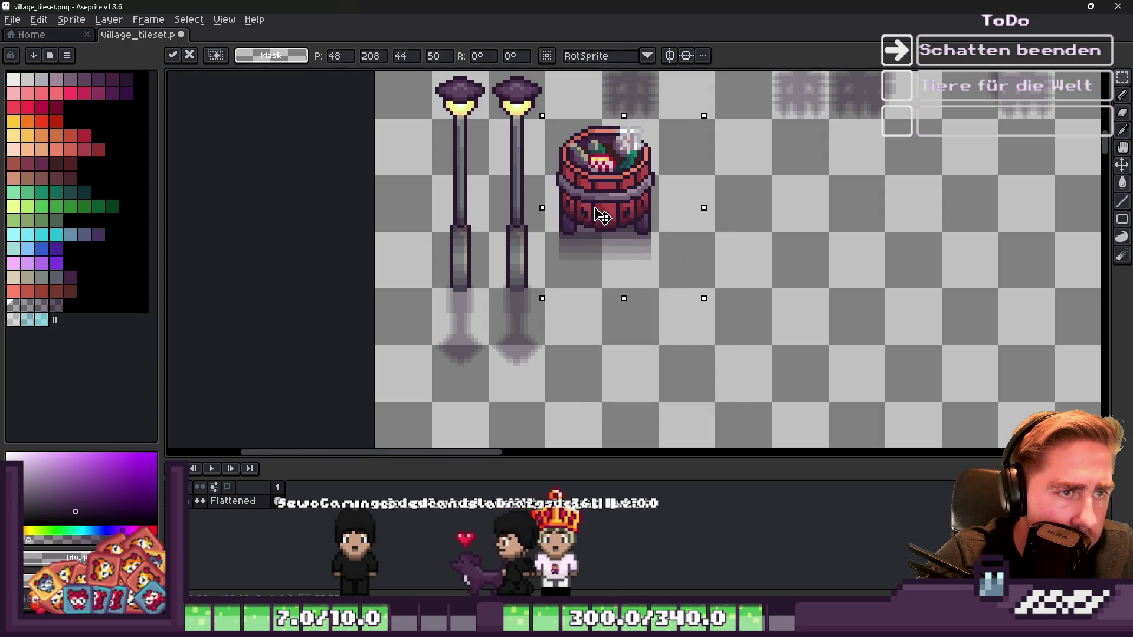
scroll(599, 216, up, 2)
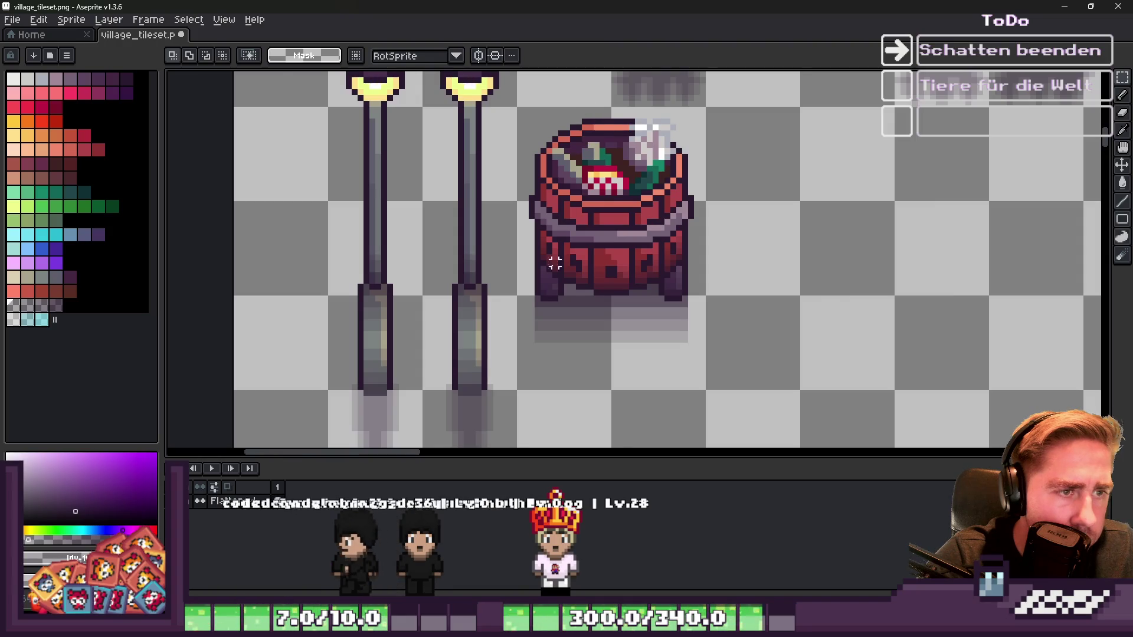
scroll(536, 345, up, 2)
click(535, 344)
drag(521, 212, 522, 348)
key(Delete)
mouse_move(1021, 223)
mouse_down()
mouse_move(932, 273)
mouse_move(437, 406)
mouse_up()
key(Delete)
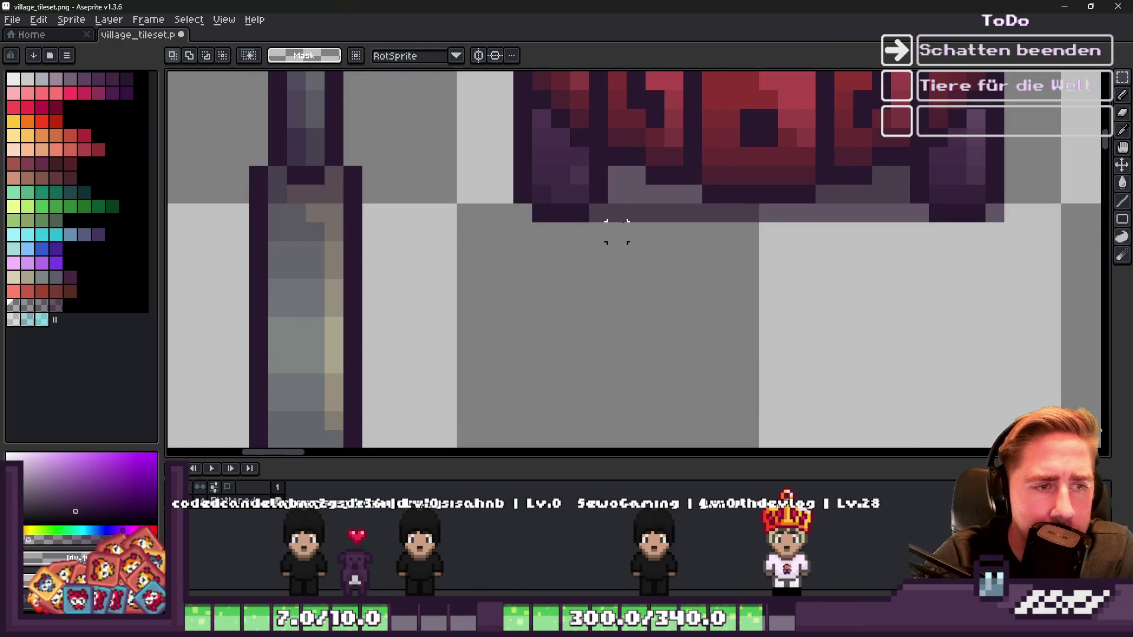
mouse_move(597, 213)
mouse_down()
mouse_move(994, 251)
mouse_move(923, 246)
mouse_move(931, 239)
mouse_up()
key(Delete)
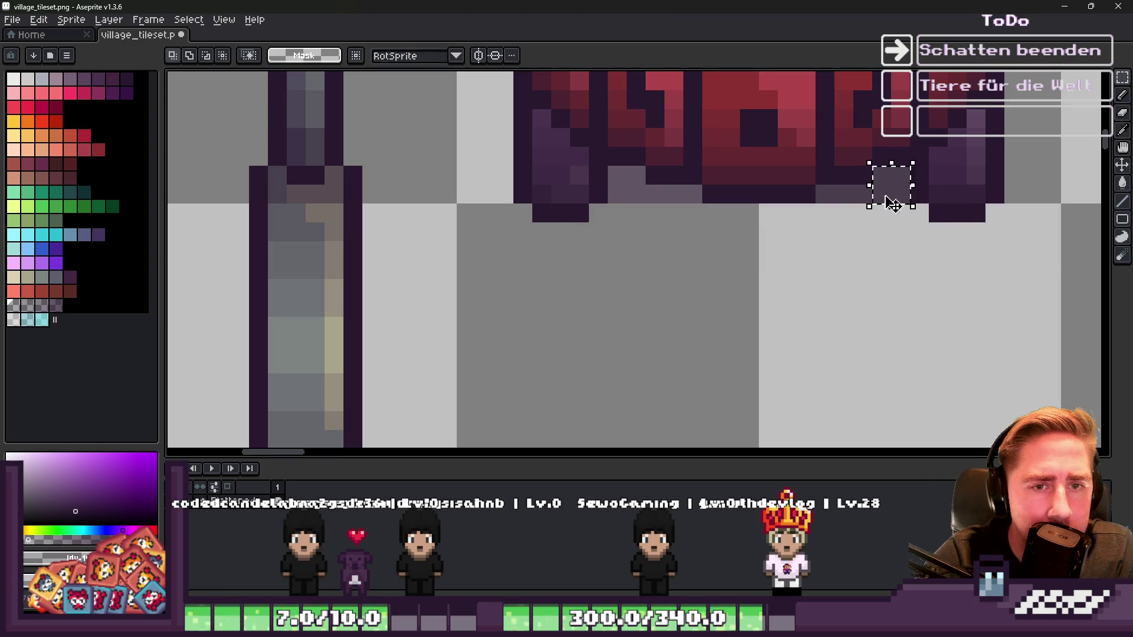
Step: Marquee-select the whole trash barrel
drag(838, 195, 894, 223)
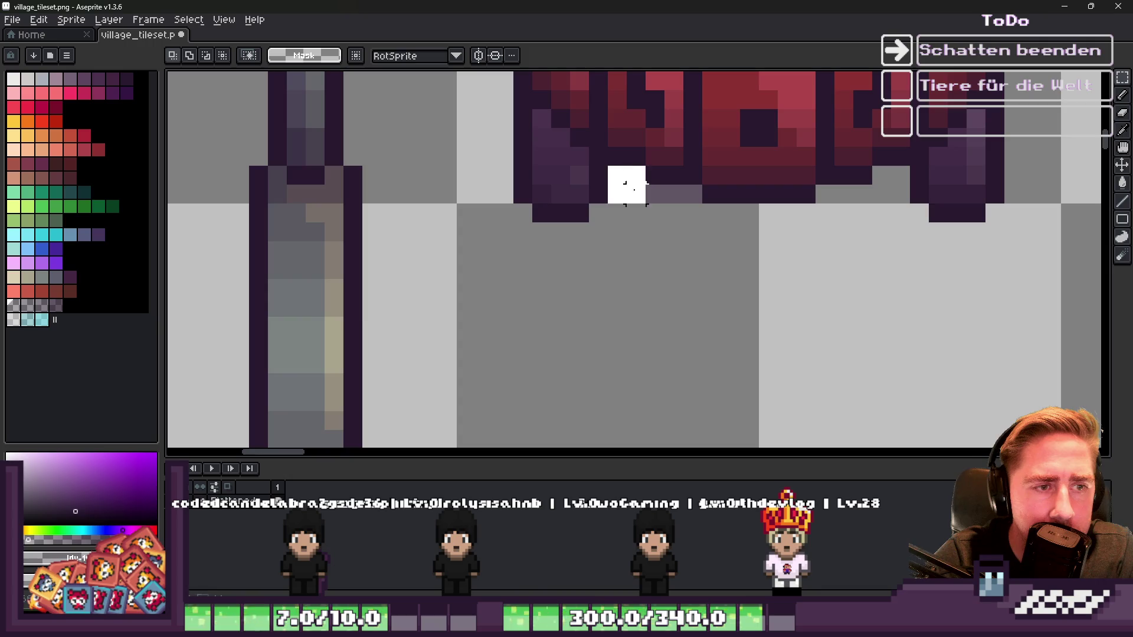
scroll(691, 194, down, 5)
scroll(666, 303, up, 1)
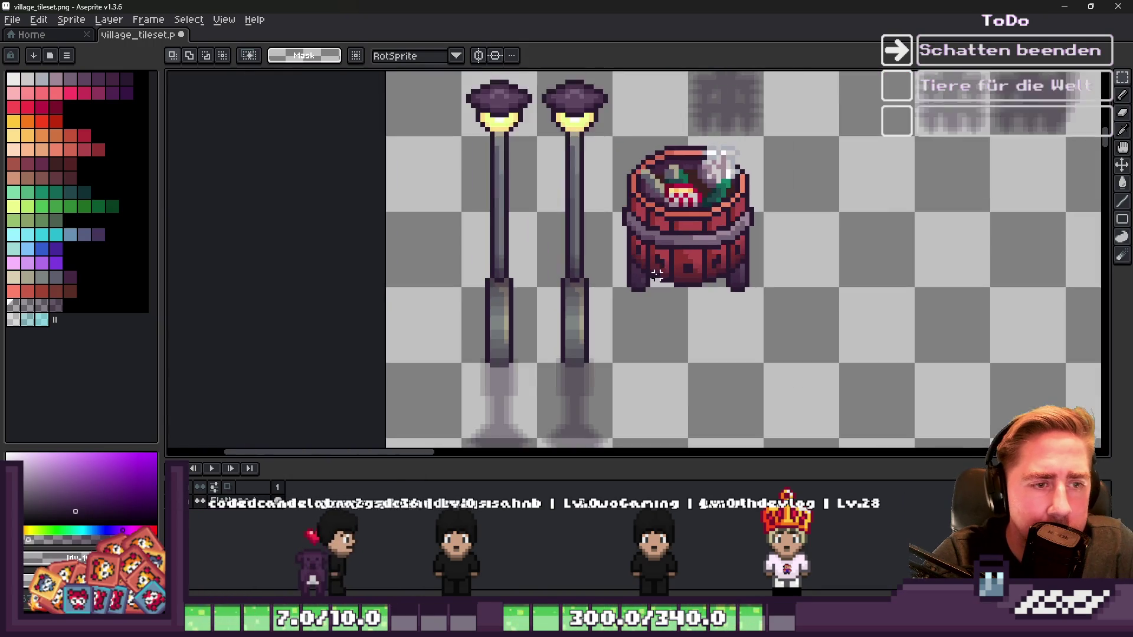
mouse_move(610, 118)
mouse_down()
mouse_move(797, 247)
mouse_move(803, 303)
mouse_move(776, 319)
mouse_up()
click(777, 314)
drag(612, 126, 809, 345)
scroll(662, 118, up, 1)
Step: Flip a copy of the barrel vertically and place it directly below the original
drag(702, 245, 704, 248)
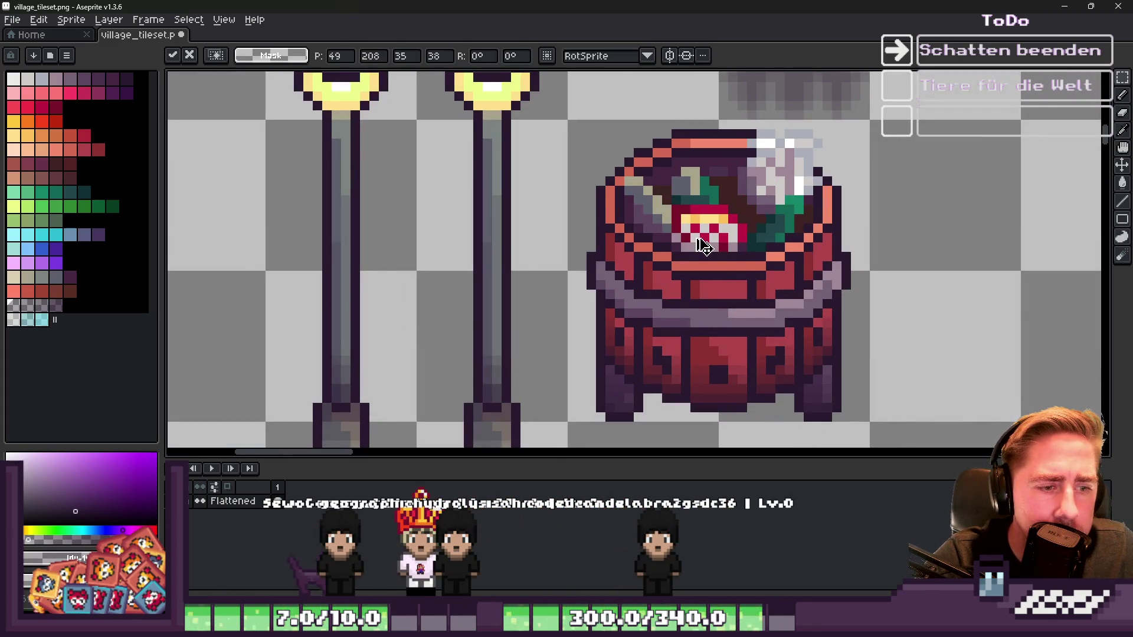
scroll(702, 245, down, 1)
key(shift+v)
drag(715, 321, 711, 353)
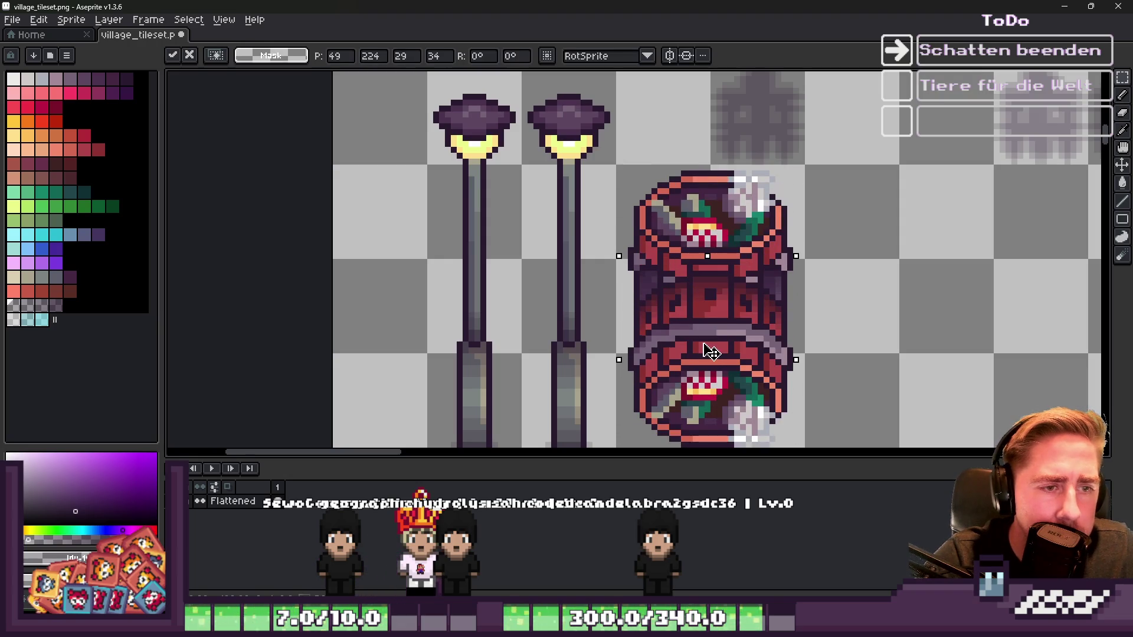
key(Escape)
key(ctrl+shift+d)
key(shift+v)
mouse_move(720, 267)
mouse_down()
mouse_move(720, 397)
mouse_move(721, 386)
mouse_up()
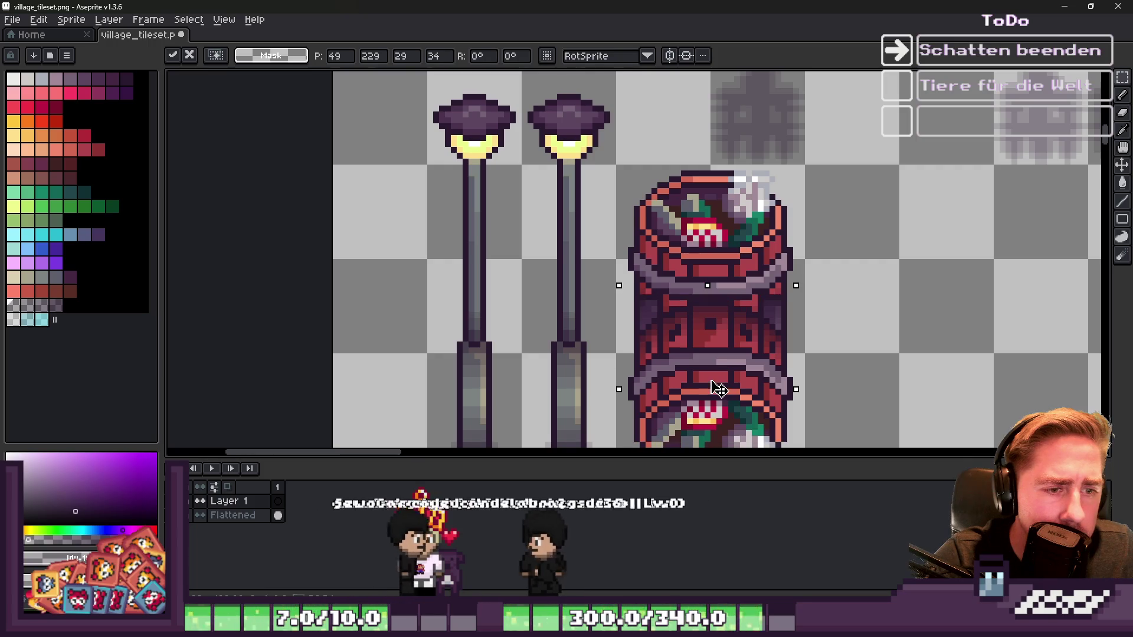
scroll(437, 405, down, 1)
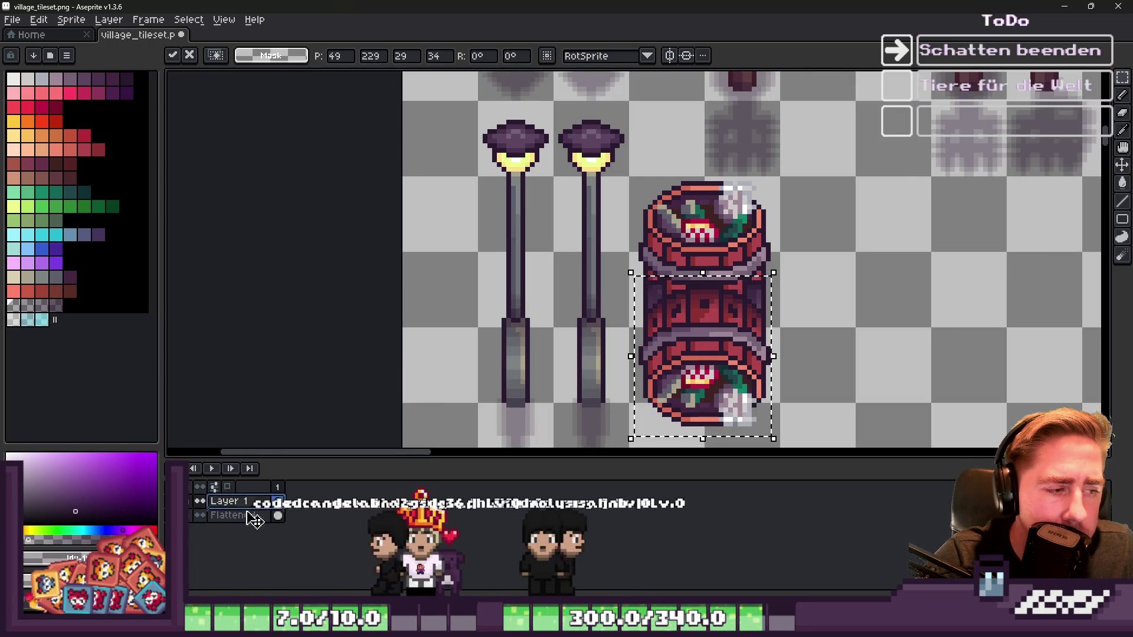
Step: Drop the flipped copy onto the Flattened layer, dismissing the error messages
click(646, 362)
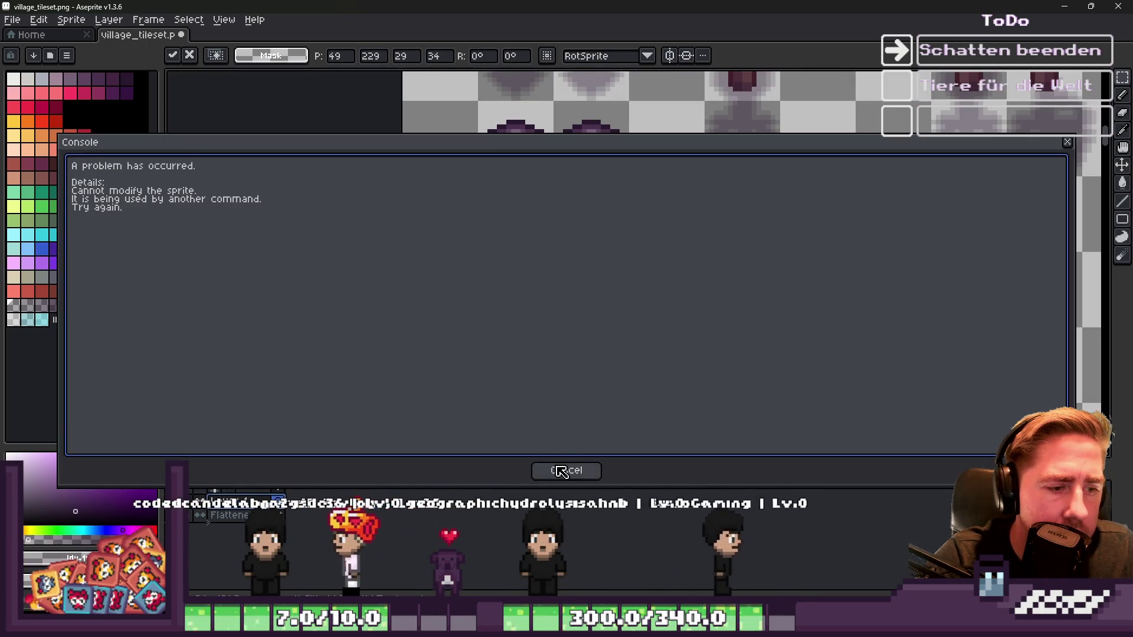
click(567, 470)
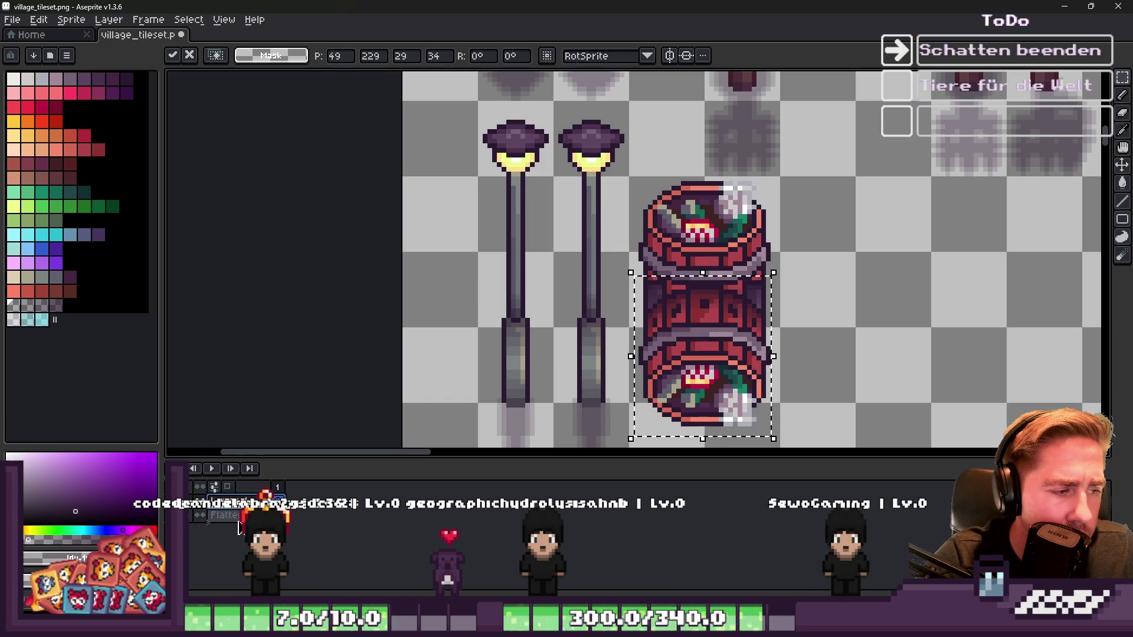
click(294, 520)
click(560, 477)
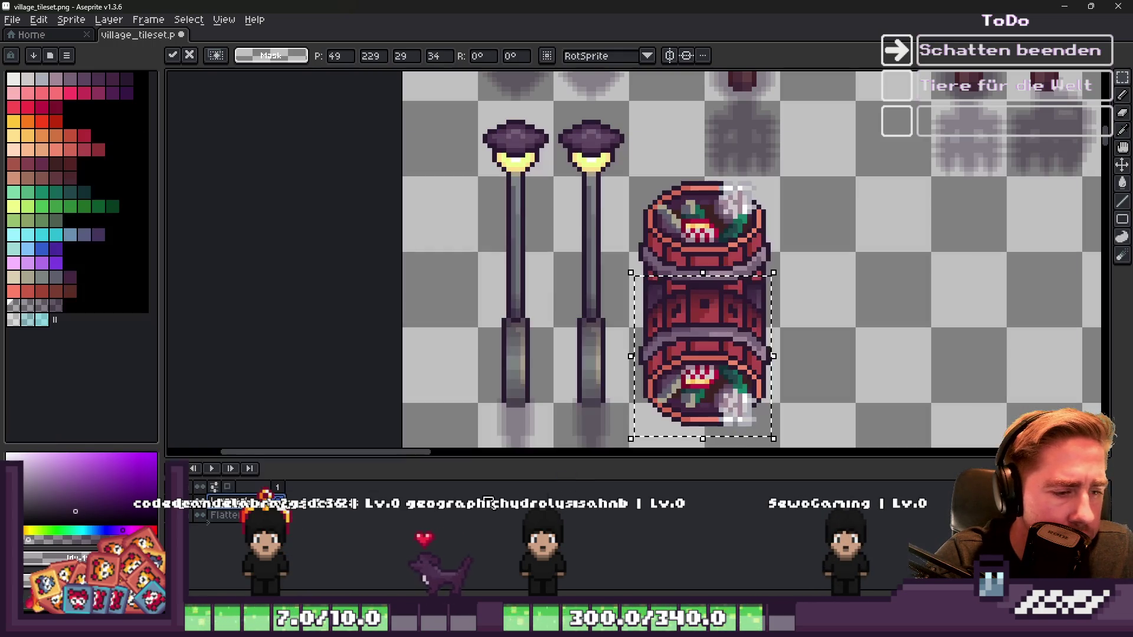
click(232, 519)
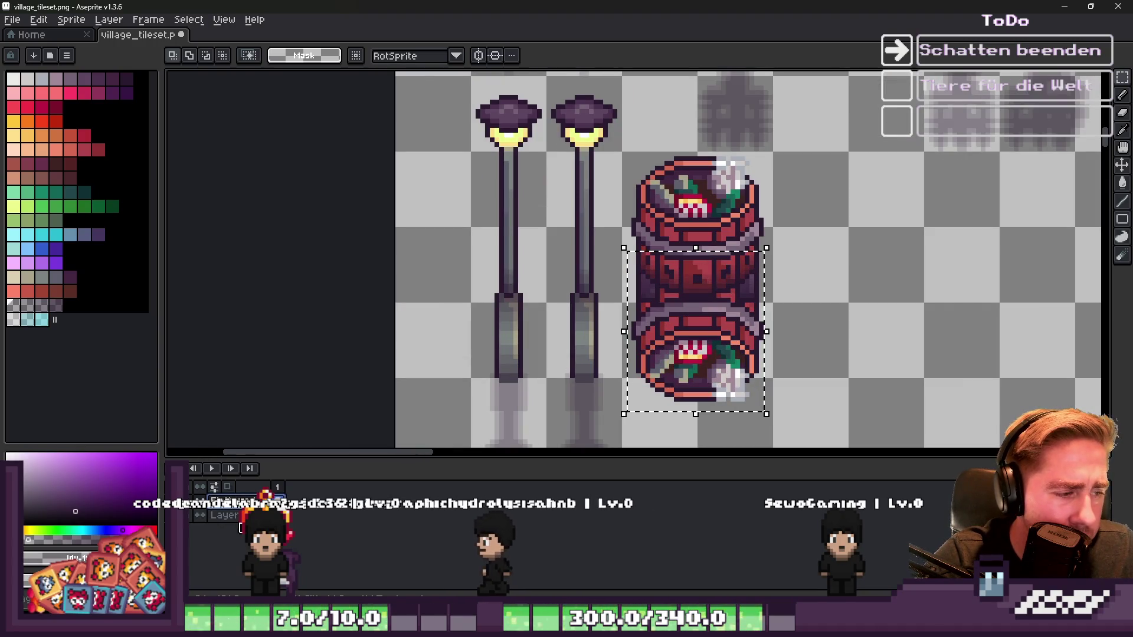
Step: Select the copy with Select > Color Range at tolerance 170 and erase its pixels, leaving the outline
scroll(649, 366, up, 2)
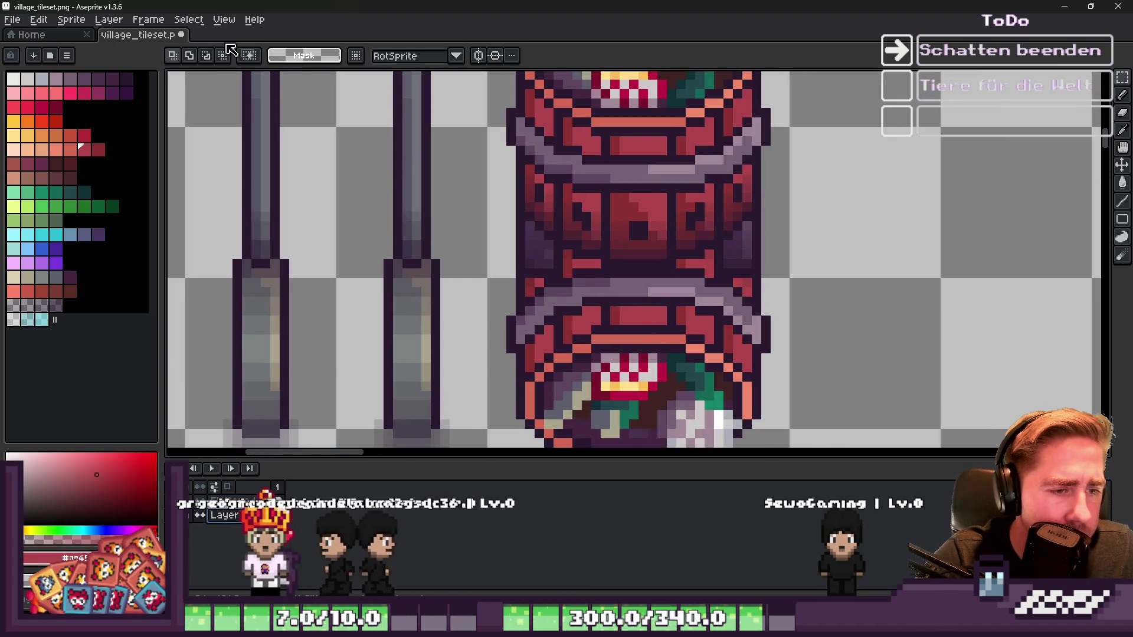
click(187, 20)
click(226, 100)
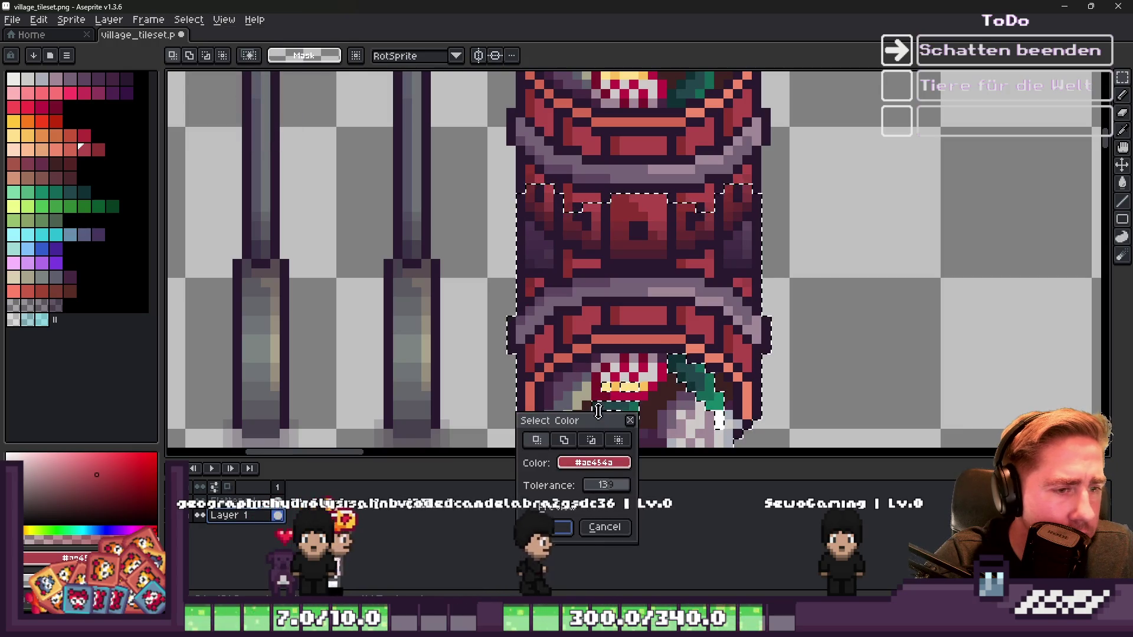
click(619, 485)
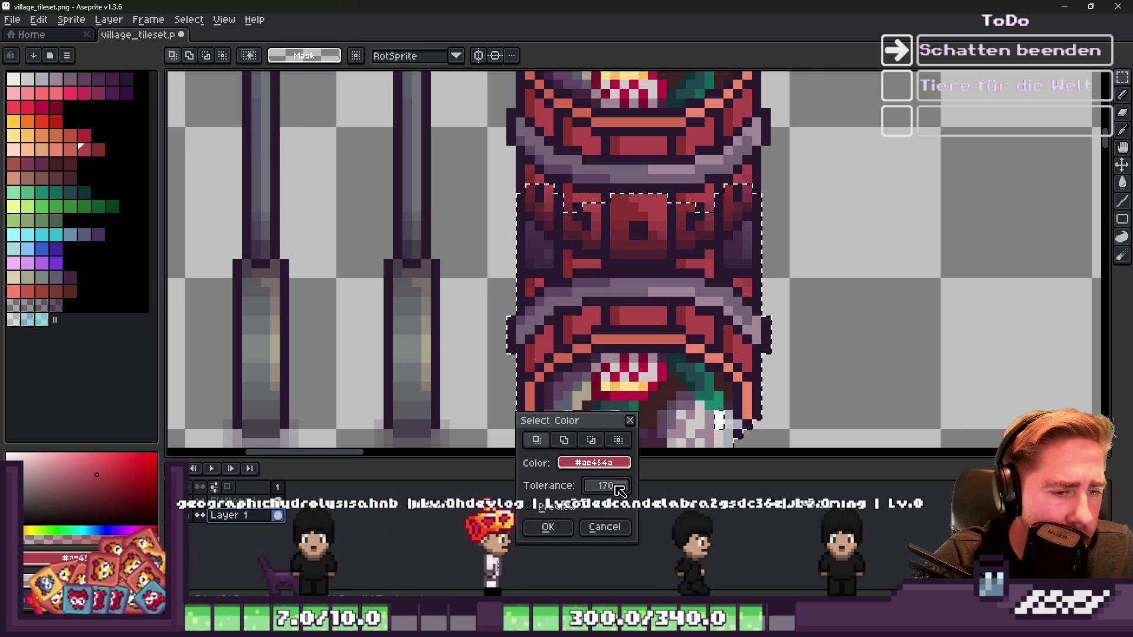
click(548, 527)
scroll(634, 253, down, 2)
mouse_move(635, 253)
mouse_down()
mouse_move(683, 303)
mouse_move(632, 341)
mouse_up()
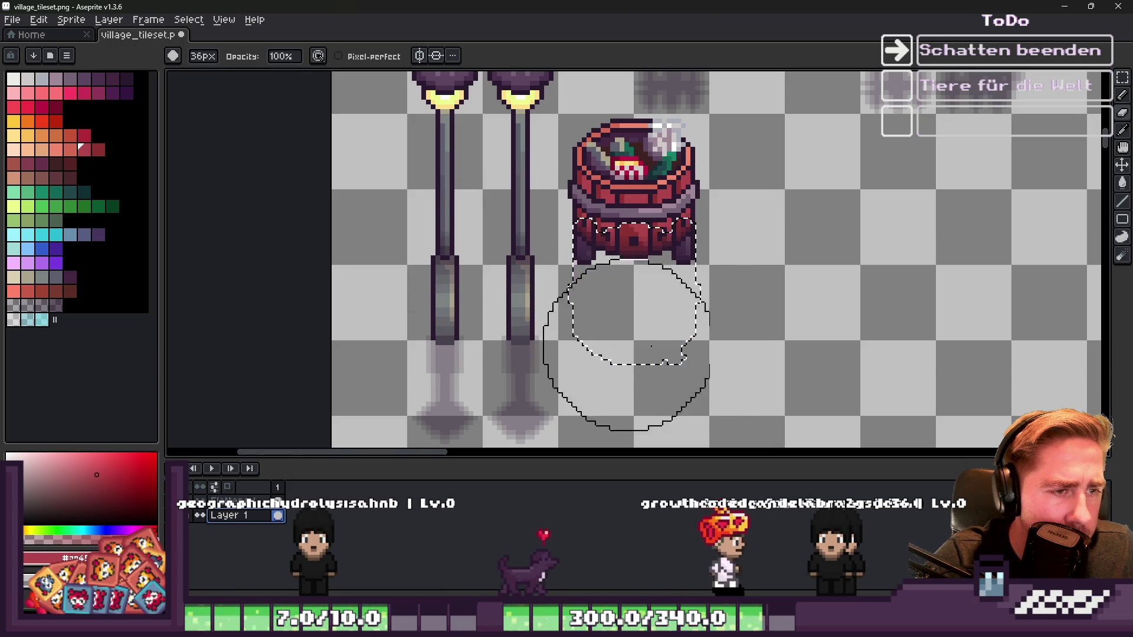
Step: Fill the outline below the barrel with grey and squash it into a flatter shadow
click(41, 307)
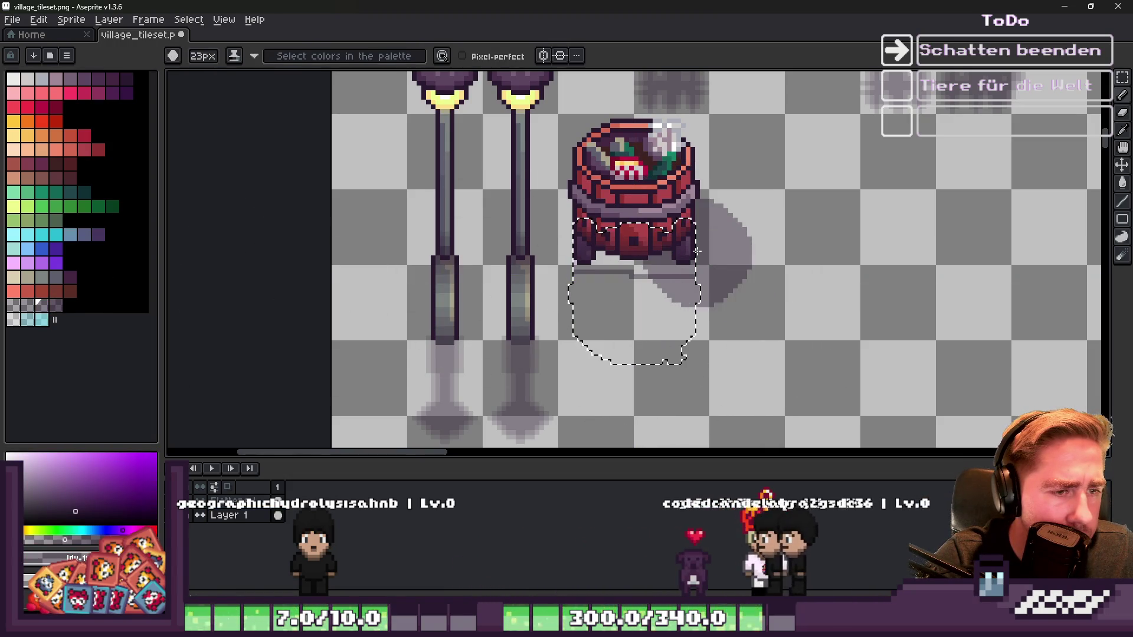
key(f)
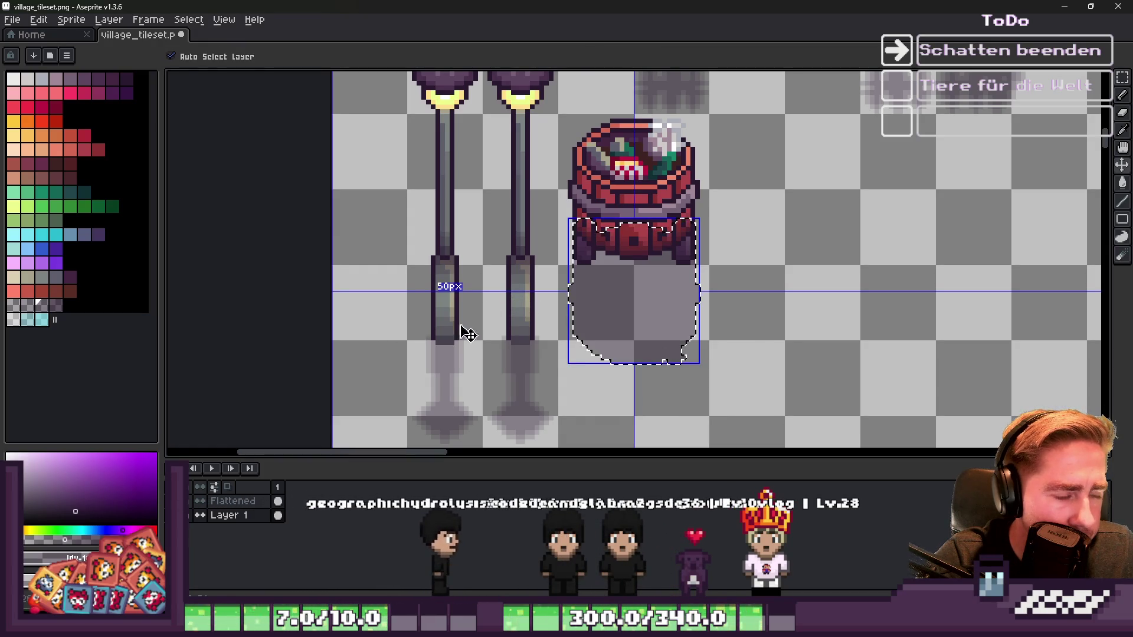
key(ctrl+d)
key(ctrl+z)
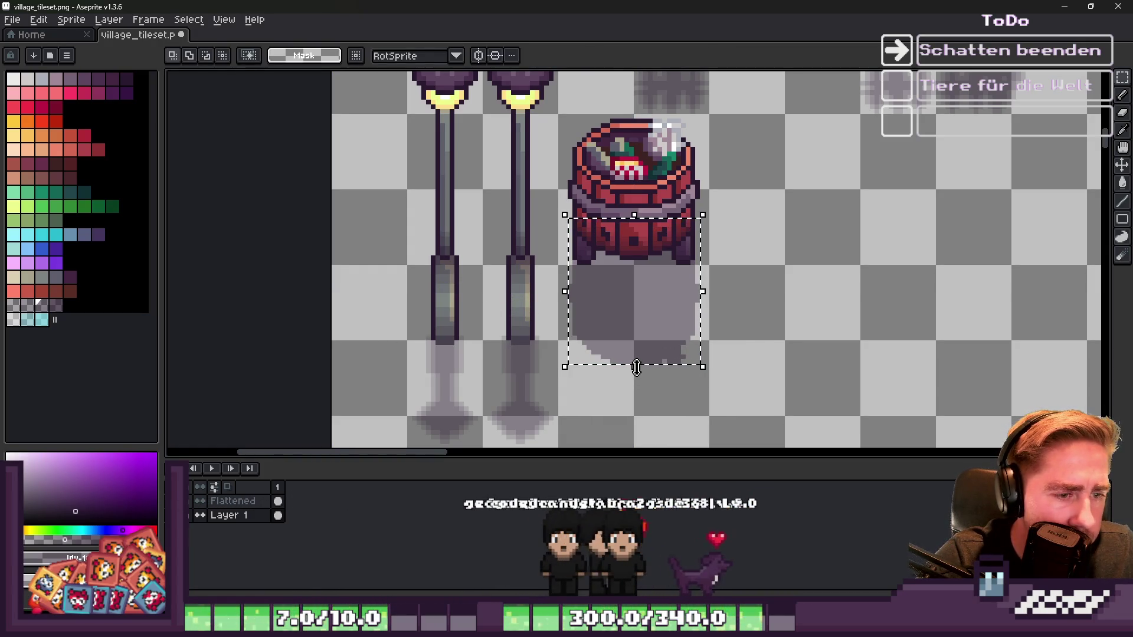
drag(637, 367, 640, 349)
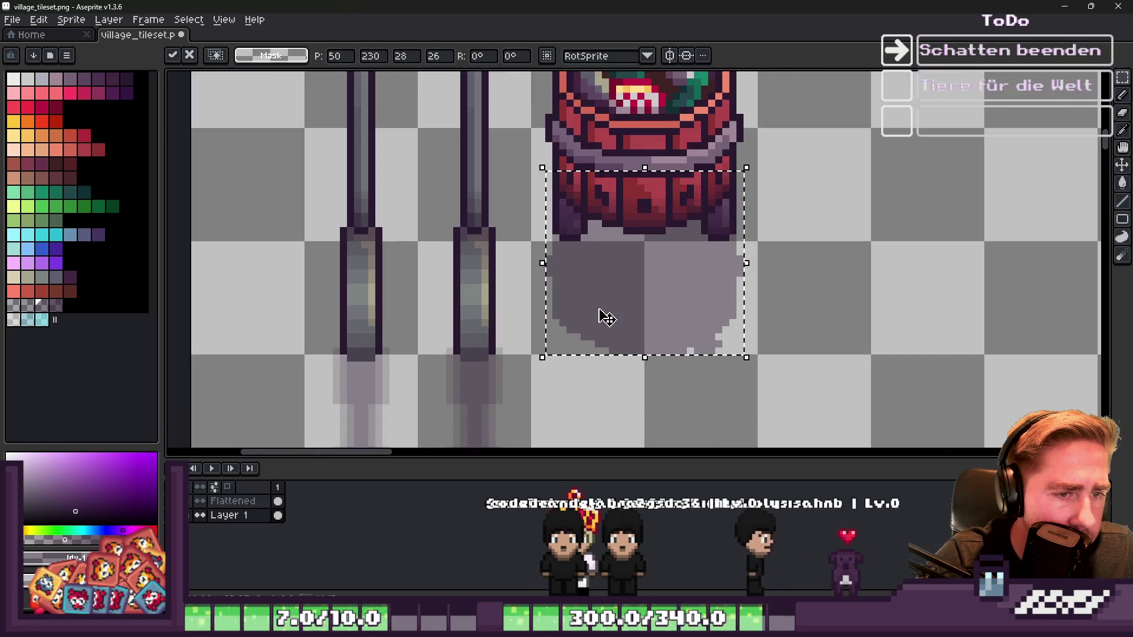
scroll(604, 317, up, 2)
key(ctrl+d)
scroll(599, 278, down, 1)
Step: Select the barrel and its shadow area and choose beige as the drawing colour
drag(535, 141, 860, 410)
scroll(701, 184, up, 2)
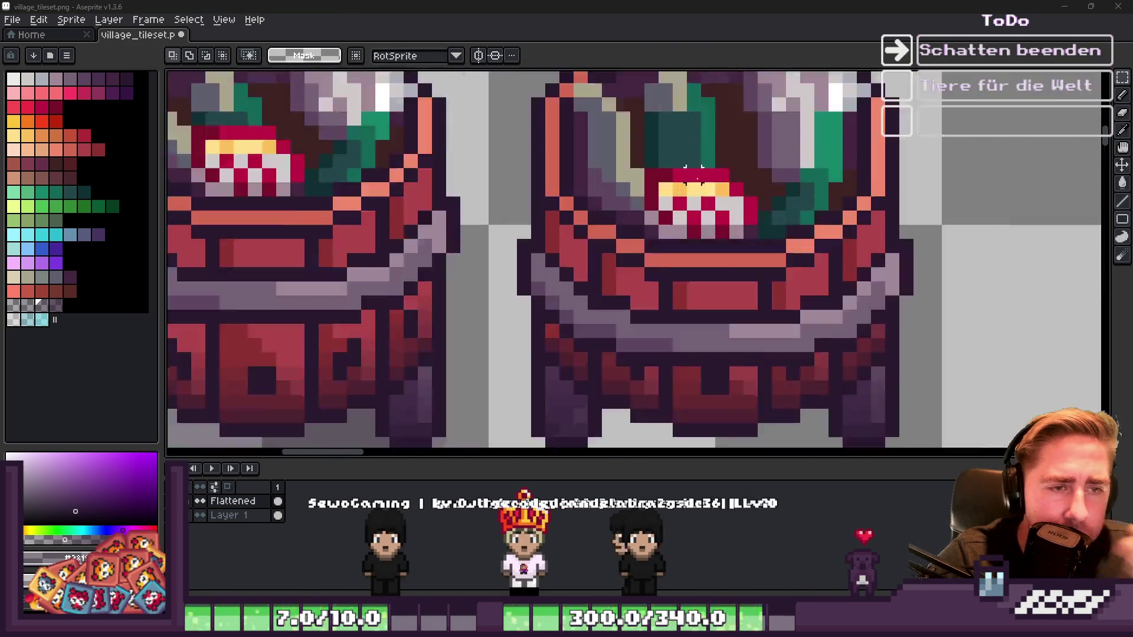
click(28, 277)
Step: Draw beige pixels on the right barrel's top with the pencil, then pick slate grey
key(b)
drag(694, 100, 683, 130)
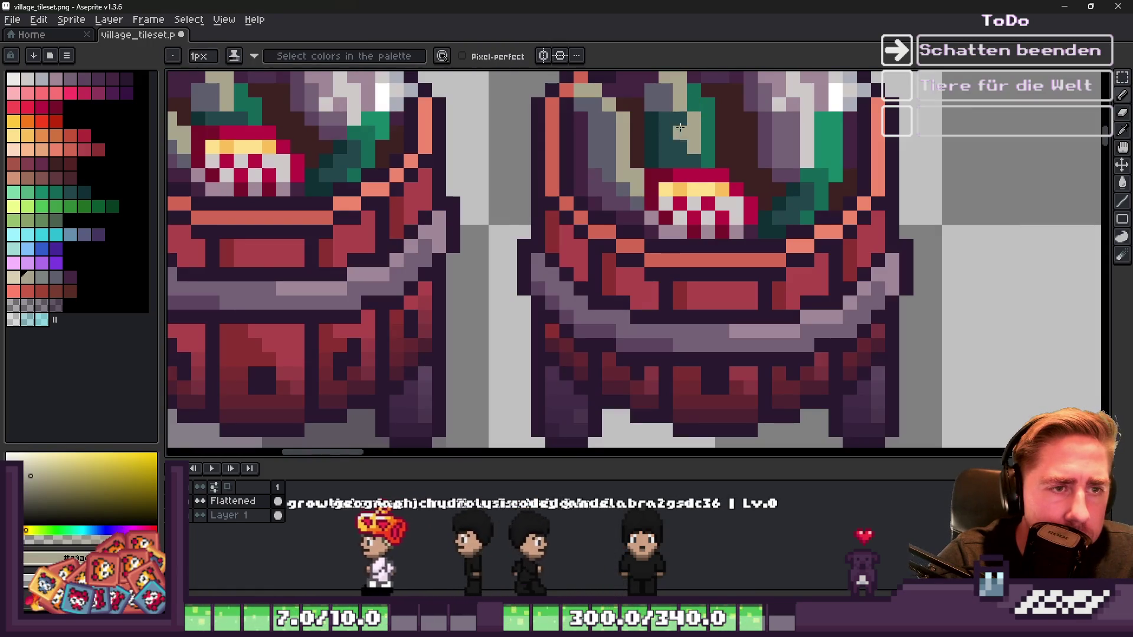
alt+click(682, 130)
scroll(685, 136, down, 2)
scroll(704, 160, up, 1)
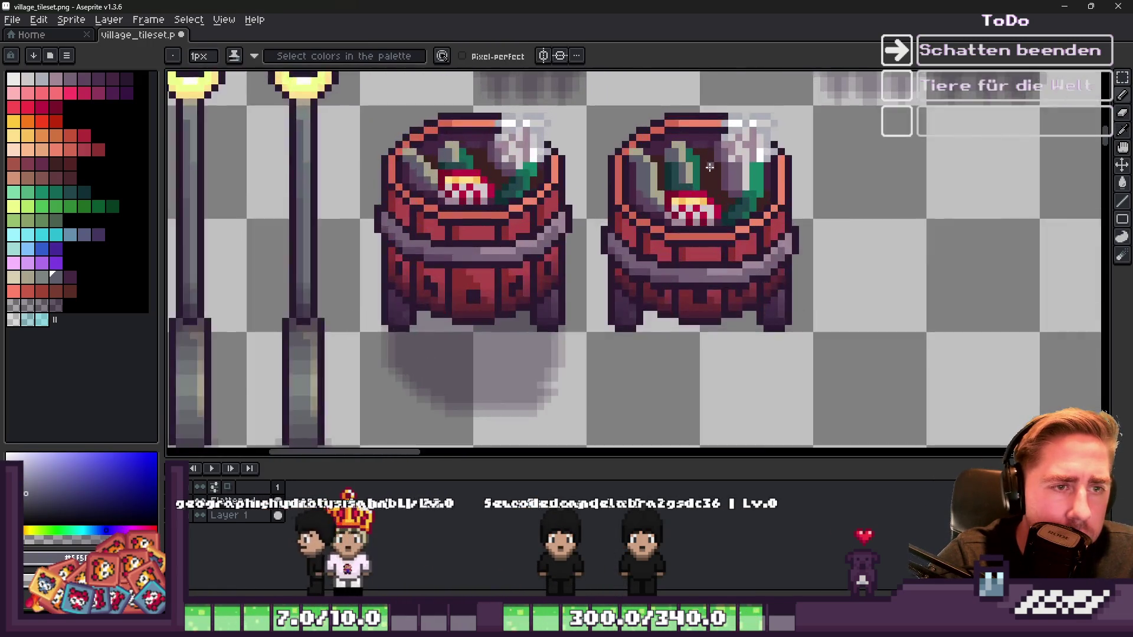
scroll(704, 160, up, 1)
scroll(710, 149, down, 2)
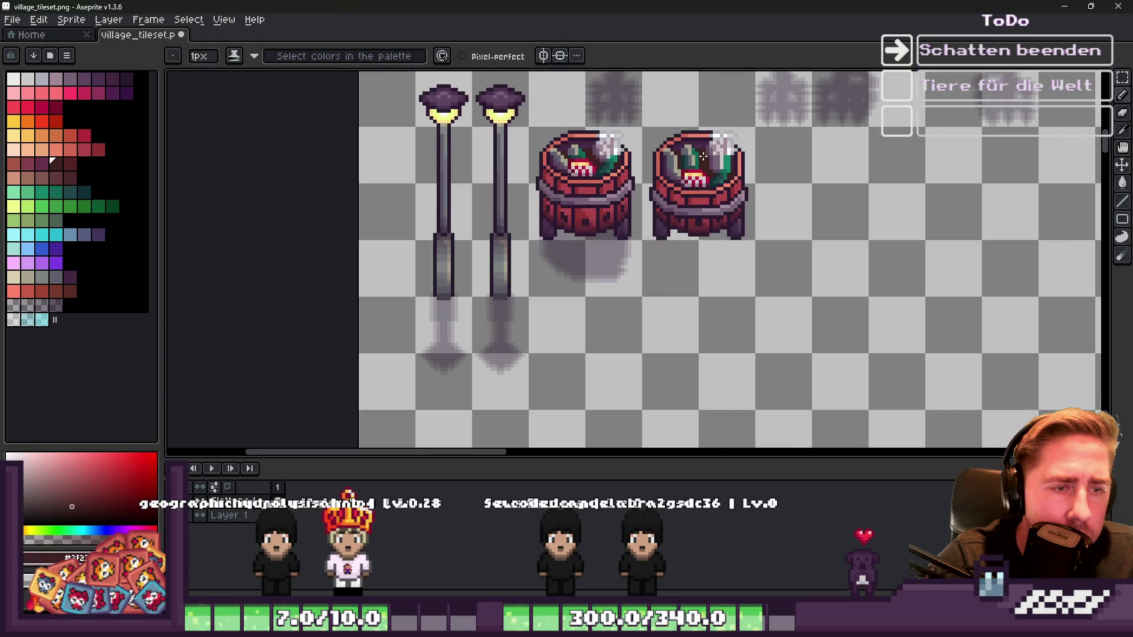
scroll(744, 177, up, 1)
scroll(777, 202, down, 2)
scroll(777, 202, down, 1)
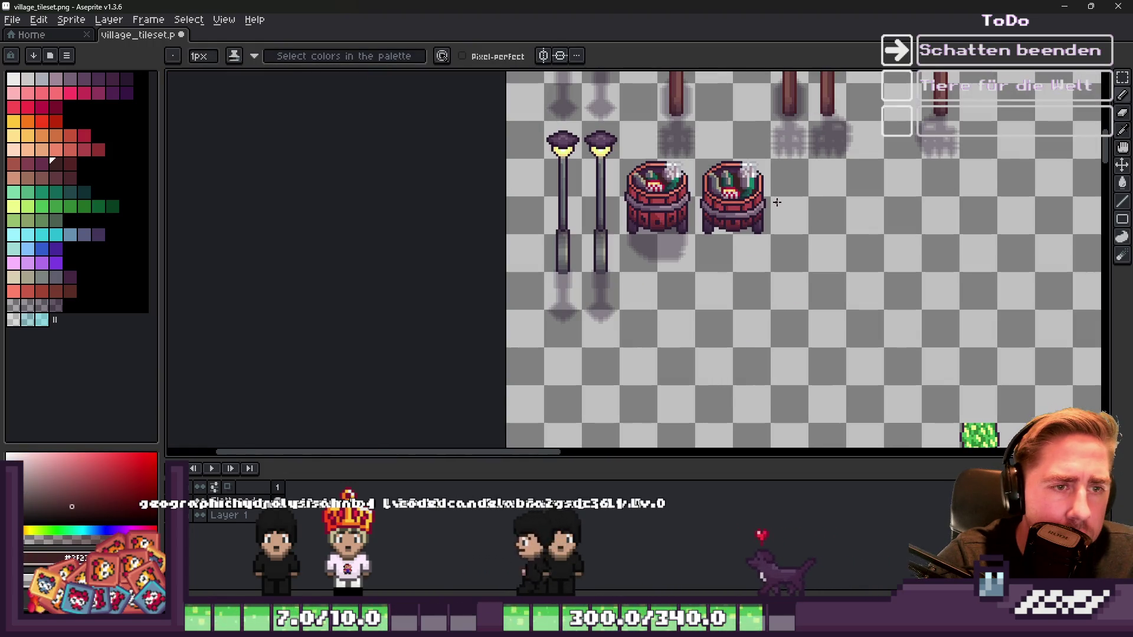
scroll(767, 210, down, 2)
scroll(806, 213, up, 2)
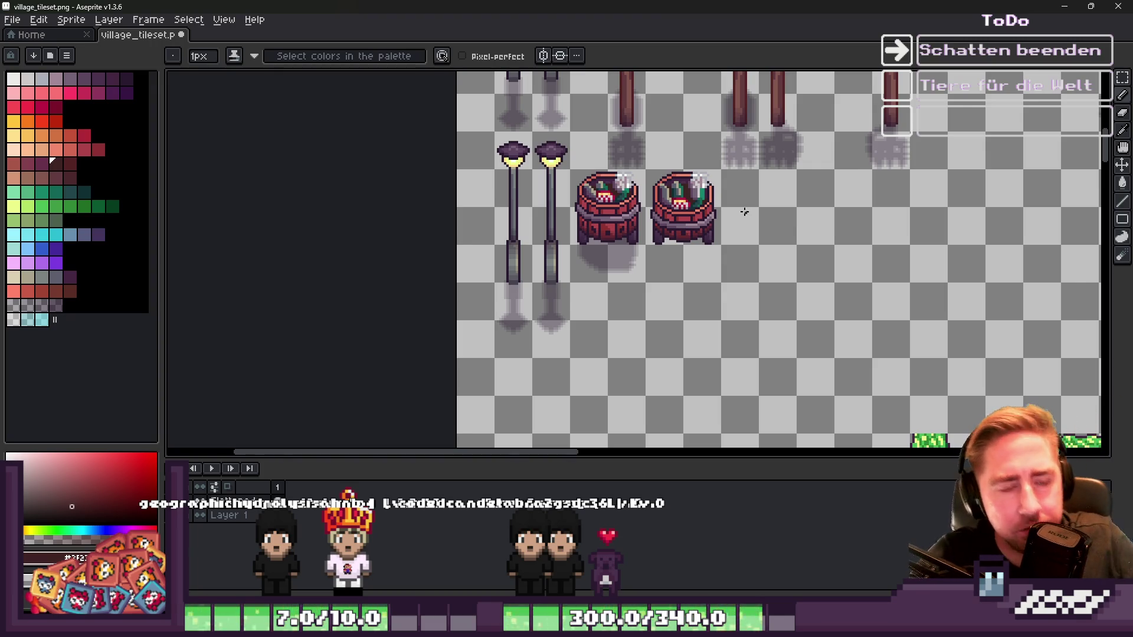
scroll(680, 230, up, 1)
scroll(673, 237, down, 1)
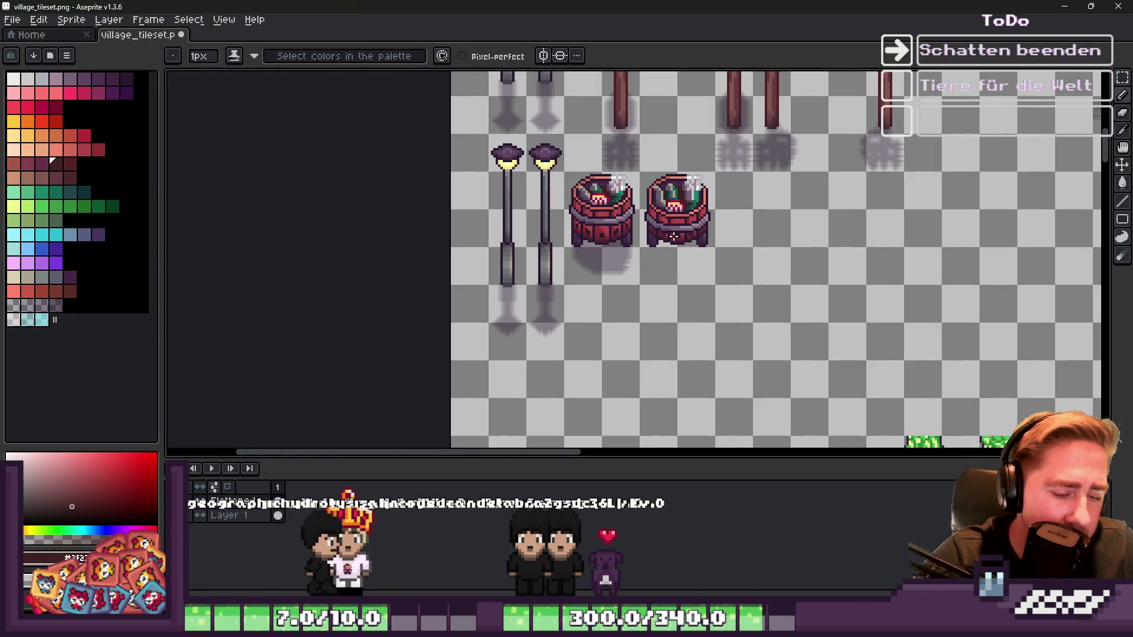
Step: With the Move tool active, zoom in and out to inspect the trash cans, then return to Godot
key(v)
scroll(673, 236, up, 2)
scroll(606, 284, down, 2)
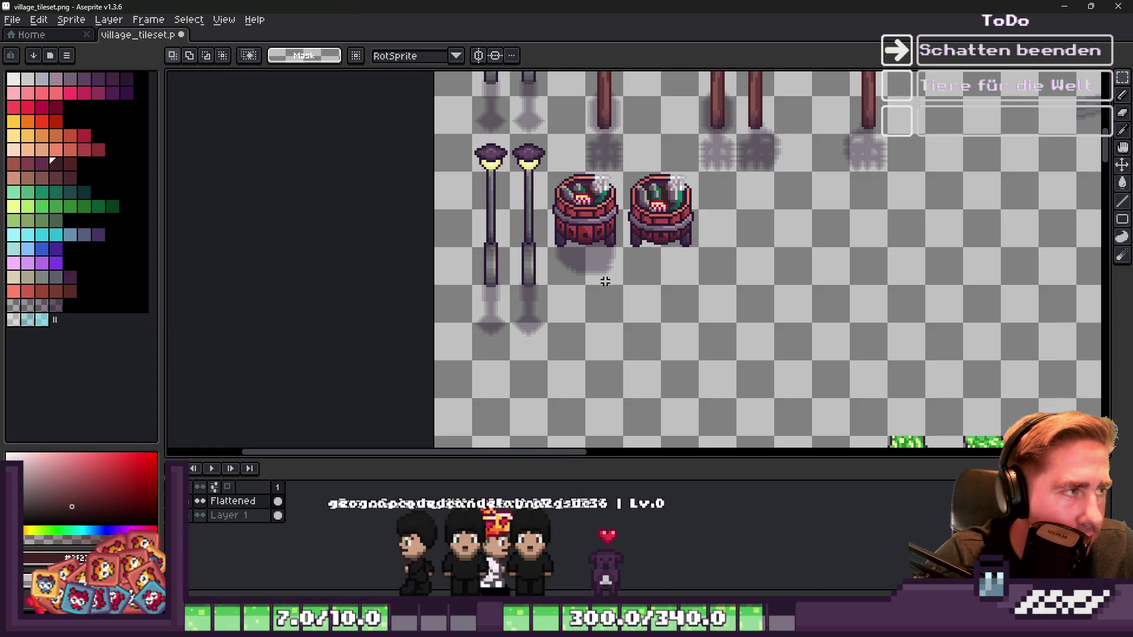
scroll(694, 207, up, 1)
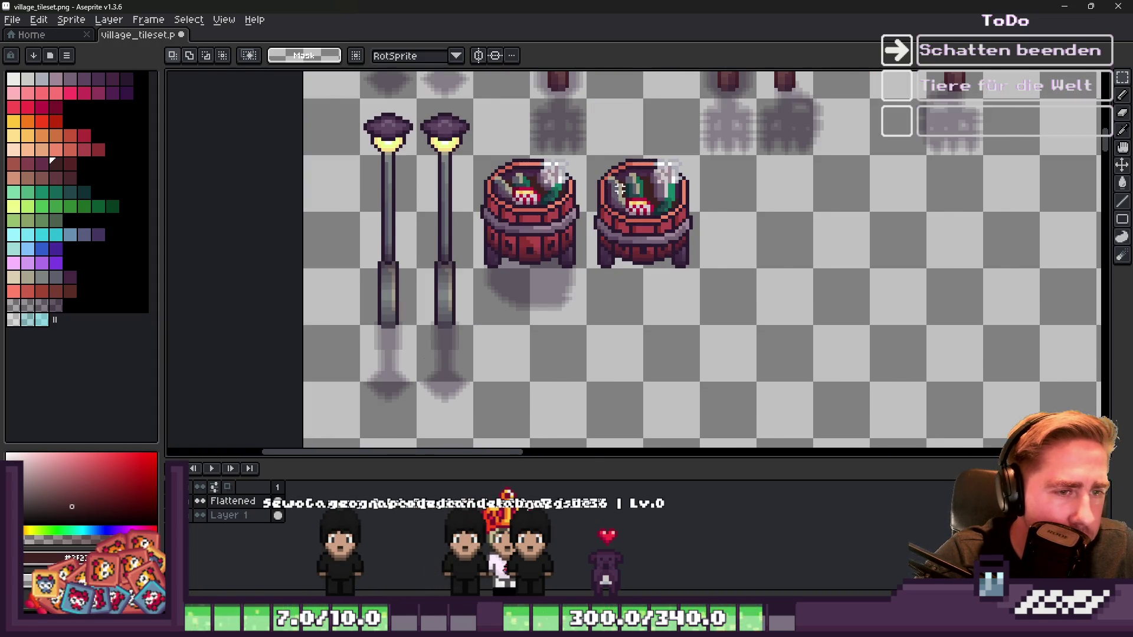
scroll(620, 189, down, 1)
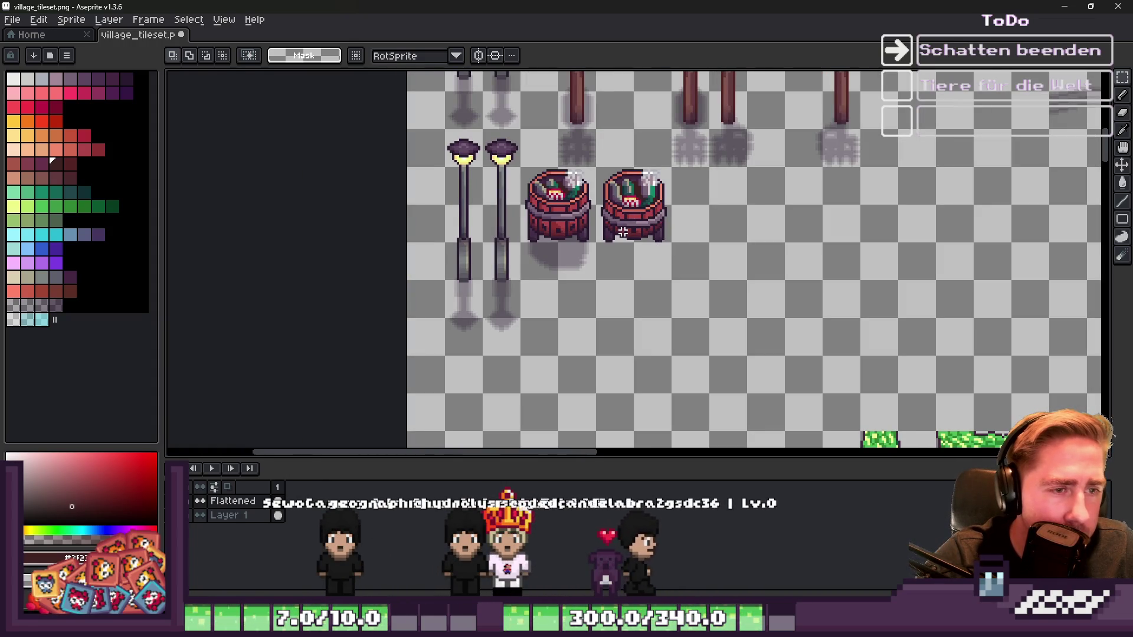
scroll(596, 208, up, 1)
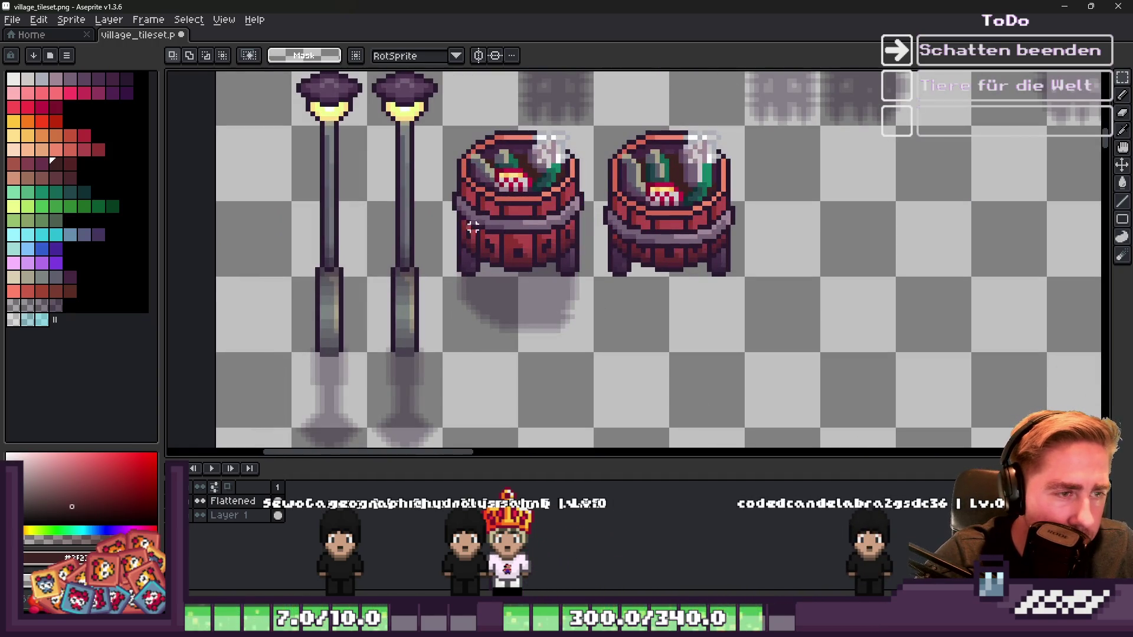
scroll(548, 204, down, 5)
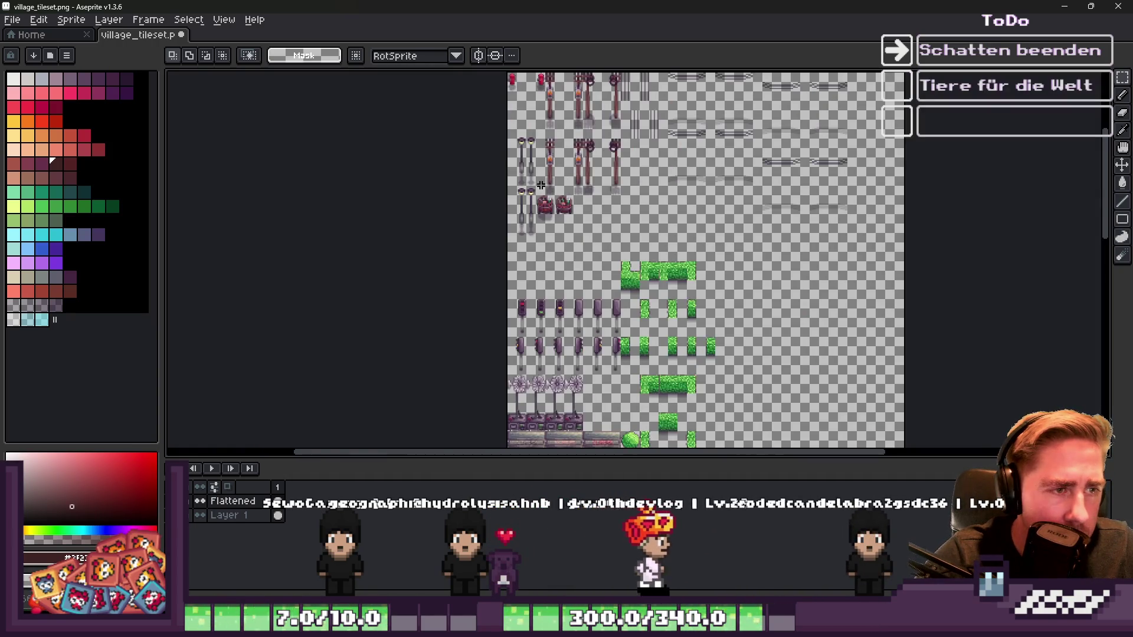
scroll(536, 172, up, 3)
scroll(520, 168, up, 3)
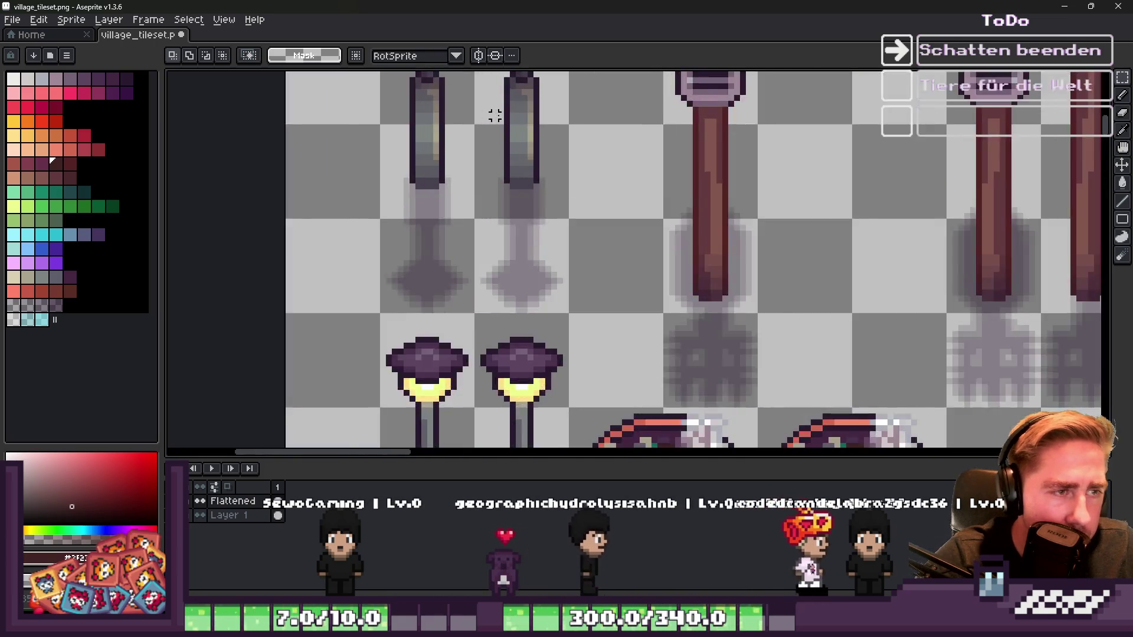
scroll(622, 88, down, 2)
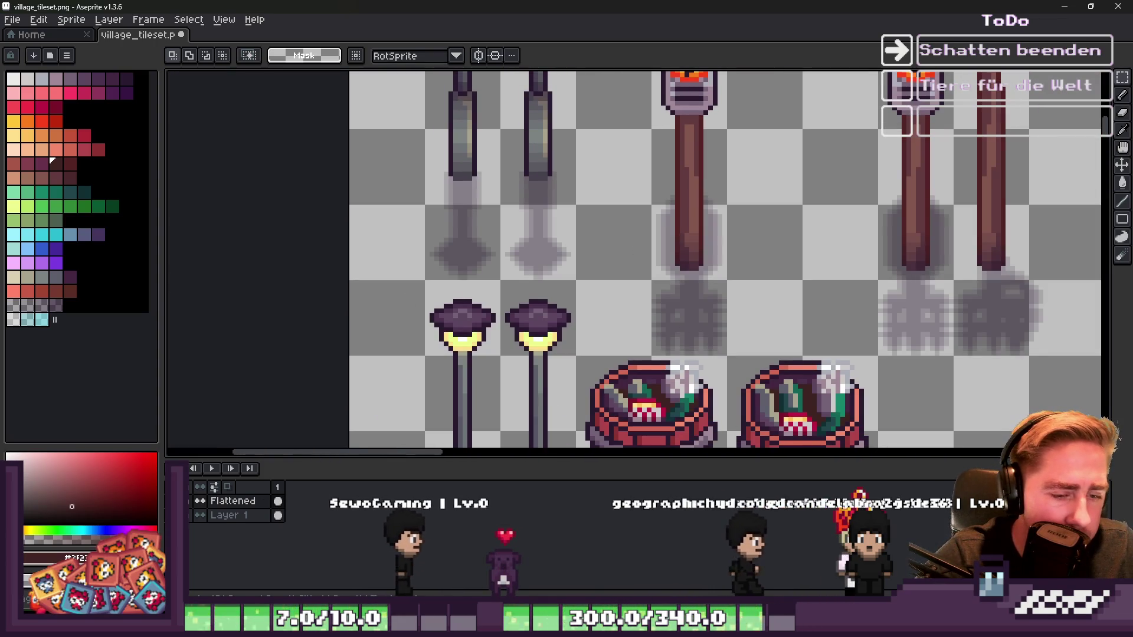
mouse_move(794, 585)
click(655, 564)
Step: Run the game and start it with a newly named character
scroll(575, 242, up, 2)
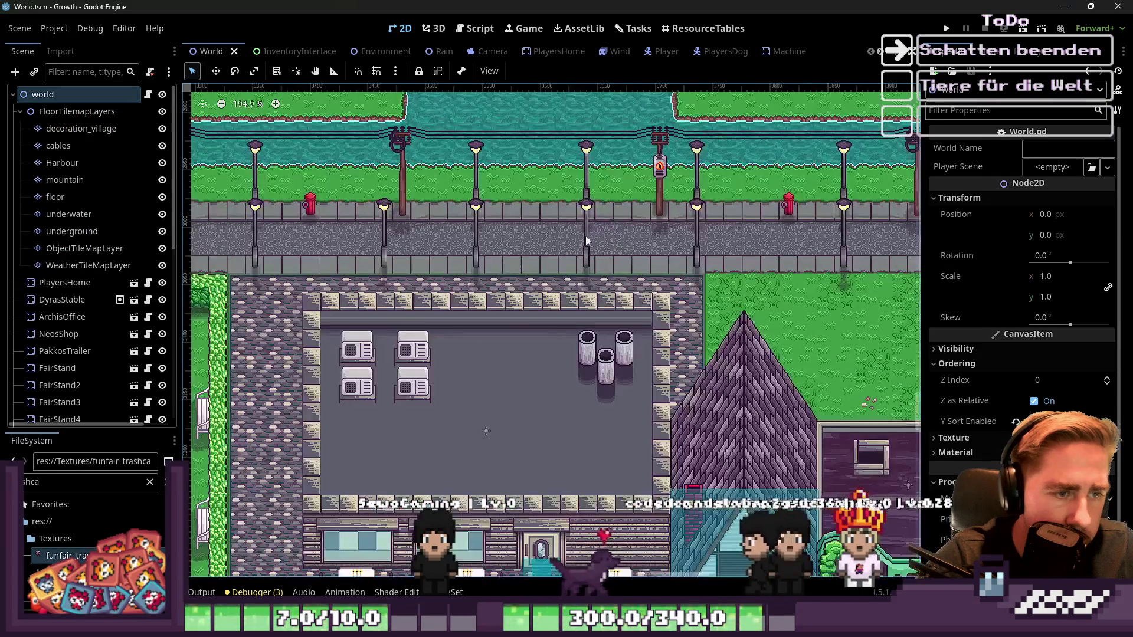
click(943, 27)
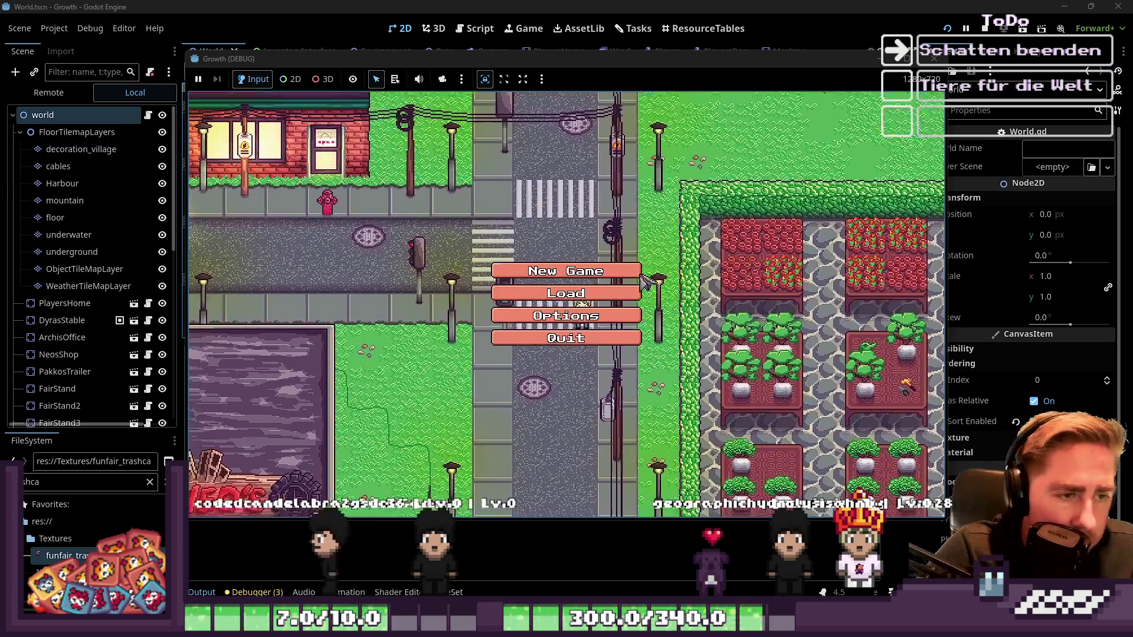
click(569, 266)
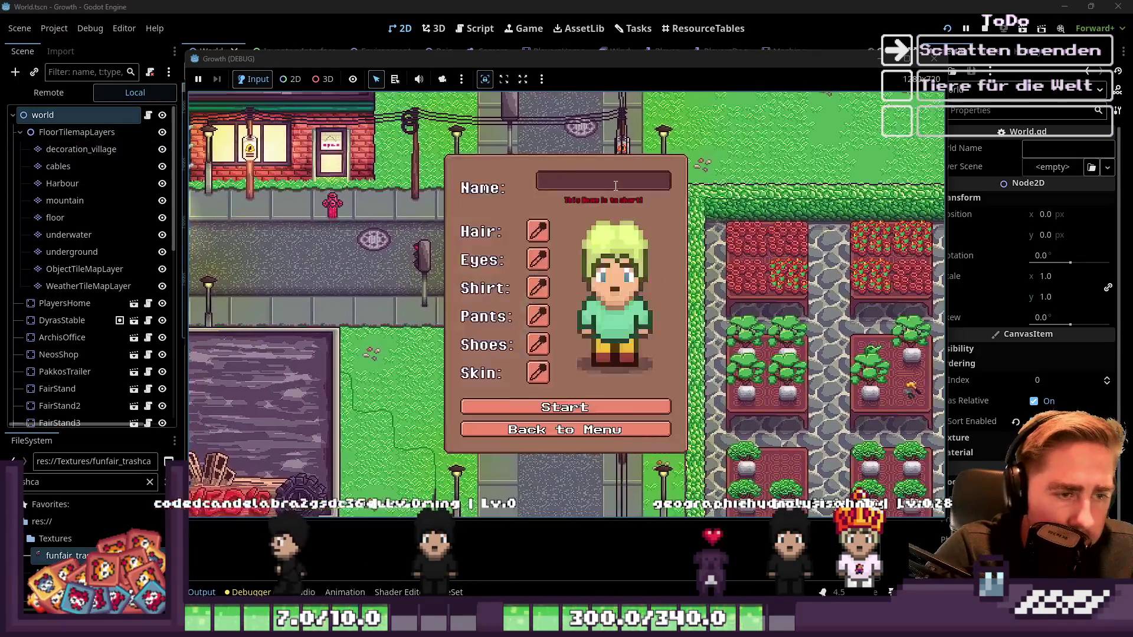
text(asdgf)
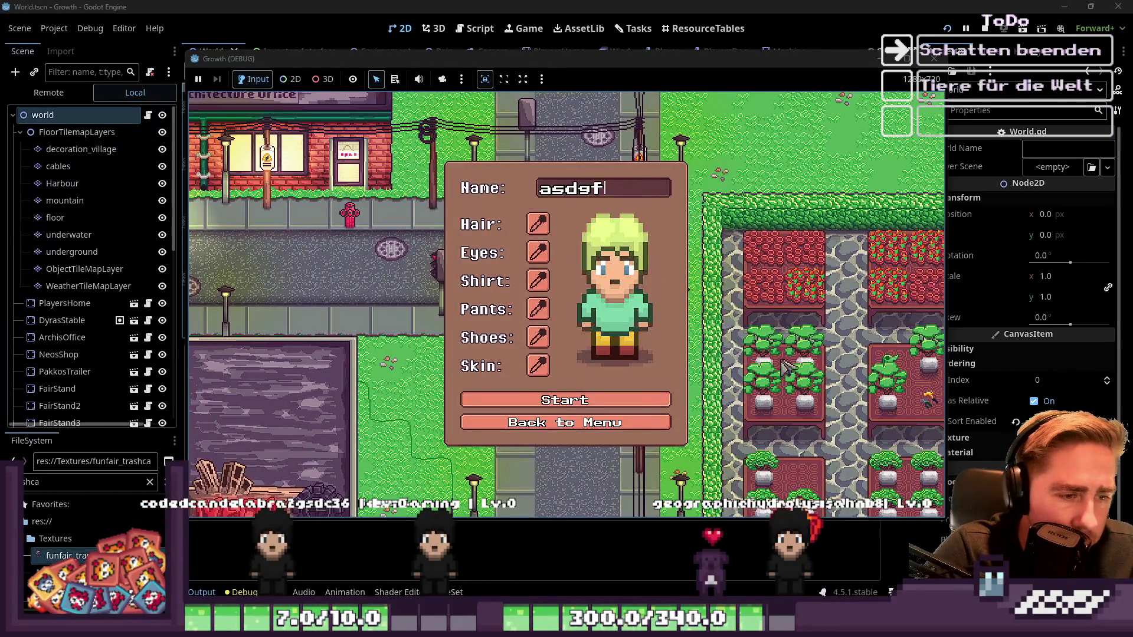
click(567, 407)
Step: Walk the character down the street, stop the game with F8, and return to Aseprite
key(s)
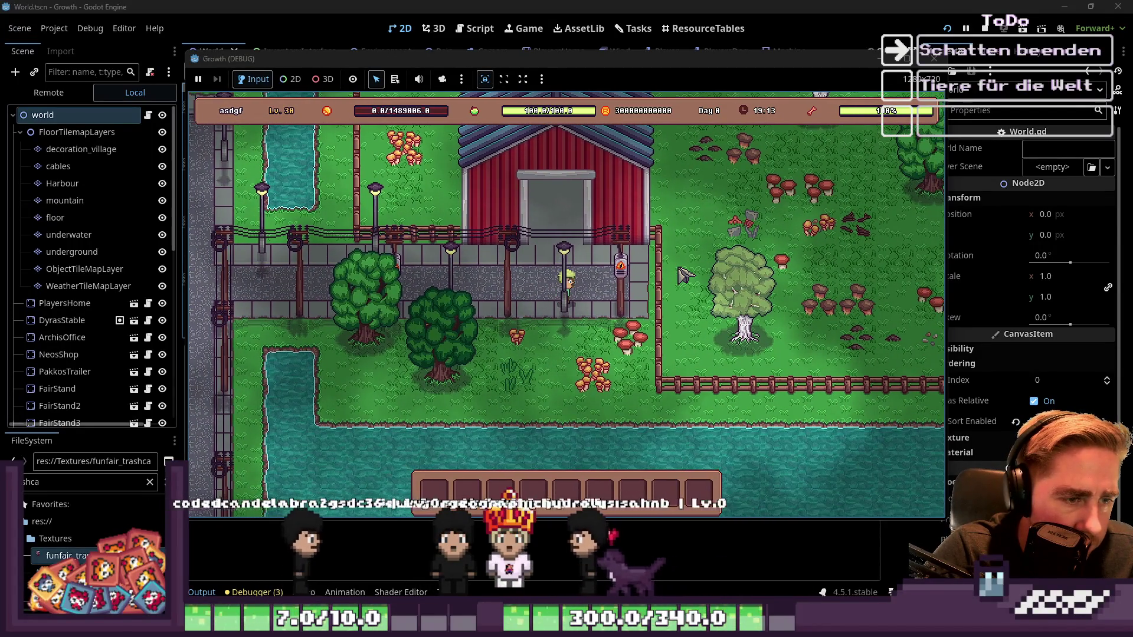
key(s)
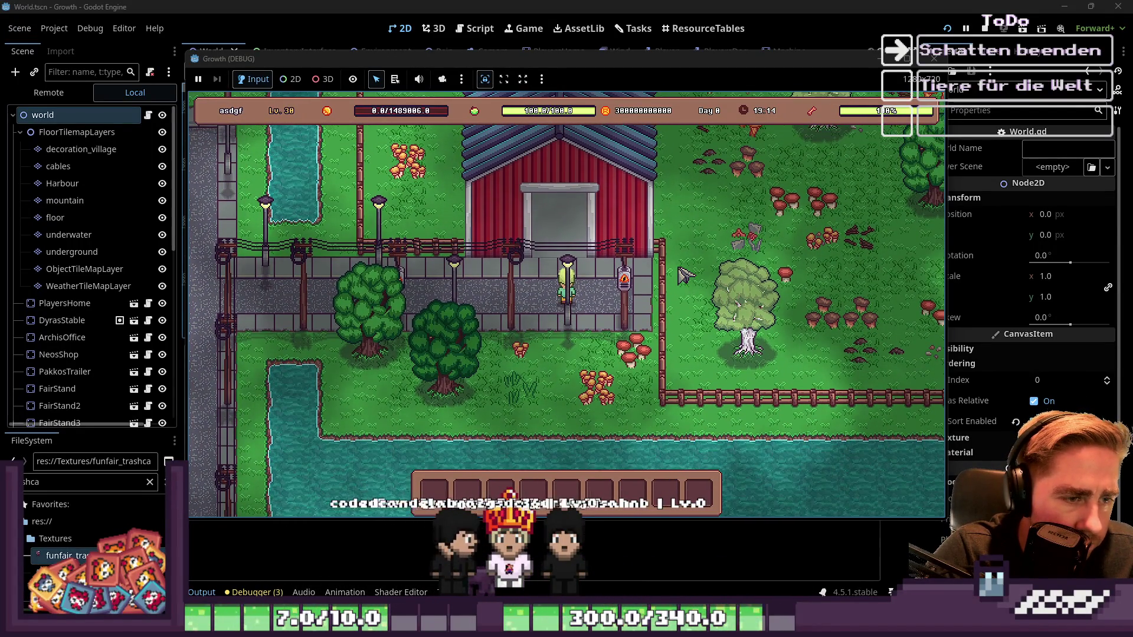
key(s)
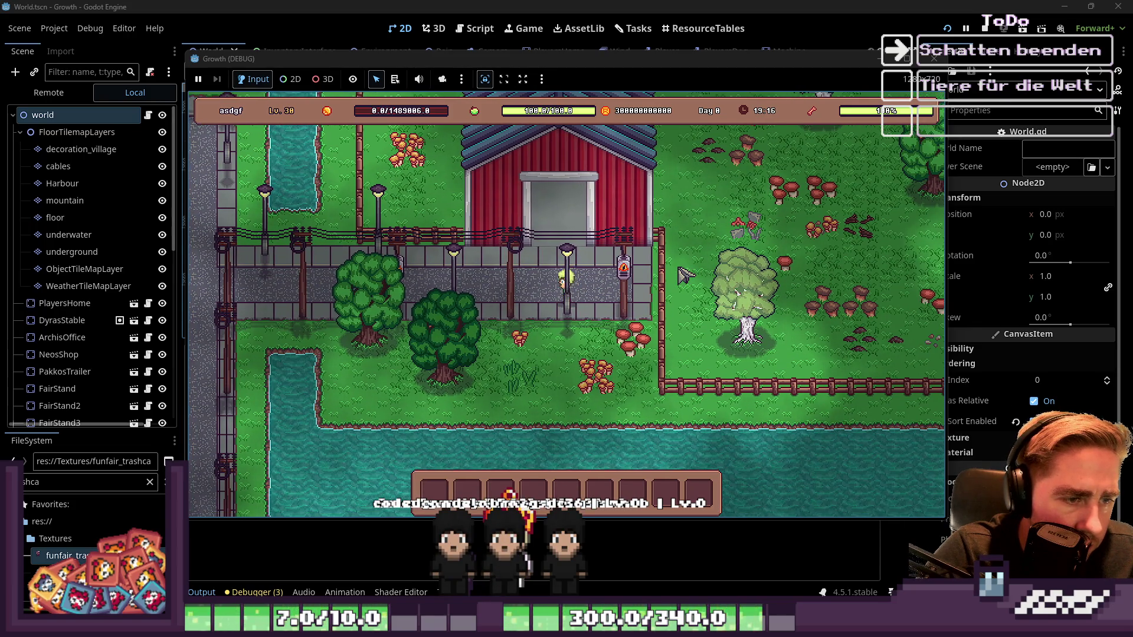
key(F8)
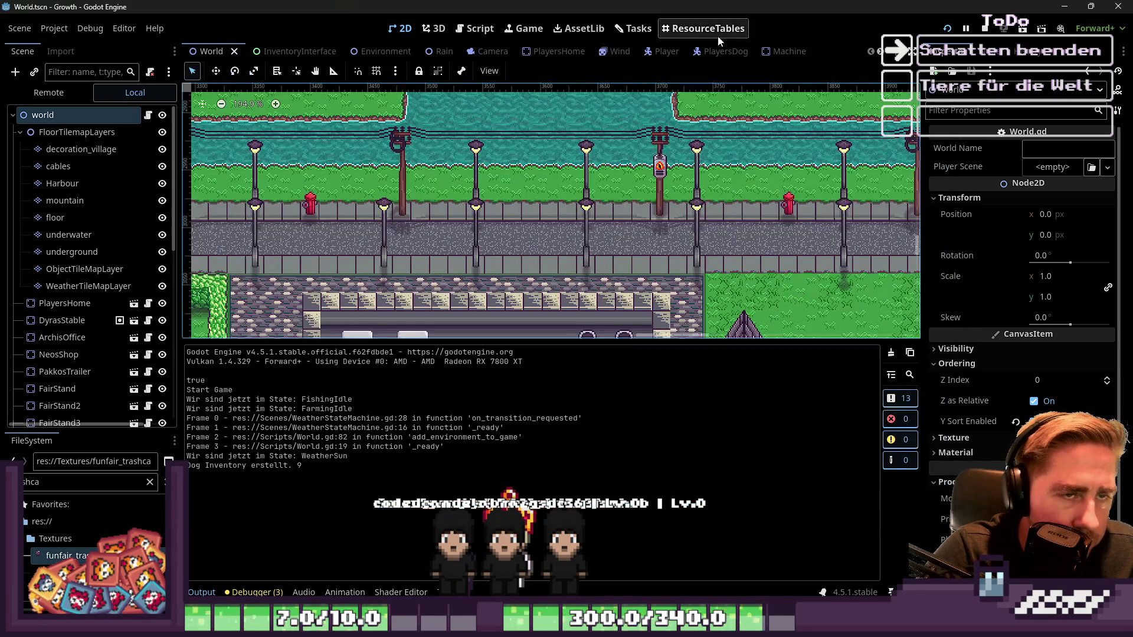
mouse_move(593, 627)
click(671, 544)
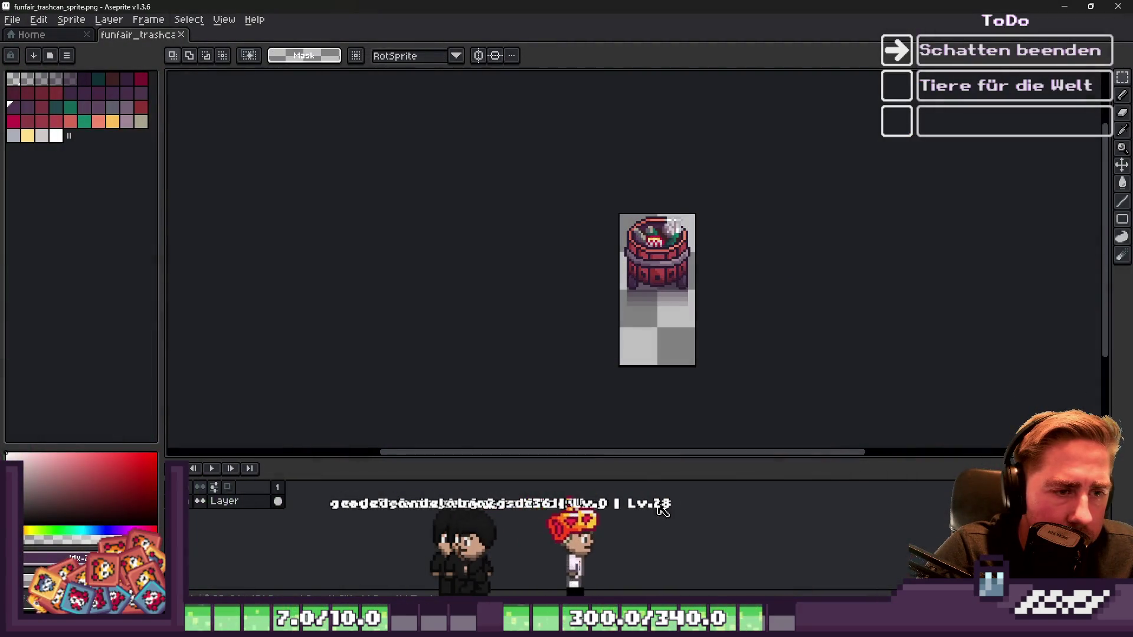
Step: In village_tileset, delete the second trash can's middle strip and slide the halves together
key(ctrl+w)
key(ctrl+w)
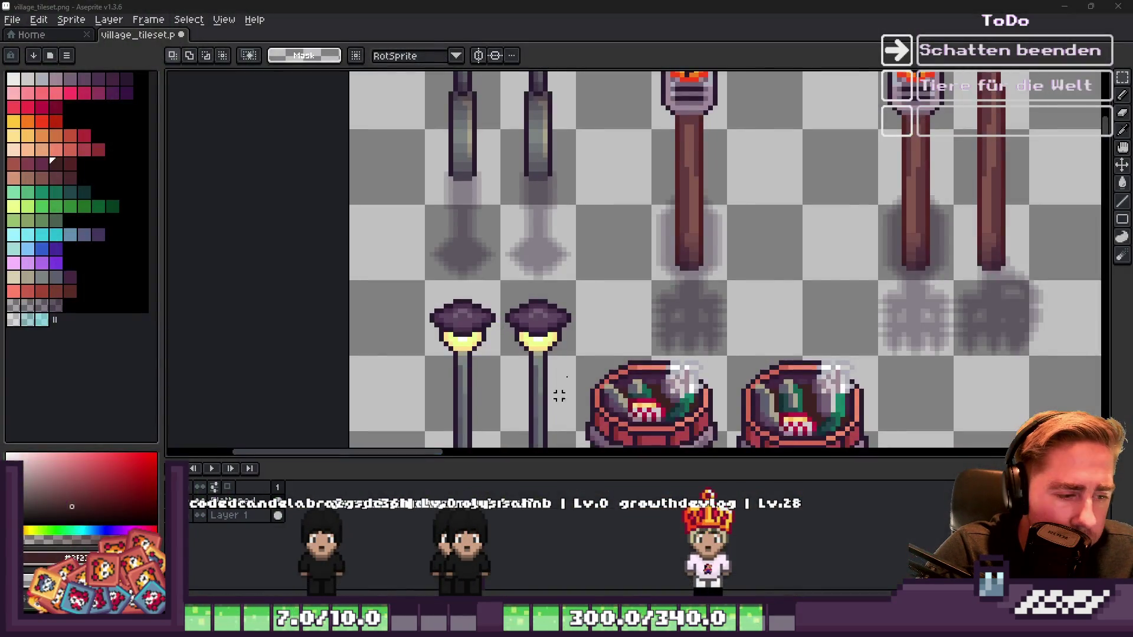
scroll(619, 235, down, 2)
scroll(558, 203, up, 6)
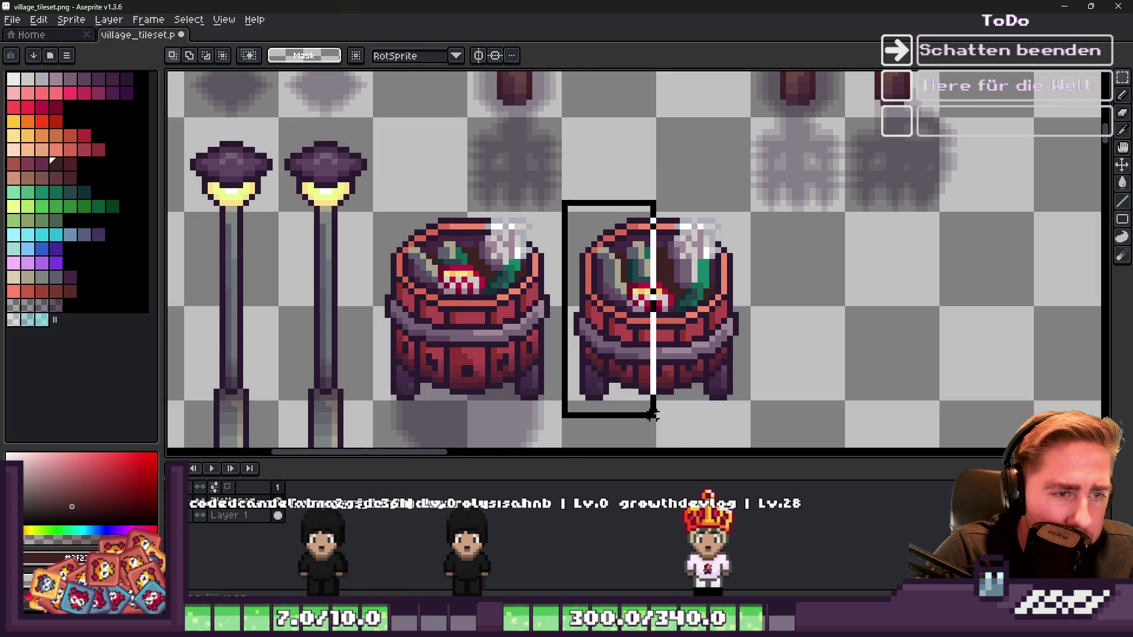
right_click(663, 329)
click(630, 214)
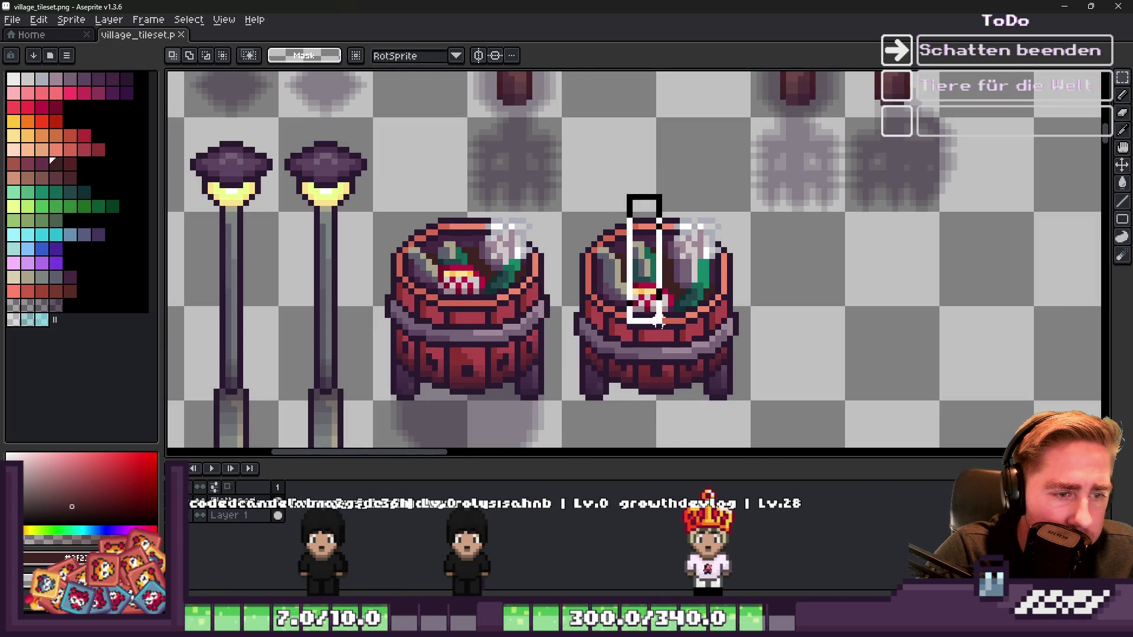
key(Delete)
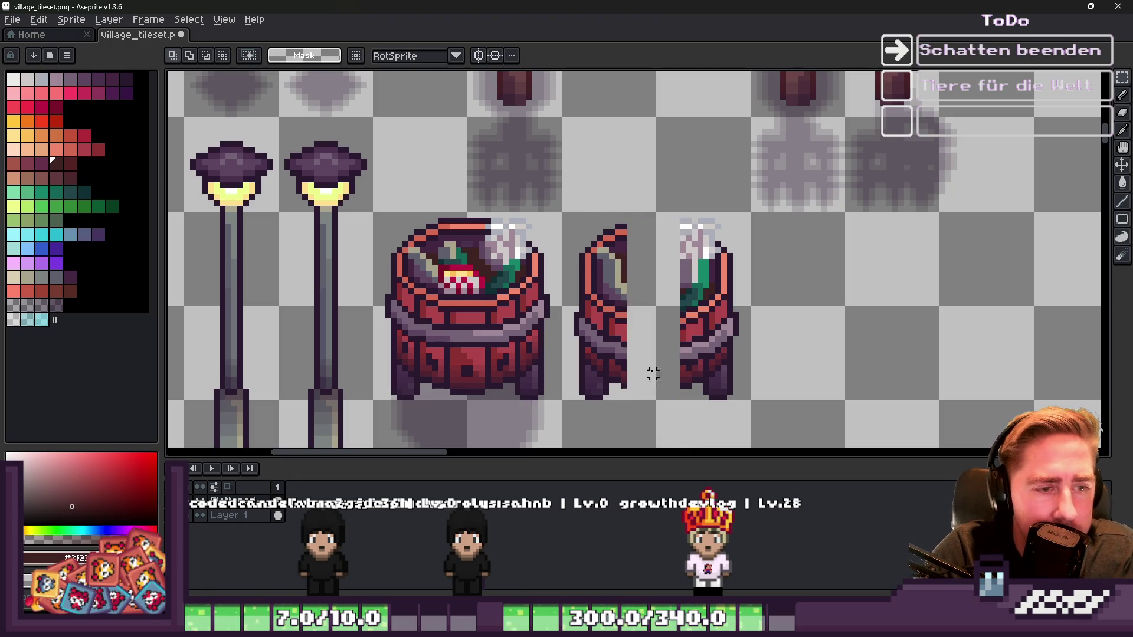
drag(608, 359, 654, 357)
Step: Shift the narrowed can a few pixels right and lower its top to make it shorter
drag(593, 205, 765, 397)
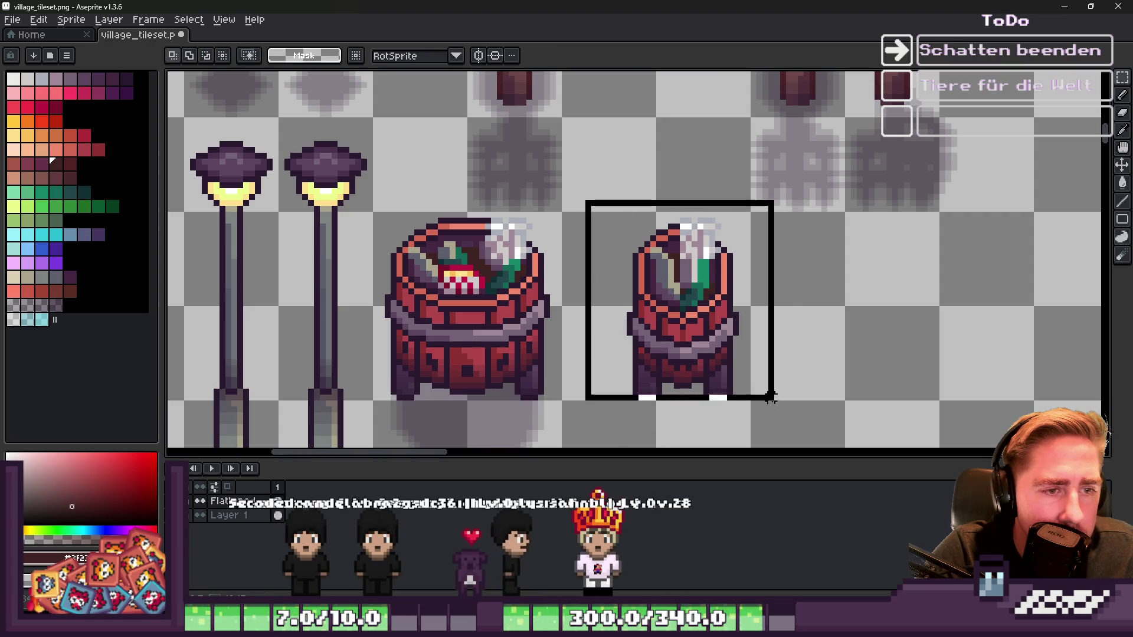
drag(664, 350, 681, 353)
key(Return)
scroll(640, 232, up, 2)
mouse_move(612, 177)
mouse_down()
mouse_move(696, 248)
mouse_move(817, 312)
mouse_up()
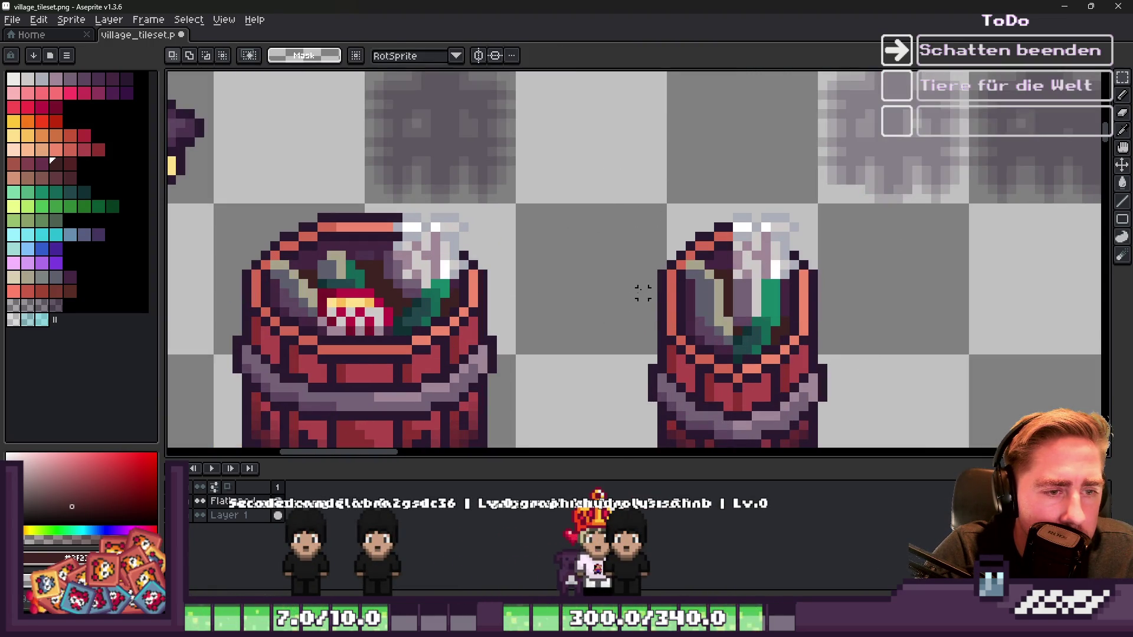
drag(555, 185, 829, 314)
drag(752, 256, 756, 273)
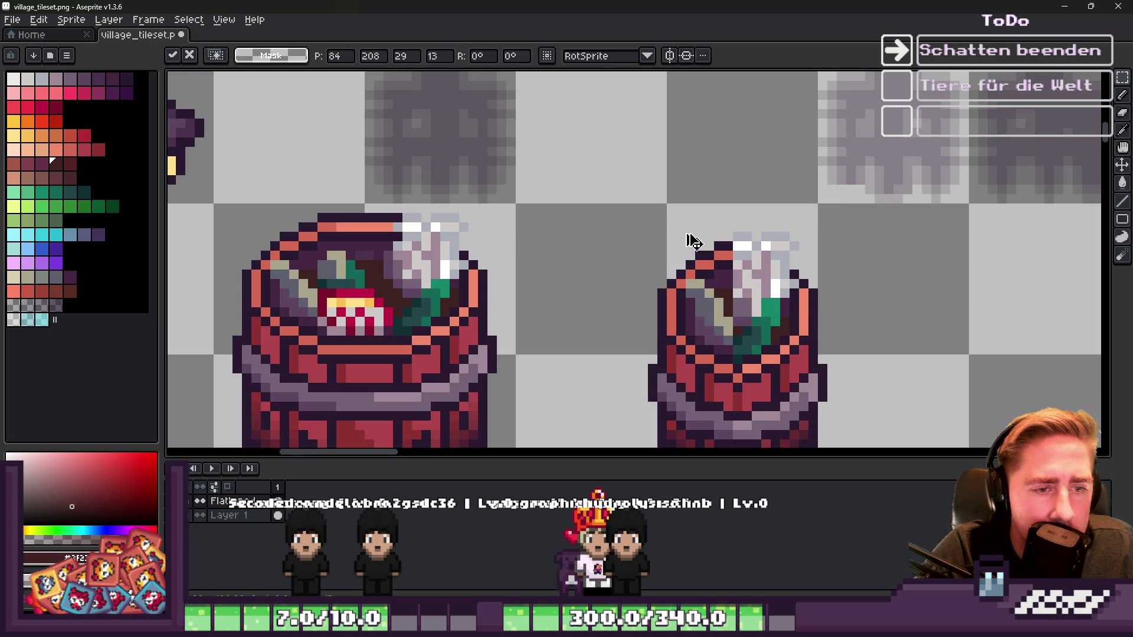
key(Return)
scroll(688, 241, down, 2)
scroll(709, 384, up, 2)
scroll(713, 426, up, 2)
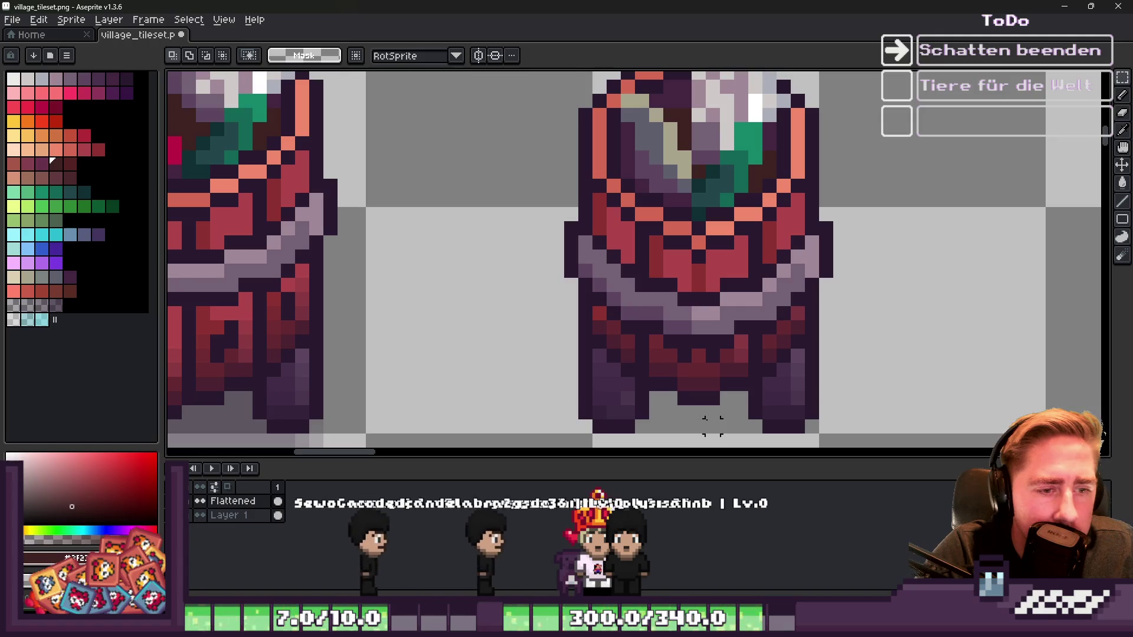
scroll(706, 378, up, 1)
Step: Pick the dark purple from the trash can with the eyedropper
key(b)
key(i)
scroll(708, 349, down, 3)
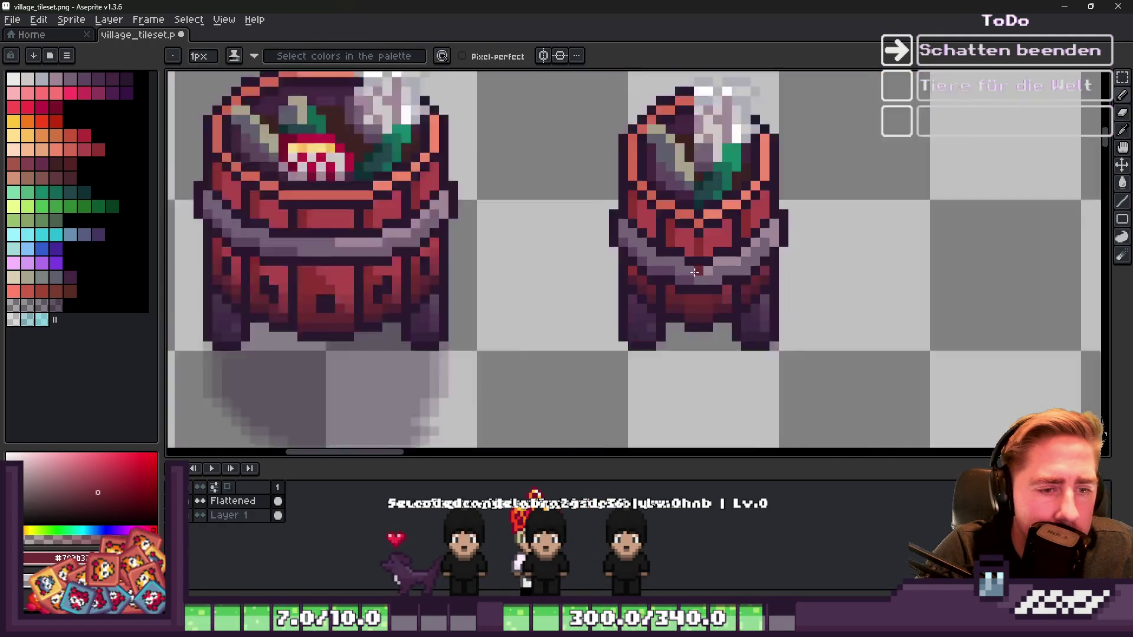
scroll(705, 298, up, 2)
scroll(705, 298, up, 2)
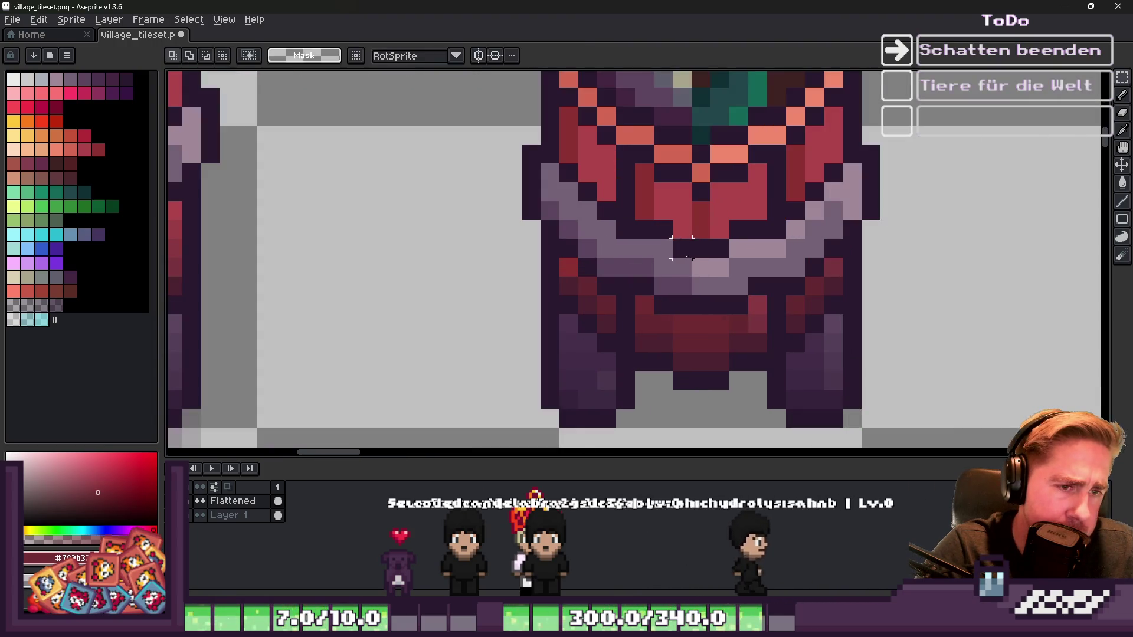
alt+click(693, 239)
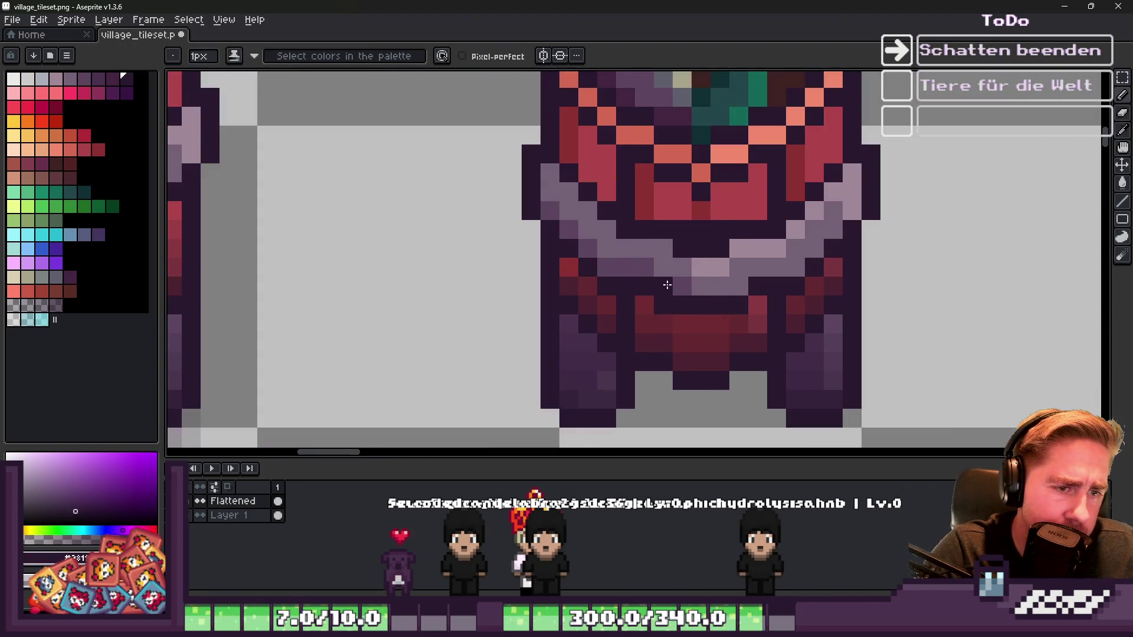
Step: Reshade a row of the small barrel's pixels with sampled dark red and light greyish purple
alt+click(716, 319)
scroll(650, 304, down, 2)
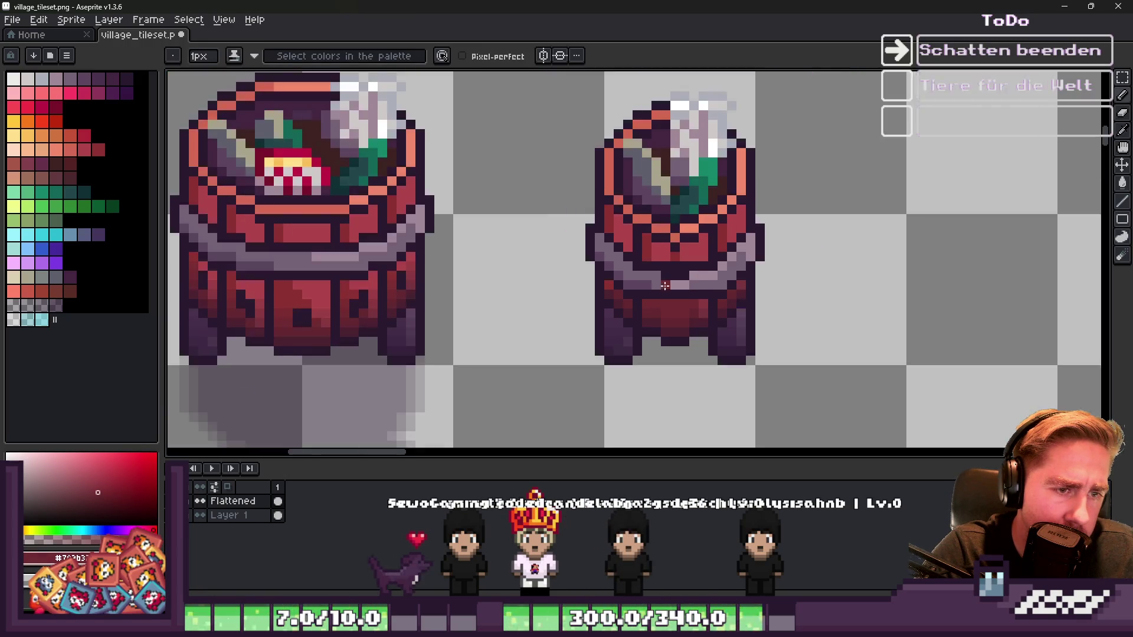
scroll(638, 235, up, 4)
alt+click(638, 235)
mouse_move(710, 270)
mouse_down()
mouse_move(632, 273)
mouse_move(726, 285)
mouse_up()
alt+click(612, 273)
scroll(673, 237, down, 5)
scroll(673, 237, down, 3)
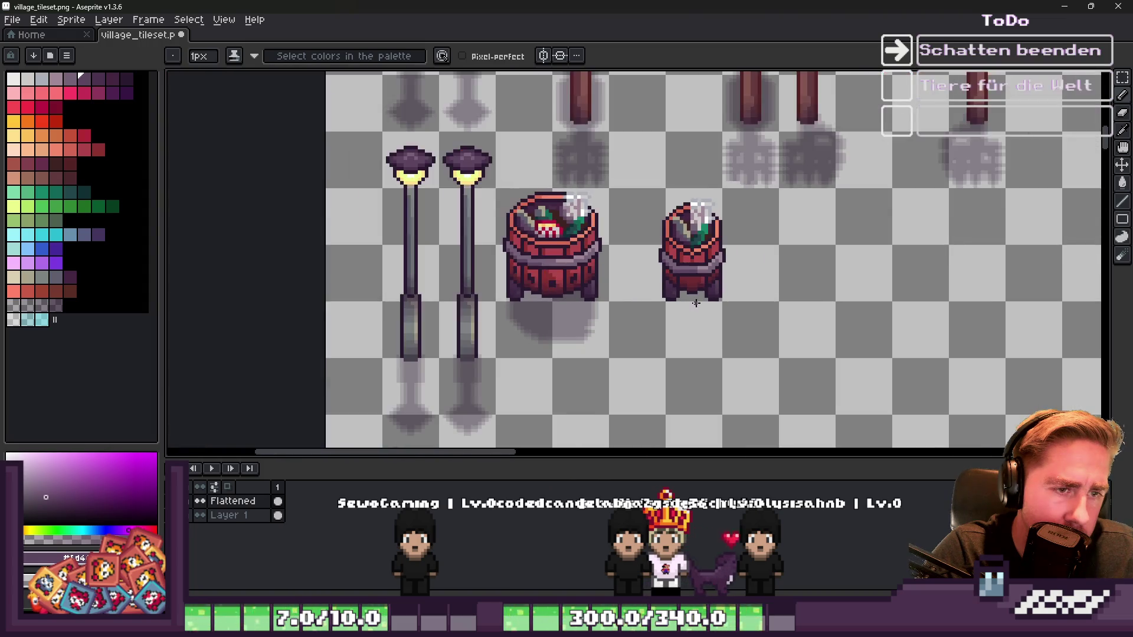
scroll(713, 260, up, 3)
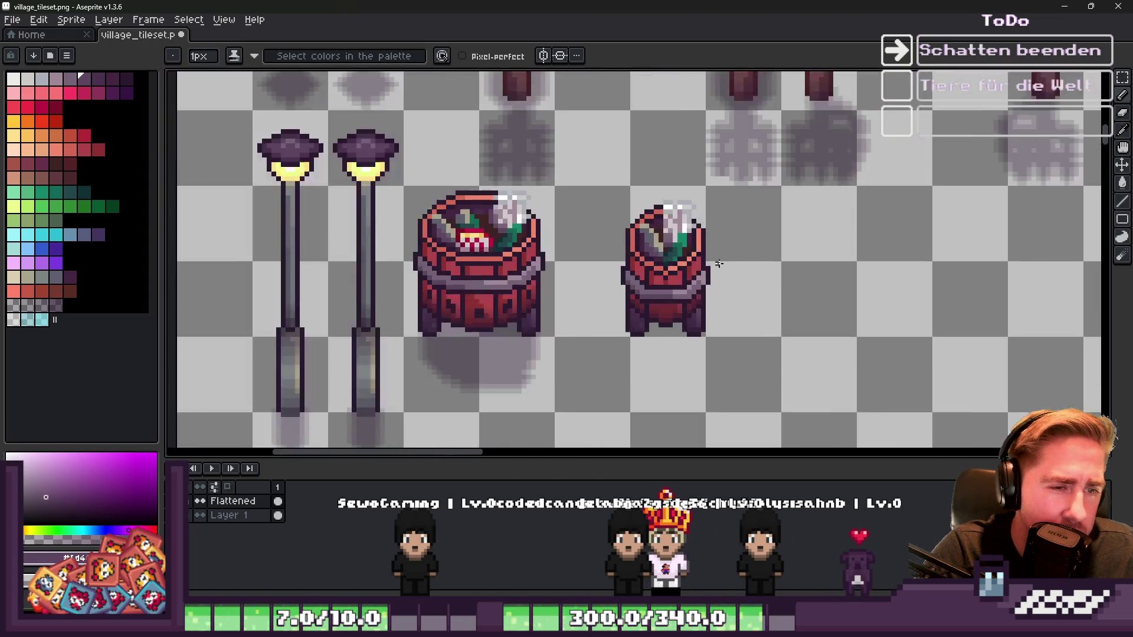
Step: Shift the small barrel a few pixels to the right and commit the move
key(m)
scroll(639, 222, up, 1)
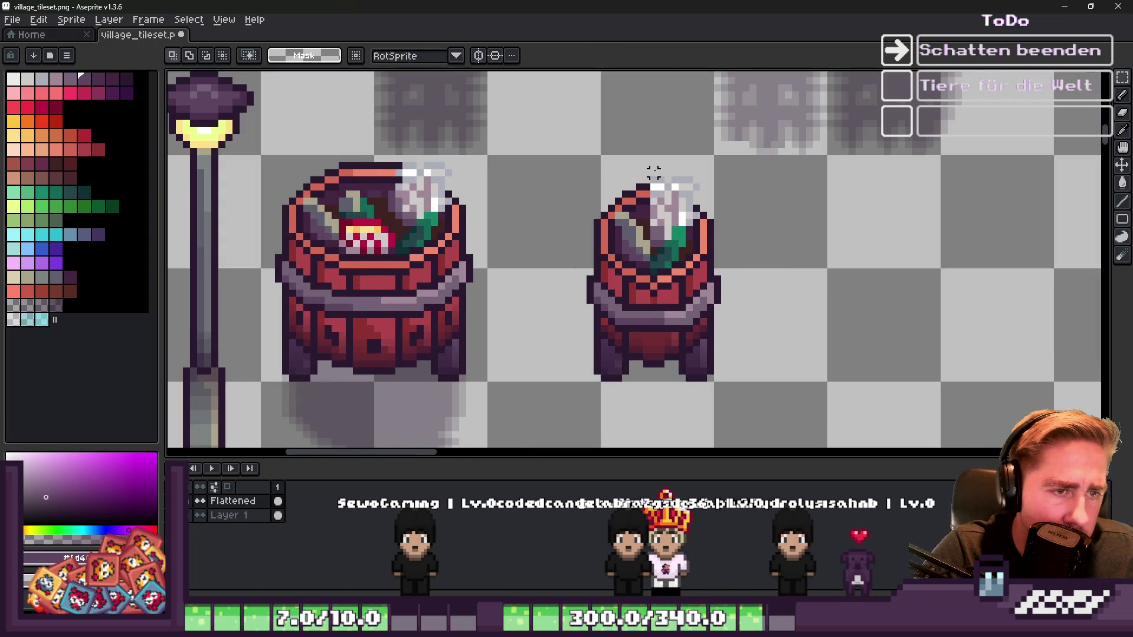
drag(549, 153, 656, 448)
drag(619, 308, 639, 310)
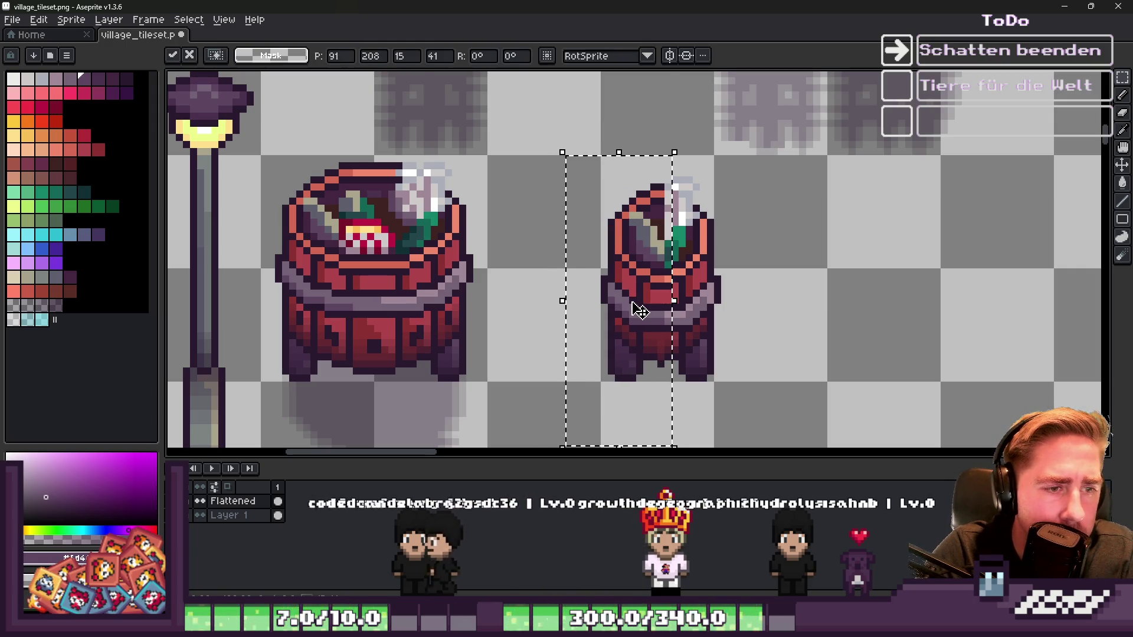
key(ctrl+d)
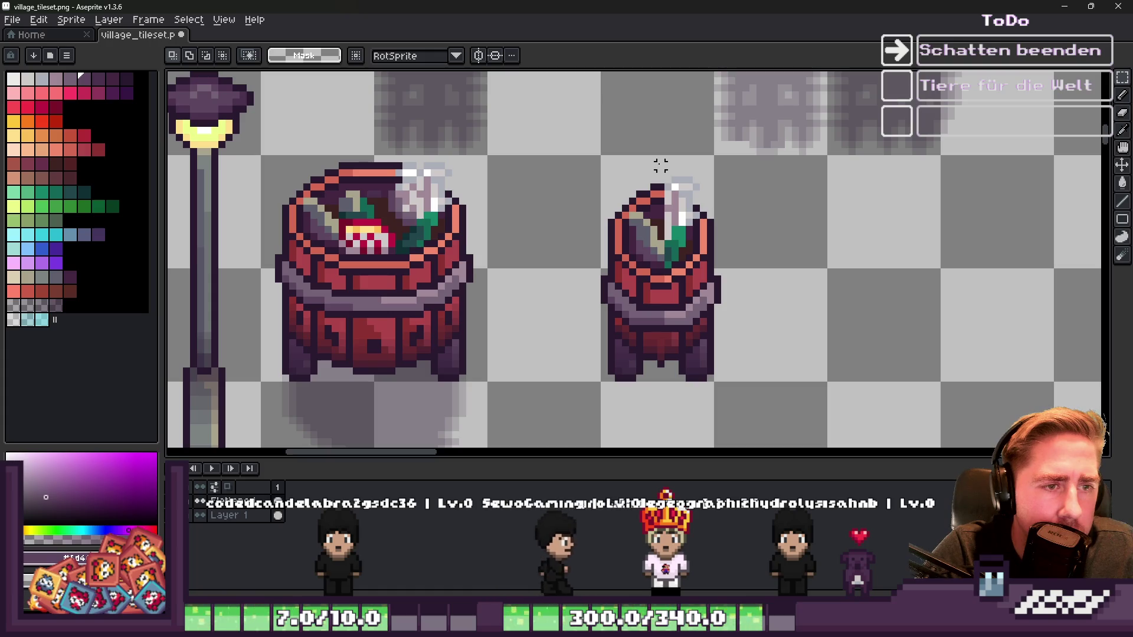
Step: Pull the barrel's right half one pixel left and lower its top two pixels
drag(660, 169, 660, 399)
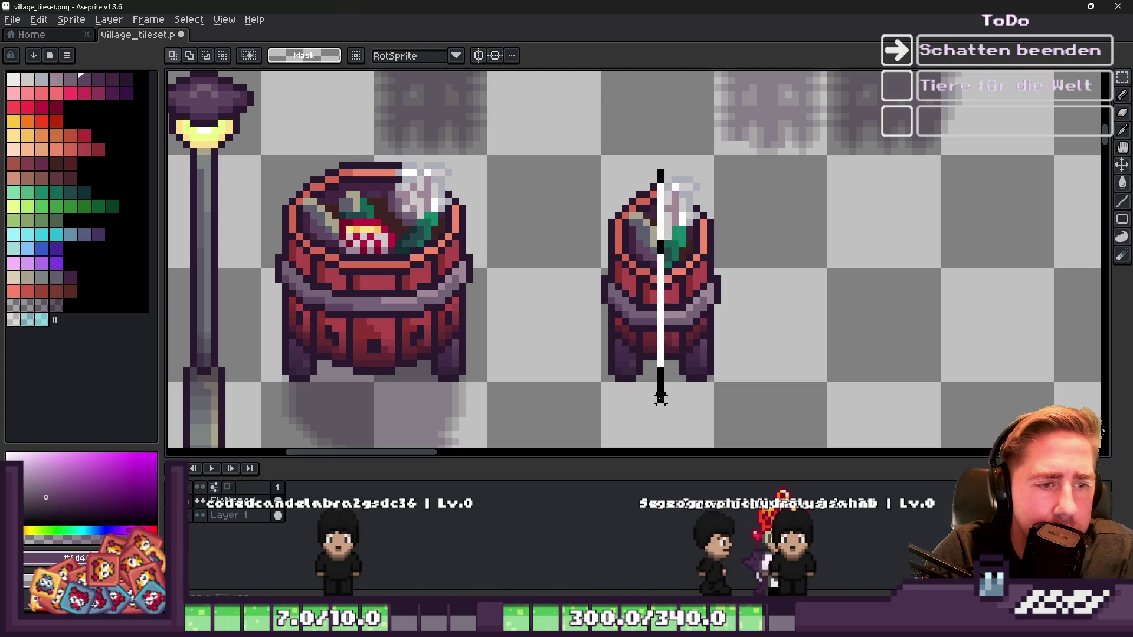
drag(667, 165, 795, 447)
key(Left)
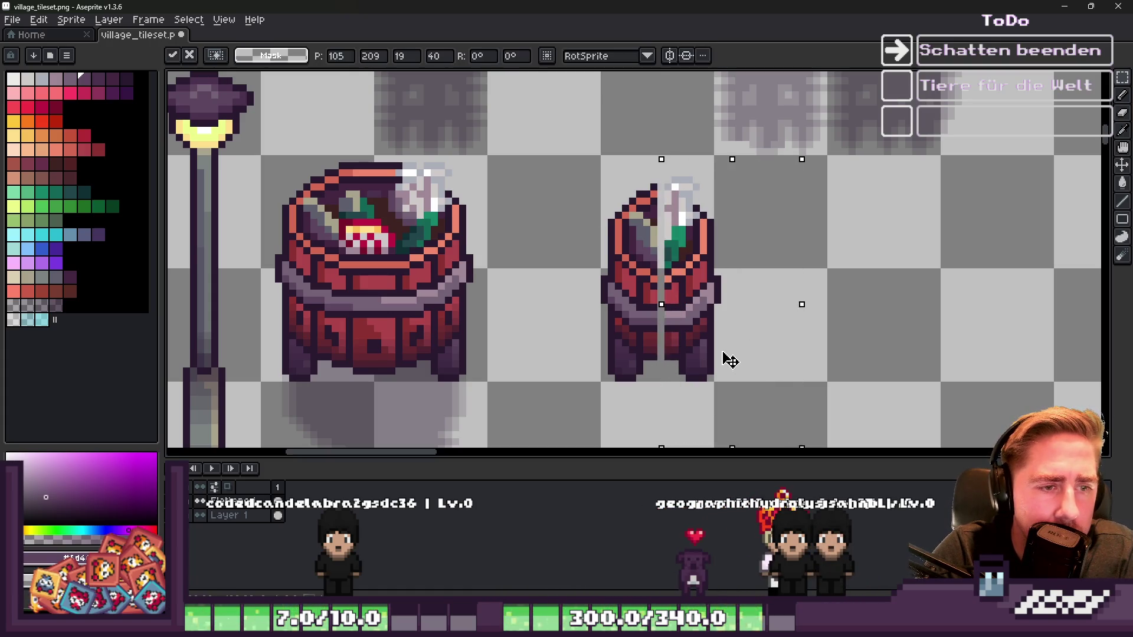
scroll(590, 177, up, 3)
mouse_move(553, 134)
mouse_down()
mouse_move(653, 227)
mouse_move(814, 296)
mouse_up()
drag(694, 232, 694, 259)
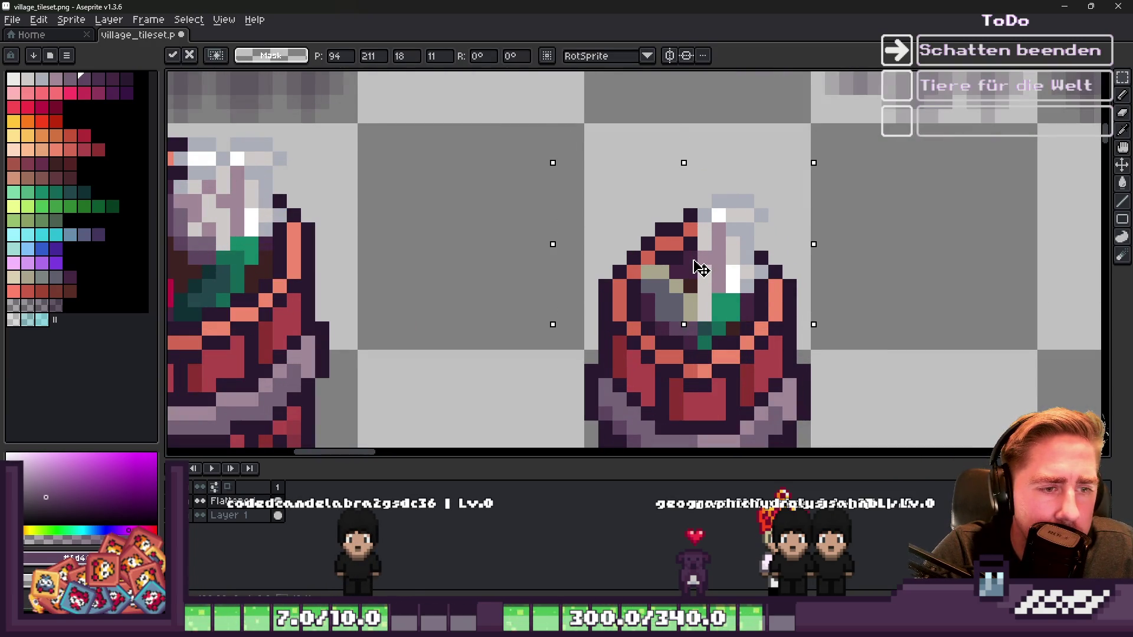
key(ctrl+d)
Step: Redraw the pixels around the barrel's mouth with the Pencil
scroll(667, 236, down, 3)
scroll(708, 261, up, 5)
key(b)
drag(627, 312, 655, 312)
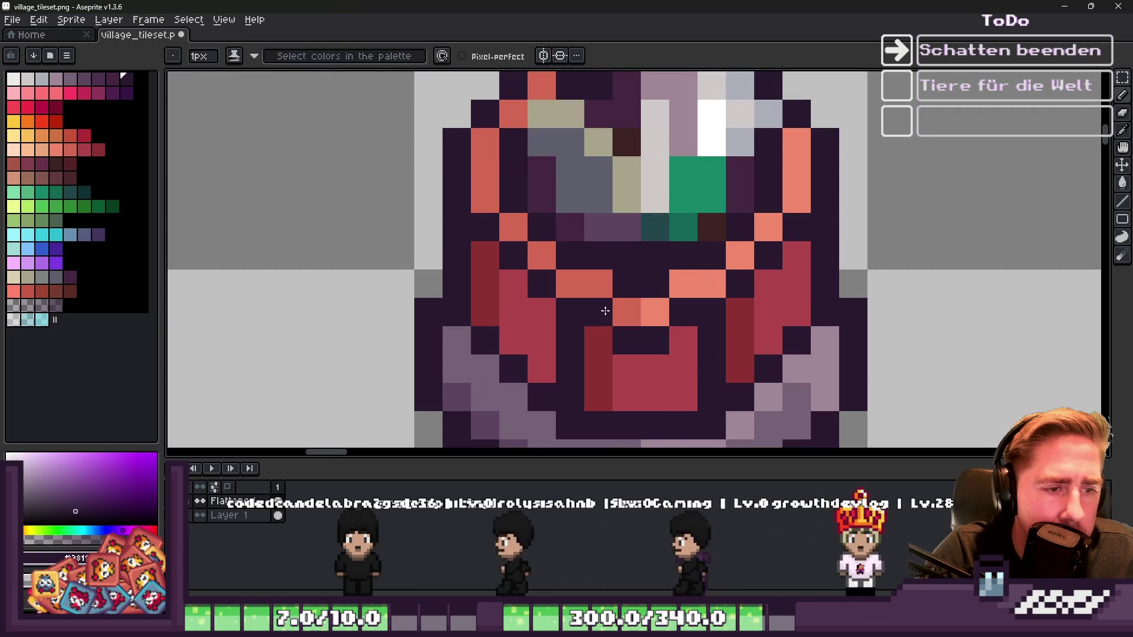
Step: Recolour the pixels at the barrel's mouth and sample orange and crimson from the rim
alt+click(585, 283)
click(626, 283)
alt+click(696, 283)
click(655, 284)
alt+click(658, 354)
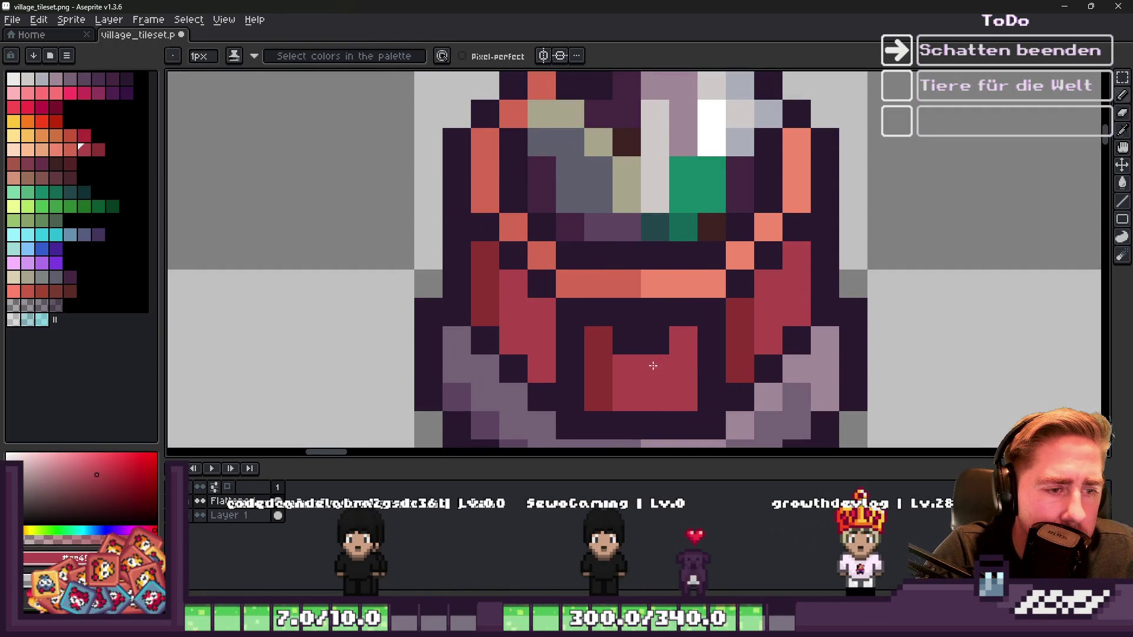
scroll(633, 346, down, 3)
scroll(635, 256, up, 3)
Step: Touch up the rim pixels in crimson, darker red and salmon
click(635, 256)
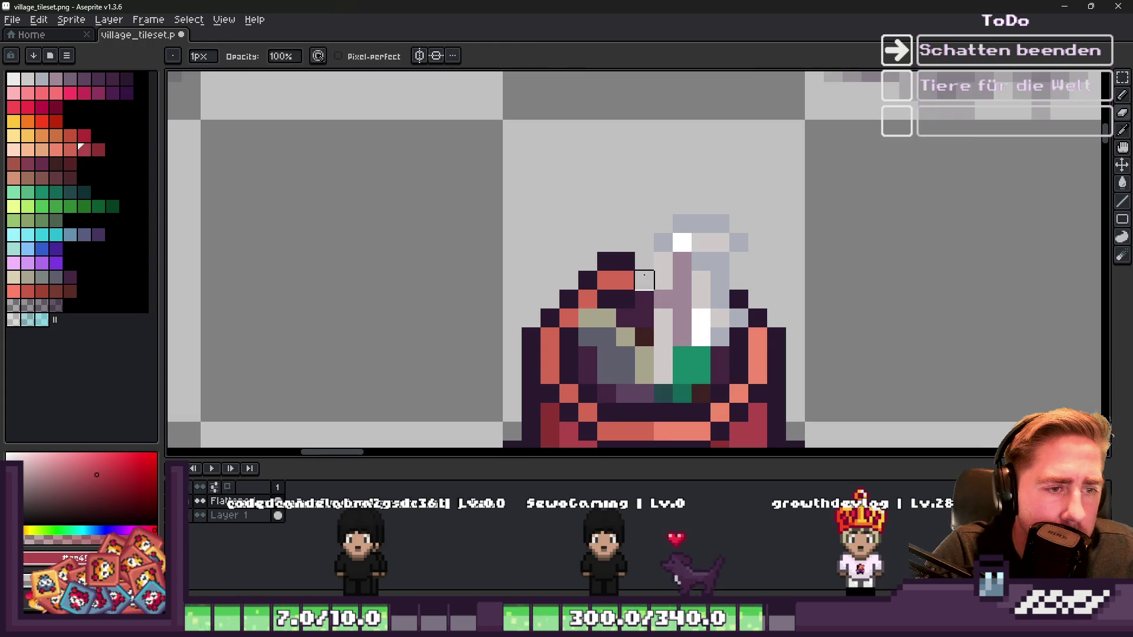
alt+click(607, 261)
click(645, 261)
click(626, 298)
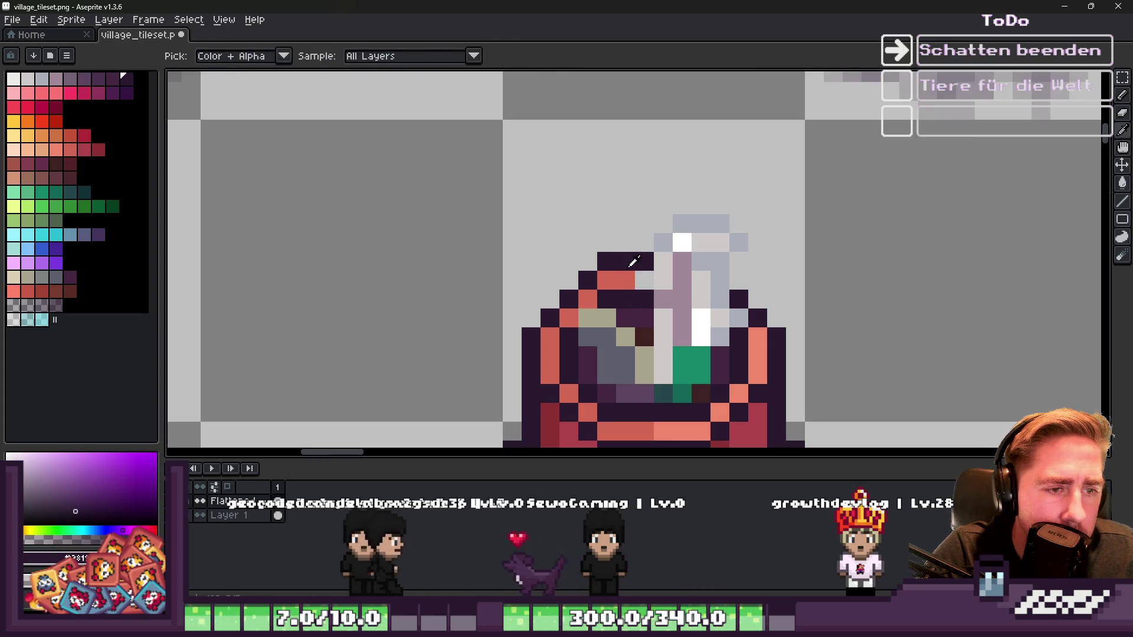
alt+click(616, 279)
click(645, 280)
Step: Paint a column of the bottle light grey
alt+click(664, 259)
drag(645, 261, 646, 335)
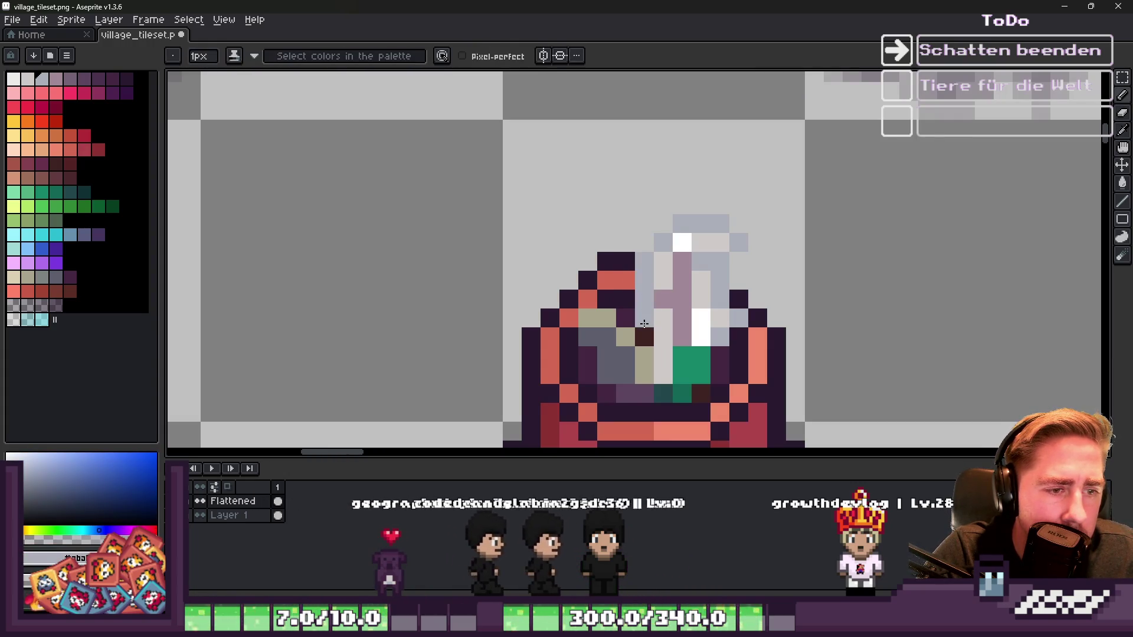
scroll(643, 195, down, 5)
scroll(636, 200, down, 3)
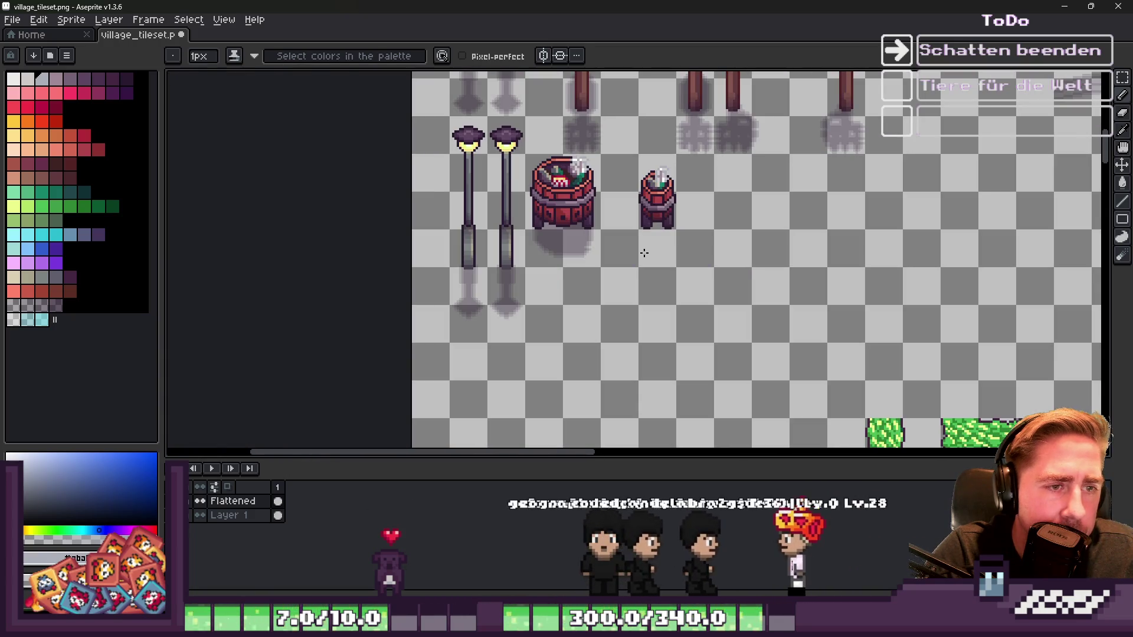
scroll(636, 200, up, 5)
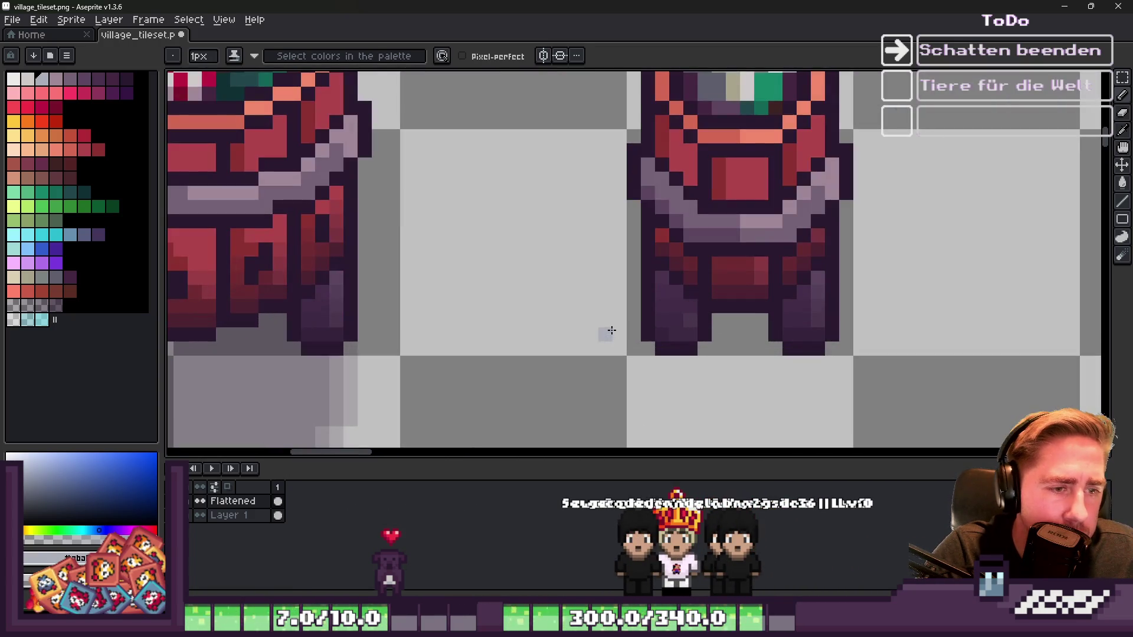
Step: Trim the left leg, erasing its lower pixels and a stray dark pixel
key(m)
scroll(667, 334, up, 2)
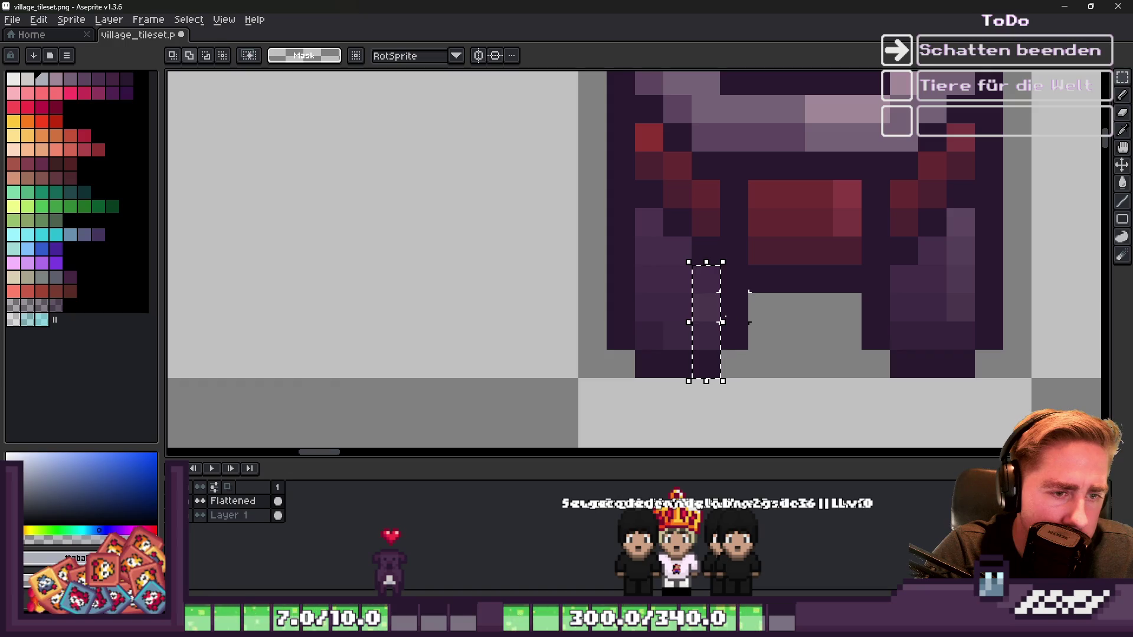
drag(733, 355, 716, 335)
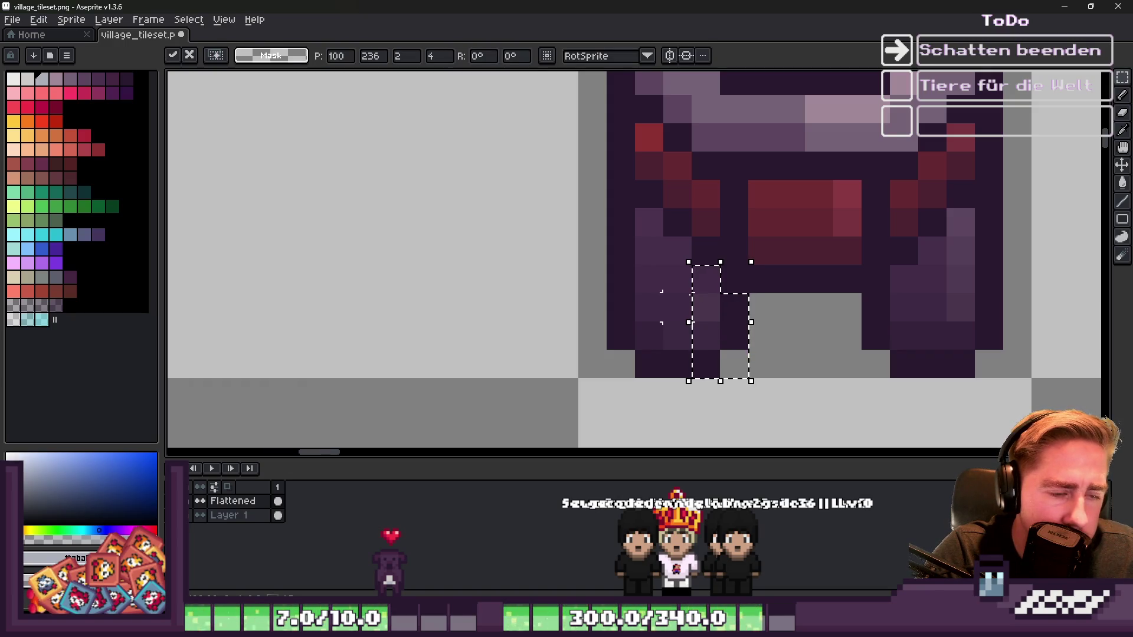
key(b)
alt+click(686, 218)
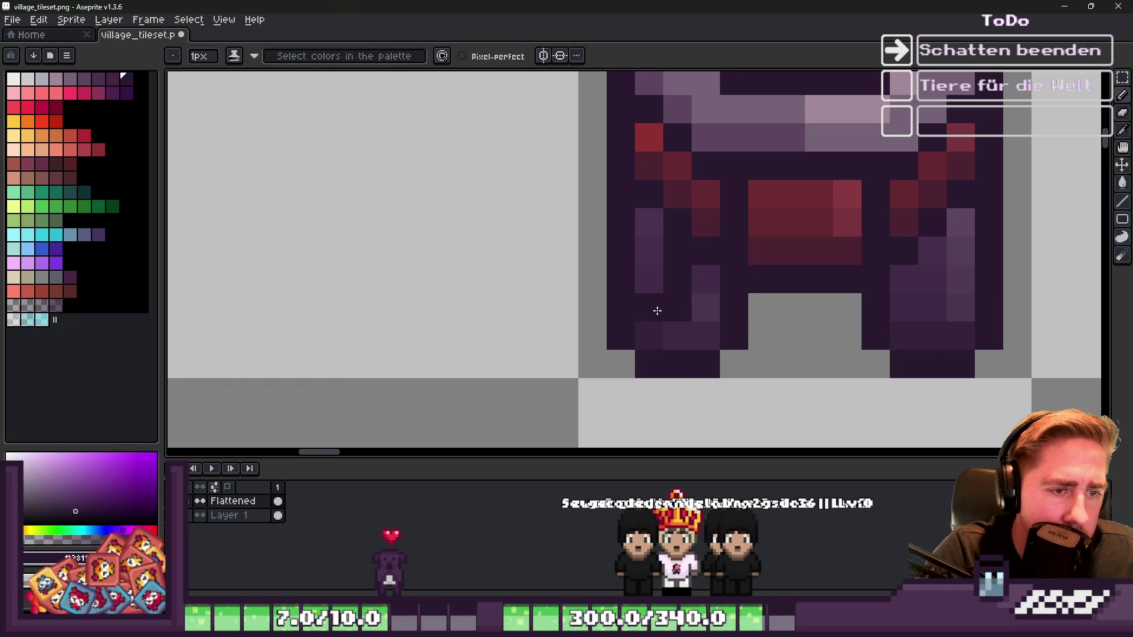
mouse_move(705, 279)
mouse_down()
mouse_move(720, 306)
mouse_move(705, 278)
mouse_move(706, 334)
mouse_move(592, 335)
mouse_up()
click(676, 305)
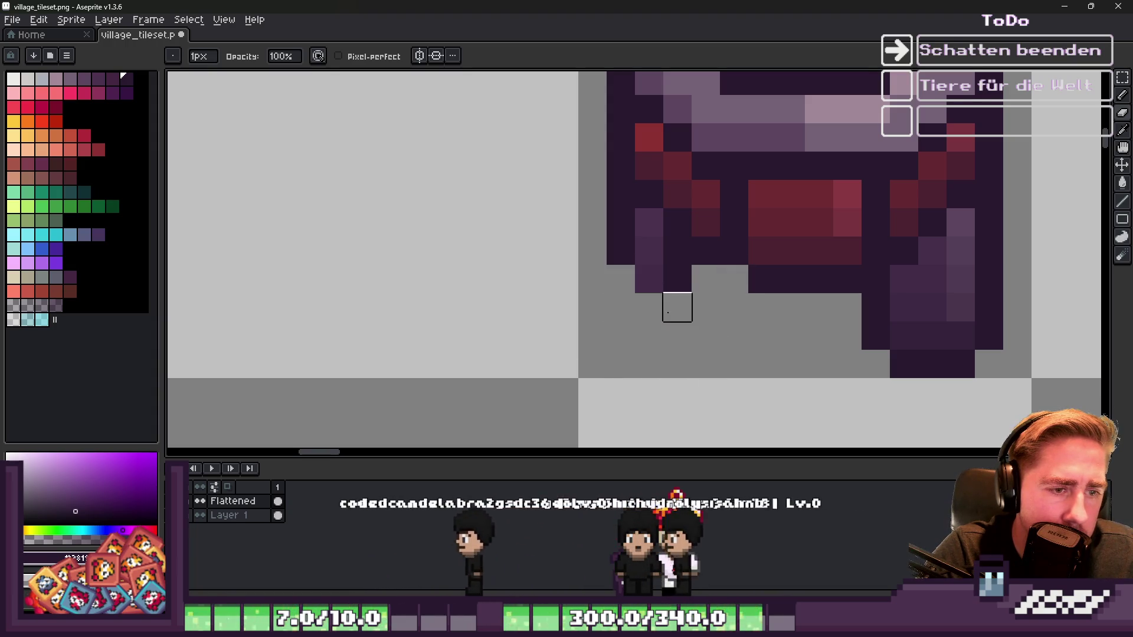
Step: Add a dark outline pixel to the leg and sample a mid purple
key(b)
click(624, 278)
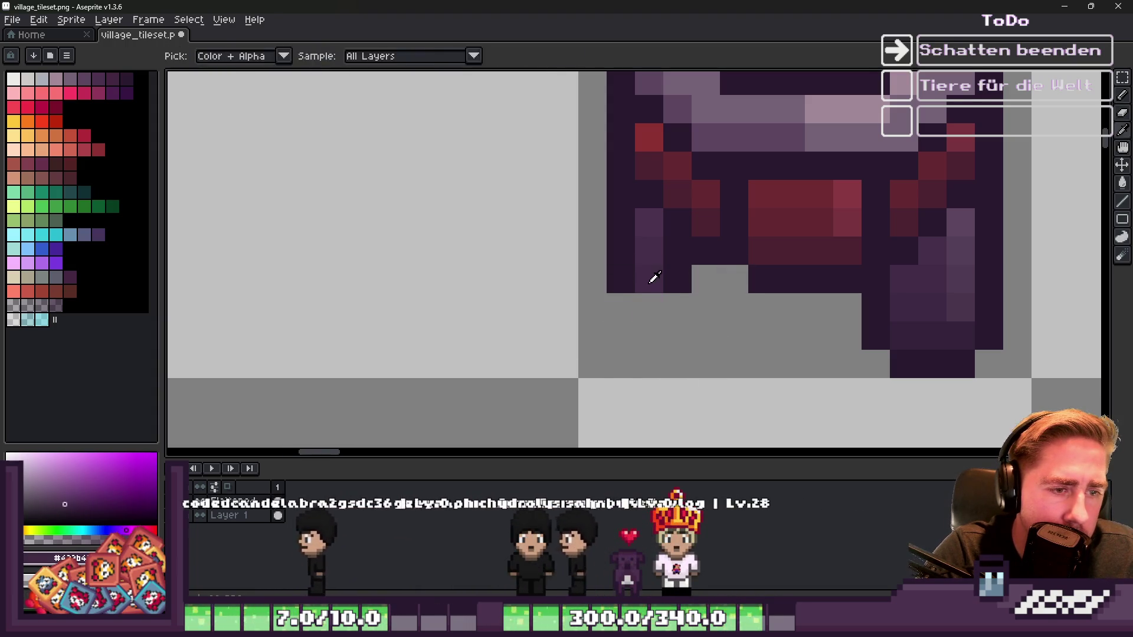
alt+click(650, 278)
scroll(623, 284, down, 2)
scroll(623, 284, up, 3)
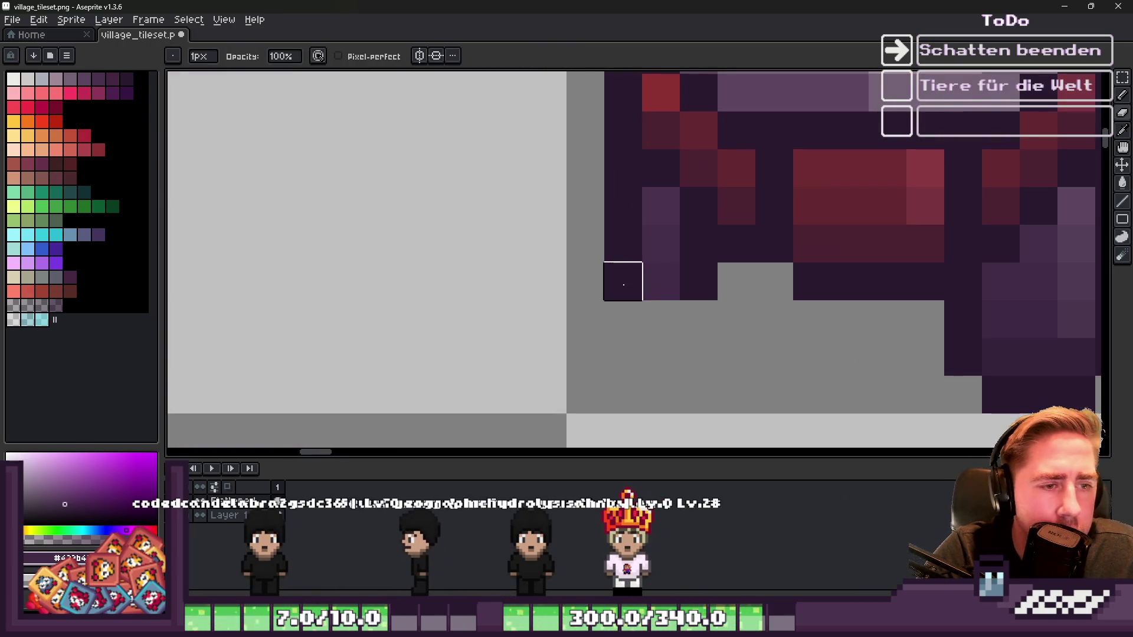
scroll(691, 292, down, 4)
scroll(655, 230, up, 4)
scroll(685, 283, down, 4)
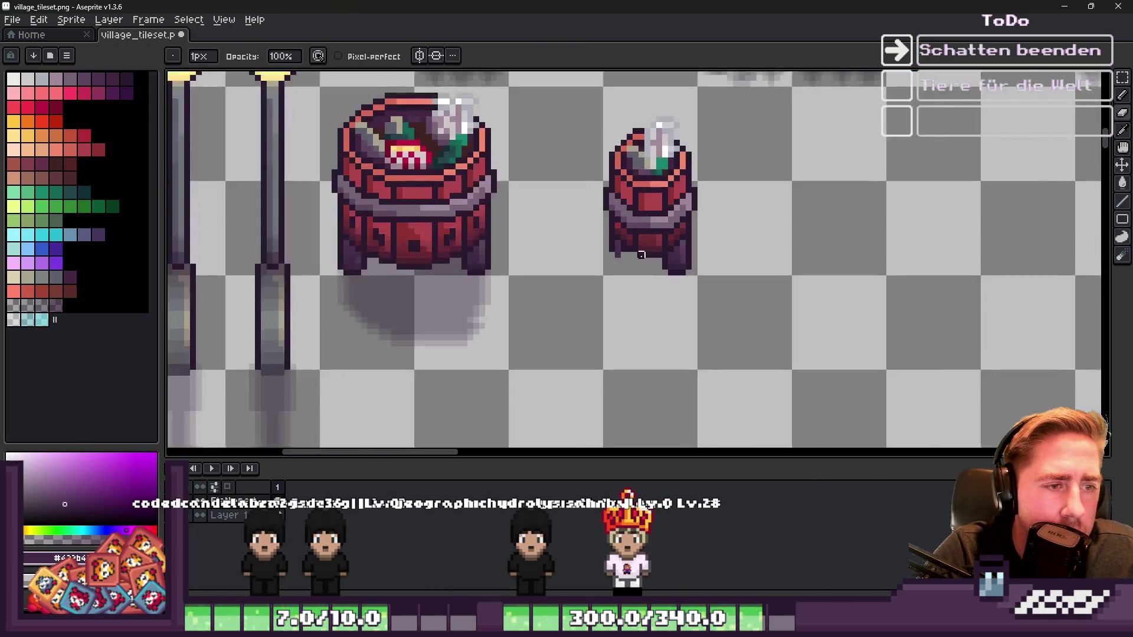
scroll(590, 239, up, 3)
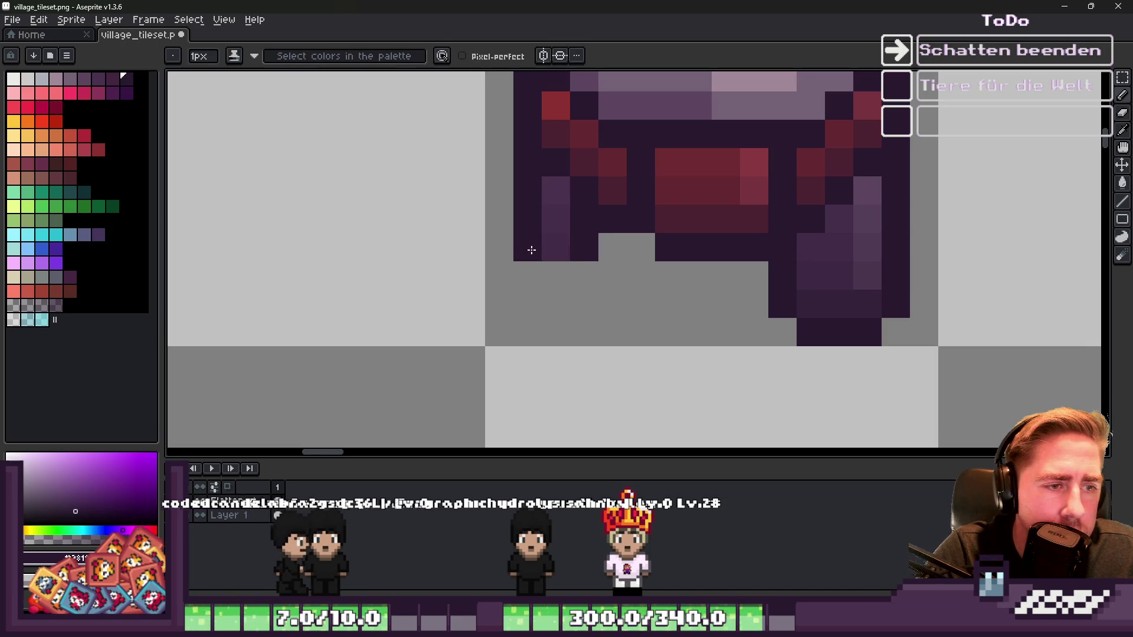
scroll(614, 257, down, 2)
scroll(663, 254, up, 3)
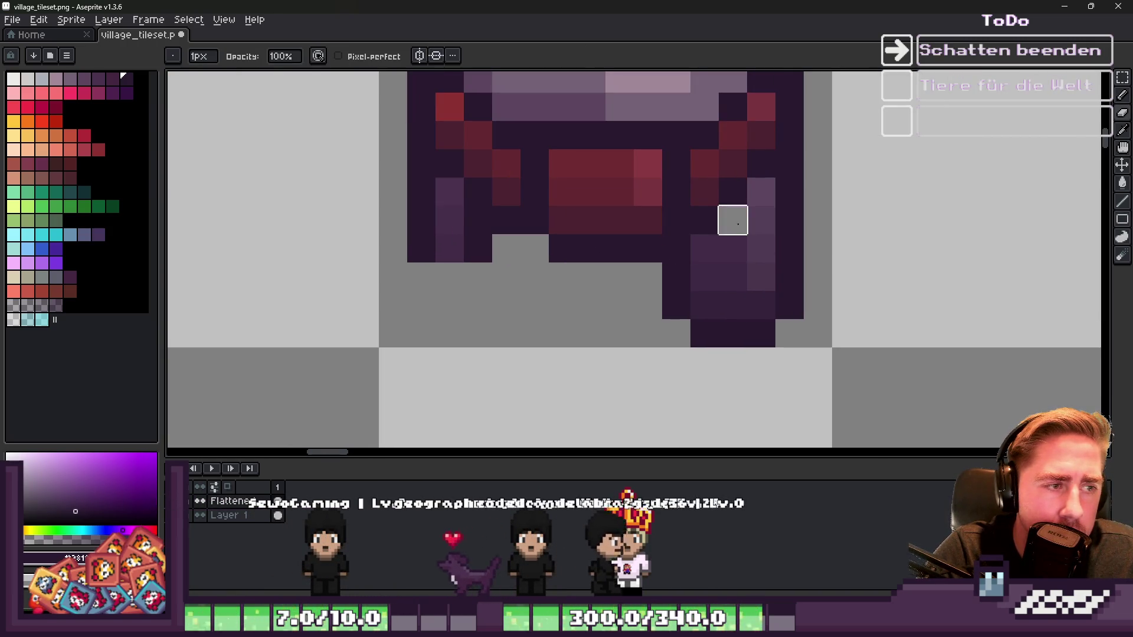
Step: Clear the right leg's lower pixels and place a dark pixel for its new outline
drag(741, 254, 784, 280)
click(738, 216)
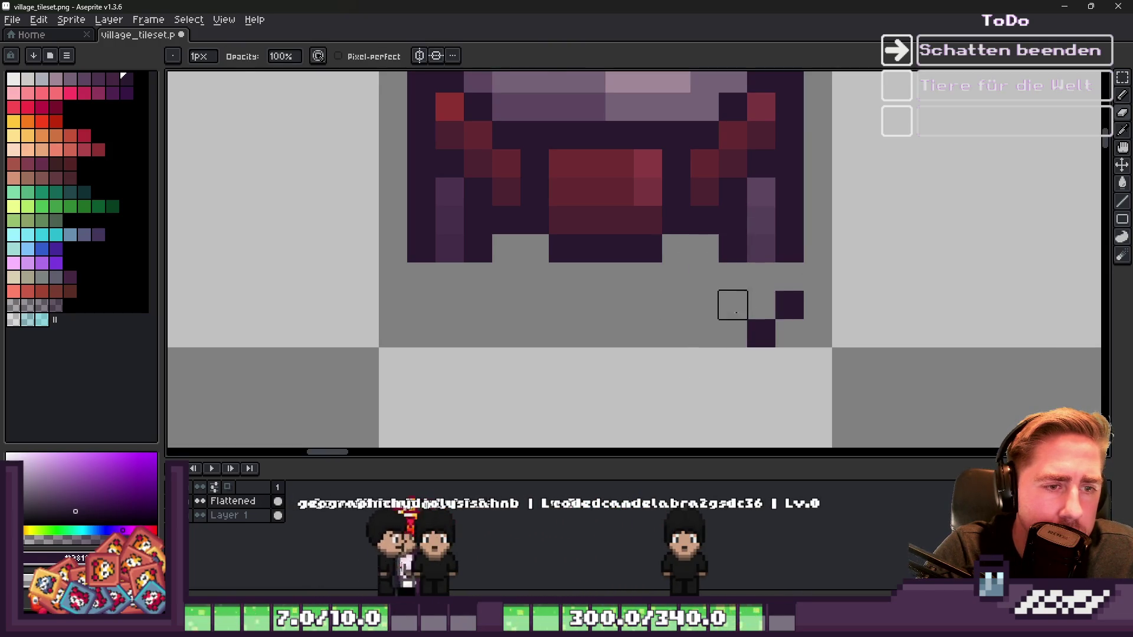
scroll(698, 280, down, 3)
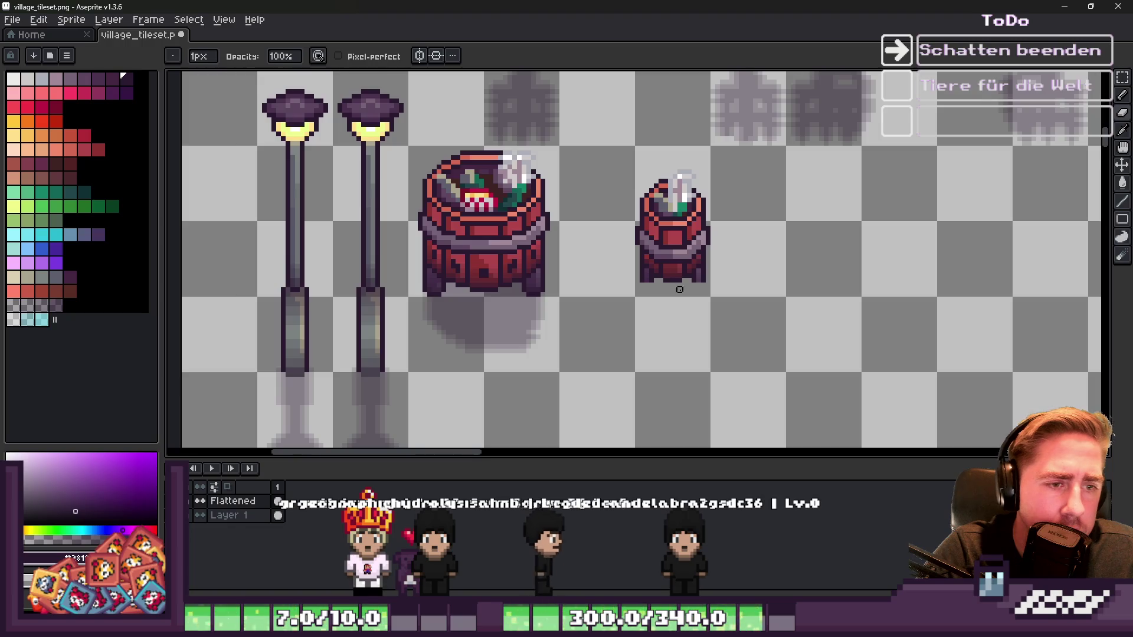
Step: Sample the crimson colour from the barrel artwork
scroll(685, 290, up, 1)
scroll(656, 290, down, 3)
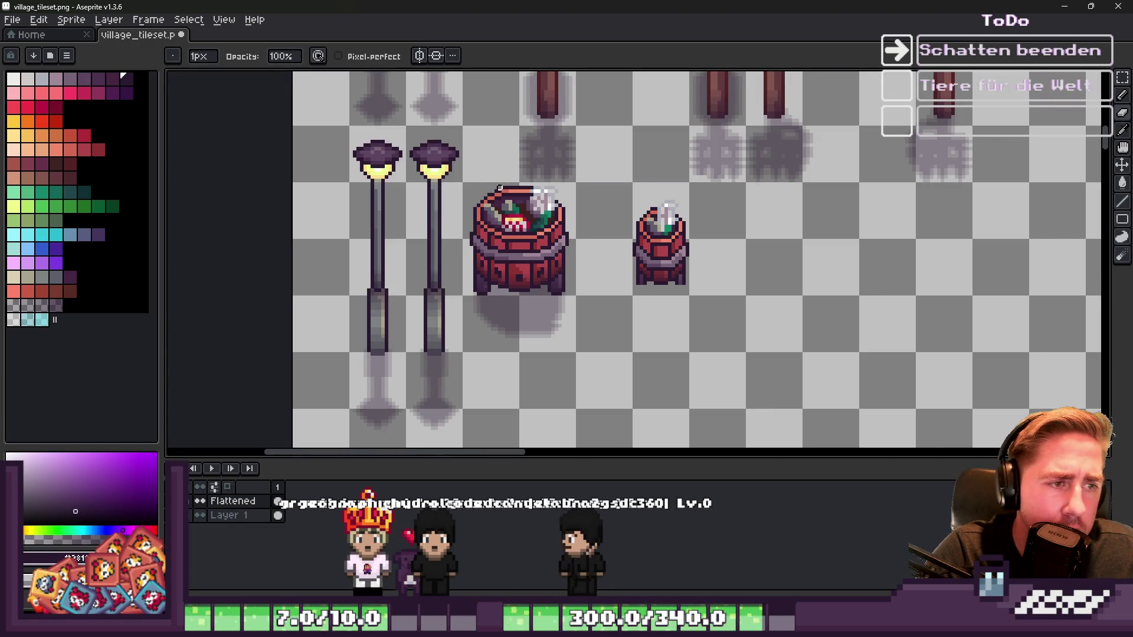
scroll(655, 219, up, 4)
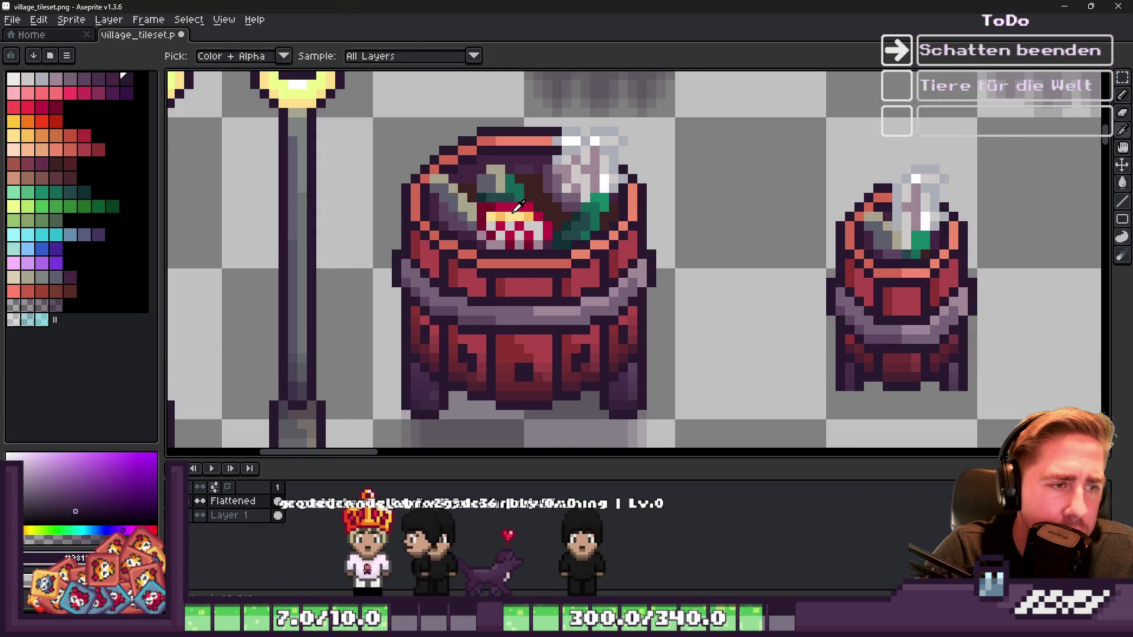
scroll(895, 232, up, 2)
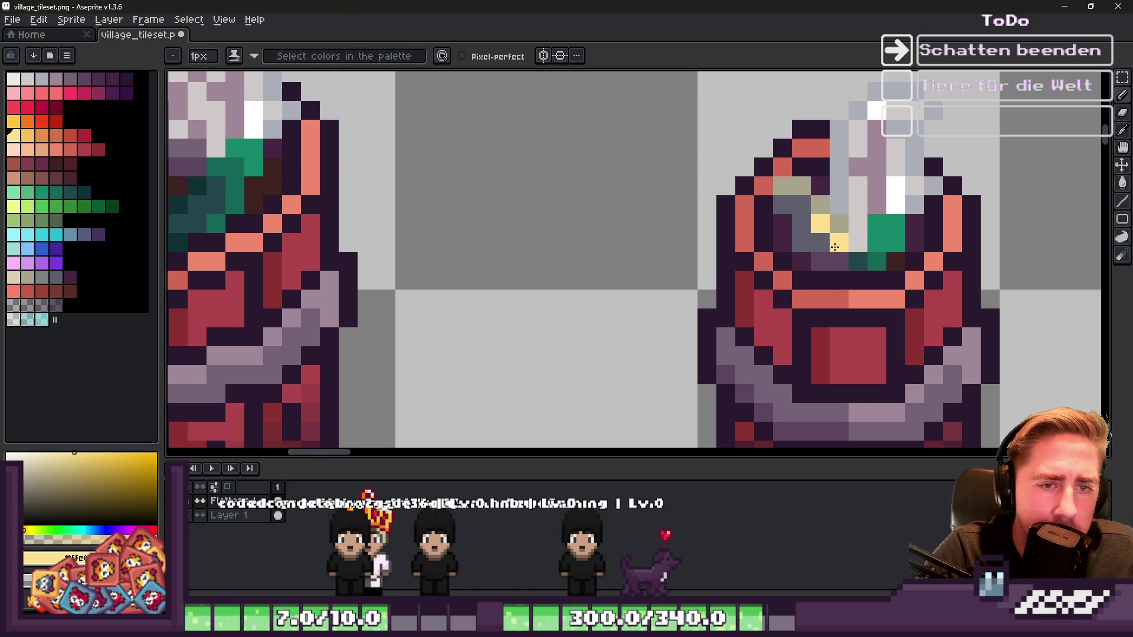
scroll(570, 236, down, 1)
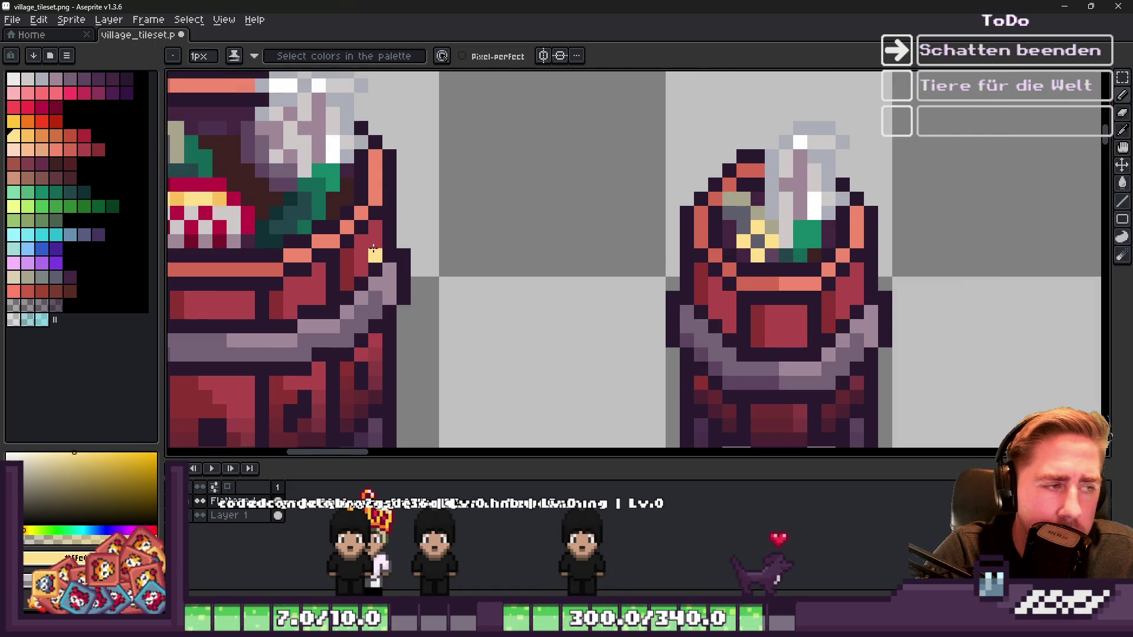
alt+click(176, 214)
scroll(431, 213, down, 3)
scroll(541, 240, up, 2)
scroll(654, 225, up, 3)
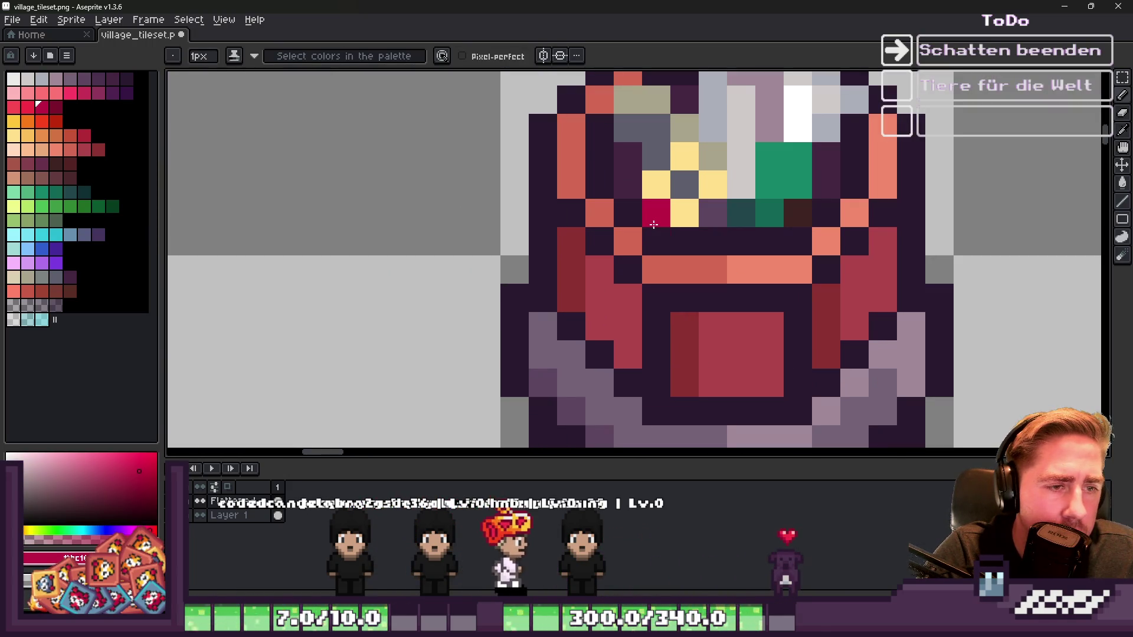
scroll(712, 210, down, 2)
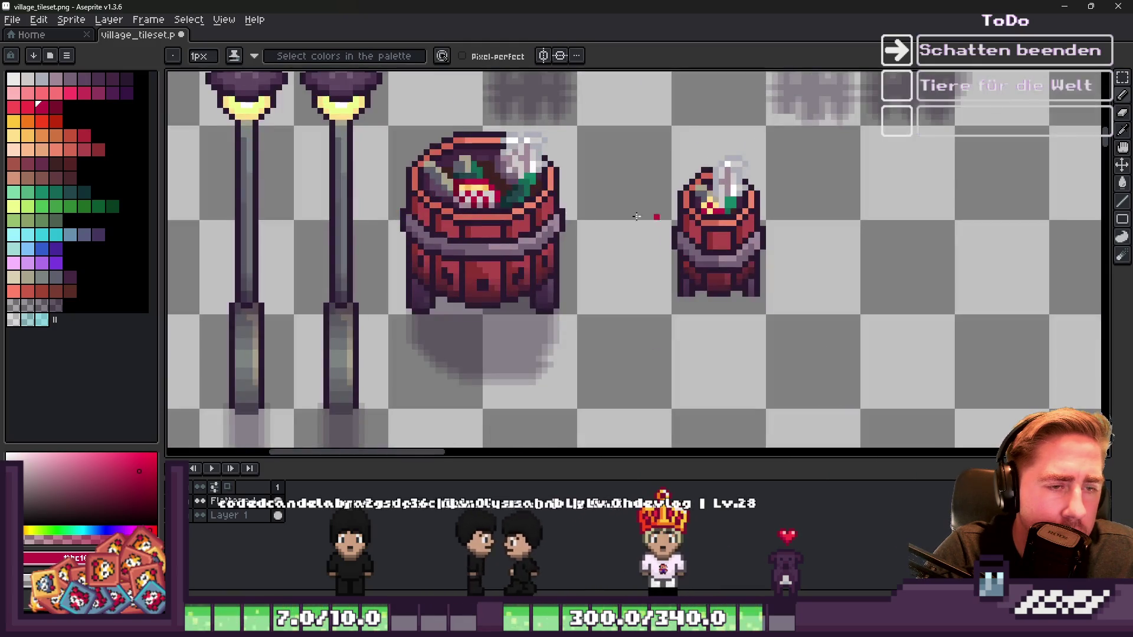
scroll(452, 152, up, 2)
scroll(452, 151, down, 1)
Step: Pick a light beige from the barrel and select the small barrel
key(alt)
alt+click(451, 153)
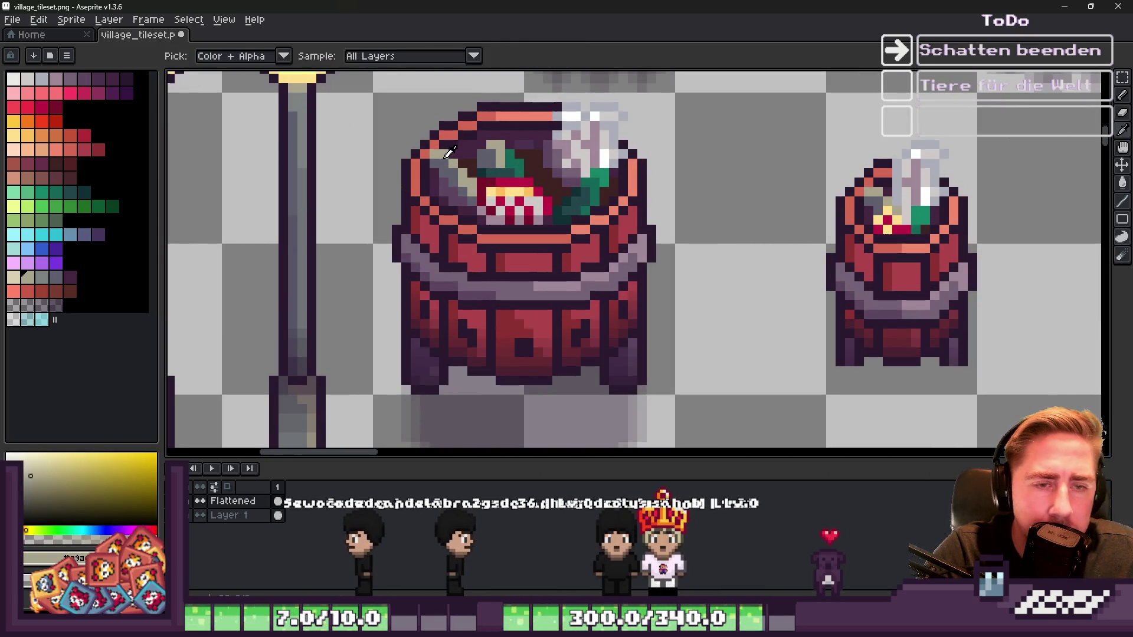
scroll(521, 170, down, 1)
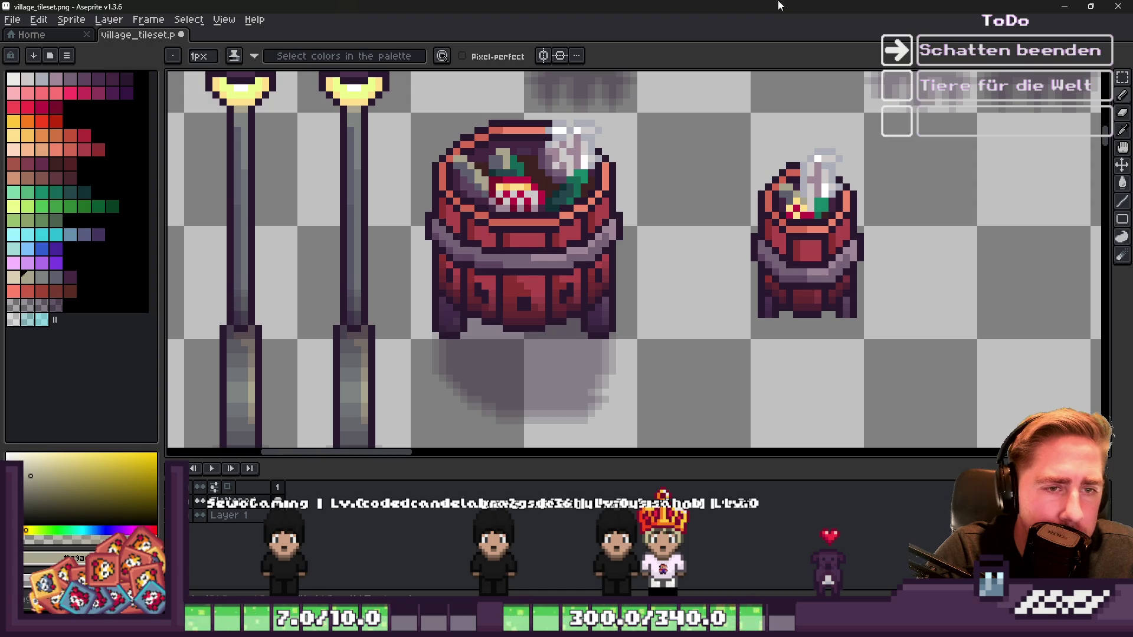
key(ctrl)
scroll(794, 185, up, 1)
mouse_move(737, 102)
mouse_down()
mouse_move(790, 348)
mouse_move(887, 392)
mouse_up()
Step: Nudge the small barrel upward and erase the big barrel, leaving its shadow
drag(835, 291, 833, 251)
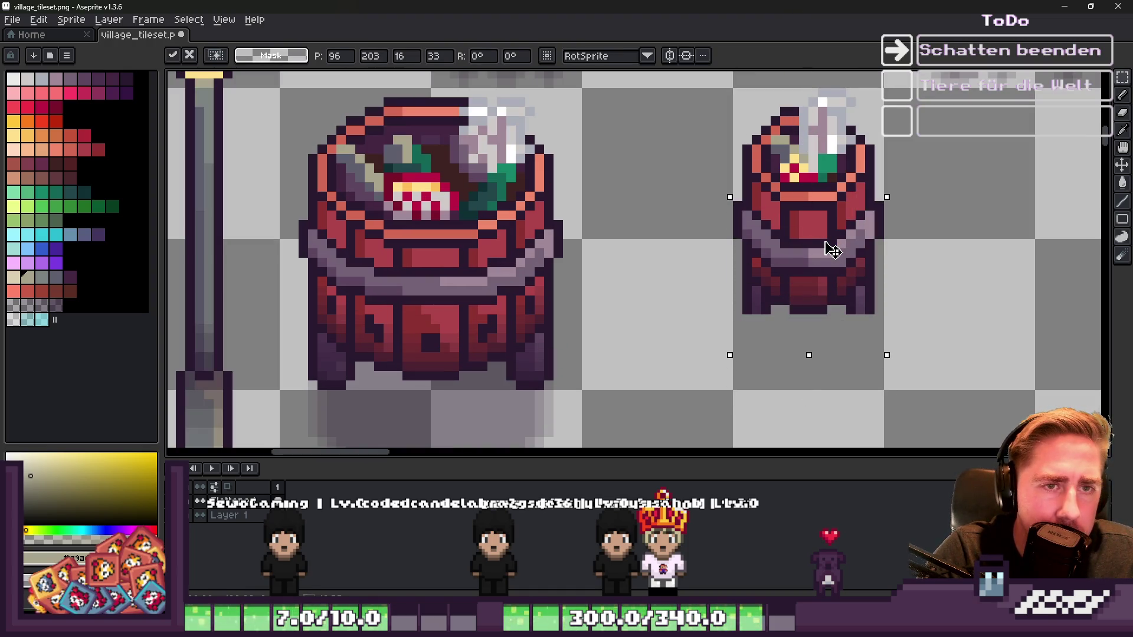
scroll(756, 246, down, 1)
click(402, 144)
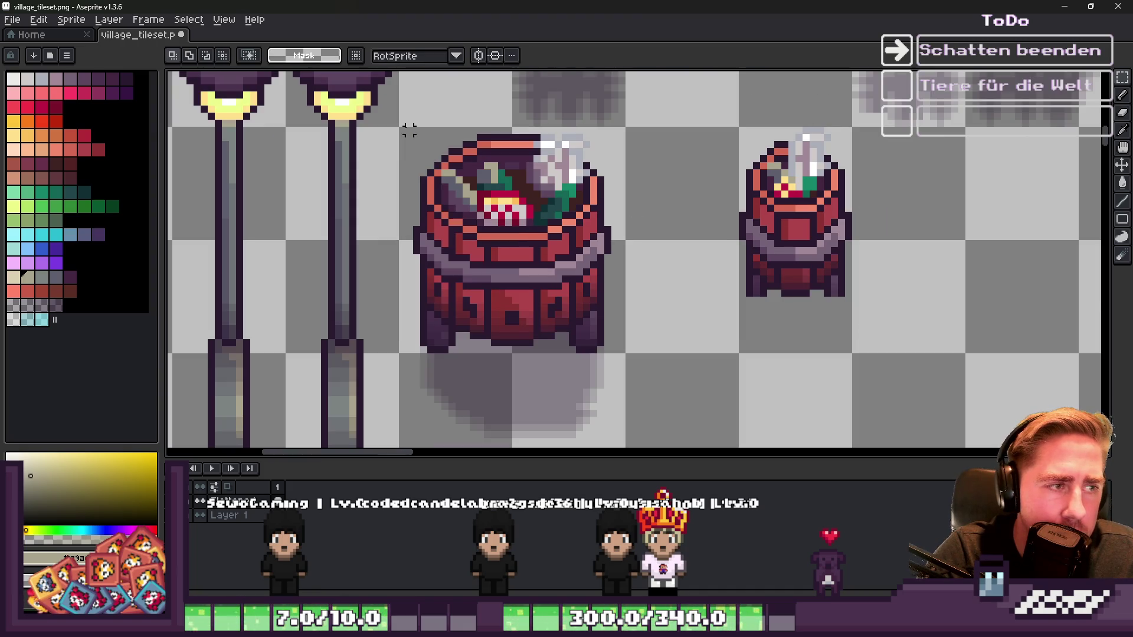
drag(403, 131, 604, 443)
key(Delete)
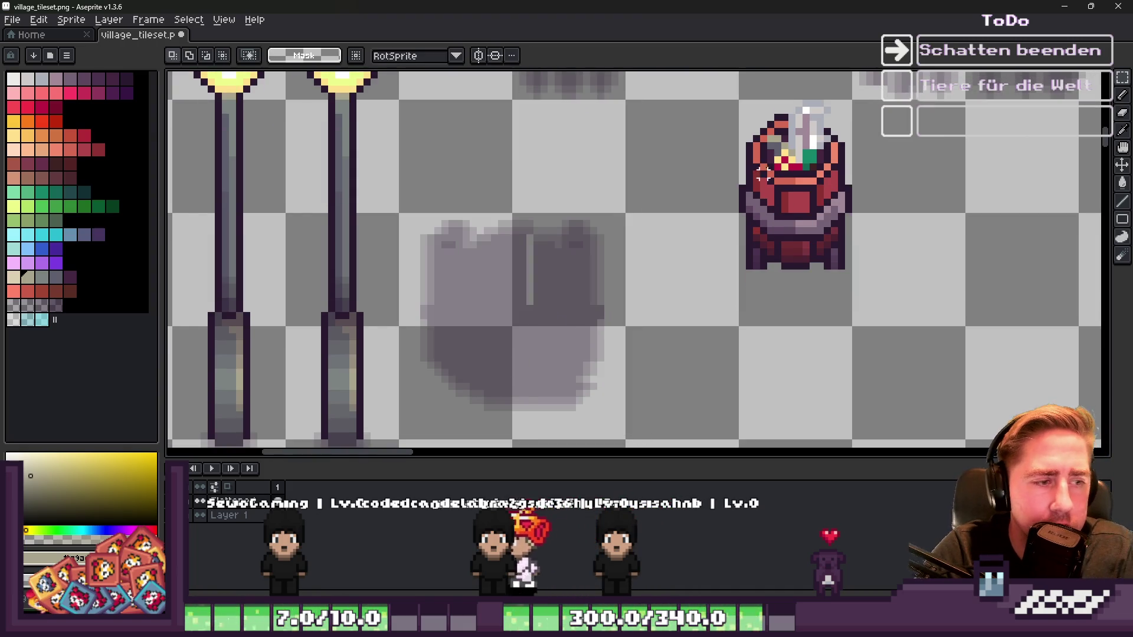
Step: Reselect the small barrel tightly and move it left beside the street lamps
drag(727, 110, 860, 253)
click(742, 88)
drag(742, 104, 847, 294)
mouse_move(827, 216)
mouse_down()
mouse_move(466, 216)
mouse_move(488, 218)
mouse_up()
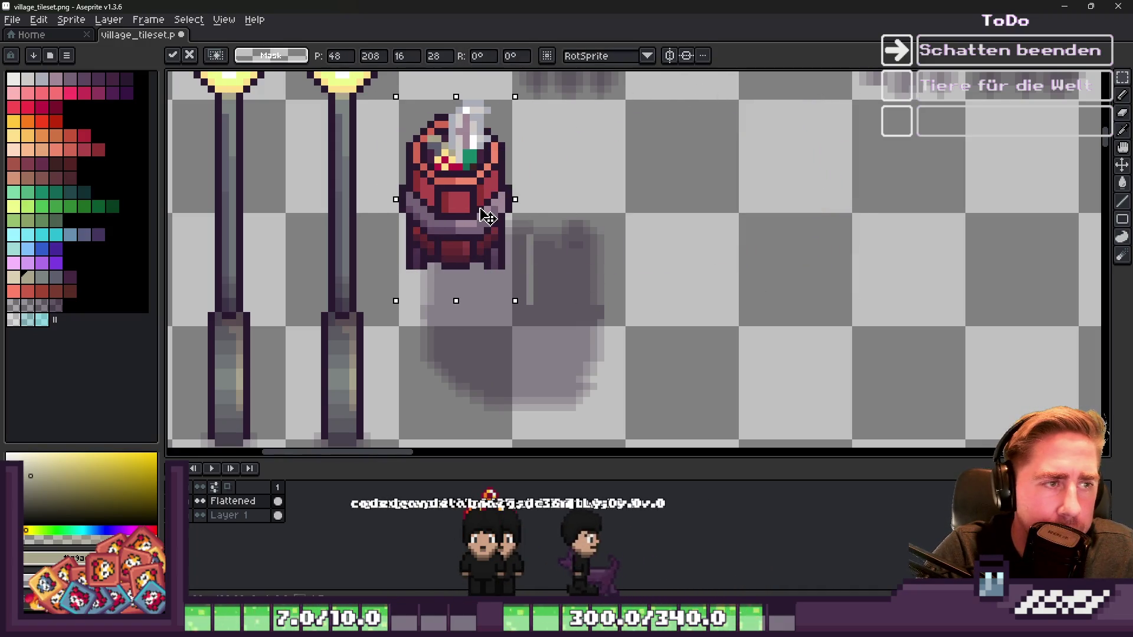
key(ctrl+d)
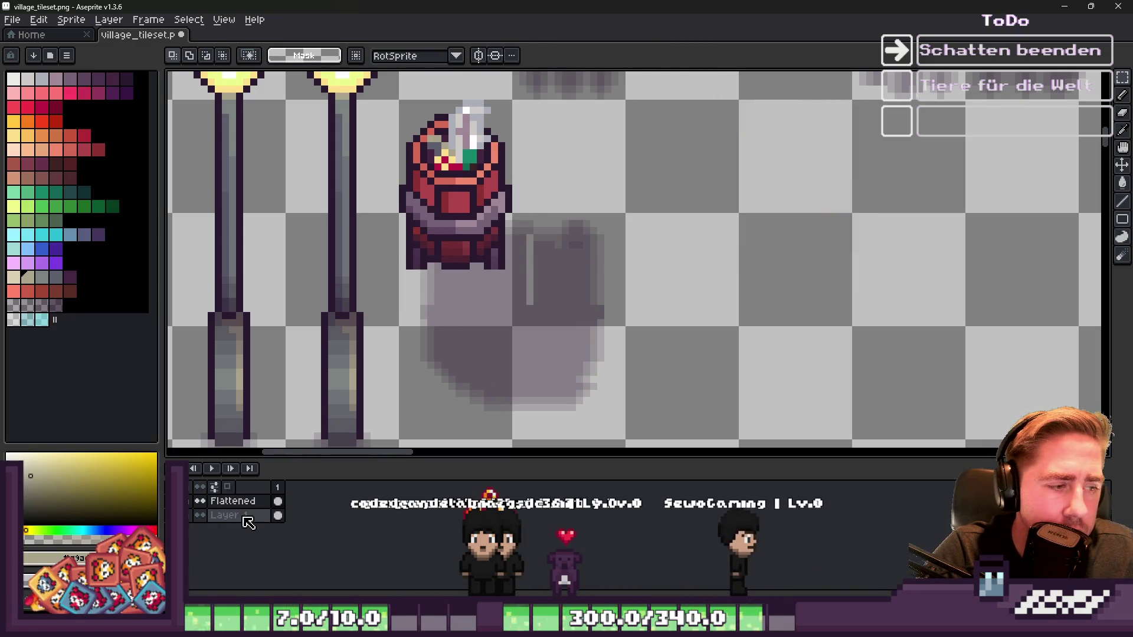
Step: Remove the leftover barrel shadow and sample a colour near the barrel's base
drag(394, 180, 700, 435)
key(ctrl+z)
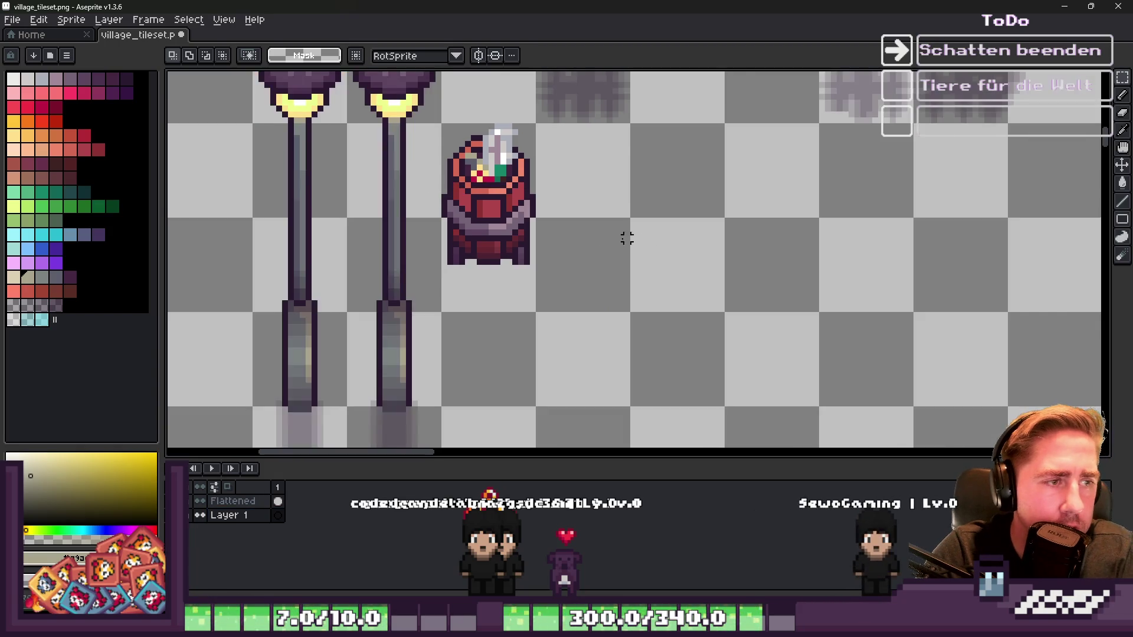
scroll(643, 238, up, 4)
alt+click(558, 325)
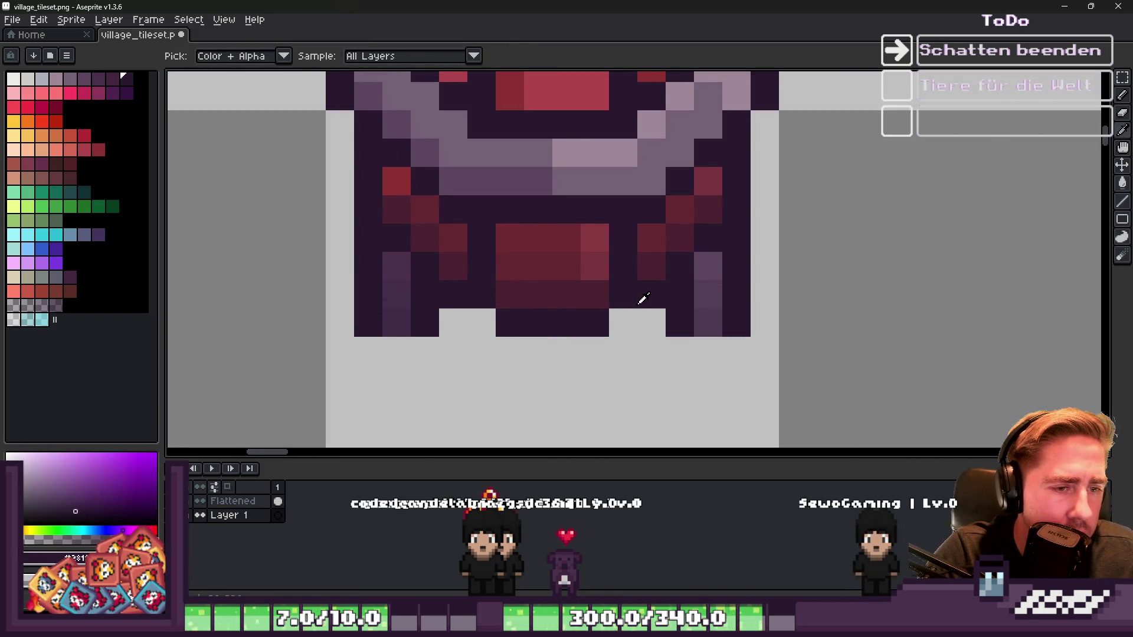
key(m)
scroll(642, 298, down, 3)
scroll(670, 242, up, 3)
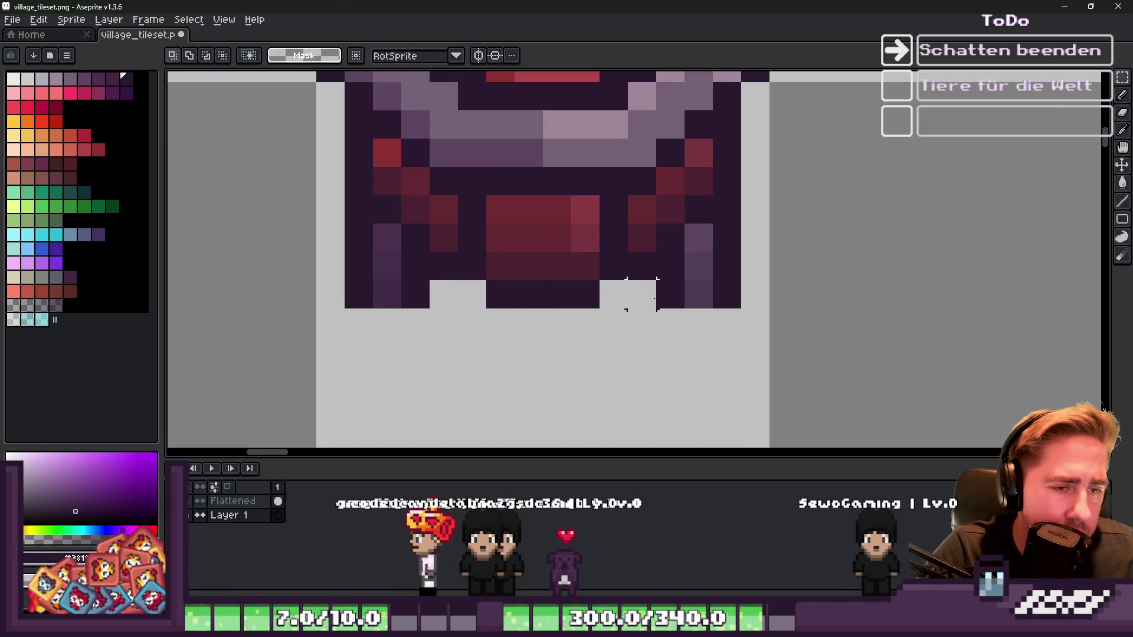
key(b)
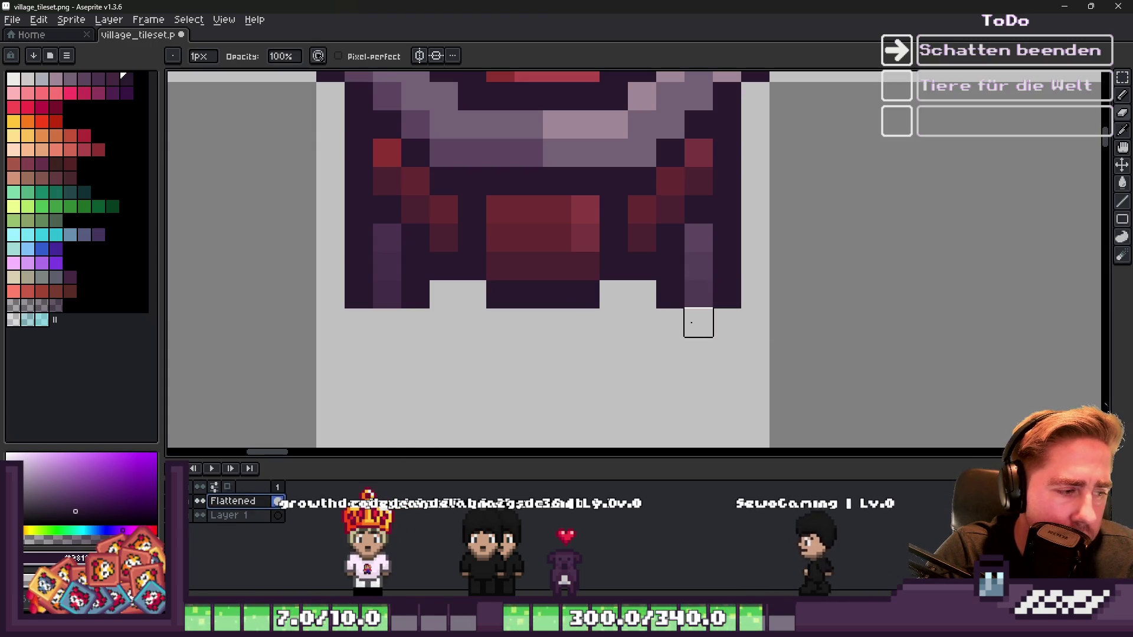
Step: Clear the dark bottom-corner pixels and step the lower-left outline into a rounded corner
drag(612, 294, 784, 294)
drag(443, 293, 329, 293)
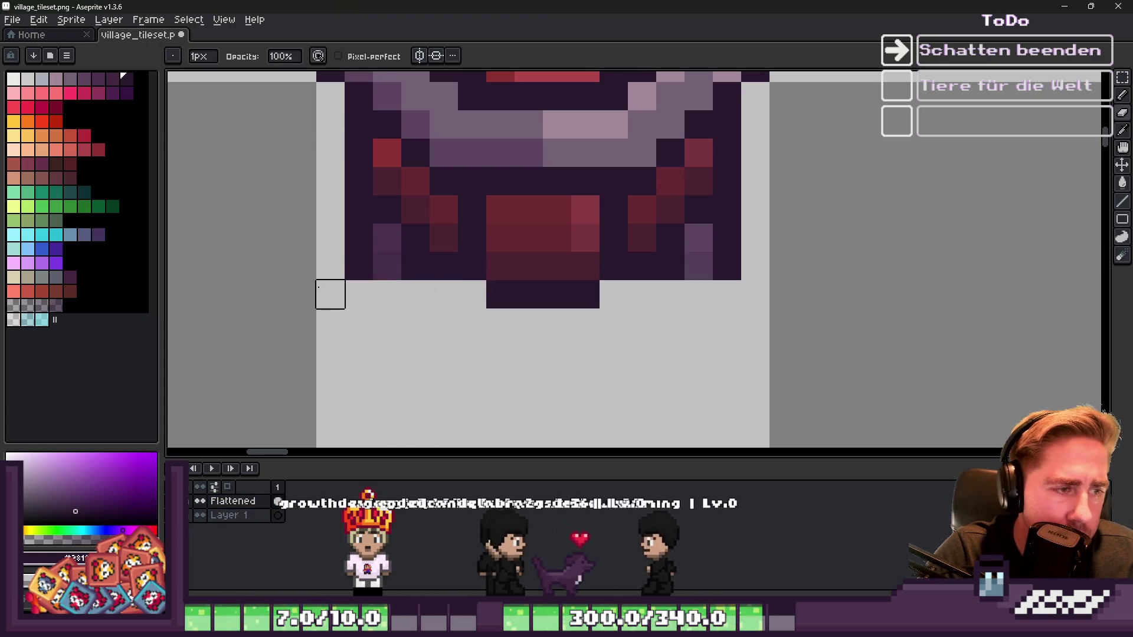
scroll(612, 289, down, 3)
scroll(471, 301, up, 2)
mouse_move(481, 252)
mouse_down()
mouse_move(455, 248)
mouse_move(481, 232)
mouse_move(460, 215)
mouse_up()
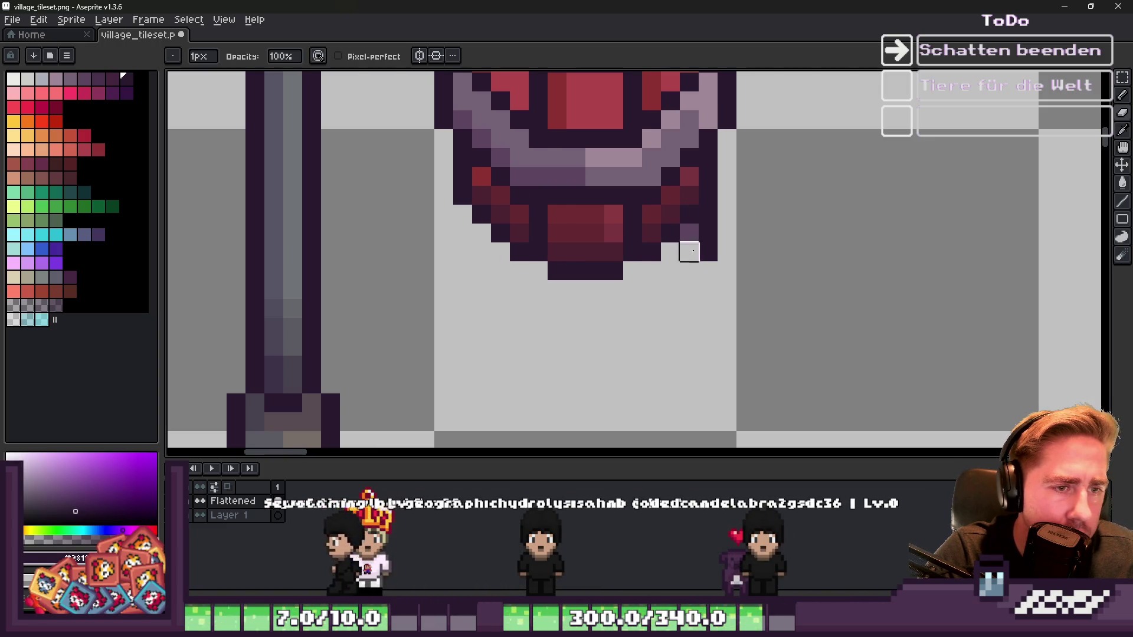
scroll(689, 234, down, 6)
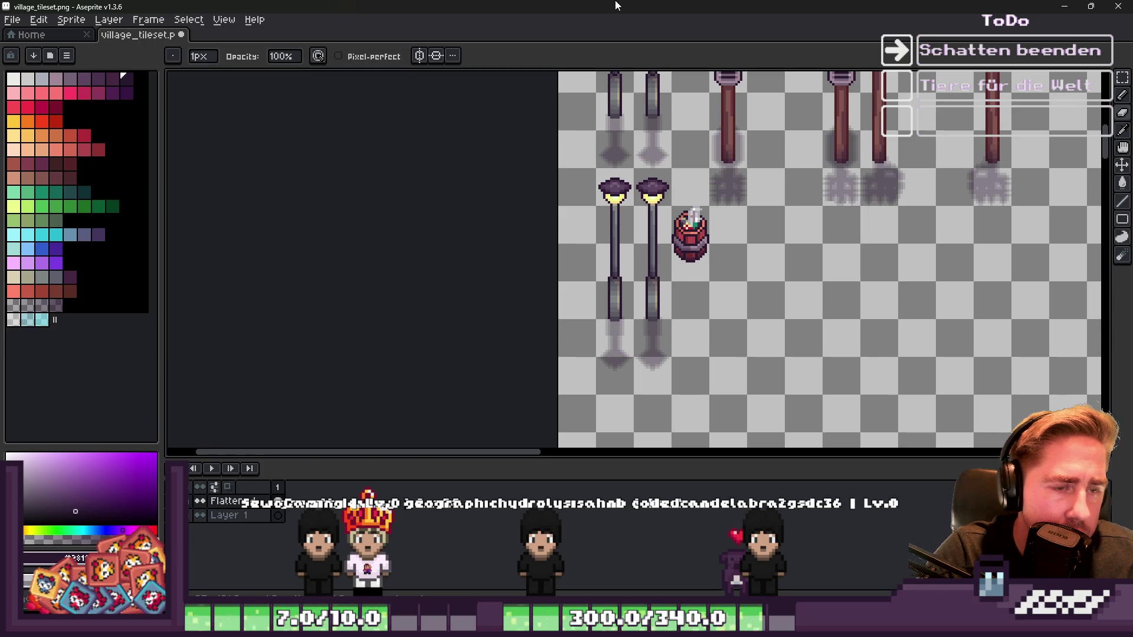
scroll(677, 241, up, 6)
Step: Paint bright red over the dark pixels in the barrel's lower body
key(m)
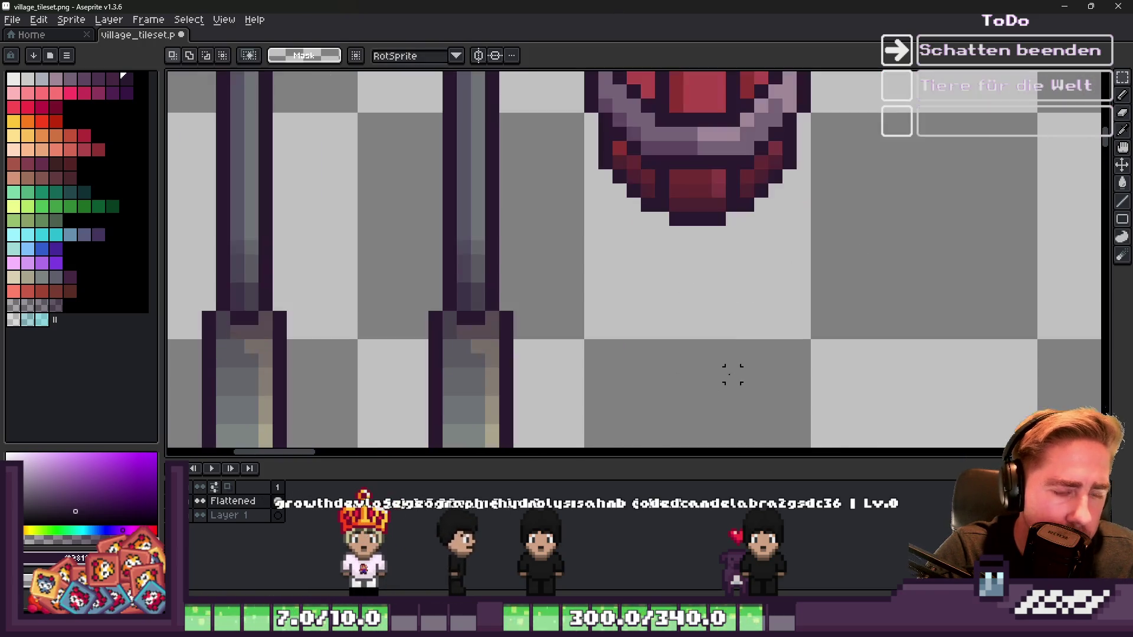
scroll(768, 330, down, 1)
scroll(756, 248, up, 2)
scroll(734, 189, down, 1)
key(b)
alt+click(643, 269)
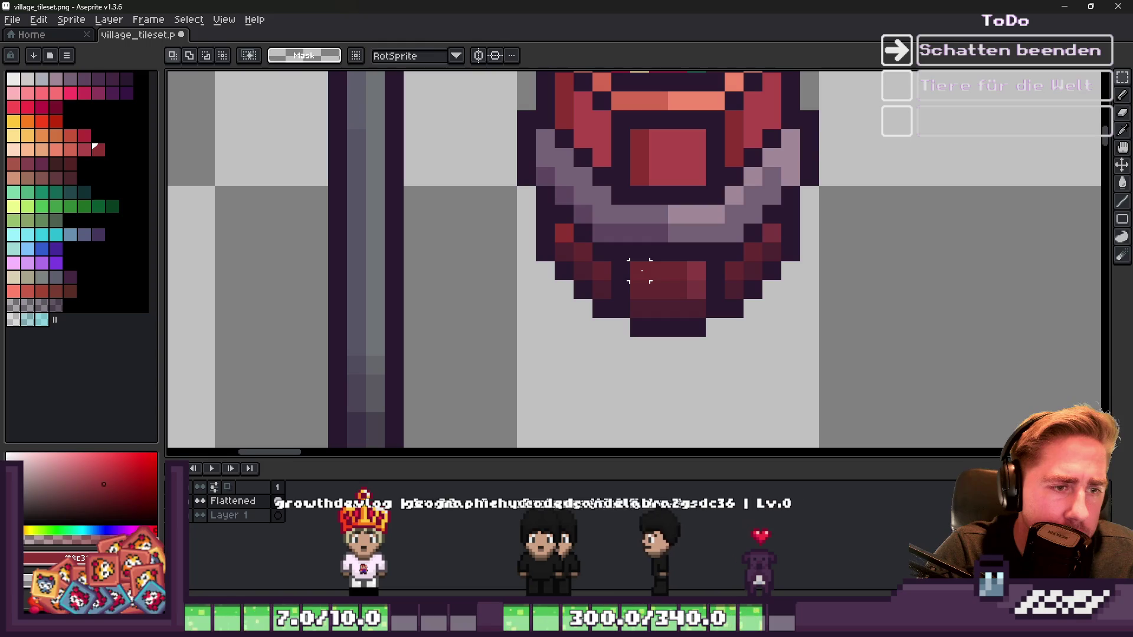
alt+click(653, 157)
scroll(656, 274, up, 1)
drag(632, 269, 673, 319)
drag(655, 278, 660, 298)
Step: Fill the remaining dark pixels of the lower red block, darkening its top-left pixel
alt+click(698, 96)
drag(708, 259, 711, 321)
alt+click(641, 96)
click(634, 269)
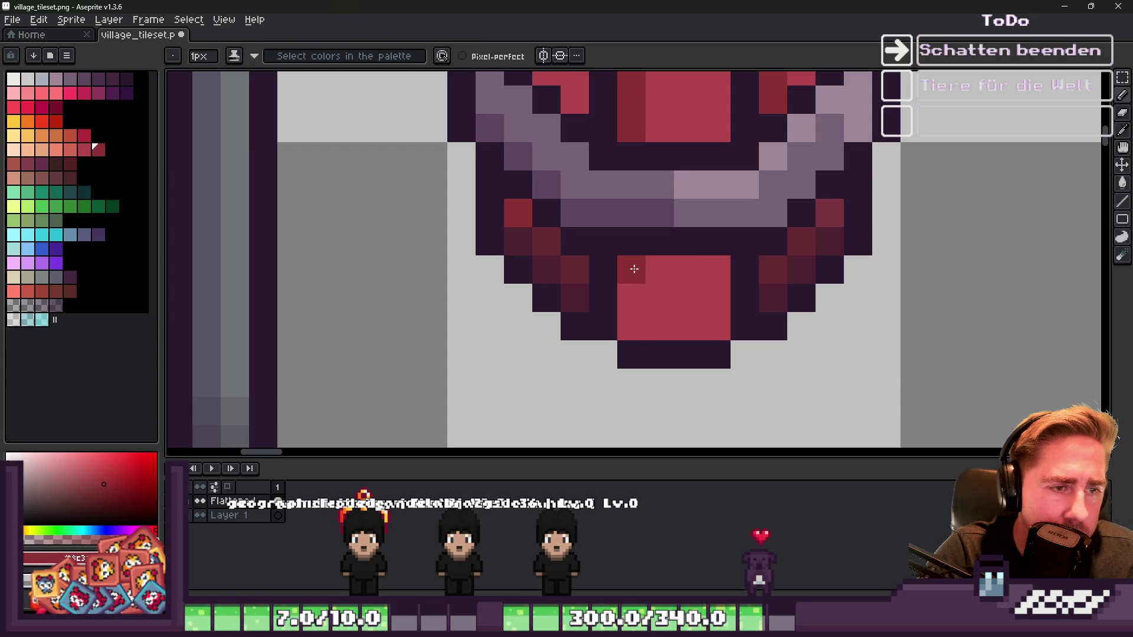
alt+click(661, 272)
drag(686, 270, 665, 286)
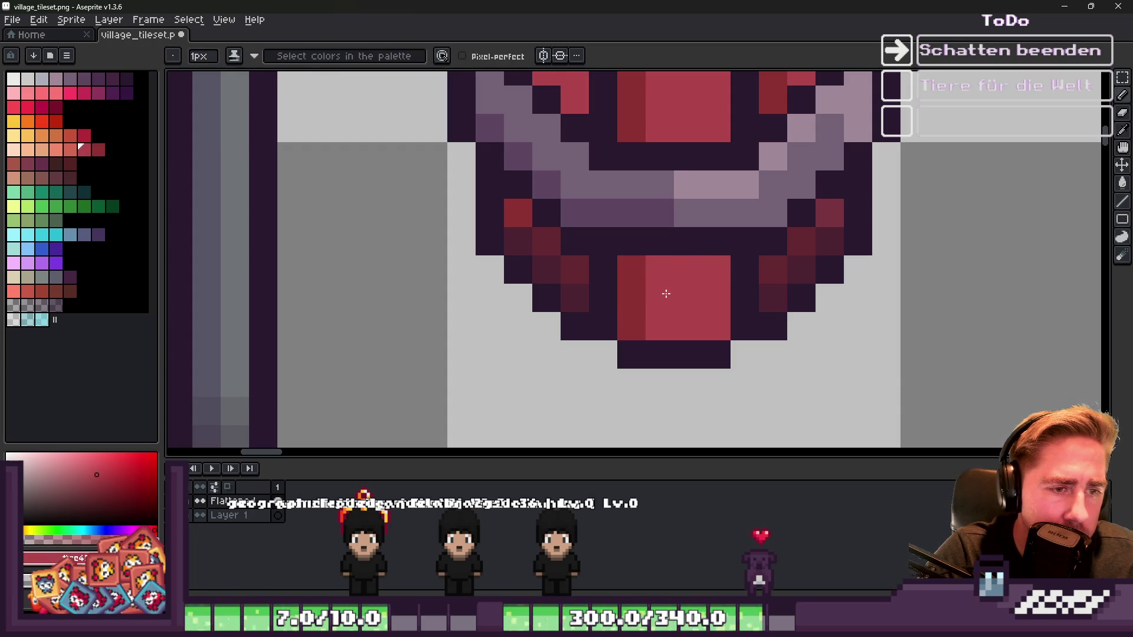
Step: Paint the dark left-side pixels red and the right-side pixel bright red
alt+click(523, 216)
drag(527, 240, 560, 266)
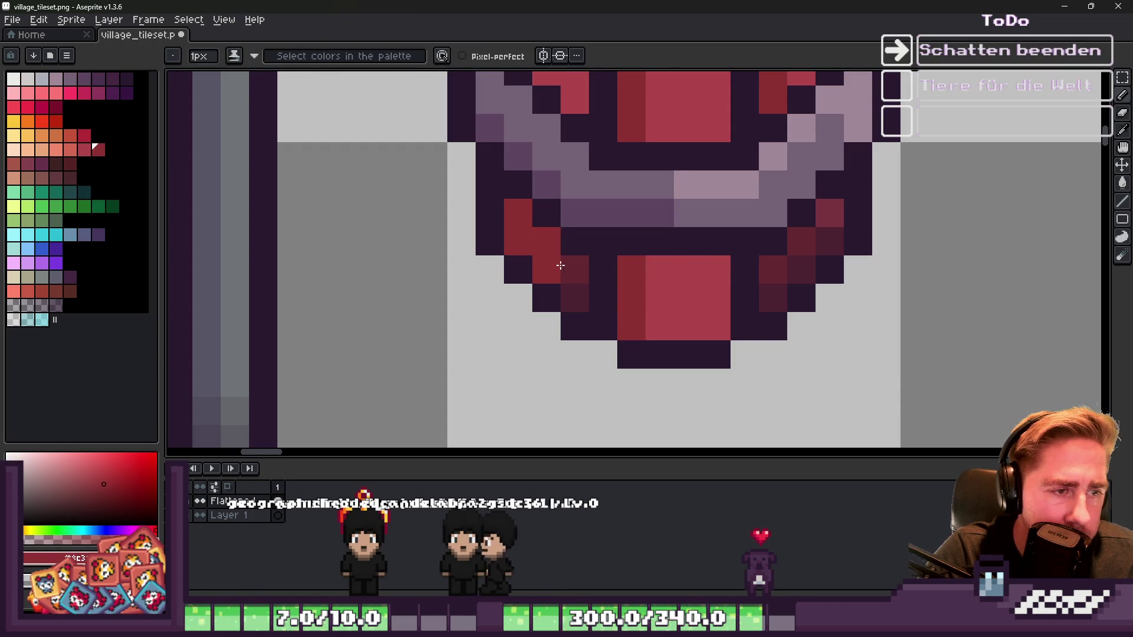
alt+click(697, 271)
click(770, 258)
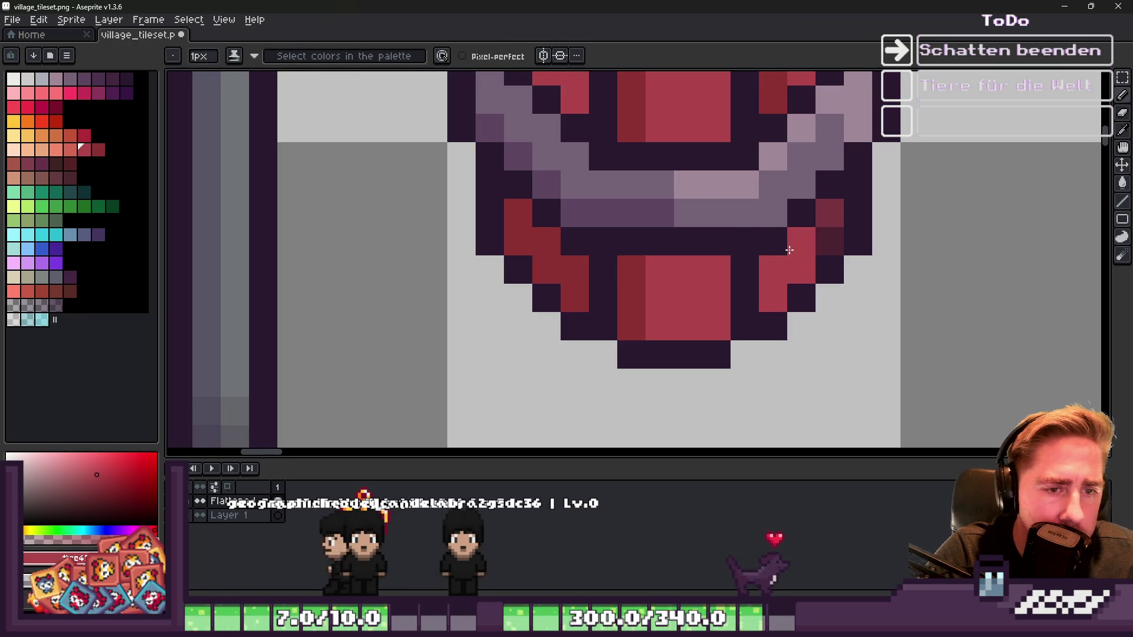
scroll(826, 239, down, 2)
alt+click(753, 281)
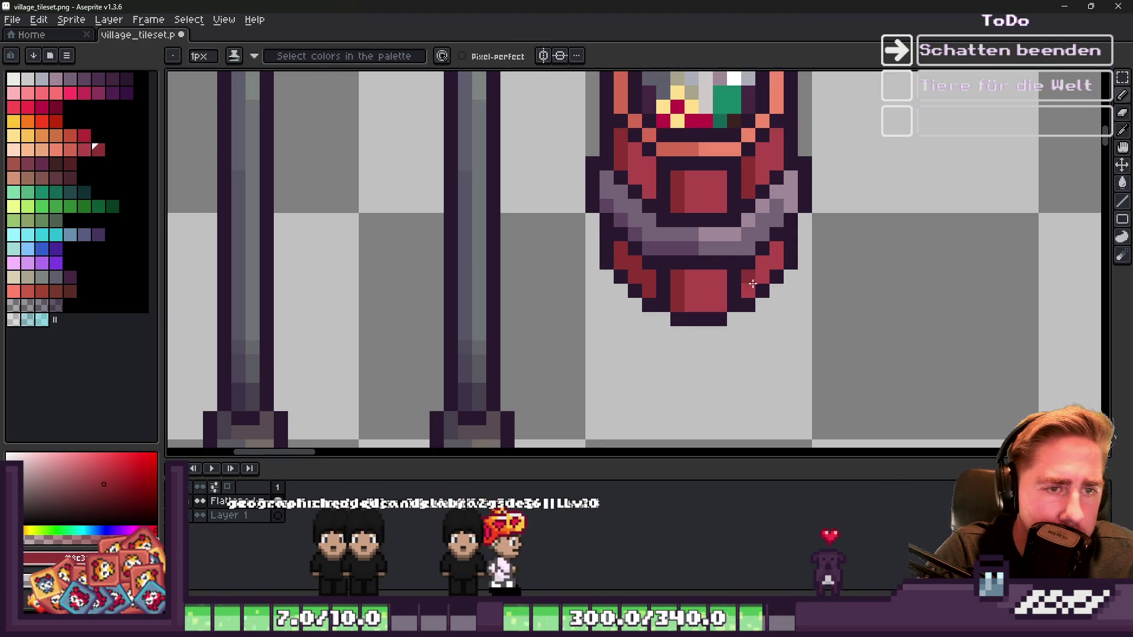
alt+click(633, 259)
scroll(649, 288, down, 3)
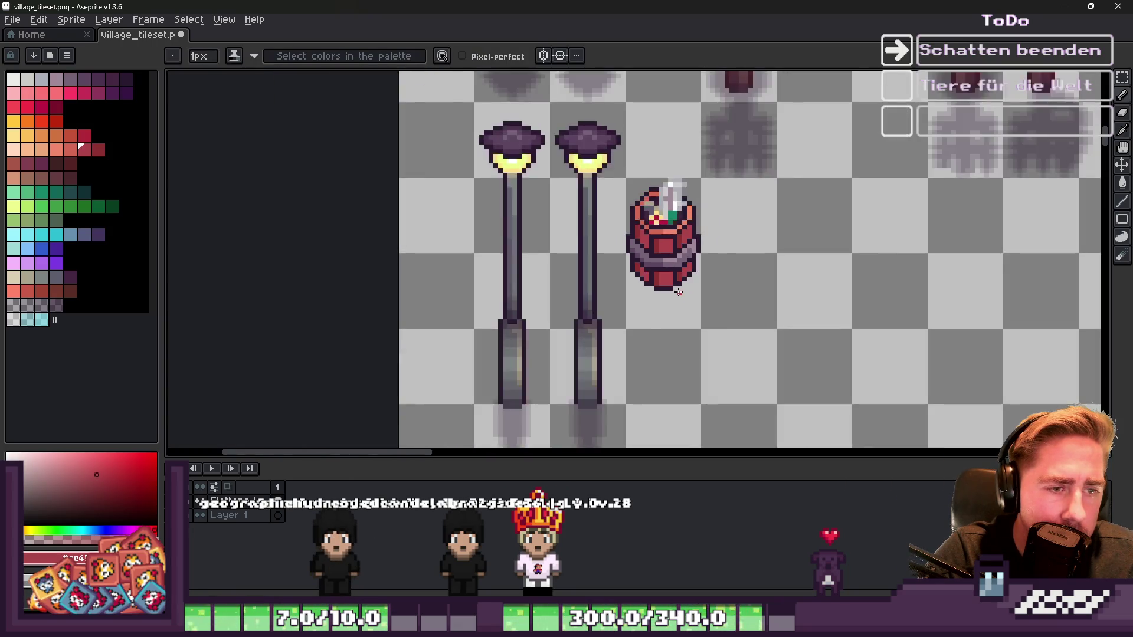
Step: Marquee-select the barrel's base, extending the selection left, down and up its left edge
scroll(673, 203, up, 6)
key(m)
mouse_move(857, 372)
mouse_down()
mouse_move(691, 233)
mouse_move(682, 196)
mouse_up()
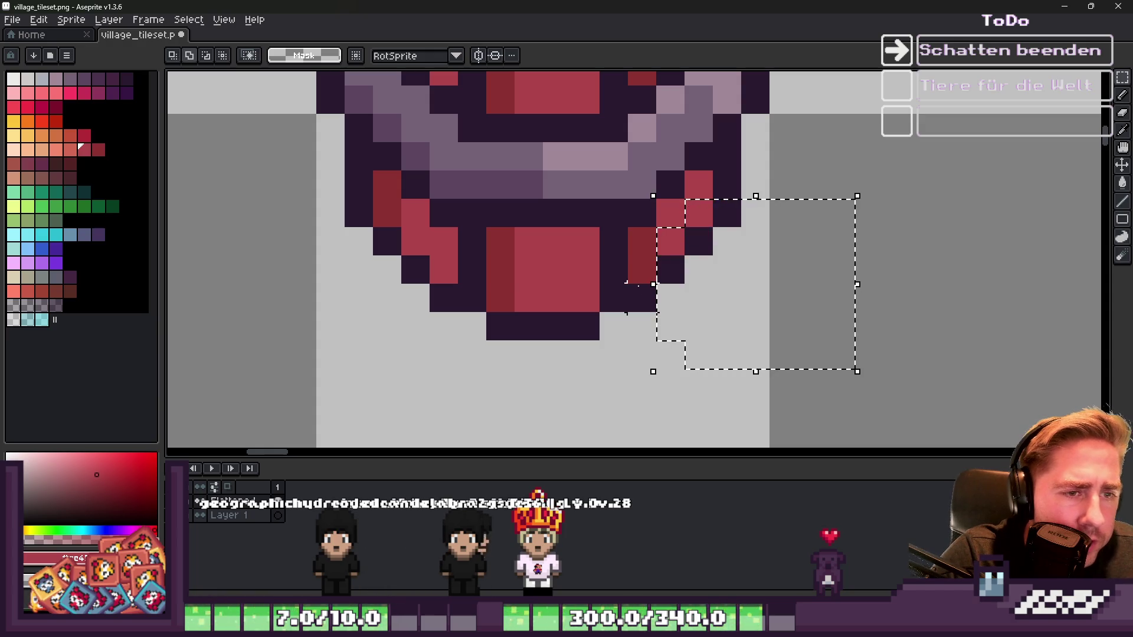
drag(685, 370, 600, 284)
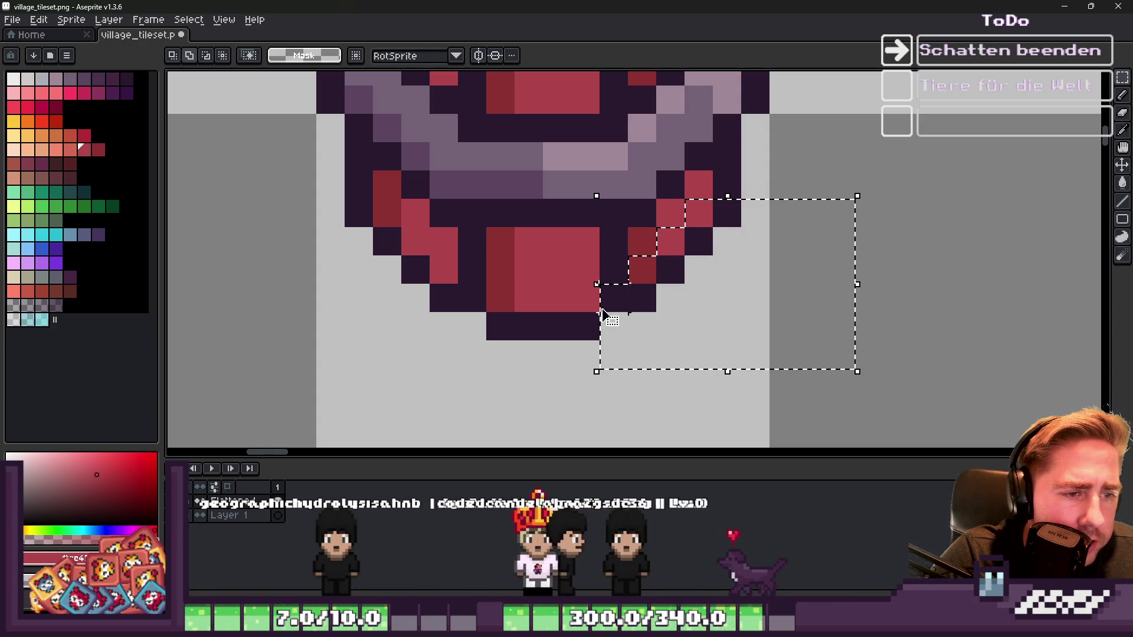
drag(500, 297, 702, 387)
drag(354, 292, 698, 354)
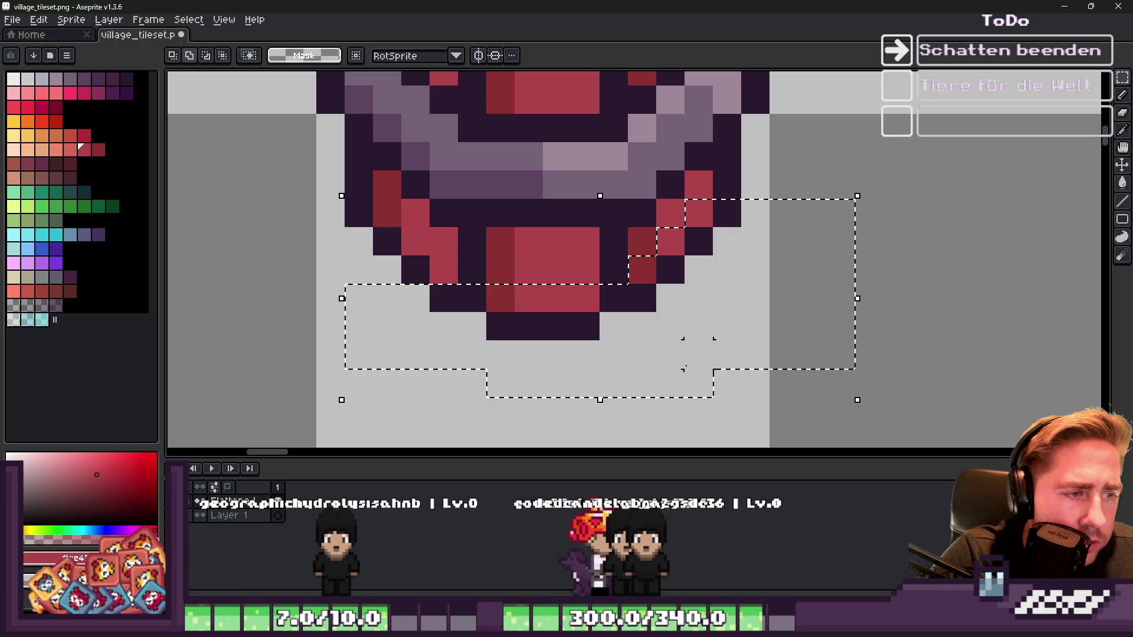
drag(406, 260, 448, 298)
drag(375, 239, 373, 242)
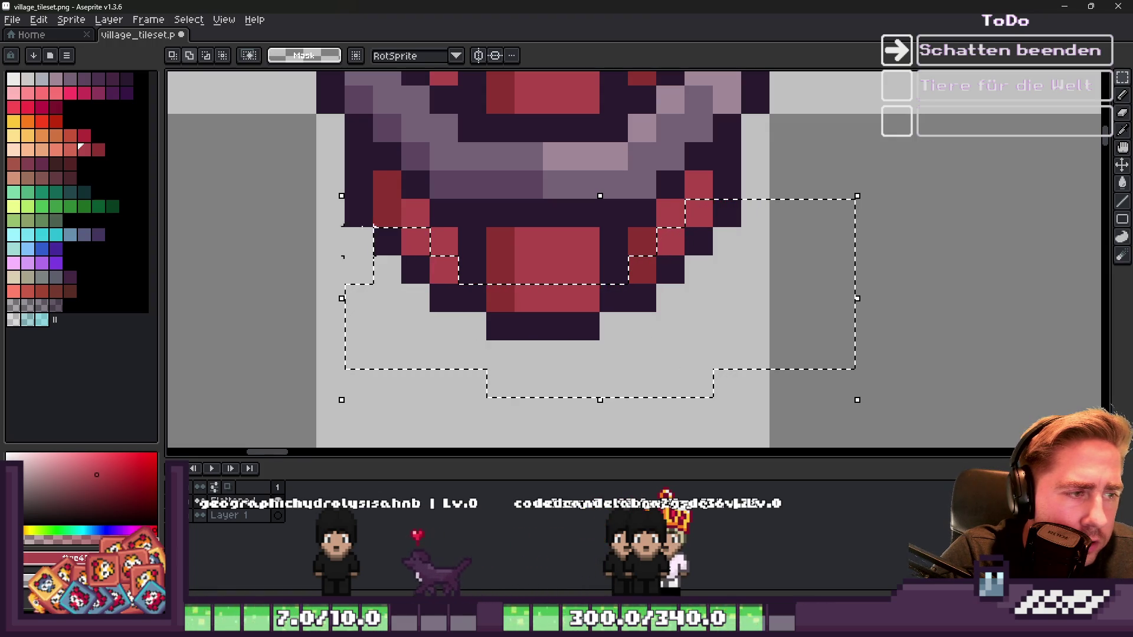
Step: Deselect the barrel's base and return to the Pencil tool
key(ctrl+d)
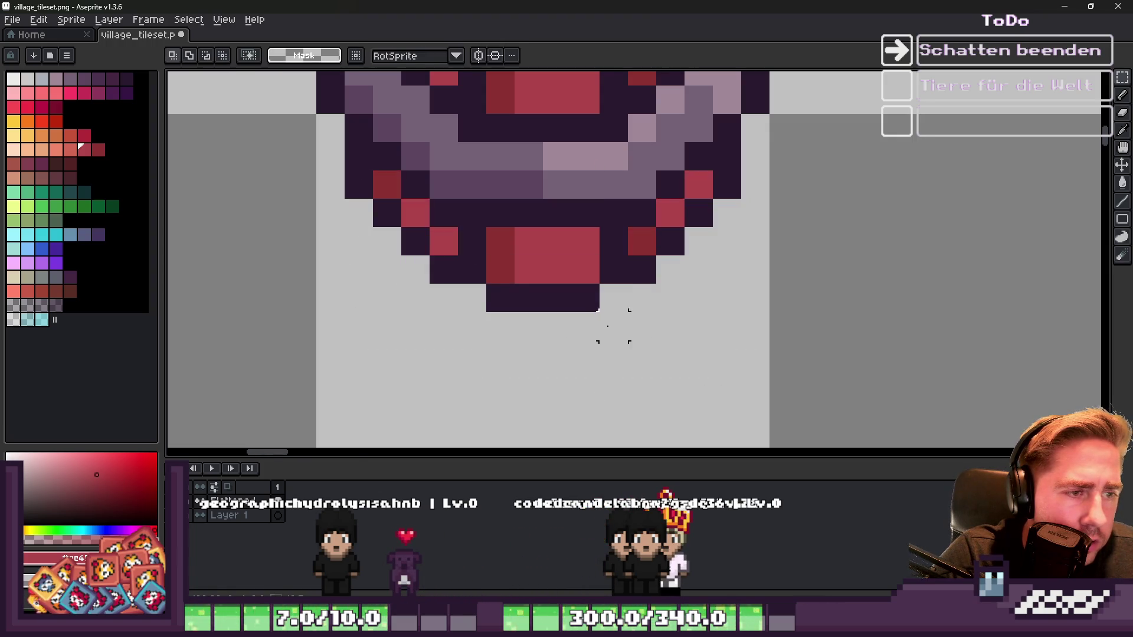
scroll(611, 326, down, 3)
key(b)
scroll(582, 267, down, 1)
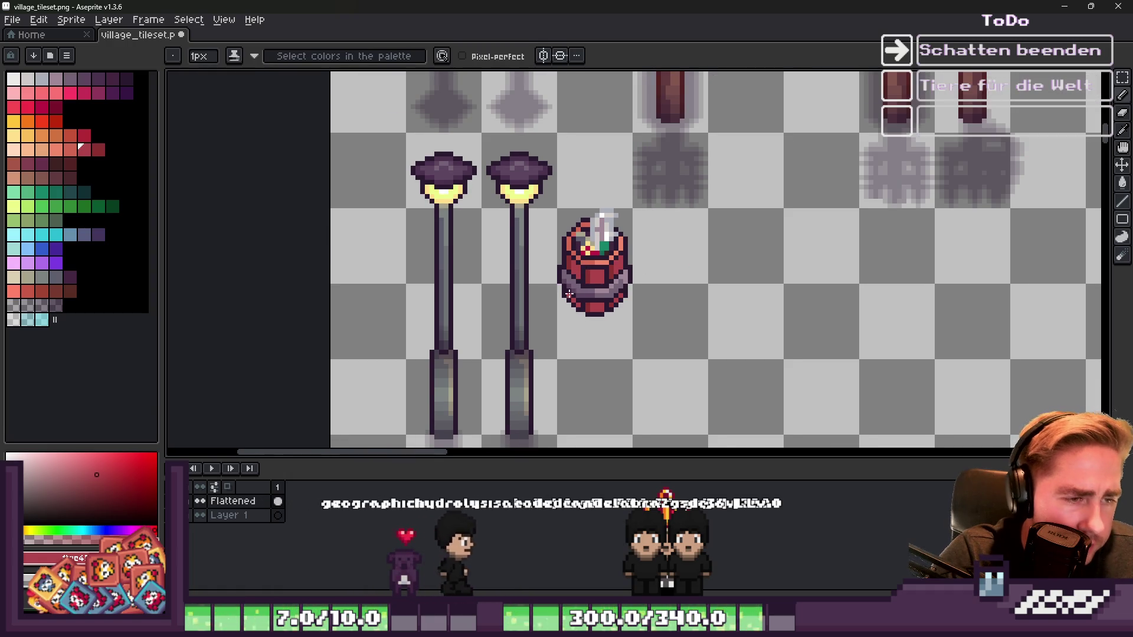
Step: Draw a dark purple outline line down the barrel's left side and erase the stray pixel below
scroll(575, 293, up, 4)
alt+click(552, 268)
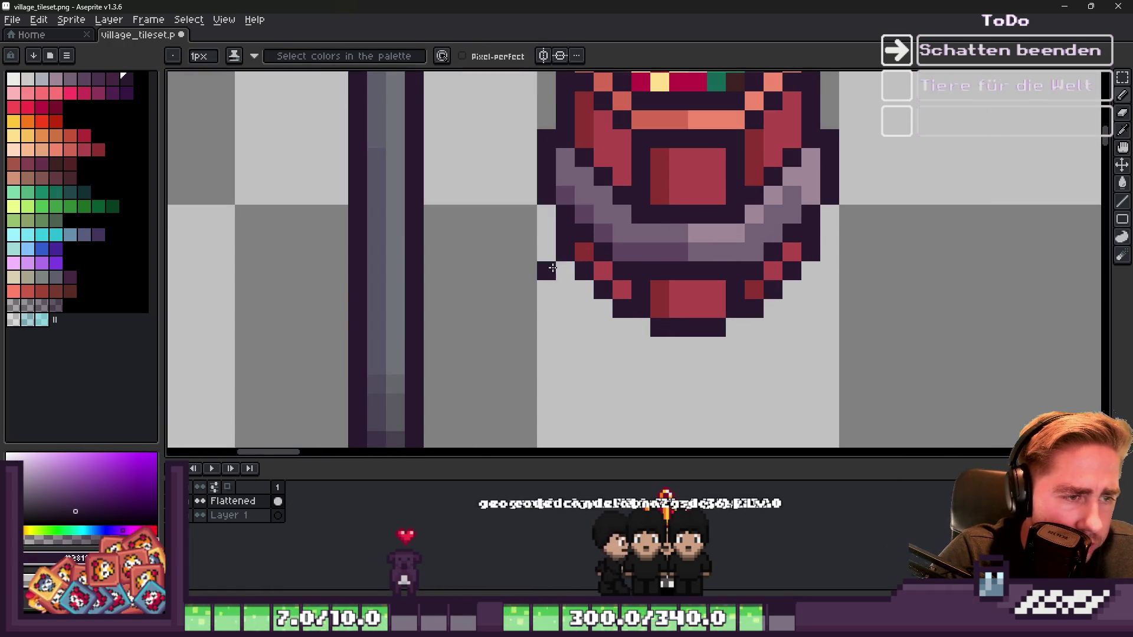
mouse_move(545, 215)
mouse_down()
mouse_move(551, 344)
mouse_move(584, 323)
mouse_up()
right_click(565, 366)
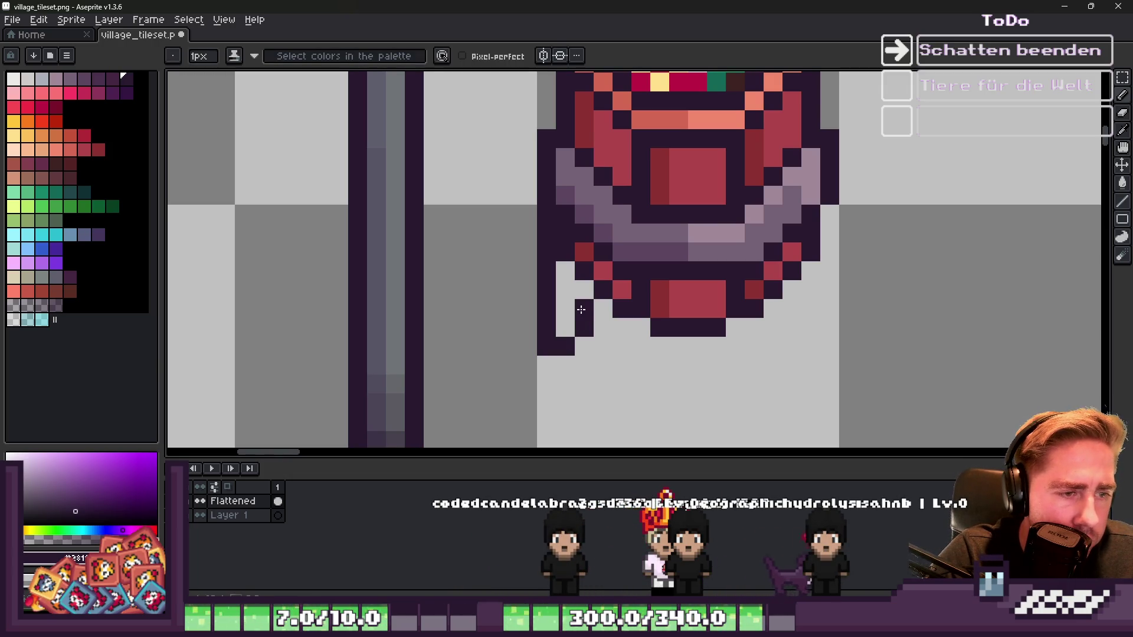
scroll(581, 309, down, 5)
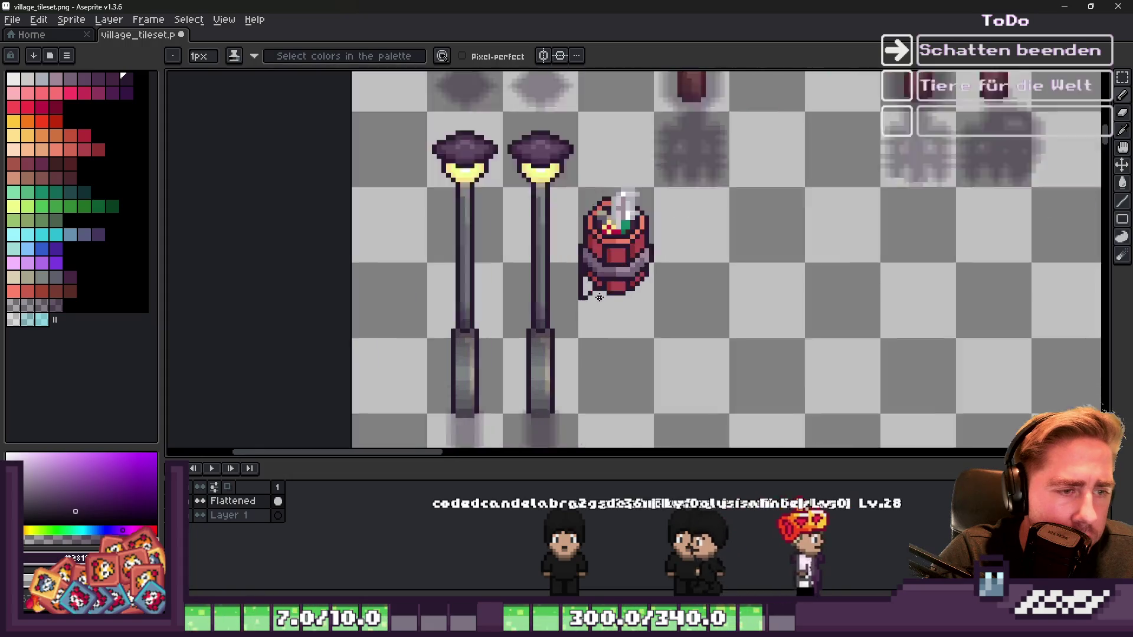
scroll(598, 298, up, 5)
Step: Place a dark outline pixel at the lower-left and fill the left gap with mid purple
alt+click(582, 225)
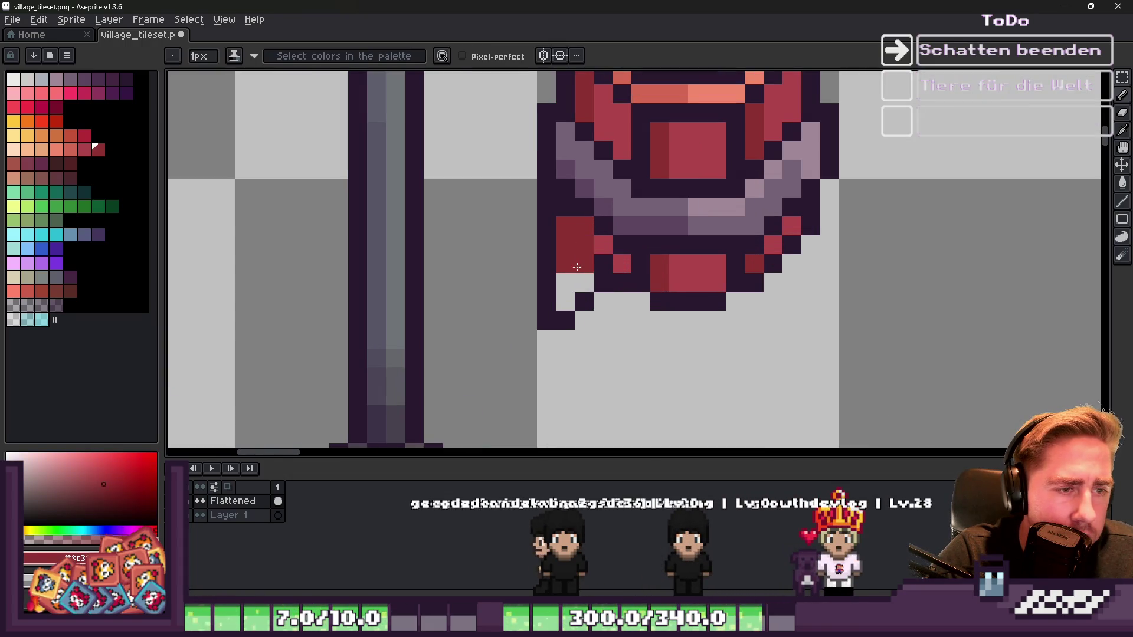
scroll(568, 293, down, 5)
key(v)
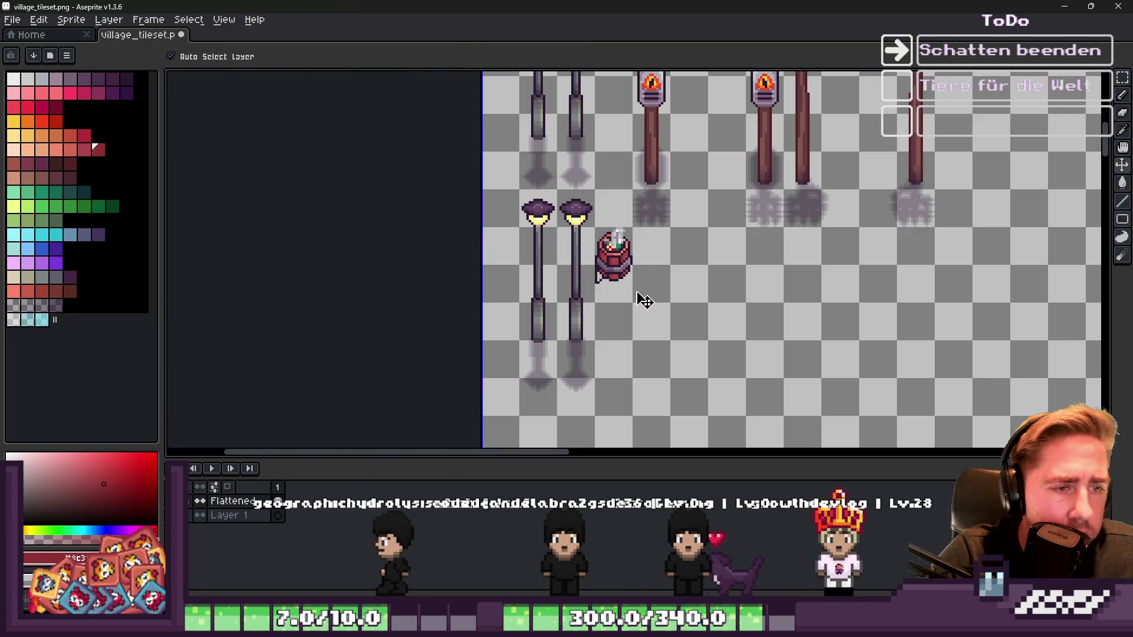
scroll(635, 300, up, 5)
key(b)
click(649, 276)
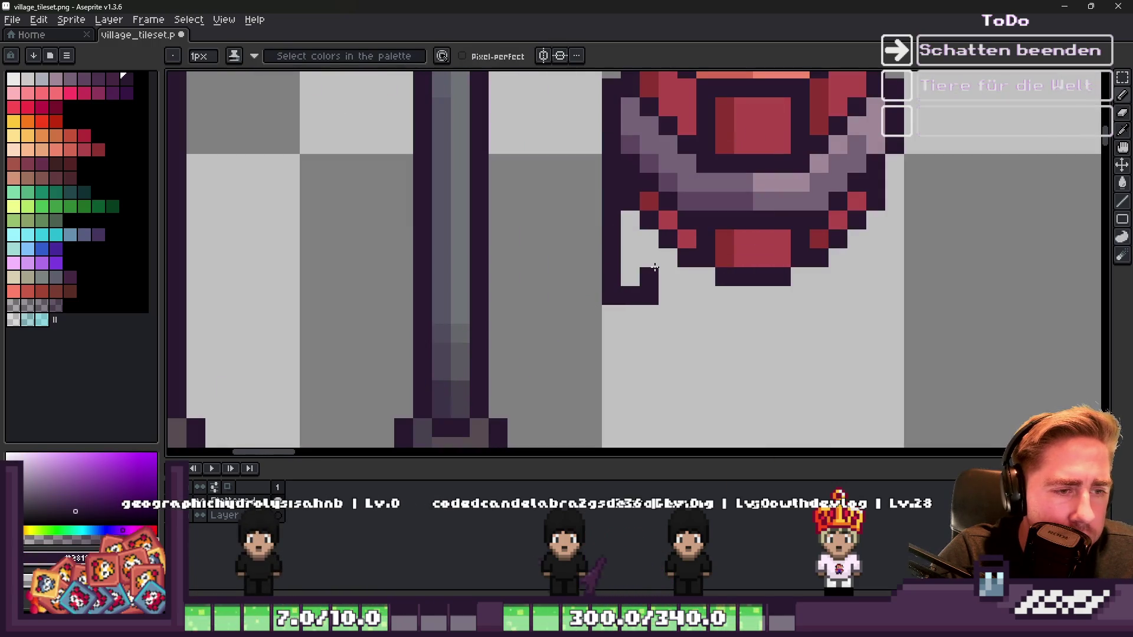
scroll(640, 275, down, 1)
alt+click(633, 162)
drag(633, 234, 631, 267)
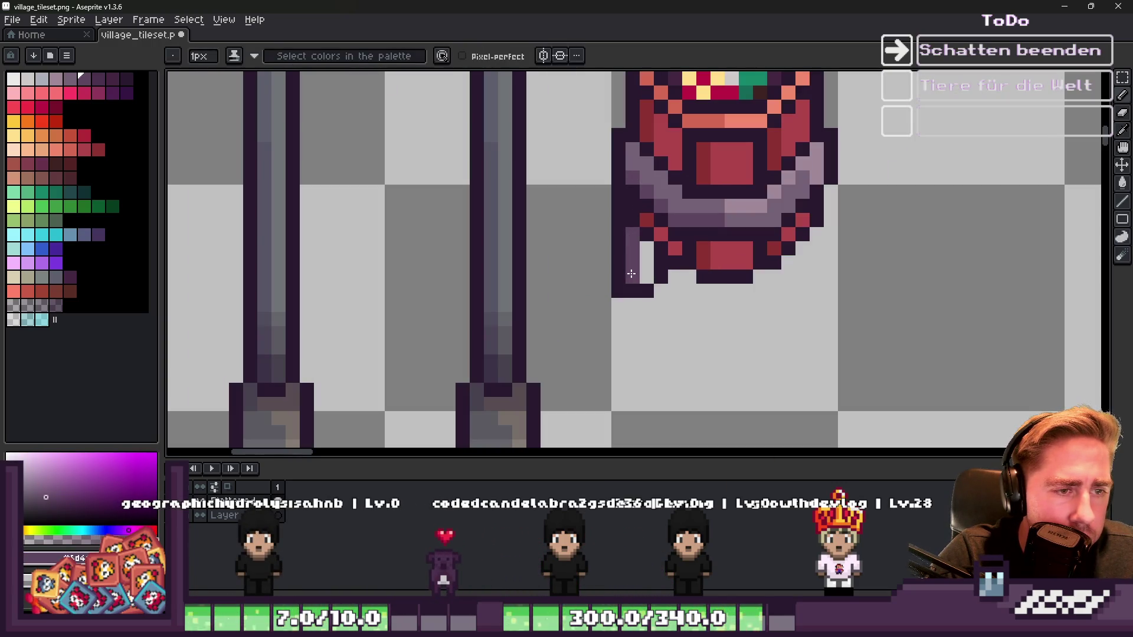
click(646, 276)
Step: Darken a pixel on the barrel's left edge with the dark purple and clear two dark pixels below
alt+click(660, 176)
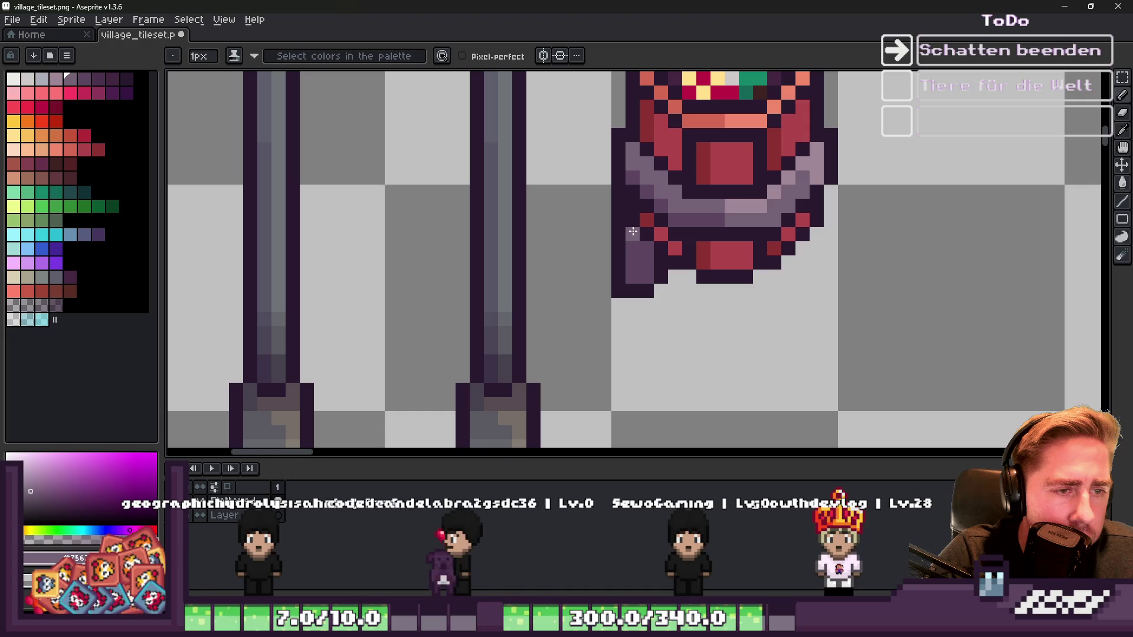
scroll(587, 235, down, 2)
scroll(599, 241, down, 2)
scroll(601, 236, up, 6)
alt+click(603, 193)
click(613, 232)
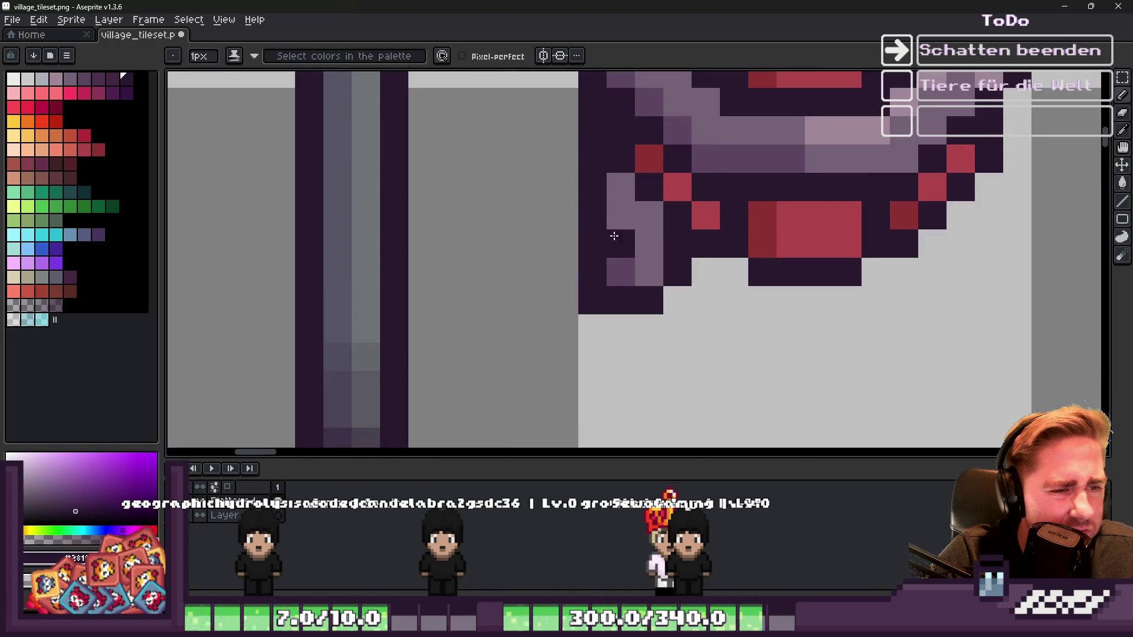
drag(592, 243, 592, 301)
scroll(592, 301, down, 5)
scroll(570, 187, up, 3)
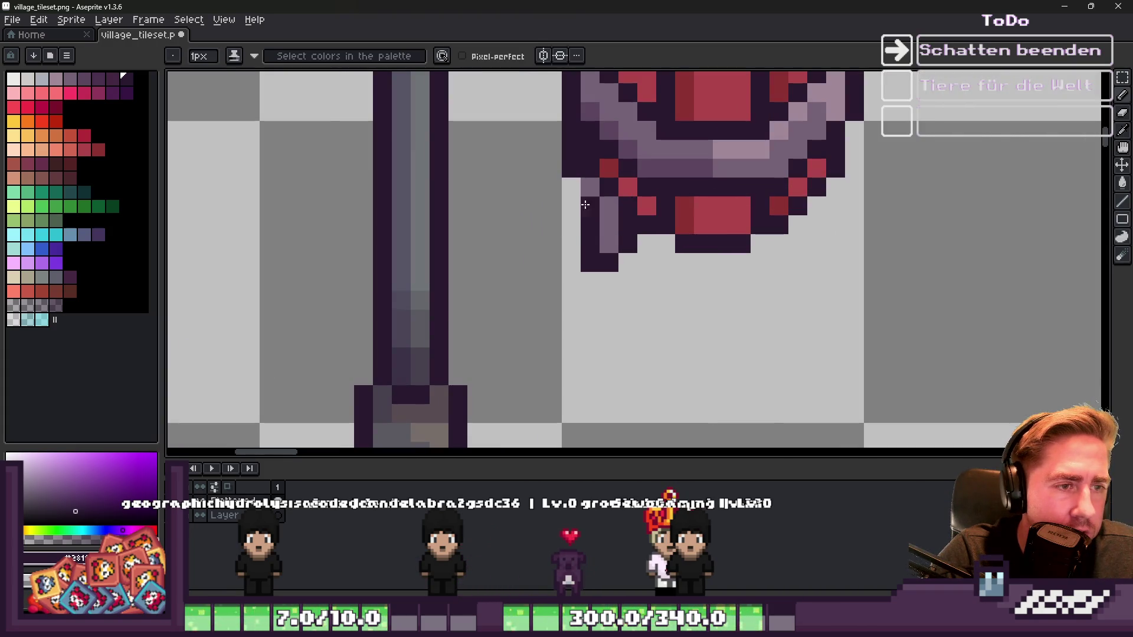
scroll(589, 183, down, 4)
scroll(569, 188, up, 3)
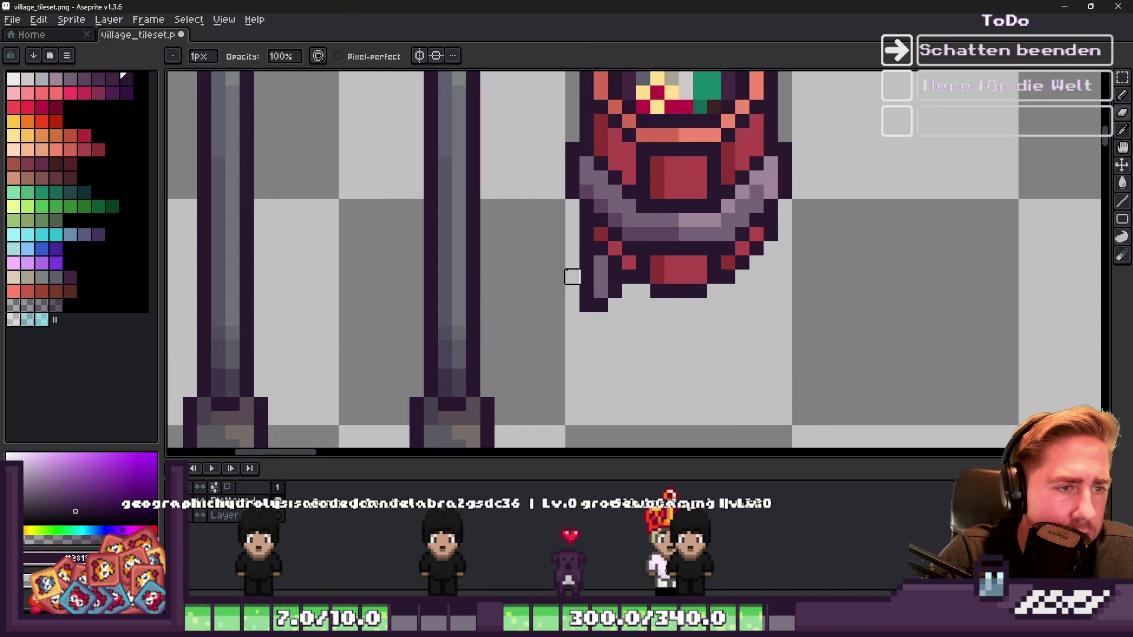
scroll(573, 262, down, 4)
scroll(532, 260, up, 5)
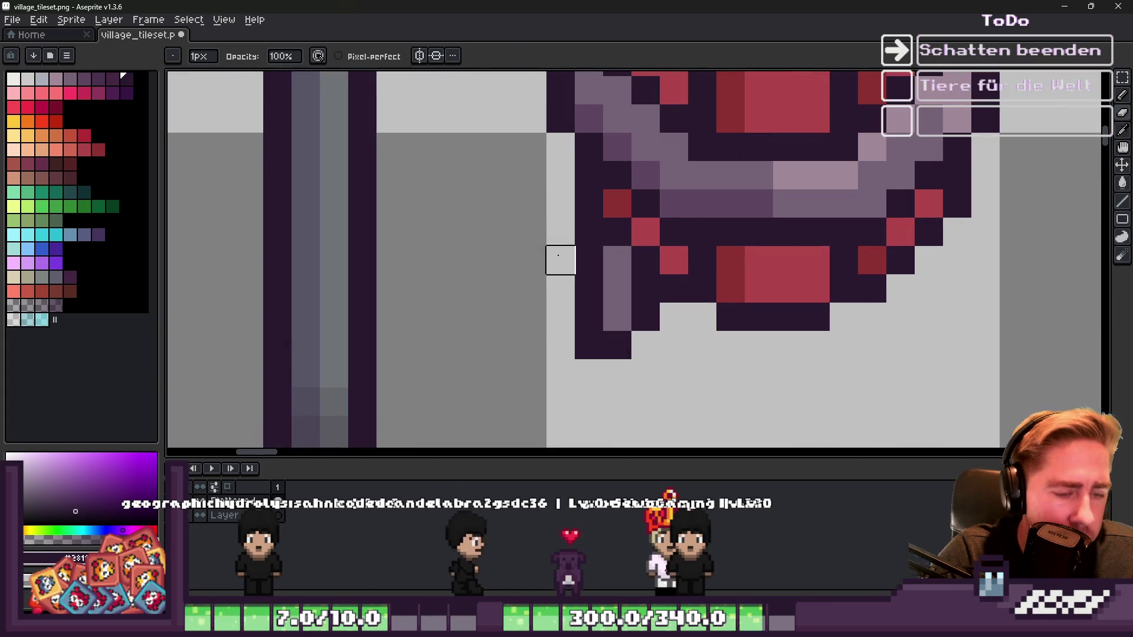
Step: Clear the bottom dark pixel of the left strip, undoing an overextended erase
drag(582, 255, 583, 339)
key(ctrl+z)
click(578, 348)
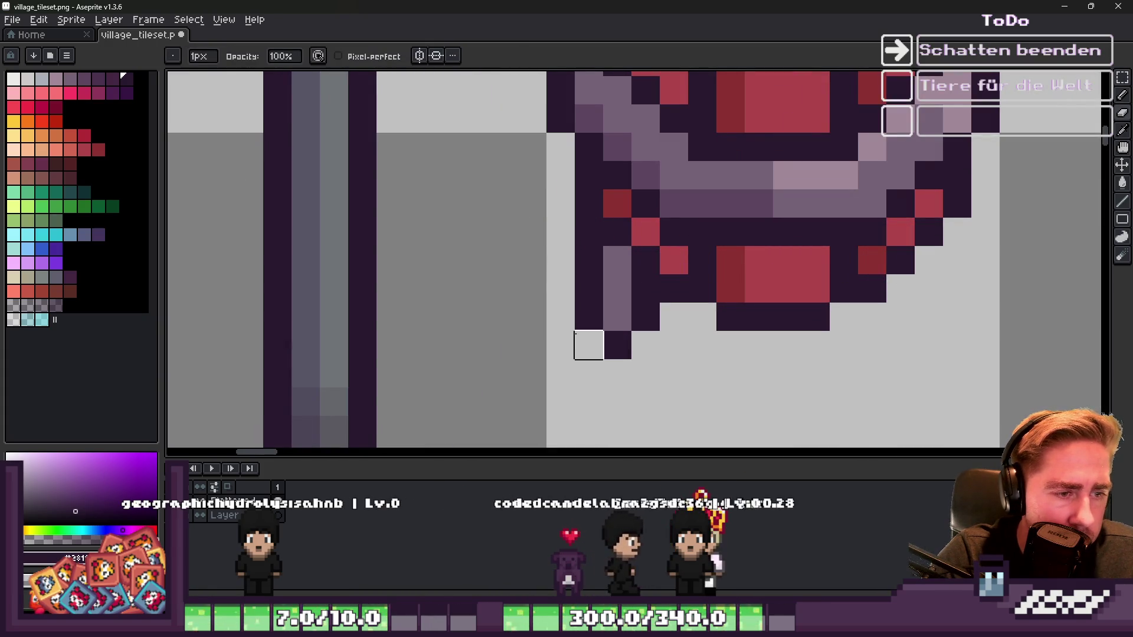
scroll(579, 348, down, 1)
scroll(549, 272, up, 1)
Step: Marquee-select the lower-left strip, delete it, and add a dark pixel beside the base
key(m)
drag(568, 238, 624, 351)
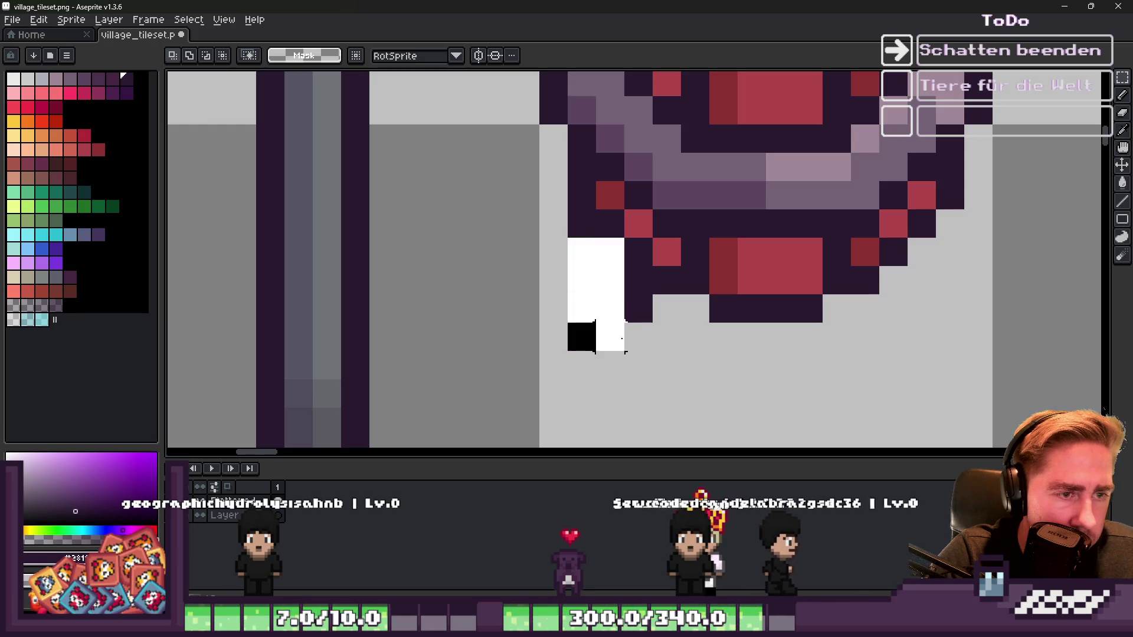
drag(624, 237, 653, 323)
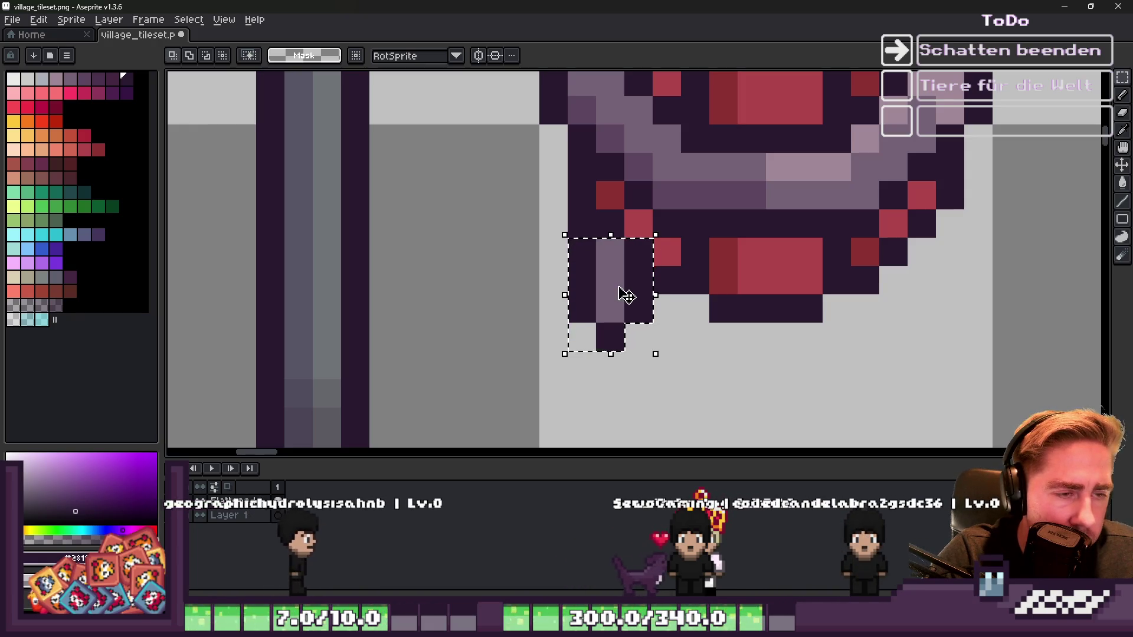
key(Delete)
key(b)
click(635, 251)
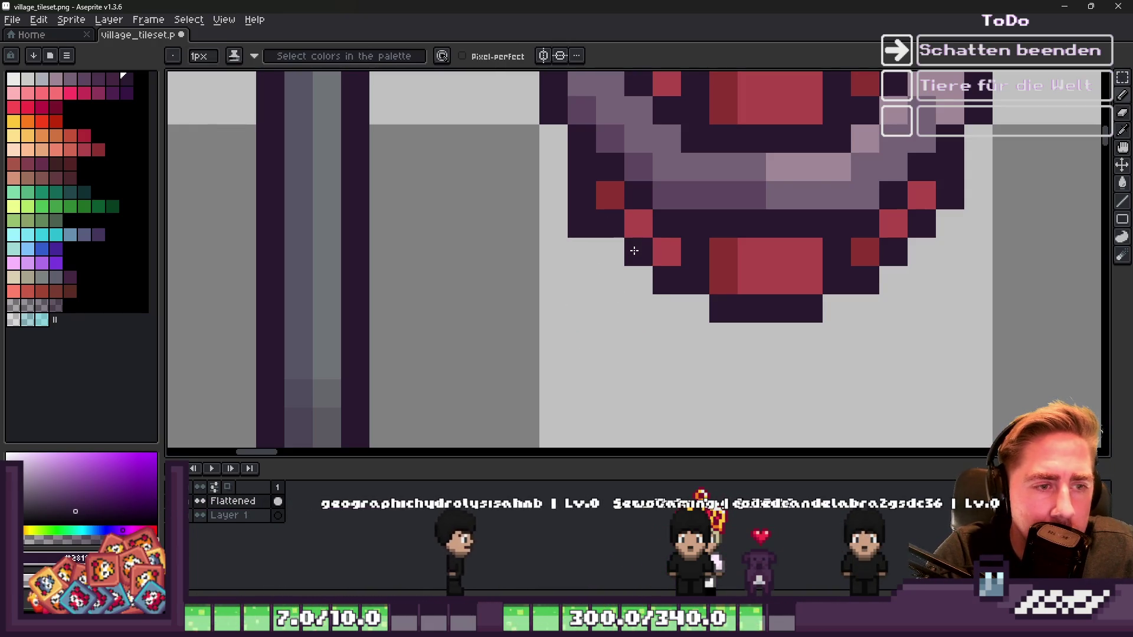
Step: Erase a leftover pixel and paste the small piece back at the barrel's lower-left
right_click(580, 228)
scroll(578, 208, down, 4)
key(m)
drag(564, 198, 582, 222)
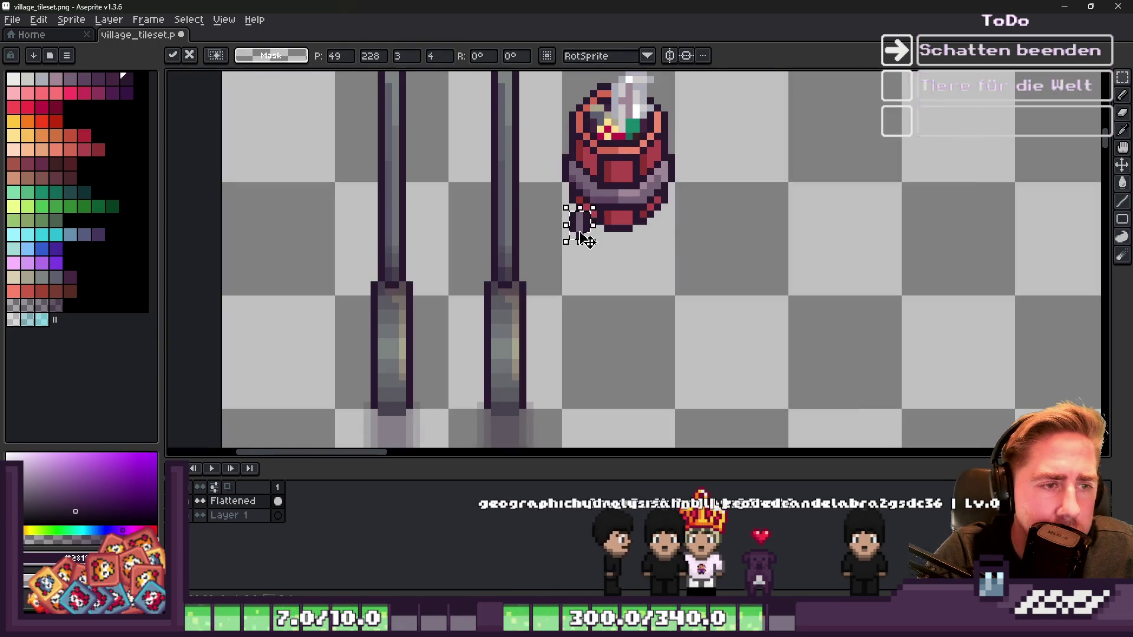
scroll(582, 222, up, 2)
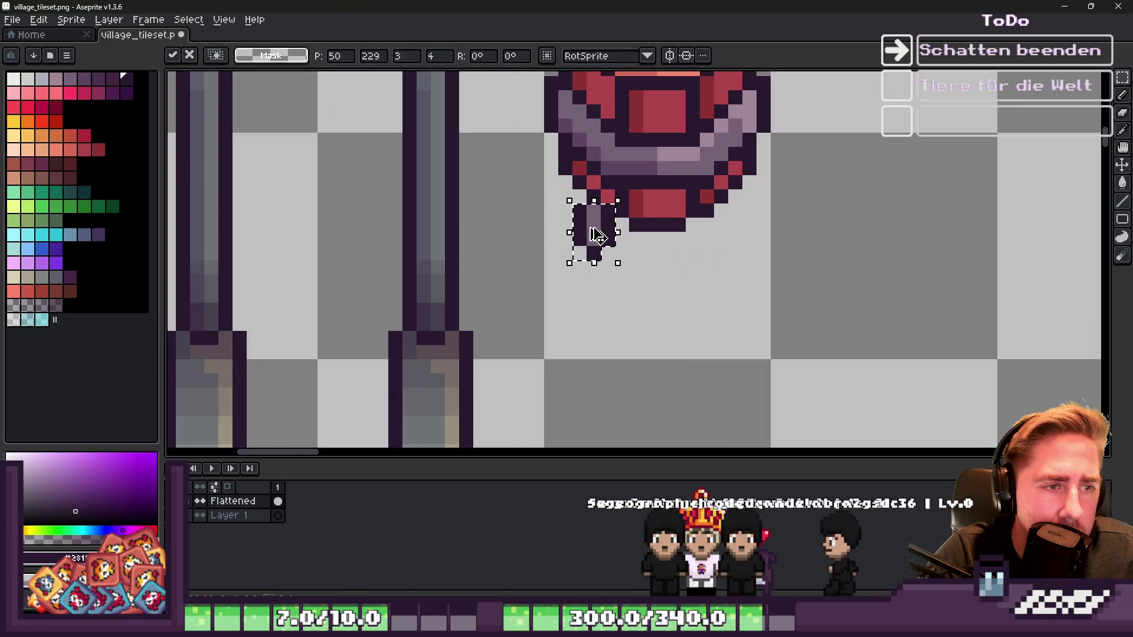
key(b)
Step: Touch up the placed piece: clear a neighbouring dark pixel, darken one grey pixel, erase stray tail pixels
scroll(649, 248, down, 3)
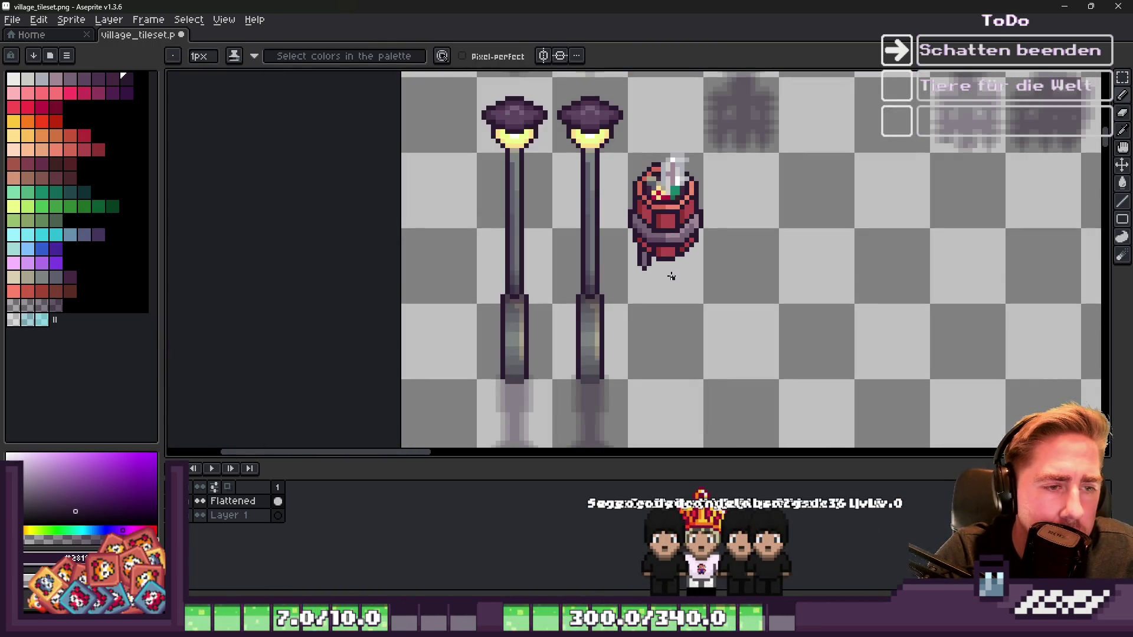
scroll(655, 253, up, 4)
right_click(625, 271)
click(562, 269)
scroll(537, 319, down, 4)
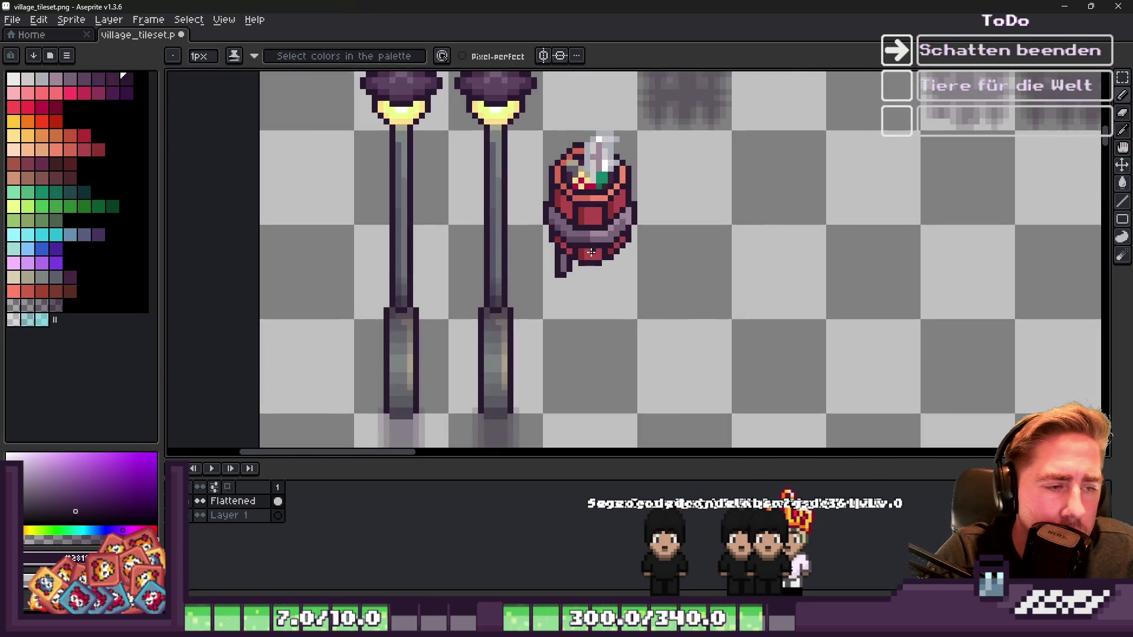
scroll(546, 306, up, 3)
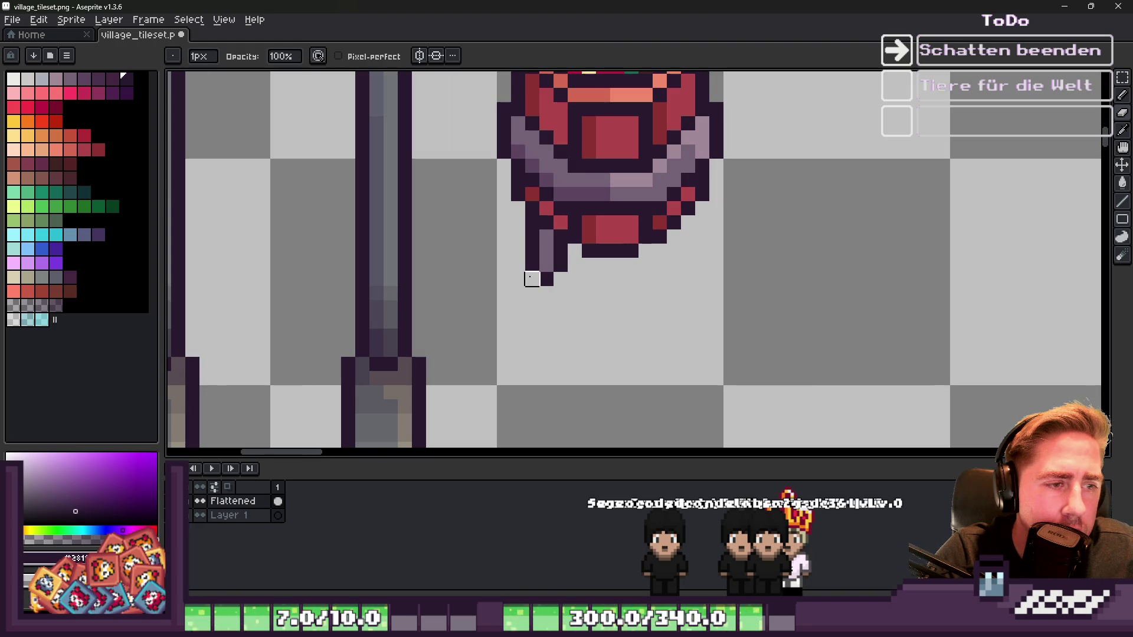
scroll(532, 280, down, 4)
scroll(549, 264, up, 3)
scroll(598, 260, up, 4)
mouse_move(591, 259)
mouse_down()
mouse_move(591, 296)
mouse_move(663, 297)
mouse_move(663, 334)
mouse_up()
scroll(663, 335, down, 4)
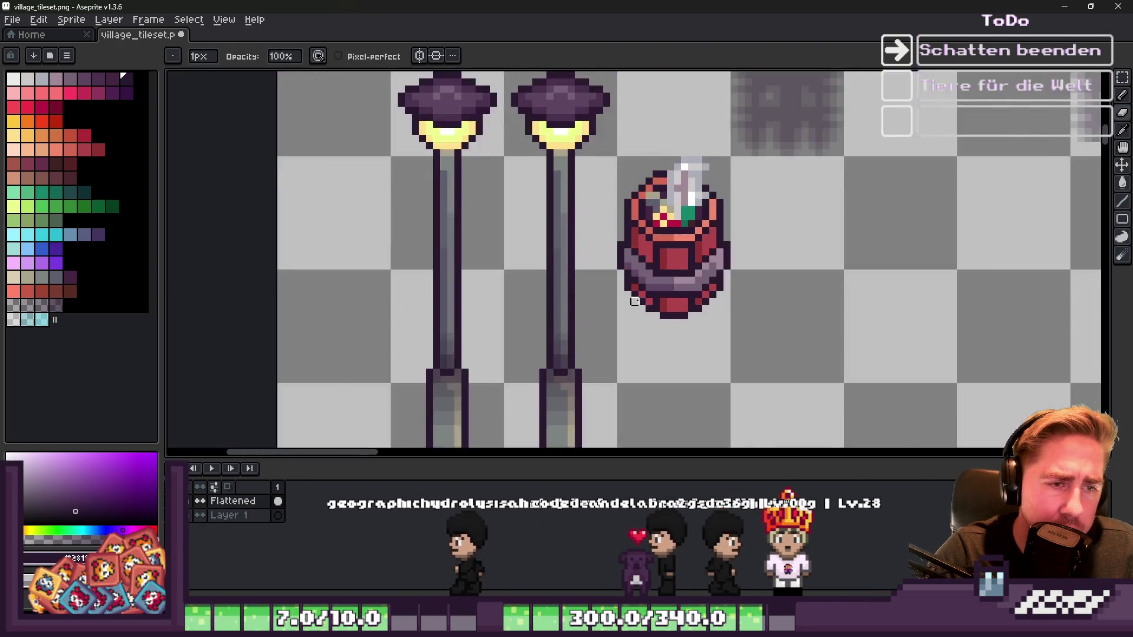
Step: Select the whole barrel, flip it vertically, and move the flipped copy below the original
key(m)
drag(608, 138, 755, 353)
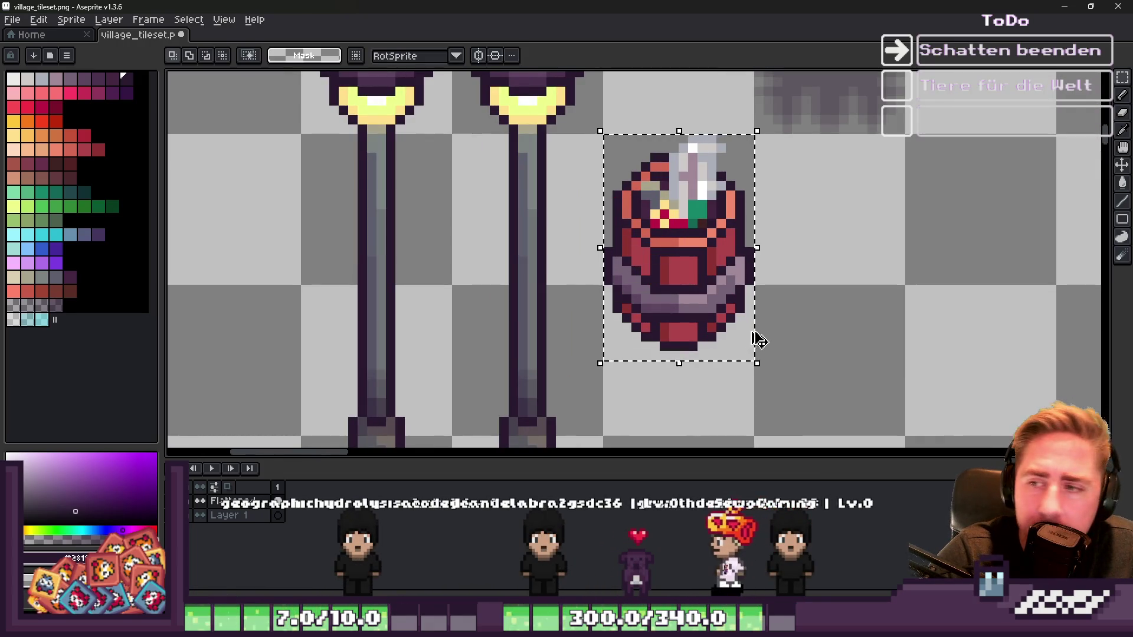
key(shift+v)
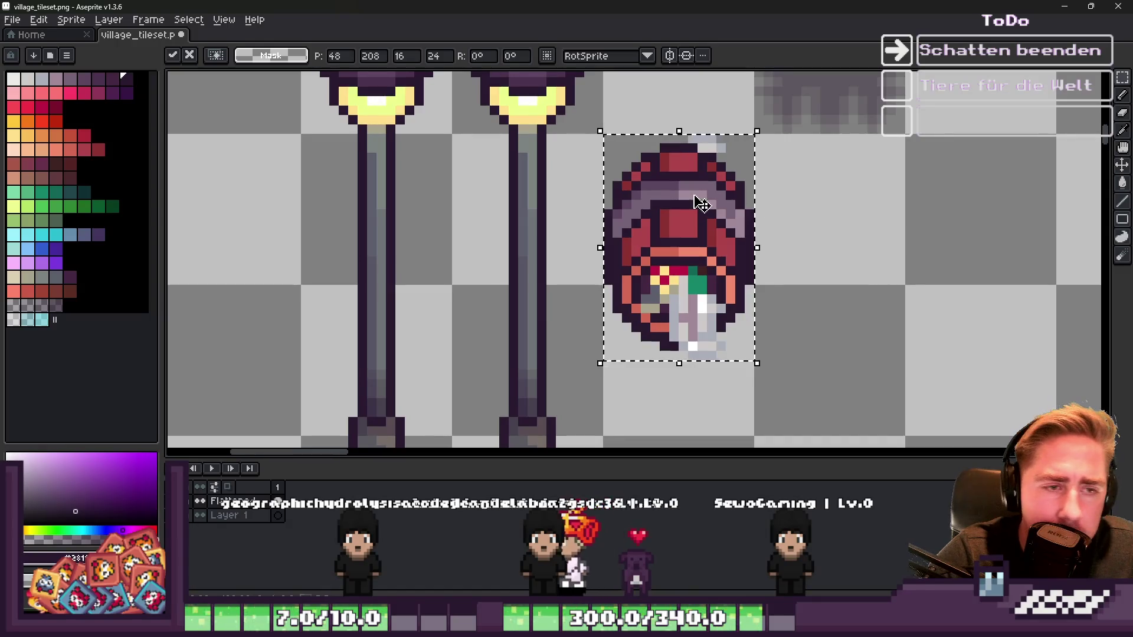
key(ctrl+z)
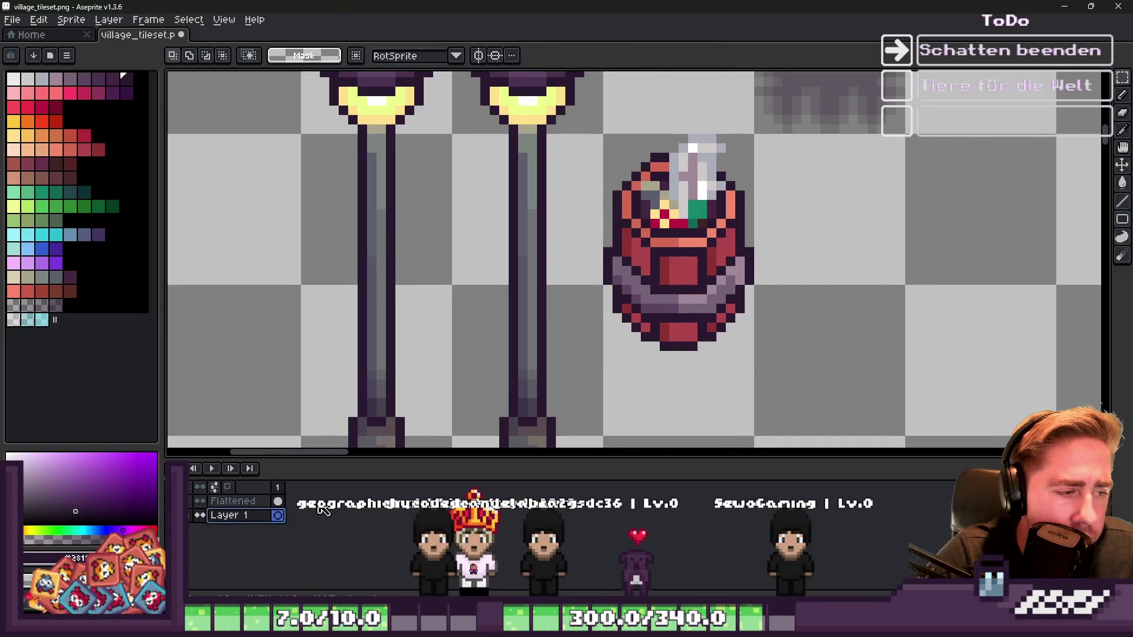
key(ctrl+y)
mouse_move(677, 262)
mouse_down()
mouse_move(681, 360)
mouse_move(680, 334)
mouse_up()
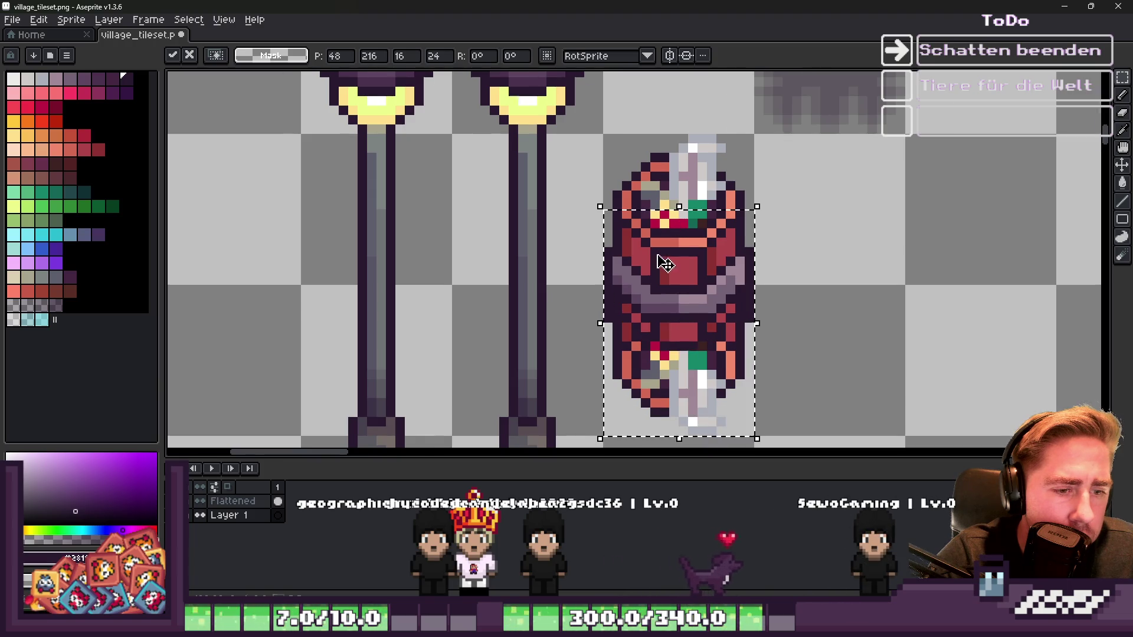
scroll(665, 264, down, 2)
drag(666, 263, 671, 340)
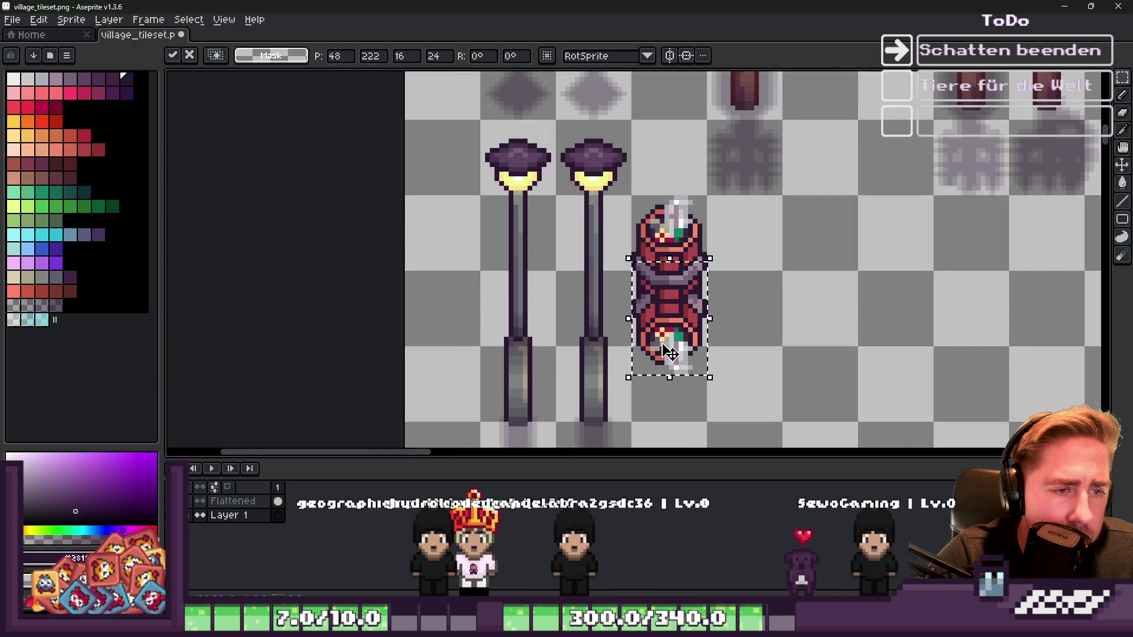
scroll(669, 346, up, 3)
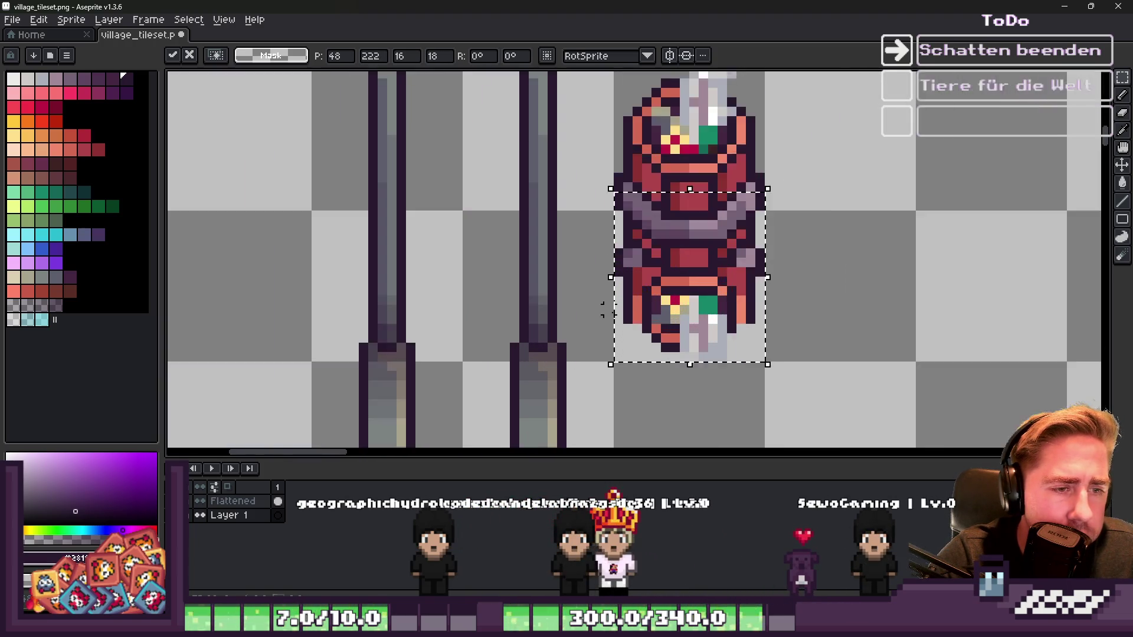
Step: Narrow the flipped copy, take the barrel's salmon red as colour, deselect, and open Select > Color Range
drag(612, 260, 634, 266)
alt+click(719, 264)
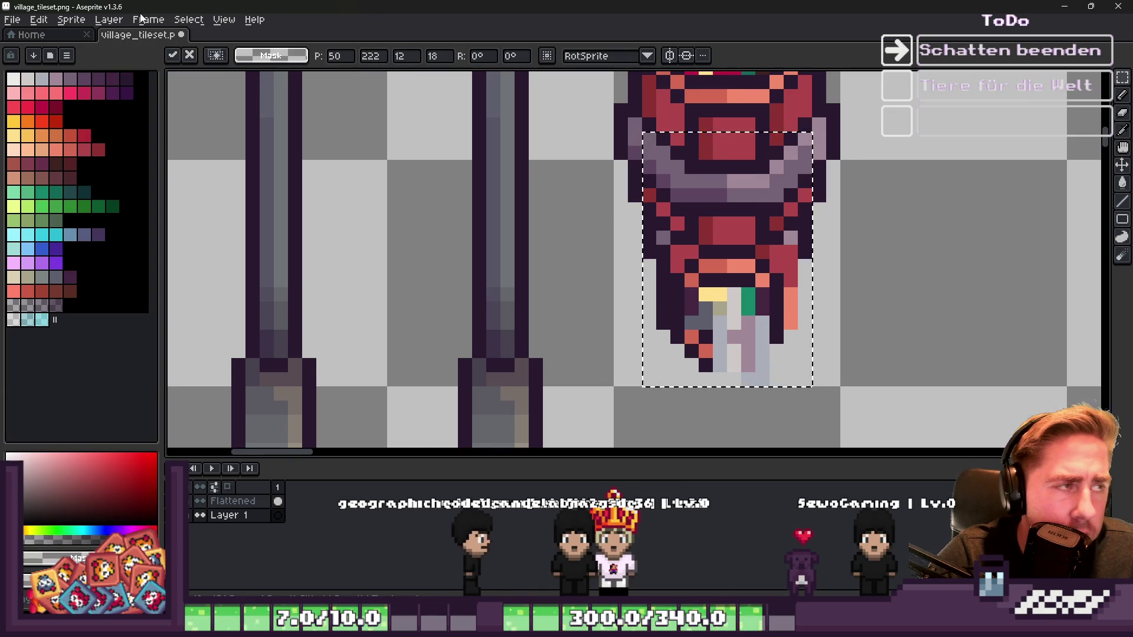
key(ctrl+d)
click(189, 21)
click(214, 95)
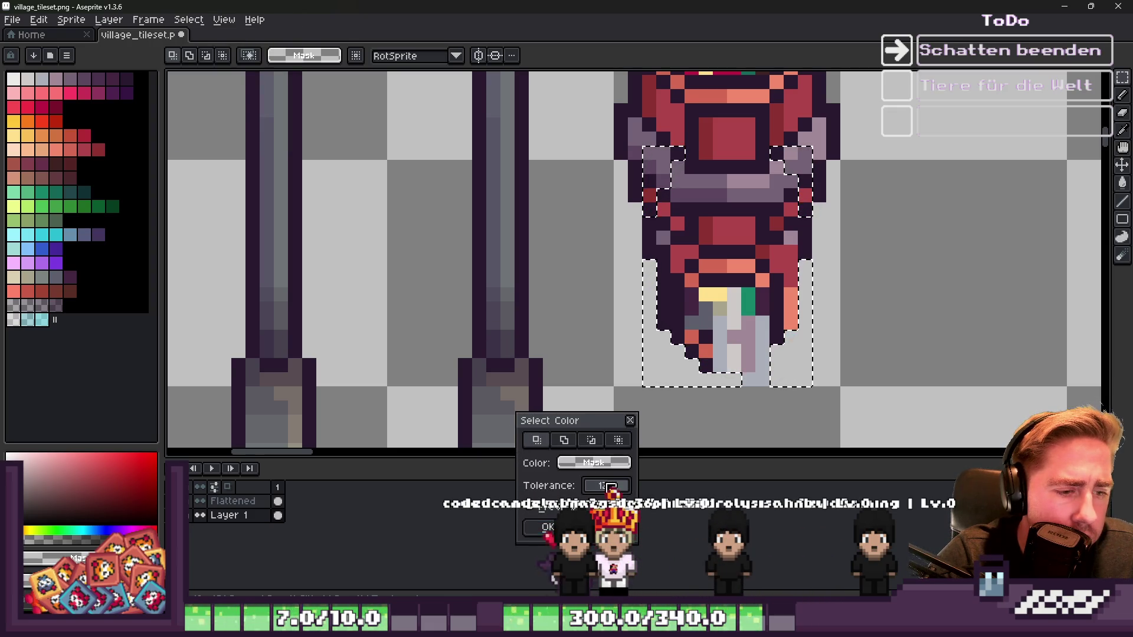
Step: Select the dark purple outline colour's pixels with Color Range at tolerance 240
drag(625, 487, 619, 486)
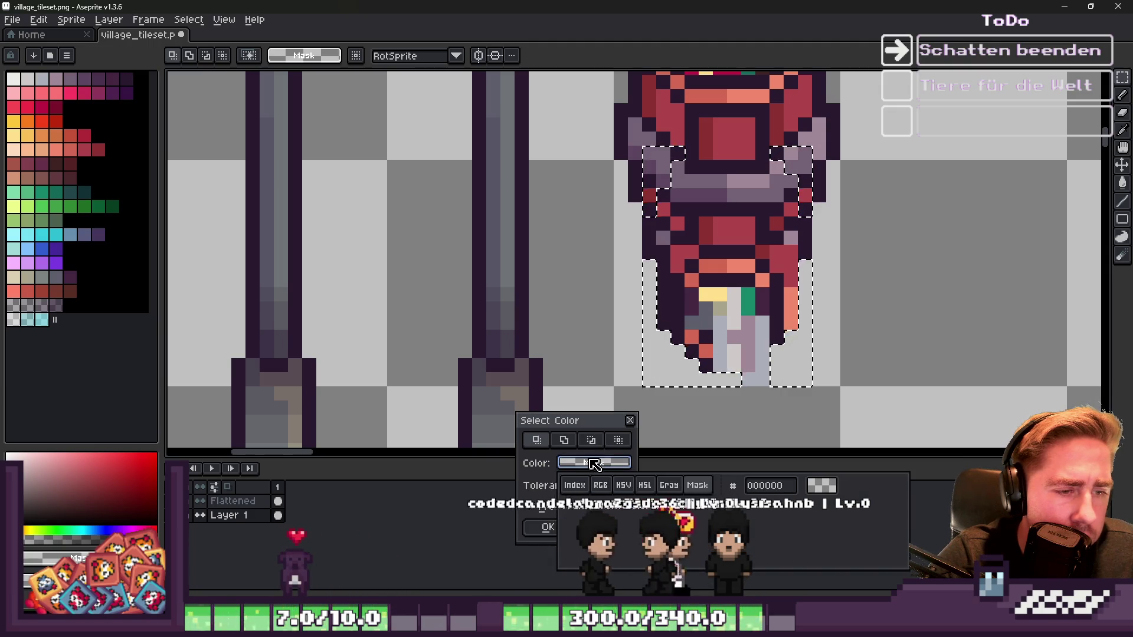
key(Escape)
alt+click(668, 314)
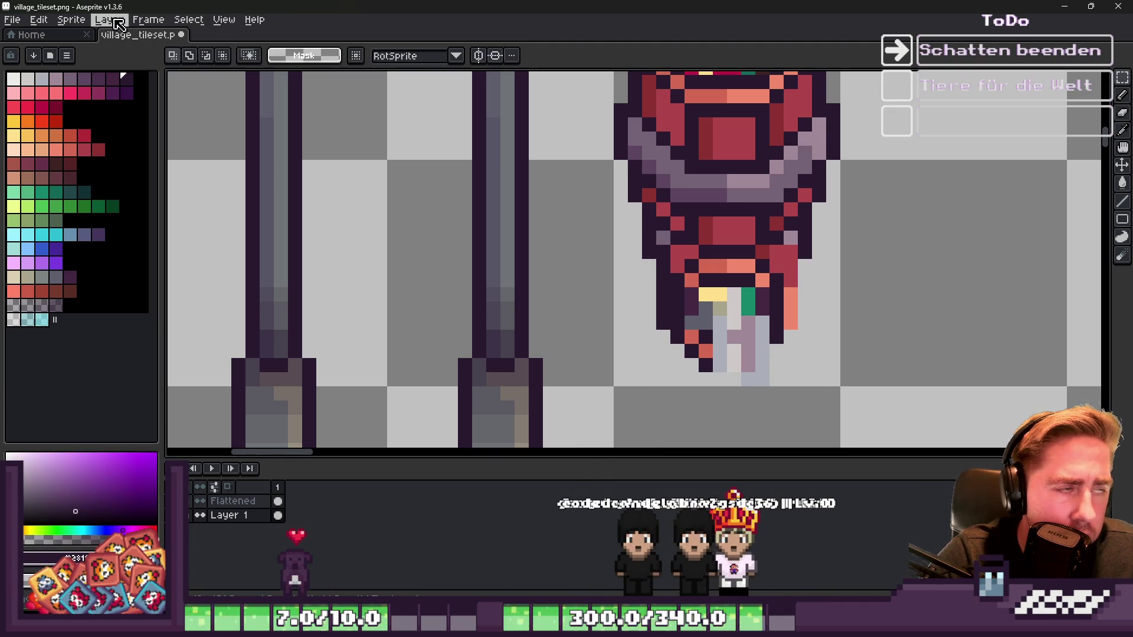
click(180, 19)
click(203, 96)
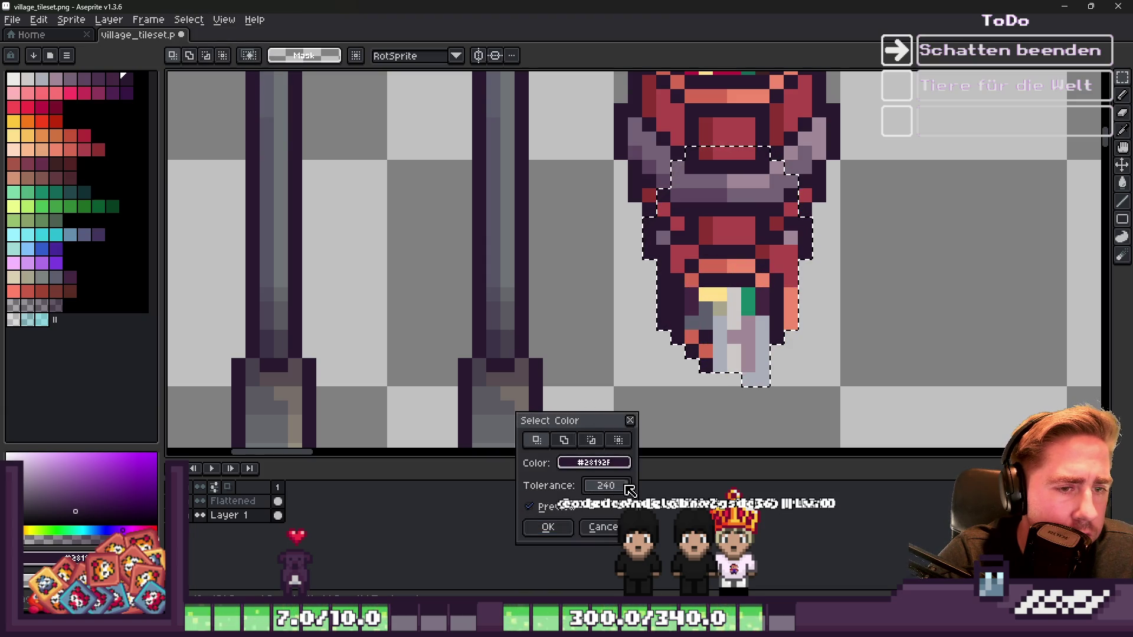
click(548, 527)
Step: Erase the lower part of the flipped barrel and its leftover bottom pixels
key(e)
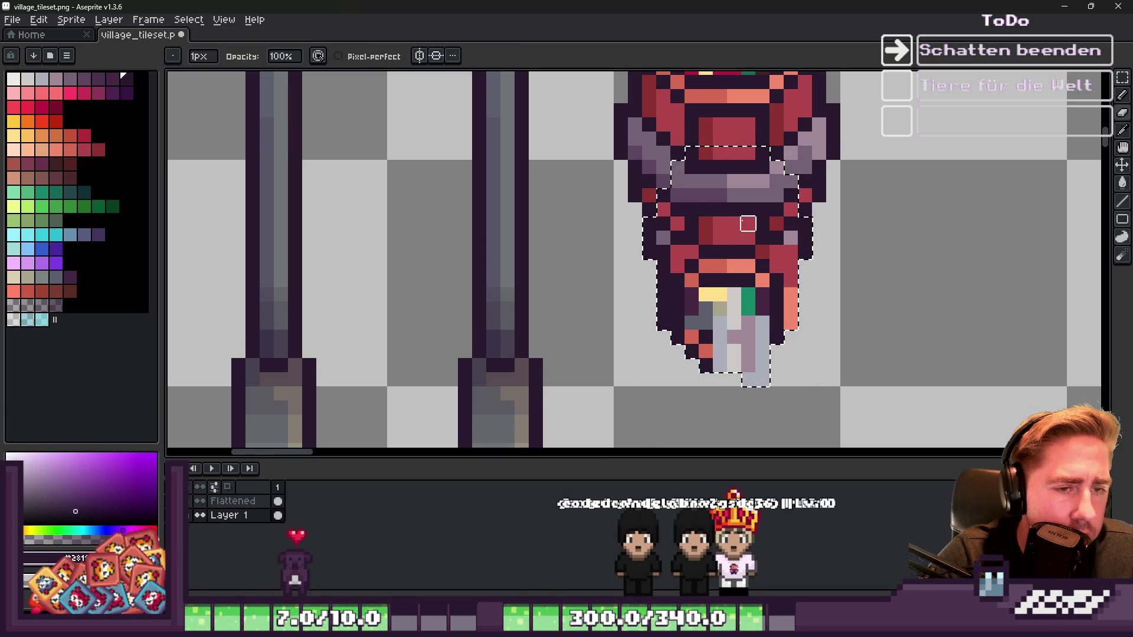
click(729, 384)
drag(706, 354, 761, 378)
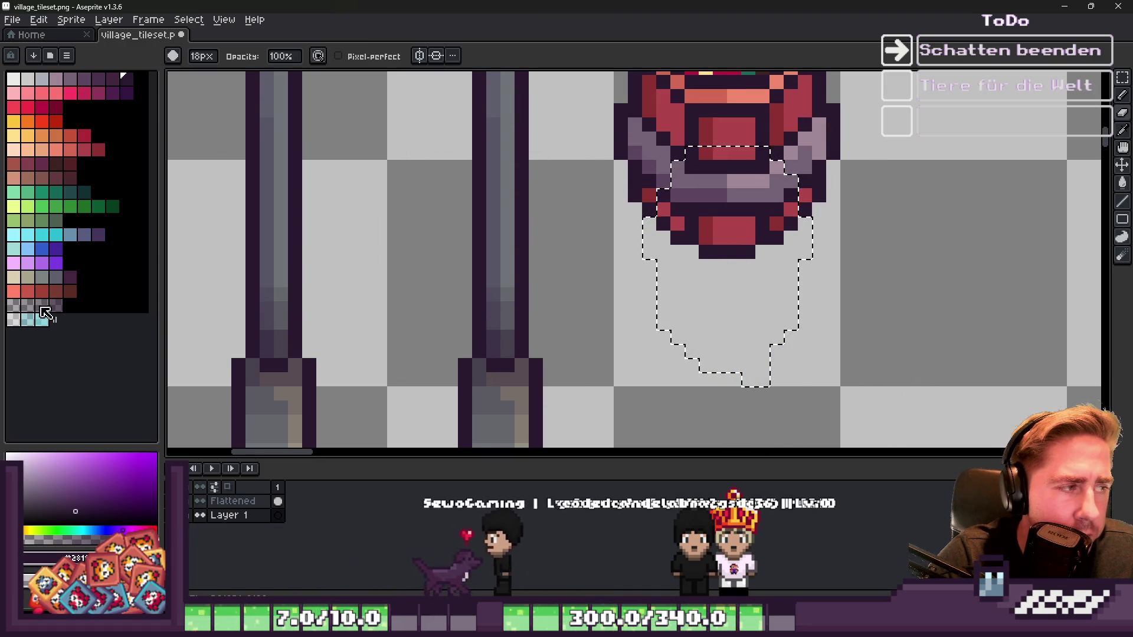
Step: Paint a grey shadow below the barrel with a 13px pencil and stretch the strip wider
key(b)
drag(655, 280, 920, 285)
key(plus)
key(plus)
key(plus)
mouse_move(850, 277)
mouse_down()
mouse_move(762, 330)
mouse_move(768, 366)
mouse_up()
key(ctrl+d)
key(m)
mouse_move(819, 280)
mouse_down()
mouse_move(600, 299)
mouse_move(999, 432)
mouse_up()
key(Return)
Step: Apply an Outline effect to the barrel and shadow using palette index 160
mouse_move(914, 375)
mouse_down()
mouse_move(716, 278)
mouse_move(597, 143)
mouse_up()
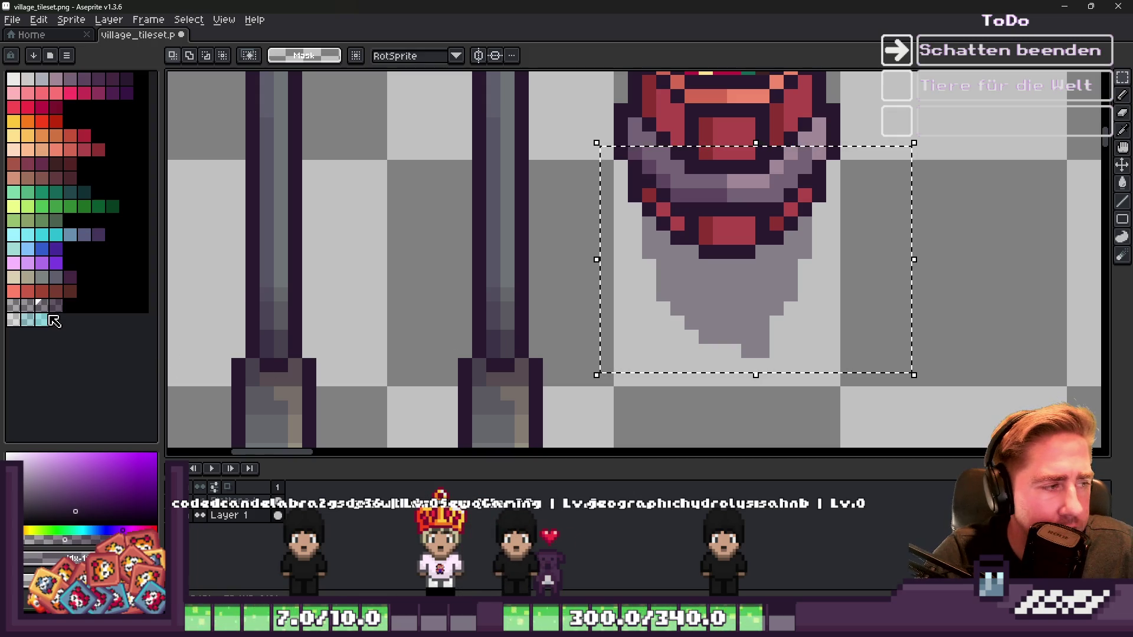
key(shift+o)
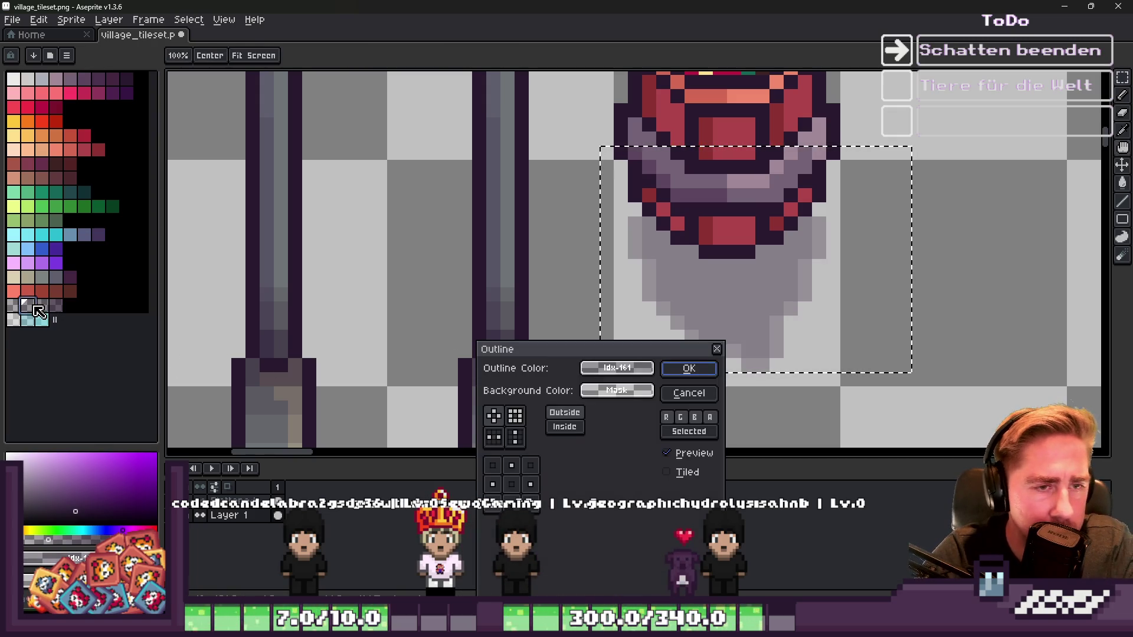
key(Escape)
click(13, 305)
key(shift+o)
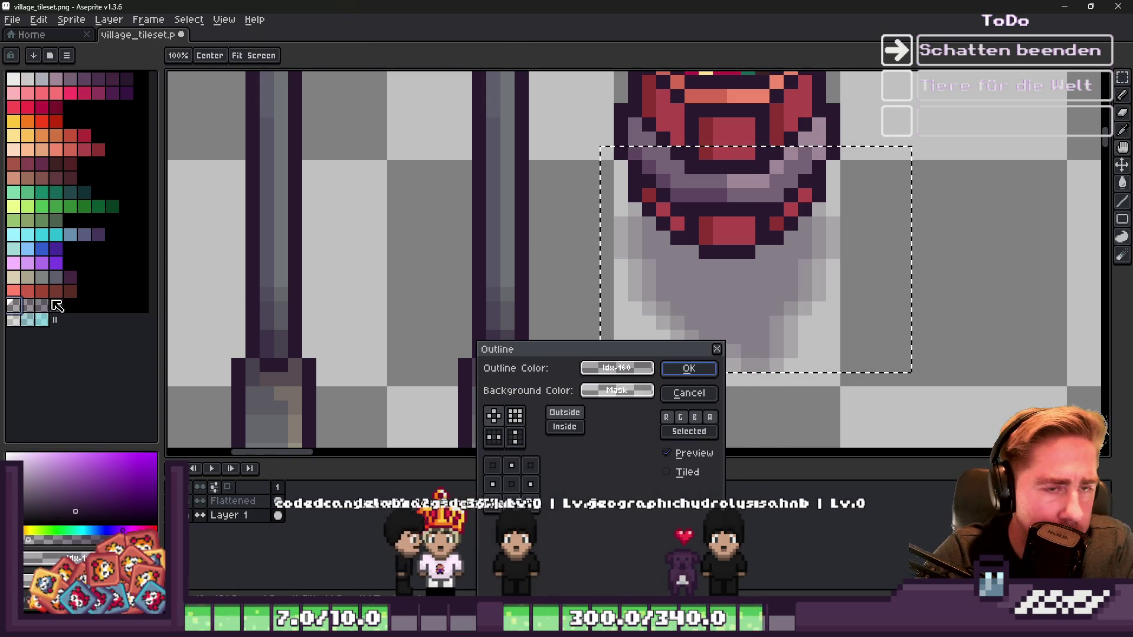
click(684, 371)
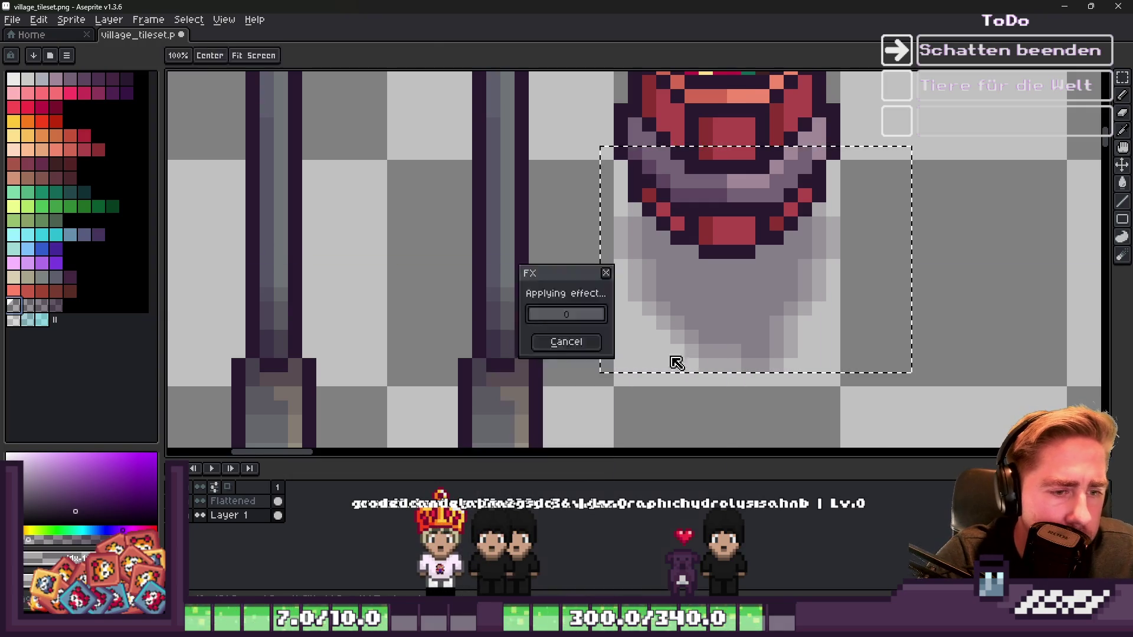
scroll(612, 189, up, 2)
Step: Switch to the Eraser at 6px to clean stray shadow pixels
key(b)
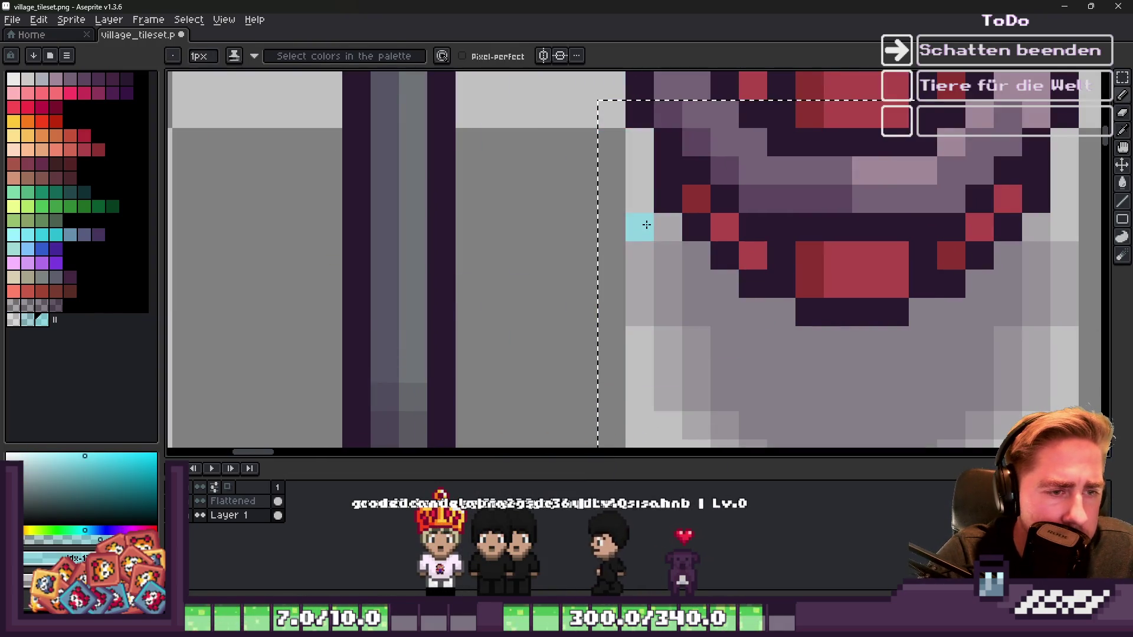
key(e)
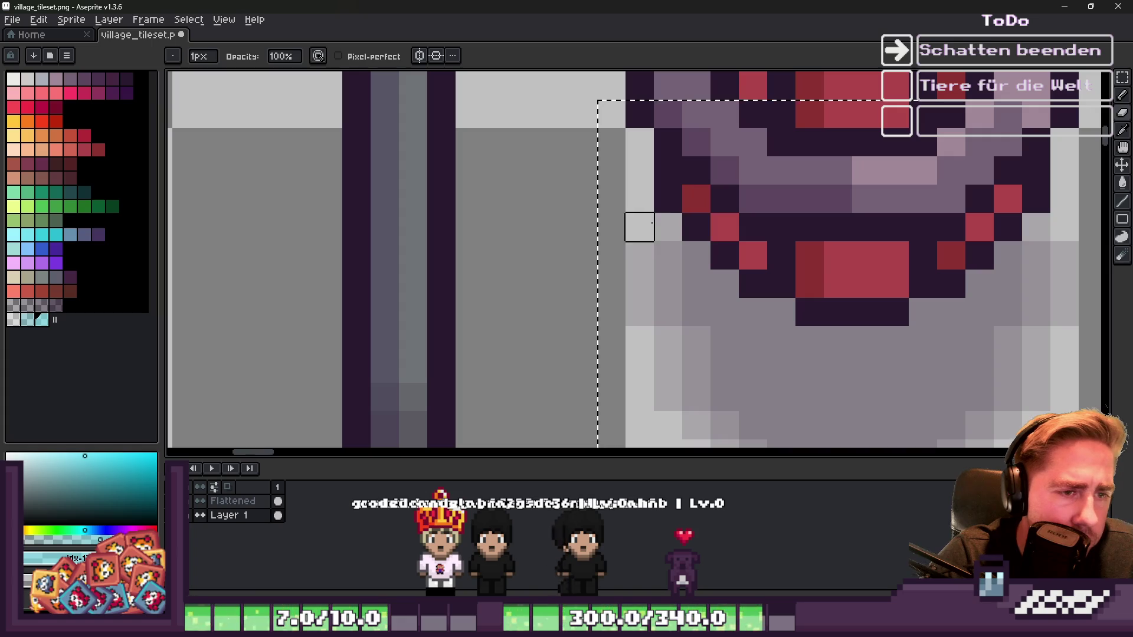
scroll(639, 227, down, 3)
scroll(671, 200, up, 1)
key(plus)
key(plus)
key(plus)
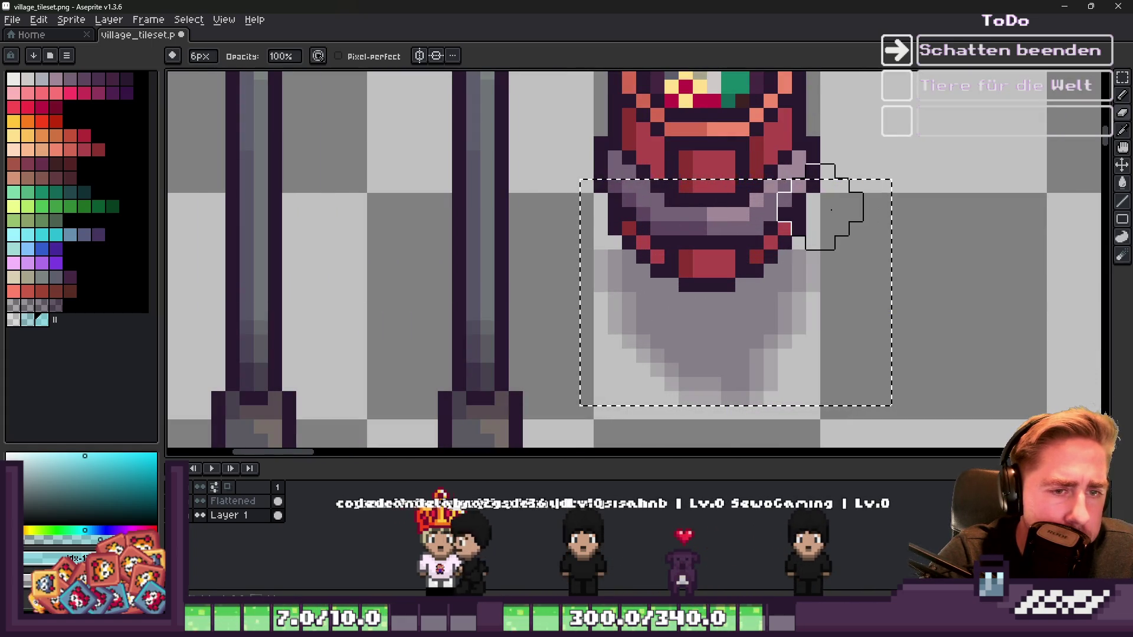
Step: Marquee-select the whole barrel, extending the selection up over its top
key(m)
drag(535, 206, 865, 281)
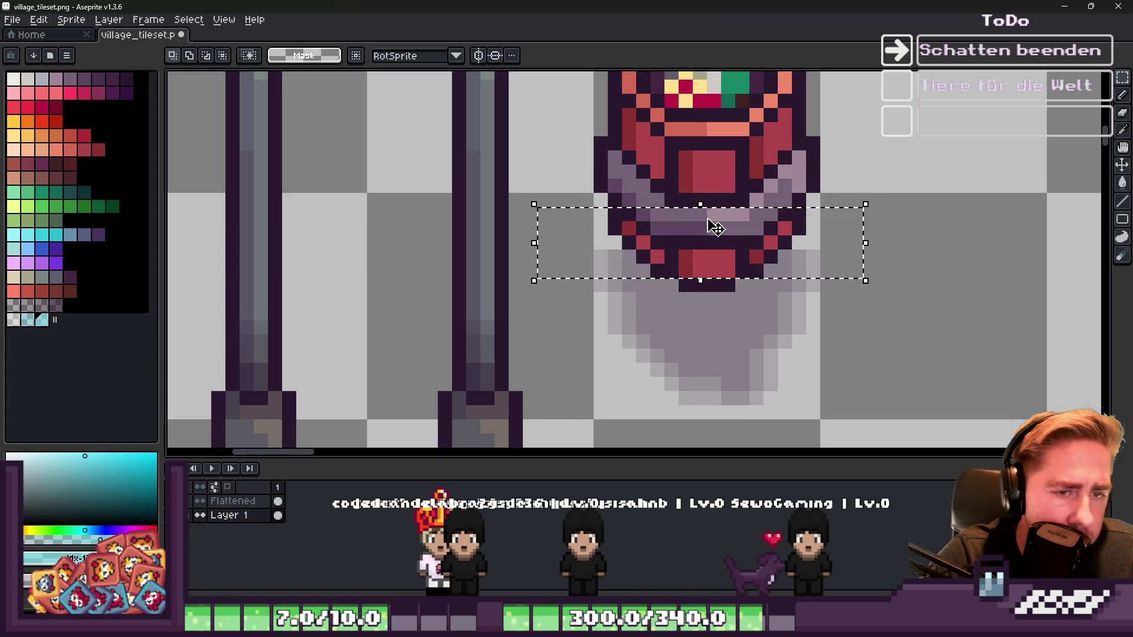
mouse_move(701, 204)
mouse_down()
mouse_move(716, 81)
mouse_move(716, 95)
mouse_up()
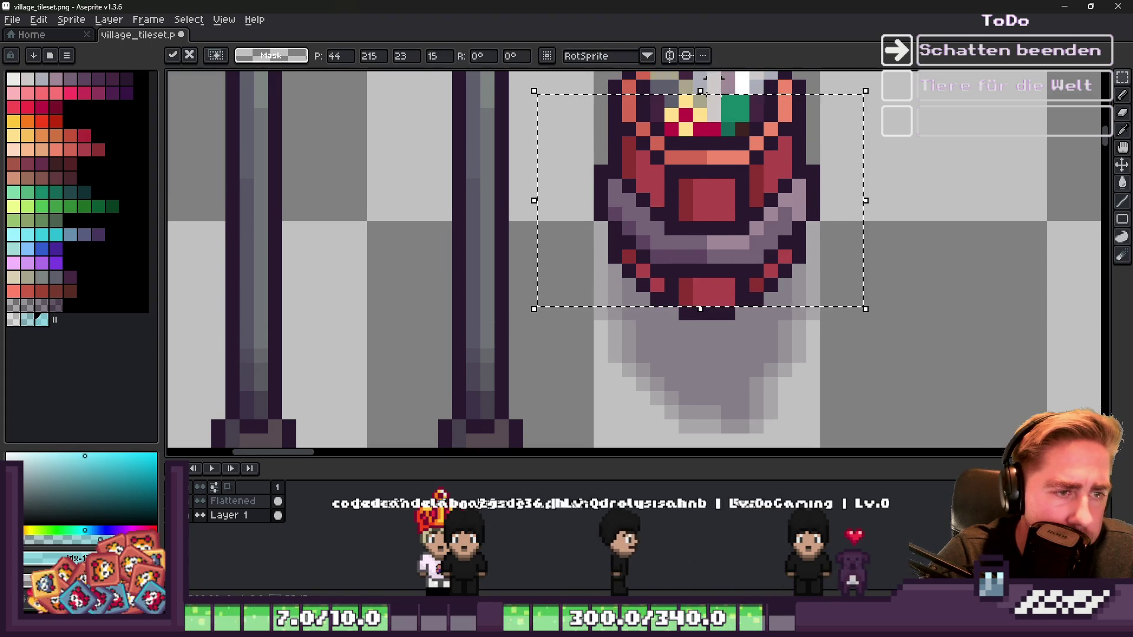
scroll(682, 164, down, 3)
scroll(681, 165, up, 2)
scroll(678, 185, down, 1)
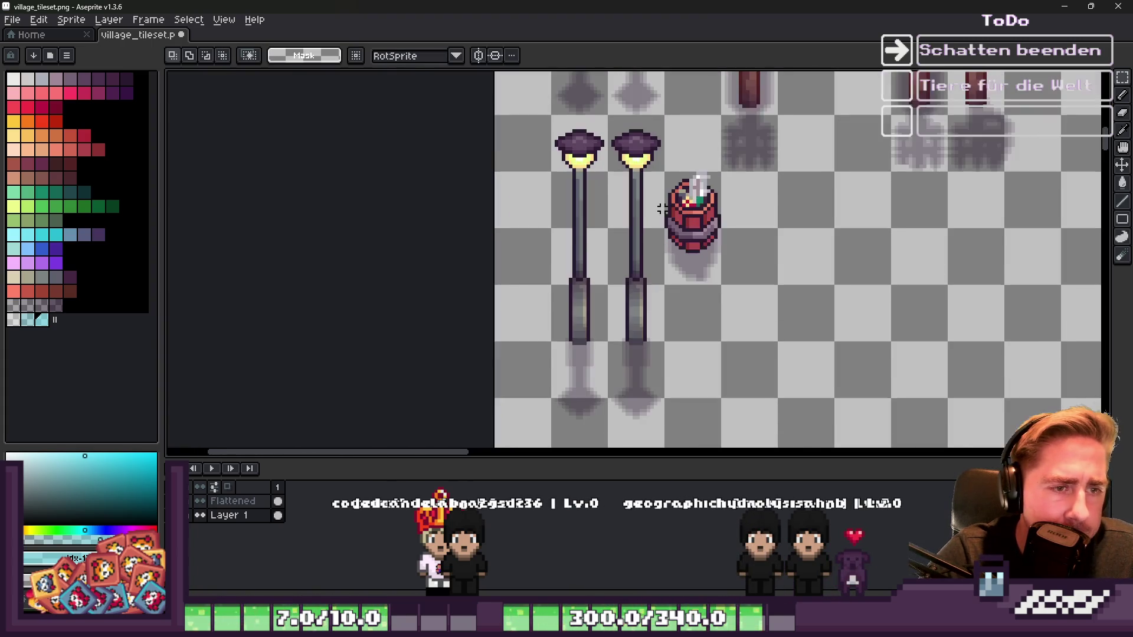
scroll(673, 189, up, 2)
mouse_move(662, 167)
mouse_down()
mouse_move(730, 314)
mouse_move(759, 345)
mouse_move(752, 351)
mouse_up()
Step: Switch to the Pencil and pick the dark purple outline colour
scroll(678, 245, down, 4)
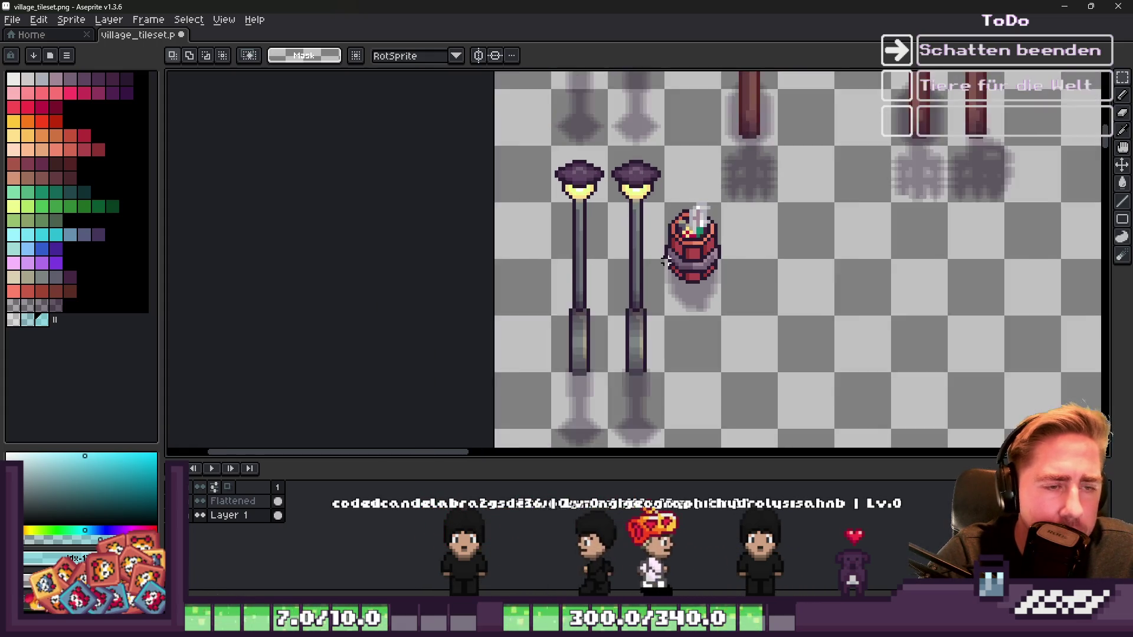
scroll(685, 248, up, 3)
scroll(679, 242, down, 1)
scroll(678, 253, up, 2)
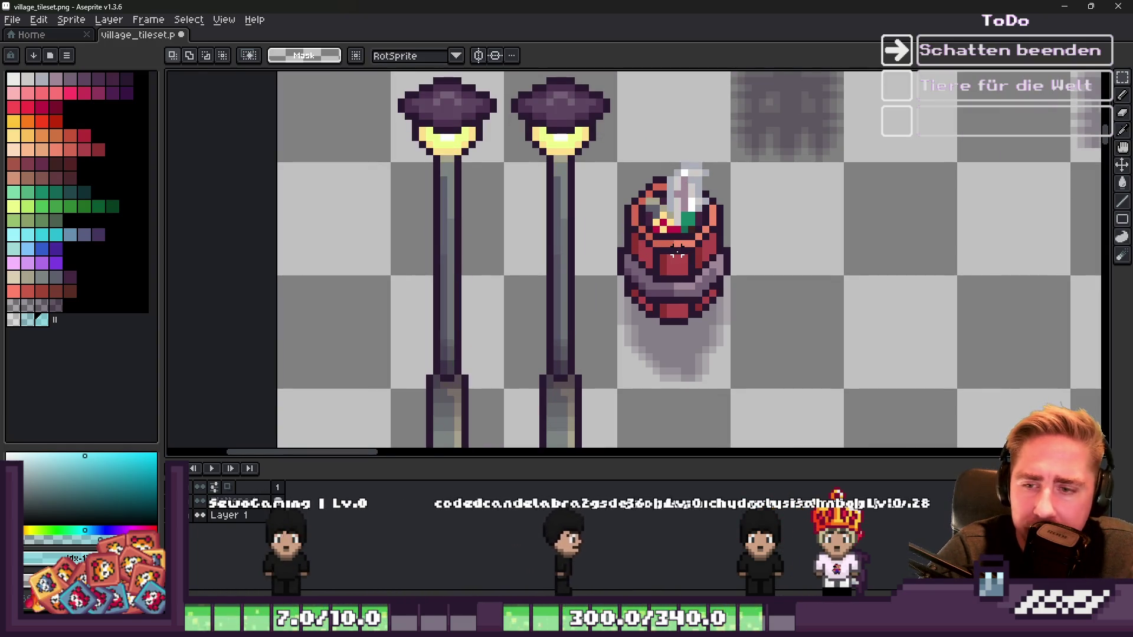
scroll(679, 248, down, 2)
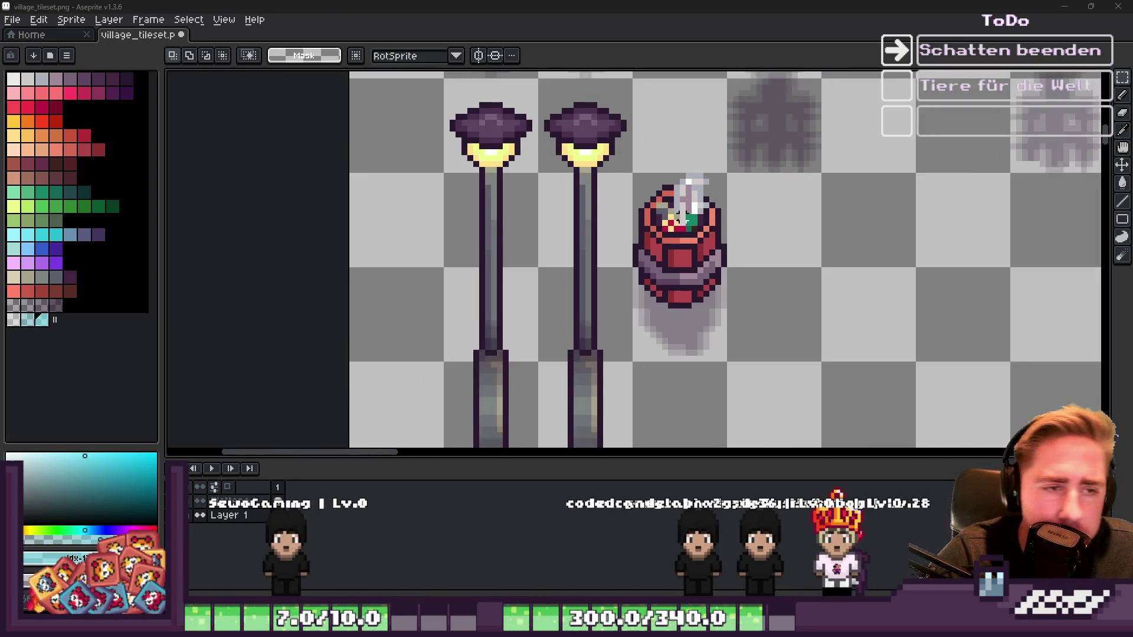
scroll(655, 228, up, 4)
key(b)
alt+click(683, 208)
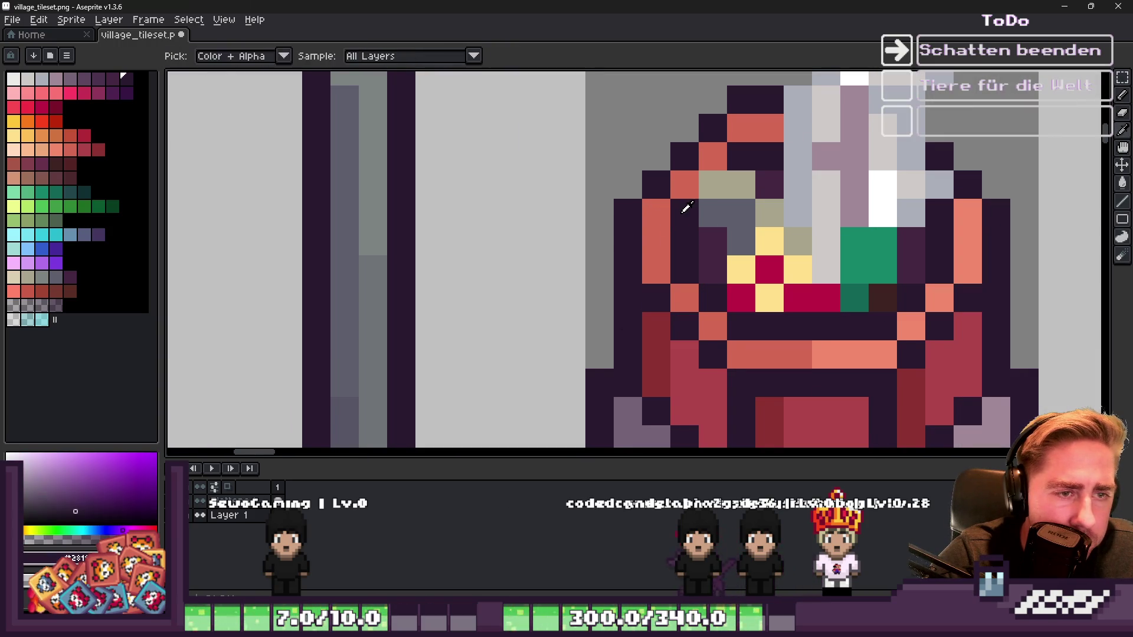
Step: Zoom in and out over the bench tiles to the right of the barrel
scroll(681, 206, down, 5)
scroll(708, 183, down, 3)
scroll(739, 161, up, 3)
scroll(791, 201, up, 1)
scroll(643, 148, down, 5)
scroll(696, 435, down, 2)
scroll(693, 284, up, 4)
scroll(691, 133, down, 4)
scroll(697, 388, up, 3)
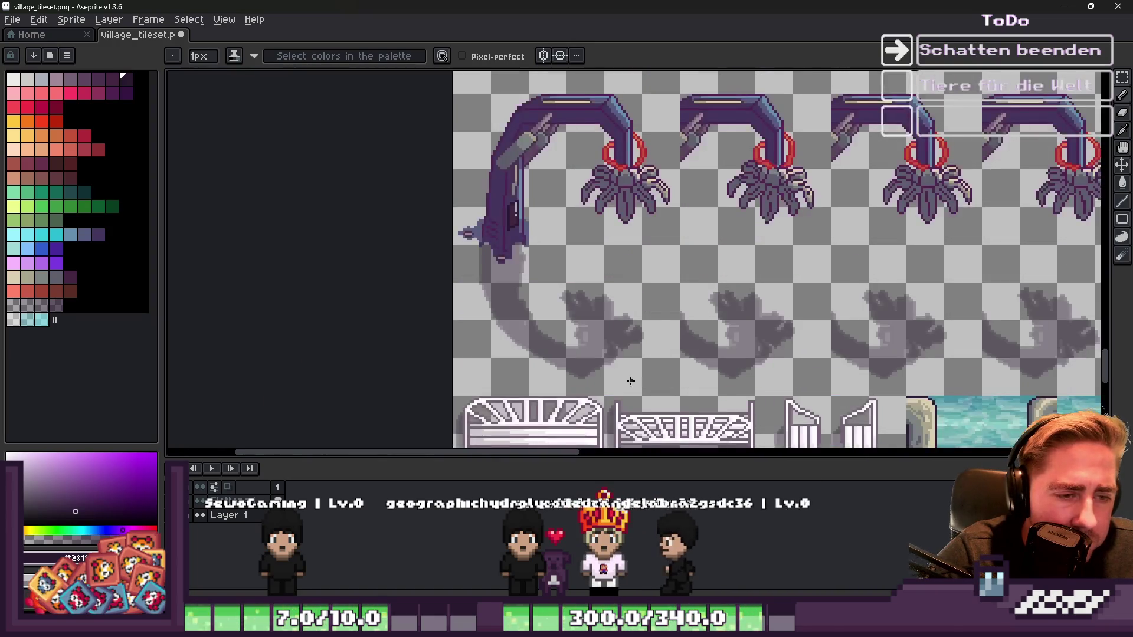
scroll(630, 379, down, 1)
scroll(536, 170, up, 3)
scroll(582, 272, down, 4)
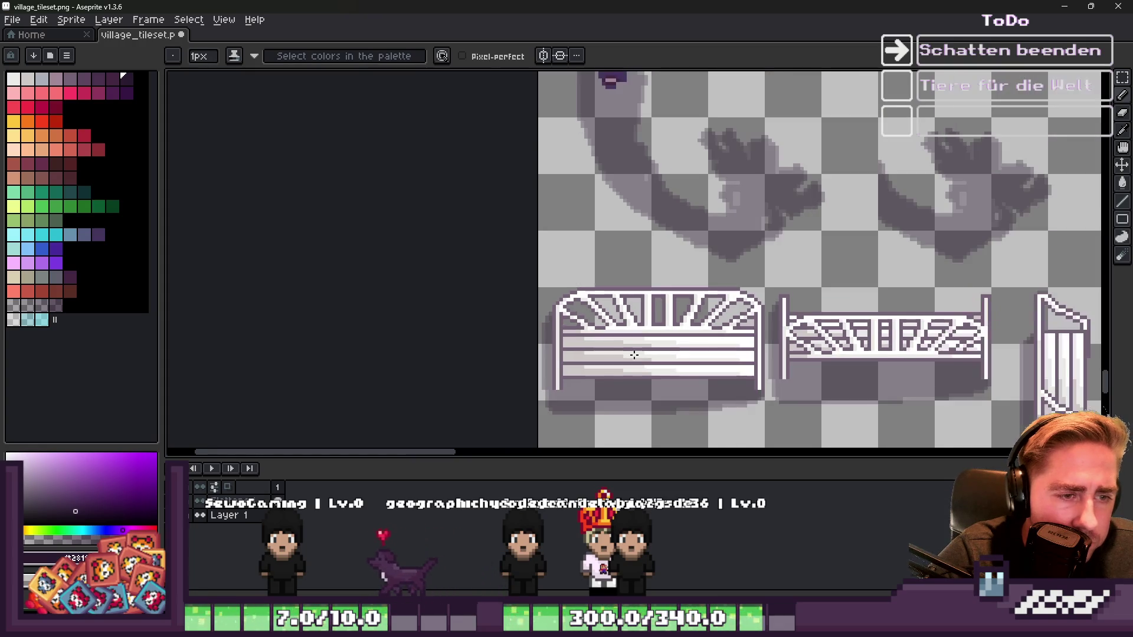
scroll(682, 223, up, 2)
scroll(691, 212, down, 2)
scroll(701, 199, up, 2)
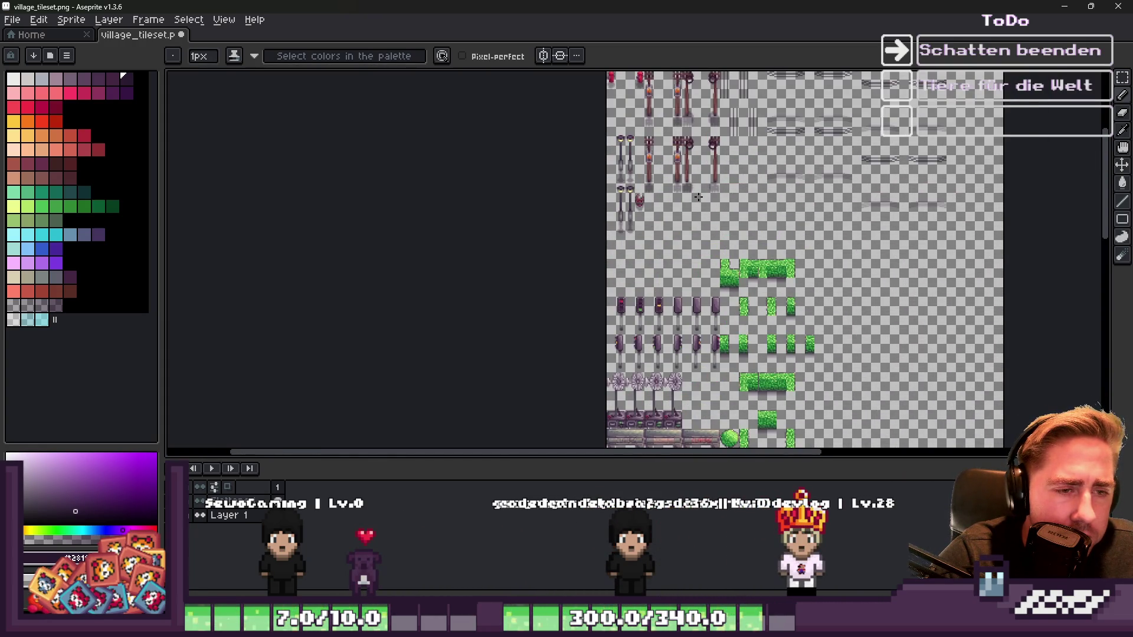
scroll(701, 199, up, 4)
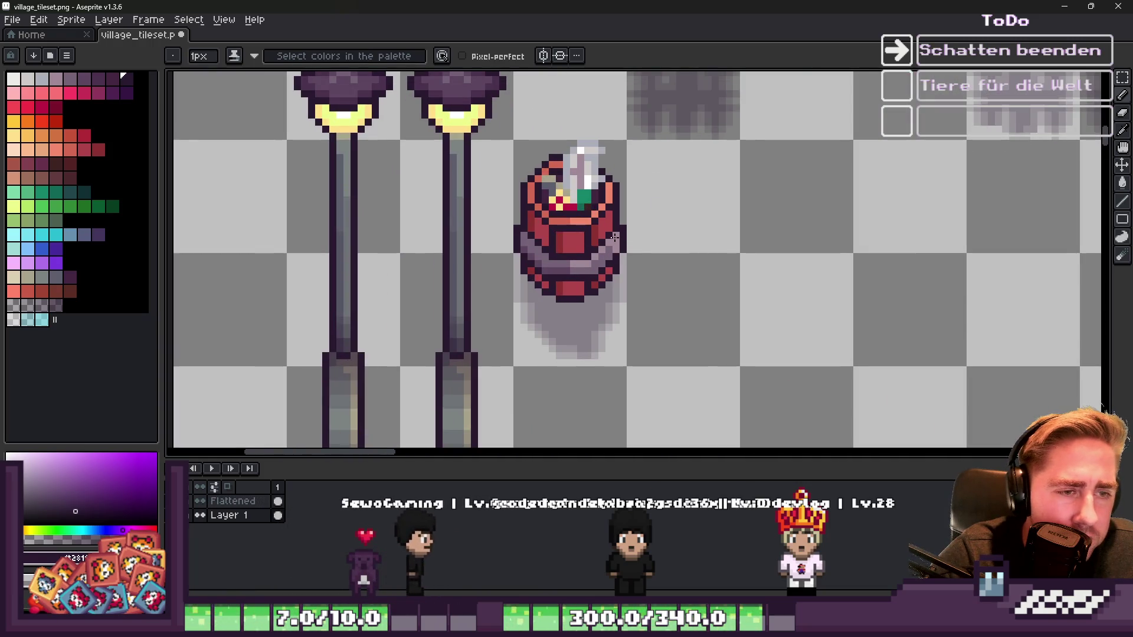
scroll(620, 238, down, 1)
scroll(696, 260, up, 1)
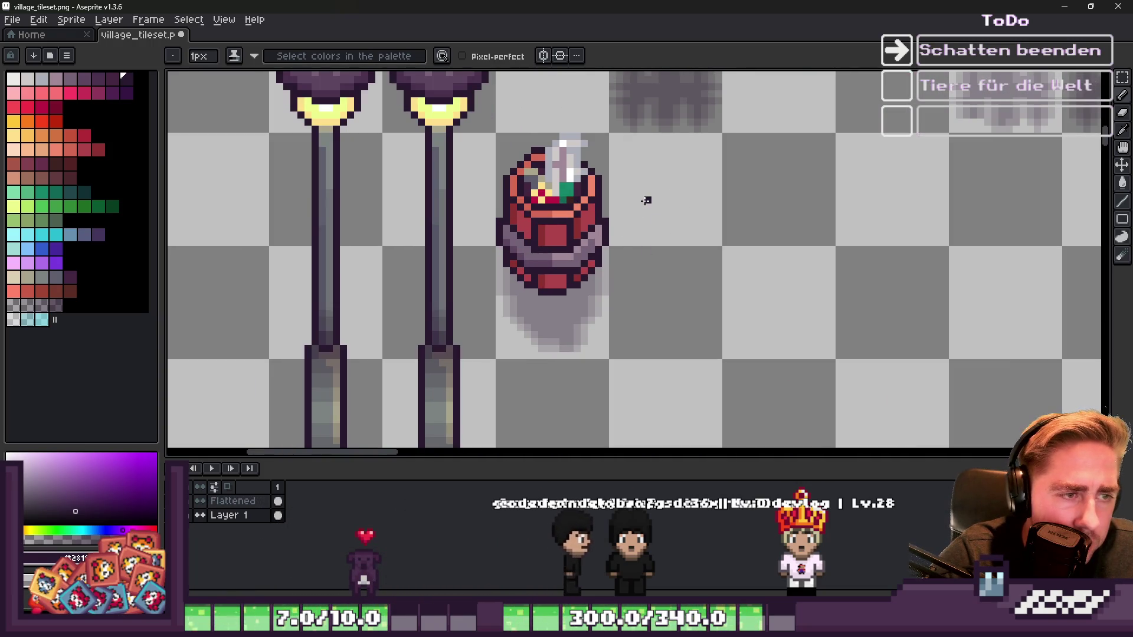
scroll(647, 201, up, 1)
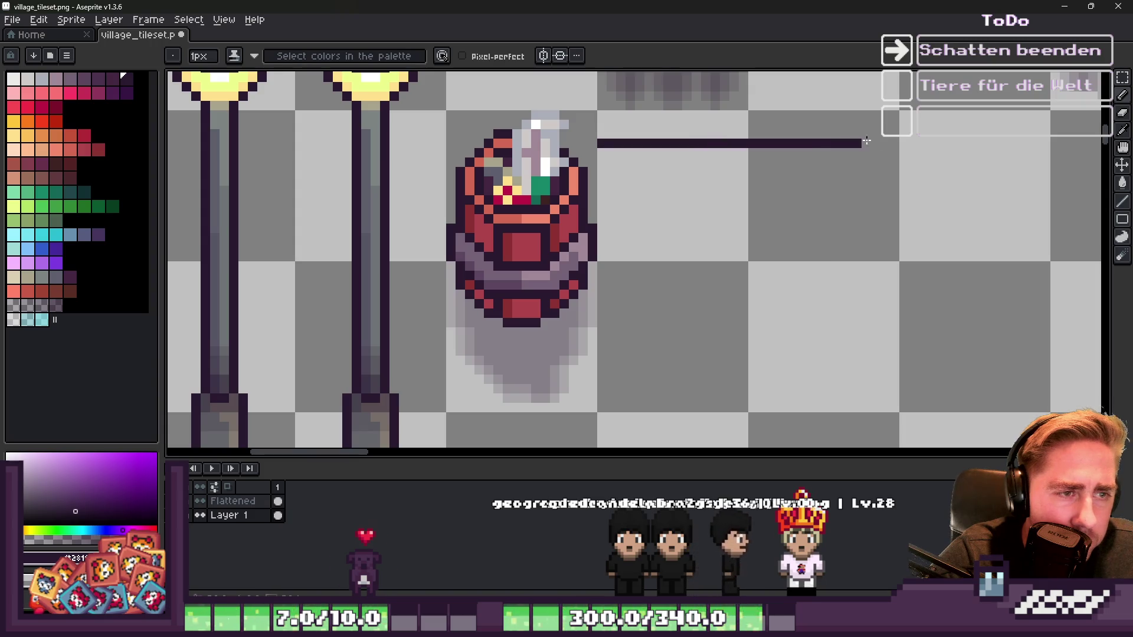
Step: Draw the first plank's right end, then outline a second and third plank below it
drag(890, 144, 895, 171)
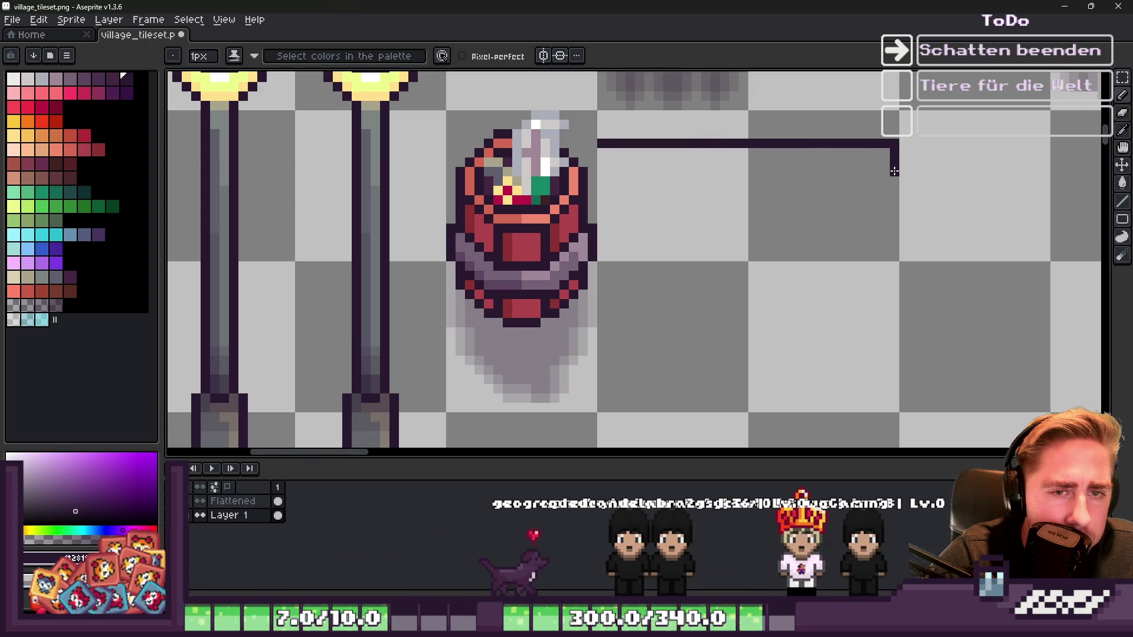
mouse_move(596, 183)
mouse_down()
mouse_move(602, 219)
mouse_move(895, 218)
mouse_move(895, 195)
mouse_move(602, 189)
mouse_up()
scroll(599, 237, down, 1)
scroll(599, 237, up, 1)
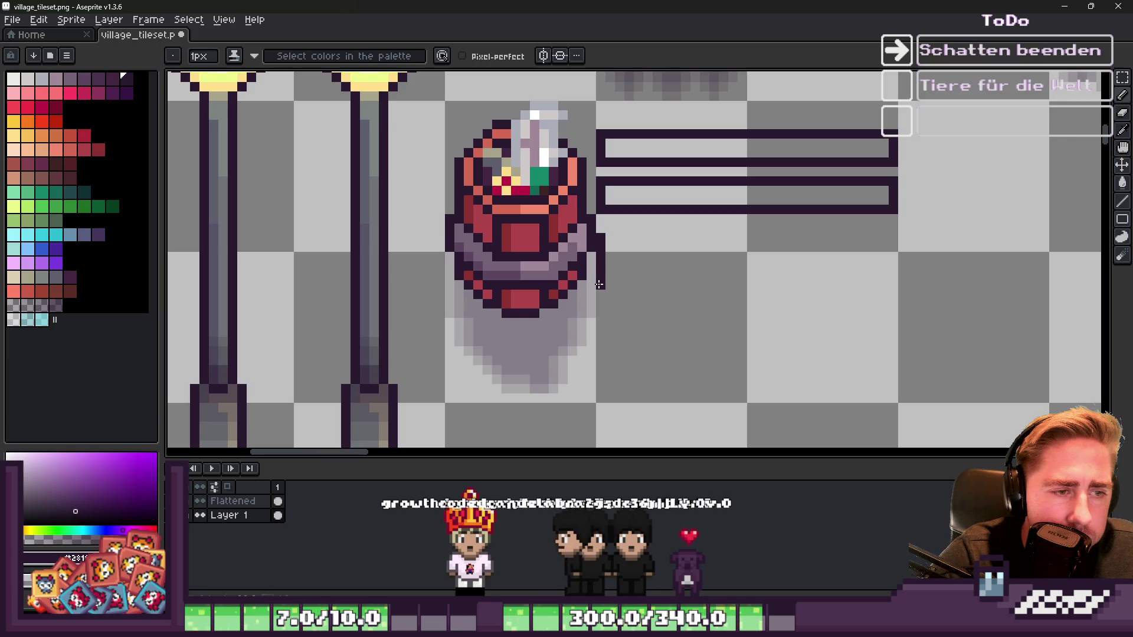
drag(599, 284, 902, 277)
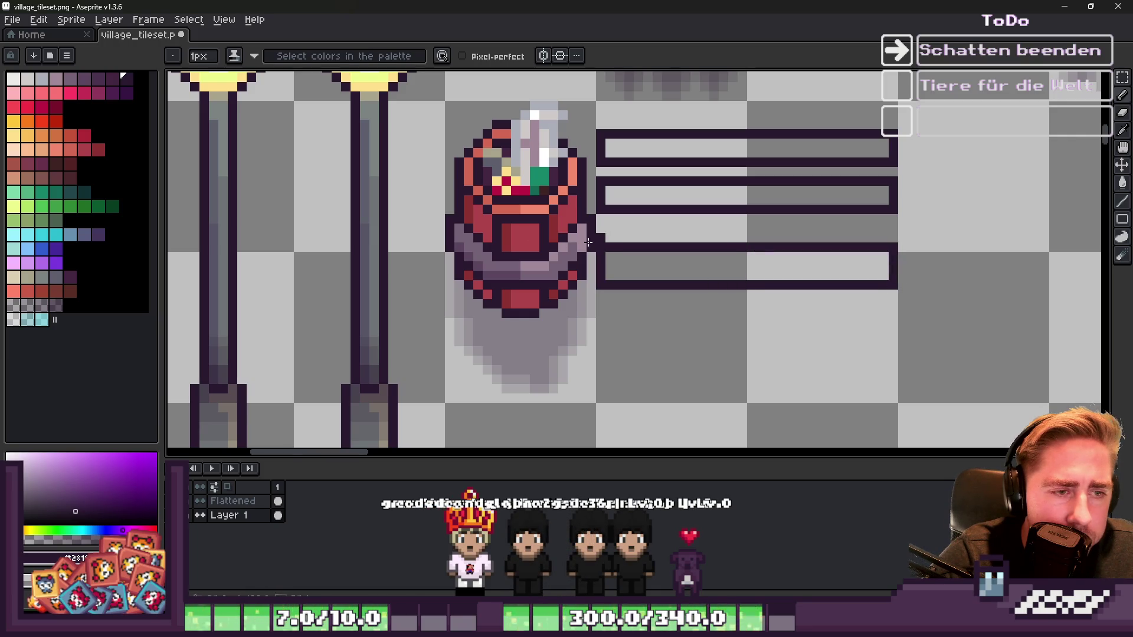
Step: Draw the bottom outline of a new lower plank, undoing the stray end pixels
key(e)
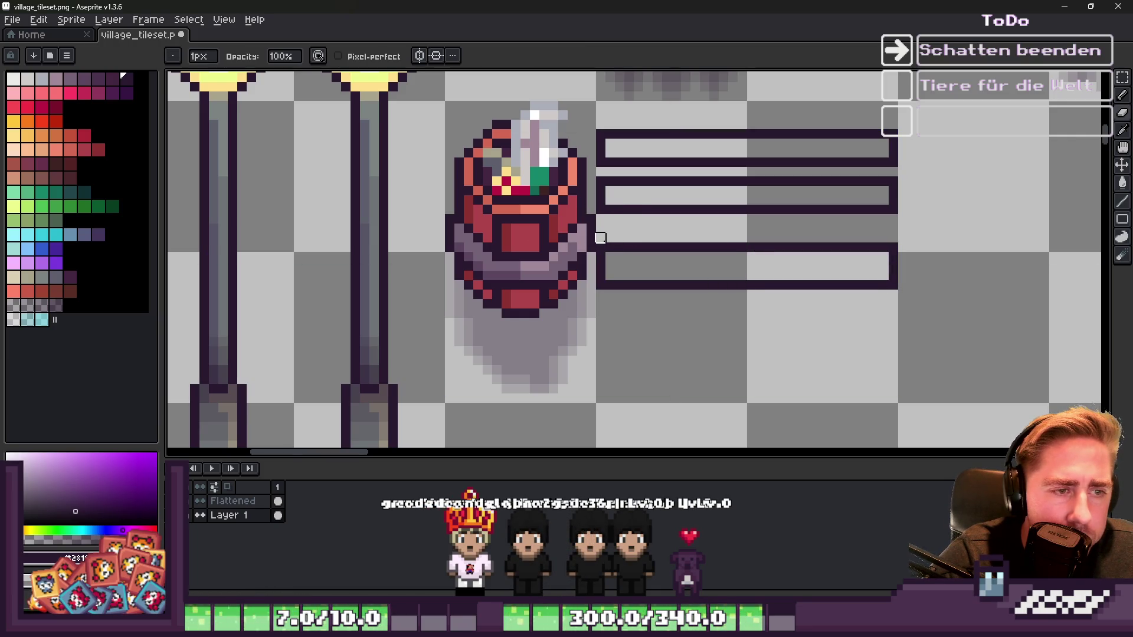
scroll(600, 238, up, 2)
scroll(678, 268, down, 1)
key(m)
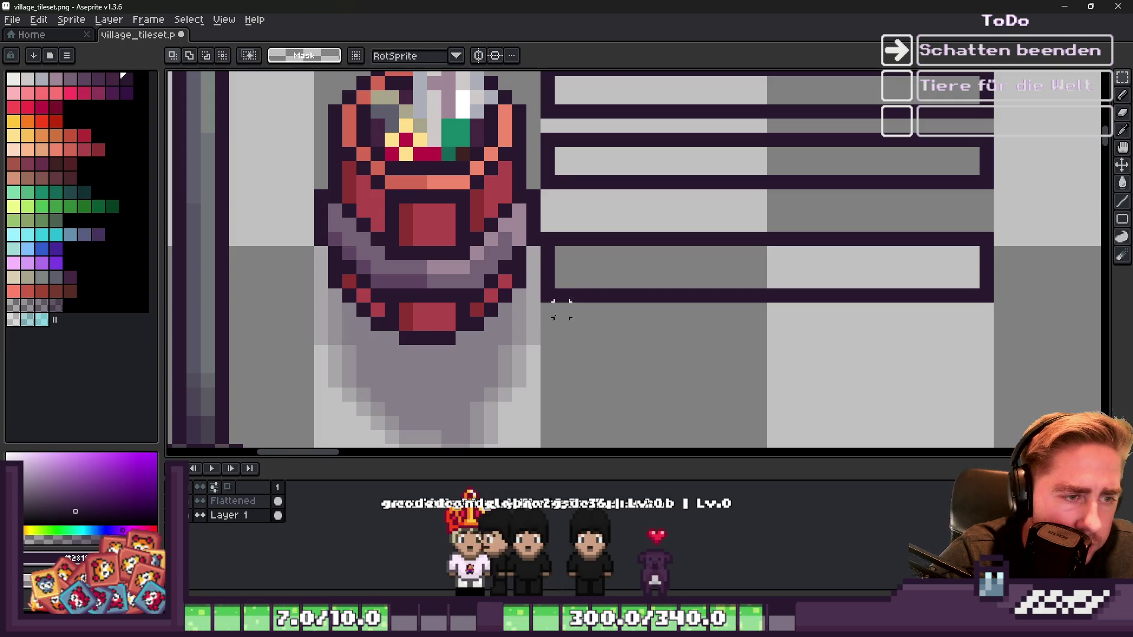
key(b)
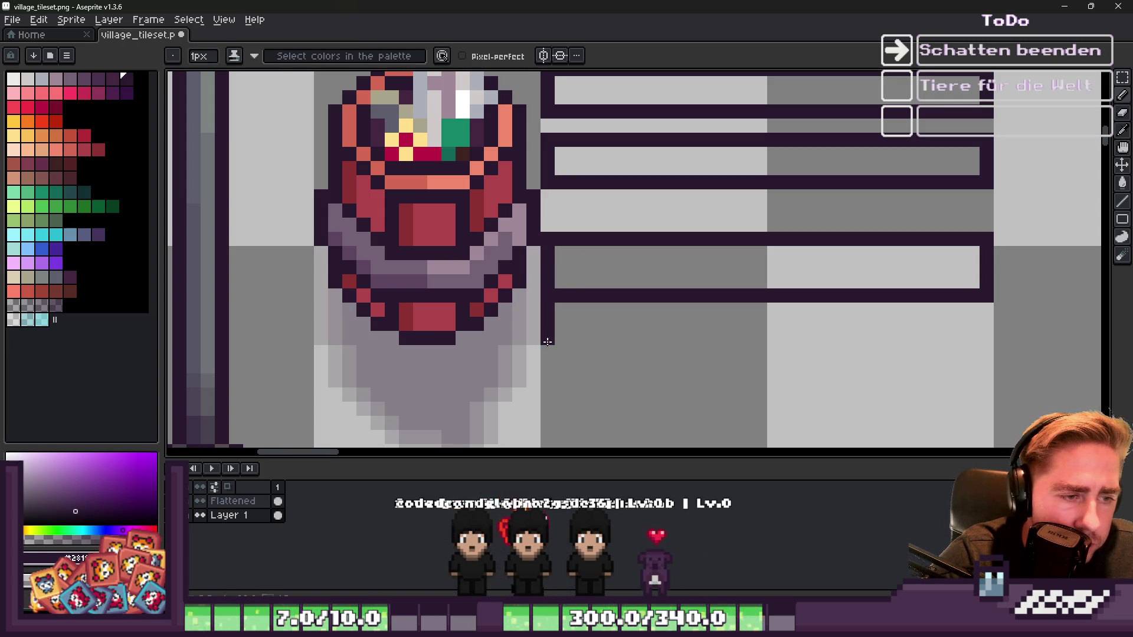
drag(547, 350, 868, 345)
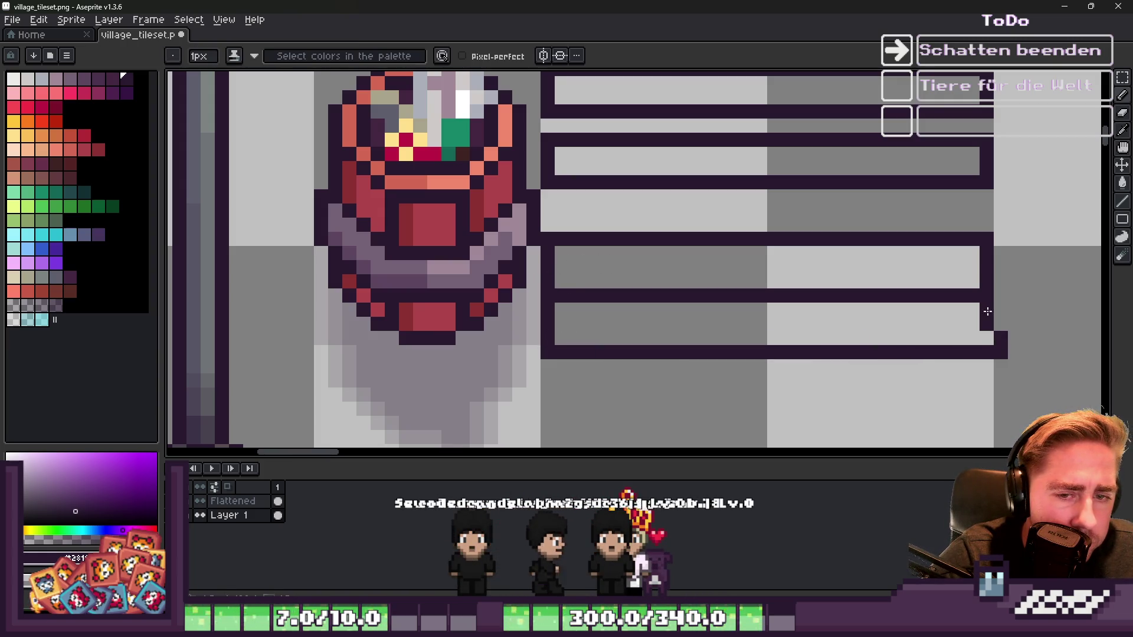
drag(973, 324, 973, 339)
click(988, 334)
key(ctrl+z)
key(ctrl+z)
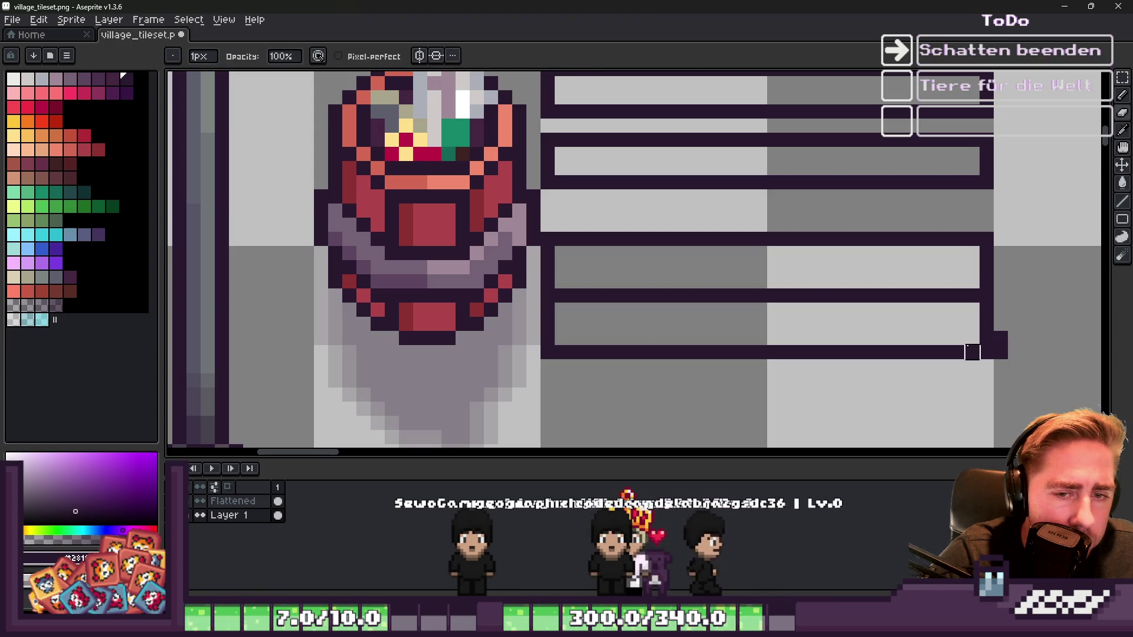
Step: Move the lower two plank frames up closer to the others and deselect
scroll(792, 256, down, 1)
key(m)
scroll(716, 255, up, 1)
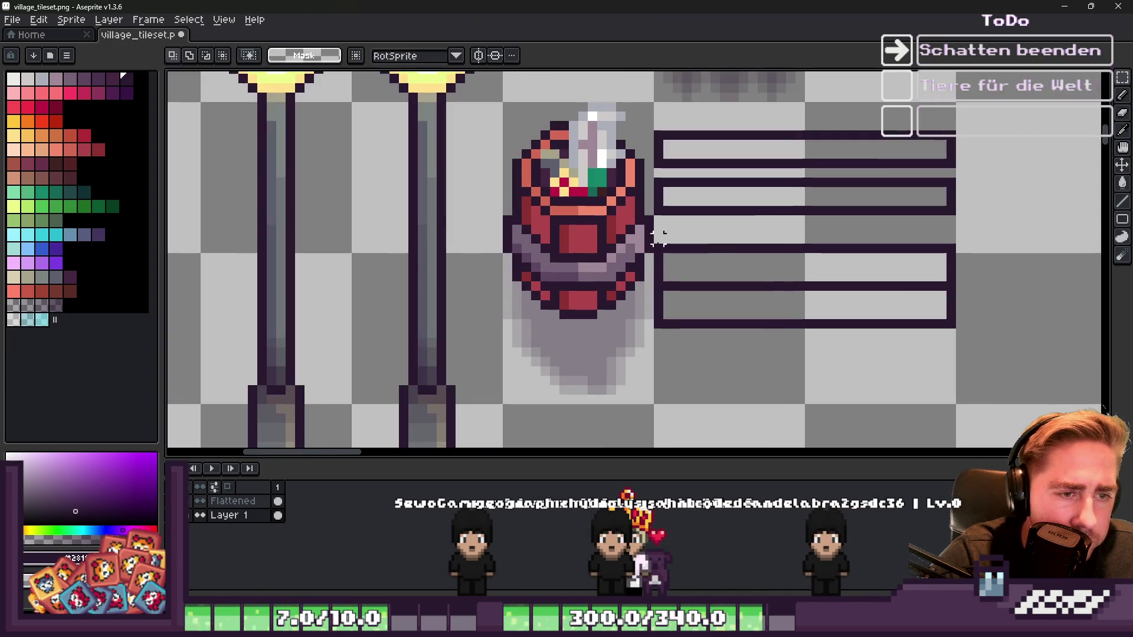
drag(657, 247, 956, 340)
drag(777, 309, 777, 274)
key(ctrl+d)
scroll(695, 181, up, 1)
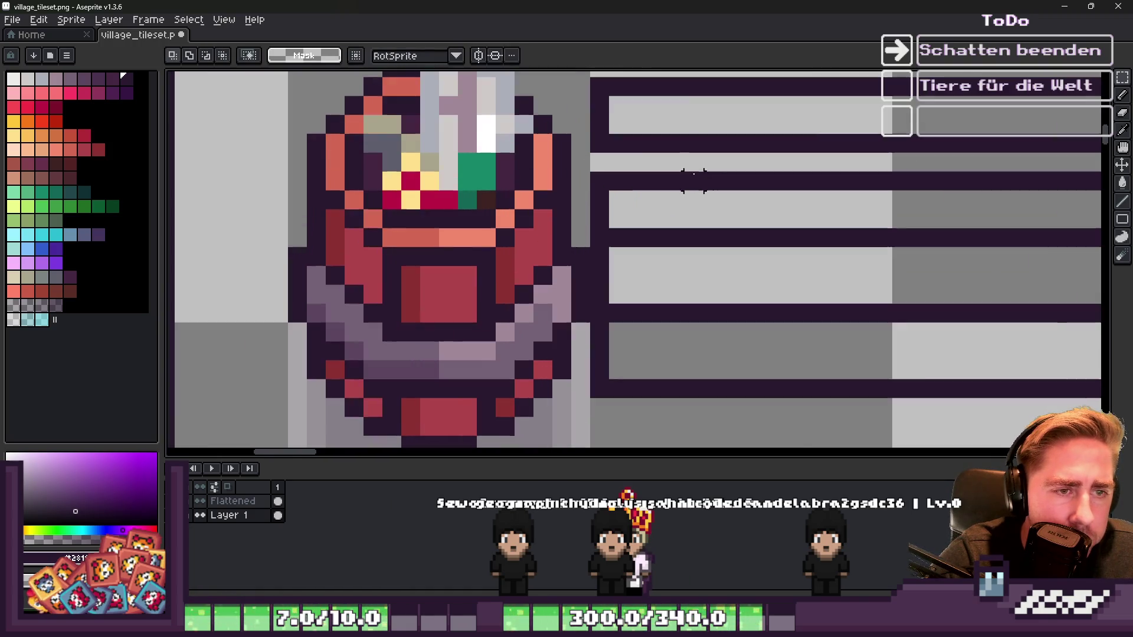
Step: Shift the bench's top stripe rows down a few pixels in two moves
mouse_move(599, 122)
mouse_down()
mouse_move(1101, 147)
mouse_move(773, 148)
mouse_up()
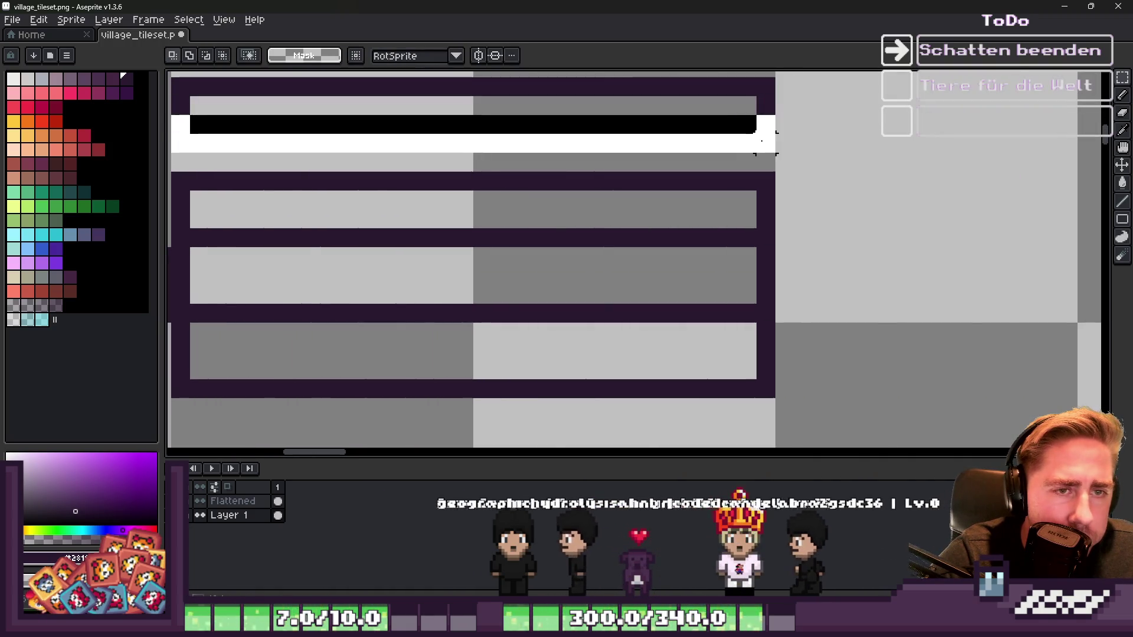
click(647, 126)
scroll(649, 121, down, 2)
scroll(506, 147, up, 2)
drag(450, 141, 1053, 188)
drag(789, 157, 784, 190)
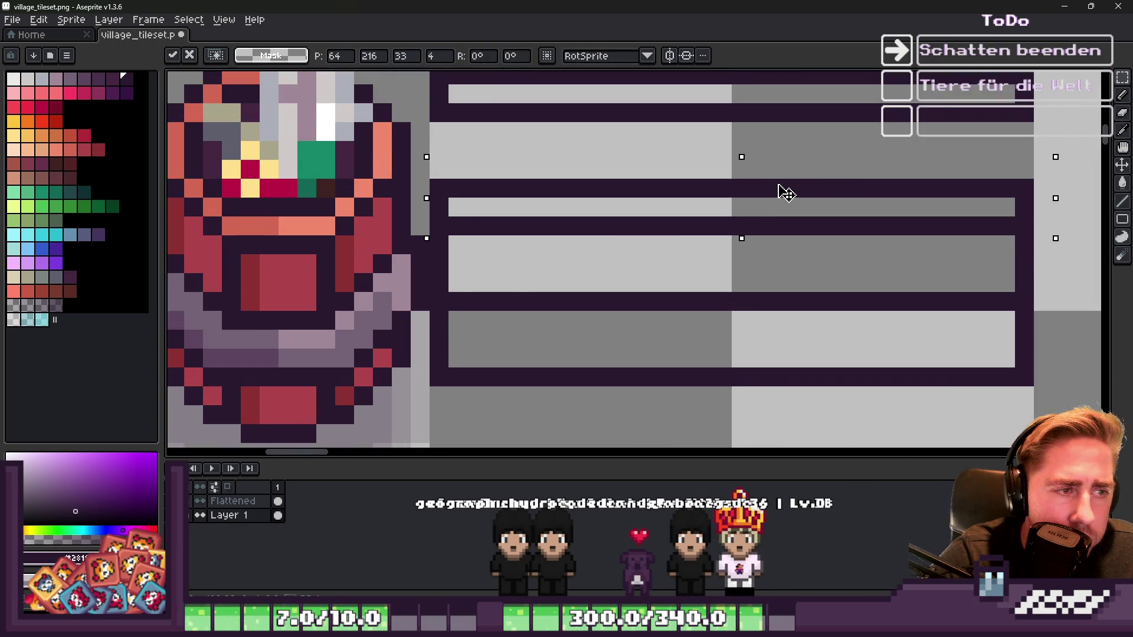
key(Return)
scroll(570, 115, down, 1)
drag(499, 86, 977, 152)
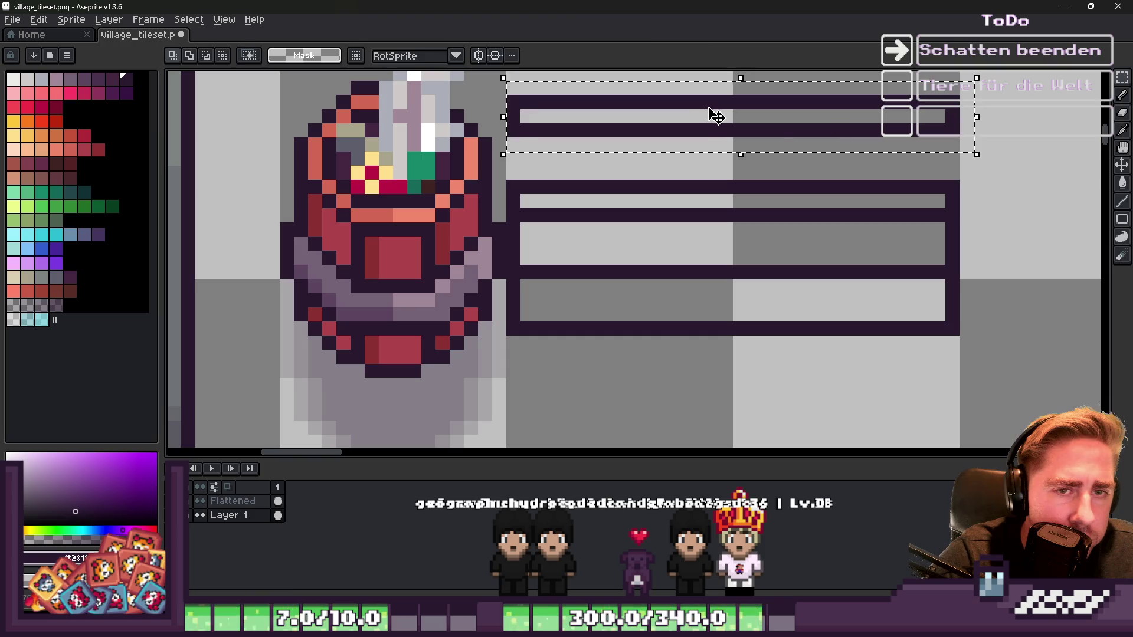
drag(731, 114, 713, 159)
key(ctrl+d)
scroll(600, 144, down, 2)
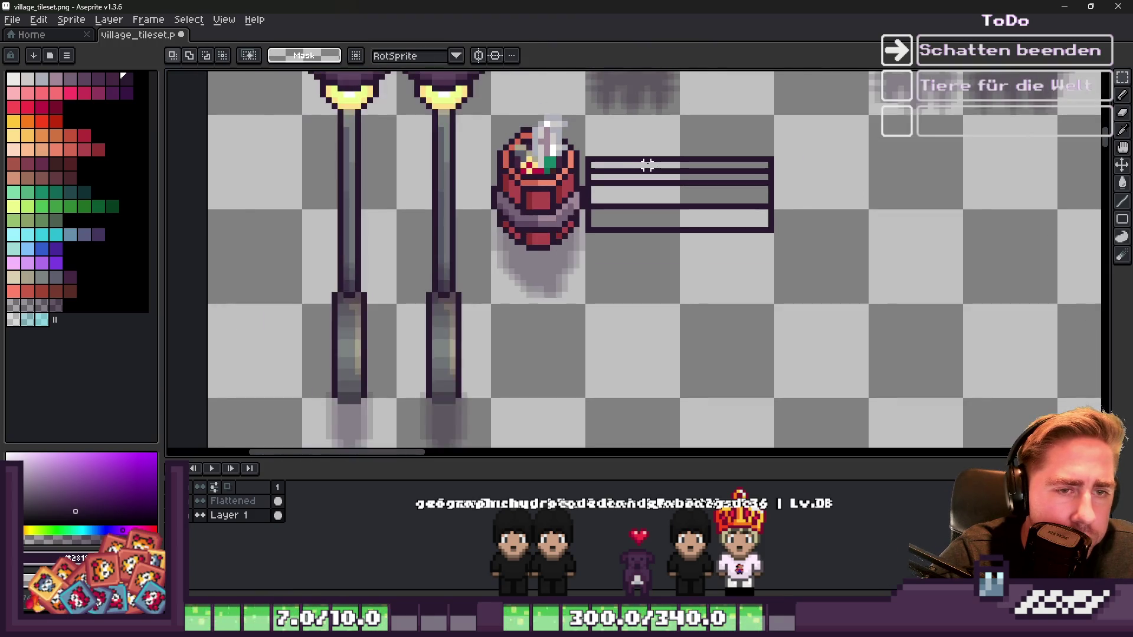
scroll(610, 175, up, 2)
Step: Paint over part of a dark line in grey and nudge the lower plank outlines down
key(b)
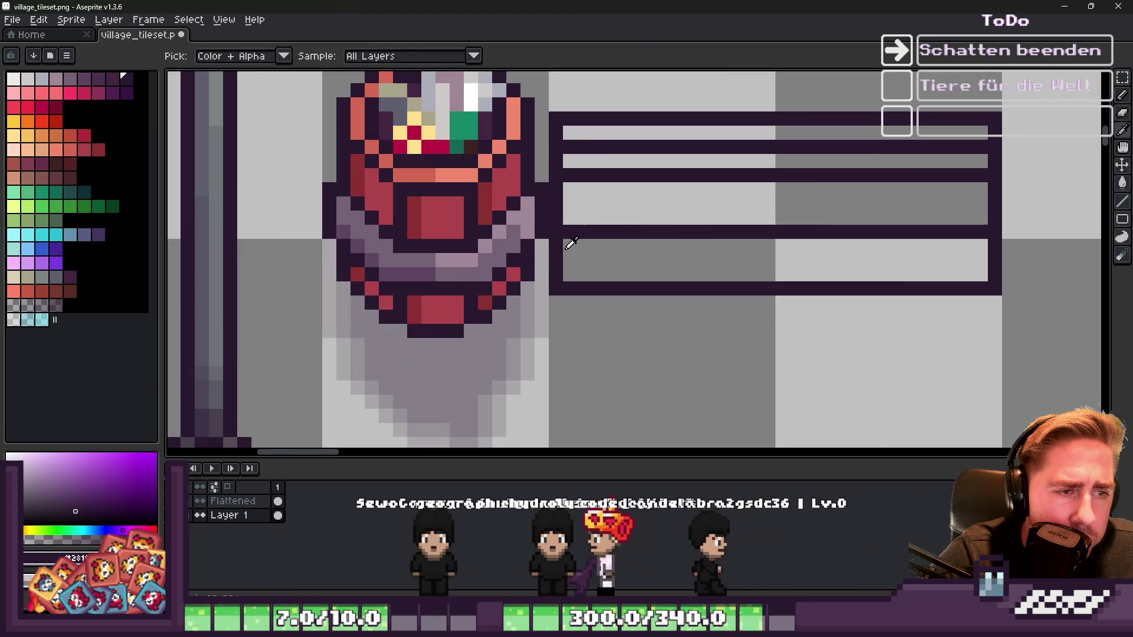
drag(555, 232, 755, 232)
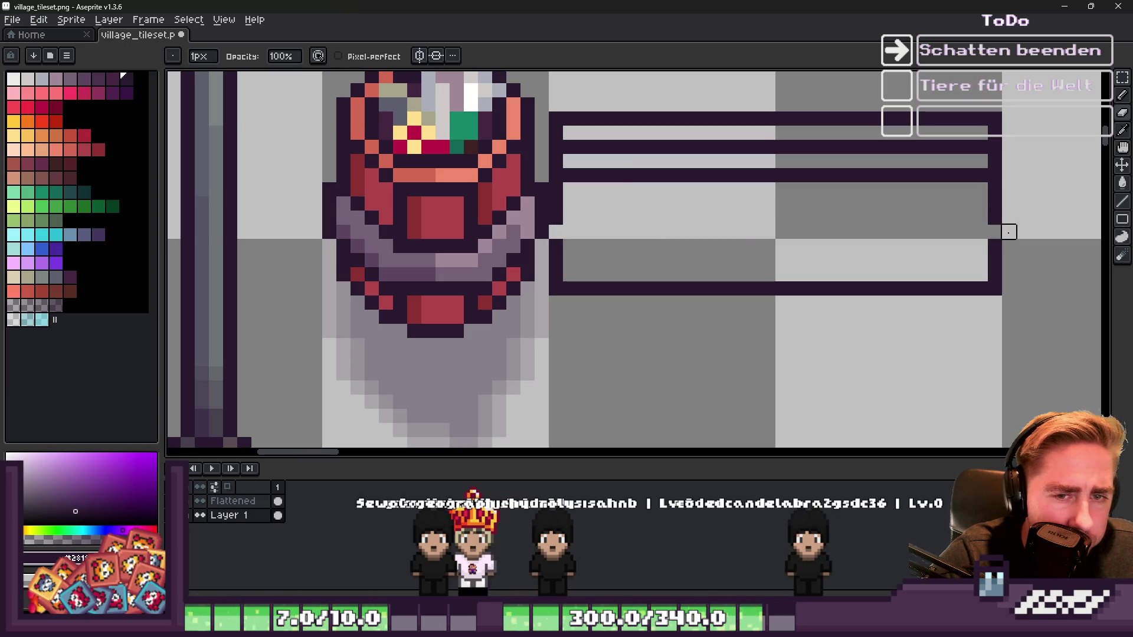
key(m)
drag(1033, 341, 546, 236)
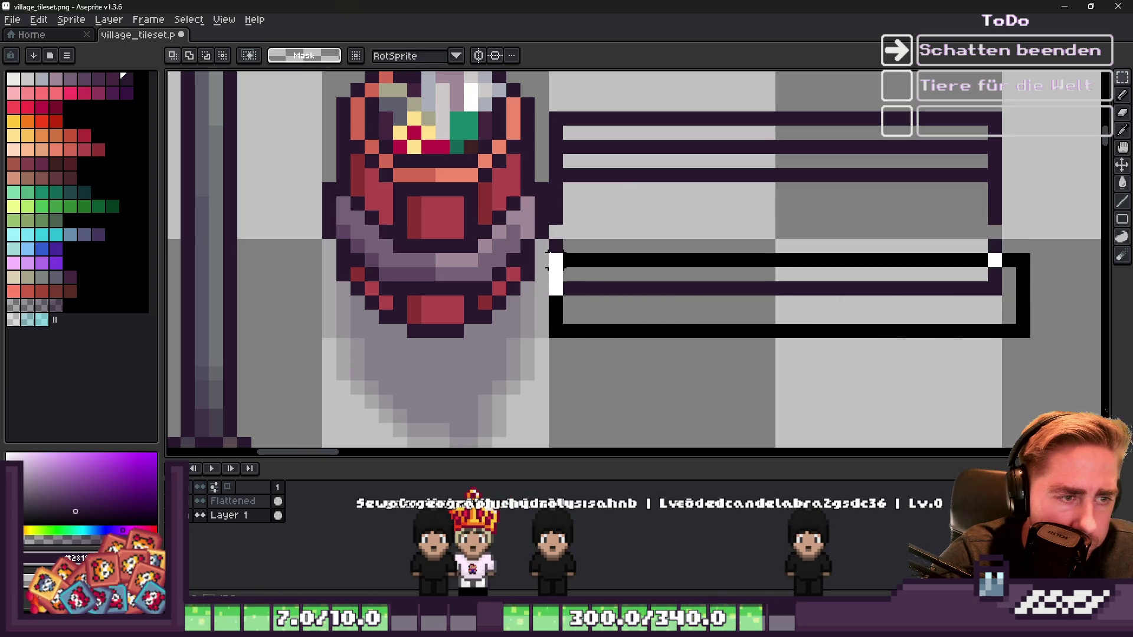
drag(599, 274, 604, 289)
Step: Close the lower and middle plank edges and move the lower plank up one pixel
key(b)
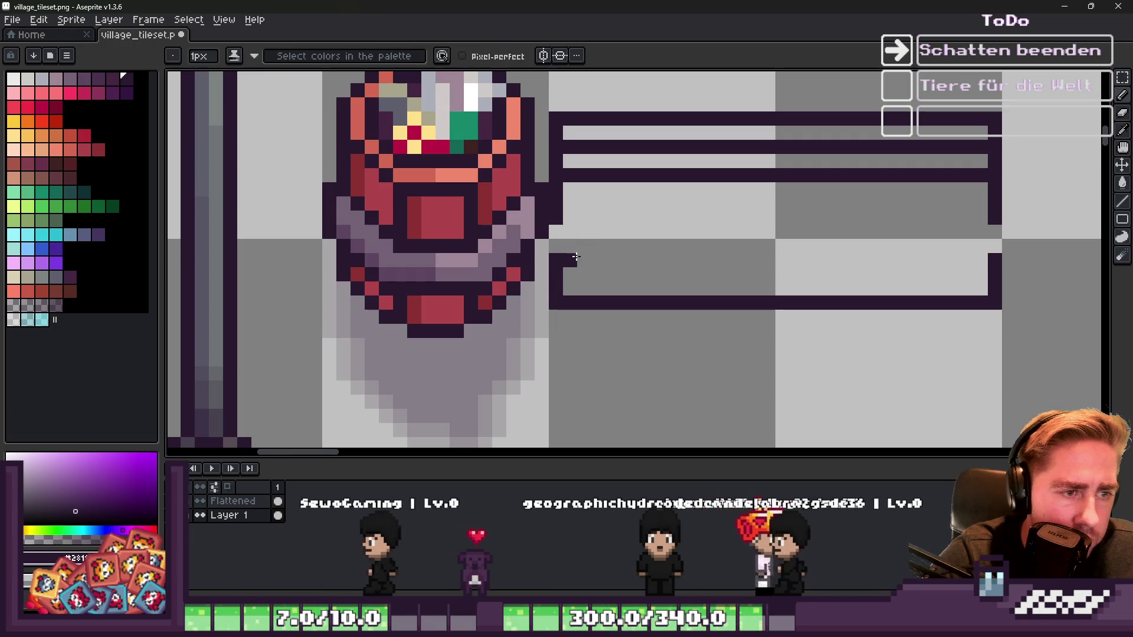
drag(570, 258, 983, 255)
mouse_move(979, 213)
mouse_down()
mouse_move(571, 221)
mouse_move(994, 324)
mouse_move(1020, 341)
mouse_up()
key(m)
drag(828, 293, 828, 279)
click(966, 331)
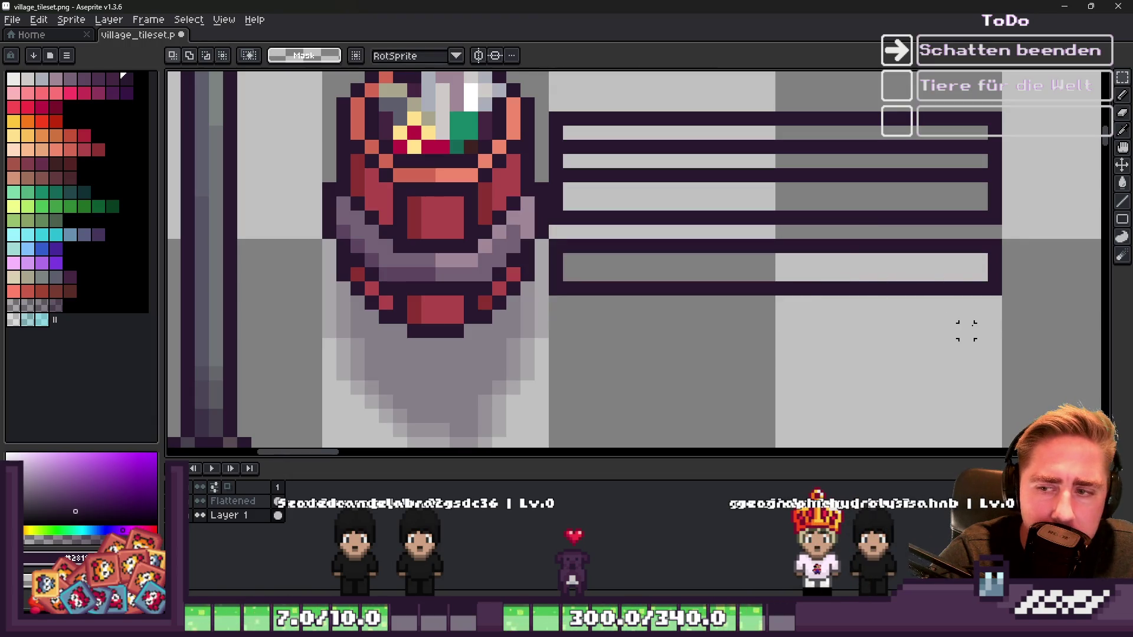
Step: Make the Flattened layer active with plank lines restored, and pick dark red for filling
drag(993, 288, 556, 119)
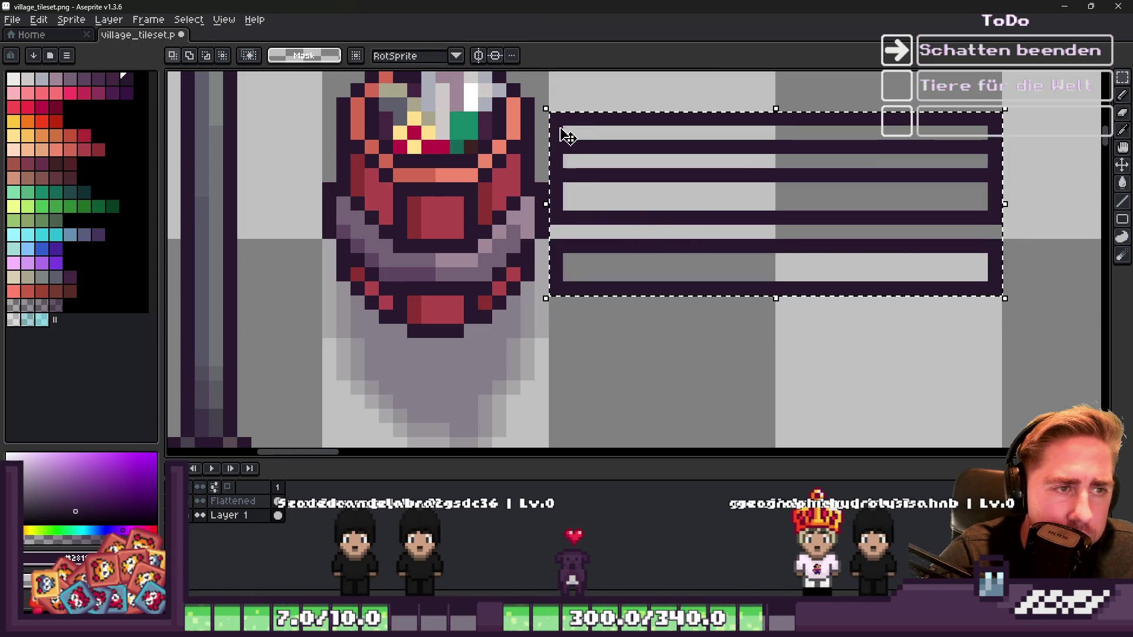
key(Delete)
click(254, 500)
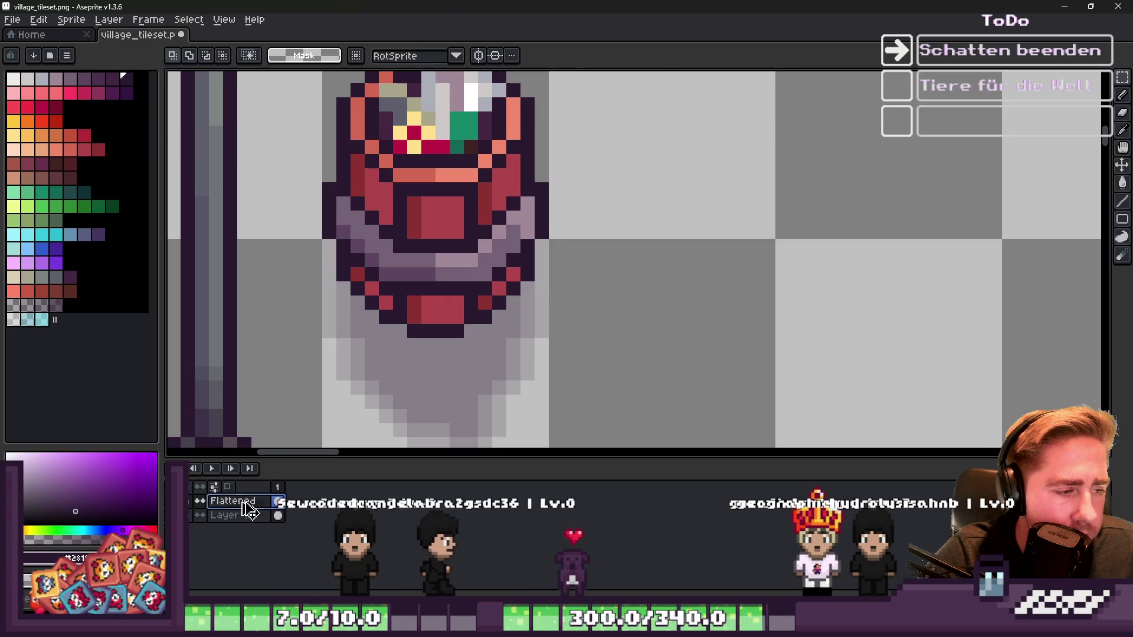
key(ctrl+z)
key(ctrl+d)
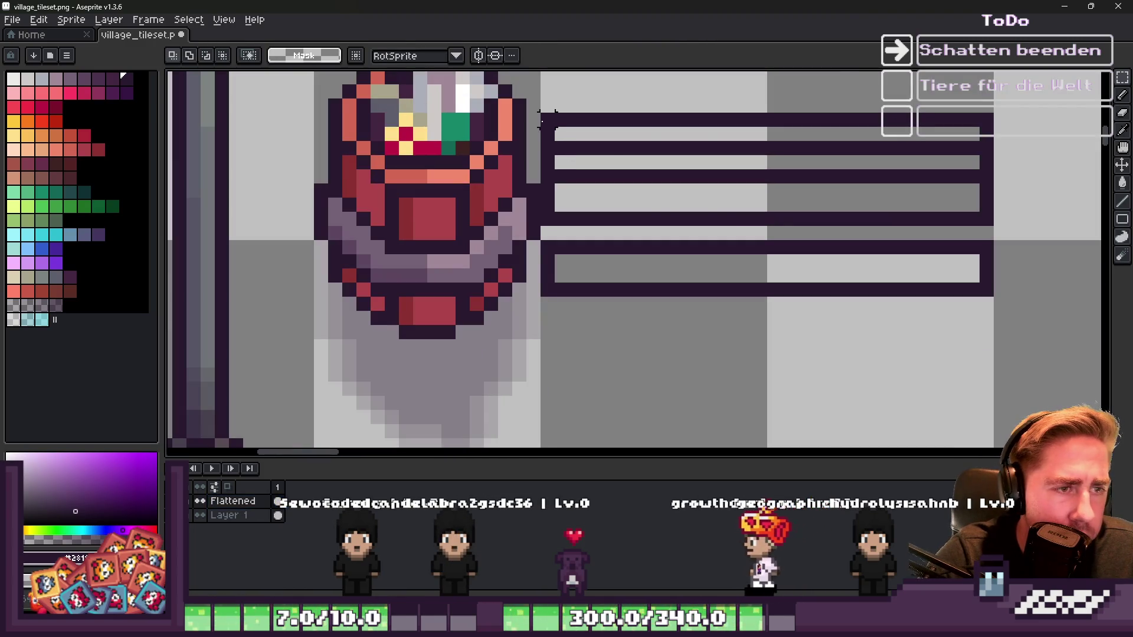
click(56, 177)
key(w)
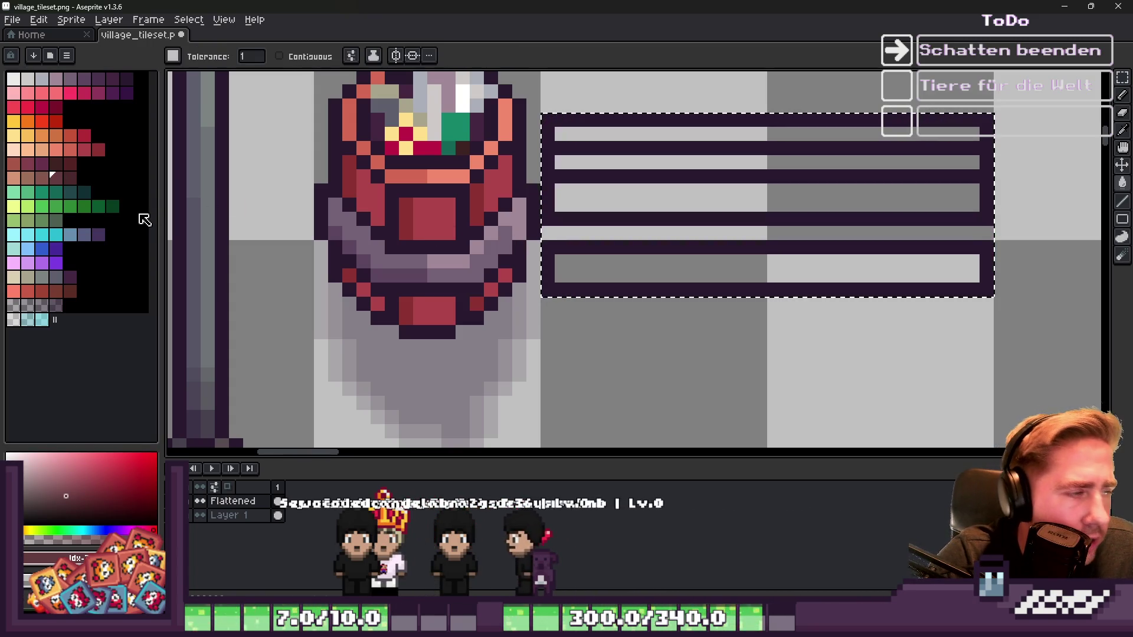
Step: Fill the planks with a brighter red and the outline area with dark brown, then deselect
click(27, 291)
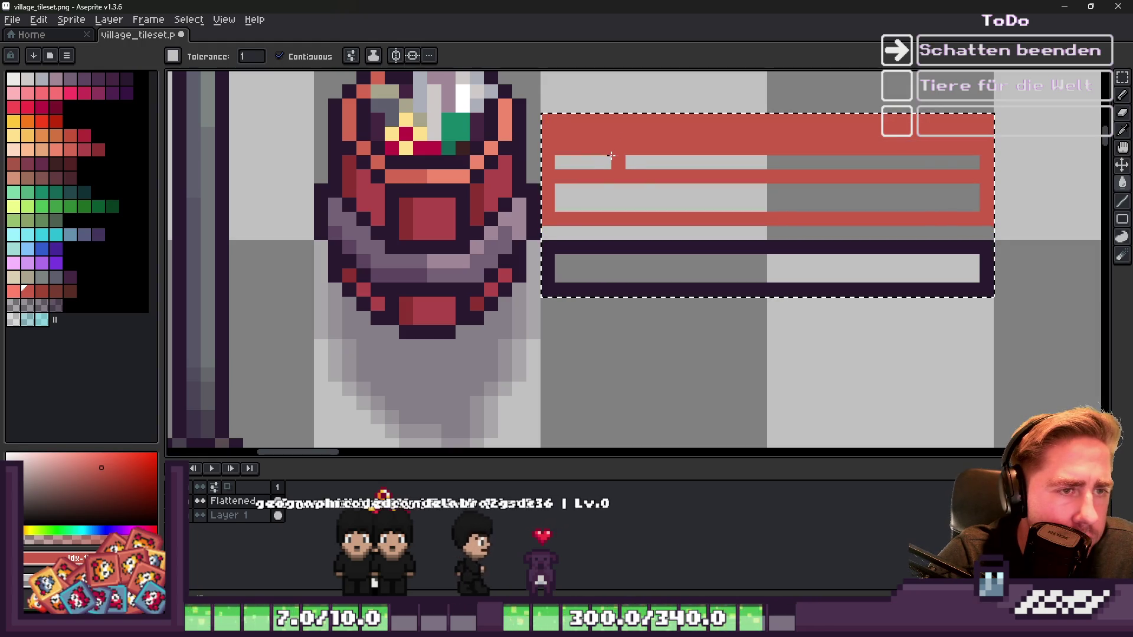
key(ctrl+z)
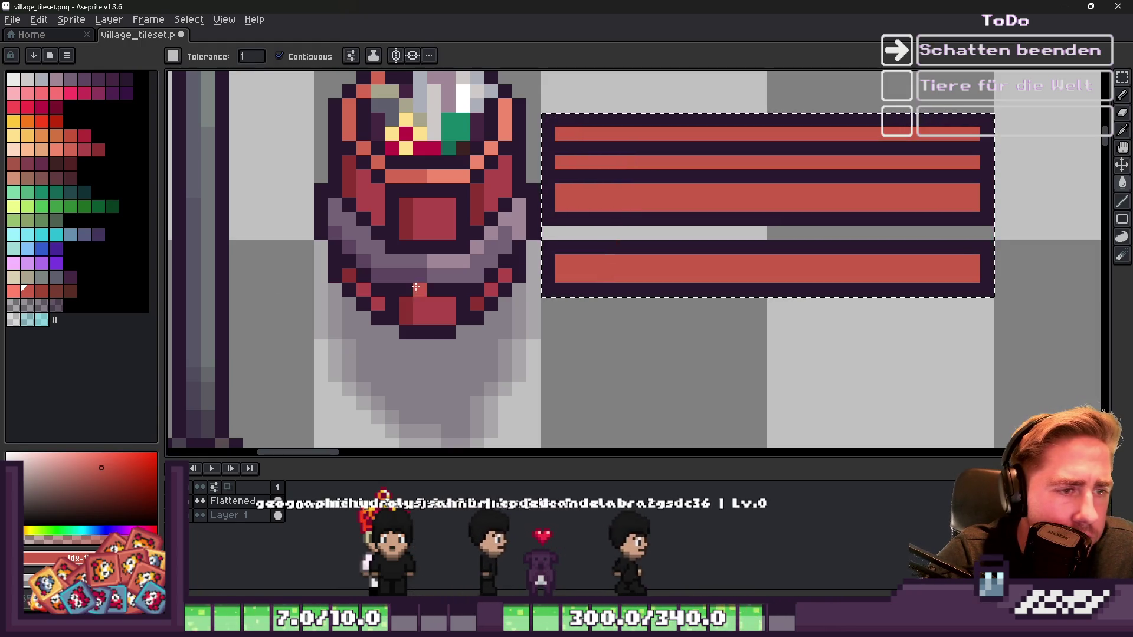
click(56, 164)
click(572, 144)
scroll(572, 144, down, 2)
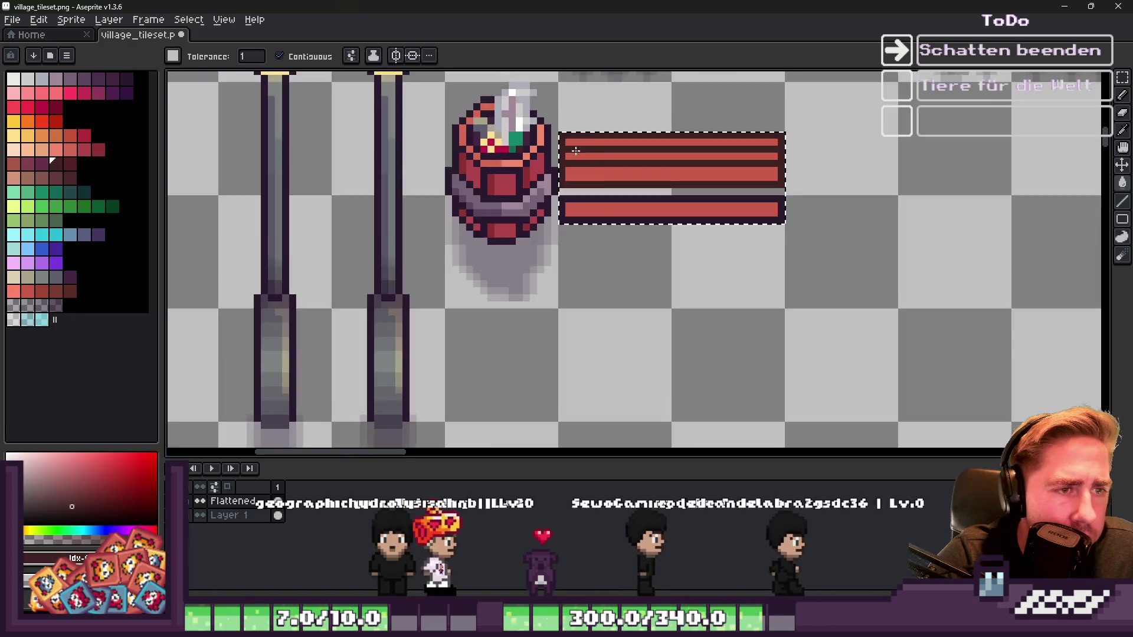
scroll(600, 204, up, 2)
key(ctrl+d)
key(b)
scroll(597, 216, down, 3)
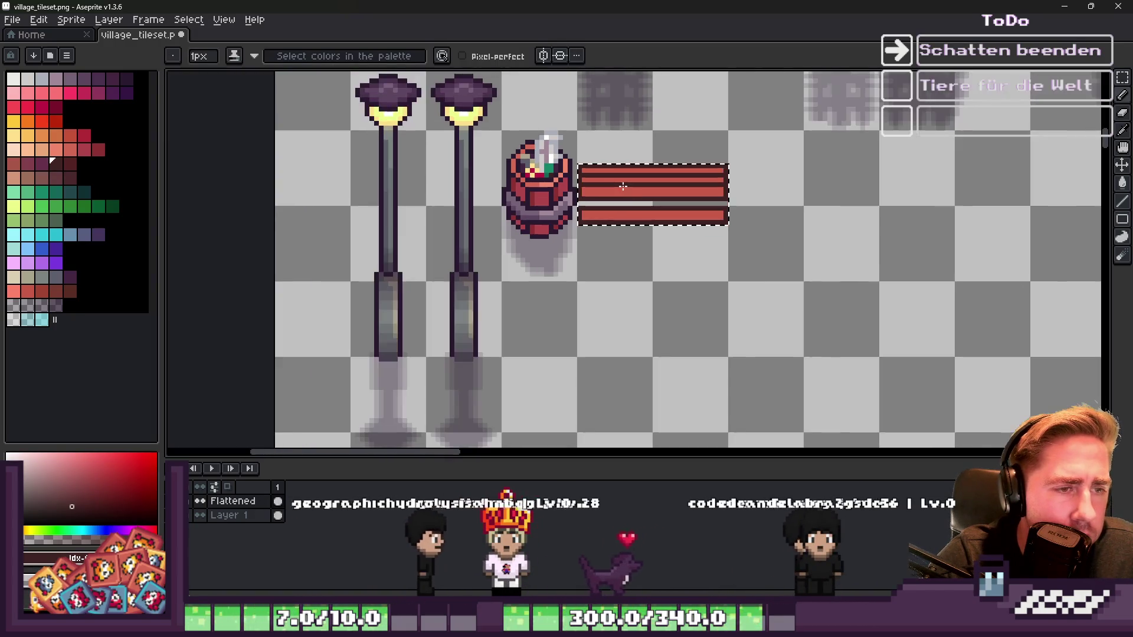
scroll(642, 189, up, 3)
scroll(508, 232, up, 1)
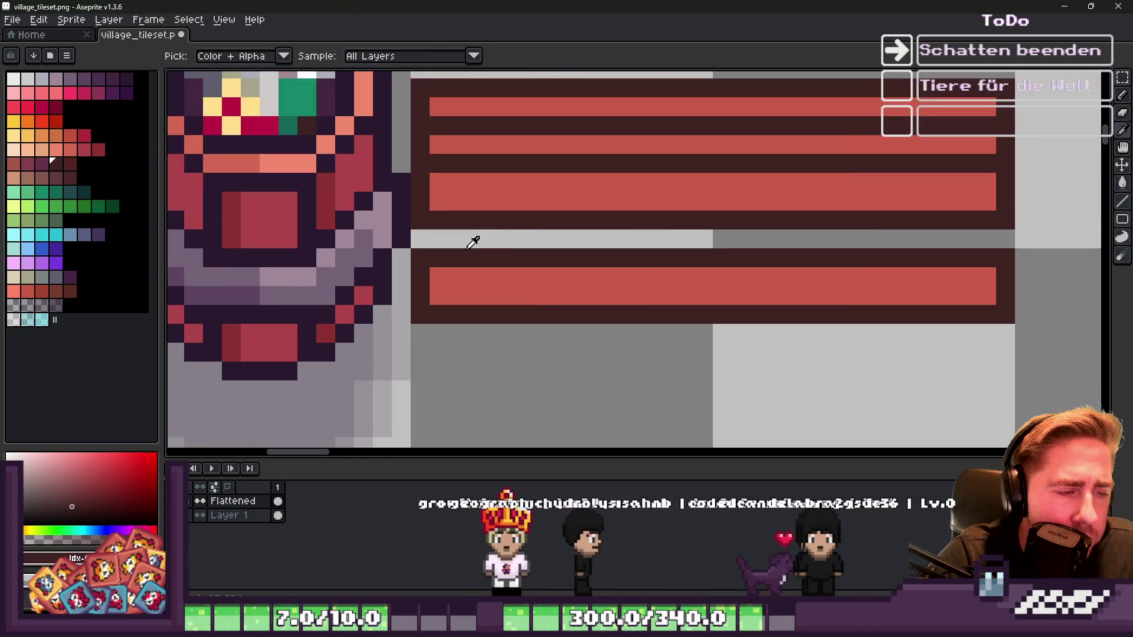
Step: Move the lower bench plank up to meet the others
key(m)
drag(1005, 302, 1011, 322)
drag(809, 308, 532, 248)
scroll(531, 236, down, 2)
key(b)
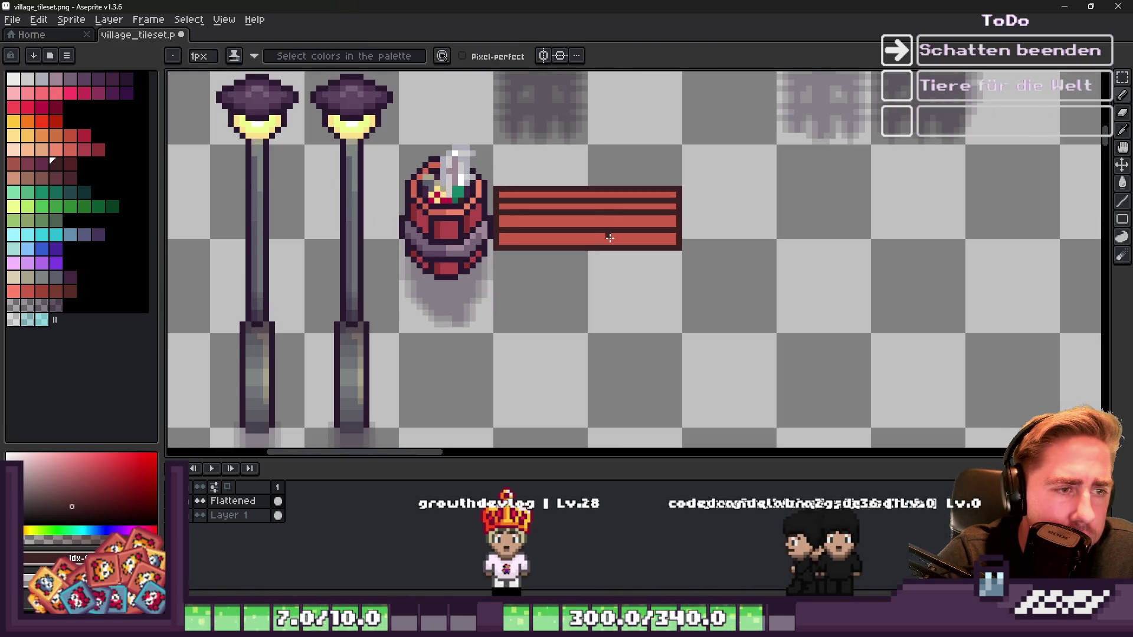
scroll(565, 207, down, 4)
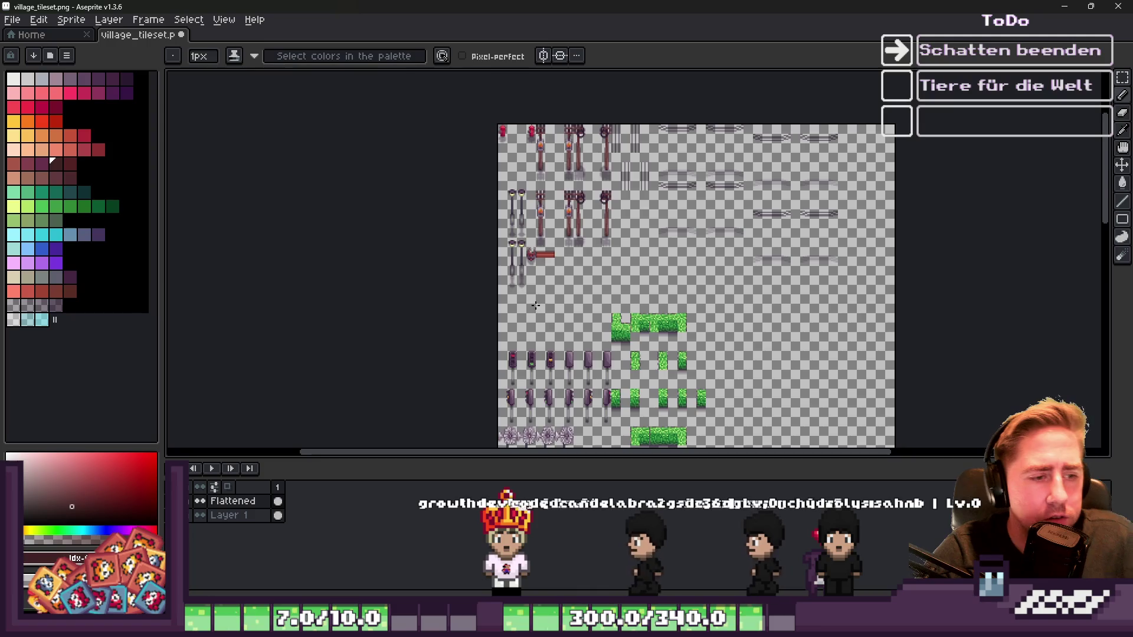
scroll(519, 350, up, 5)
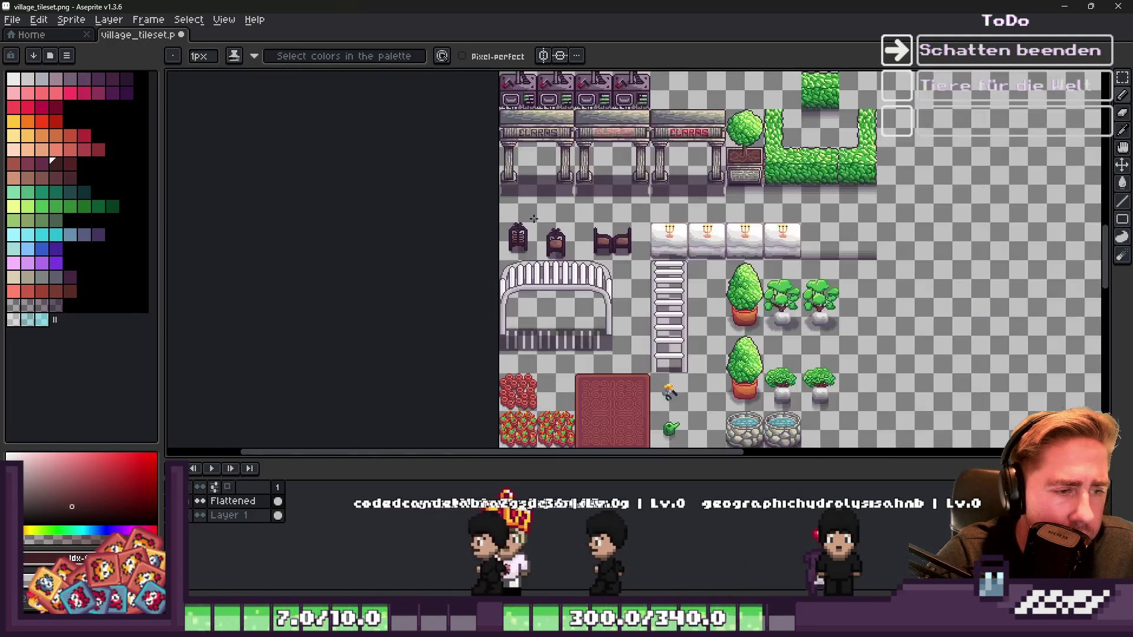
scroll(531, 342, down, 3)
scroll(591, 325, up, 3)
scroll(602, 320, down, 2)
Step: Select the bench and fence tiles, paste the copied white bench and drag it right
key(m)
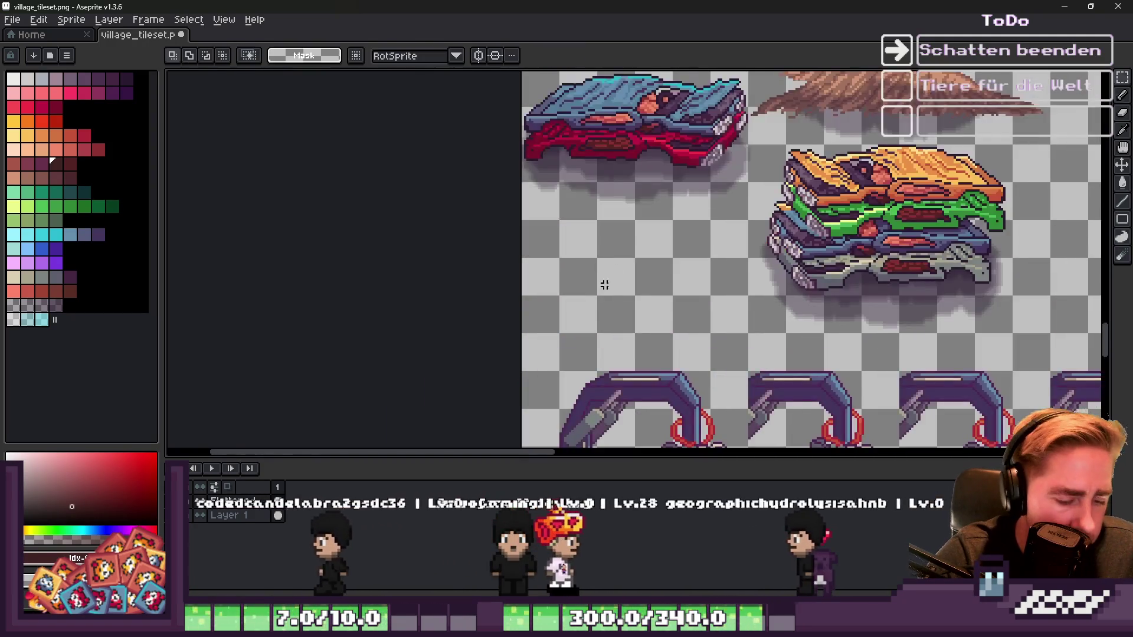
scroll(610, 381, up, 4)
scroll(558, 238, down, 2)
mouse_move(534, 106)
mouse_down()
mouse_move(742, 316)
mouse_move(759, 316)
mouse_up()
scroll(661, 357, down, 2)
scroll(661, 357, down, 3)
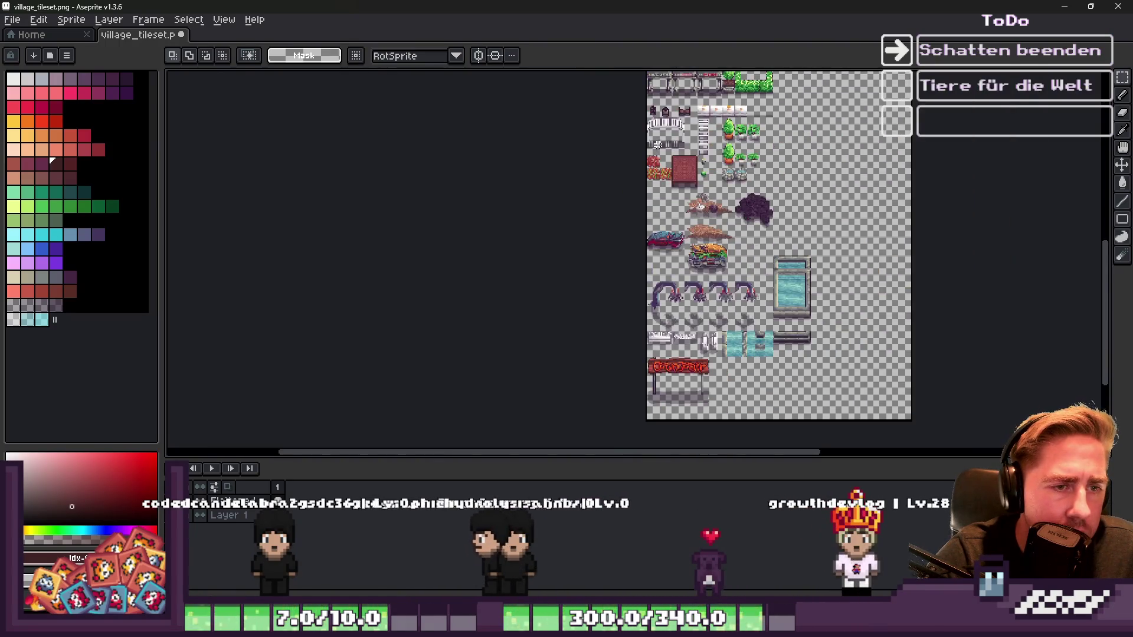
scroll(650, 295, up, 2)
scroll(639, 214, down, 3)
scroll(640, 214, up, 6)
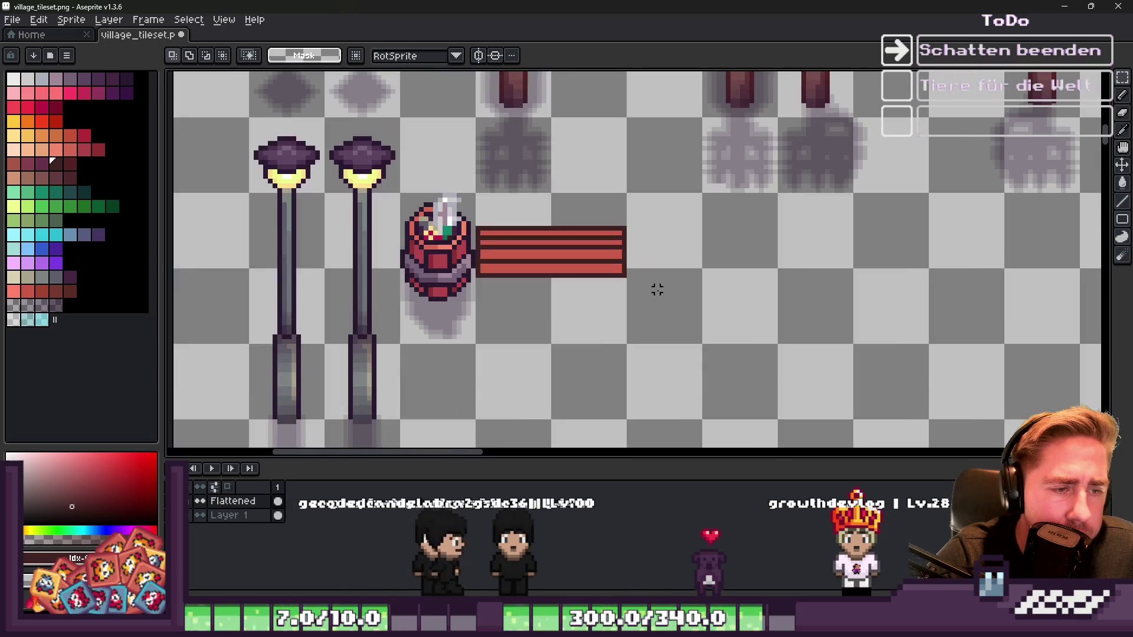
key(ctrl+v)
mouse_move(470, 298)
mouse_down()
mouse_move(1000, 327)
mouse_move(923, 322)
mouse_up()
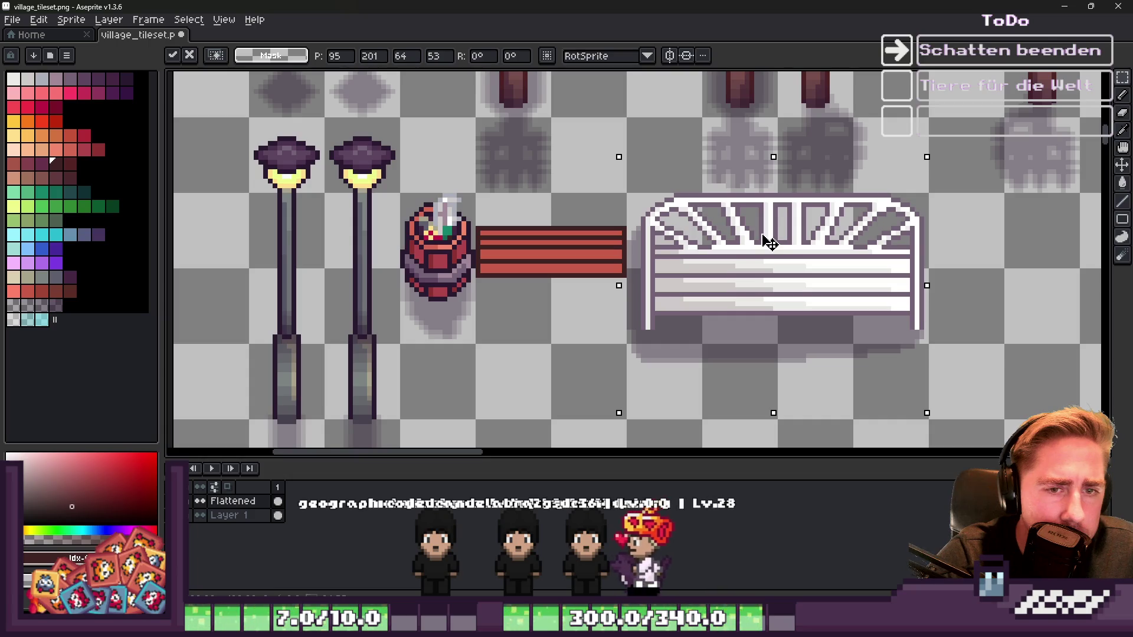
Step: Nudge the pasted white bench slightly right of the red planks and commit it
mouse_move(766, 243)
mouse_down()
mouse_move(804, 272)
mouse_move(840, 265)
mouse_move(847, 242)
mouse_up()
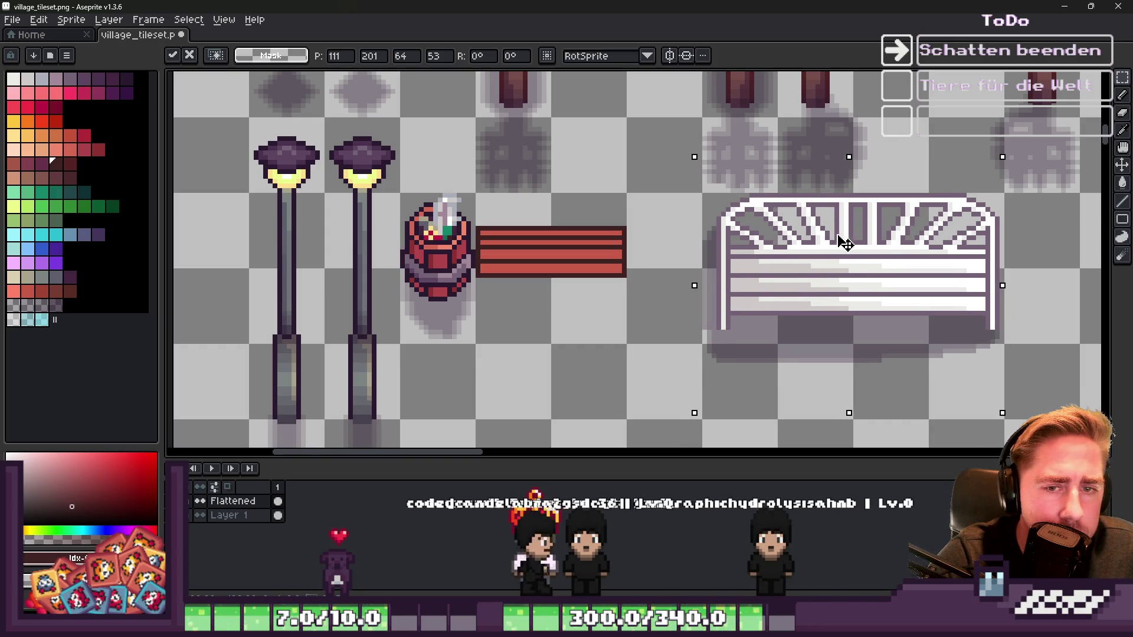
key(Return)
Step: Remove the large grey shadow beneath the white bench
key(b)
scroll(737, 271, up, 1)
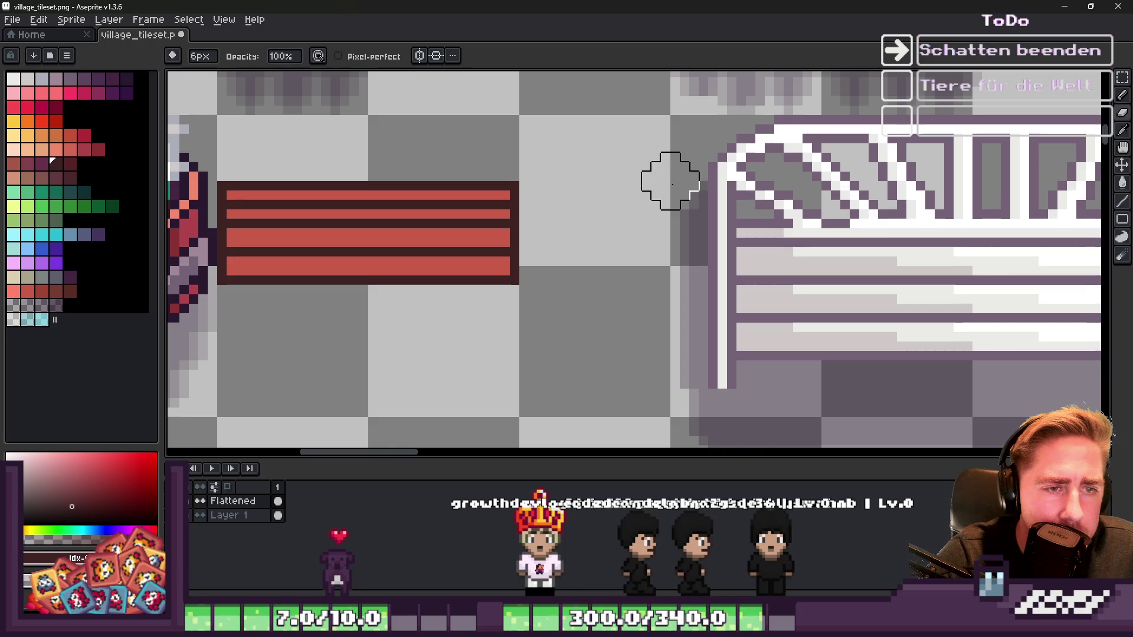
scroll(668, 253, down, 4)
scroll(672, 303, up, 3)
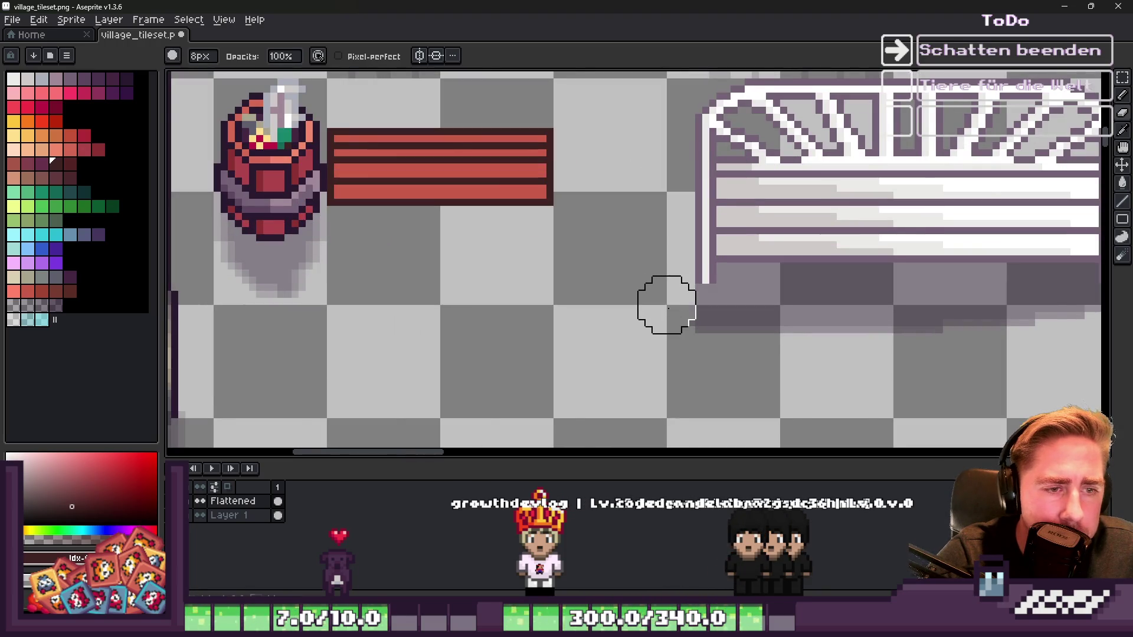
scroll(671, 303, down, 1)
scroll(683, 295, up, 2)
scroll(506, 265, down, 1)
scroll(957, 302, up, 1)
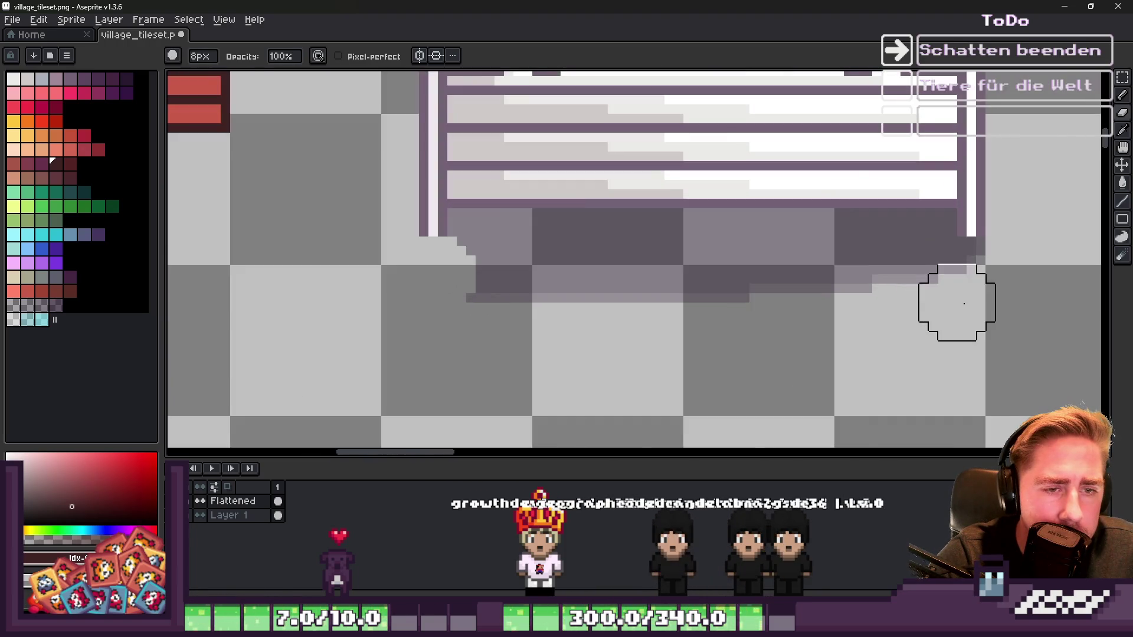
key(ctrl+z)
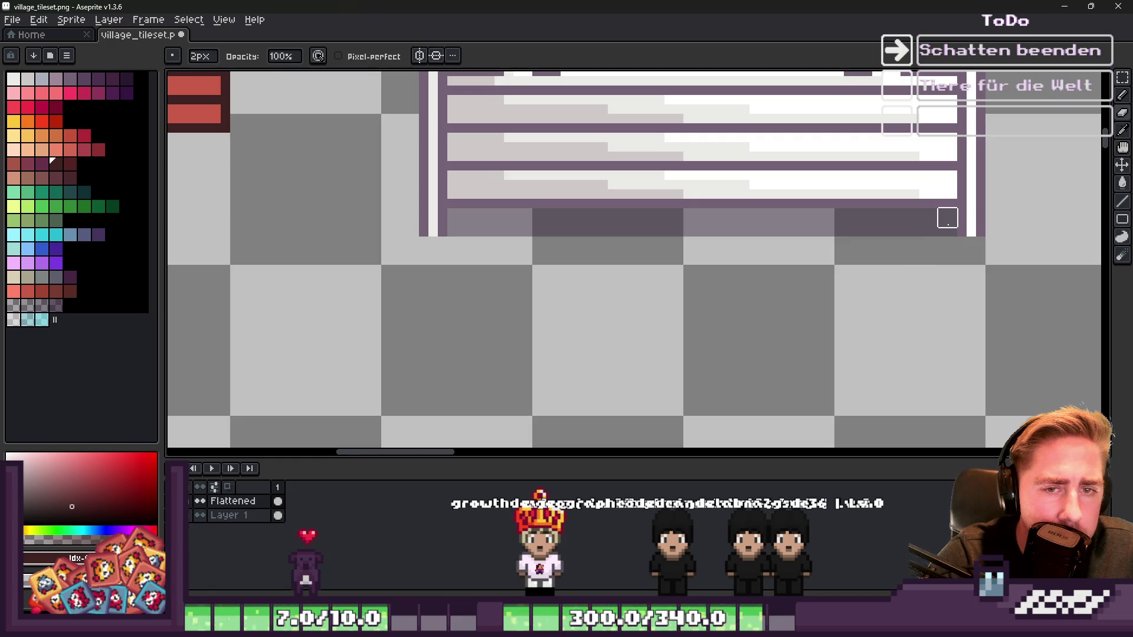
Step: Redraw a short, thin shadow line under the bench with a smaller brush
key(ctrl+z)
shift+click(456, 227)
key(ctrl+z)
shift+click(787, 237)
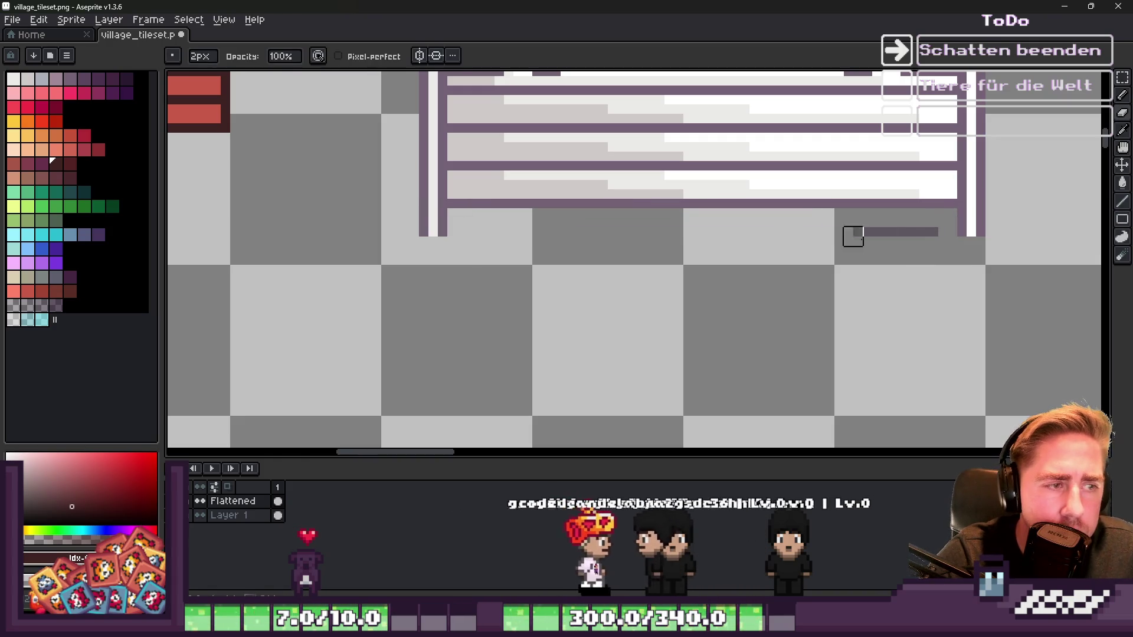
scroll(929, 237, down, 5)
scroll(853, 283, up, 4)
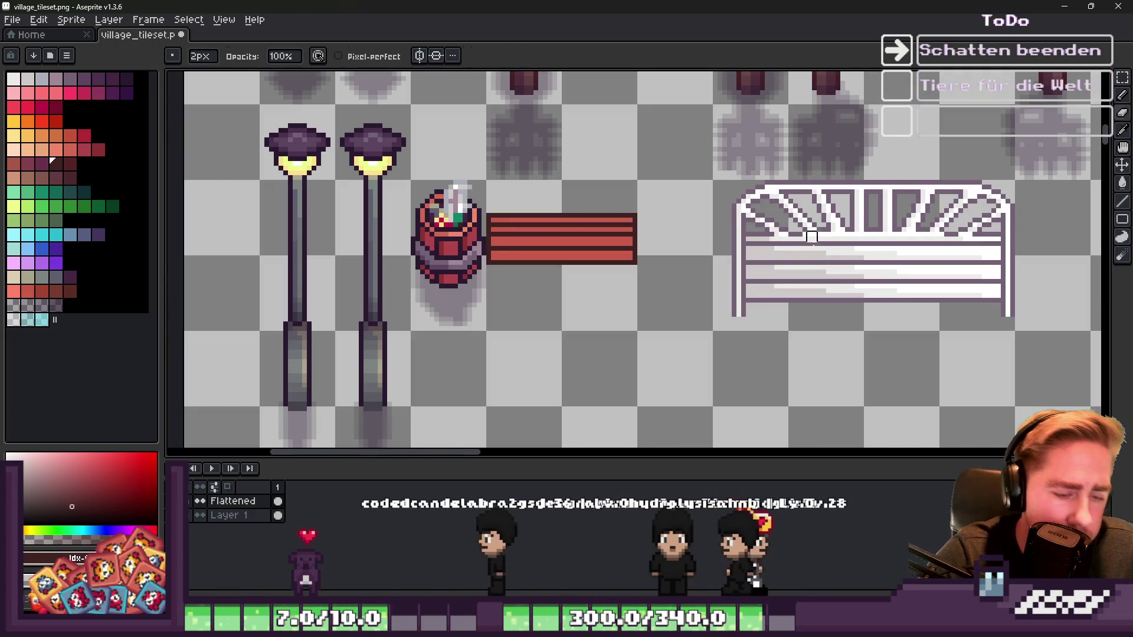
Step: Shift the white bench's left half slightly to the left
key(m)
mouse_move(884, 329)
mouse_down()
mouse_move(771, 167)
mouse_move(704, 158)
mouse_up()
drag(814, 261, 787, 257)
key(Return)
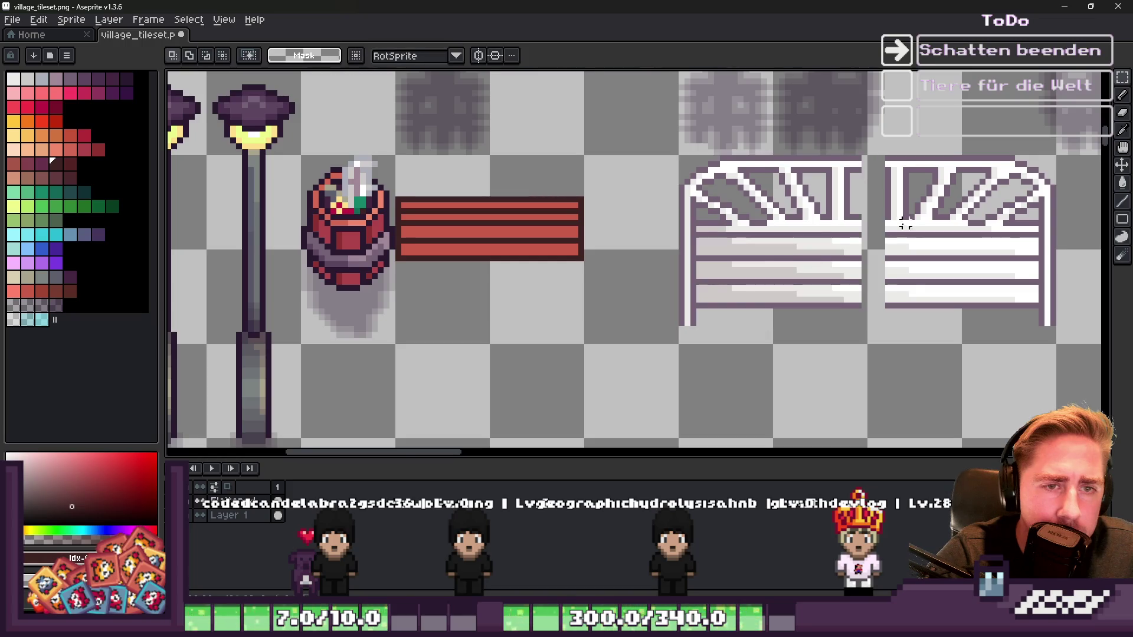
Step: Stretch a 9px purple-outlined strip across the gap to join the bench halves
scroll(846, 171, up, 2)
alt+click(853, 151)
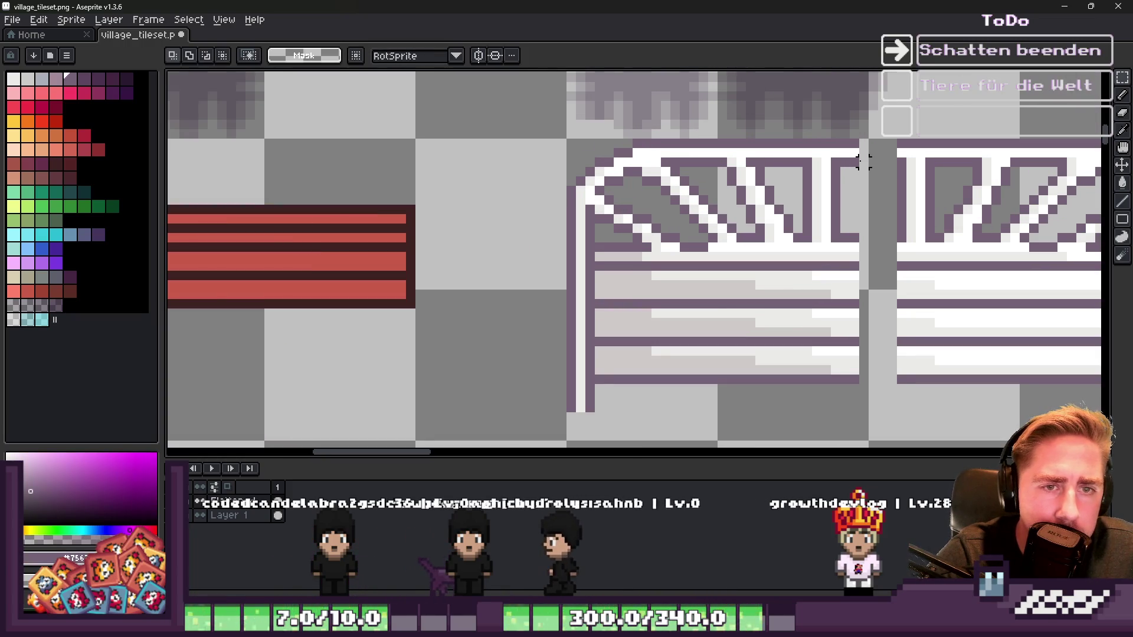
drag(863, 163, 853, 145)
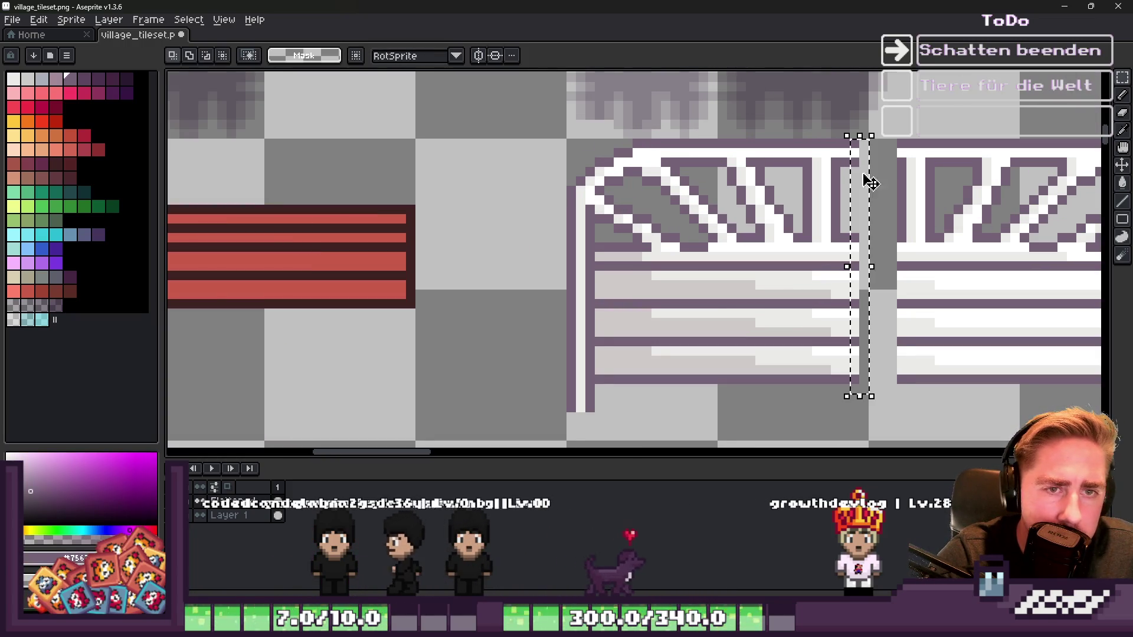
drag(873, 267, 945, 274)
key(Return)
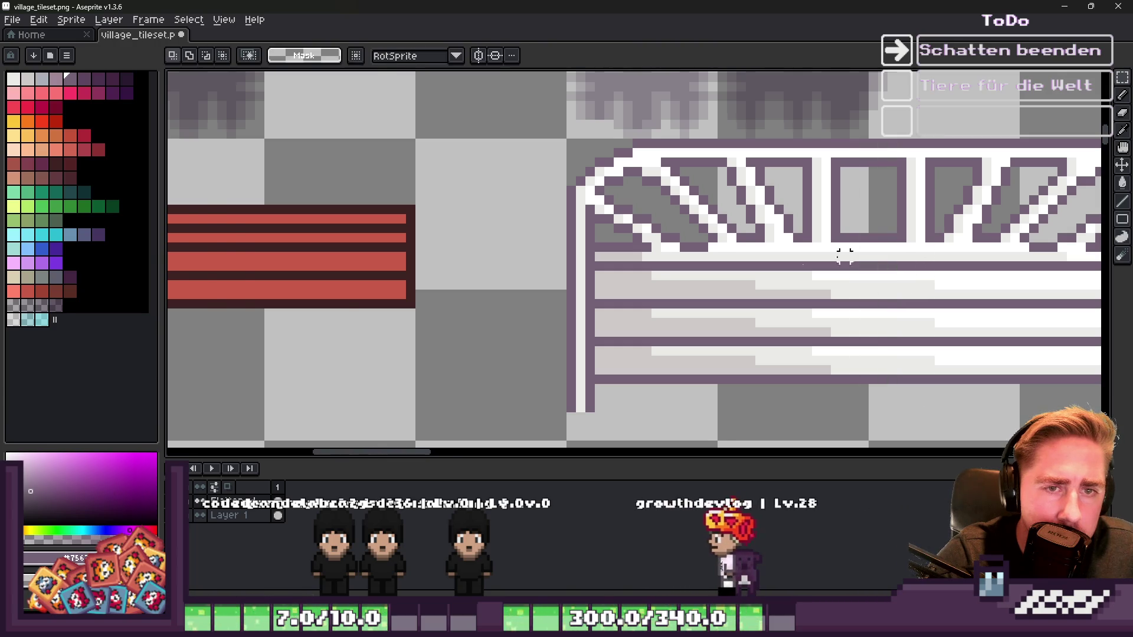
scroll(891, 264, down, 2)
Step: Redraw the central backrest slats in purple and white with the pencil
key(b)
scroll(811, 180, up, 3)
scroll(811, 179, up, 1)
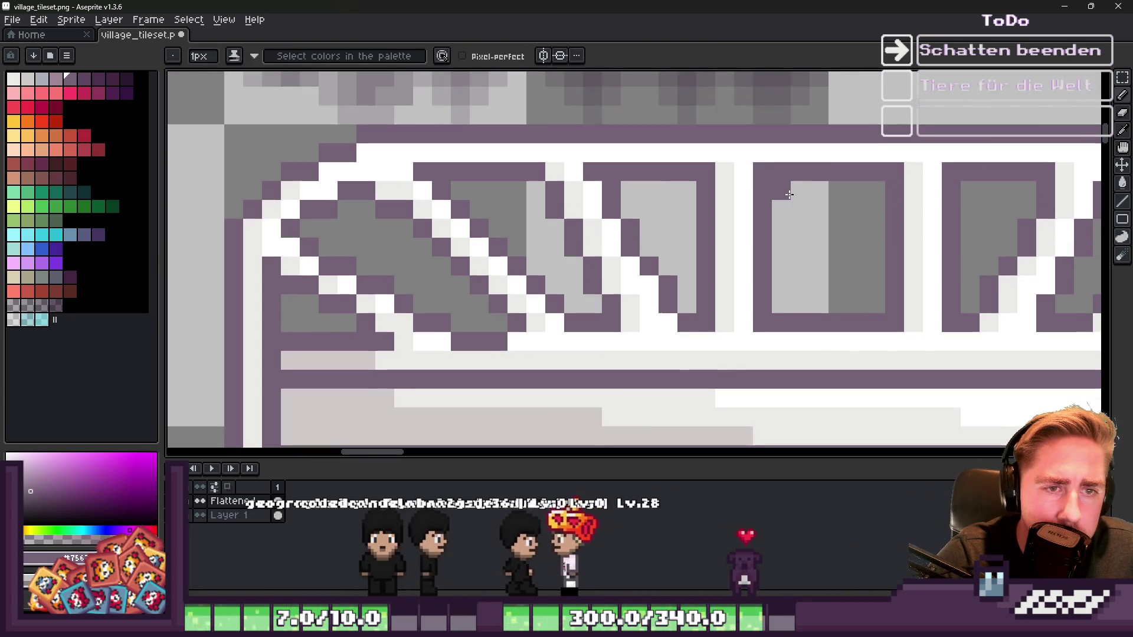
mouse_move(801, 184)
mouse_down()
mouse_move(797, 306)
mouse_move(856, 186)
mouse_move(821, 311)
mouse_move(835, 183)
mouse_up()
alt+click(822, 148)
scroll(830, 177, down, 5)
scroll(822, 214, down, 1)
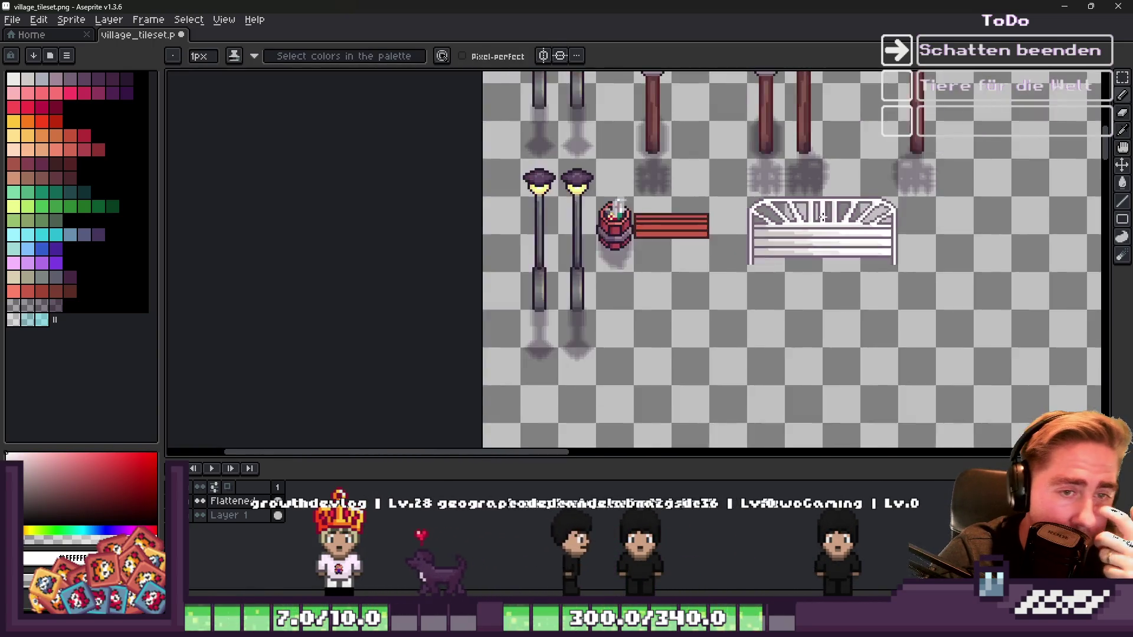
Step: Select the whole white slatted bench and drop it down-right, clear of the salmon planks
scroll(822, 214, up, 6)
alt+click(720, 148)
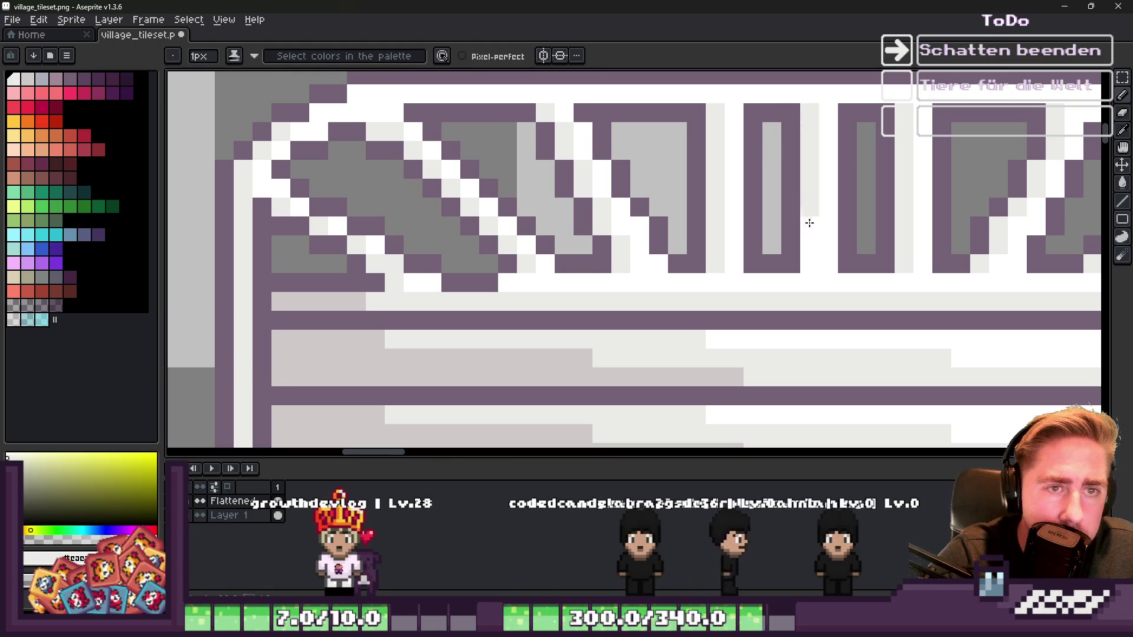
scroll(815, 260, down, 5)
key(m)
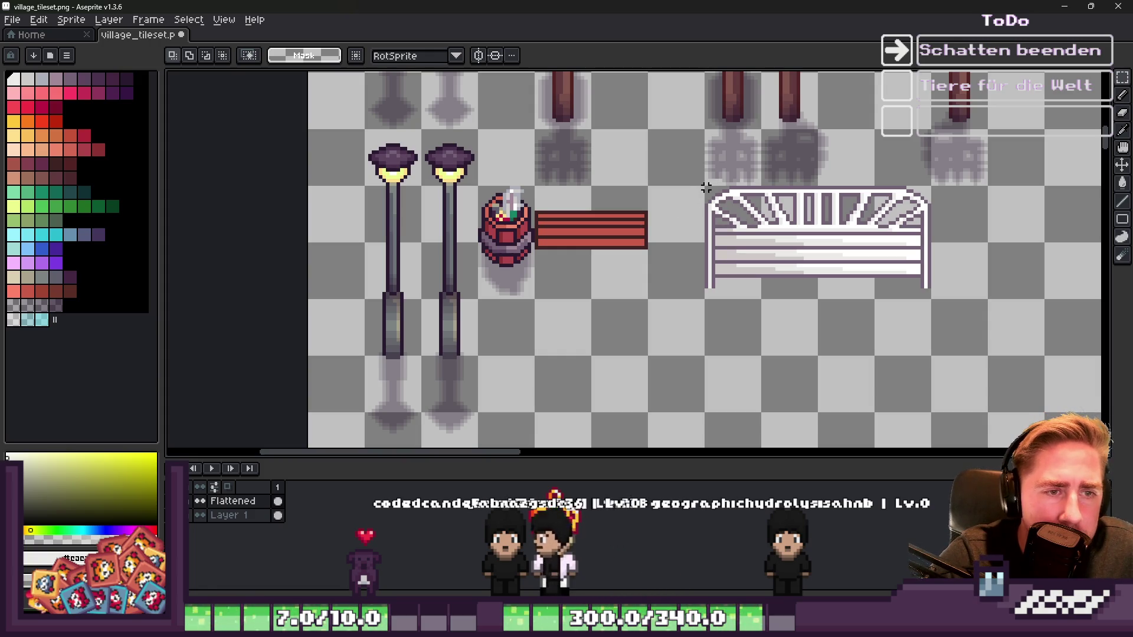
drag(928, 296, 930, 297)
mouse_move(781, 245)
mouse_down()
mouse_move(946, 347)
mouse_move(949, 363)
mouse_up()
scroll(928, 357, down, 1)
click(810, 324)
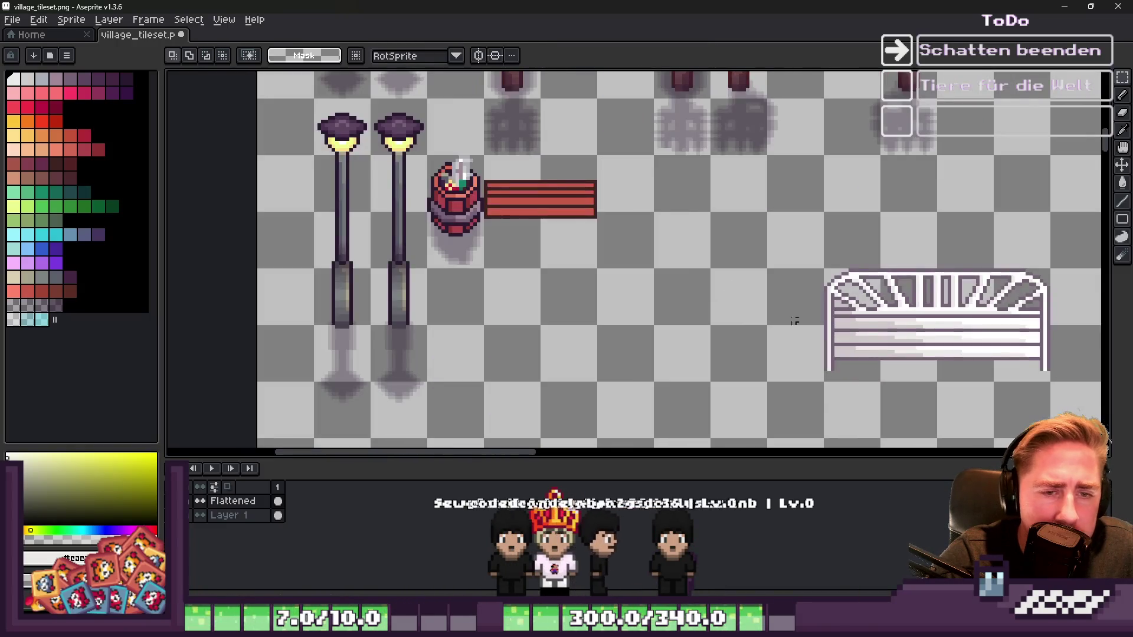
scroll(809, 324, up, 2)
Step: Try selecting and moving the red plank block upward, then cancel to restore it
drag(547, 149, 638, 235)
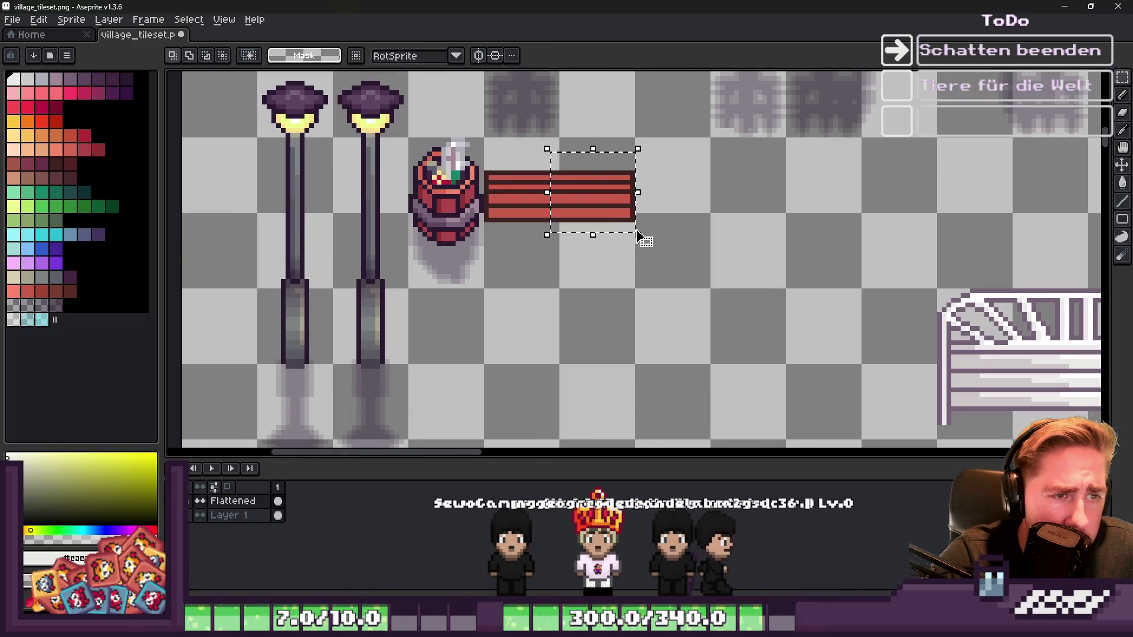
click(640, 192)
scroll(786, 276, down, 1)
scroll(874, 317, up, 1)
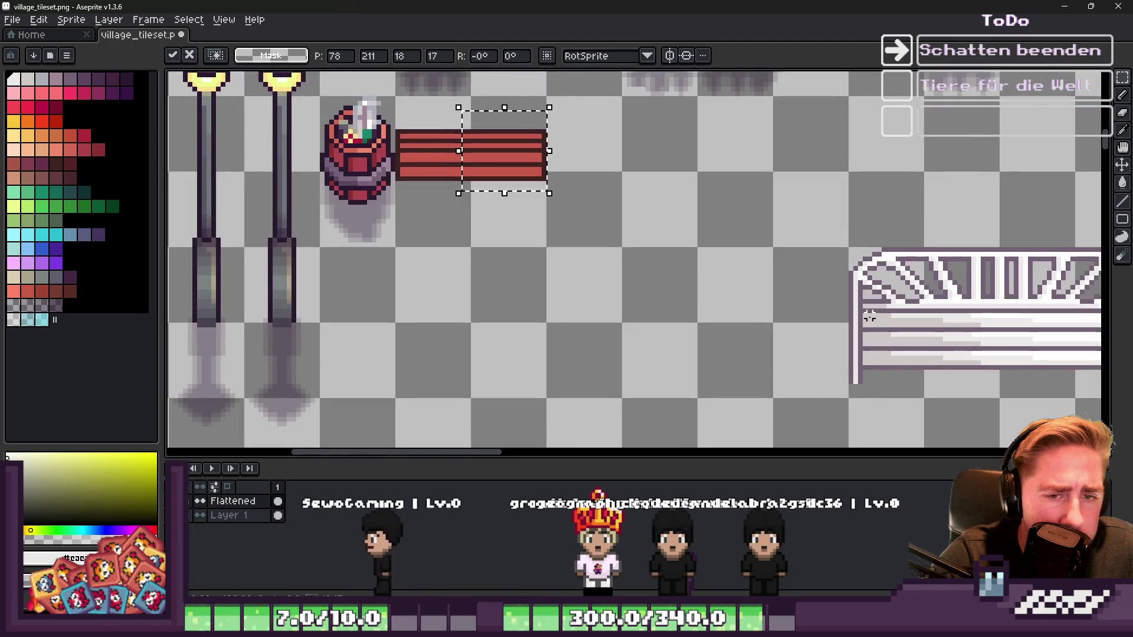
scroll(809, 239, right, 2)
drag(677, 236, 1061, 402)
mouse_move(784, 324)
mouse_down()
mouse_move(787, 263)
mouse_move(792, 273)
mouse_up()
key(Escape)
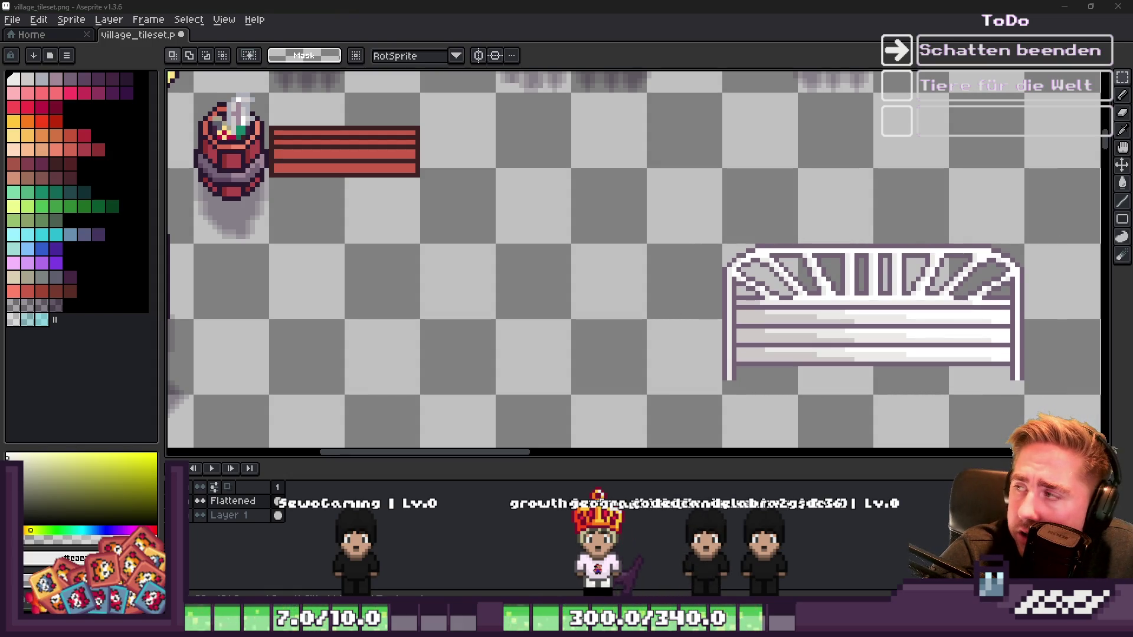
scroll(1003, 151, down, 1)
scroll(499, 96, up, 2)
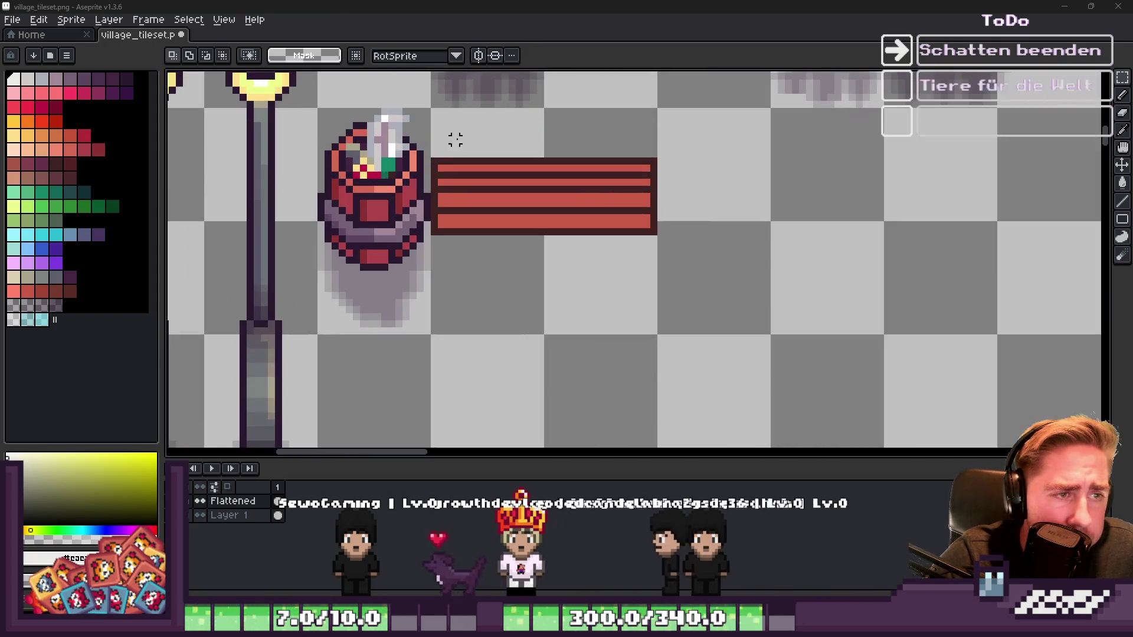
Step: Stretch the lower red planks into a 48×17-pixel seat under the thin top plank
drag(653, 231, 765, 212)
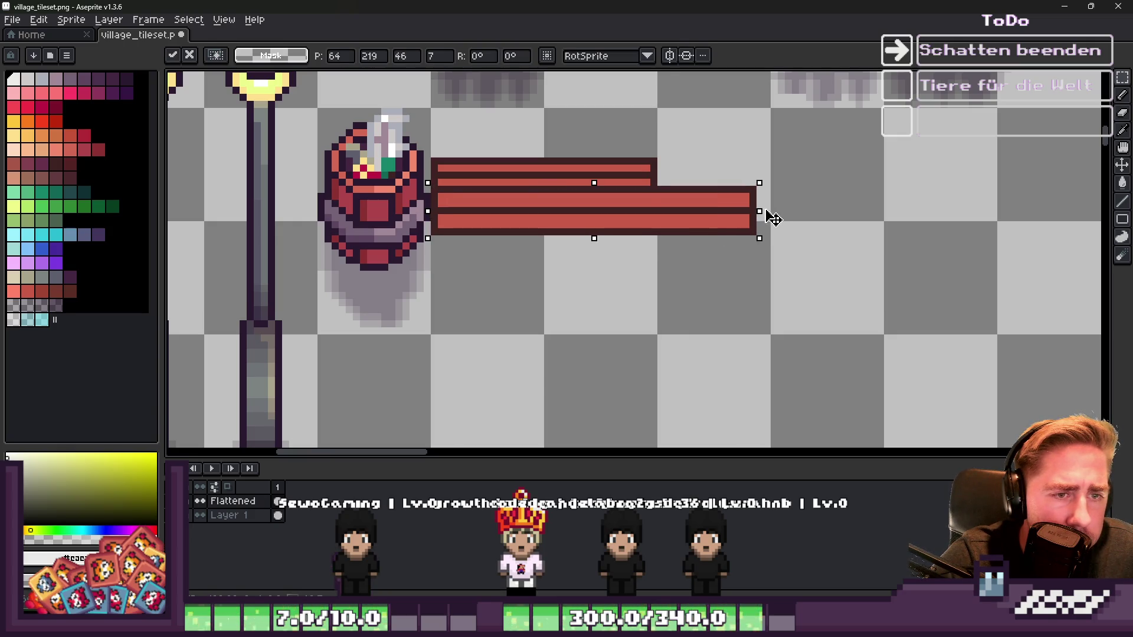
drag(601, 238, 602, 337)
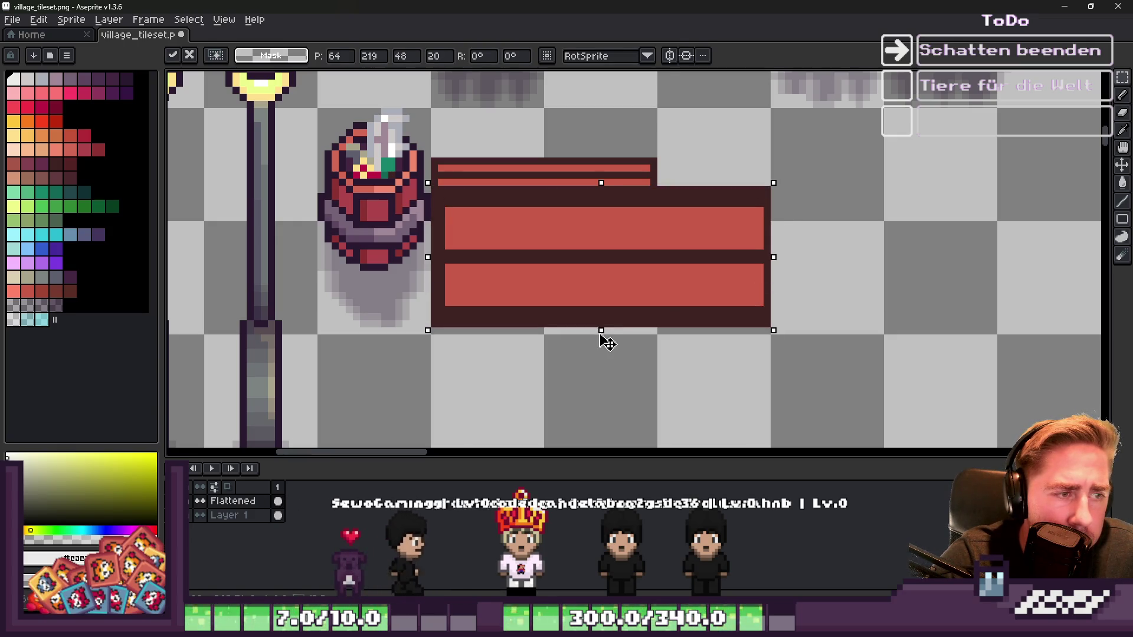
drag(601, 183, 602, 223)
key(Return)
Step: With a square brush, repaint the dark notches on the plank edges in the red plank colour
scroll(519, 259, up, 2)
key(i)
alt+click(405, 232)
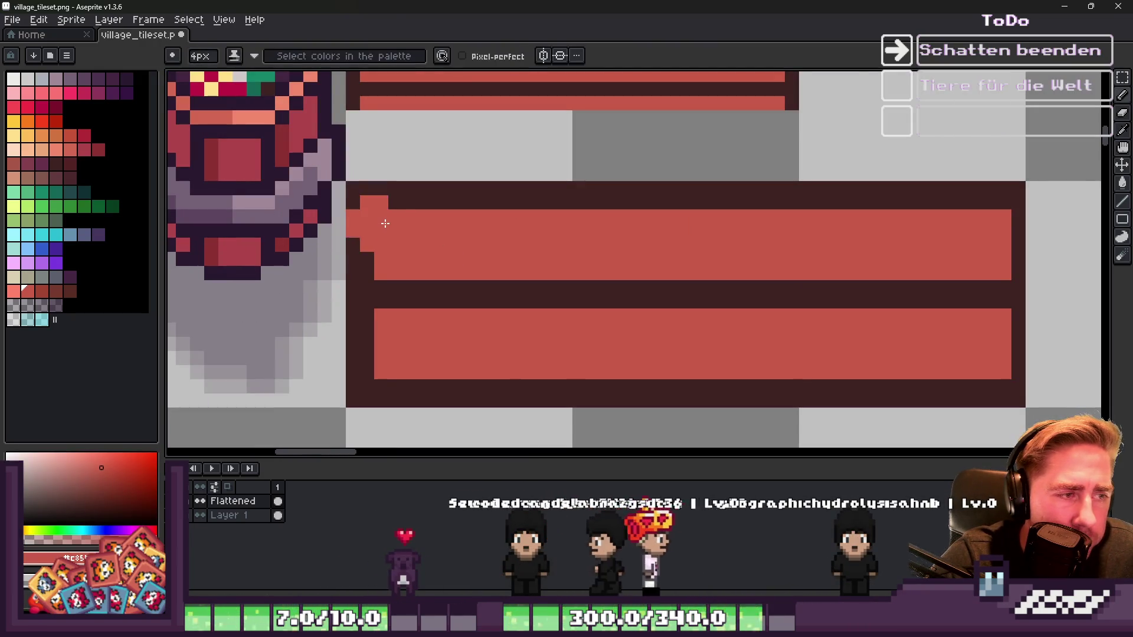
click(173, 57)
click(196, 76)
mouse_move(381, 202)
mouse_down()
mouse_move(387, 274)
mouse_move(1051, 266)
mouse_up()
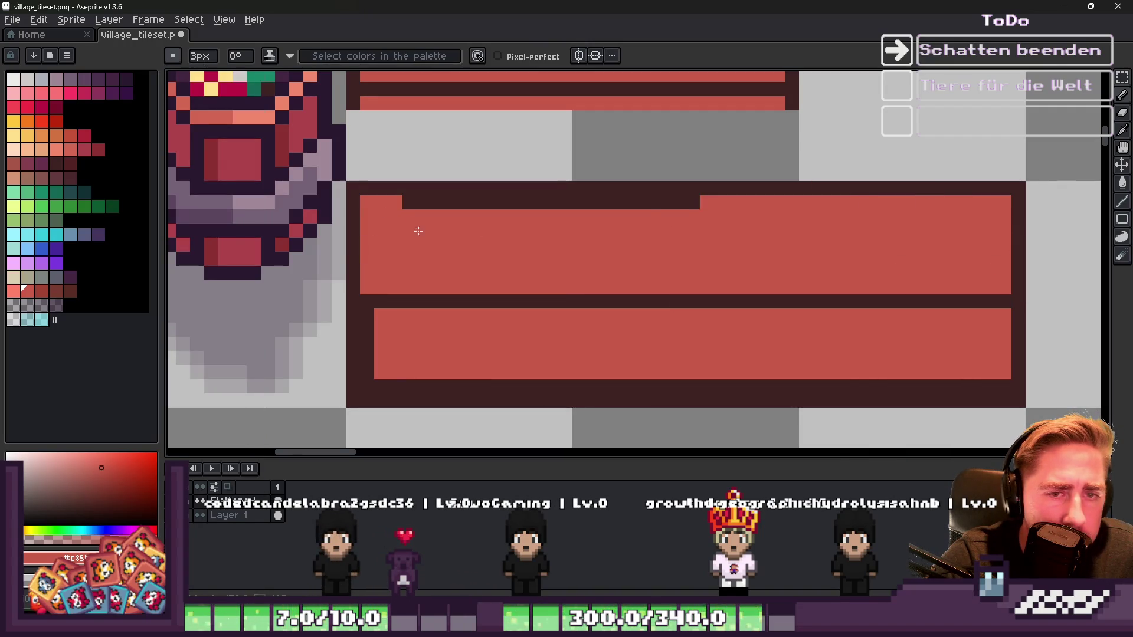
drag(423, 236, 405, 215)
scroll(405, 214, down, 3)
scroll(317, 217, up, 3)
click(316, 217)
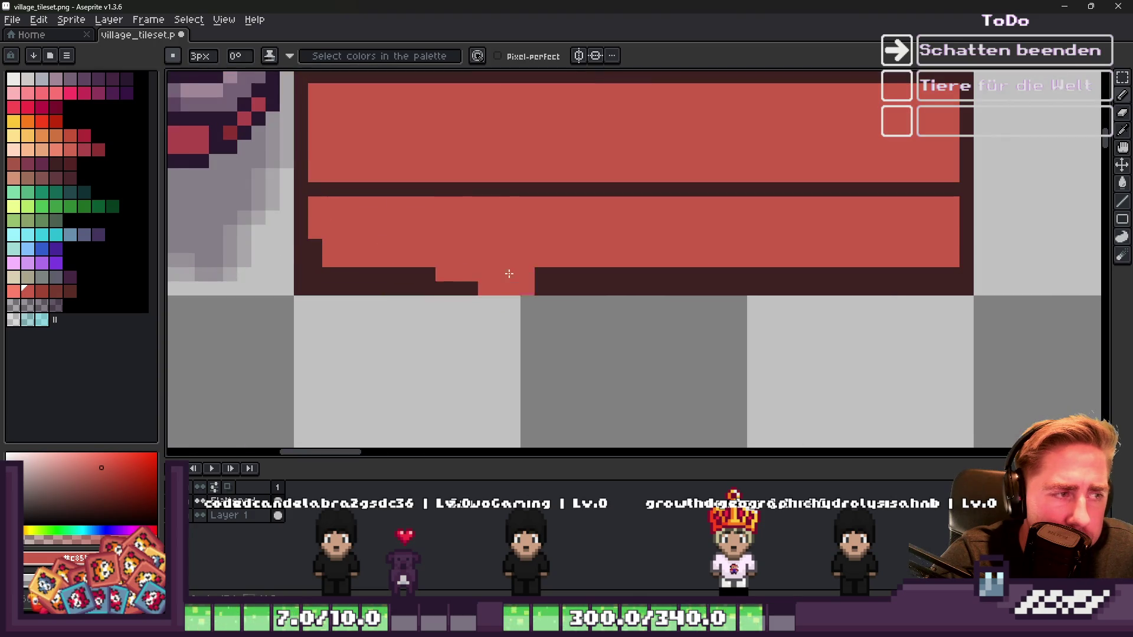
drag(330, 265, 873, 283)
key(ctrl+z)
scroll(933, 254, down, 1)
Step: Nudge the plank block down slightly and pick the dark outline brown
drag(746, 152, 756, 164)
key(ctrl+d)
scroll(764, 182, down, 2)
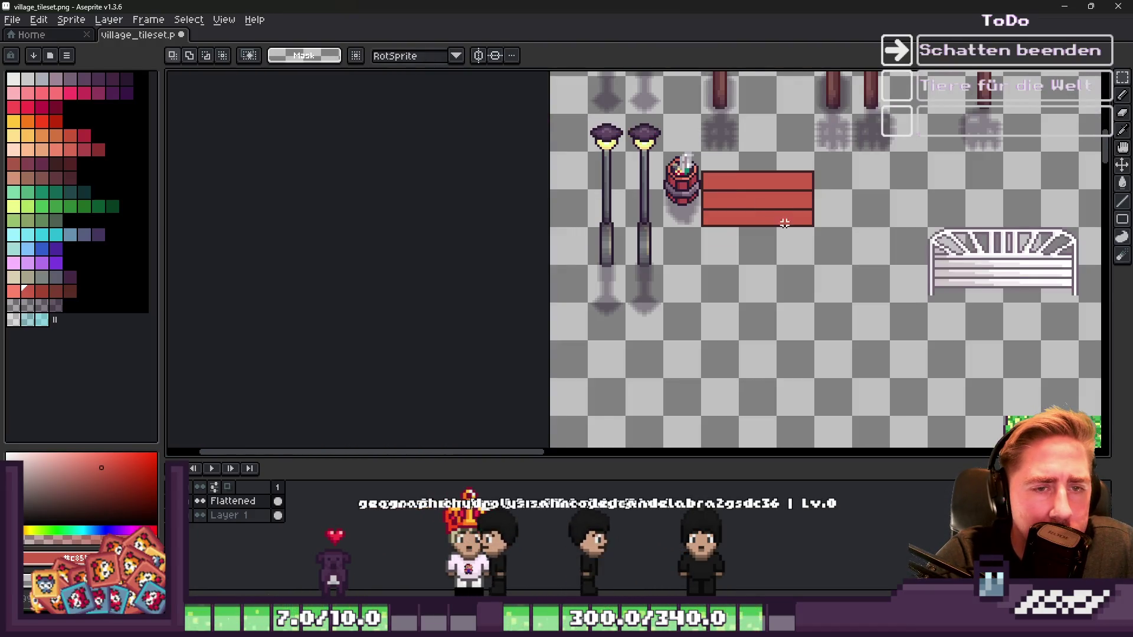
key(b)
scroll(787, 228, up, 5)
alt+click(548, 236)
scroll(548, 236, down, 3)
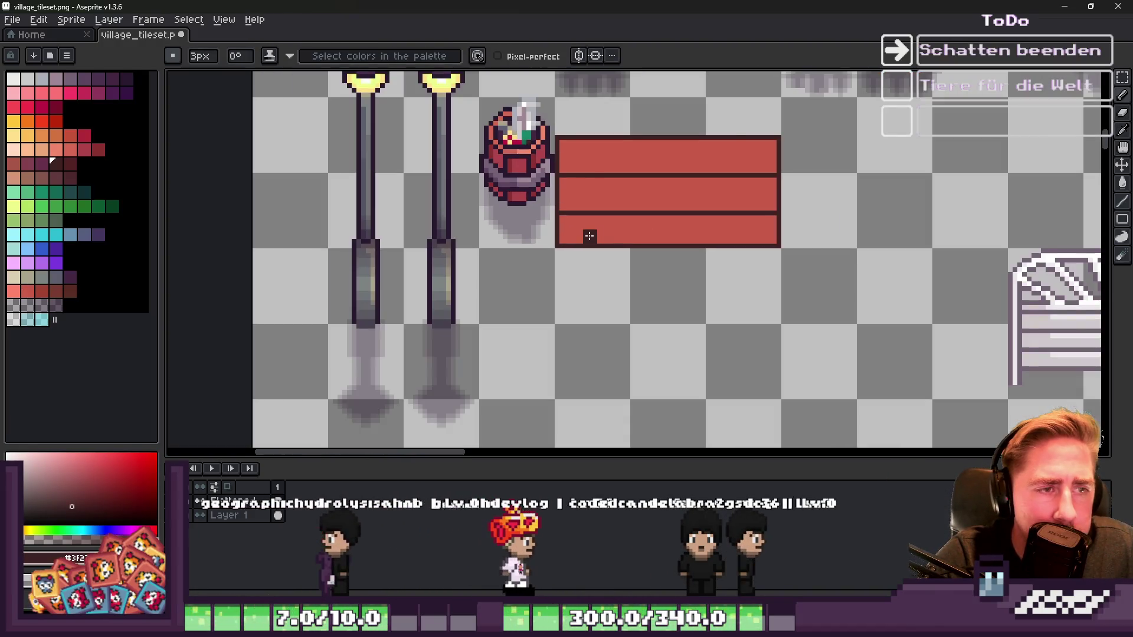
scroll(531, 124, up, 1)
Step: Move the whole red plank box upward into a 48×27-pixel three-plank block
key(m)
drag(560, 124, 843, 284)
drag(650, 232, 650, 182)
scroll(560, 228, up, 1)
key(b)
scroll(561, 228, down, 1)
scroll(560, 227, up, 1)
click(564, 198)
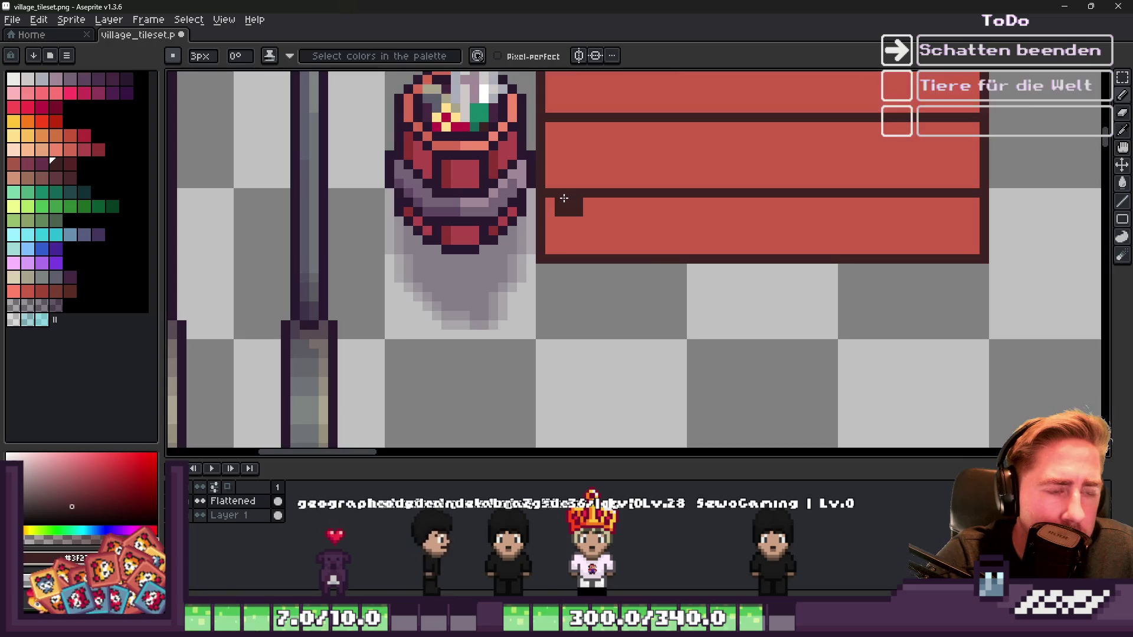
key(ctrl+z)
scroll(561, 158, down, 2)
key(minus)
key(minus)
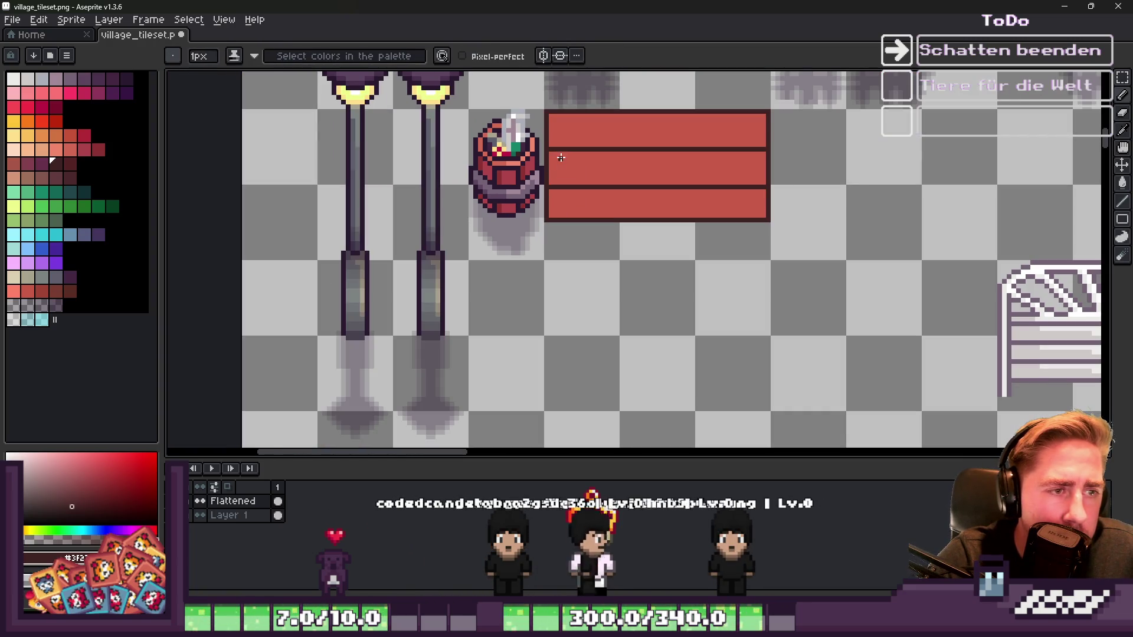
Step: Draw a dark divider across the top plank and erase gap strips between the planks
scroll(569, 146, up, 2)
scroll(567, 144, down, 1)
scroll(506, 147, up, 1)
scroll(493, 158, up, 2)
scroll(494, 159, down, 1)
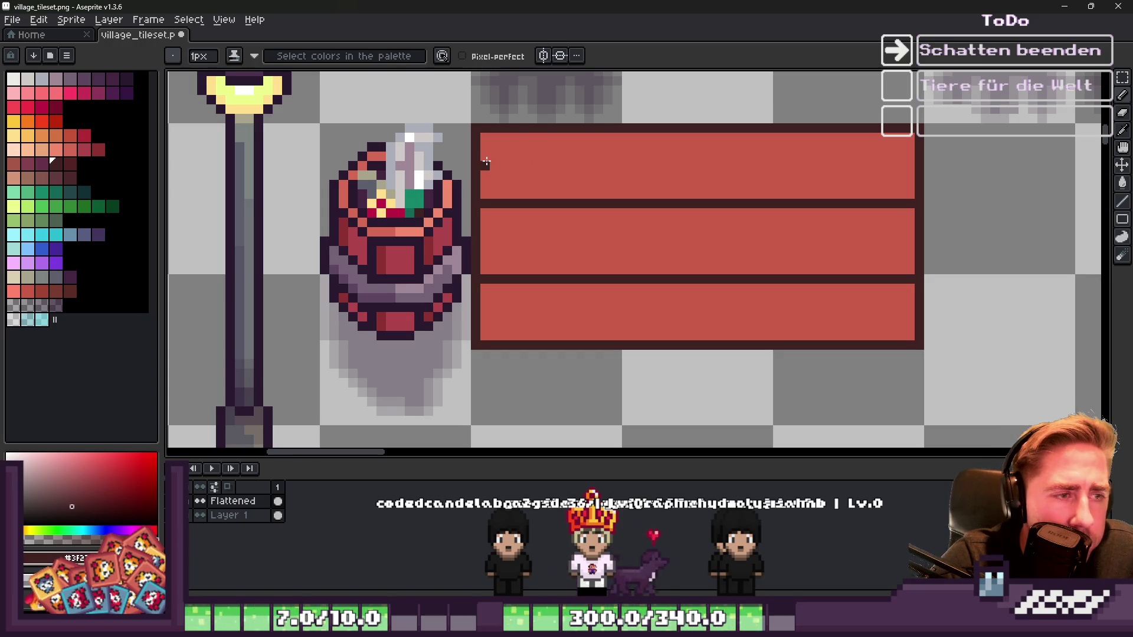
drag(773, 162, 903, 171)
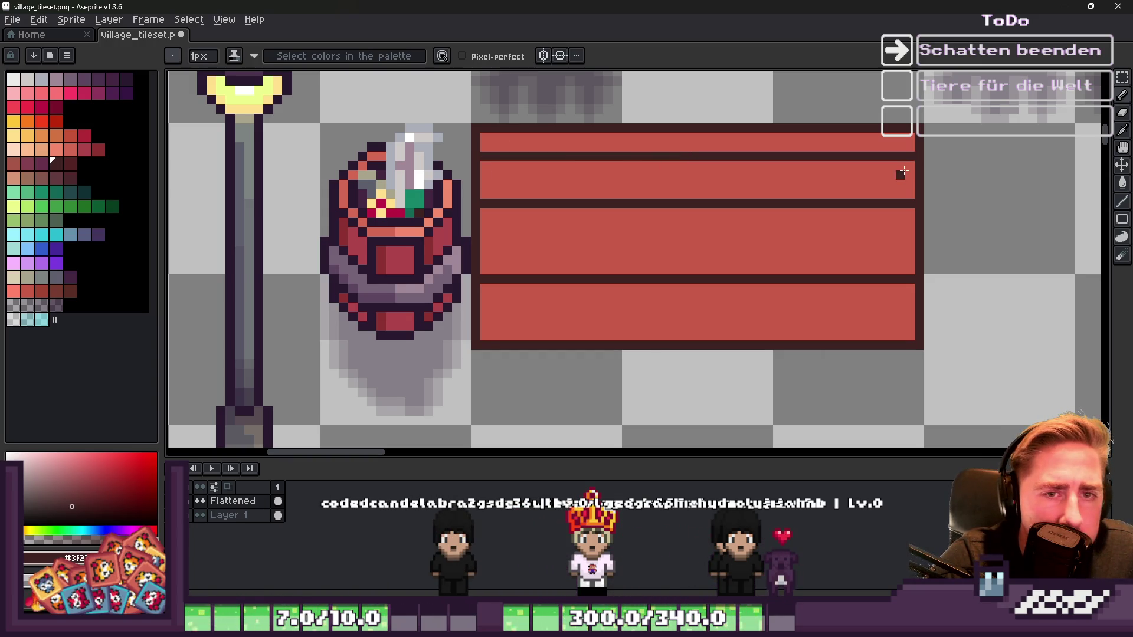
key(e)
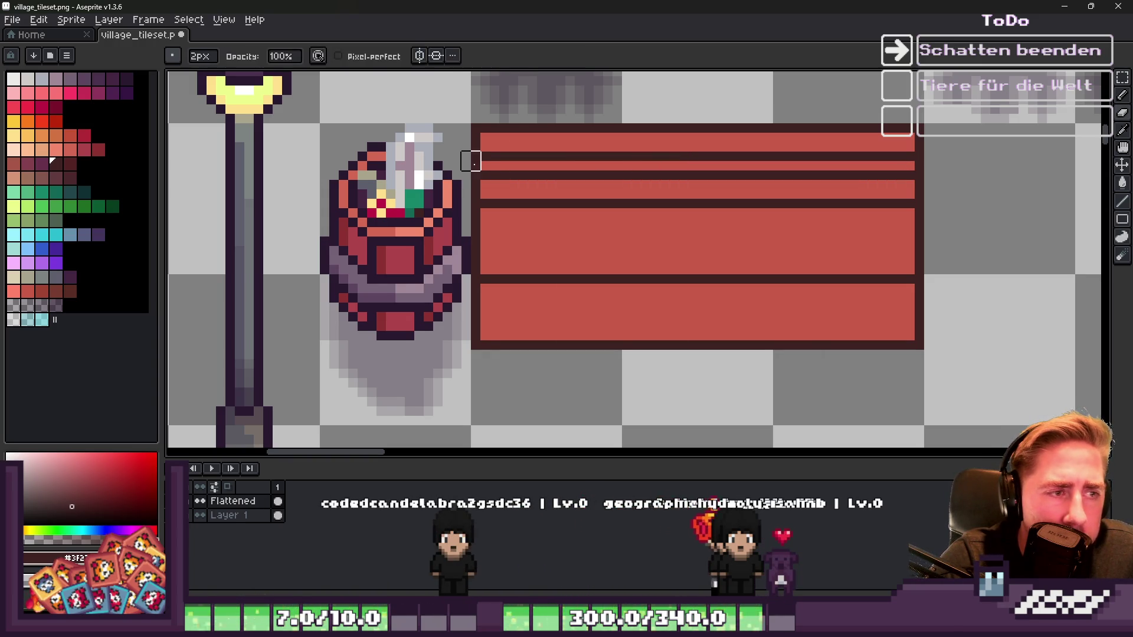
drag(475, 166, 909, 166)
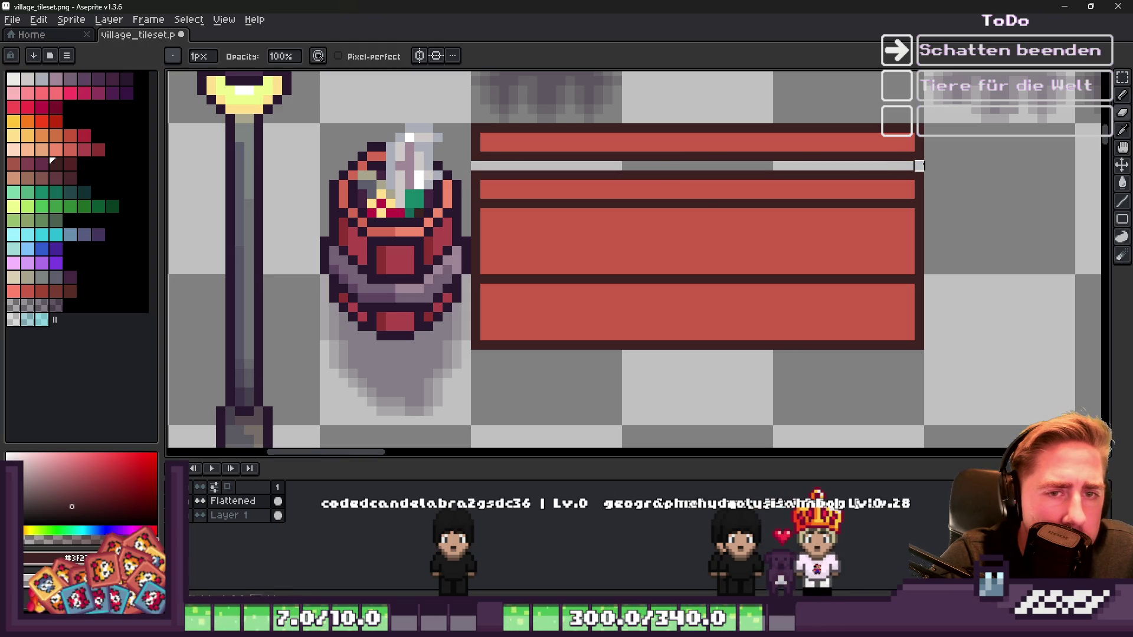
key(e)
drag(472, 213, 900, 213)
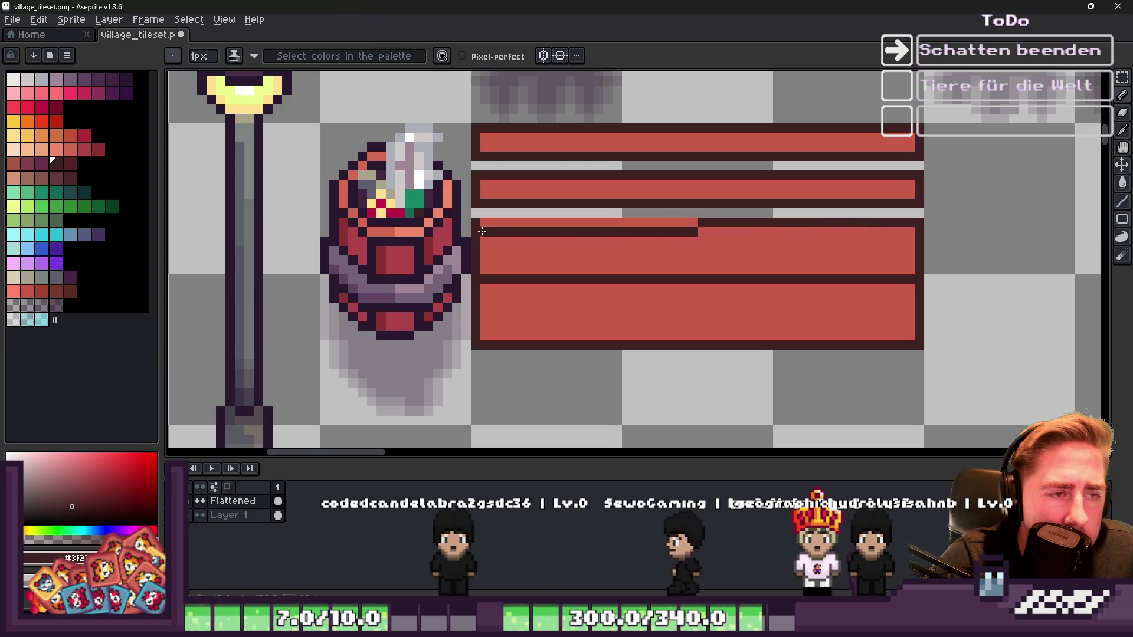
key(ctrl+z)
Step: Thicken the dark divider above the lower plank
scroll(486, 226, up, 5)
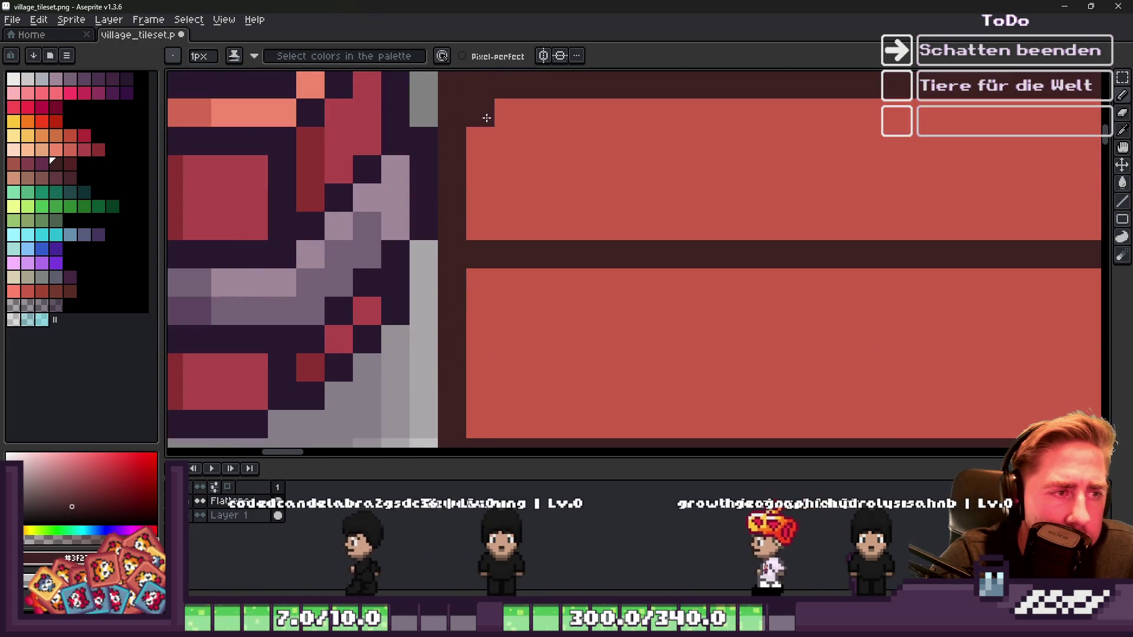
scroll(487, 201, down, 3)
scroll(487, 201, up, 1)
scroll(481, 189, down, 1)
drag(481, 188, 917, 188)
scroll(607, 228, down, 1)
scroll(658, 213, up, 1)
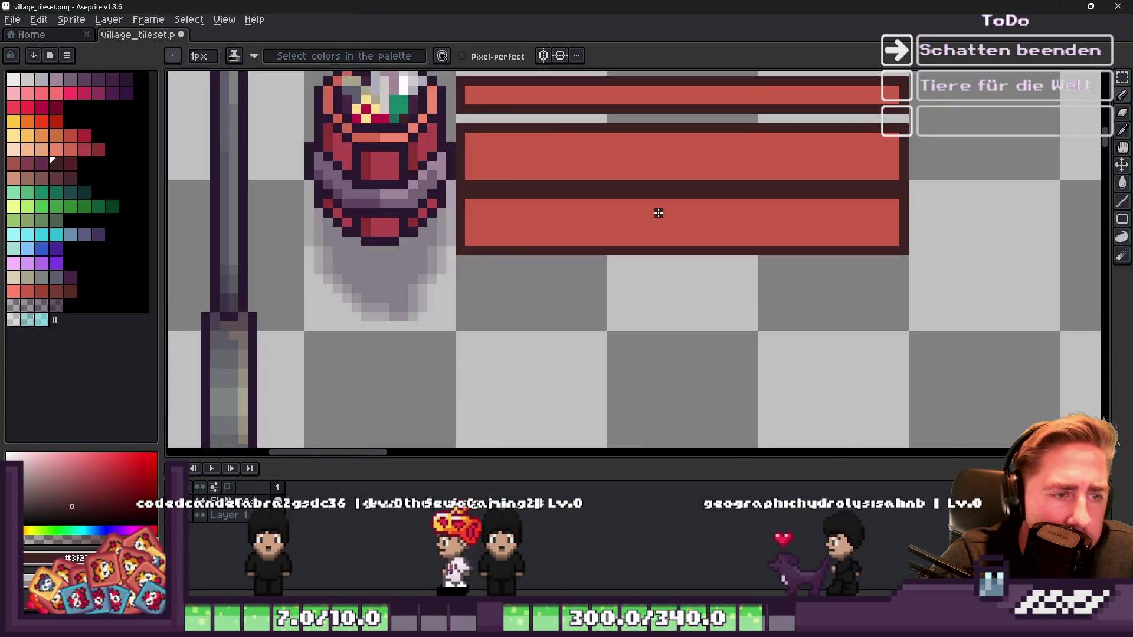
Step: Raise the lower plank by one pixel
key(m)
scroll(898, 240, up, 1)
mouse_move(940, 278)
mouse_down()
mouse_move(486, 164)
mouse_move(221, 155)
mouse_up()
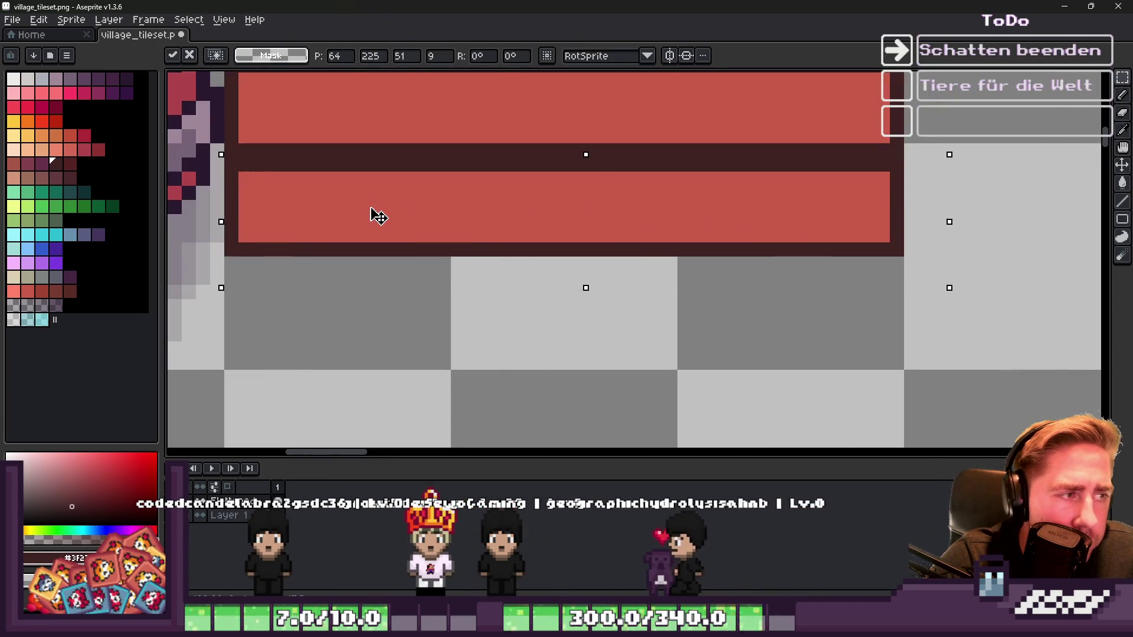
drag(375, 222, 375, 208)
key(b)
scroll(612, 179, down, 2)
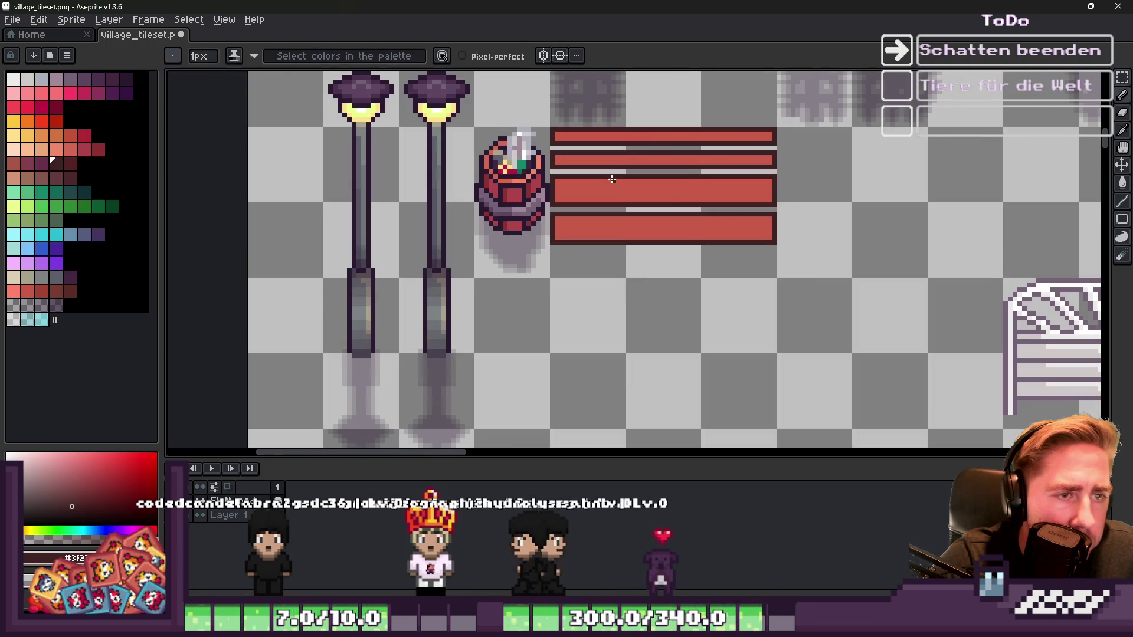
scroll(612, 179, up, 3)
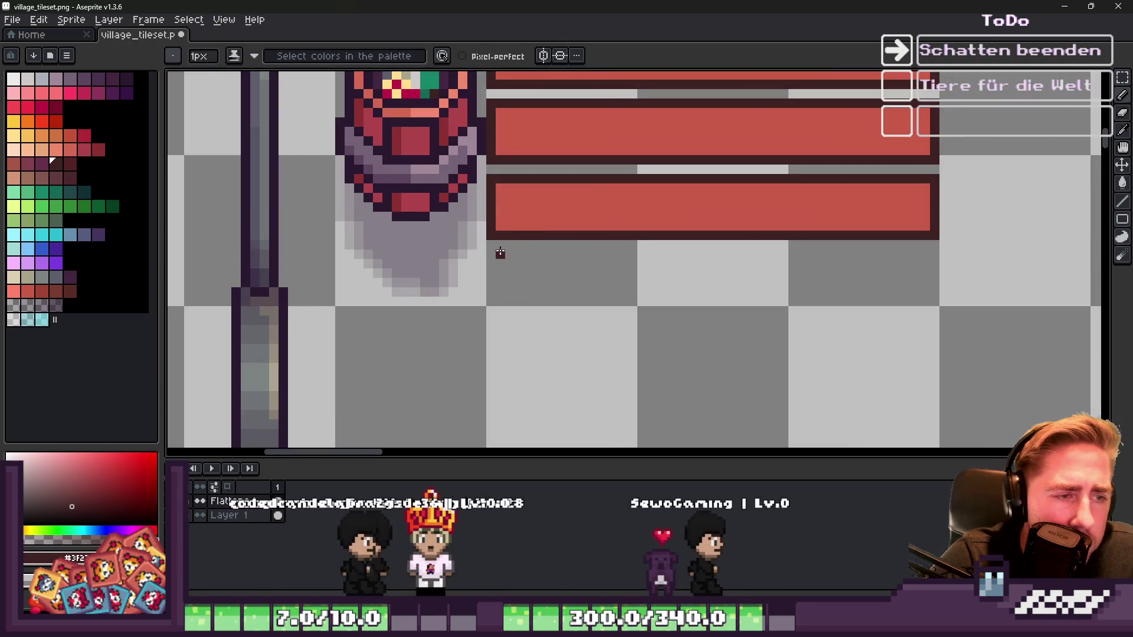
Step: Draw a dark-outlined leg under the bench's left end and fill it red
drag(507, 243, 509, 283)
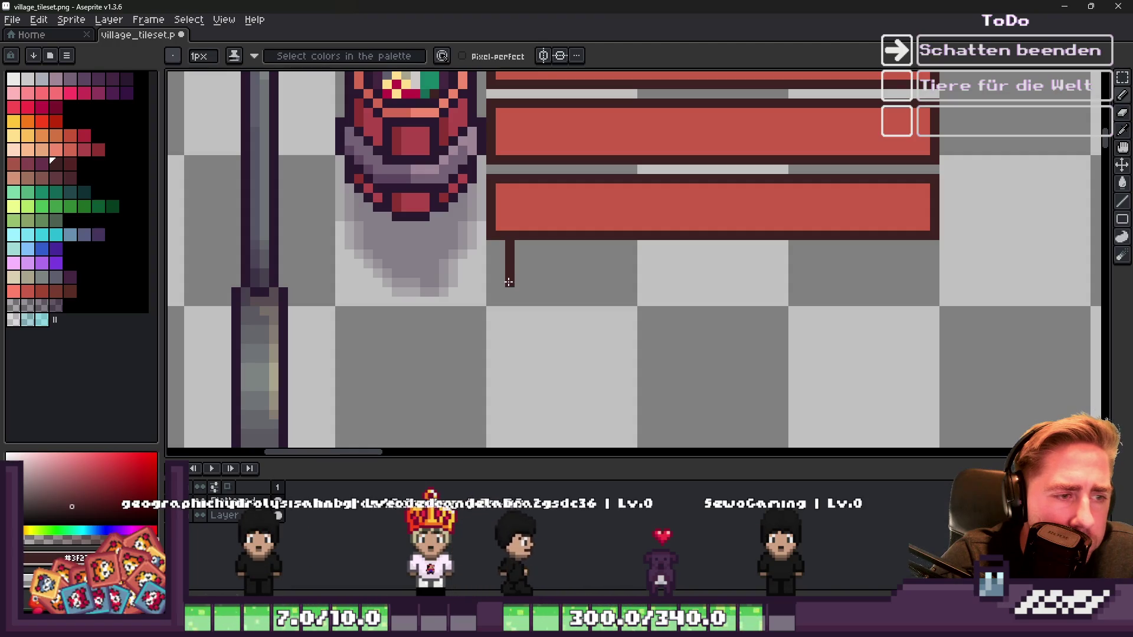
alt+click(531, 224)
scroll(523, 260, up, 2)
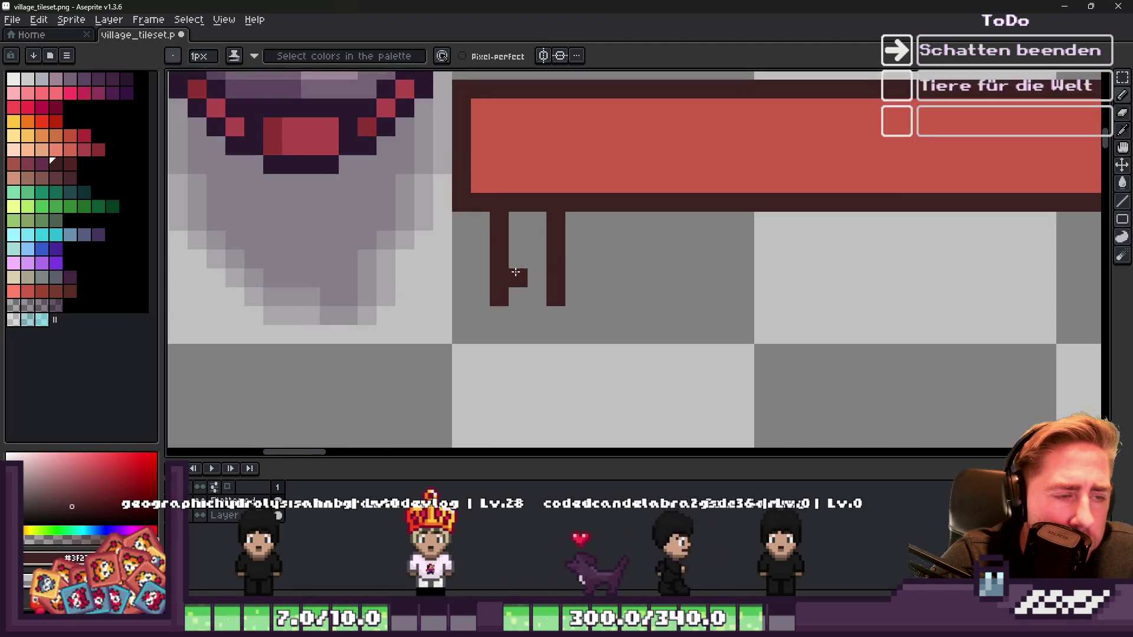
click(519, 240)
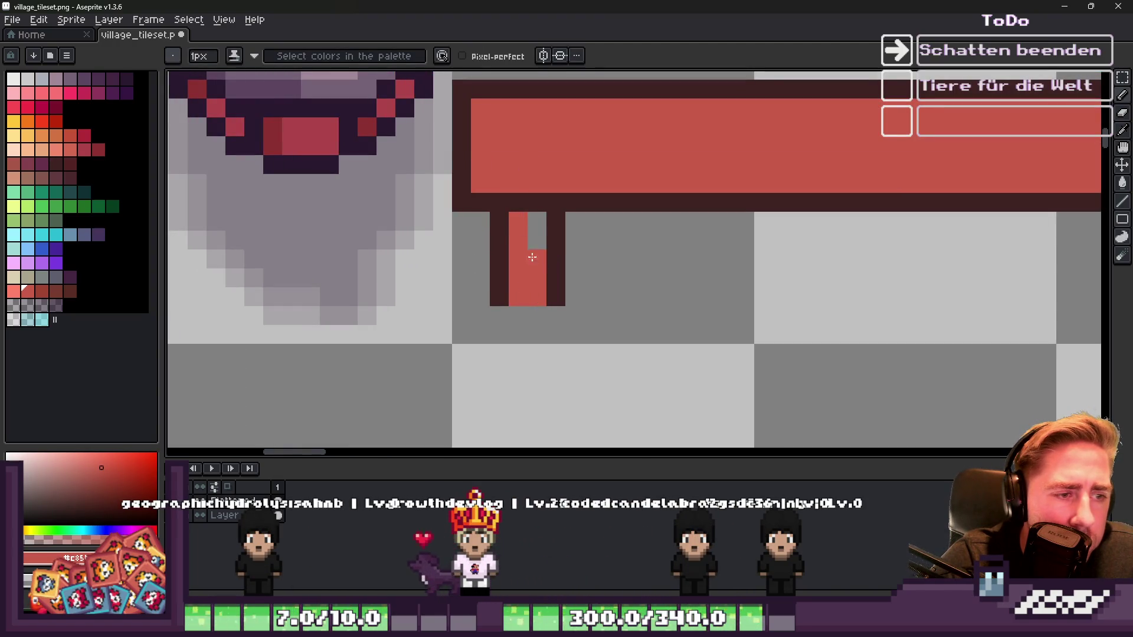
drag(528, 264, 528, 218)
scroll(528, 248, down, 2)
Step: Copy the finished leg to the bench's right end
key(m)
drag(520, 261, 546, 293)
scroll(518, 260, down, 1)
drag(524, 254, 892, 248)
key(Return)
scroll(622, 230, down, 4)
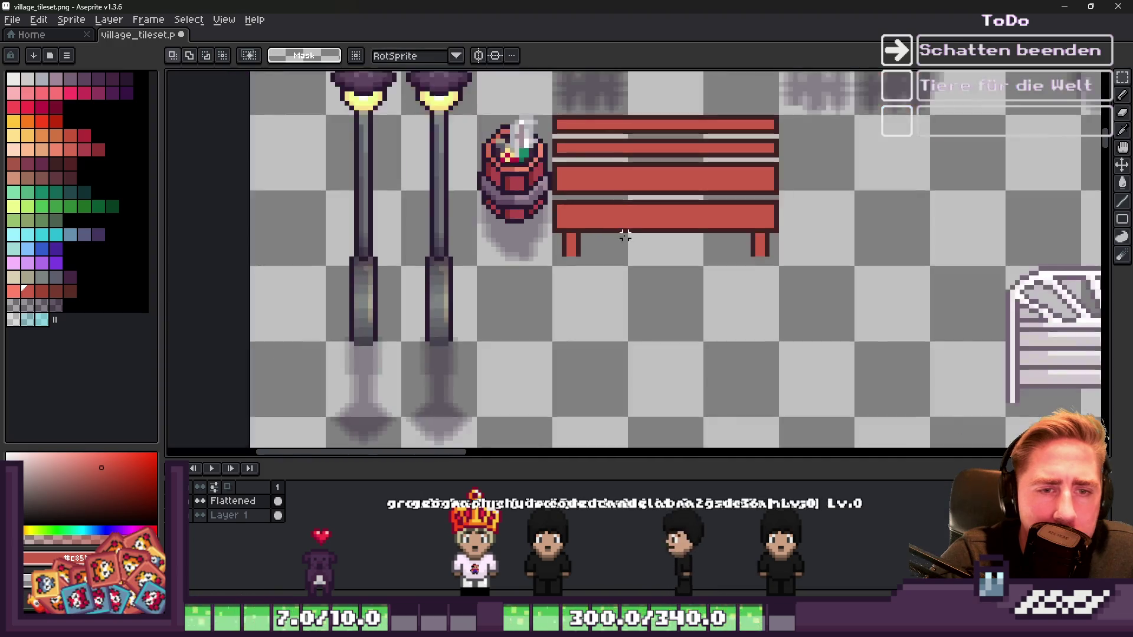
scroll(599, 203, up, 4)
Step: Add a dark outline-coloured support pixel between the planks
key(i)
click(594, 207)
key(b)
scroll(595, 208, up, 1)
click(598, 192)
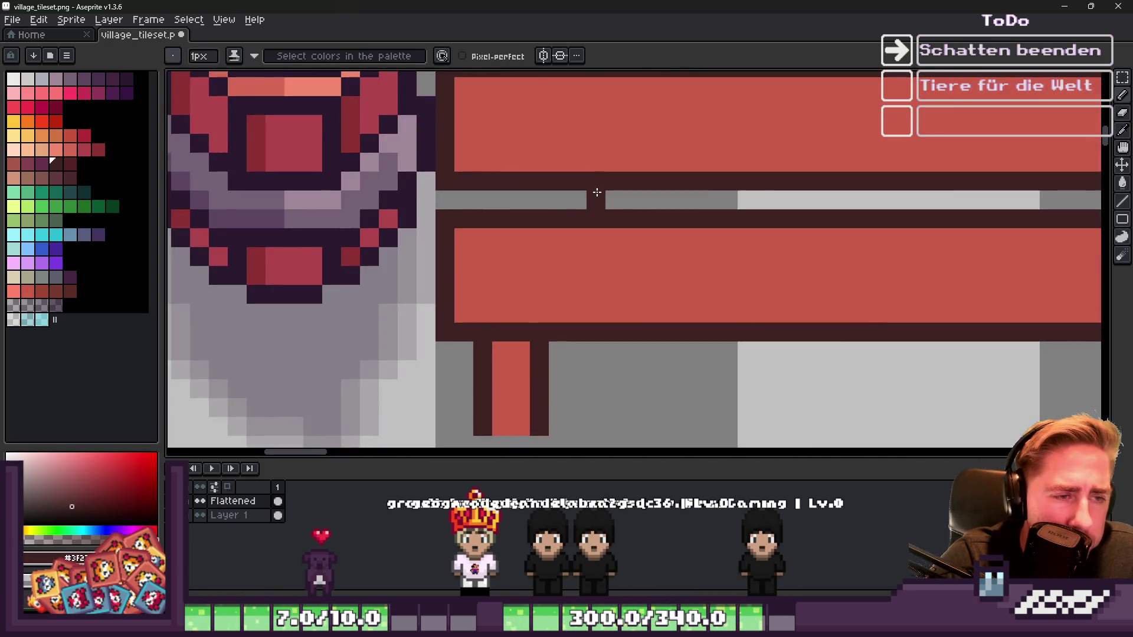
scroll(559, 202, down, 2)
scroll(775, 201, up, 1)
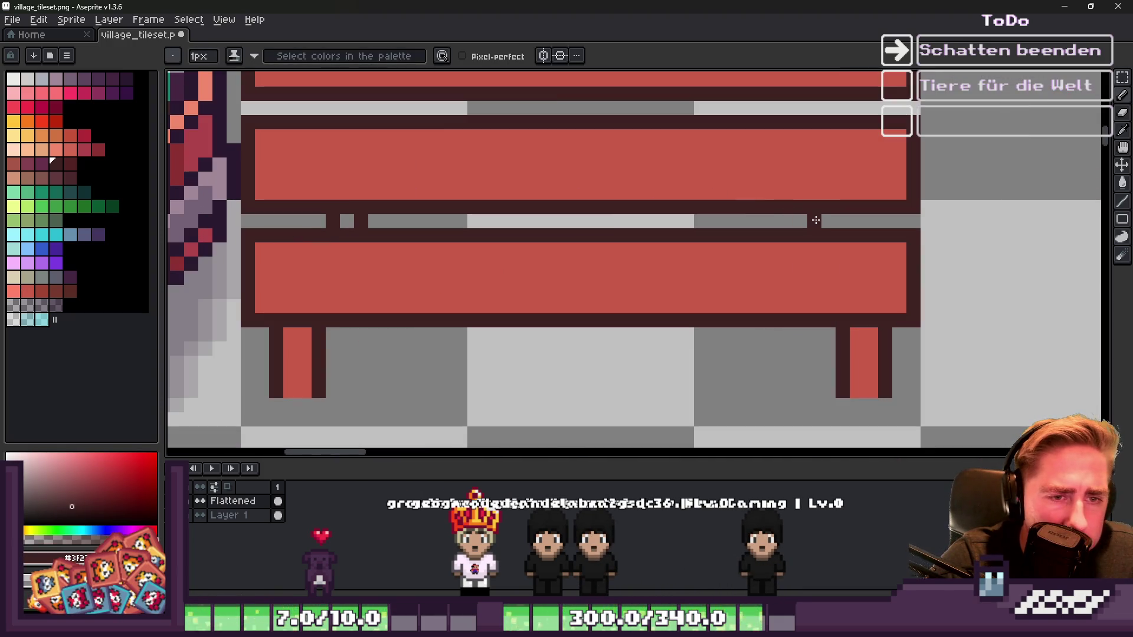
scroll(817, 220, down, 2)
scroll(666, 235, down, 1)
key(m)
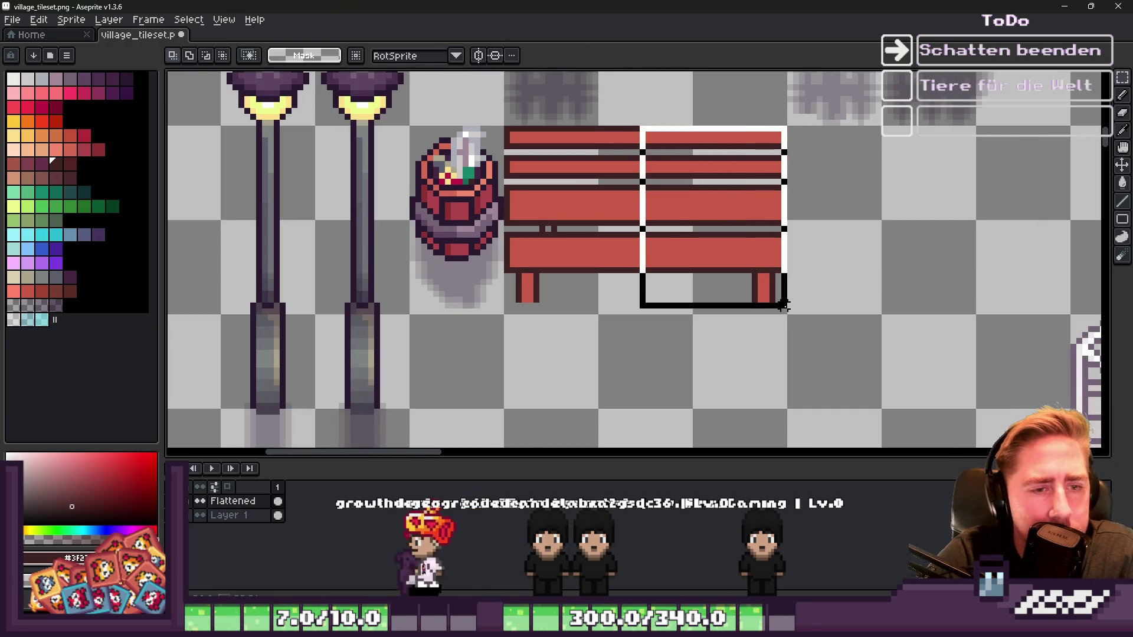
Step: Marquee-select the bench's right half and delete it
drag(784, 305, 788, 308)
key(Delete)
scroll(504, 122, up, 1)
Step: Select the bench's remaining left half and widen the palette panel slightly
mouse_move(504, 122)
mouse_down()
mouse_move(622, 337)
mouse_move(665, 337)
mouse_up()
click(673, 349)
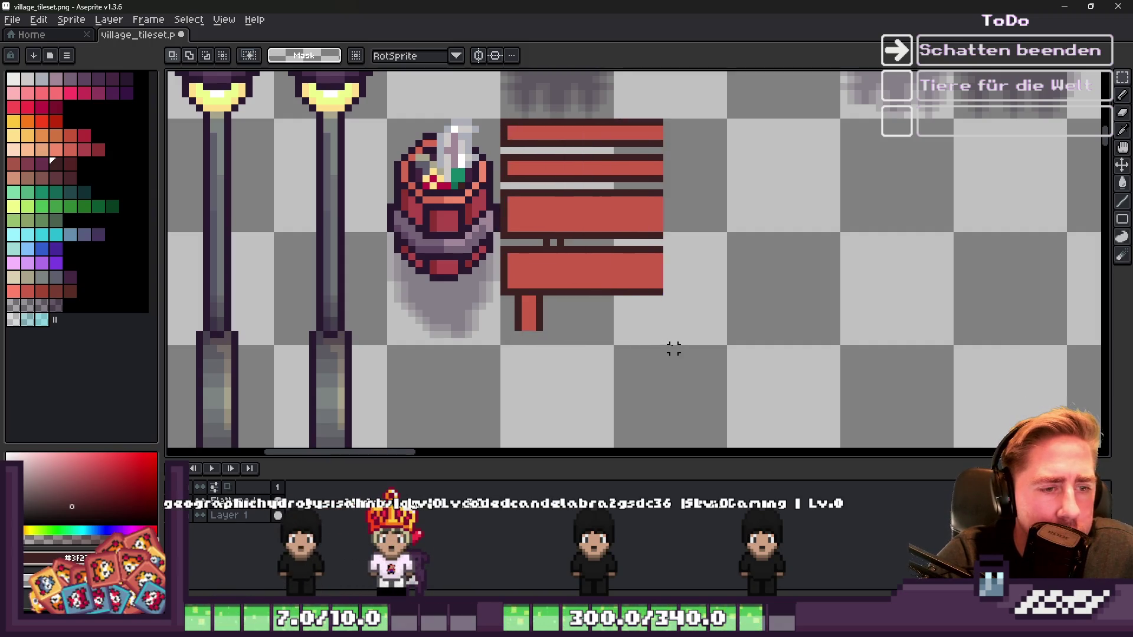
mouse_move(660, 341)
mouse_down()
mouse_move(562, 148)
mouse_move(499, 116)
mouse_up()
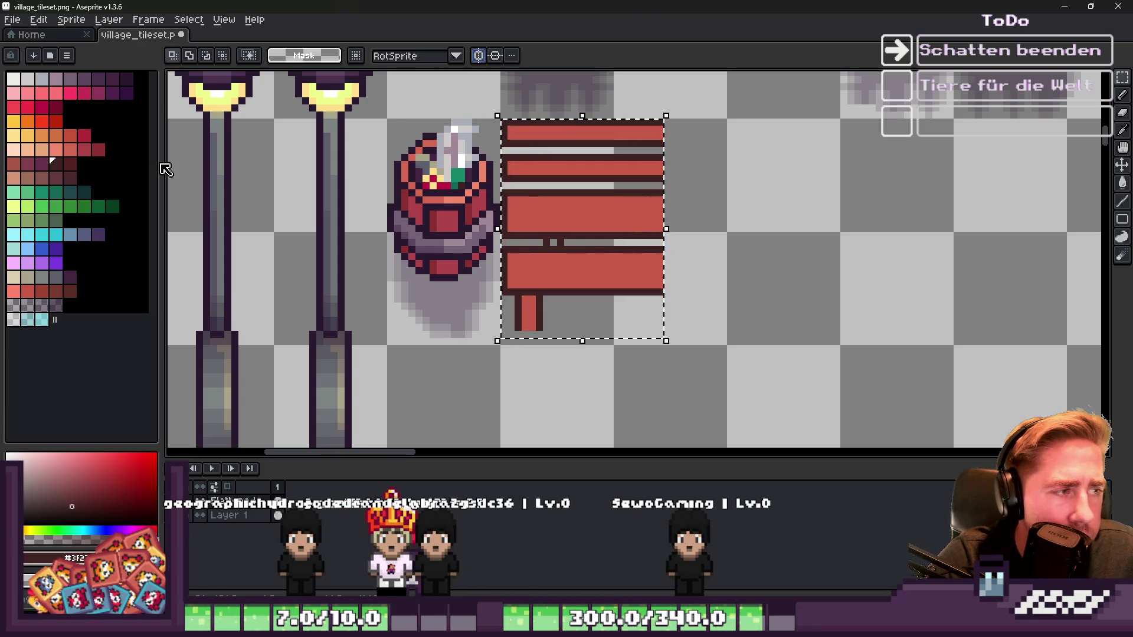
mouse_move(163, 162)
mouse_down()
mouse_move(648, 177)
mouse_move(174, 195)
mouse_up()
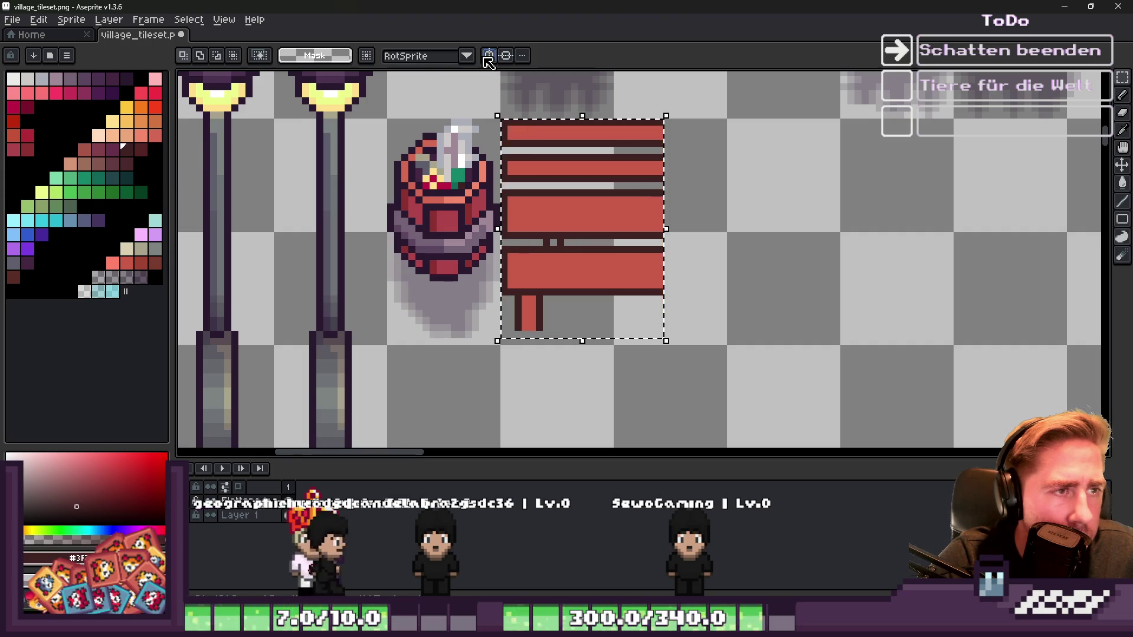
scroll(520, 126, down, 4)
scroll(884, 184, up, 2)
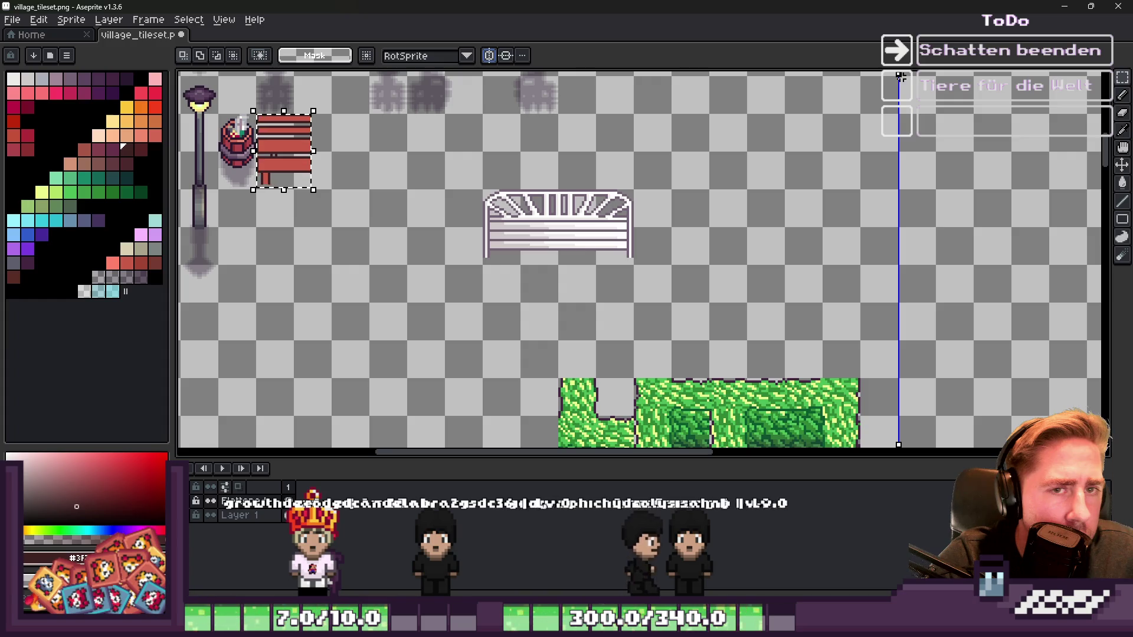
scroll(815, 159, down, 3)
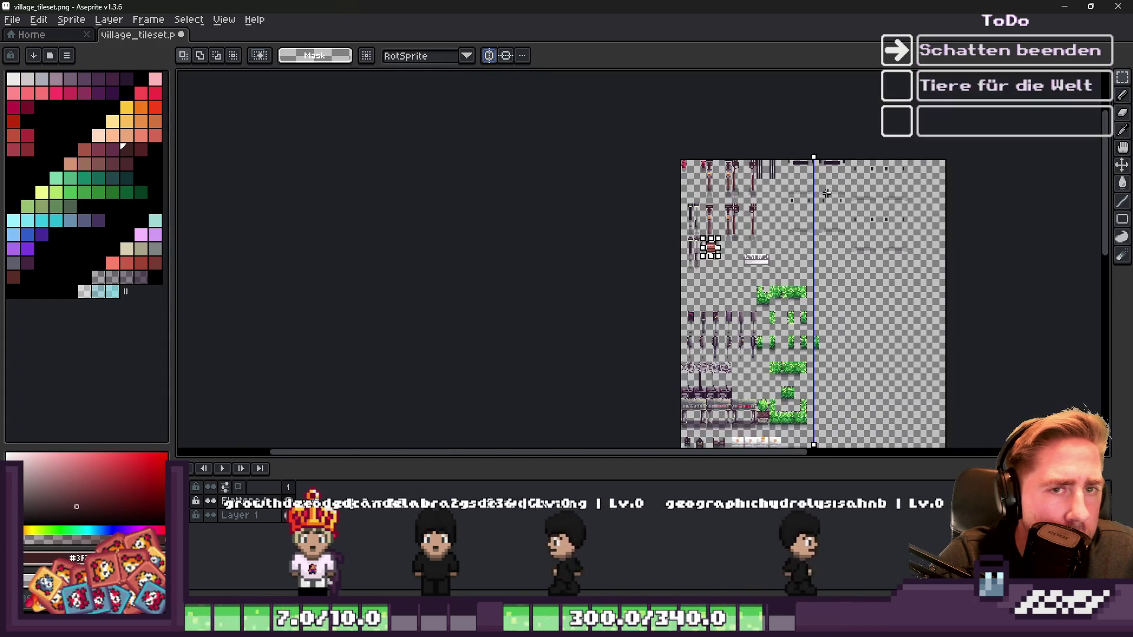
scroll(779, 143, up, 2)
scroll(791, 119, up, 5)
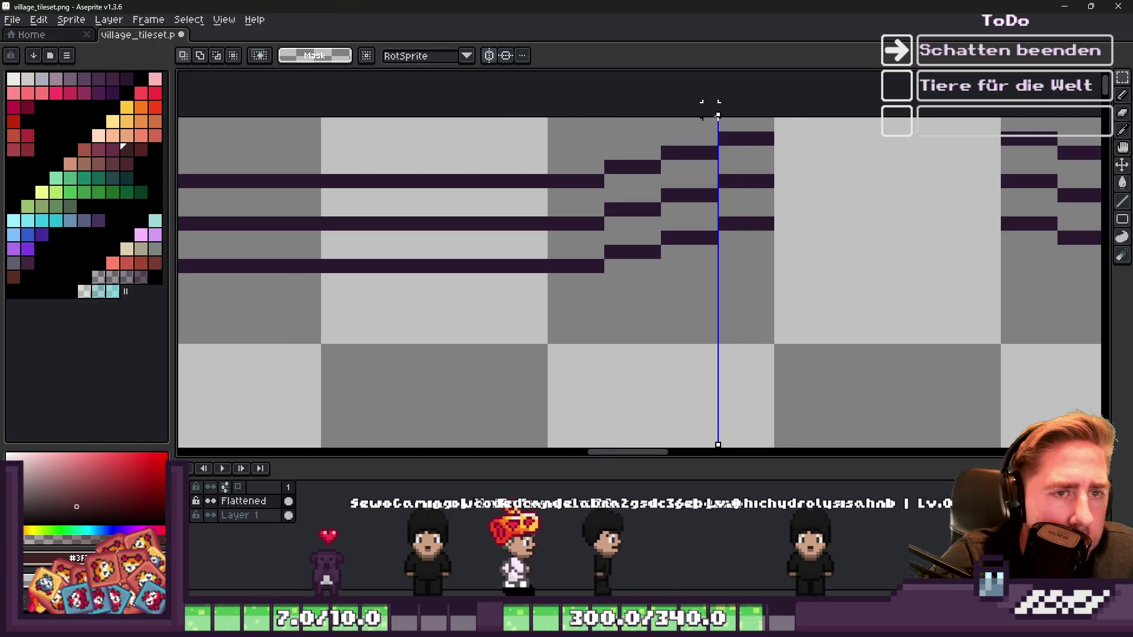
scroll(824, 157, down, 5)
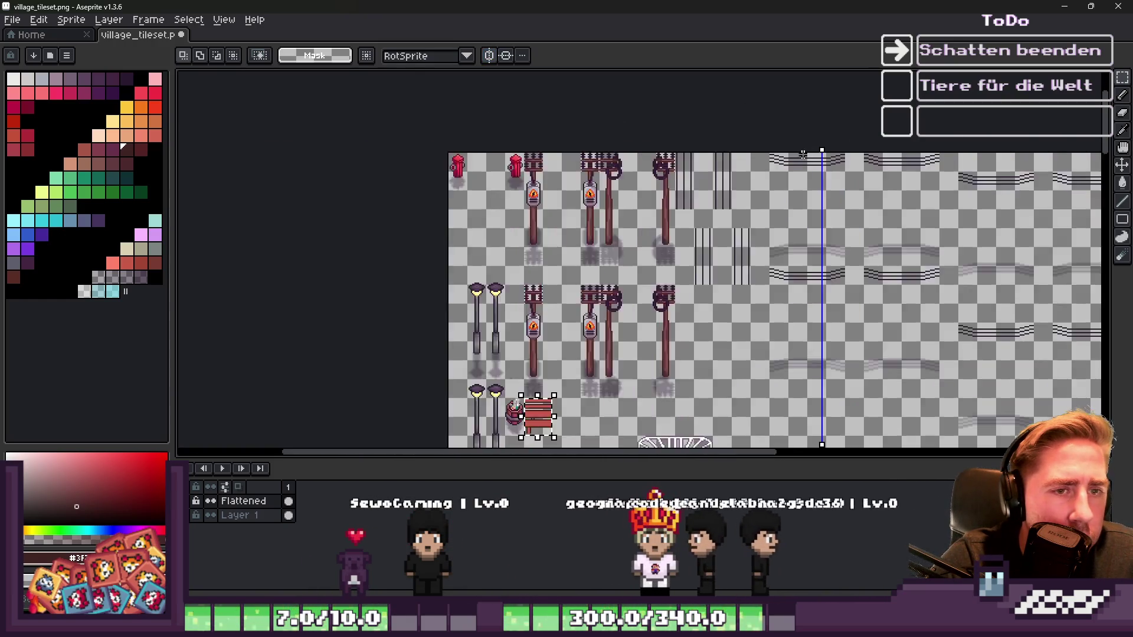
scroll(814, 139, up, 2)
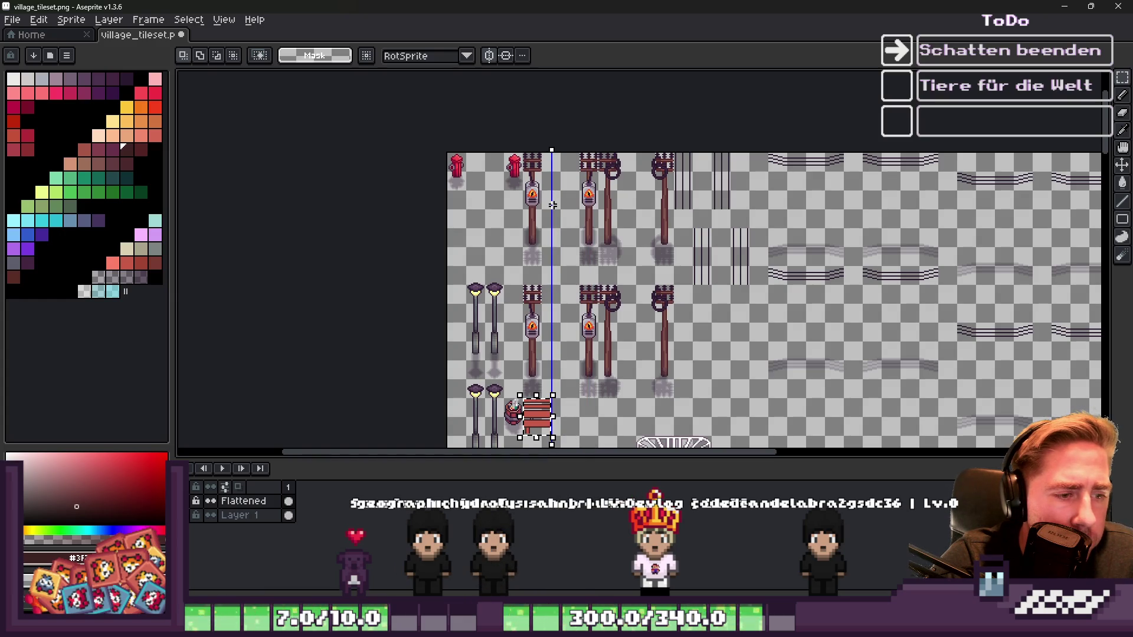
scroll(532, 402, up, 1)
scroll(532, 401, down, 1)
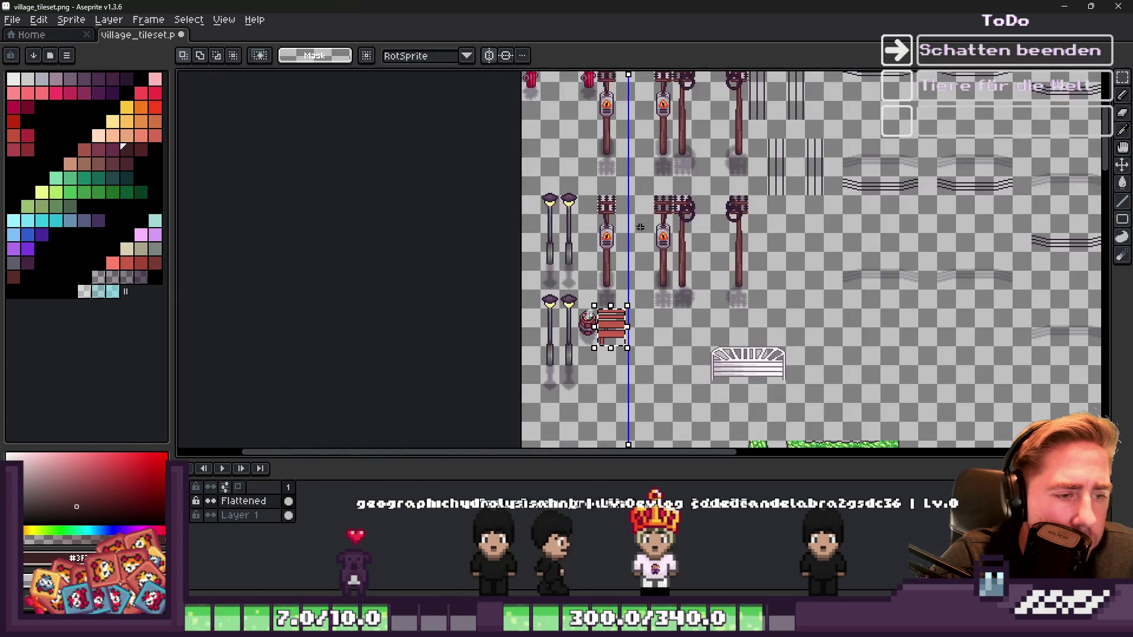
scroll(531, 407, up, 3)
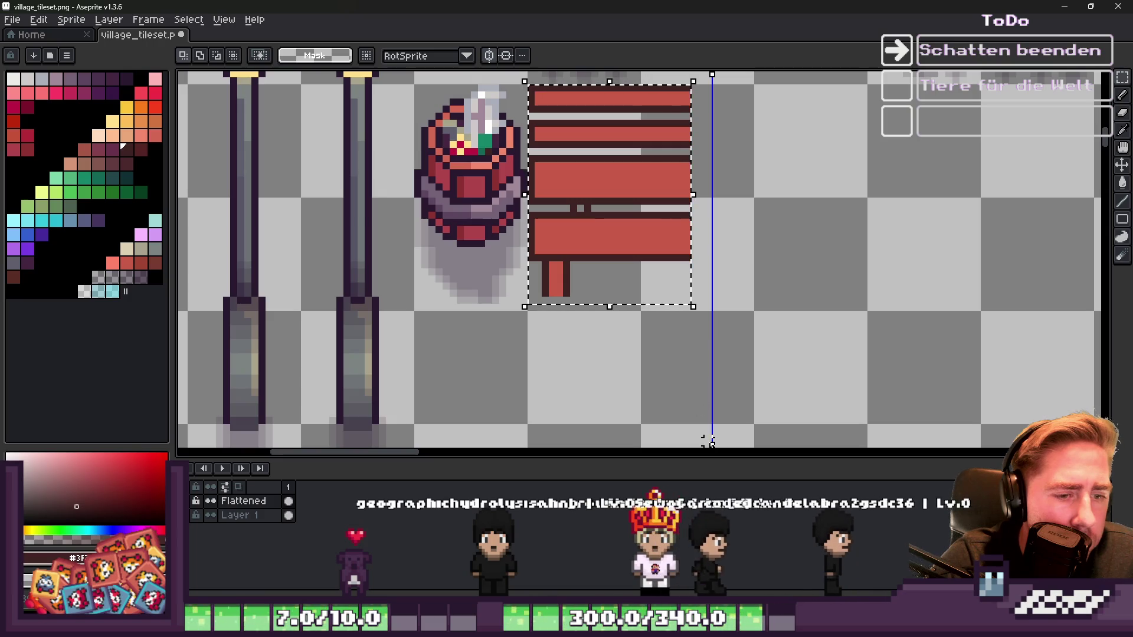
Step: Align the mirror axis with the bench edge, then paste a horizontally flipped copy to the right
drag(708, 435, 691, 439)
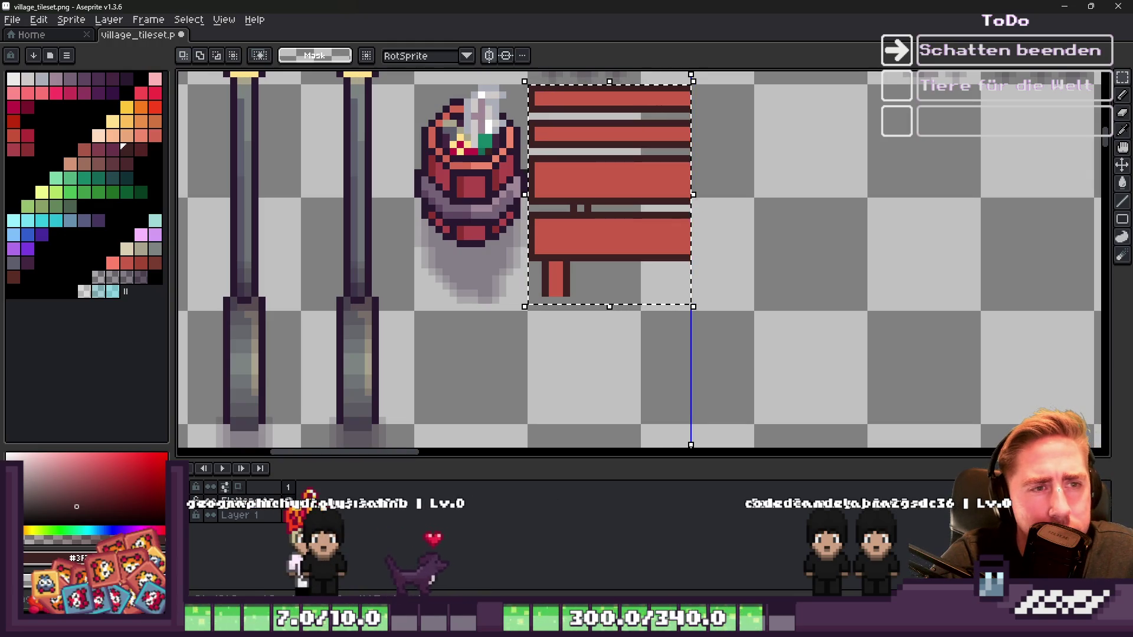
scroll(582, 177, down, 1)
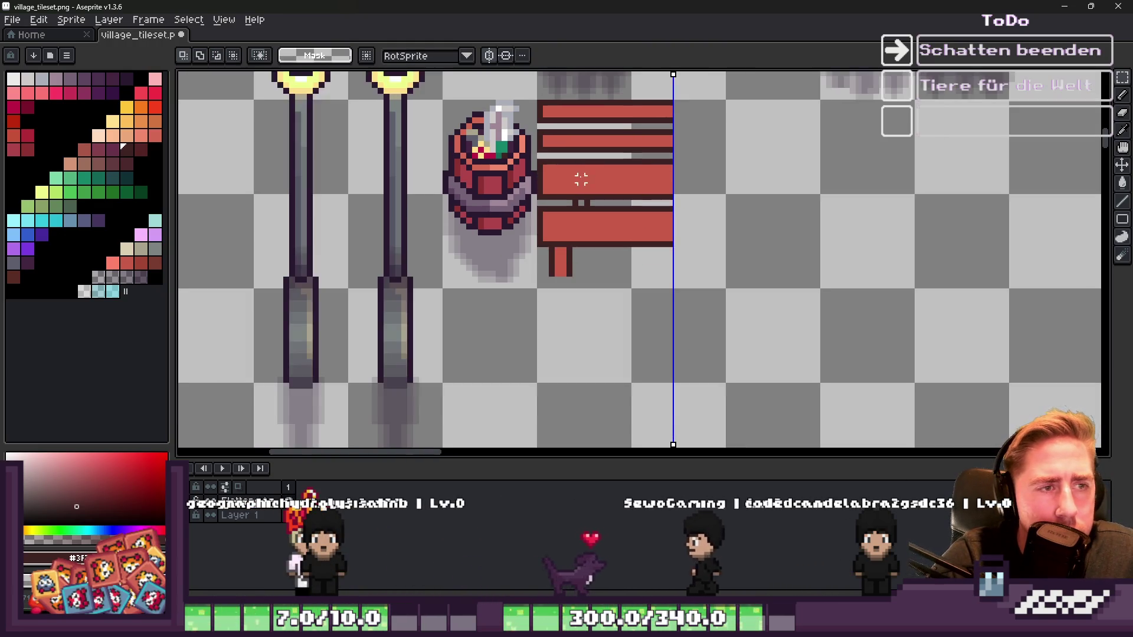
scroll(590, 105, up, 2)
key(ctrl+v)
key(shift+h)
mouse_move(608, 230)
mouse_down()
mouse_move(843, 253)
mouse_move(822, 258)
mouse_up()
Step: Commit the mirrored bench copy and eyedrop the dark outline brown from the bench
key(Return)
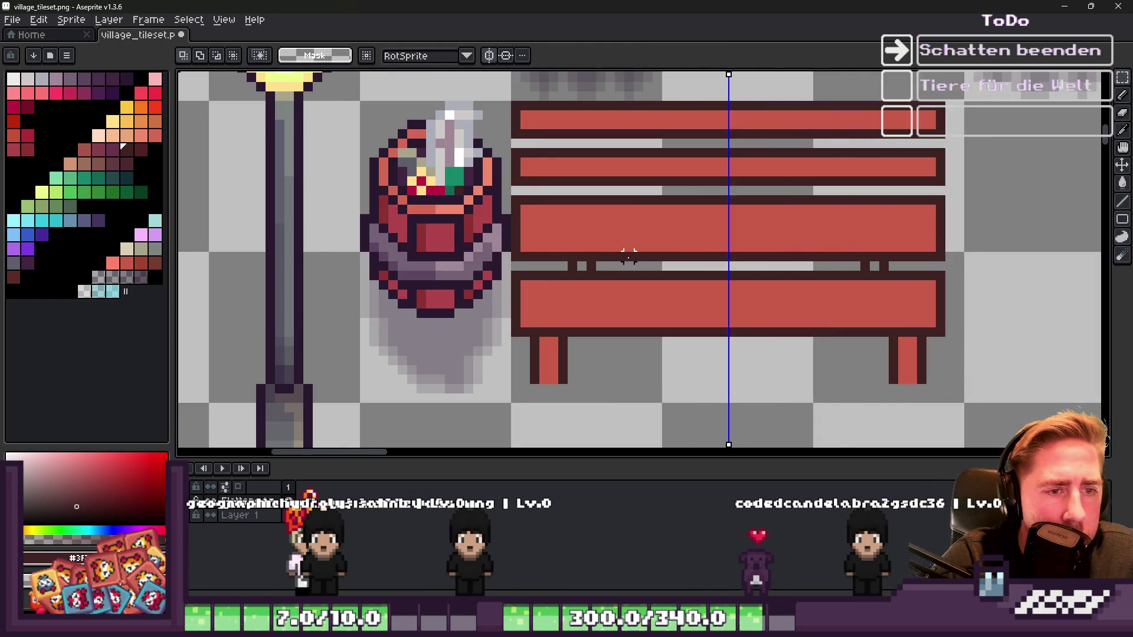
scroll(642, 252, down, 1)
scroll(642, 252, up, 2)
key(alt)
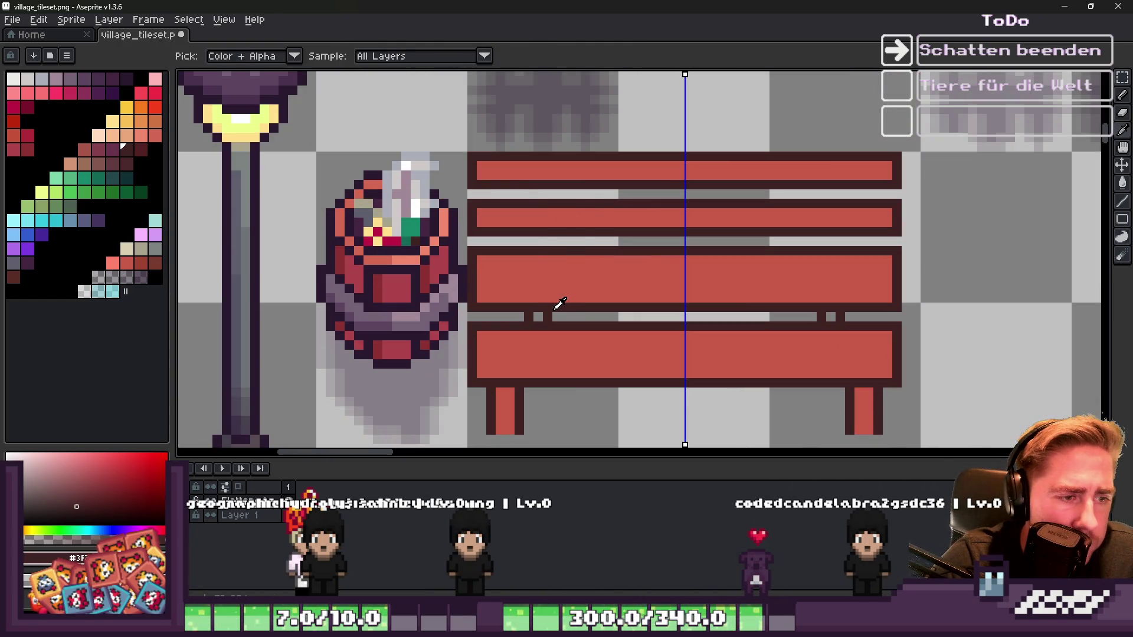
key(m)
key(b)
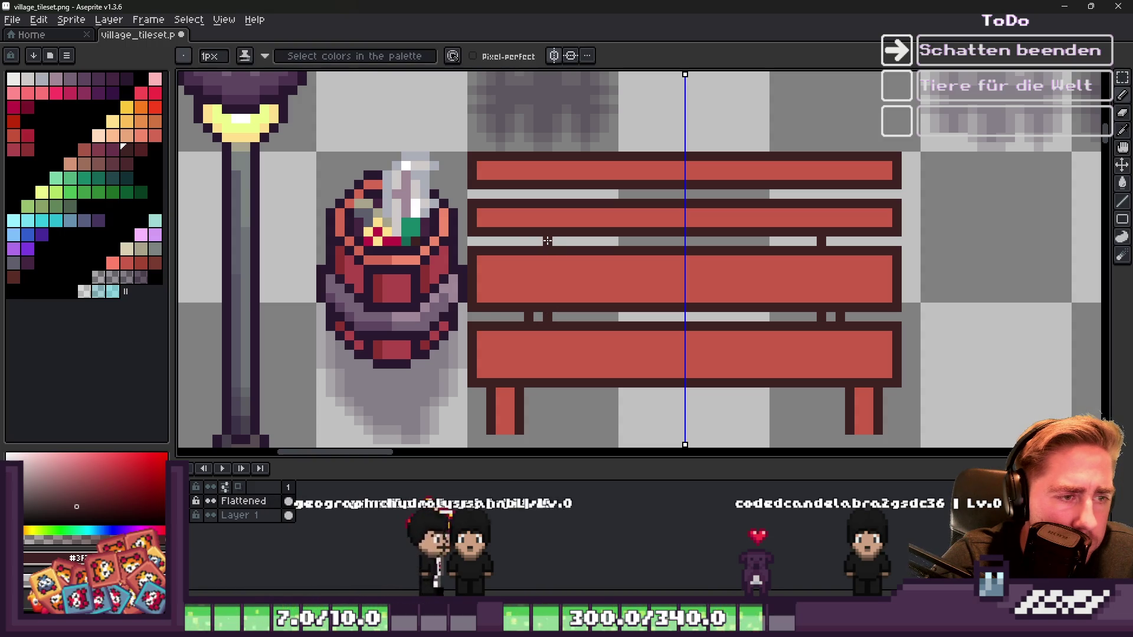
scroll(549, 192, down, 2)
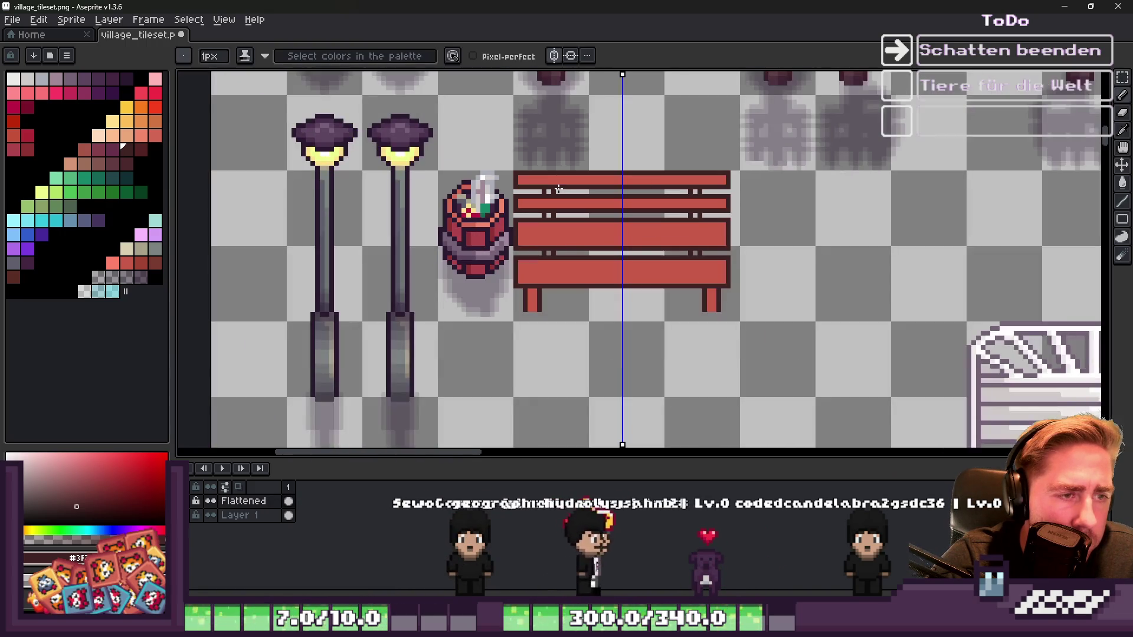
scroll(558, 190, up, 1)
key(i)
scroll(561, 245, up, 2)
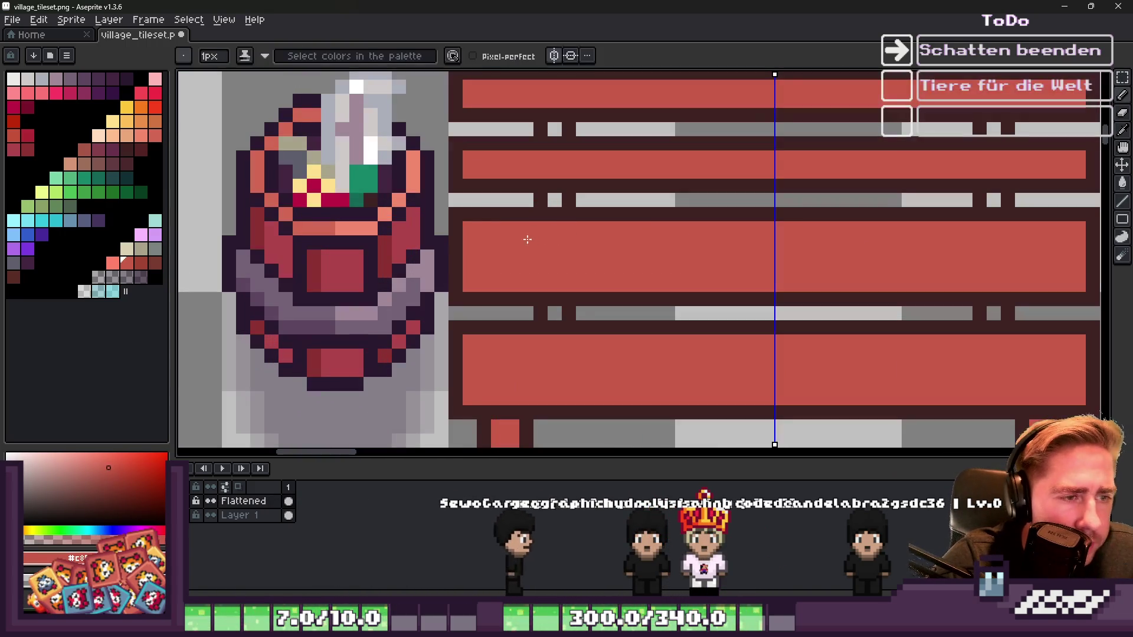
click(470, 199)
key(b)
scroll(553, 183, down, 2)
scroll(800, 193, up, 2)
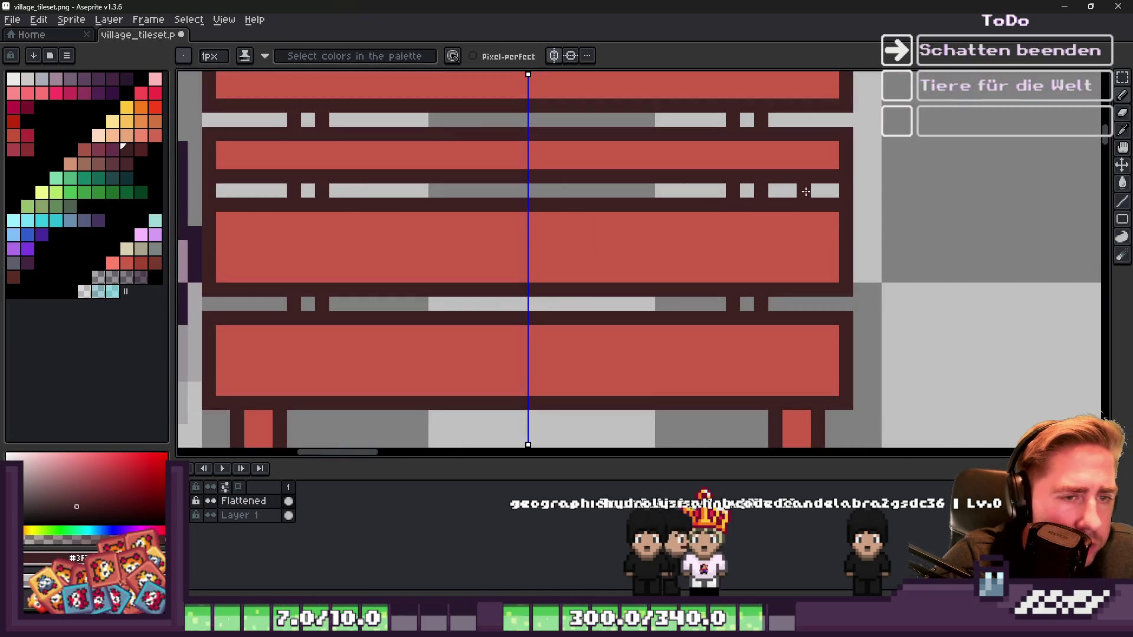
scroll(728, 193, down, 2)
scroll(453, 241, up, 3)
Step: Narrow the palette panel and choose a darker shading colour from it
key(i)
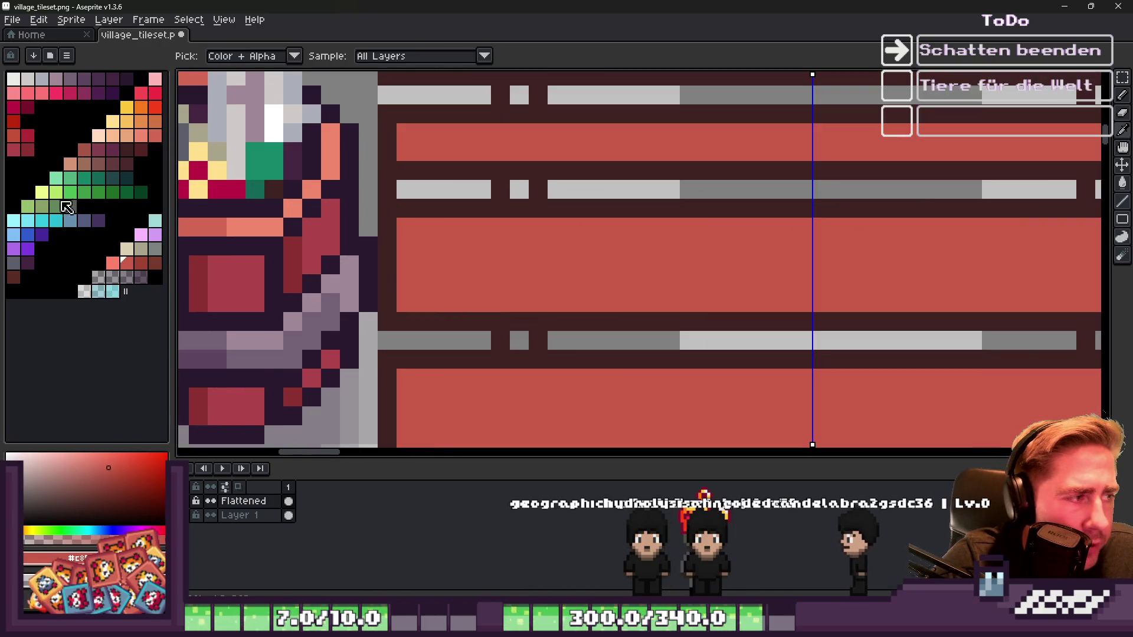
mouse_move(169, 157)
mouse_down()
mouse_move(202, 158)
mouse_move(154, 158)
mouse_up()
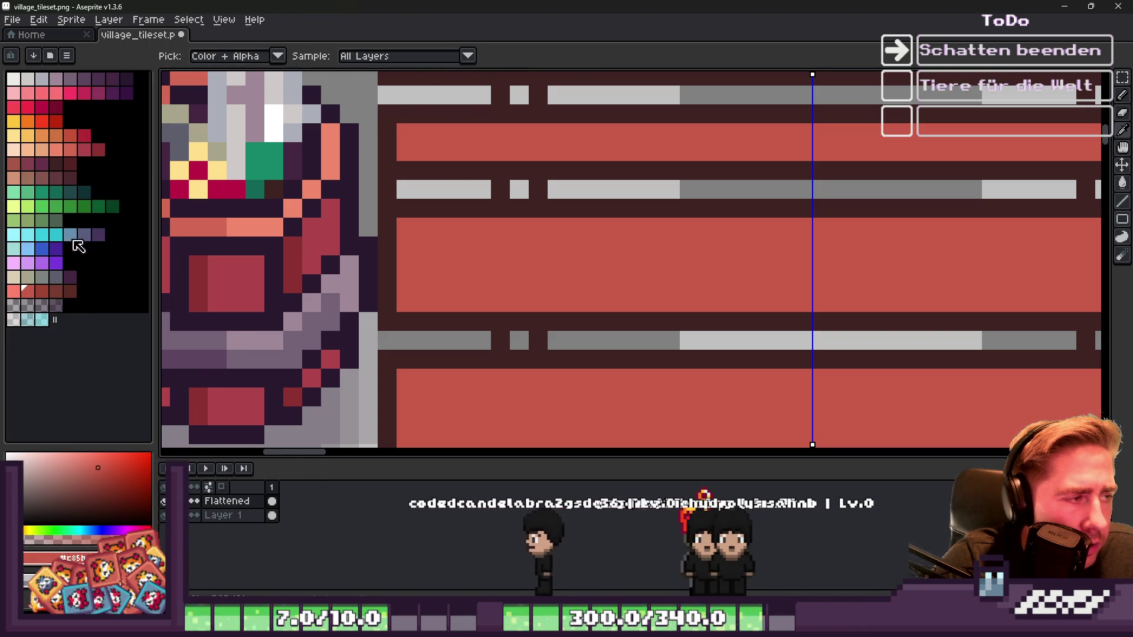
click(41, 293)
key(b)
scroll(472, 260, down, 2)
scroll(354, 260, up, 2)
scroll(766, 269, down, 1)
scroll(766, 268, up, 1)
Step: Paint a dark brown shadow band across the lower part of the third plank
drag(766, 269, 162, 262)
scroll(449, 327, down, 2)
scroll(448, 327, up, 1)
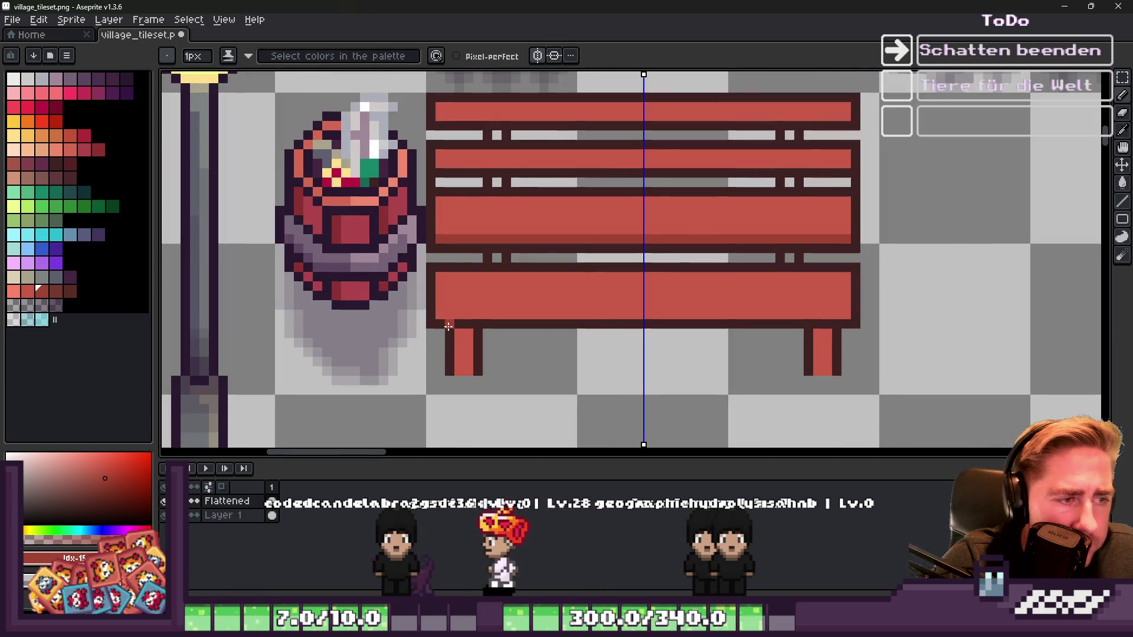
mouse_move(442, 320)
mouse_down()
mouse_move(830, 317)
mouse_move(450, 306)
mouse_up()
key(ctrl+z)
alt+click(857, 292)
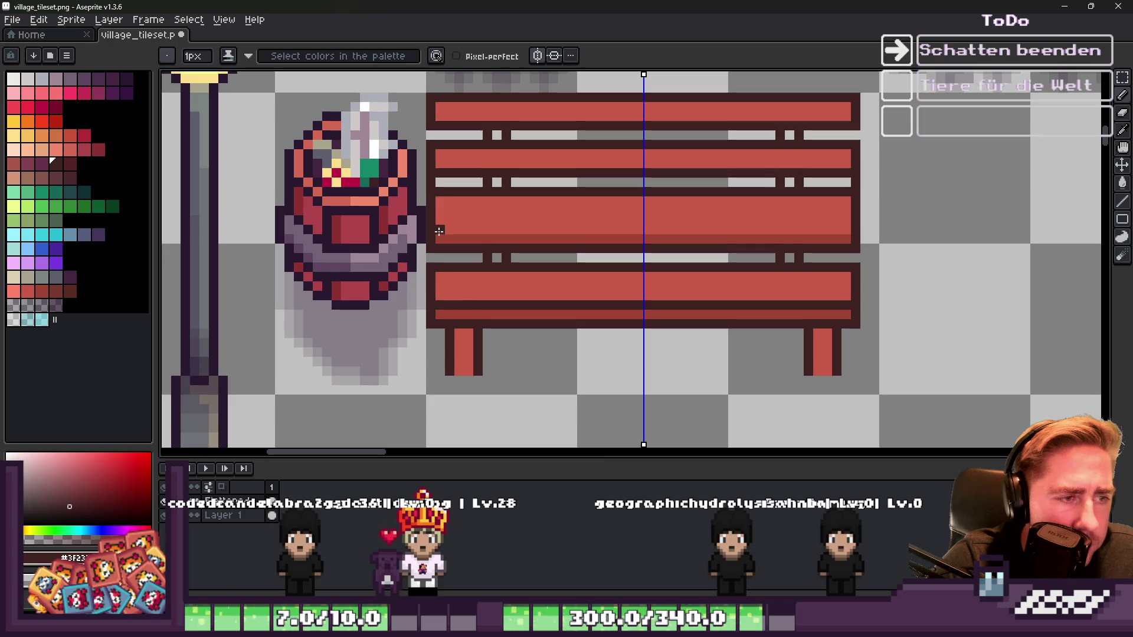
drag(439, 231, 788, 224)
scroll(810, 228, down, 1)
scroll(700, 195, up, 3)
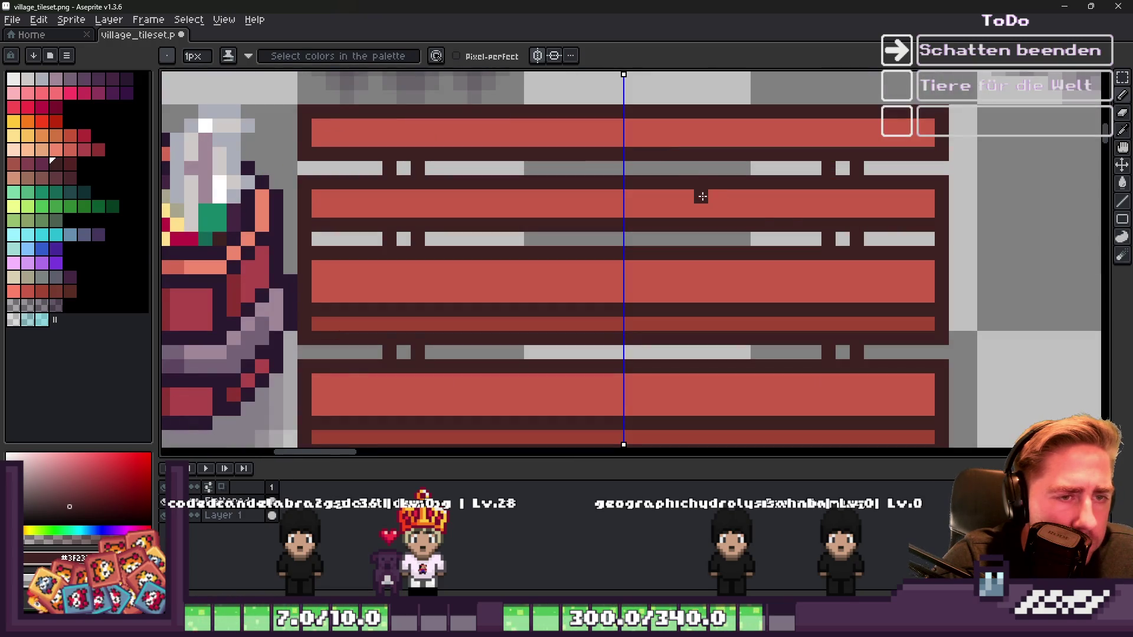
alt+click(807, 265)
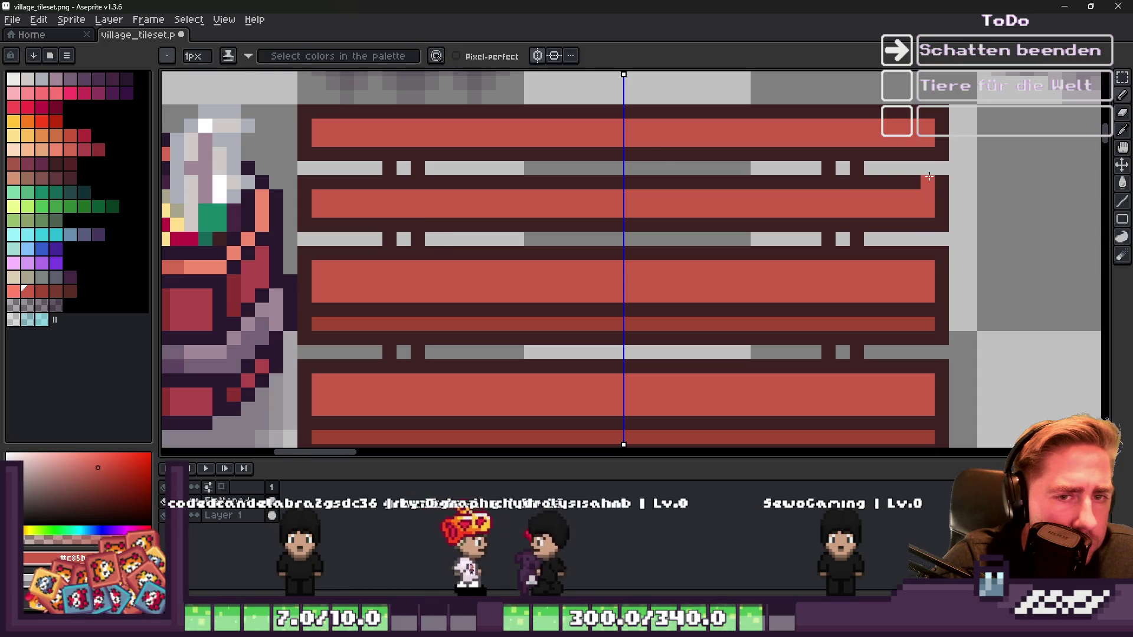
Step: Paint-bucket the top and second planks with darker red
key(i)
key(b)
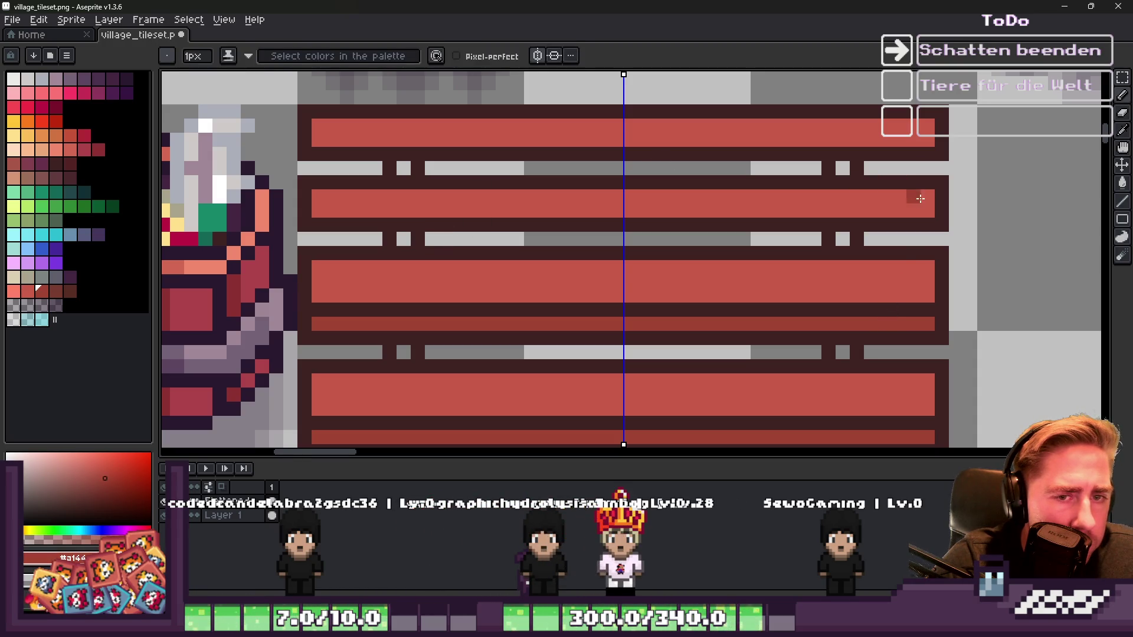
key(g)
click(898, 211)
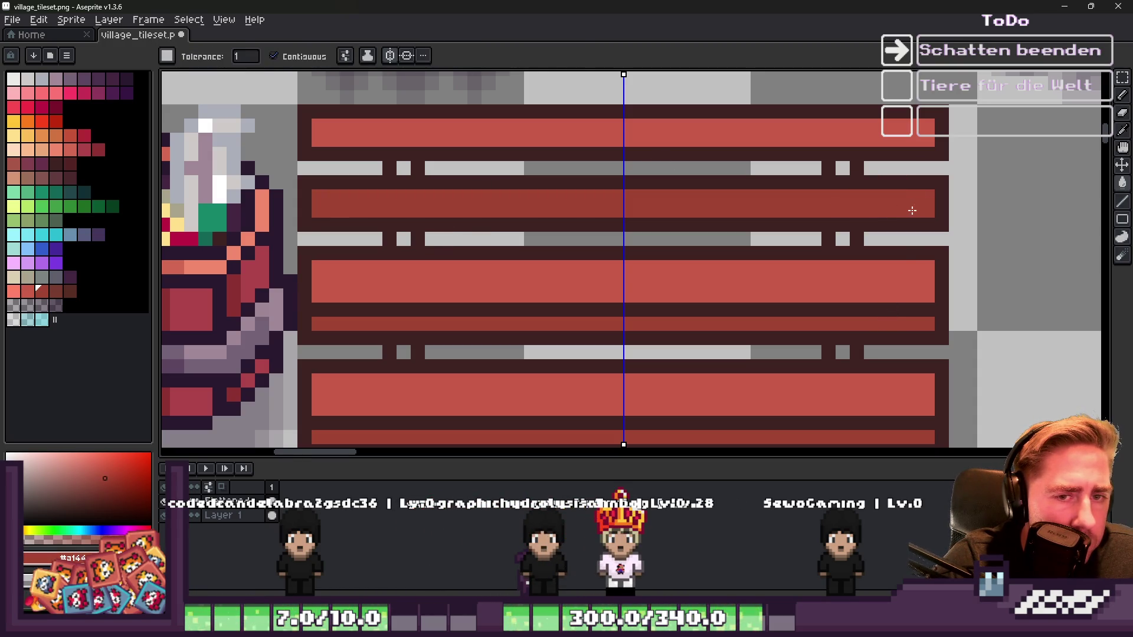
click(542, 130)
Step: Paint the grey gap row below the top plank with light plank red
scroll(549, 165, down, 2)
alt+click(549, 243)
scroll(860, 177, up, 3)
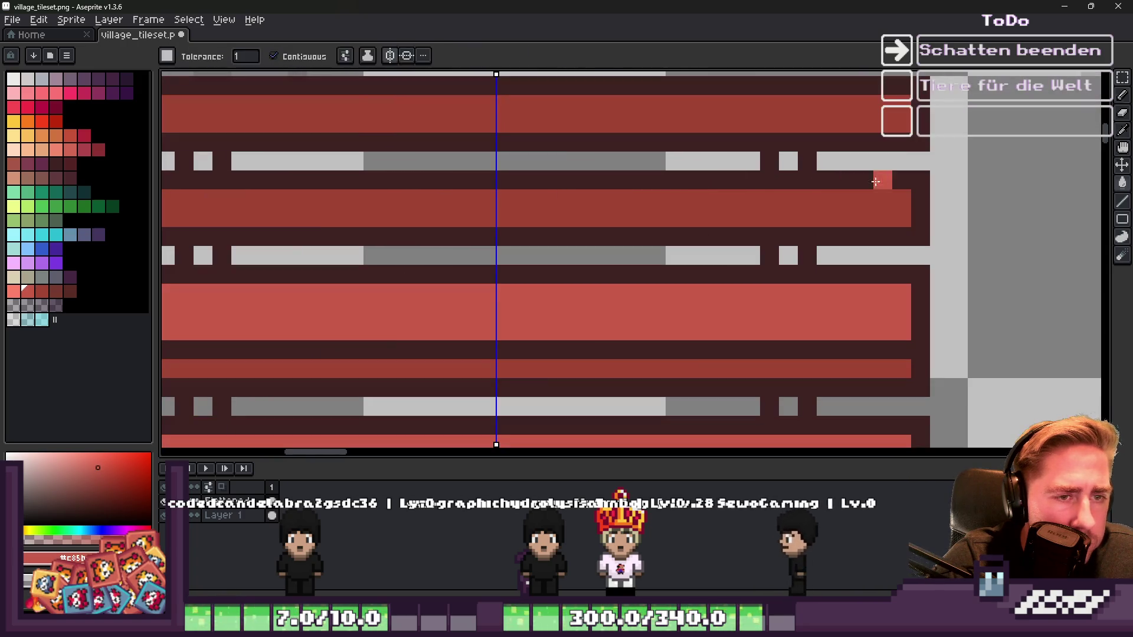
key(b)
drag(905, 160, 827, 160)
click(750, 161)
click(241, 161)
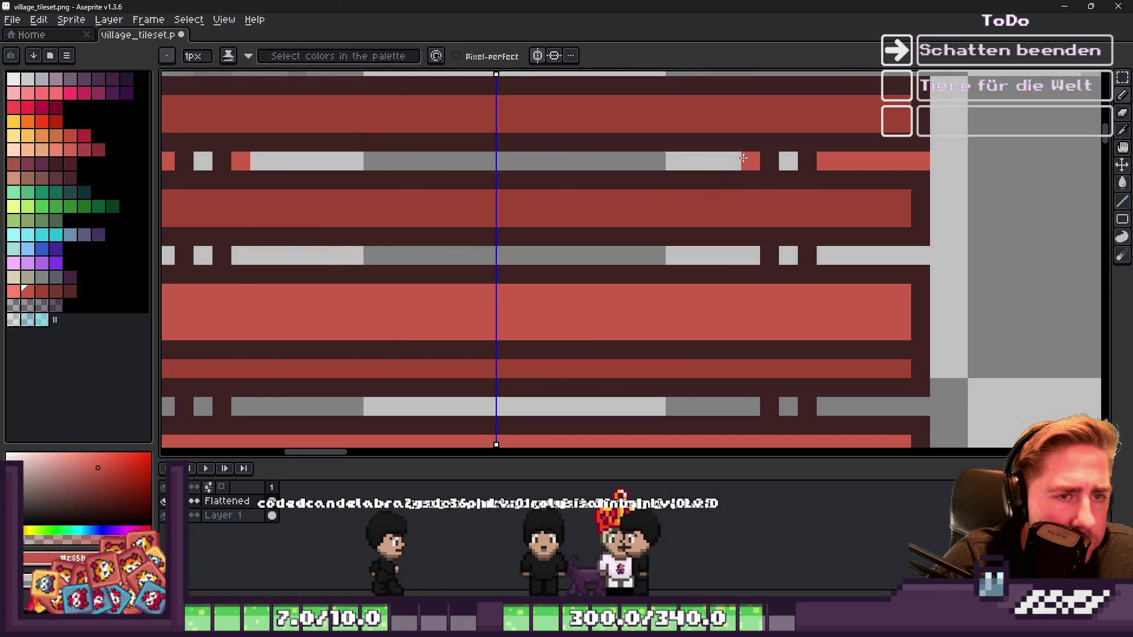
scroll(355, 177, down, 1)
drag(241, 163, 312, 163)
drag(741, 162, 377, 161)
Step: Try a red row above the top plank, then undo it
alt+click(265, 176)
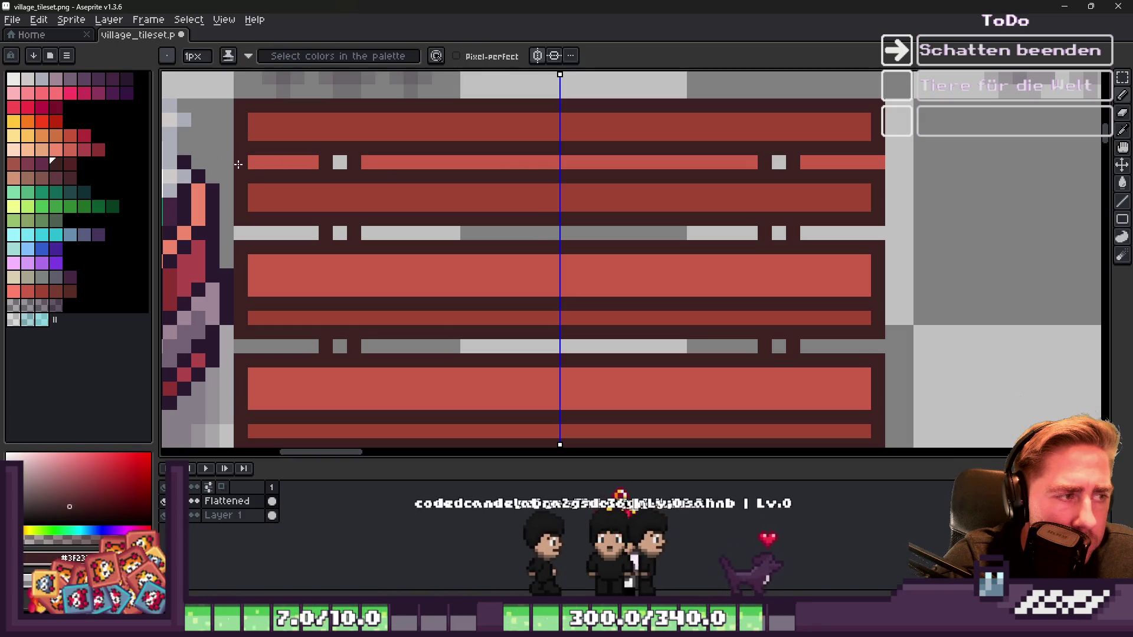
scroll(523, 223, down, 1)
scroll(522, 224, up, 1)
alt+click(862, 123)
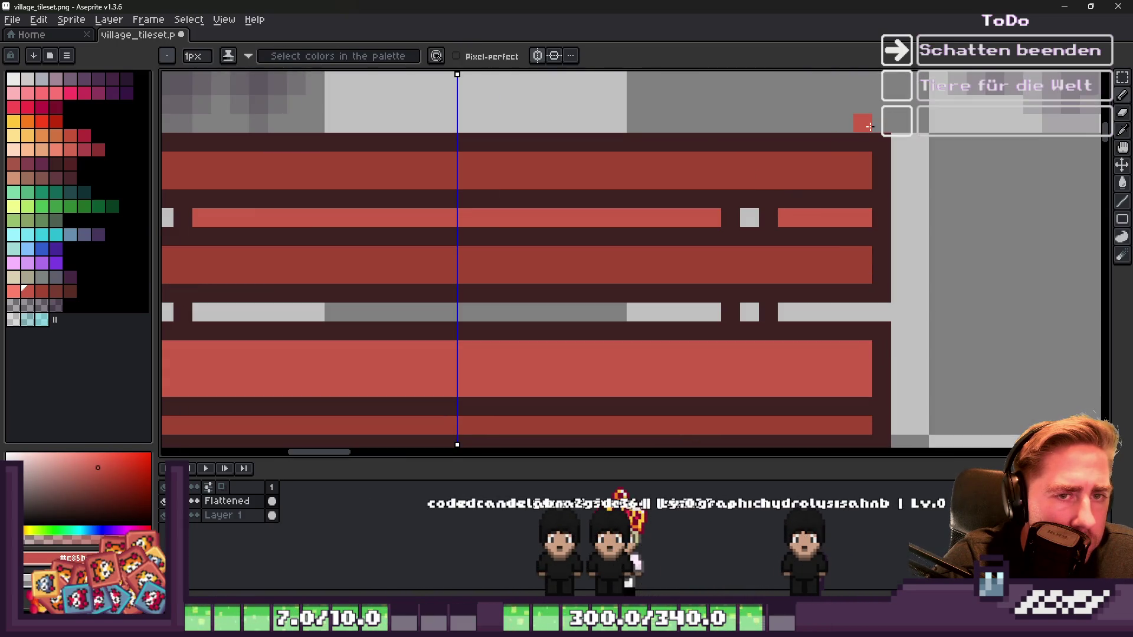
drag(868, 124, 300, 113)
key(ctrl+z)
scroll(513, 177, down, 2)
scroll(514, 177, up, 1)
key(ctrl+z)
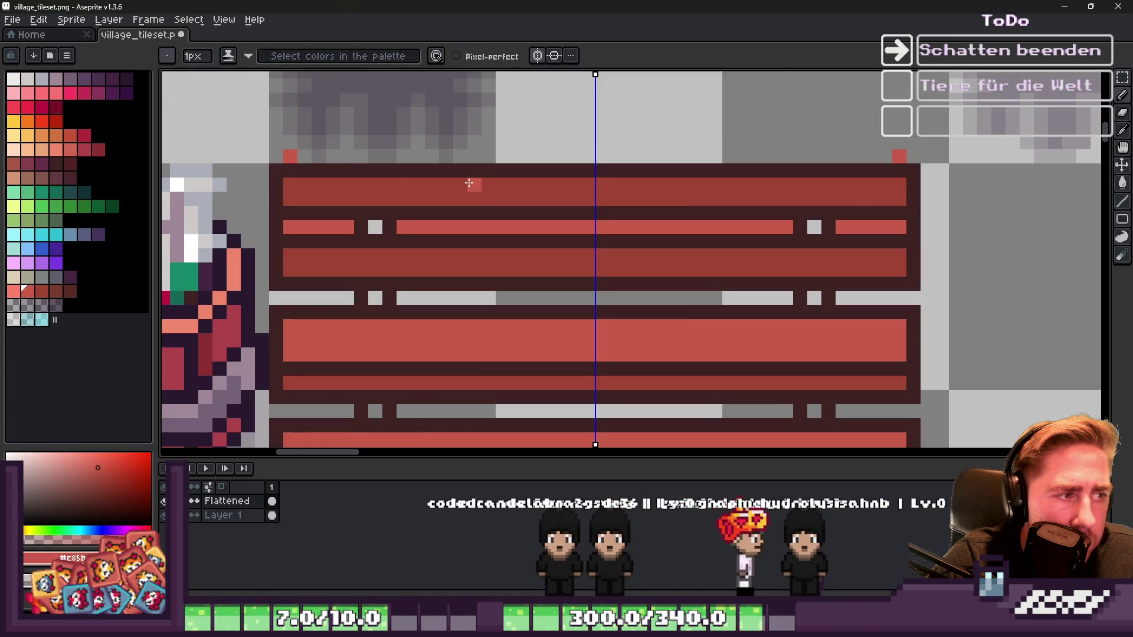
Step: Marquee-select the bench planks and nudge them two pixels down
key(v)
key(b)
scroll(477, 192, down, 2)
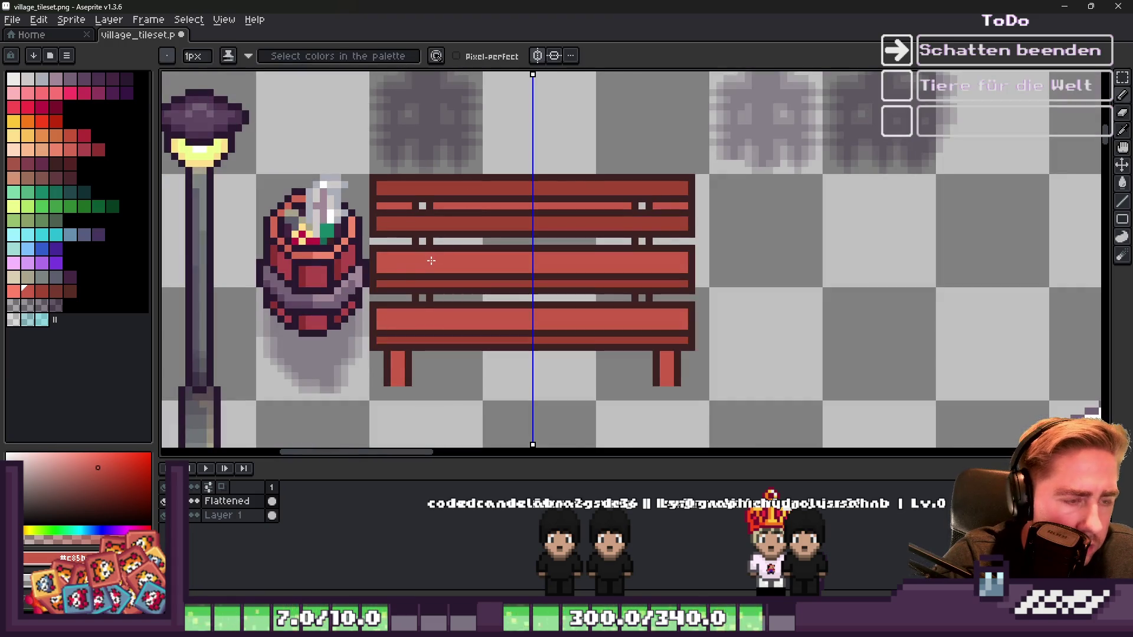
scroll(414, 272, up, 1)
key(m)
mouse_move(360, 146)
mouse_down()
mouse_move(784, 341)
mouse_move(792, 380)
mouse_up()
key(Down)
key(Down)
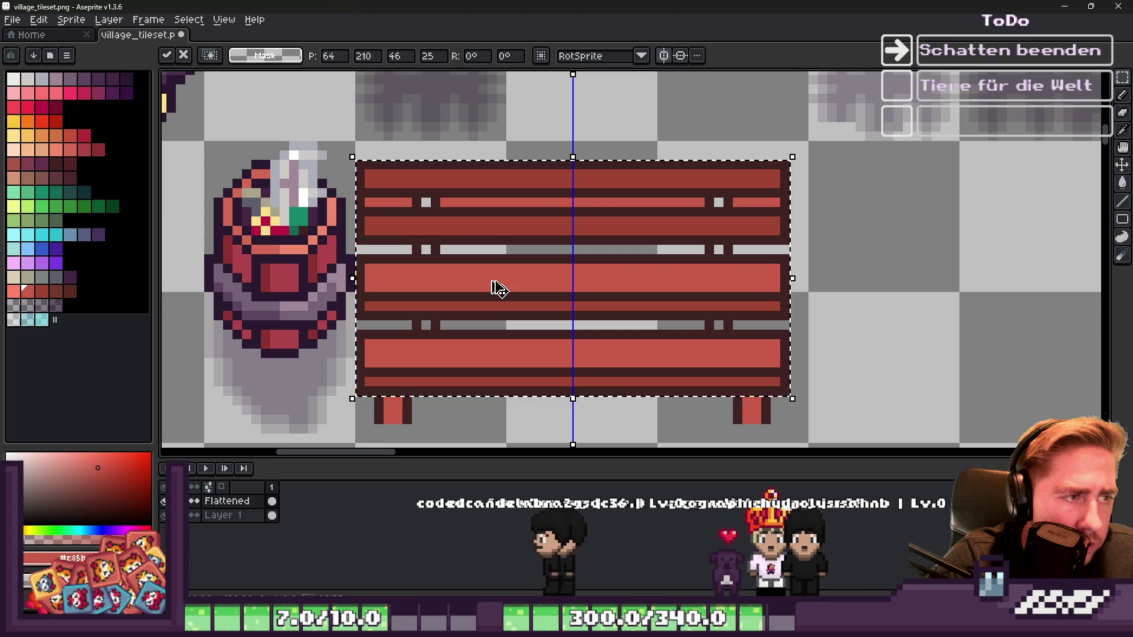
key(b)
Step: Add a light red pixel at the bench's right end
scroll(354, 159, up, 2)
alt+click(352, 159)
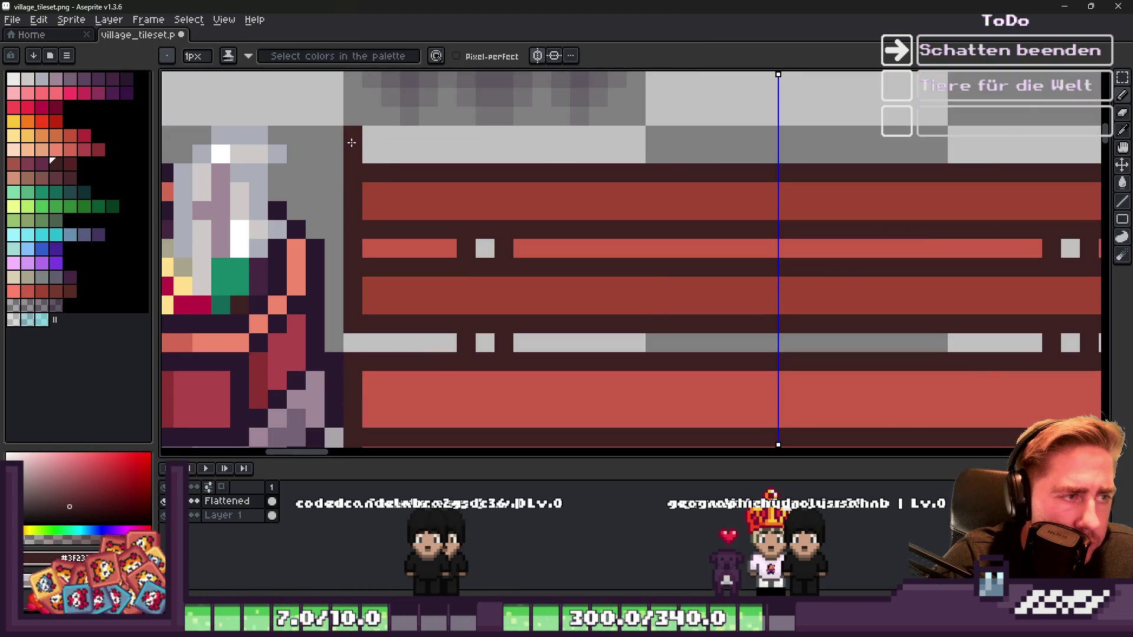
scroll(352, 143, down, 2)
scroll(754, 191, up, 2)
alt+click(754, 219)
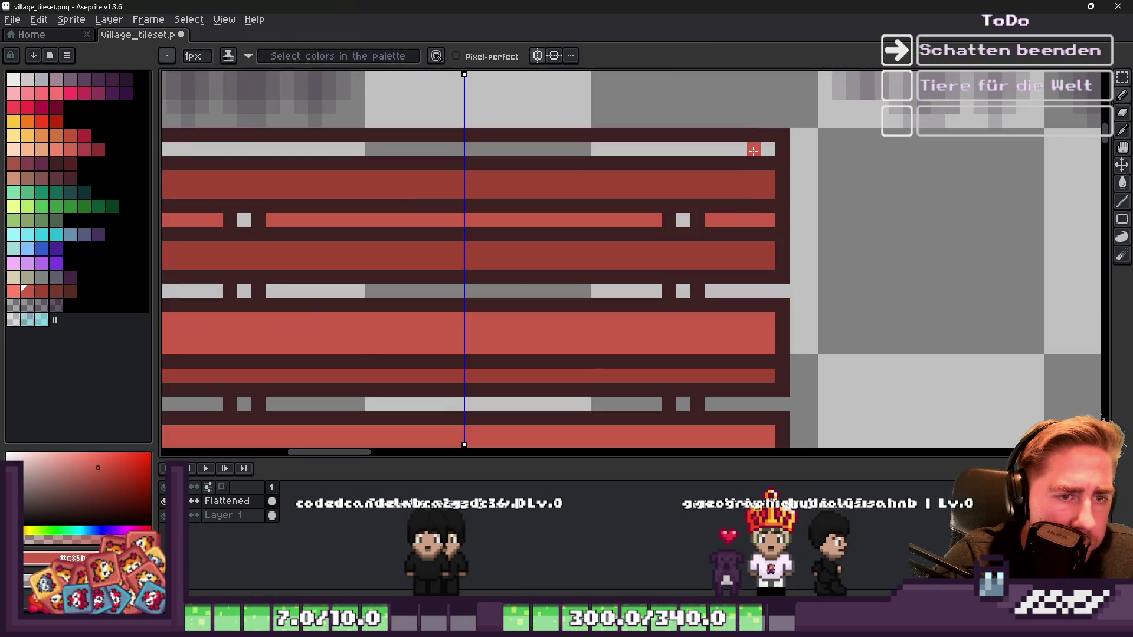
click(754, 151)
Step: Paint red over the backrest's gap pixels, undoing a stray pixel between the lower planks
scroll(533, 155, down, 1)
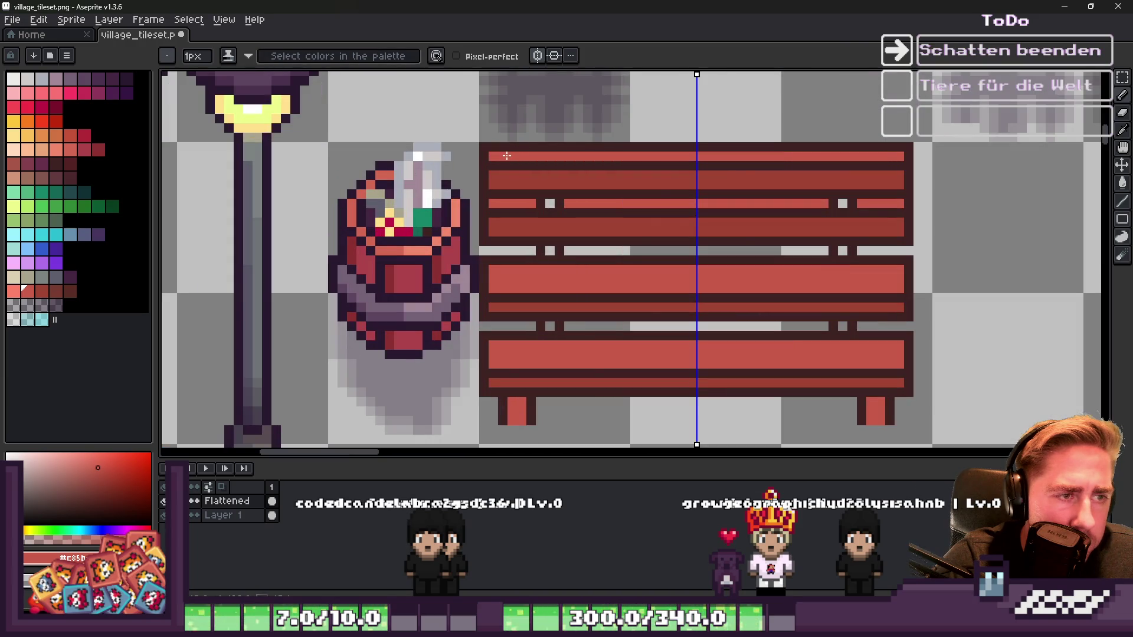
scroll(507, 154, down, 1)
scroll(507, 197, up, 3)
drag(507, 197, 561, 197)
scroll(508, 185, down, 3)
scroll(534, 185, down, 1)
scroll(495, 228, up, 2)
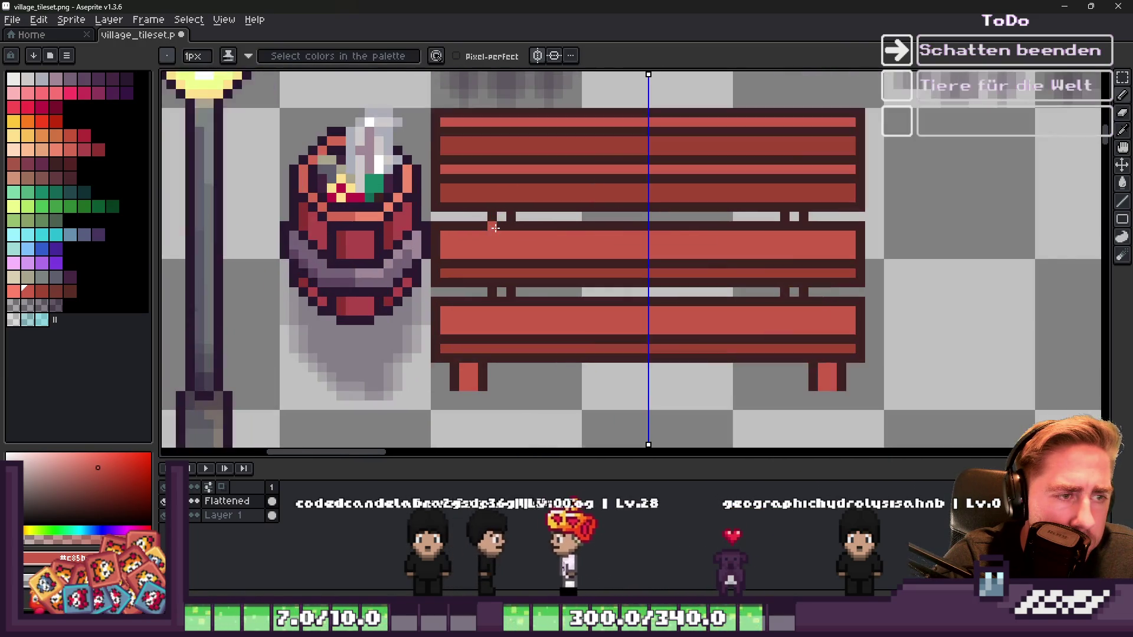
scroll(495, 228, down, 1)
scroll(503, 252, up, 2)
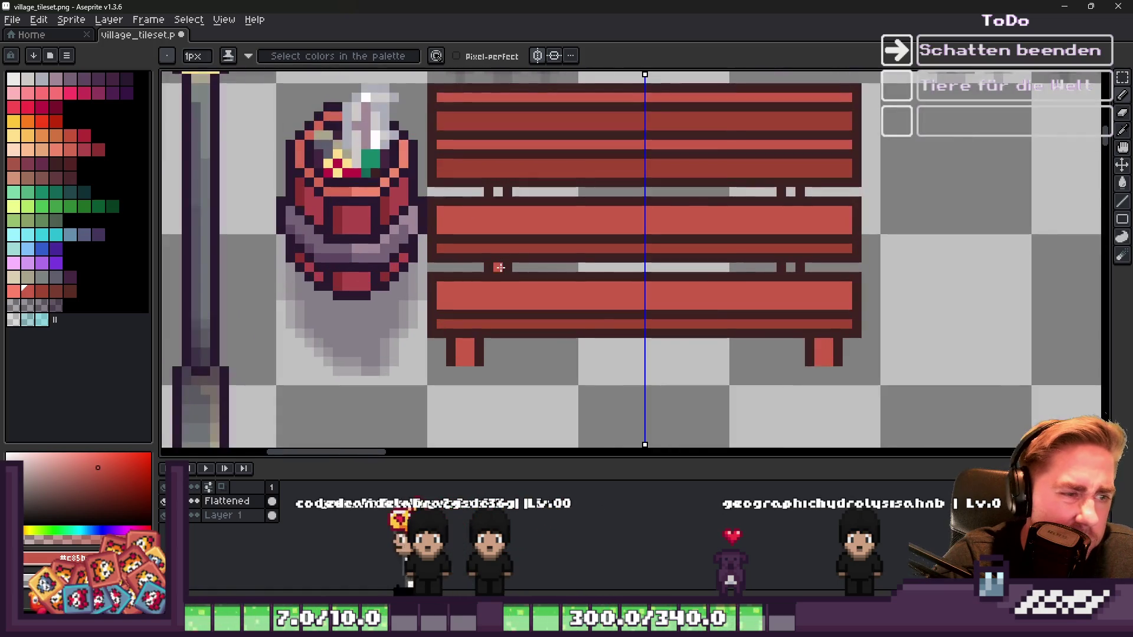
click(499, 275)
scroll(499, 275, up, 2)
key(ctrl+z)
key(i)
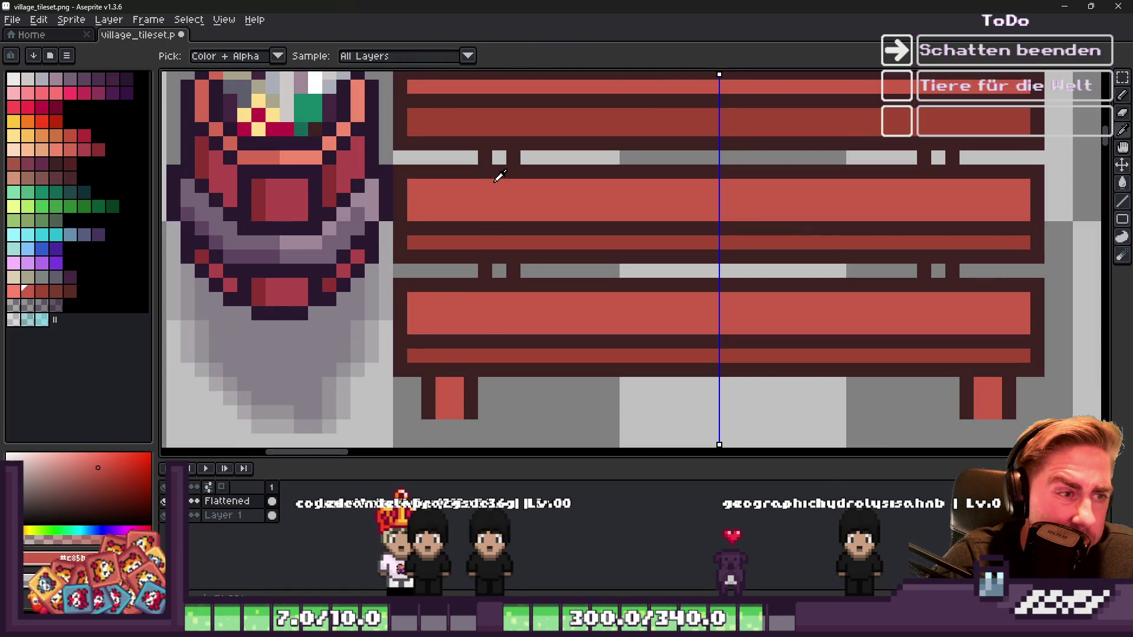
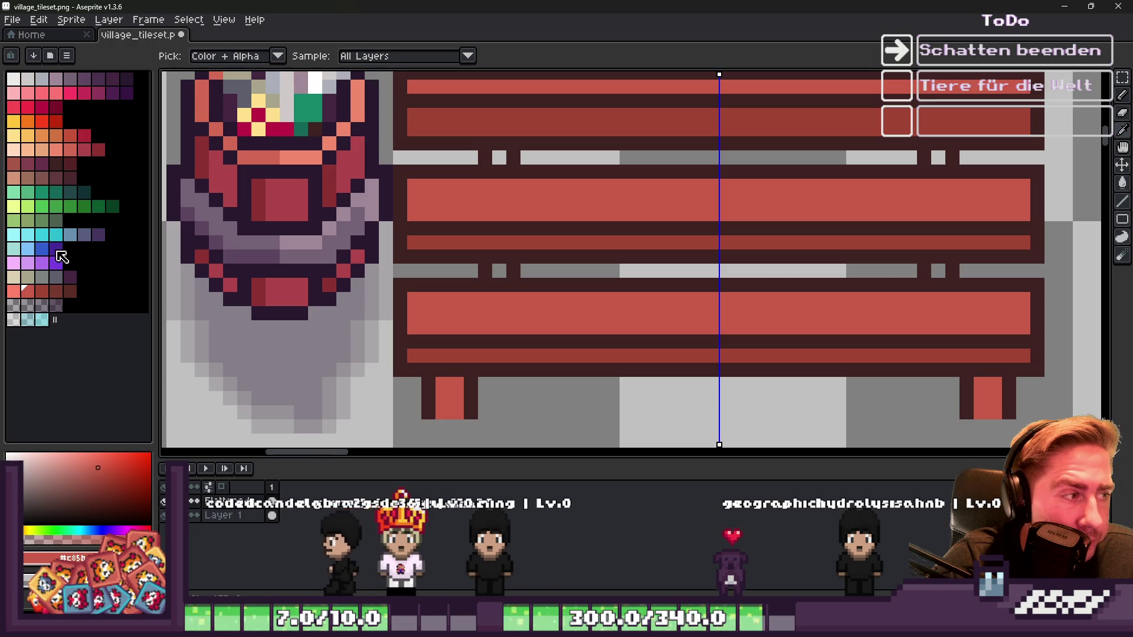
Step: Pick a grey drawing colour and switch to the Pencil
click(56, 276)
key(b)
scroll(476, 217, up, 1)
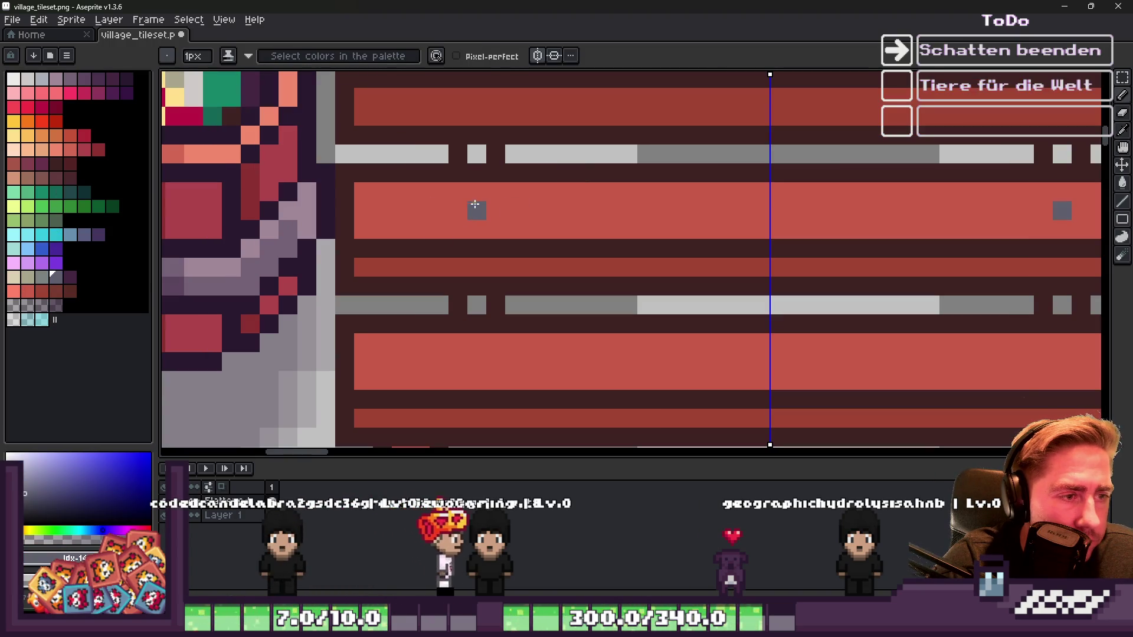
scroll(489, 217, down, 4)
scroll(490, 218, down, 3)
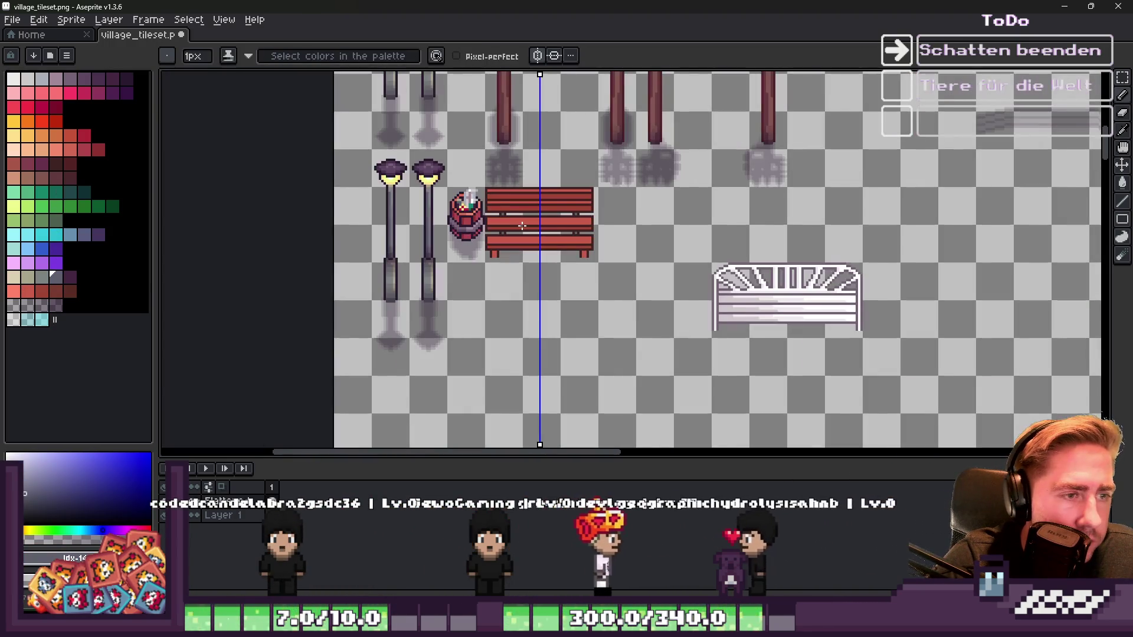
scroll(520, 228, down, 2)
scroll(520, 228, up, 4)
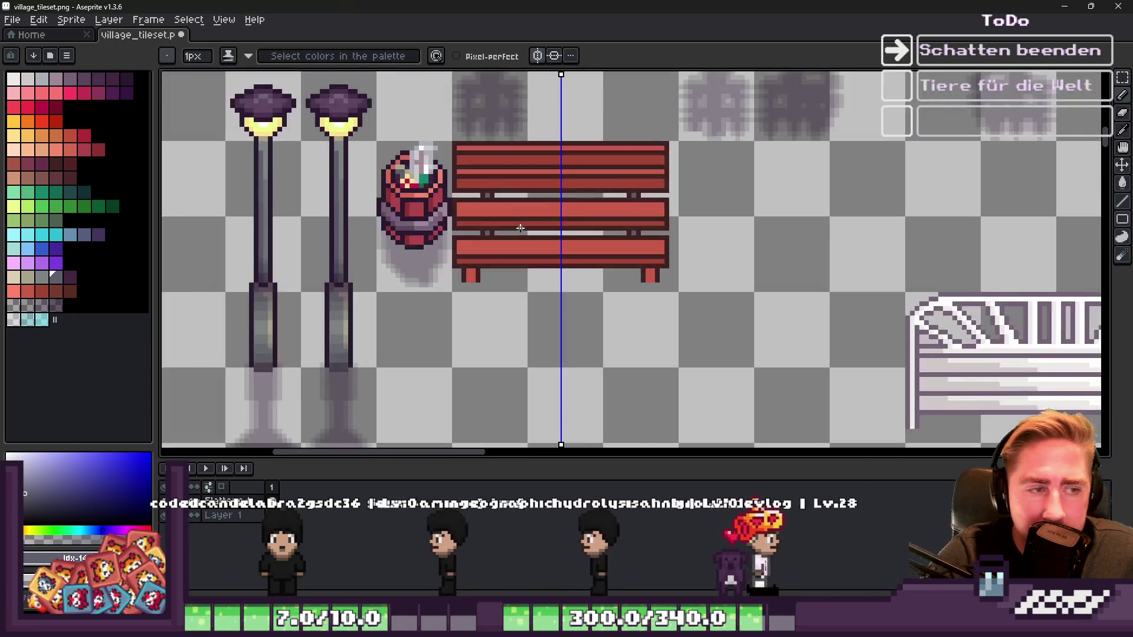
Step: Raise the bench's lower plank area by one pixel
key(m)
scroll(402, 233, up, 2)
drag(394, 239, 1034, 323)
drag(514, 296, 519, 276)
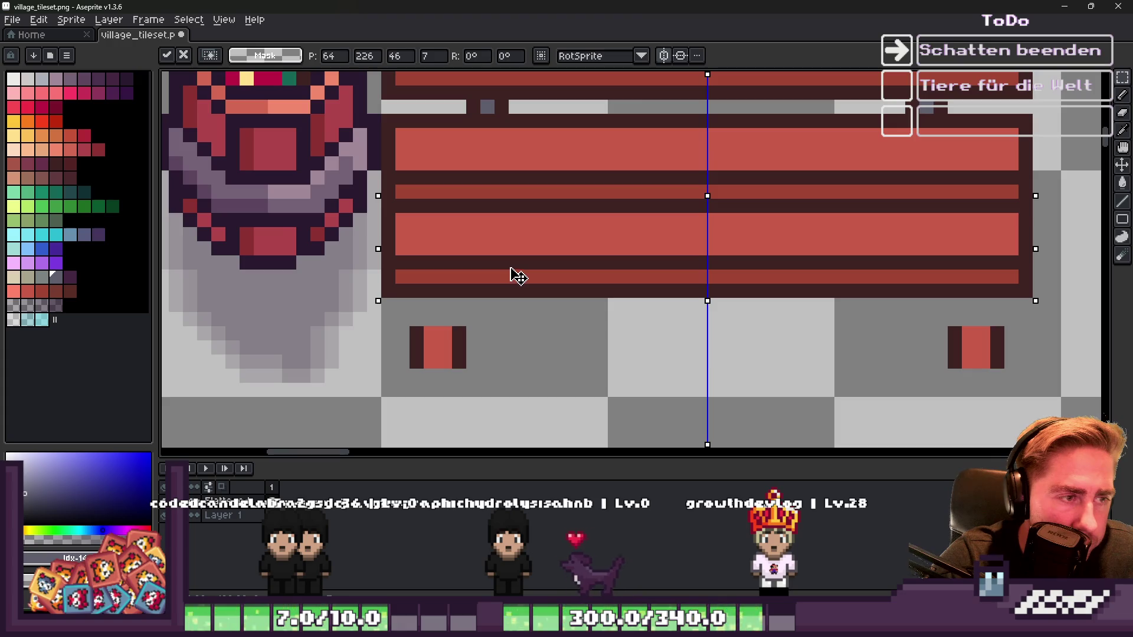
key(b)
scroll(506, 263, down, 2)
scroll(509, 263, up, 3)
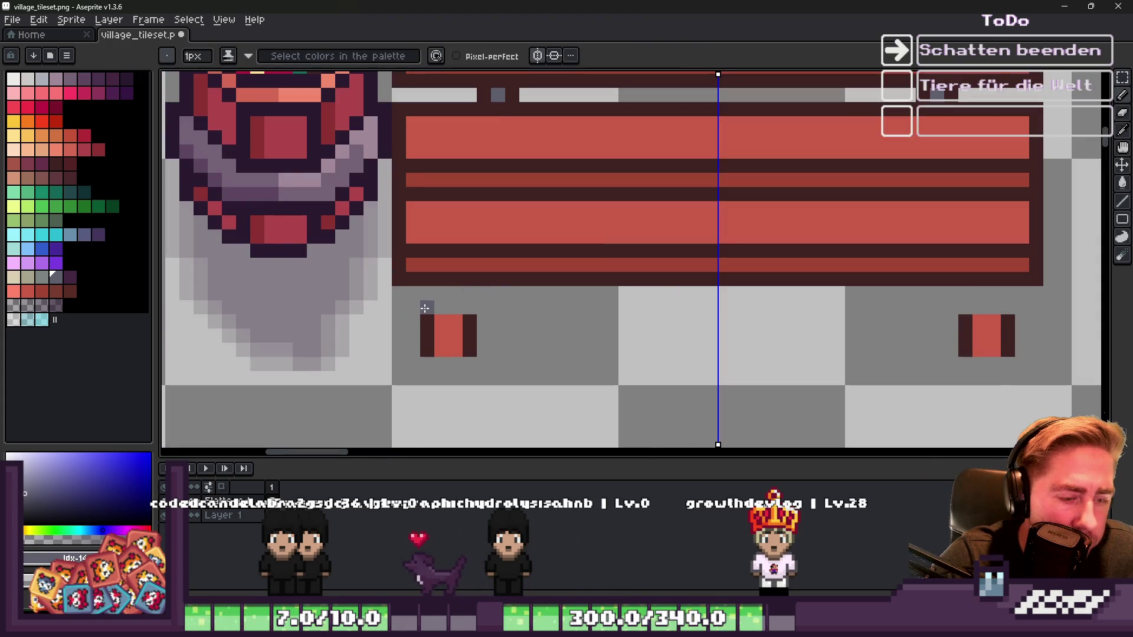
Step: Raise the strip holding the bench legs by two pixels
key(m)
drag(390, 298, 1044, 378)
drag(637, 336, 641, 327)
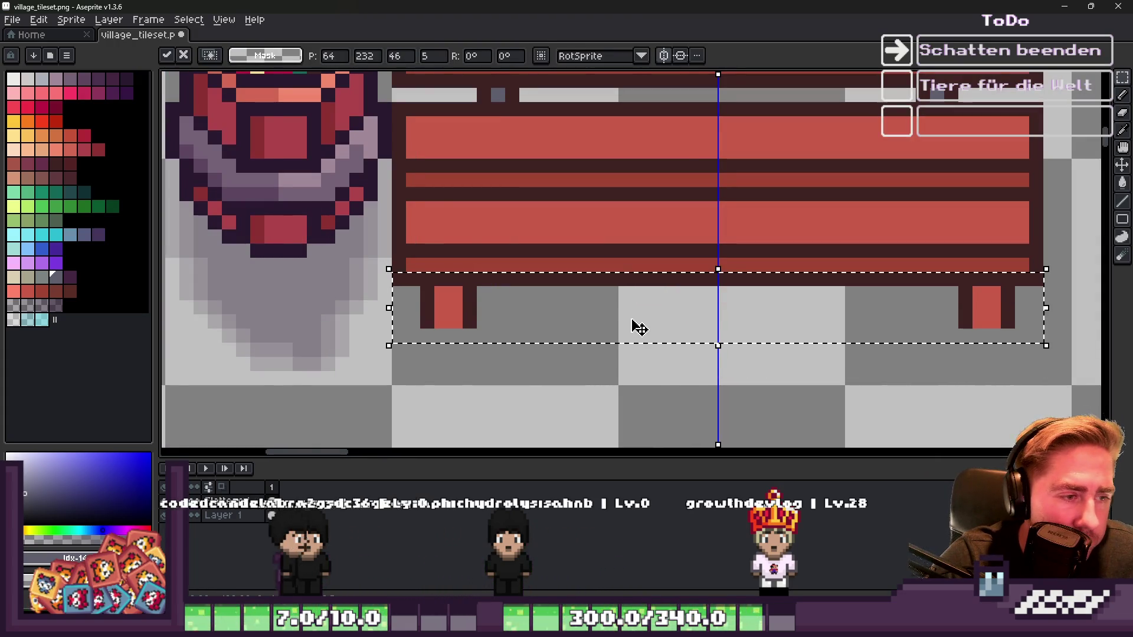
key(Return)
scroll(640, 327, down, 3)
scroll(590, 265, up, 1)
scroll(554, 286, up, 2)
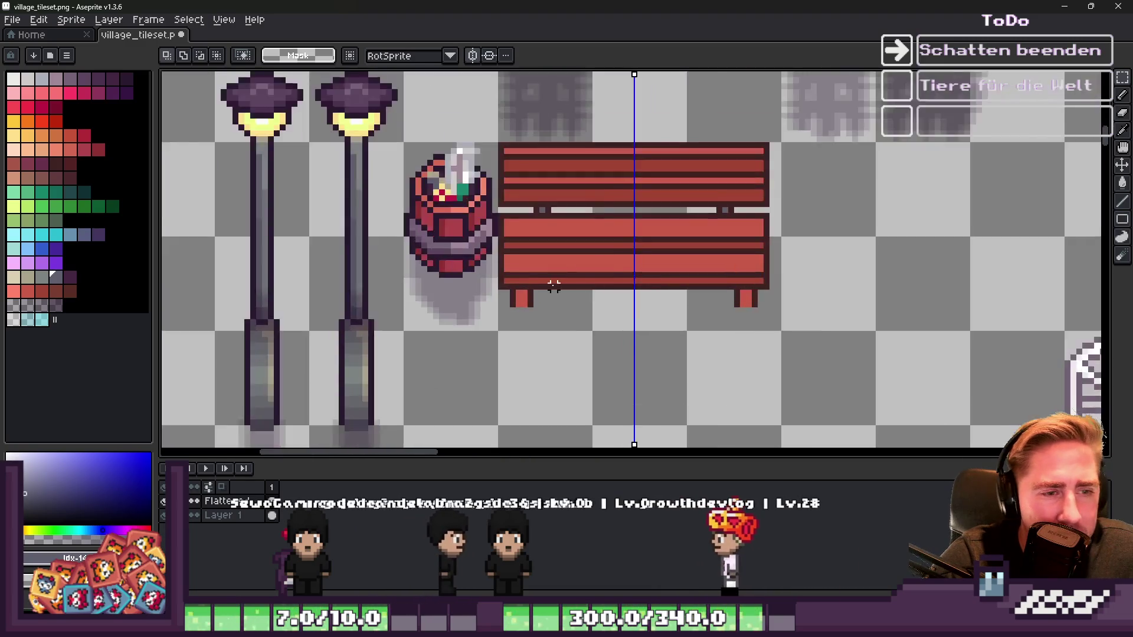
scroll(554, 286, up, 2)
Step: Move the lower half of the bench up to close the gap
drag(459, 215, 899, 362)
click(653, 295)
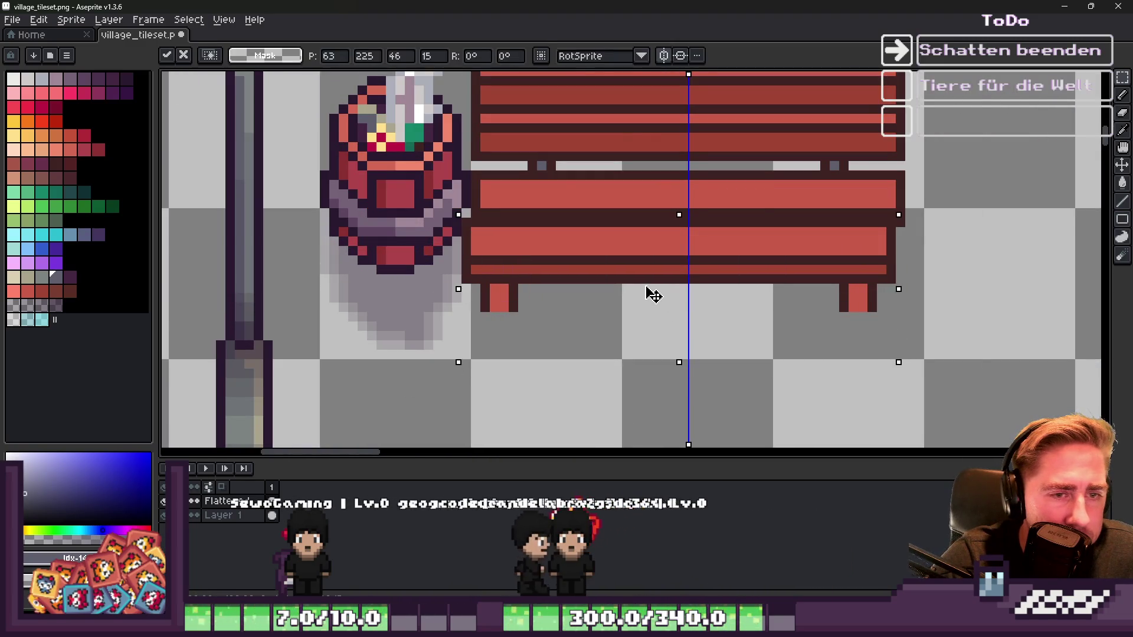
drag(653, 295, 661, 289)
key(Return)
scroll(610, 287, down, 2)
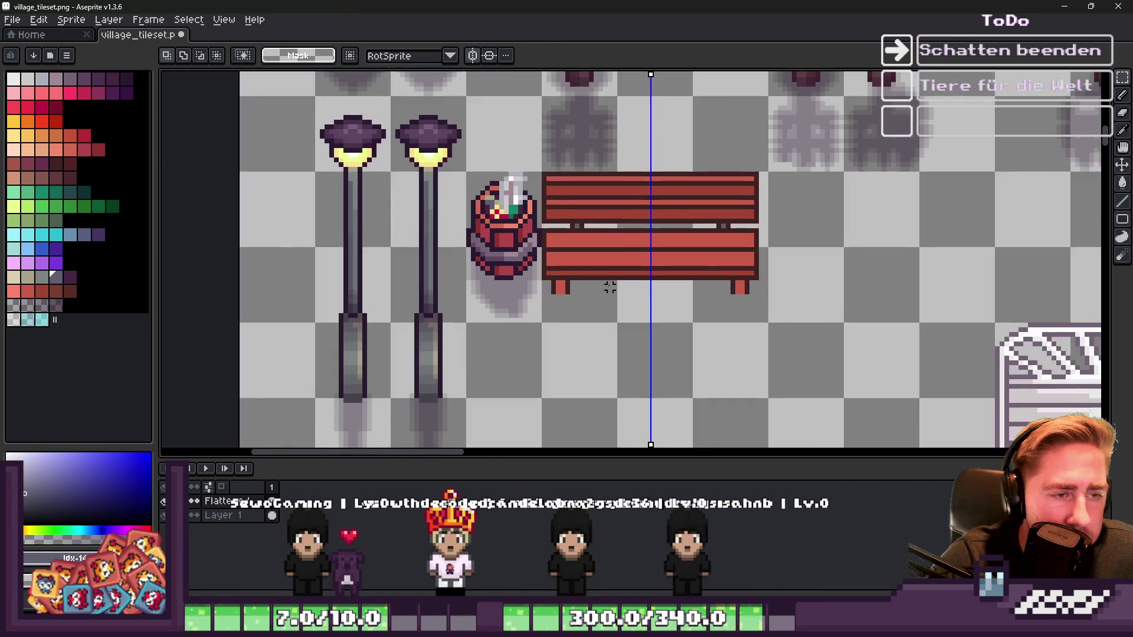
scroll(614, 183, up, 1)
scroll(555, 186, up, 1)
Step: Lower the backrest rows by about two pixels
drag(494, 163, 924, 220)
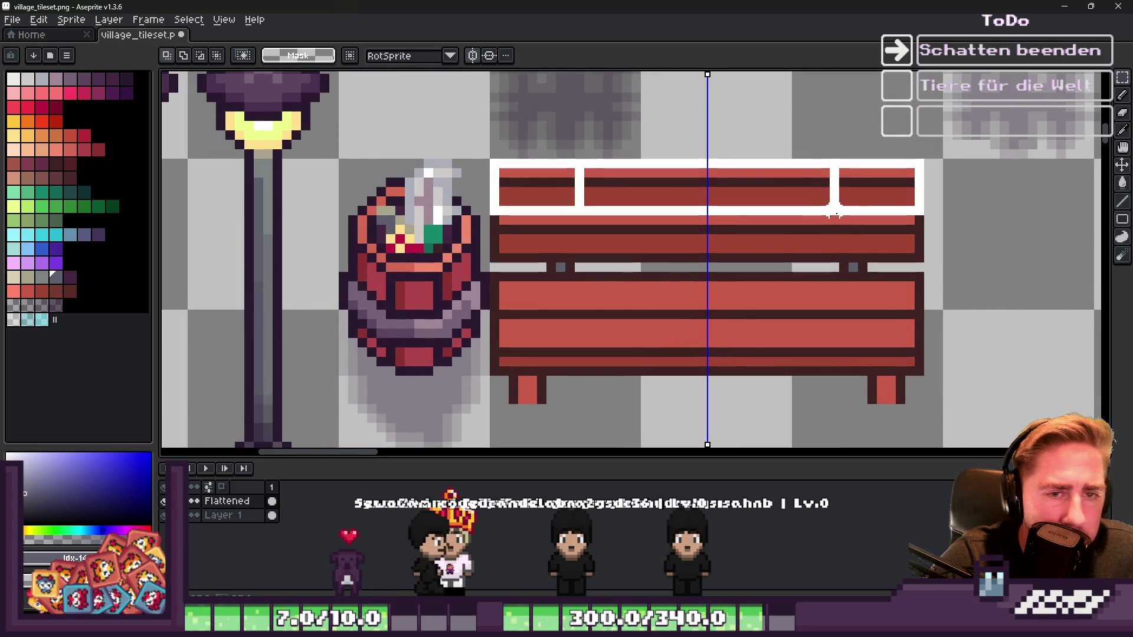
drag(751, 193, 754, 206)
key(Return)
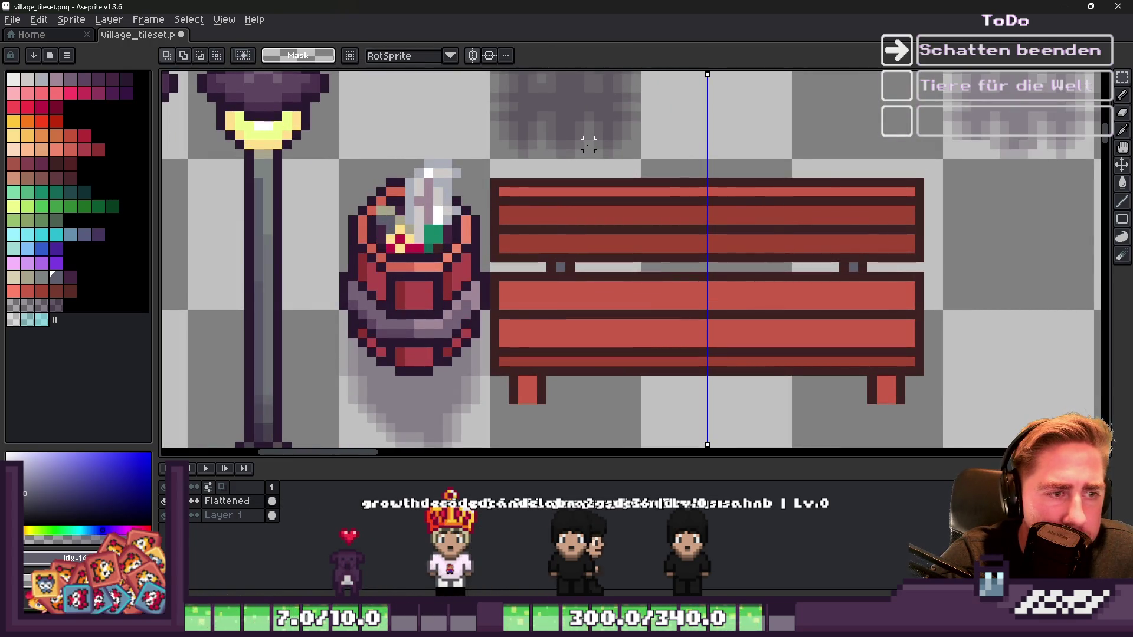
scroll(590, 177, down, 2)
scroll(537, 180, up, 2)
Step: Shift the bench's right part 24 px right and stretch a middle column to fill the gap
mouse_move(514, 172)
mouse_down()
mouse_move(835, 308)
mouse_move(833, 334)
mouse_move(800, 342)
mouse_up()
click(793, 272)
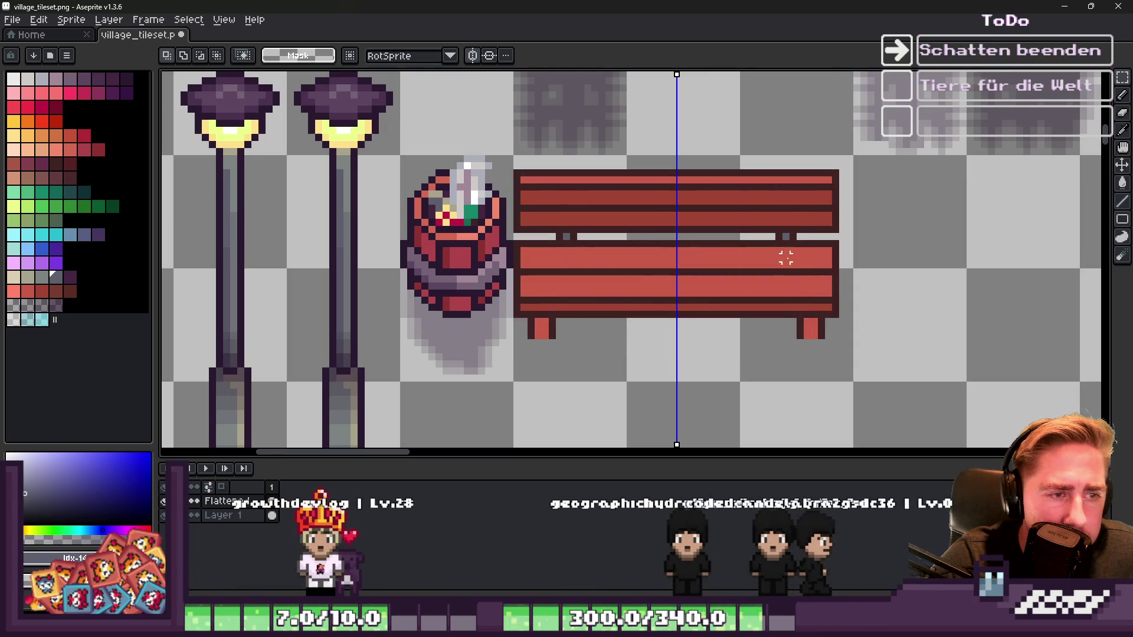
drag(764, 273, 785, 278)
key(ctrl+d)
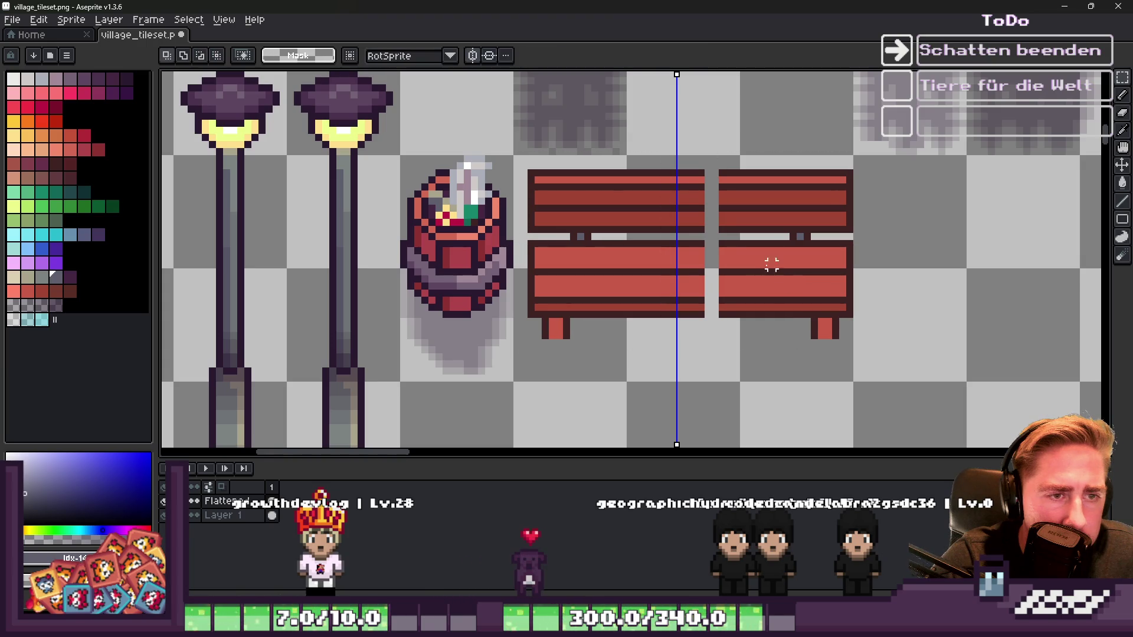
drag(655, 148, 702, 319)
drag(679, 236, 693, 236)
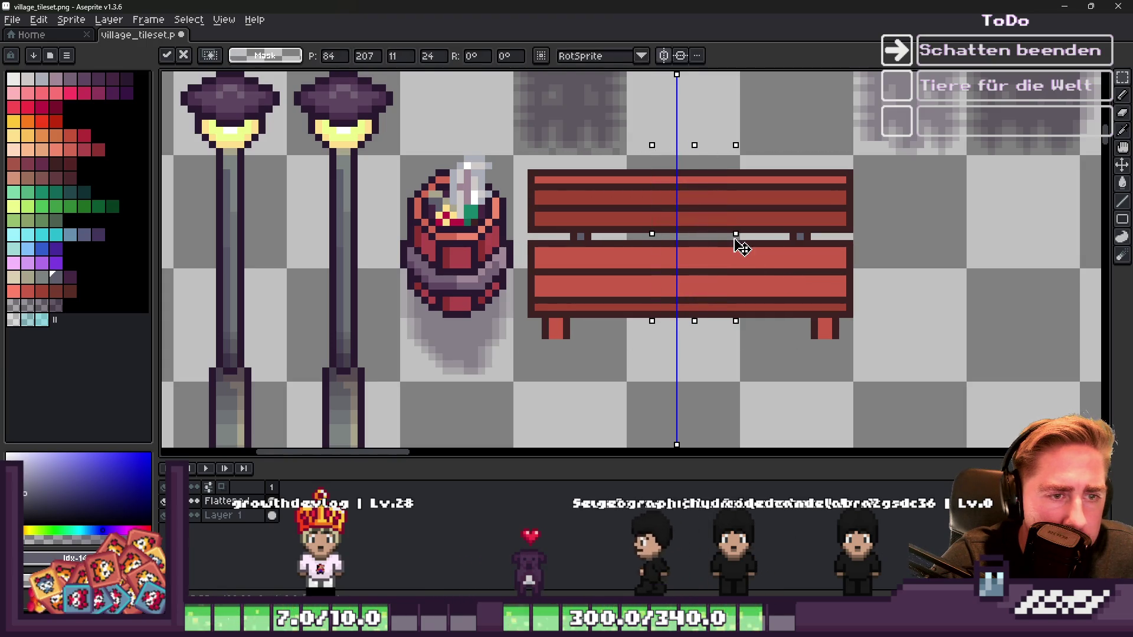
scroll(661, 204, down, 1)
scroll(596, 169, up, 1)
Step: Move the bench's left end about 24 px to the left
drag(549, 158, 644, 363)
mouse_move(770, 157)
mouse_down()
mouse_move(863, 306)
mouse_move(863, 363)
mouse_up()
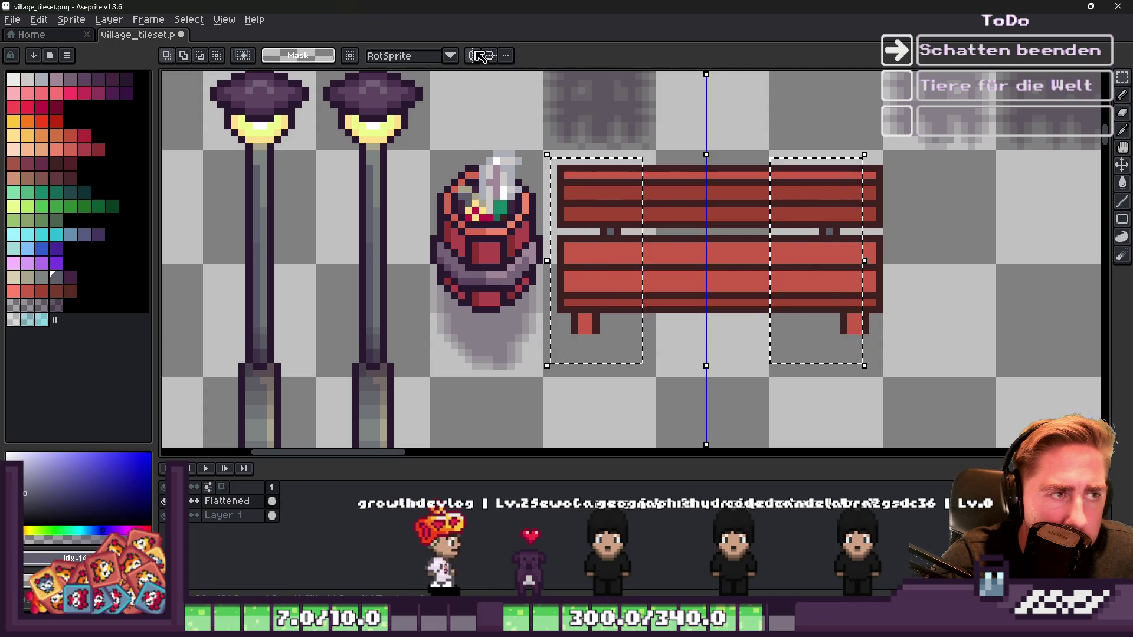
click(553, 160)
drag(553, 161, 634, 342)
drag(608, 284, 593, 283)
click(645, 168)
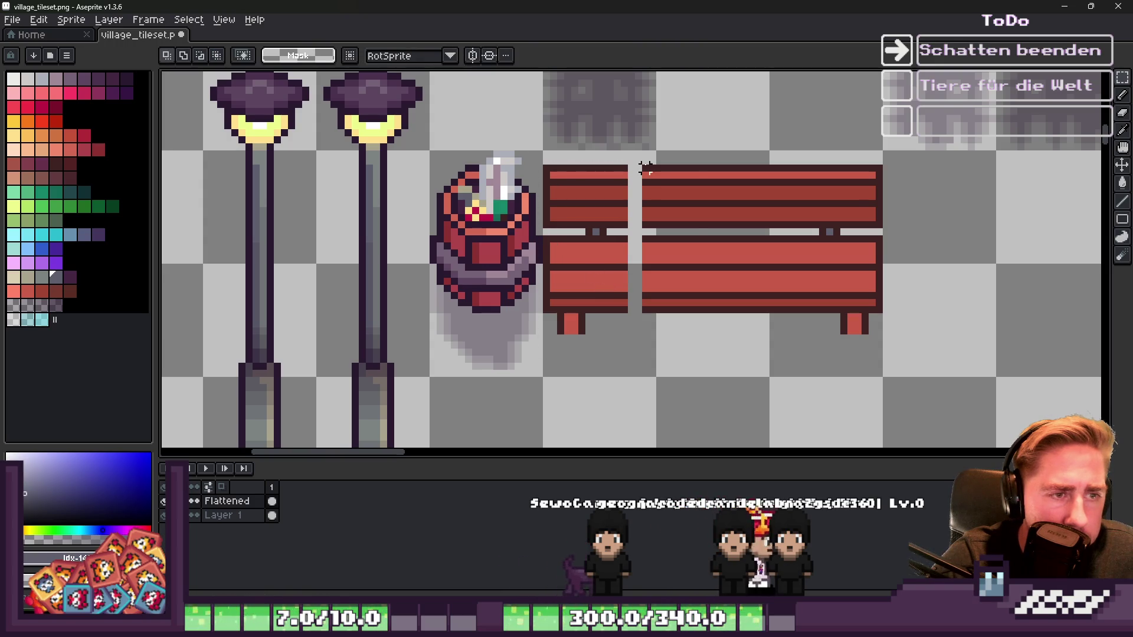
Step: Stretch the edge strip across the new left gap and select the whole widened bench
drag(680, 293, 702, 373)
click(631, 274)
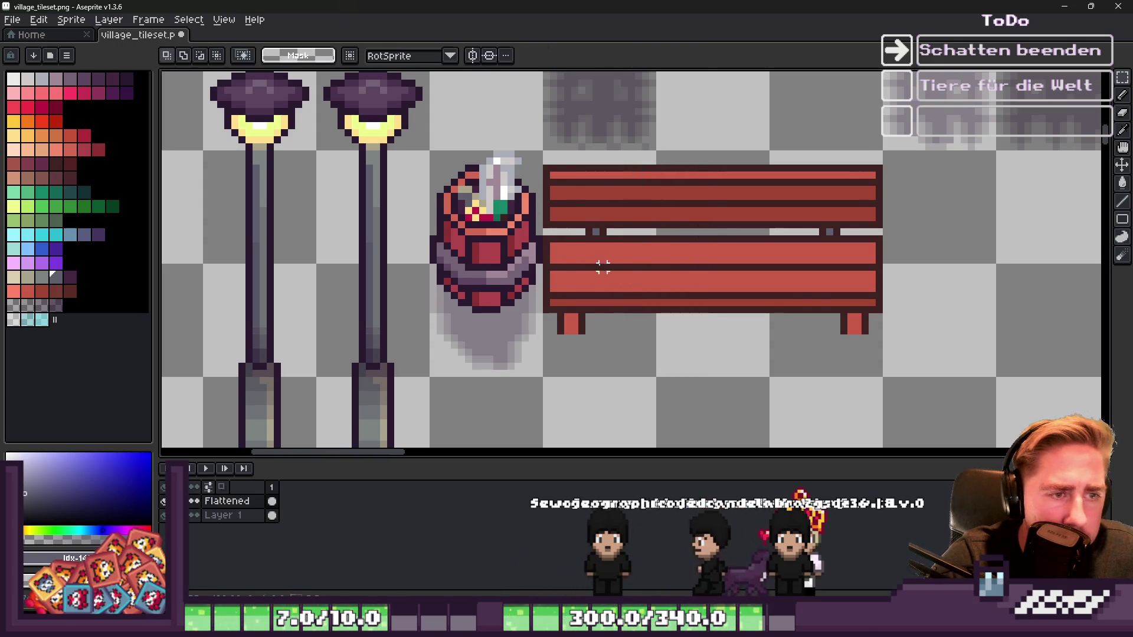
click(605, 269)
scroll(602, 248, down, 4)
scroll(596, 213, up, 2)
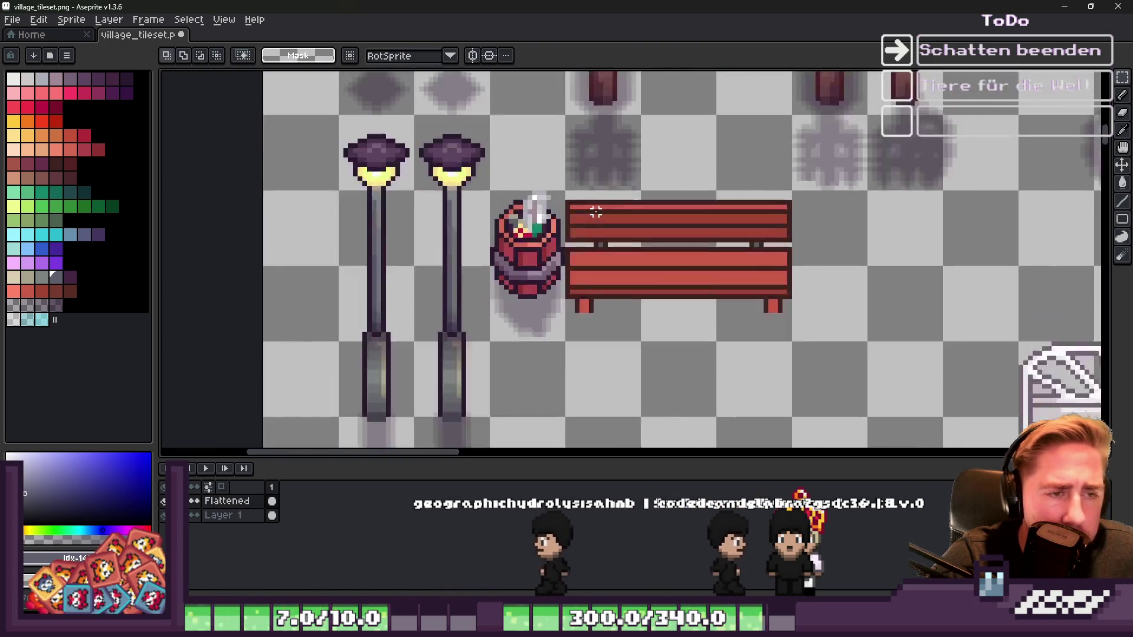
scroll(596, 213, up, 1)
drag(561, 189, 843, 377)
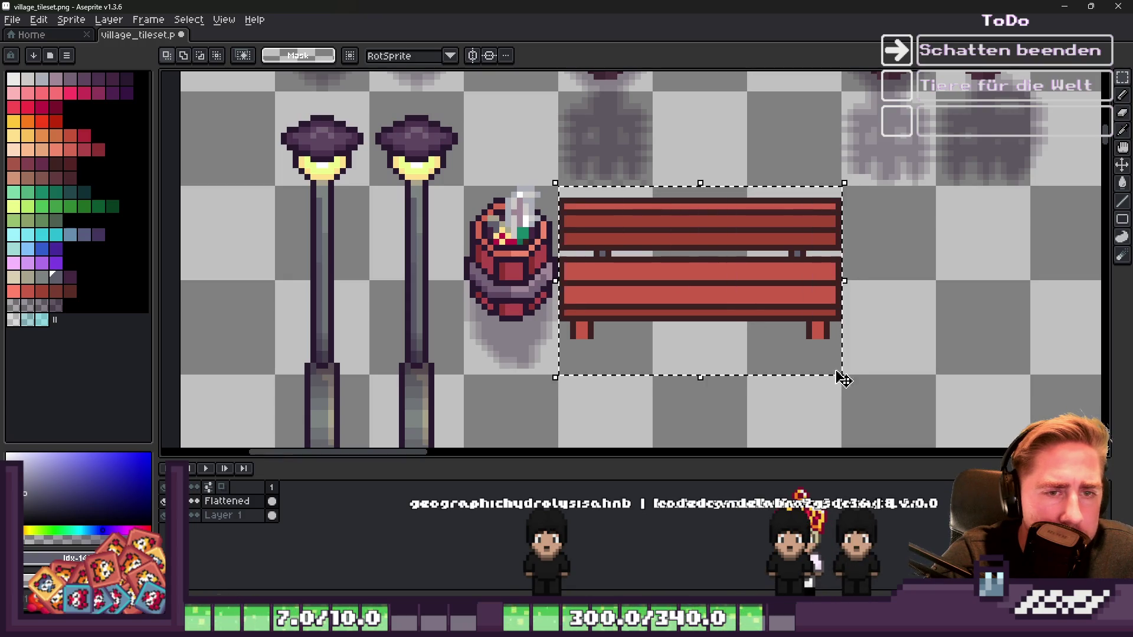
Step: Sample the bench's dark maroon outline colour
key(b)
scroll(838, 206, up, 3)
scroll(637, 188, down, 3)
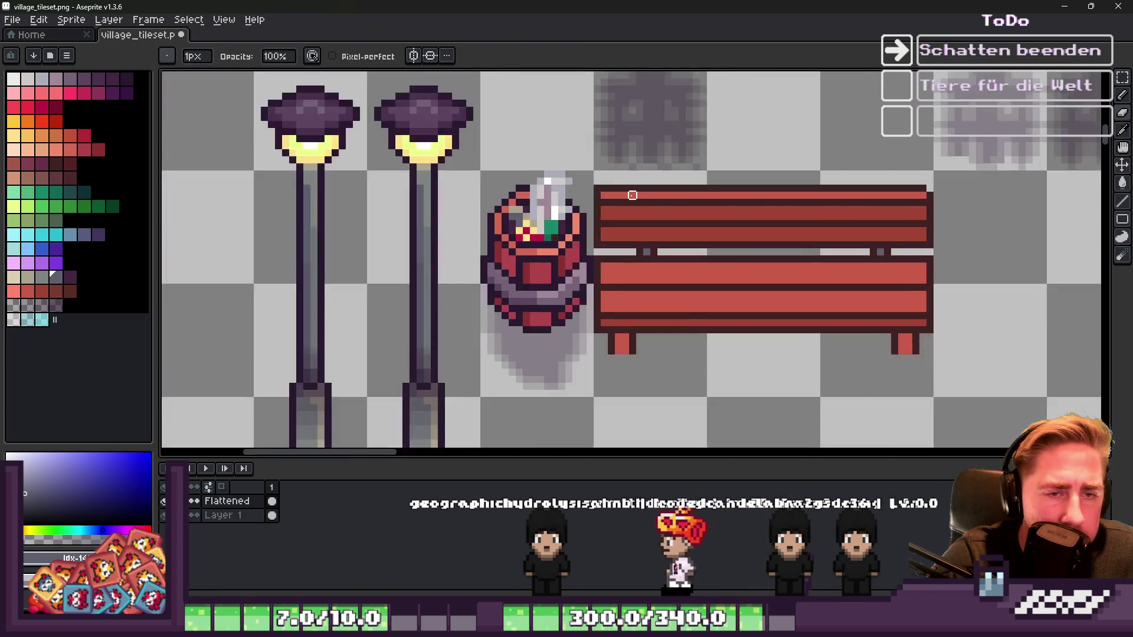
scroll(557, 175, up, 3)
scroll(537, 364, down, 3)
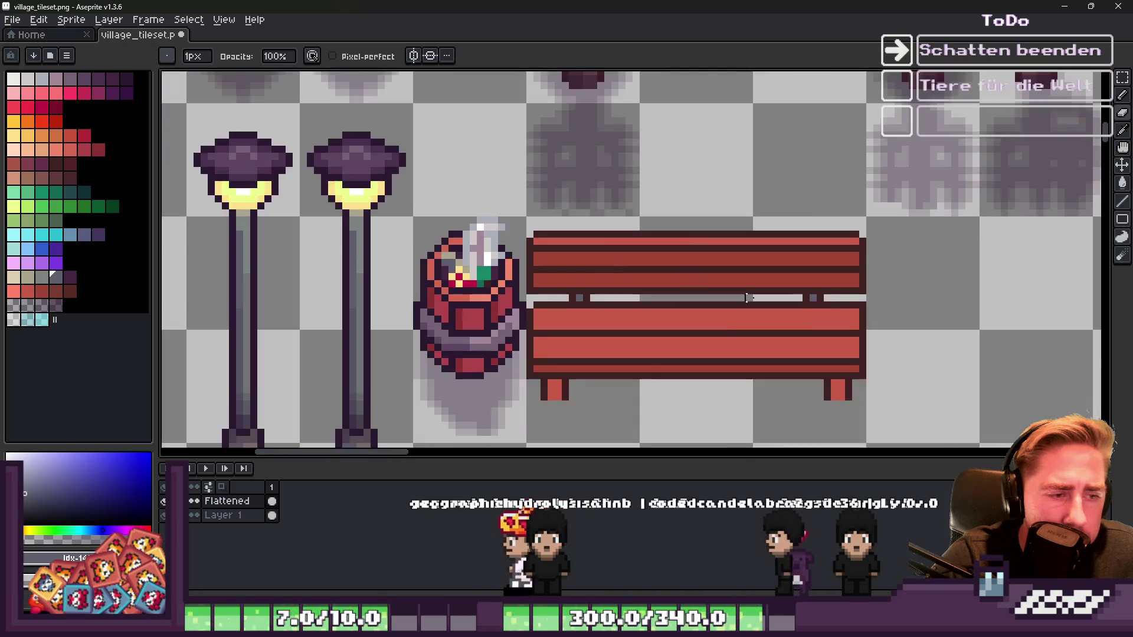
scroll(887, 309, up, 2)
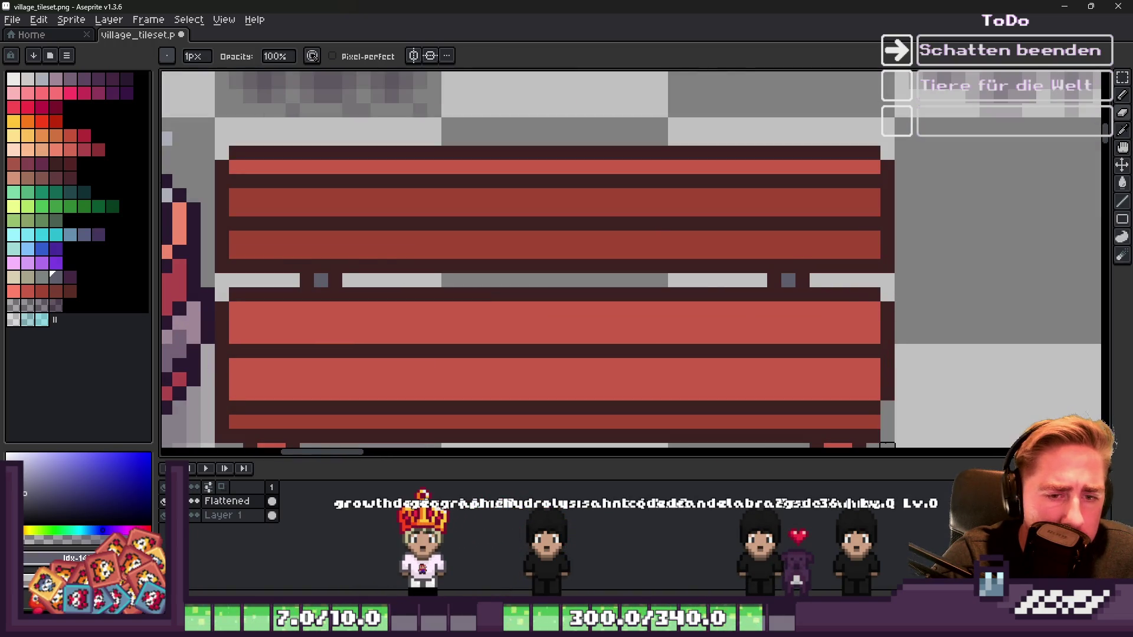
key(m)
scroll(887, 444, down, 3)
scroll(862, 354, up, 3)
click(859, 318)
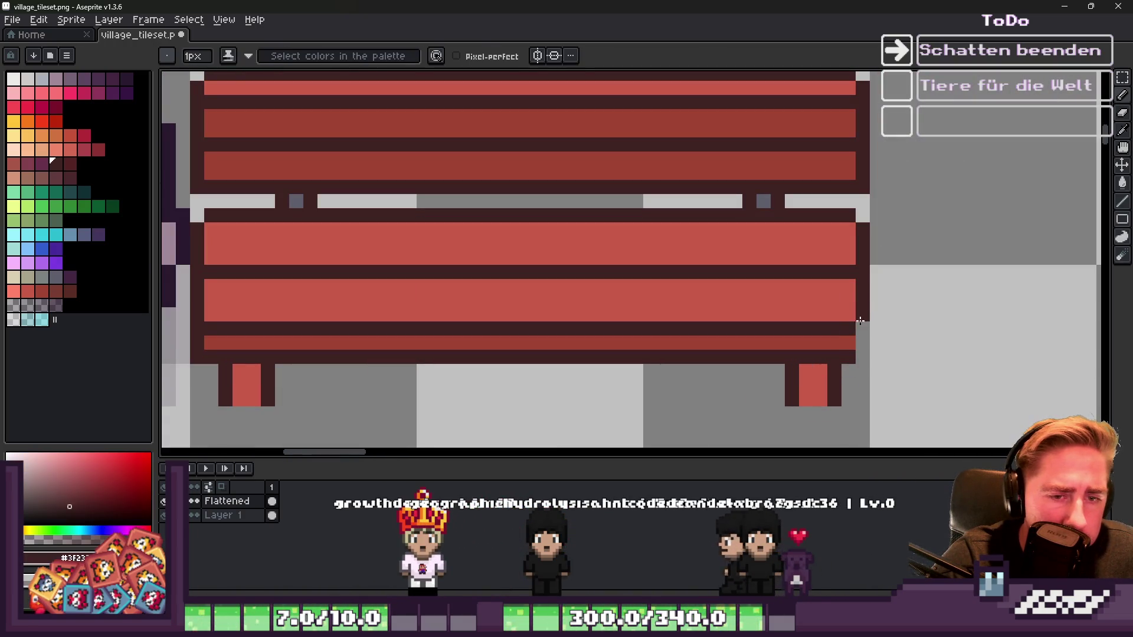
scroll(863, 343, down, 3)
scroll(561, 356, up, 3)
Step: Choose a darker red from the palette and repaint the lower backrest plank with it
key(b)
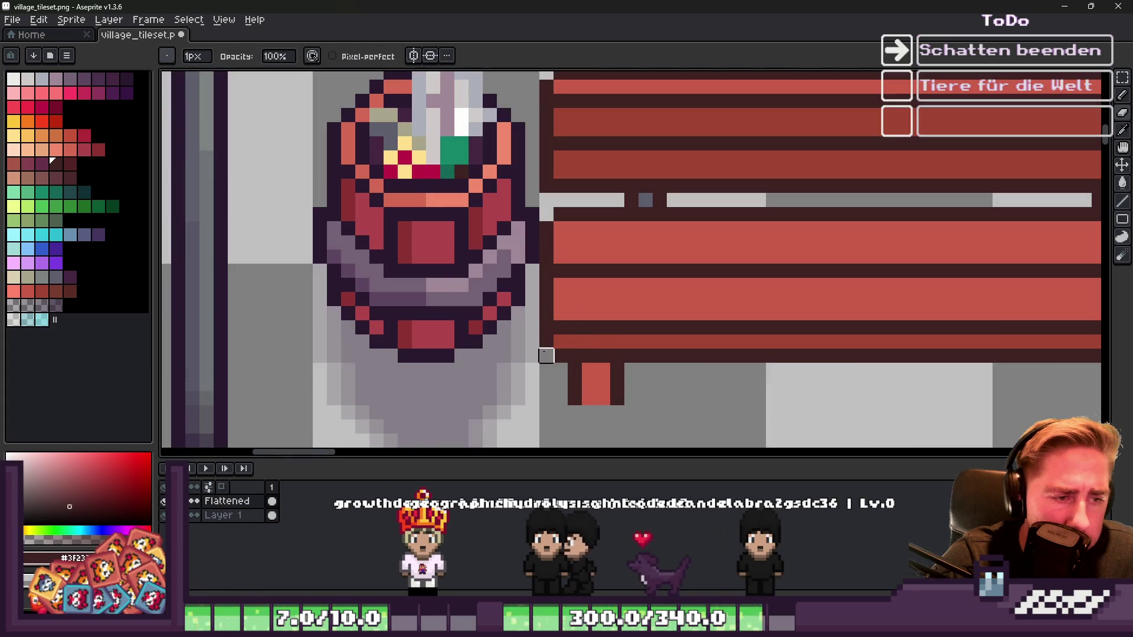
scroll(546, 356, down, 3)
scroll(561, 214, up, 2)
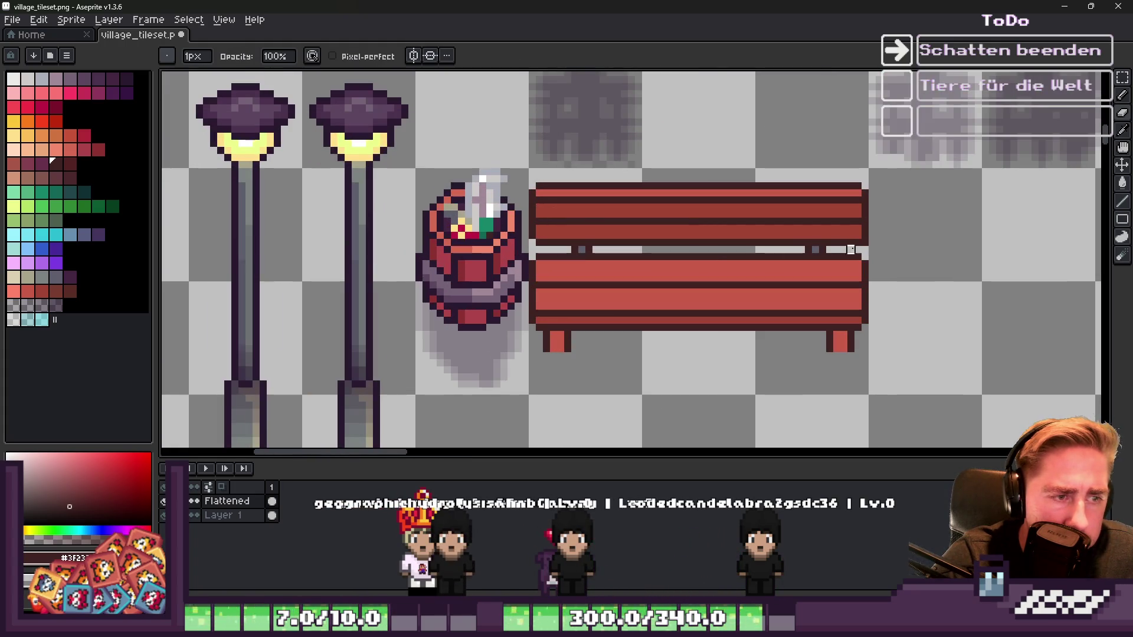
key(v)
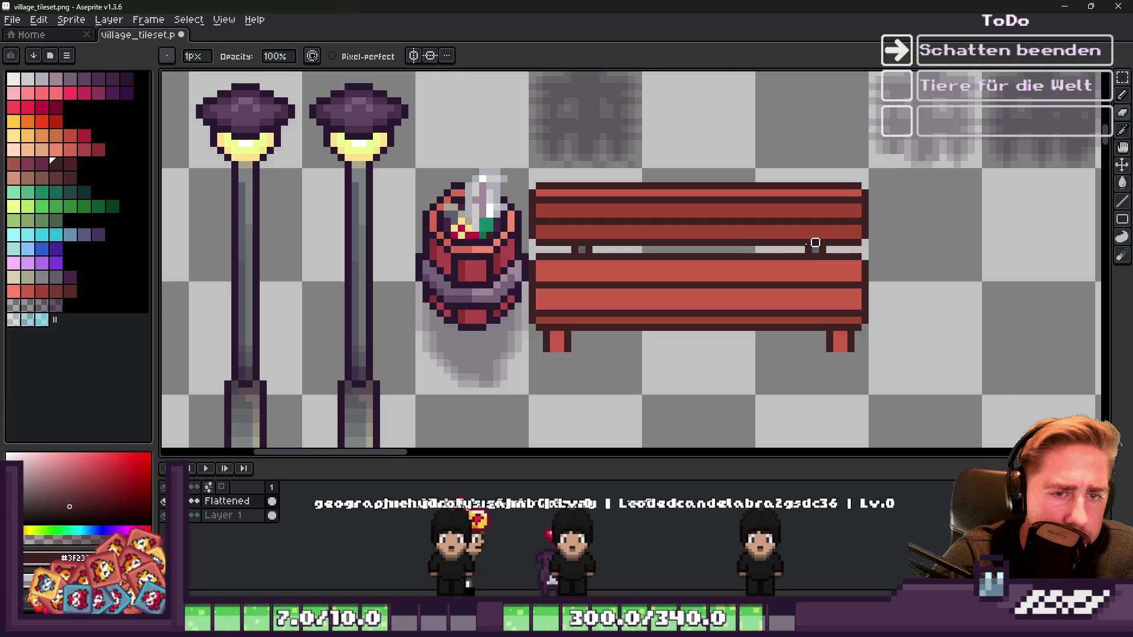
scroll(779, 245, up, 2)
alt+click(421, 191)
click(56, 291)
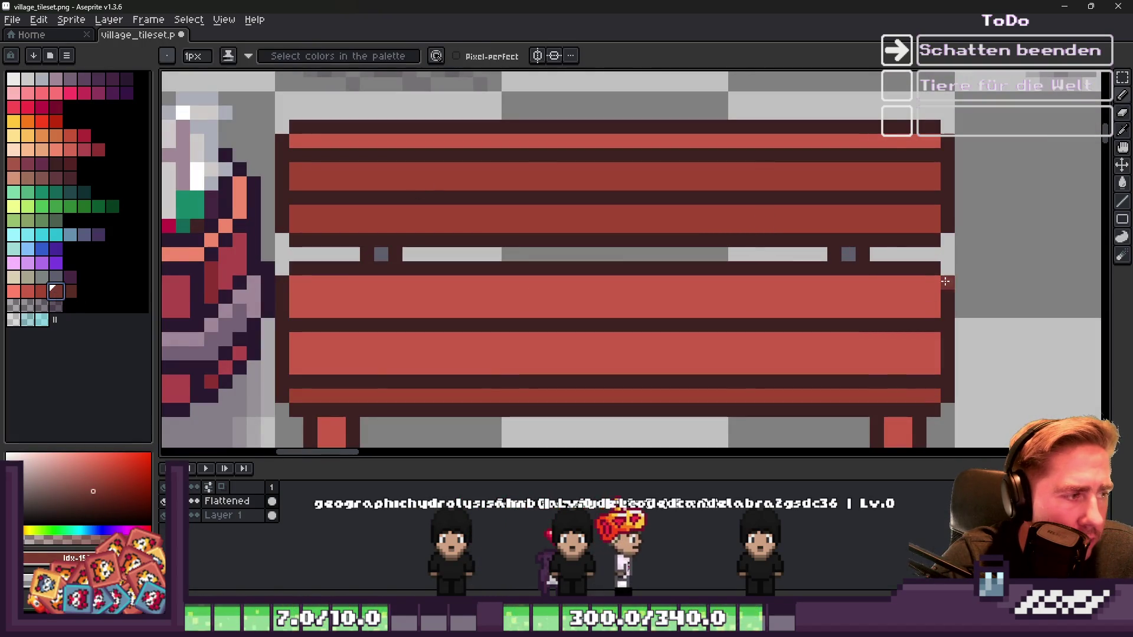
mouse_move(934, 223)
mouse_down()
mouse_move(293, 227)
mouse_move(304, 213)
mouse_move(607, 167)
mouse_move(805, 170)
mouse_move(931, 186)
mouse_up()
Step: Darken part of the bench's top plank
scroll(931, 186, down, 2)
scroll(652, 121, up, 2)
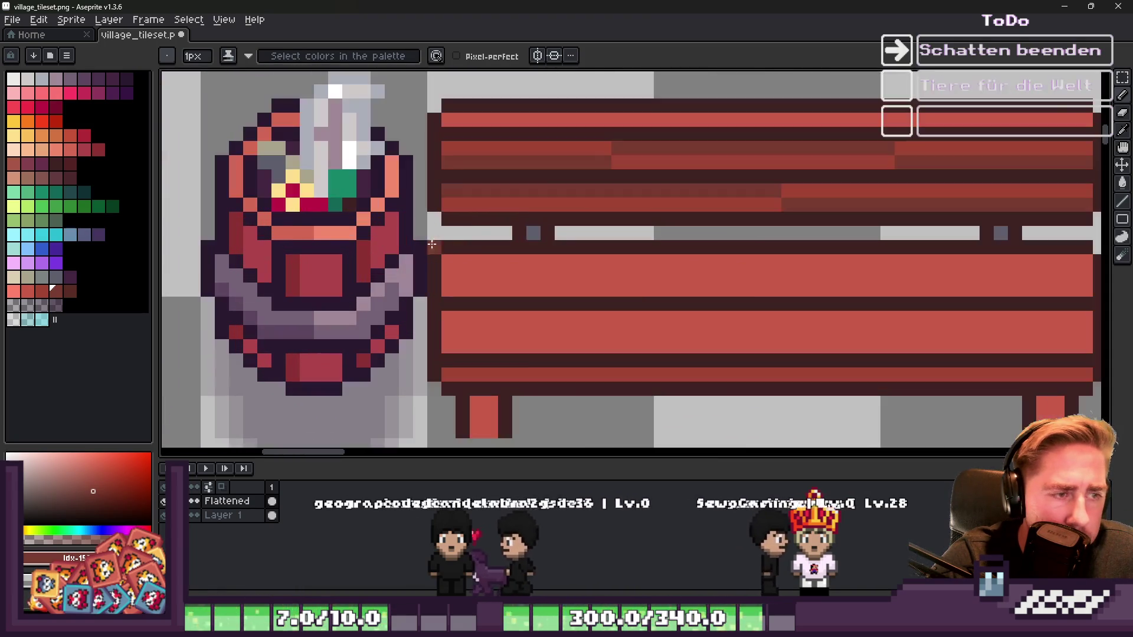
key(alt)
drag(866, 121, 725, 124)
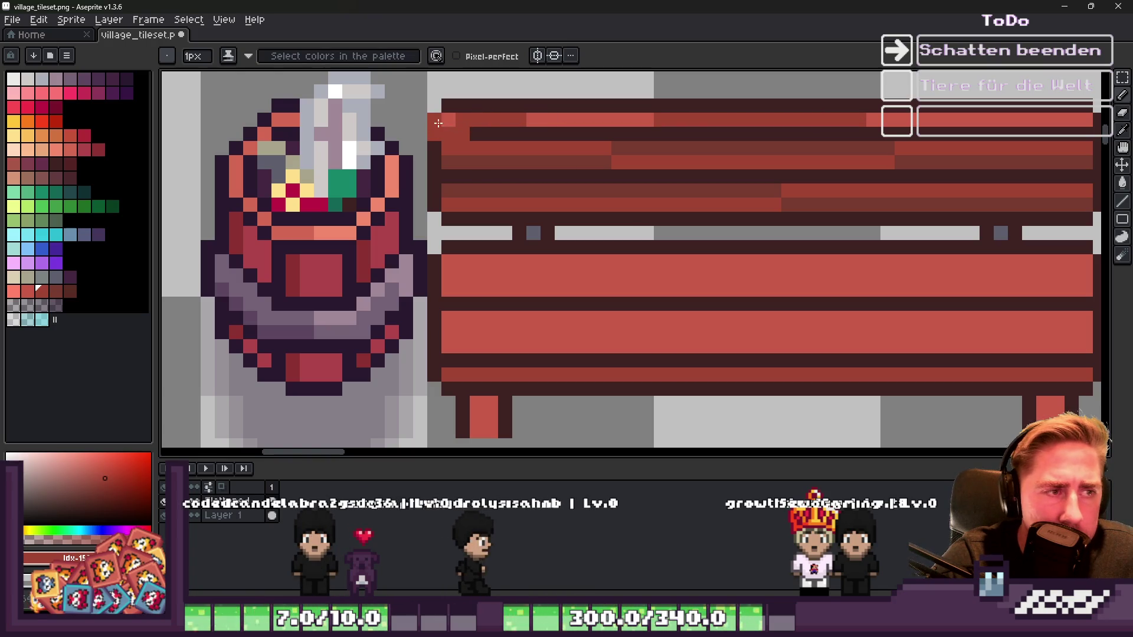
scroll(565, 118, down, 5)
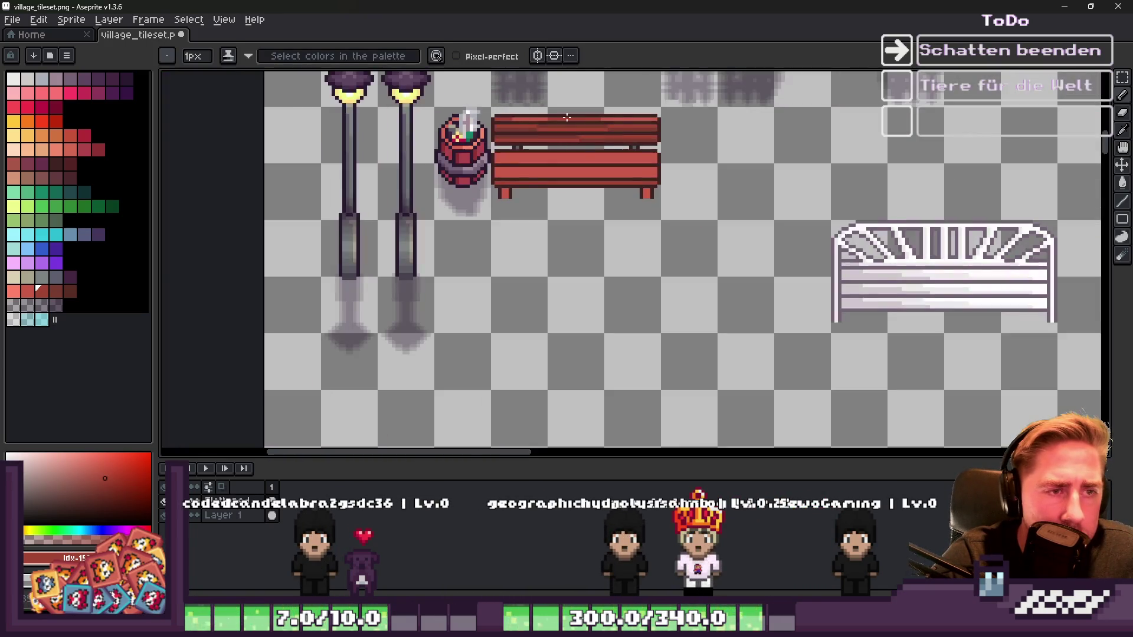
scroll(566, 118, up, 4)
Step: Paint two darker red shading strokes along the bench planks
key(alt)
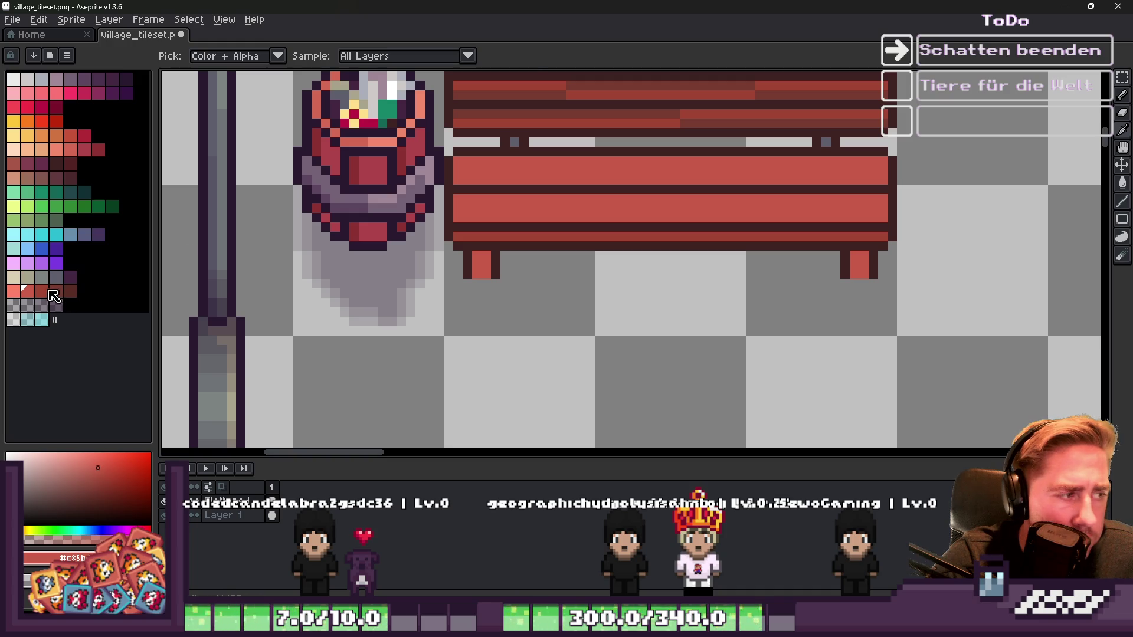
click(47, 291)
scroll(449, 164, up, 2)
drag(584, 158, 796, 174)
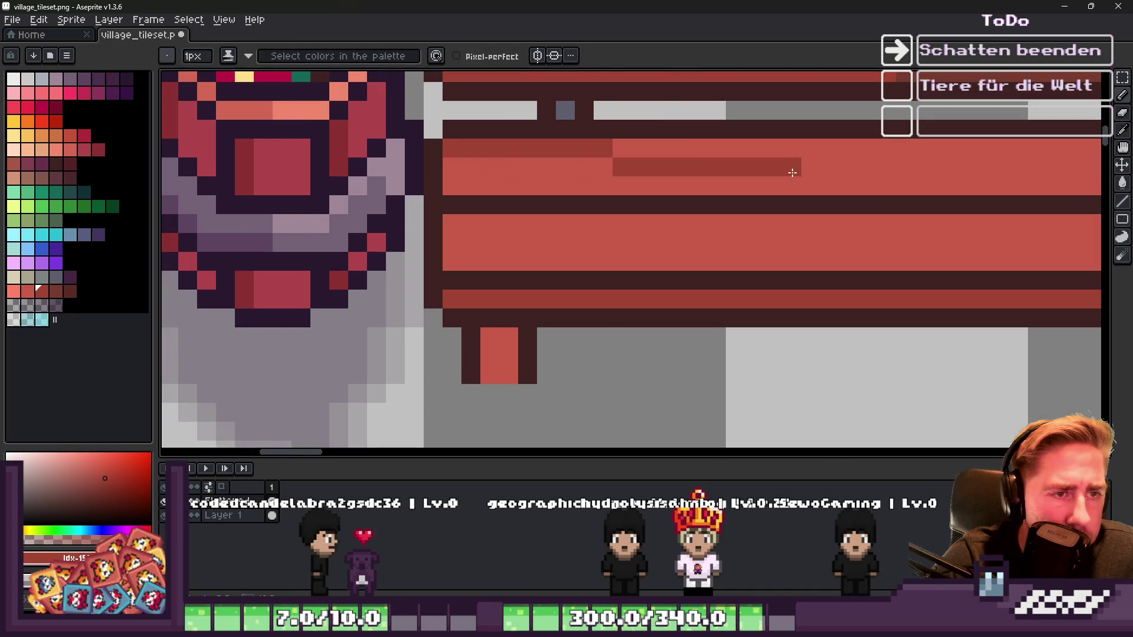
scroll(797, 175, down, 3)
scroll(768, 201, up, 3)
mouse_move(424, 216)
mouse_down()
mouse_move(768, 202)
mouse_move(620, 227)
mouse_move(638, 216)
mouse_up()
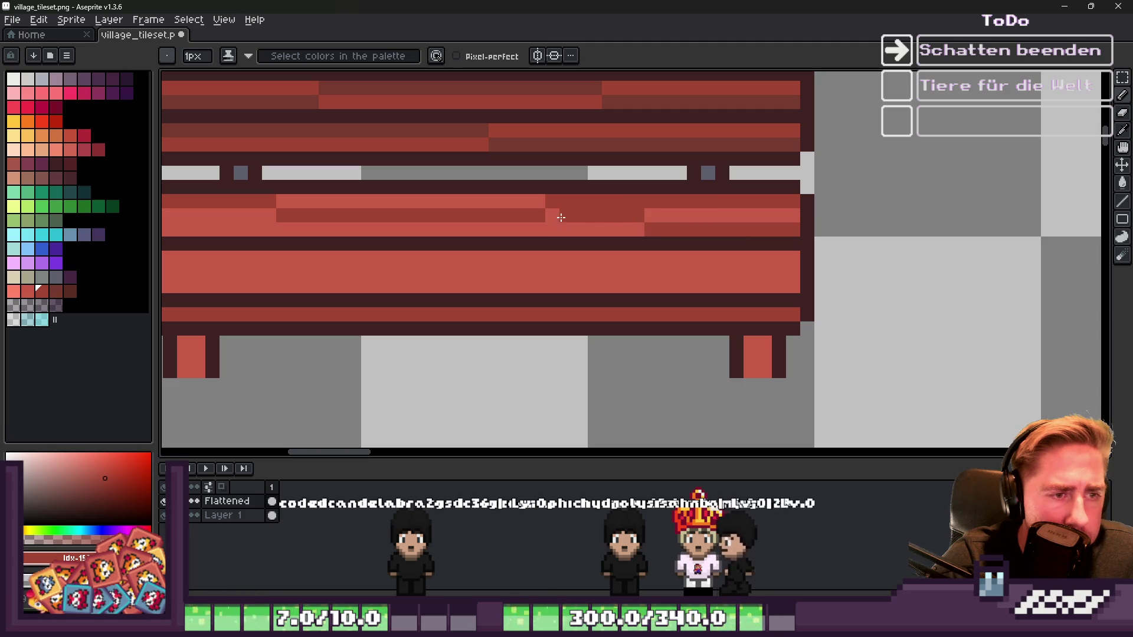
scroll(318, 231, down, 3)
scroll(599, 234, up, 3)
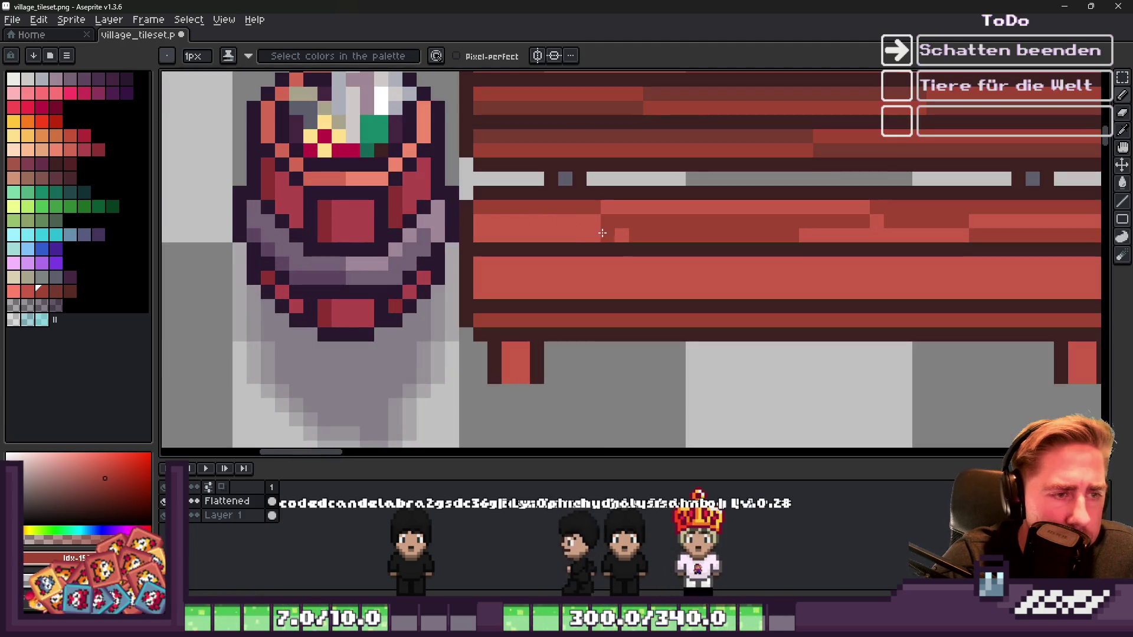
Step: Add a single pixel in the dark outline colour on the bench
alt+click(471, 218)
click(470, 237)
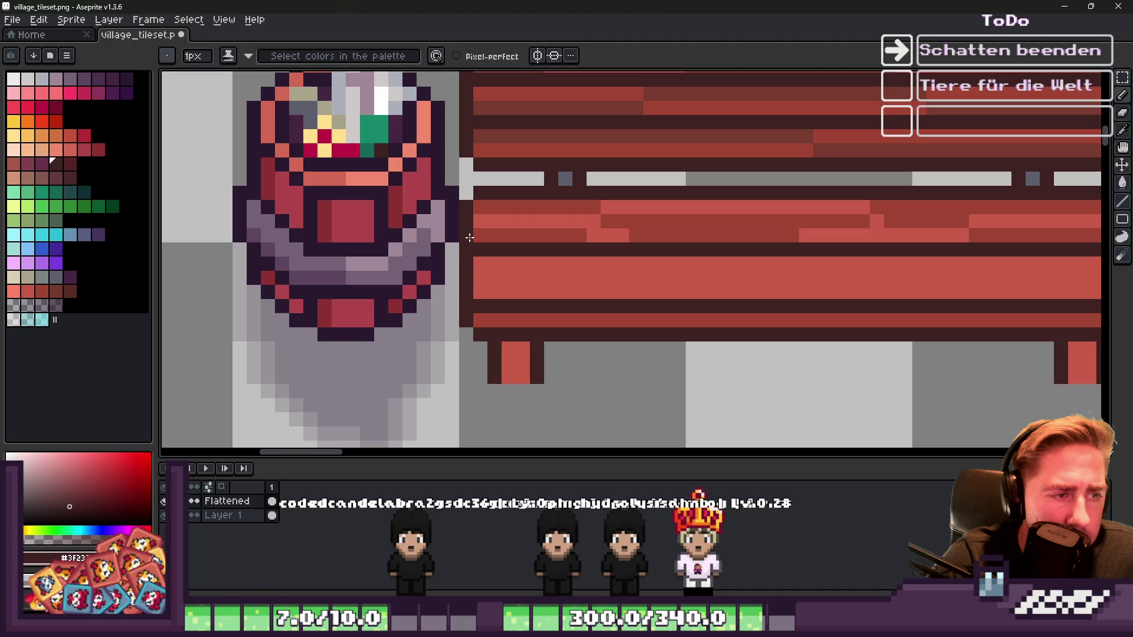
scroll(745, 248, down, 2)
scroll(746, 251, up, 1)
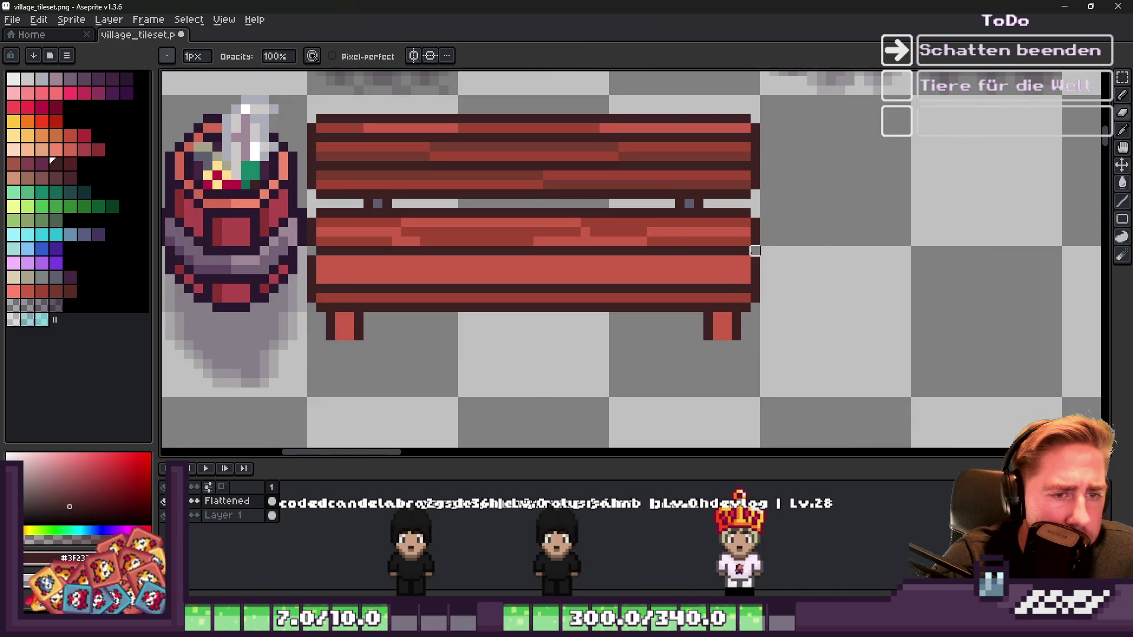
scroll(755, 251, down, 2)
scroll(577, 252, up, 1)
Step: Paint dark-red grain strokes along the seat rows
alt+click(581, 233)
scroll(581, 233, up, 3)
click(495, 264)
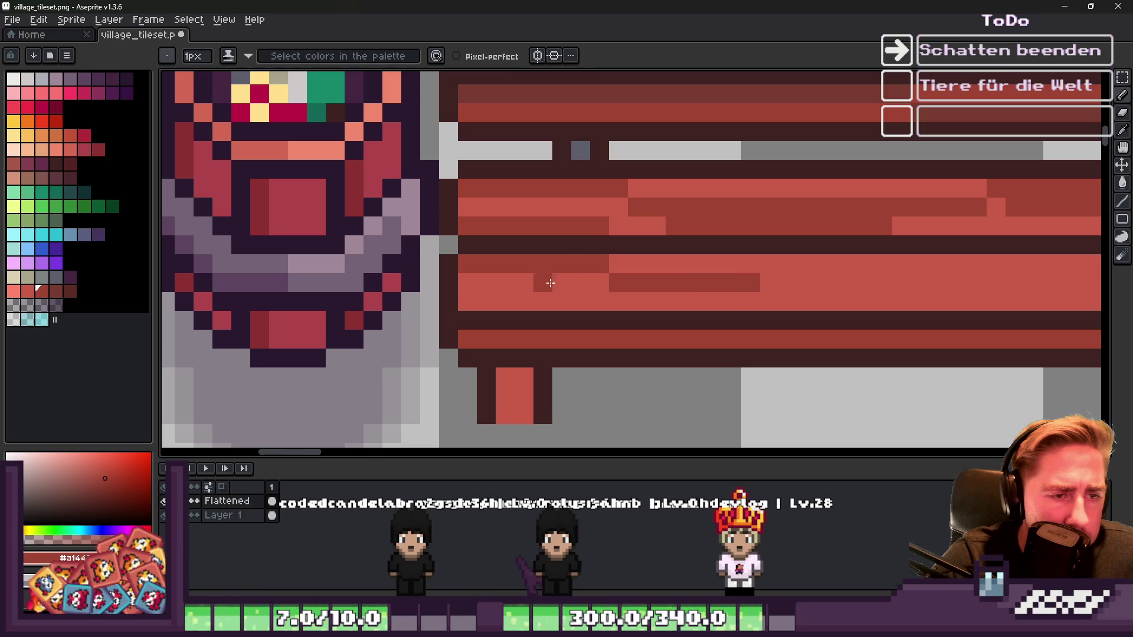
scroll(878, 259, down, 1)
scroll(392, 251, up, 1)
mouse_move(391, 251)
mouse_down()
mouse_move(633, 253)
mouse_move(863, 228)
mouse_up()
mouse_move(720, 214)
mouse_down()
mouse_move(562, 216)
mouse_move(743, 210)
mouse_up()
scroll(743, 209, down, 2)
scroll(683, 236, up, 2)
Step: Shade the bottom seat row with a darker colour, adding a few extra dark pixels
key(alt)
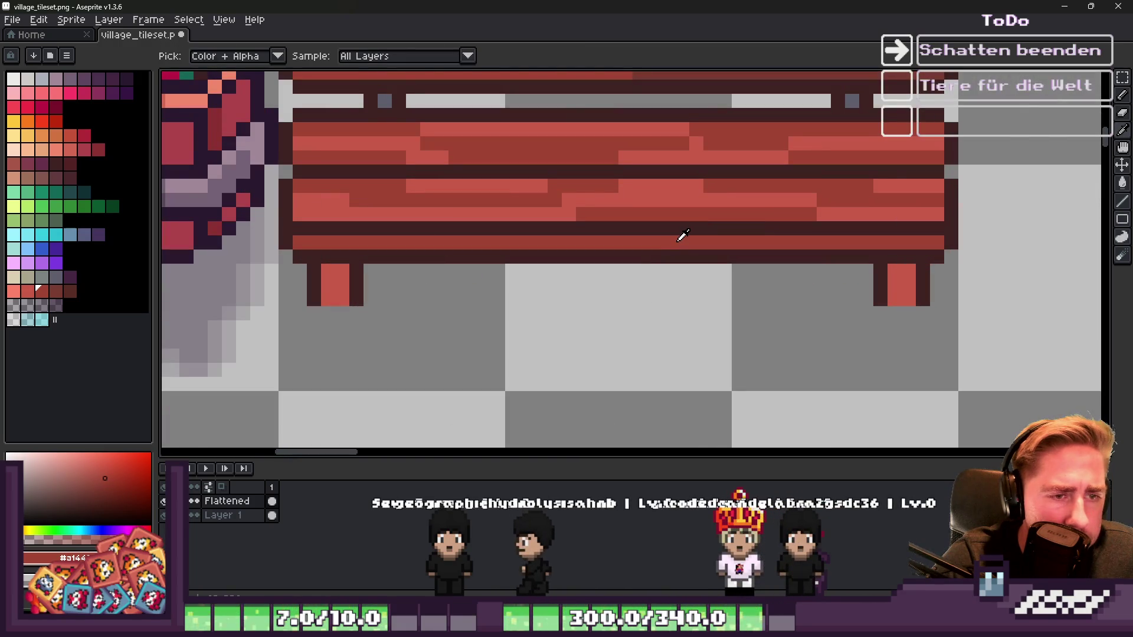
click(56, 291)
scroll(430, 235, up, 1)
drag(266, 246, 527, 246)
drag(736, 246, 885, 248)
scroll(826, 248, down, 3)
scroll(657, 273, up, 2)
click(657, 273)
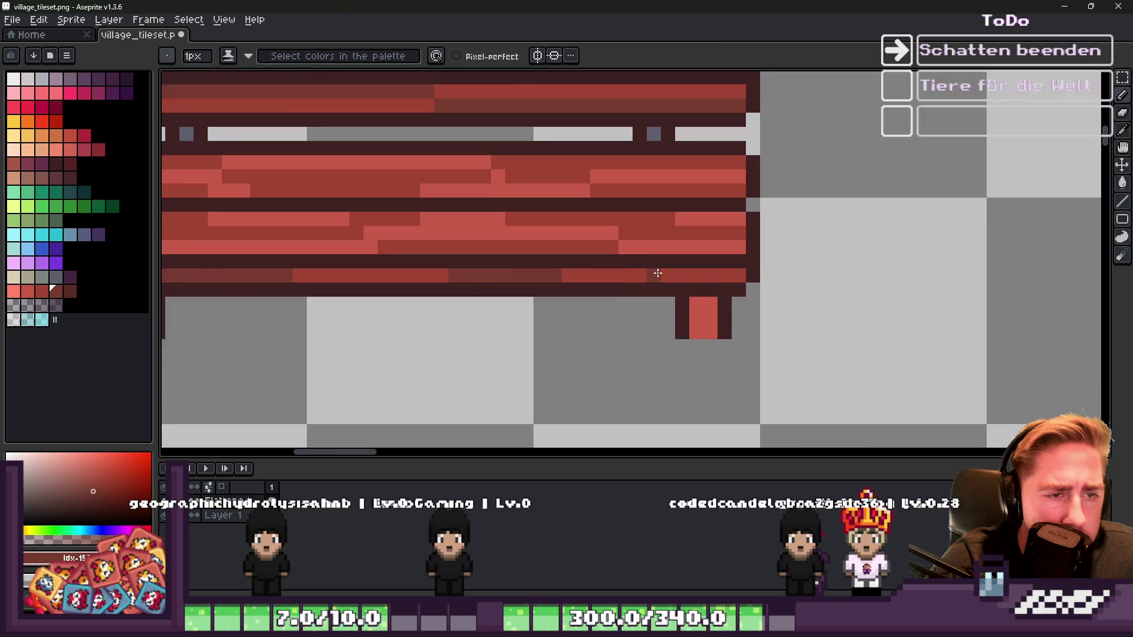
click(735, 275)
scroll(726, 275, down, 4)
scroll(544, 180, up, 1)
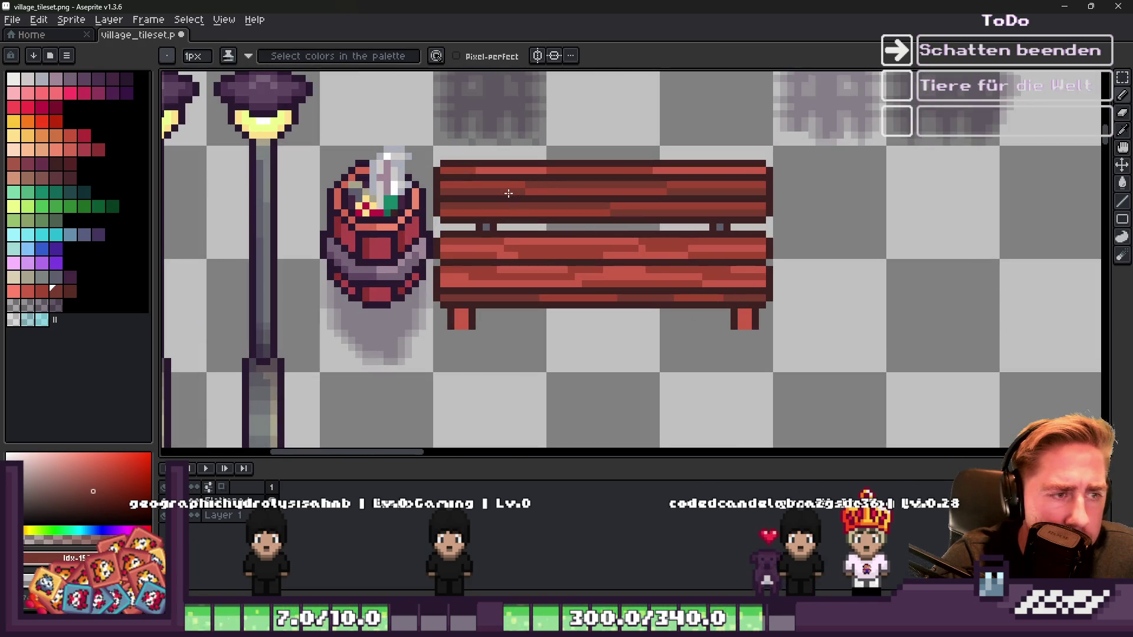
scroll(599, 199, down, 2)
scroll(526, 206, up, 1)
scroll(527, 206, down, 1)
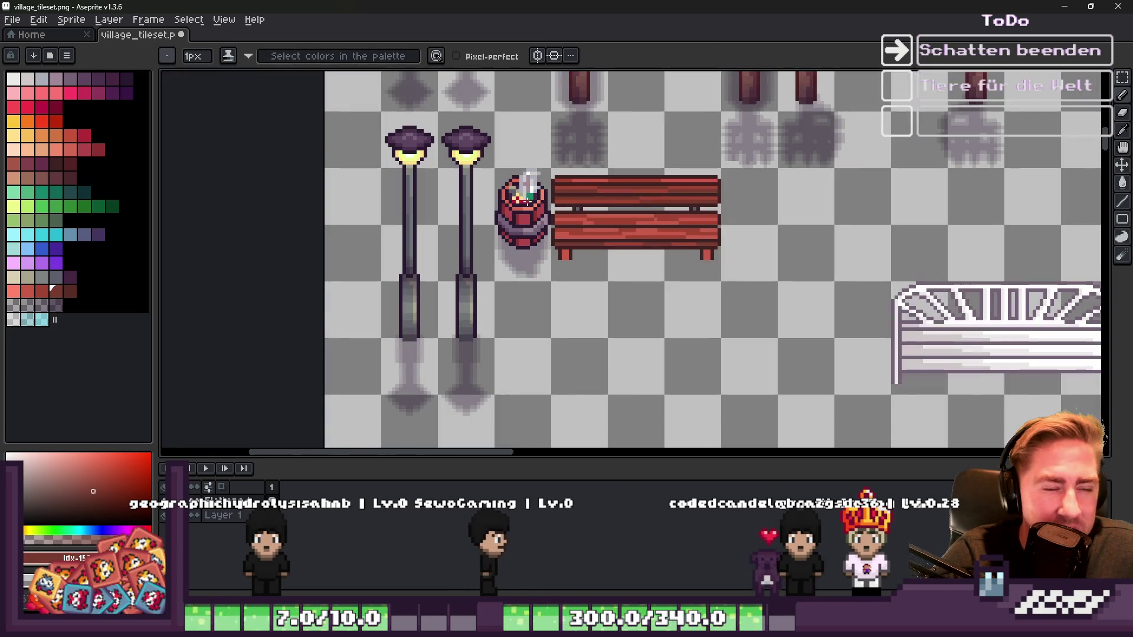
scroll(575, 225, up, 2)
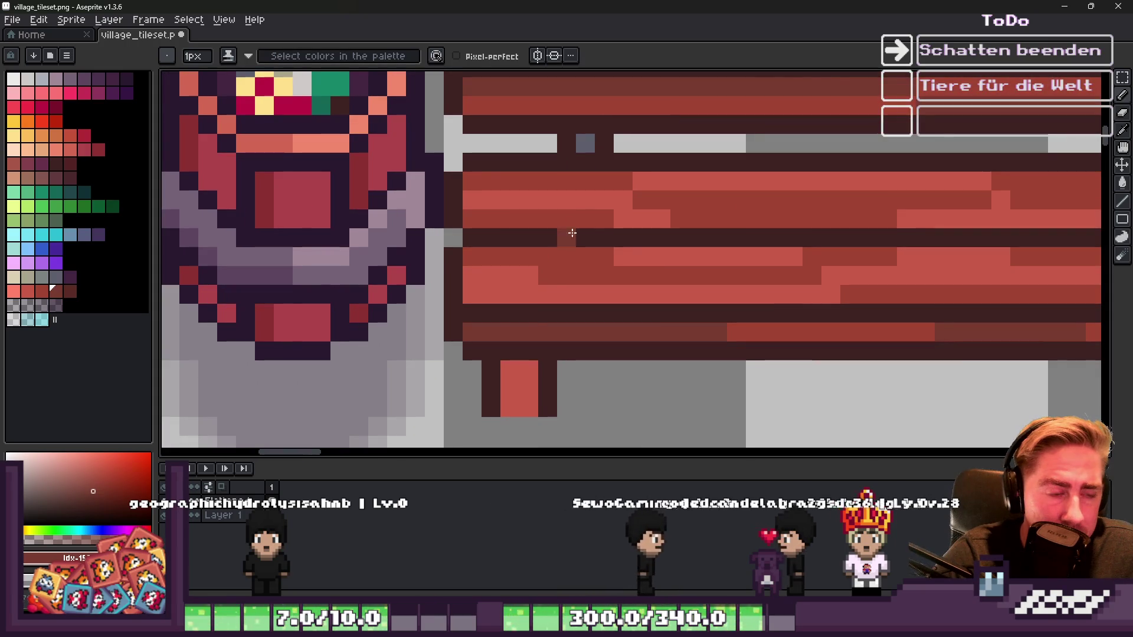
Step: Paint a grey-blue bolt pixel on the seat
key(i)
scroll(584, 154, up, 2)
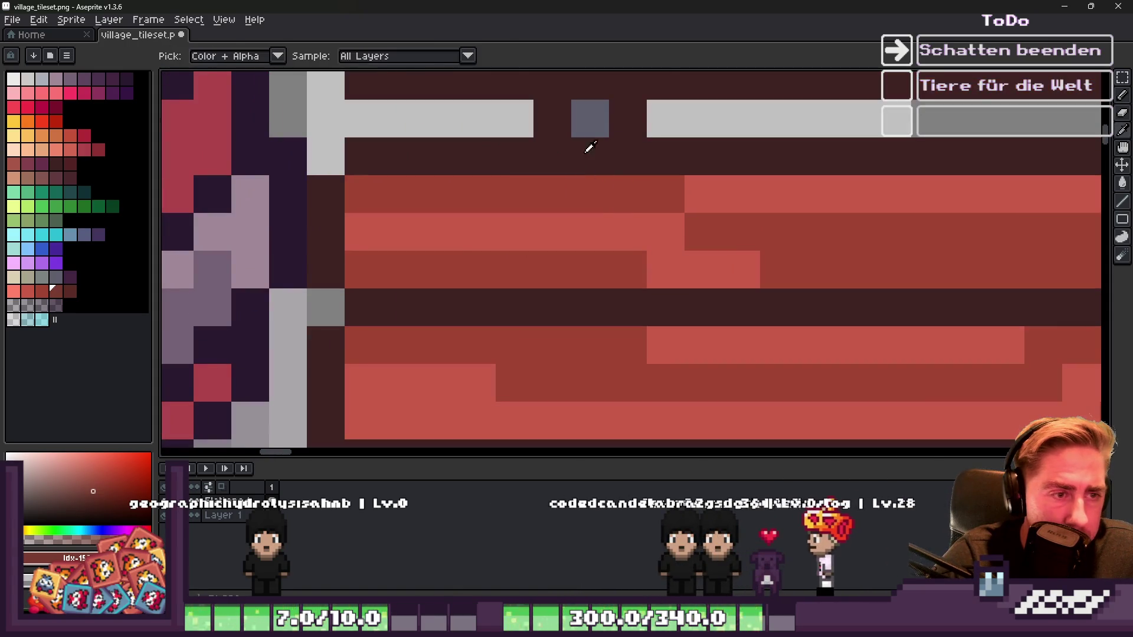
alt+click(591, 118)
click(590, 231)
click(561, 220)
key(ctrl+z)
Step: Outline the bolt with dark purple pixels around its grey-blue centre
key(i)
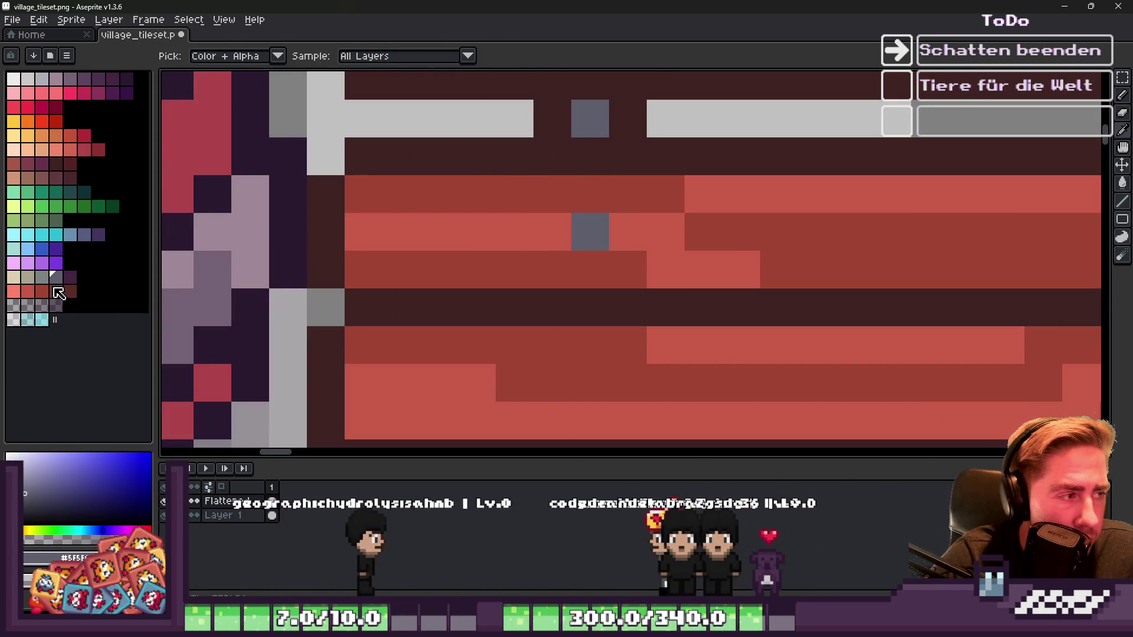
click(69, 263)
key(b)
click(544, 227)
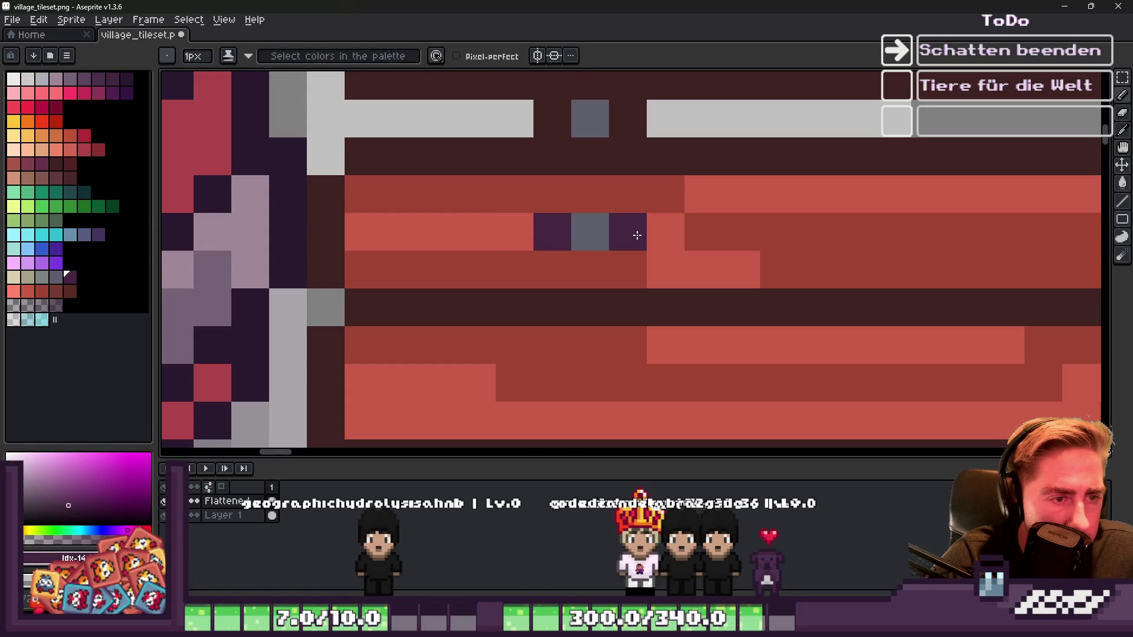
click(591, 195)
right_click(602, 214)
scroll(602, 214, down, 3)
scroll(472, 253, up, 2)
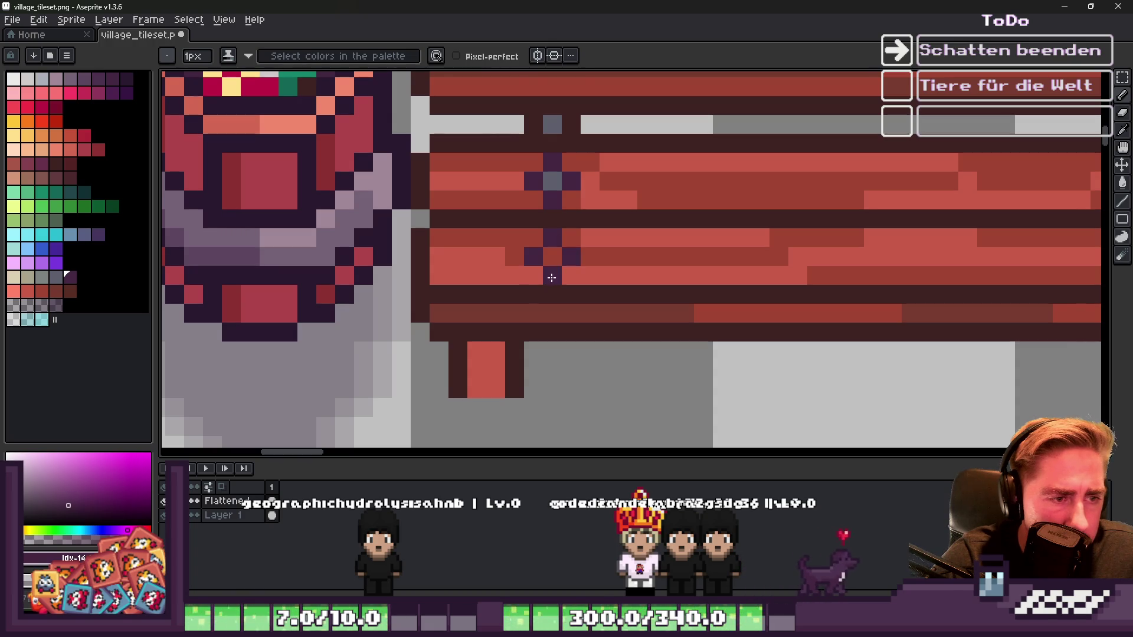
Step: Ring the lower bolt in dark purple and give its centre a grey-blue pixel
click(548, 280)
key(i)
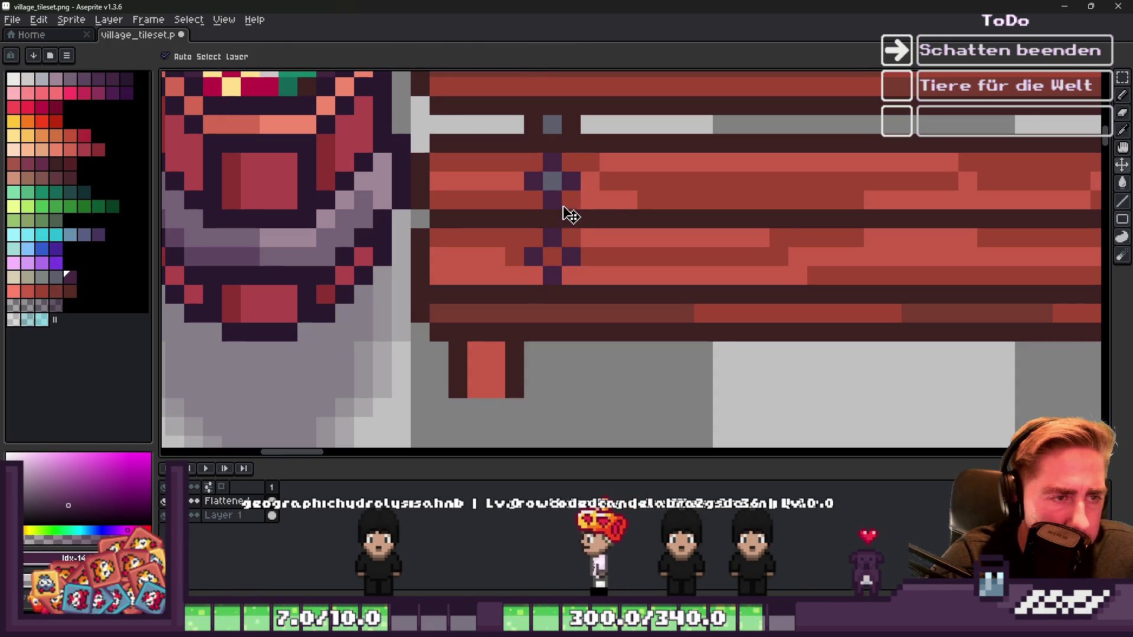
click(553, 181)
key(b)
click(552, 257)
scroll(500, 250, down, 2)
scroll(500, 250, down, 3)
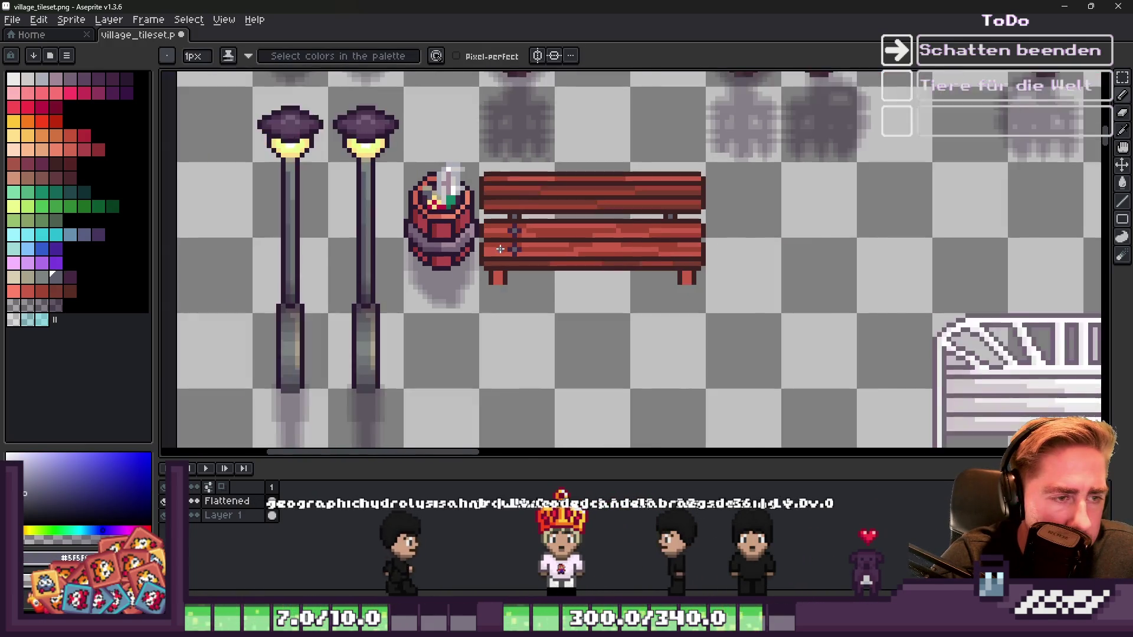
scroll(639, 231, up, 3)
scroll(334, 206, up, 2)
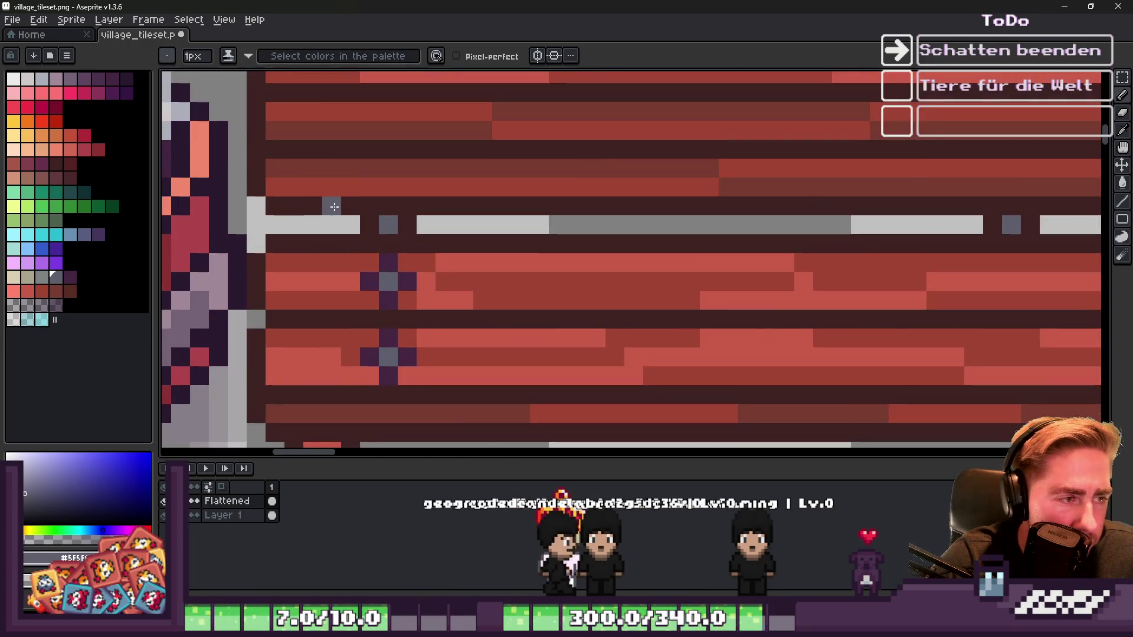
Step: Darken the grey-blue and light-grey pixels on the top rail around the rail bolt
alt+click(392, 255)
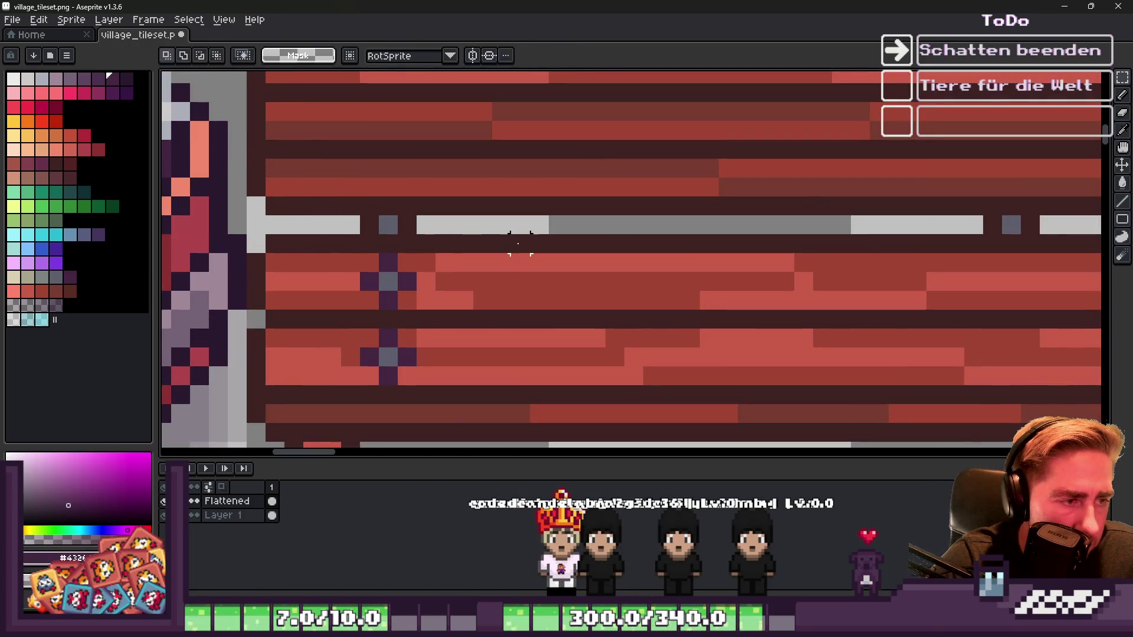
click(369, 225)
alt+click(408, 229)
click(464, 225)
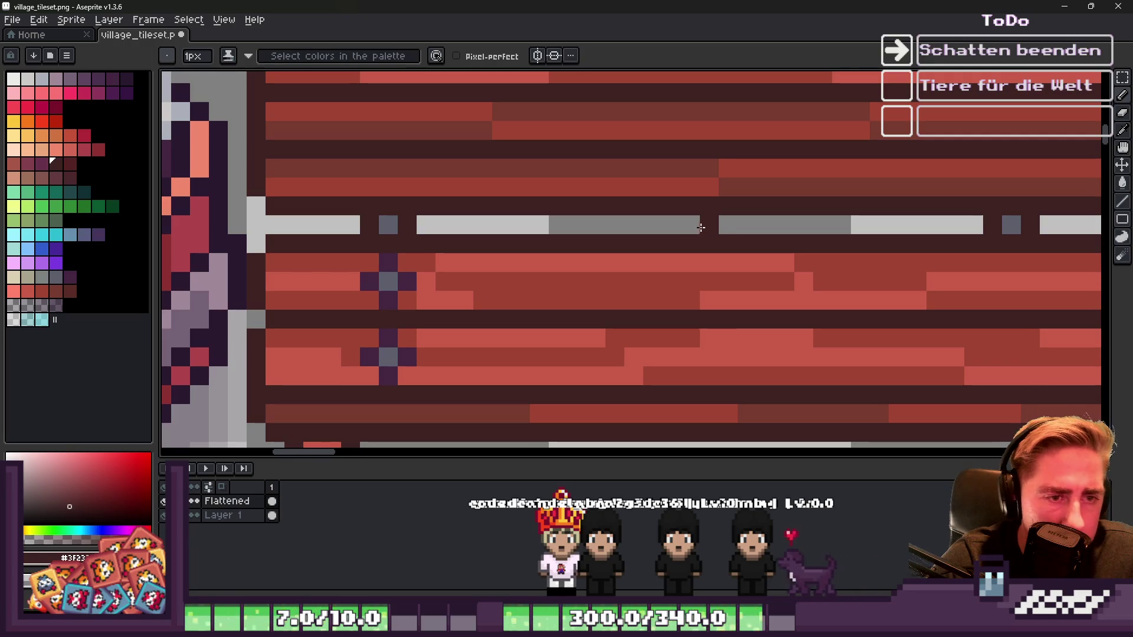
scroll(748, 227, down, 3)
scroll(741, 229, up, 3)
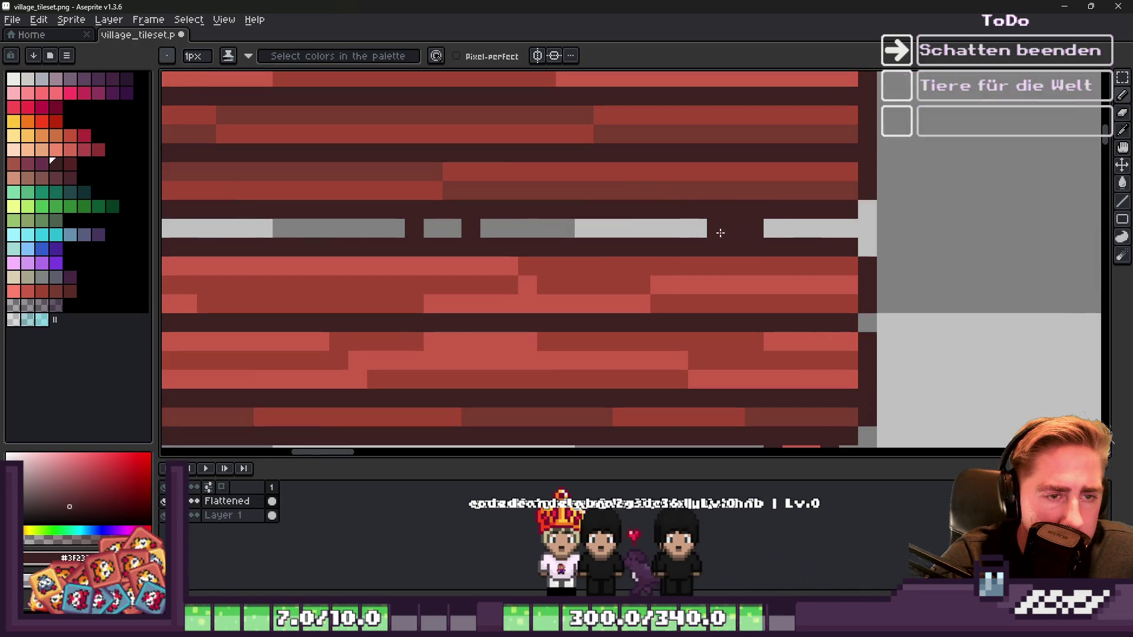
alt+click(735, 228)
click(717, 229)
scroll(726, 228, down, 3)
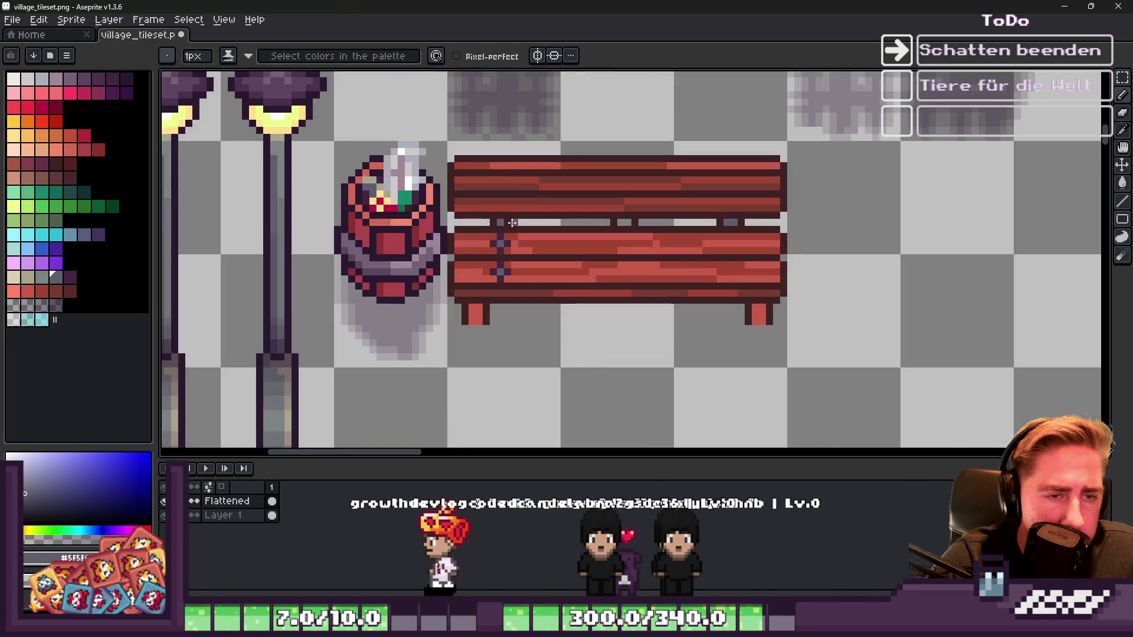
scroll(443, 220, up, 3)
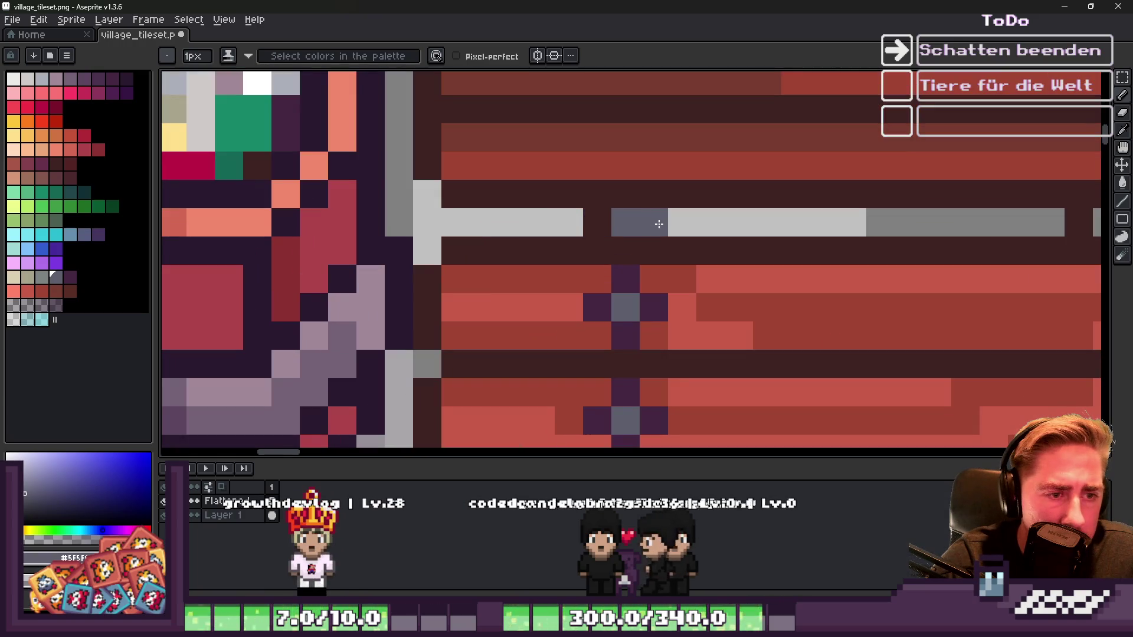
alt+click(605, 216)
click(681, 222)
Step: Paint several red seat pixels in the dark outline colour
alt+click(630, 283)
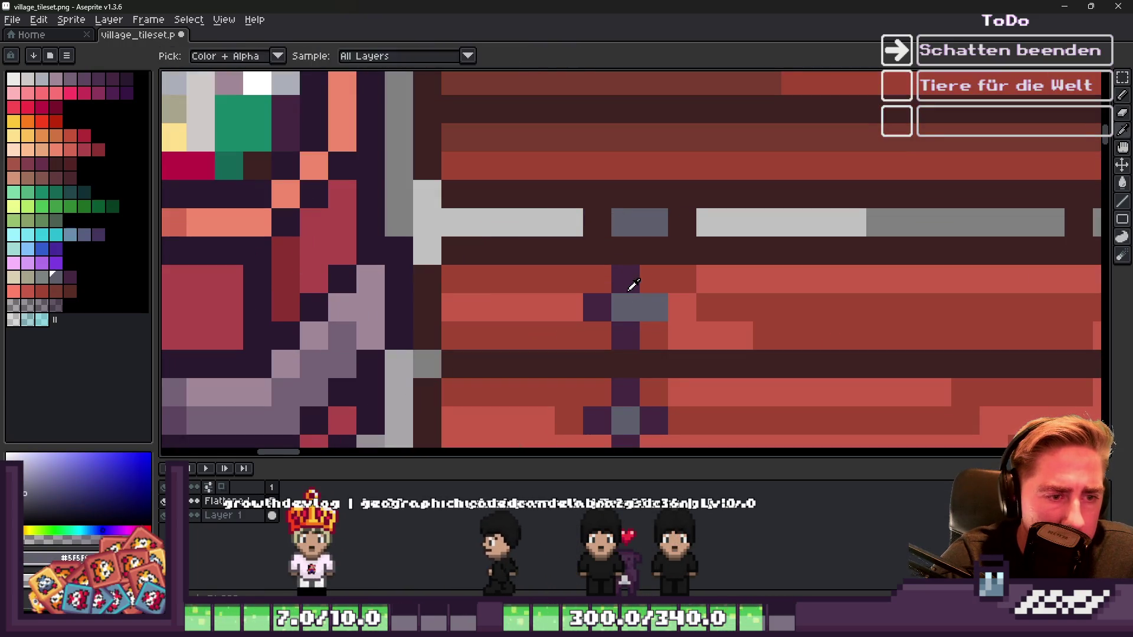
click(655, 278)
click(654, 336)
scroll(649, 330, down, 3)
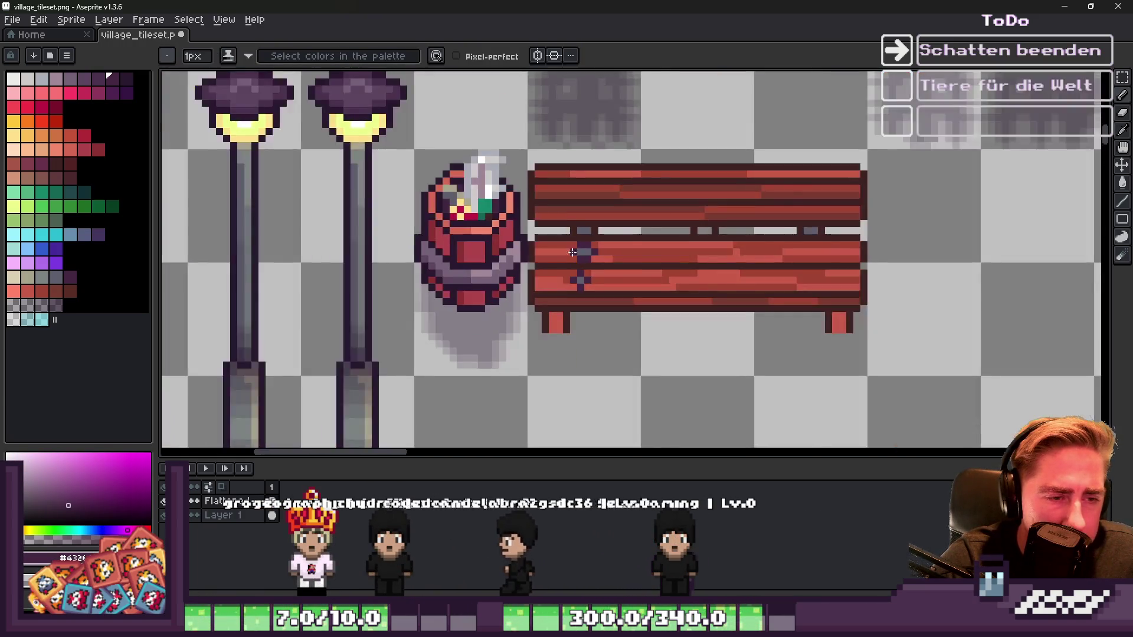
scroll(587, 290, up, 2)
Step: Give a rivet a grey-blue centre and darken the pixels above, right of and below it
click(587, 297)
alt+click(595, 220)
click(587, 297)
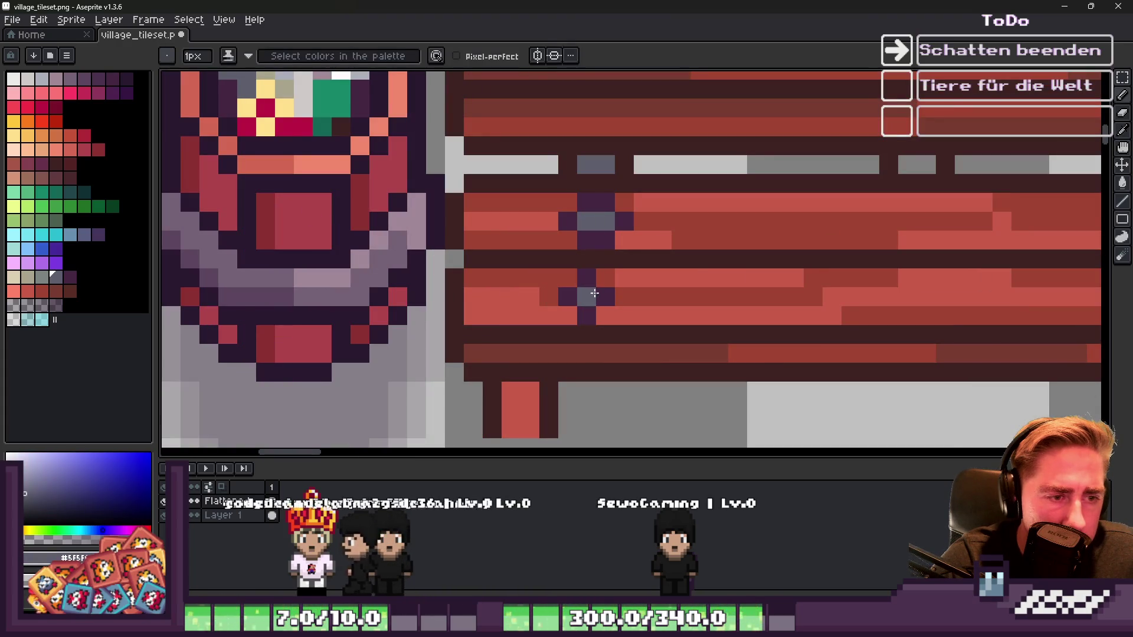
click(606, 297)
alt+click(587, 277)
drag(606, 278, 620, 296)
click(605, 316)
Step: Highlight one pixel of the rivet with a lighter grey-green
scroll(590, 283, down, 3)
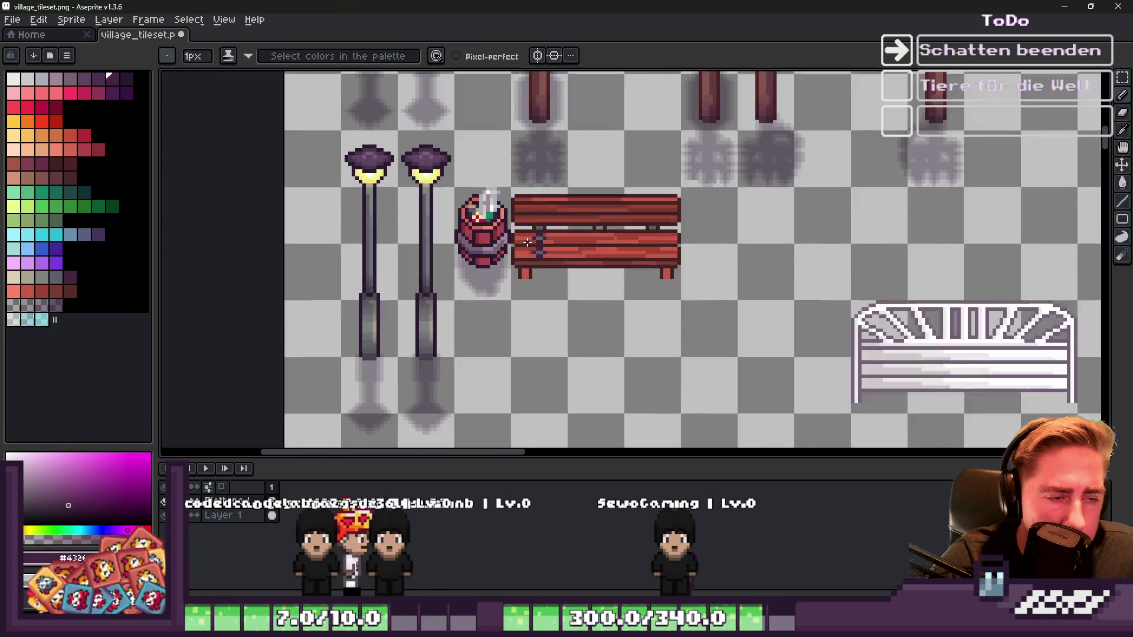
scroll(502, 250, up, 2)
scroll(502, 249, up, 2)
alt+click(551, 223)
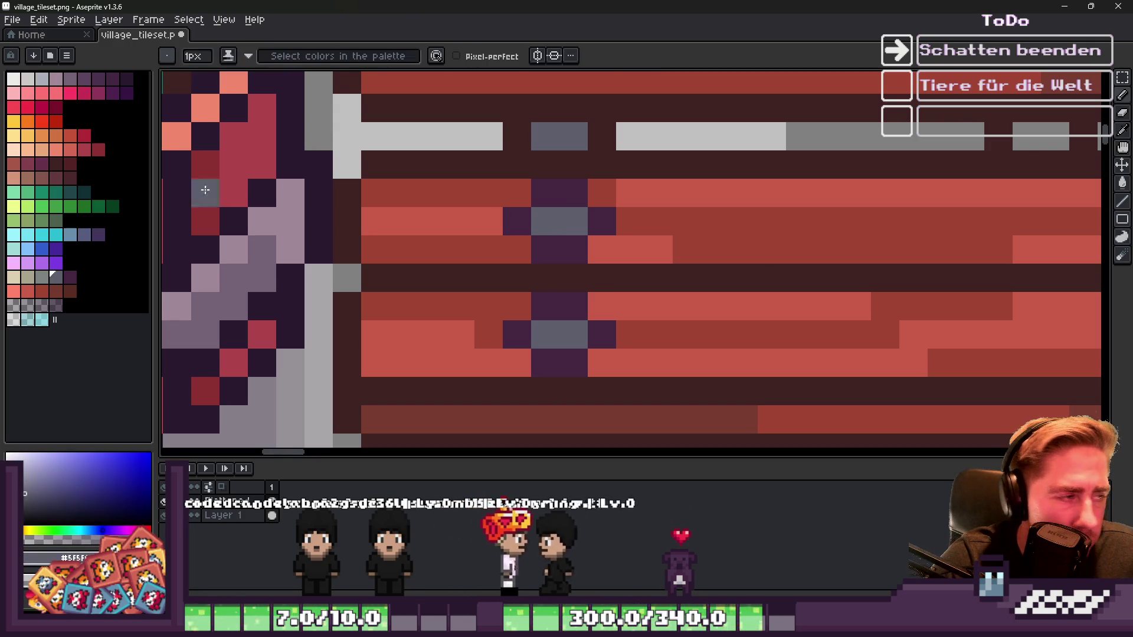
click(41, 276)
click(579, 232)
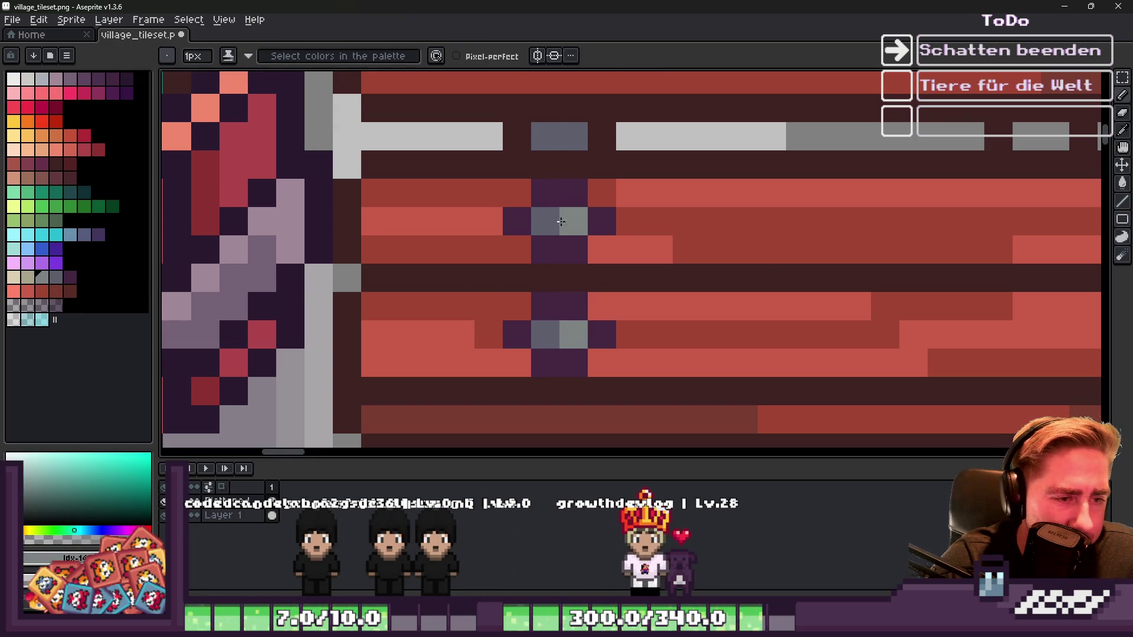
scroll(533, 158, down, 2)
scroll(671, 158, up, 2)
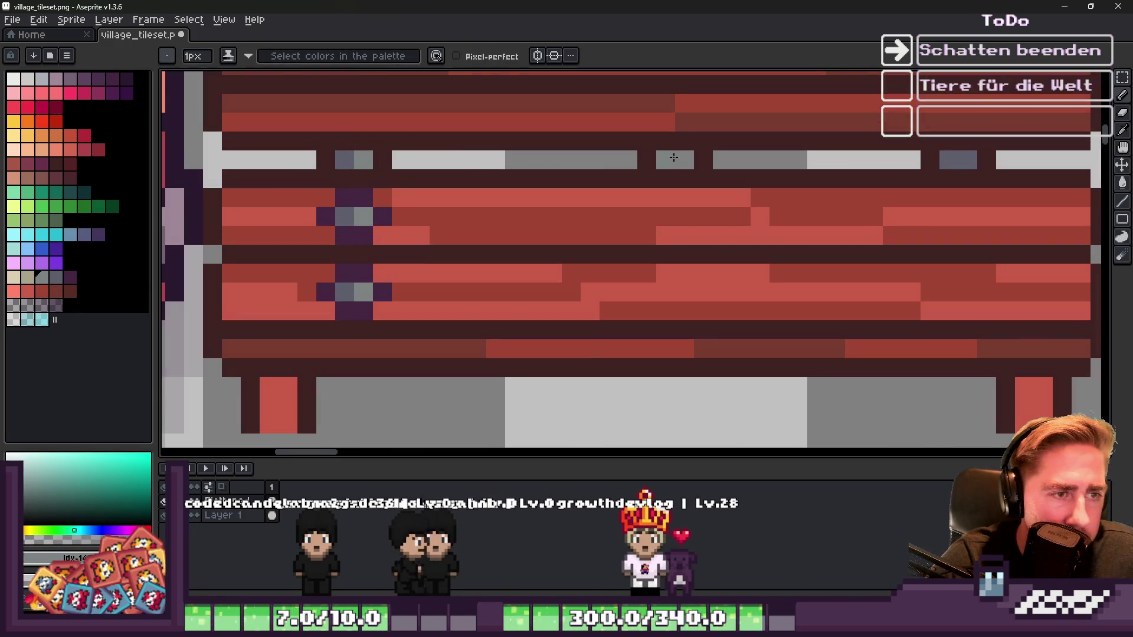
Step: Paint two rail pixels blue-grey
alt+click(347, 158)
click(665, 160)
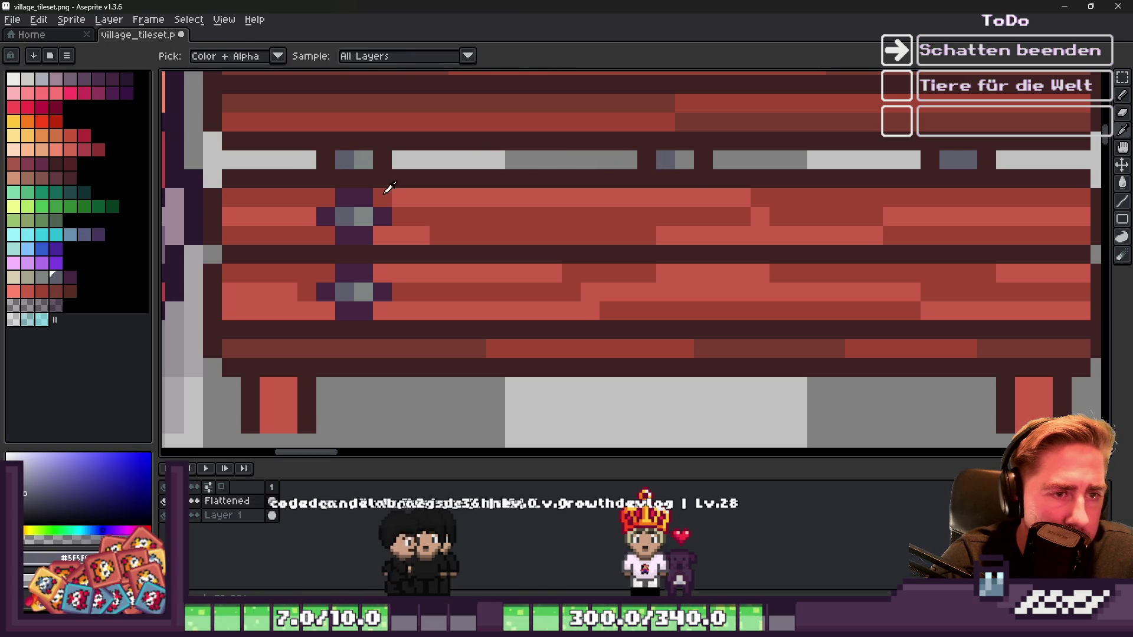
alt+click(366, 158)
scroll(615, 243, down, 2)
scroll(505, 189, up, 2)
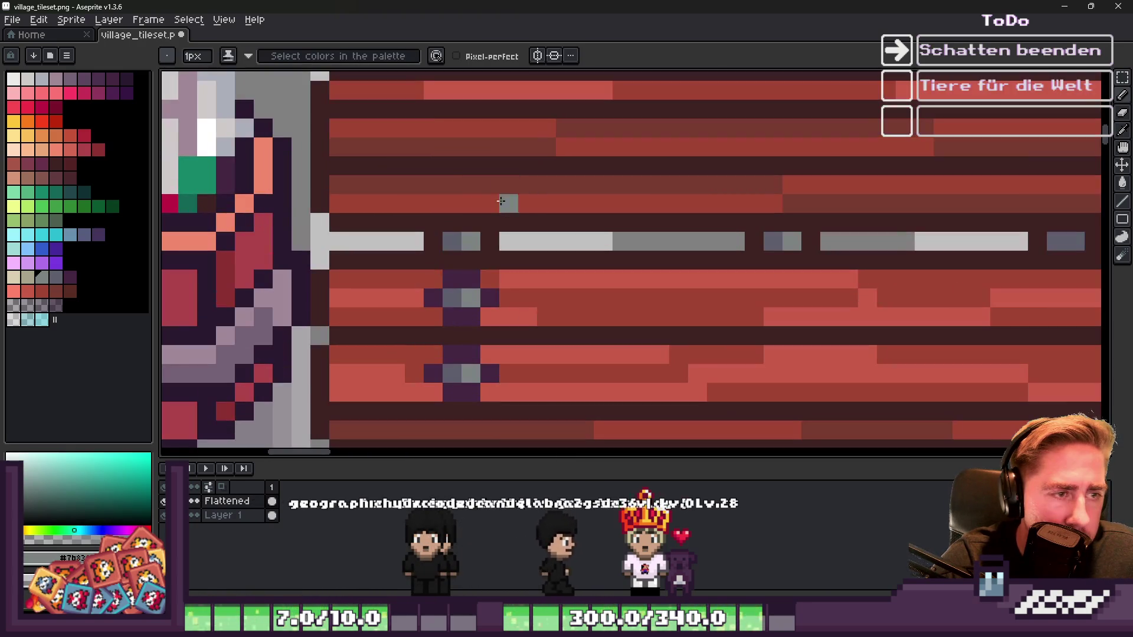
Step: Add dark purple bracket pixels on the plank with grey and grey-blue bolt pixels
alt+click(463, 260)
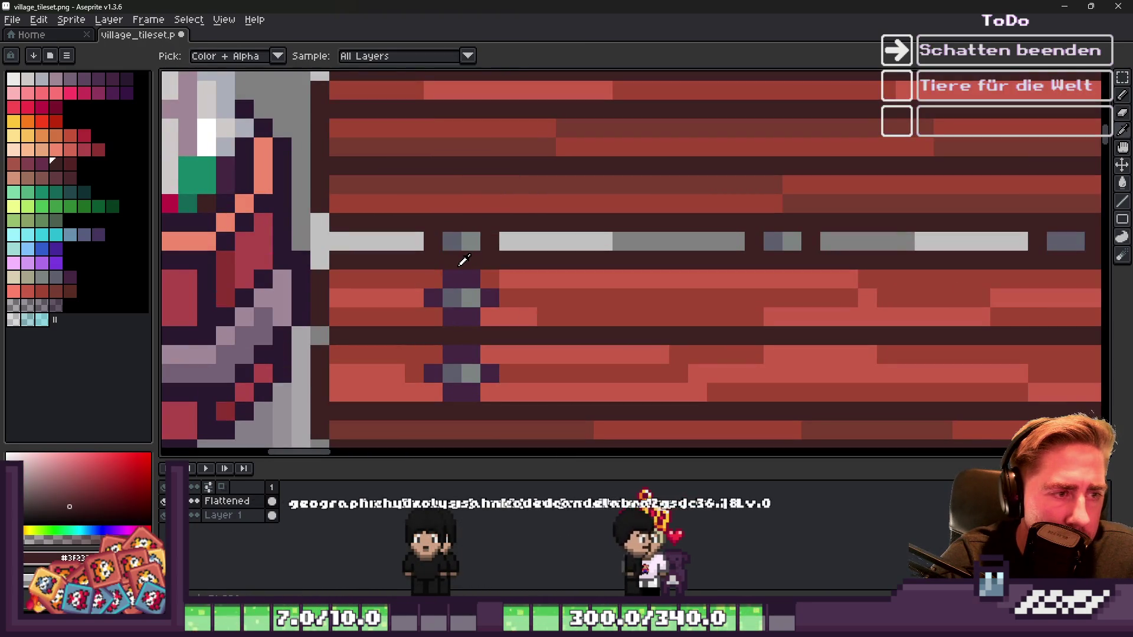
click(439, 193)
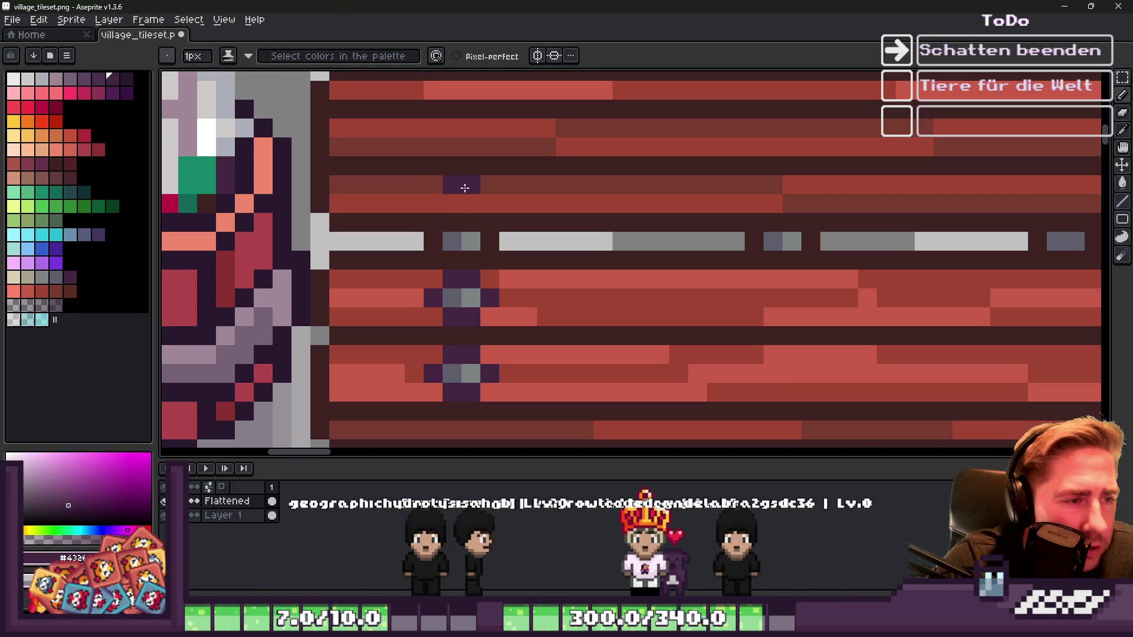
click(495, 196)
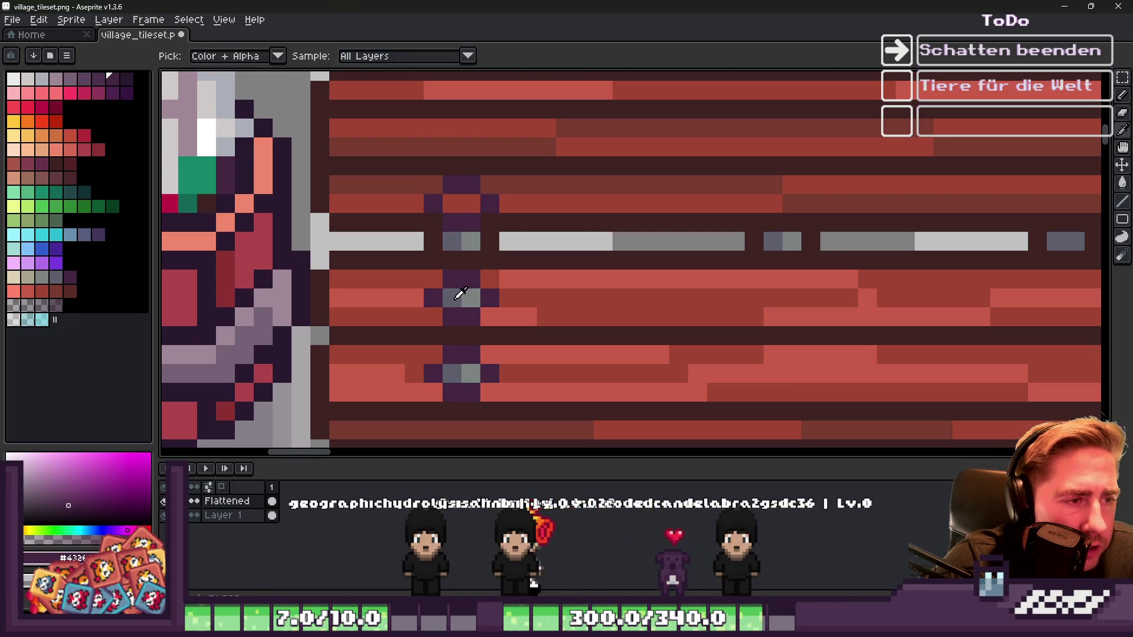
alt+click(456, 295)
click(452, 203)
alt+click(470, 295)
click(466, 215)
click(471, 203)
scroll(466, 212, down, 3)
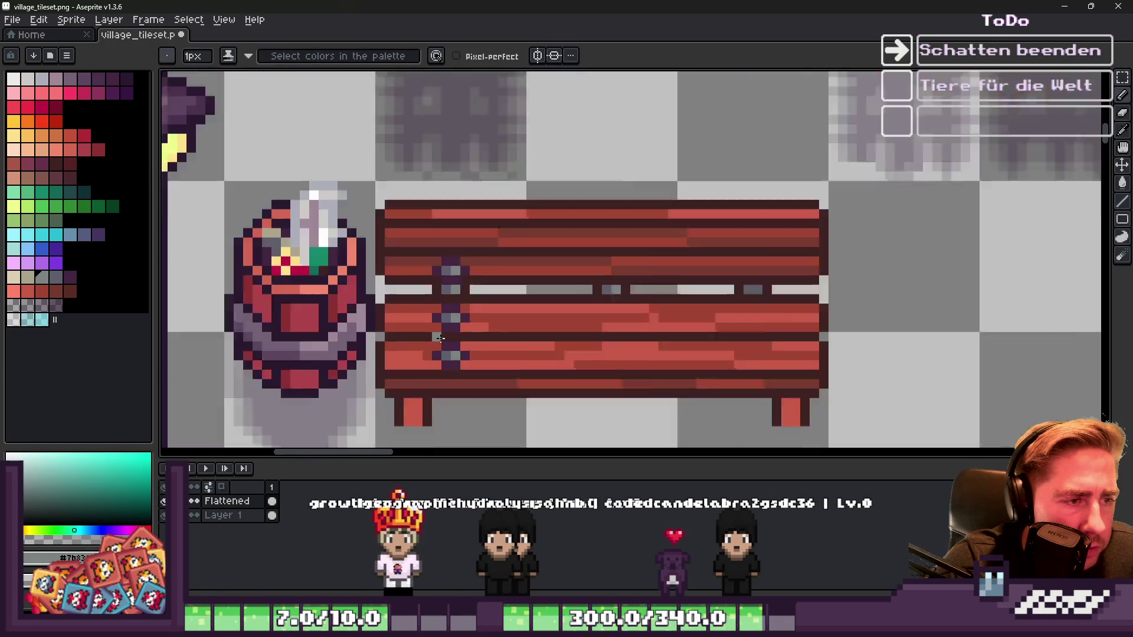
Step: Turn red plank pixels dark purple to continue the bracket upward
scroll(458, 283, up, 3)
alt+click(488, 307)
click(459, 287)
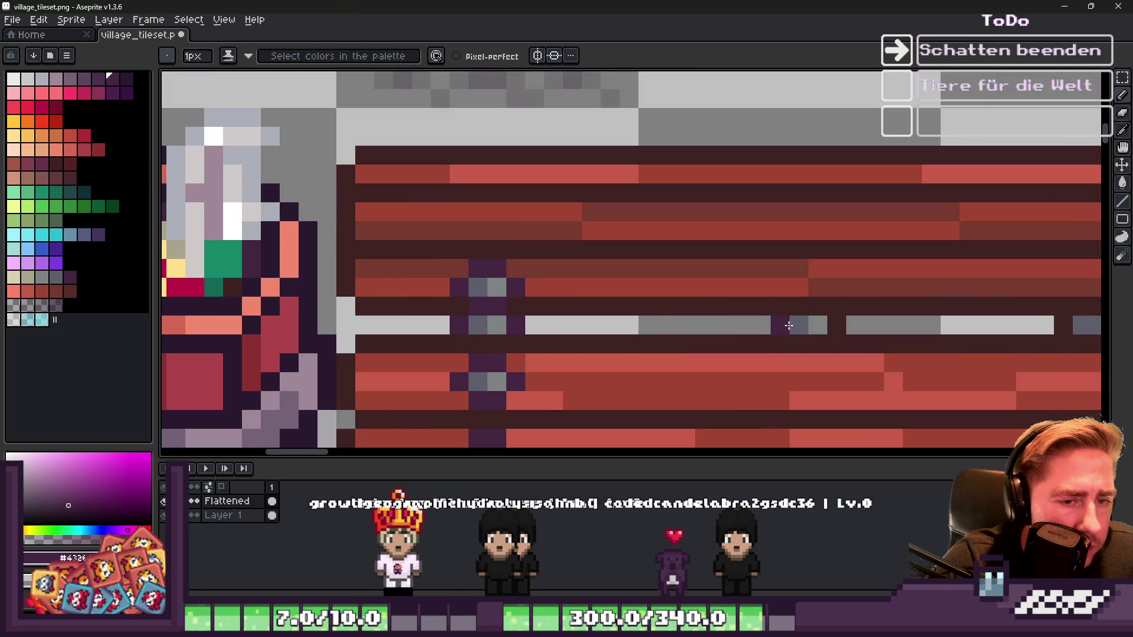
scroll(836, 327, down, 3)
scroll(701, 270, up, 3)
click(701, 269)
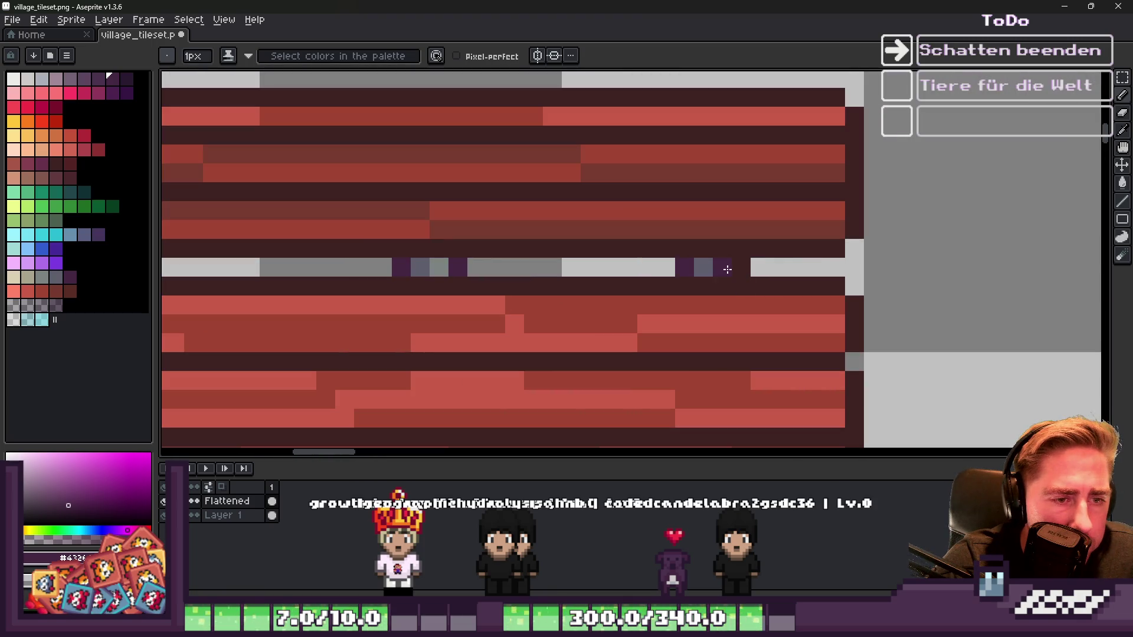
scroll(733, 253, down, 3)
scroll(481, 271, up, 4)
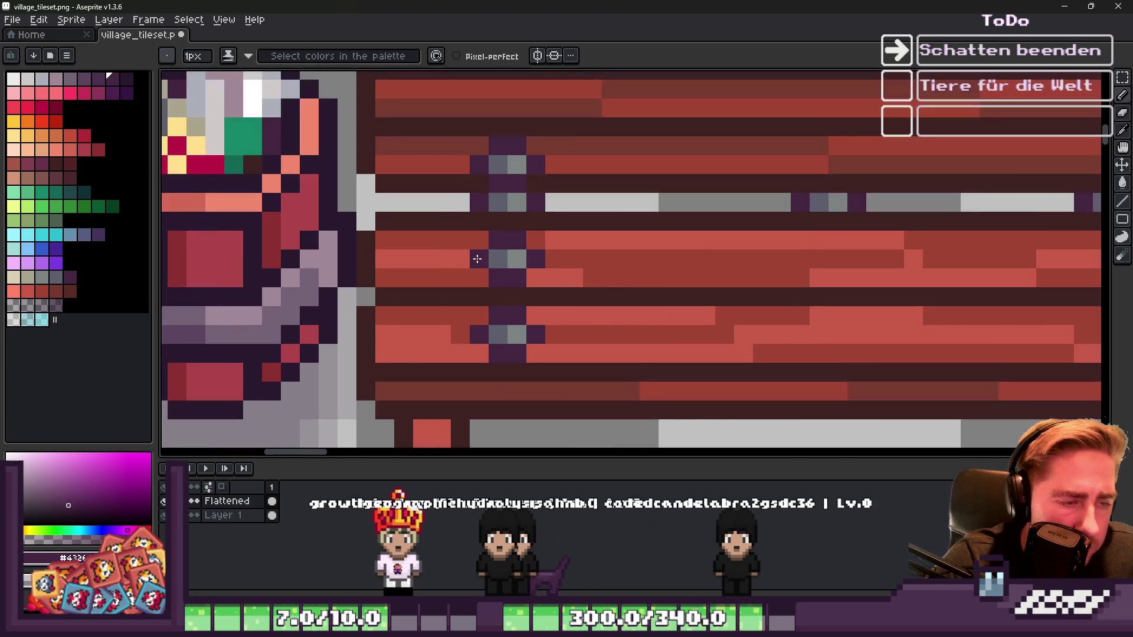
Step: Add grey-blue and grey-green bolt pixels on the backrest
key(m)
scroll(479, 149, down, 3)
key(b)
alt+click(519, 177)
scroll(512, 160, up, 3)
click(511, 161)
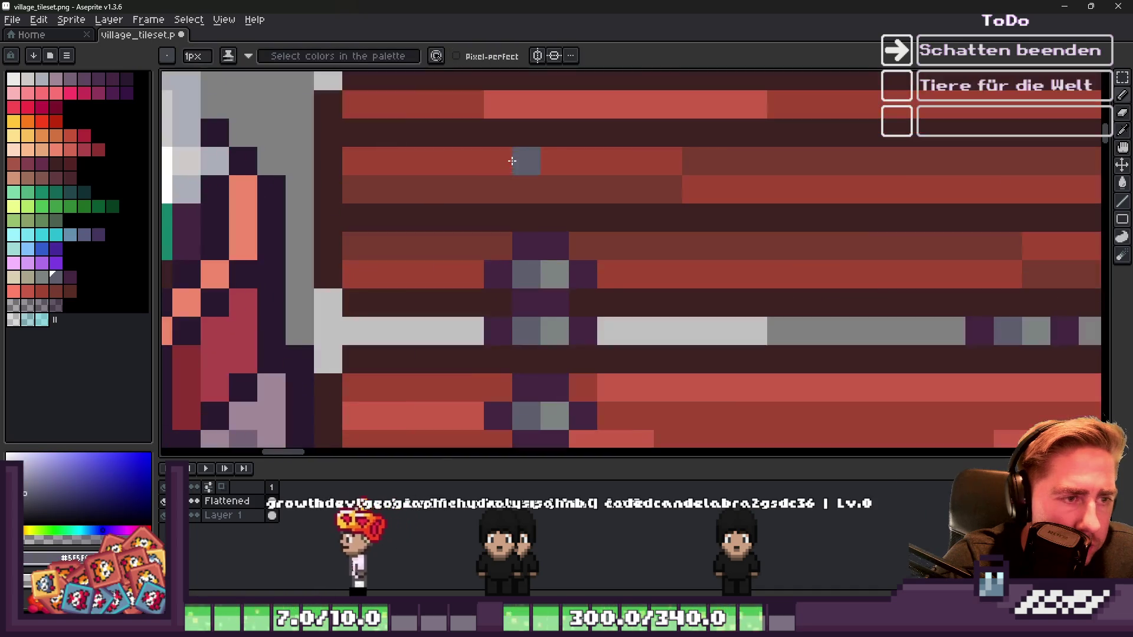
alt+click(551, 266)
click(555, 190)
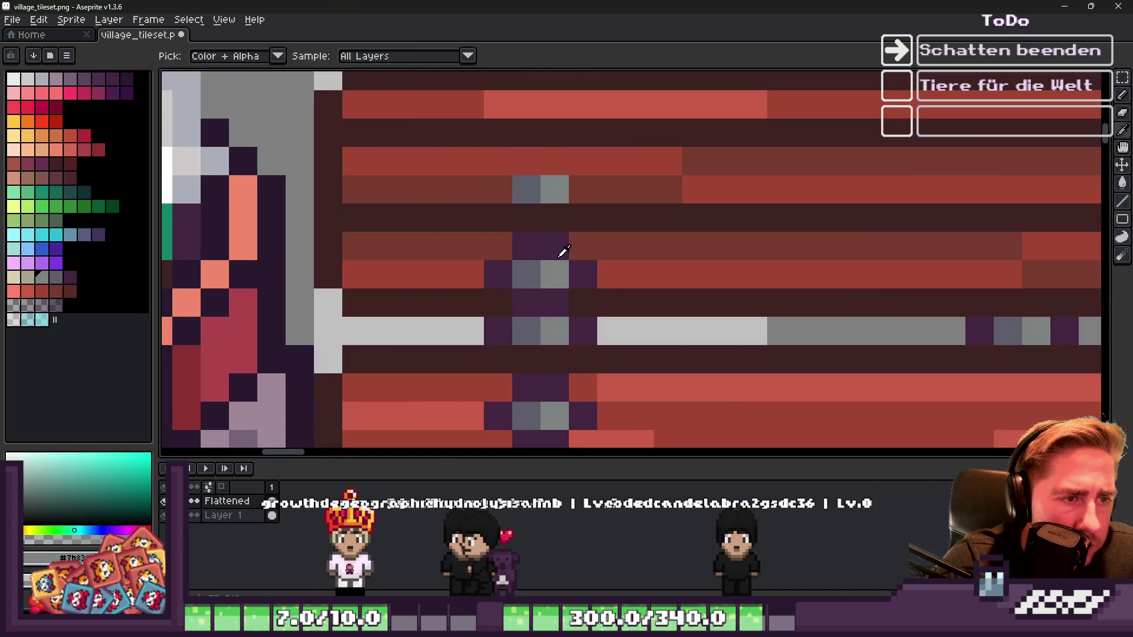
Step: Surround the new bolts with dark bracket pixels, undoing one stray stroke
alt+click(581, 221)
click(583, 190)
click(527, 189)
key(ctrl+z)
click(498, 190)
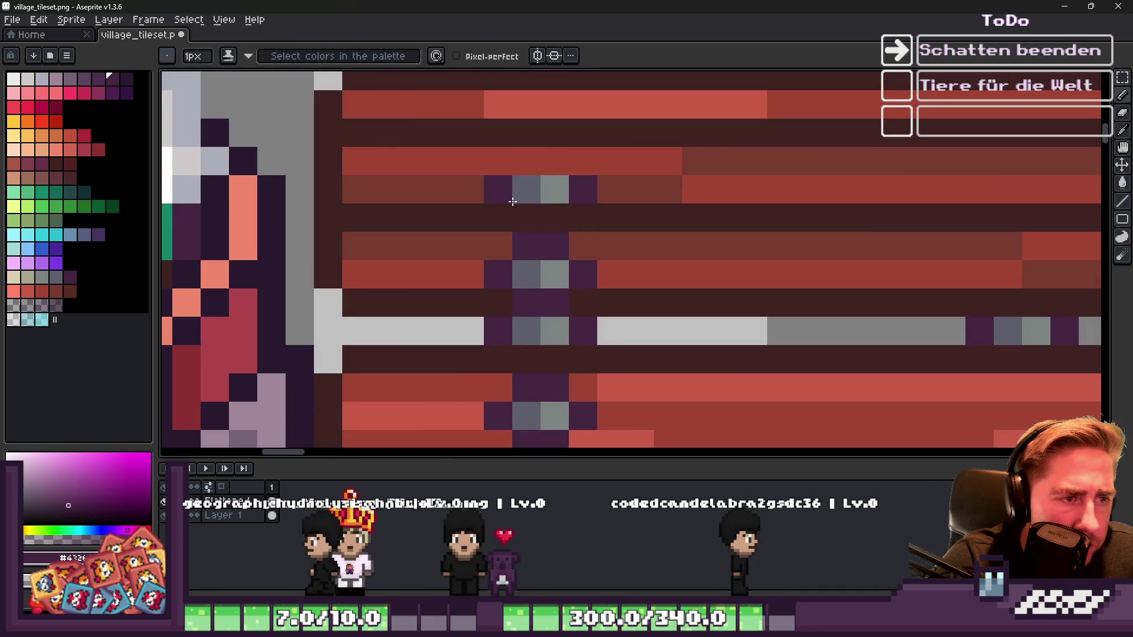
click(525, 169)
scroll(526, 169, down, 5)
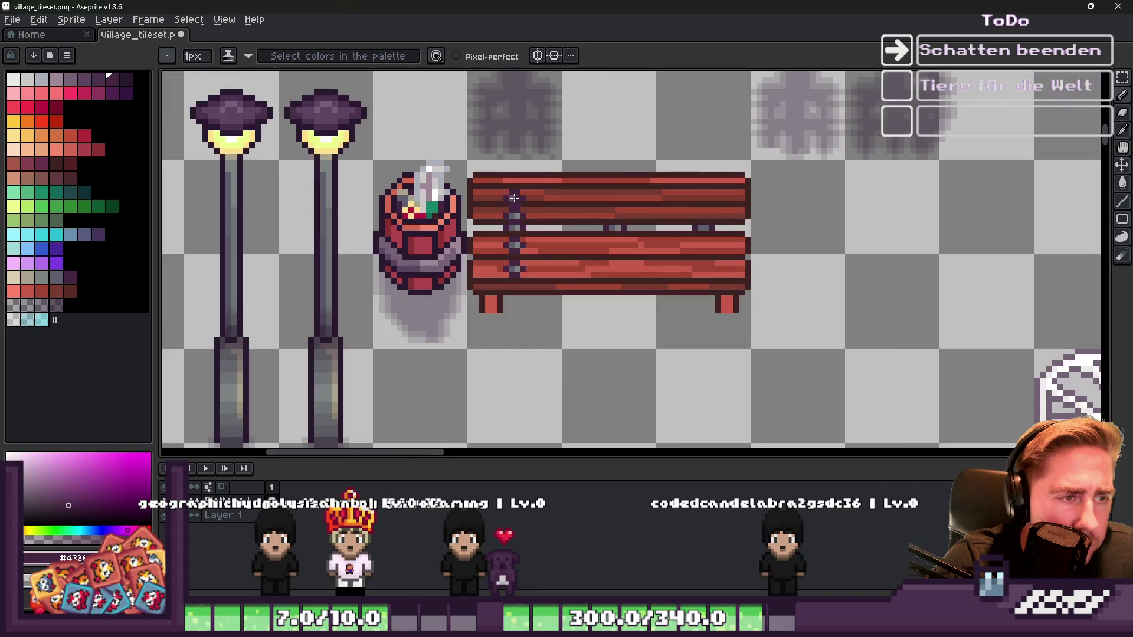
scroll(514, 198, up, 3)
scroll(506, 230, down, 2)
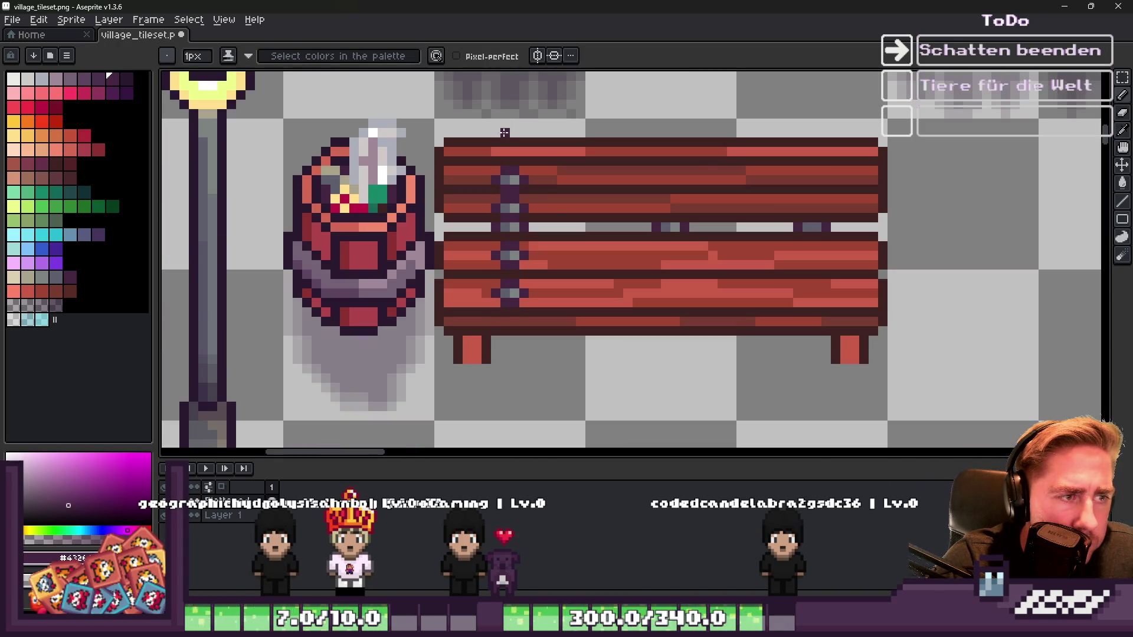
scroll(504, 132, up, 2)
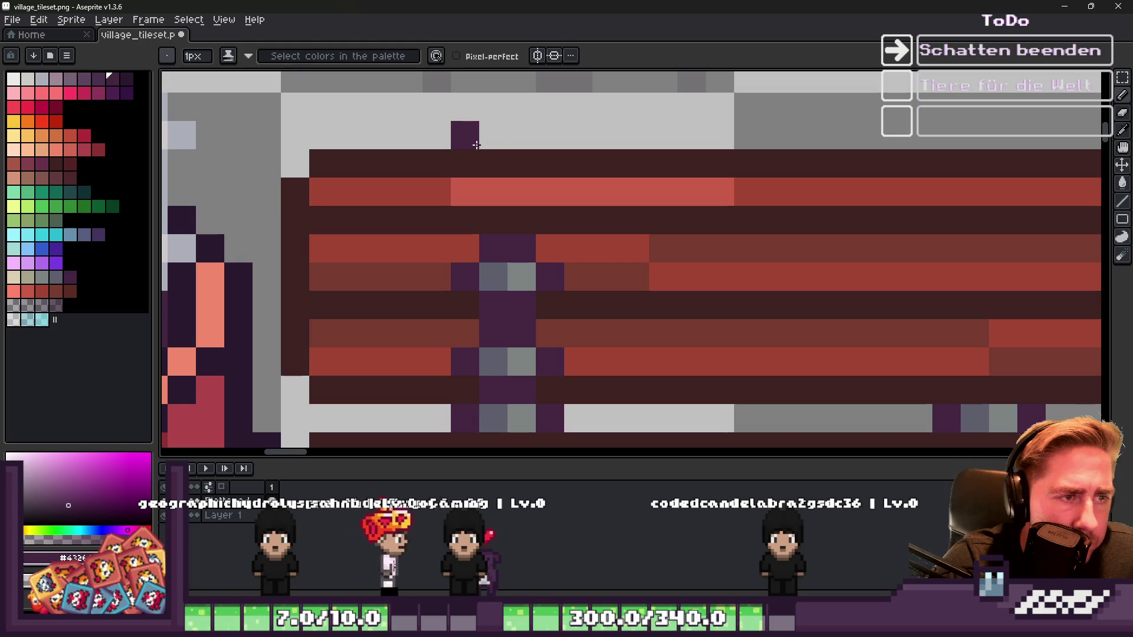
Step: Paint the small dark cap poking above the bench's top edge
click(538, 124)
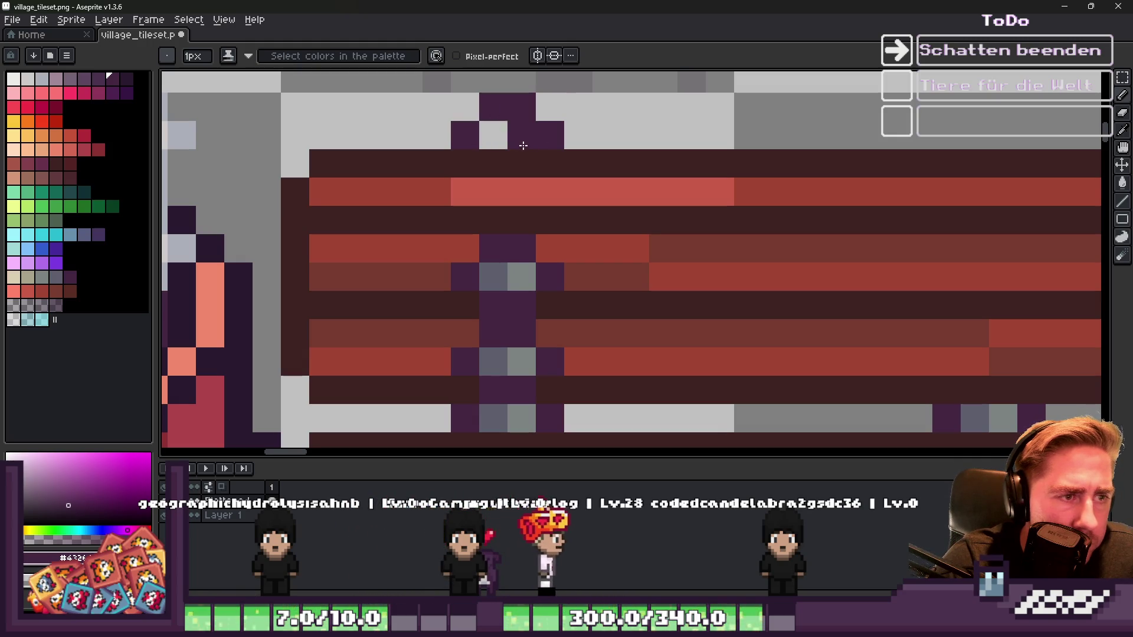
alt+click(511, 271)
click(520, 161)
scroll(521, 161, down, 5)
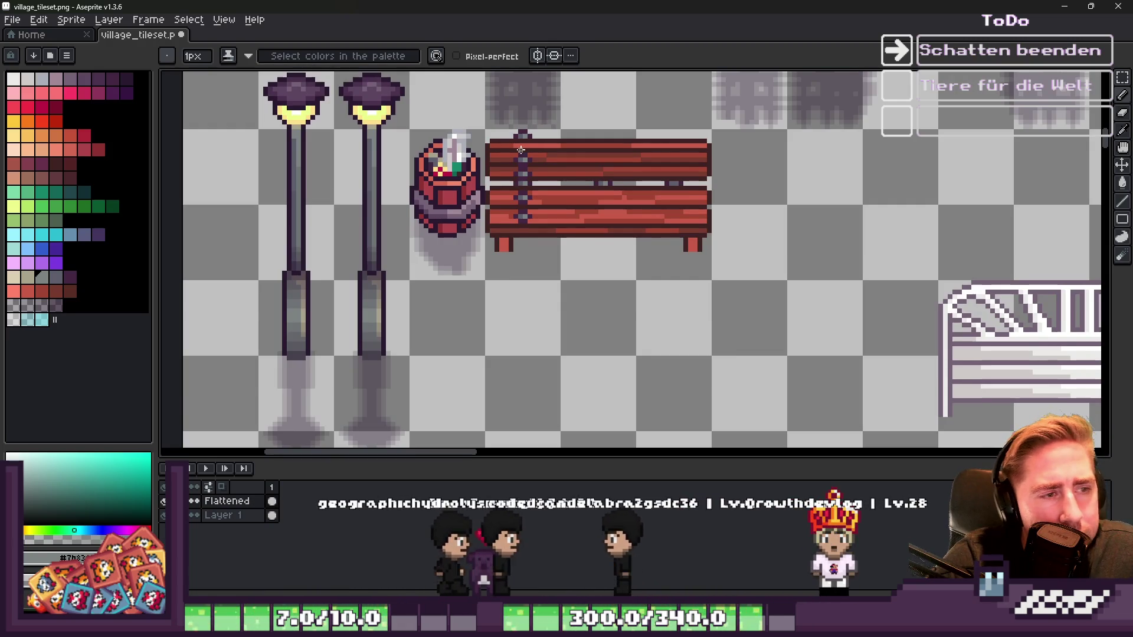
Step: Repaint the bracket pixels on the upper backrest planks in matching plank reds
scroll(517, 174, up, 1)
scroll(517, 174, up, 2)
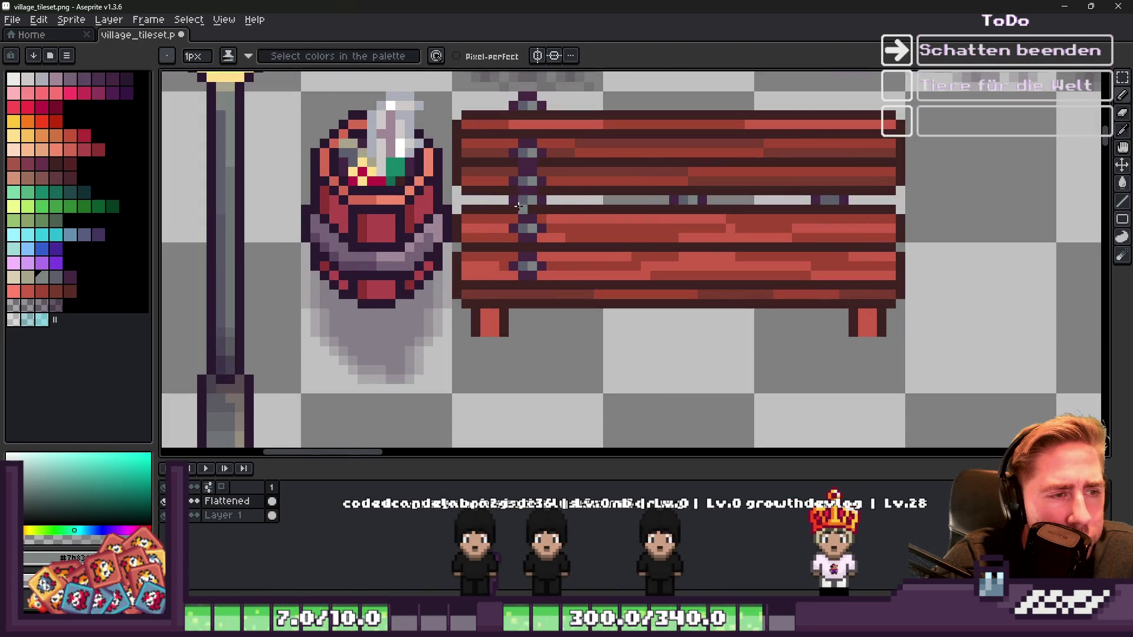
scroll(508, 188, up, 1)
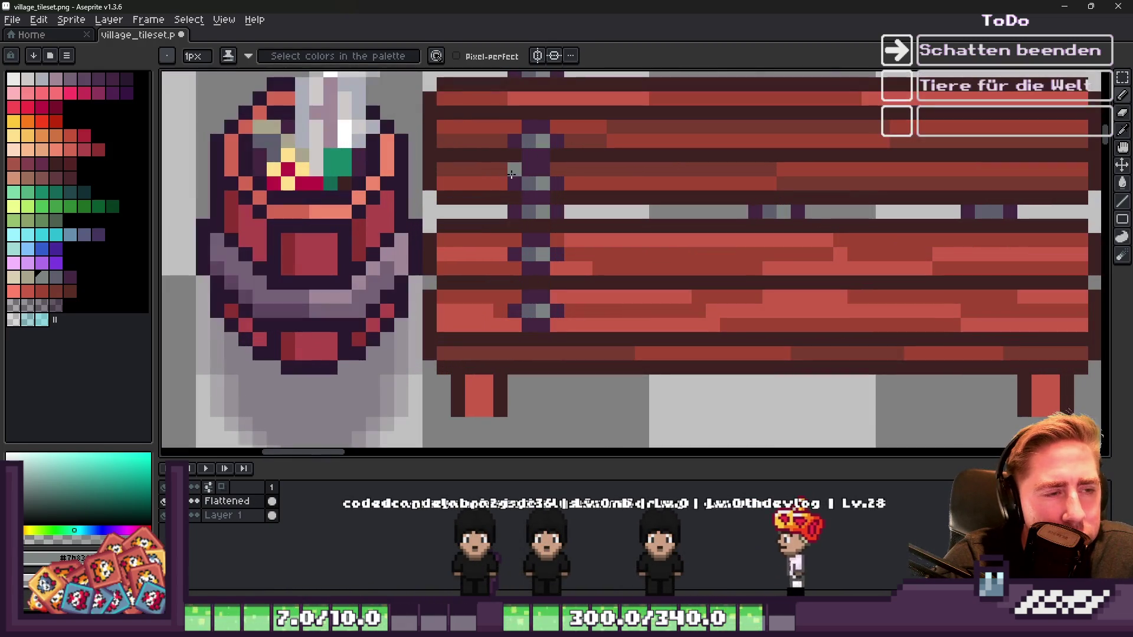
key(alt)
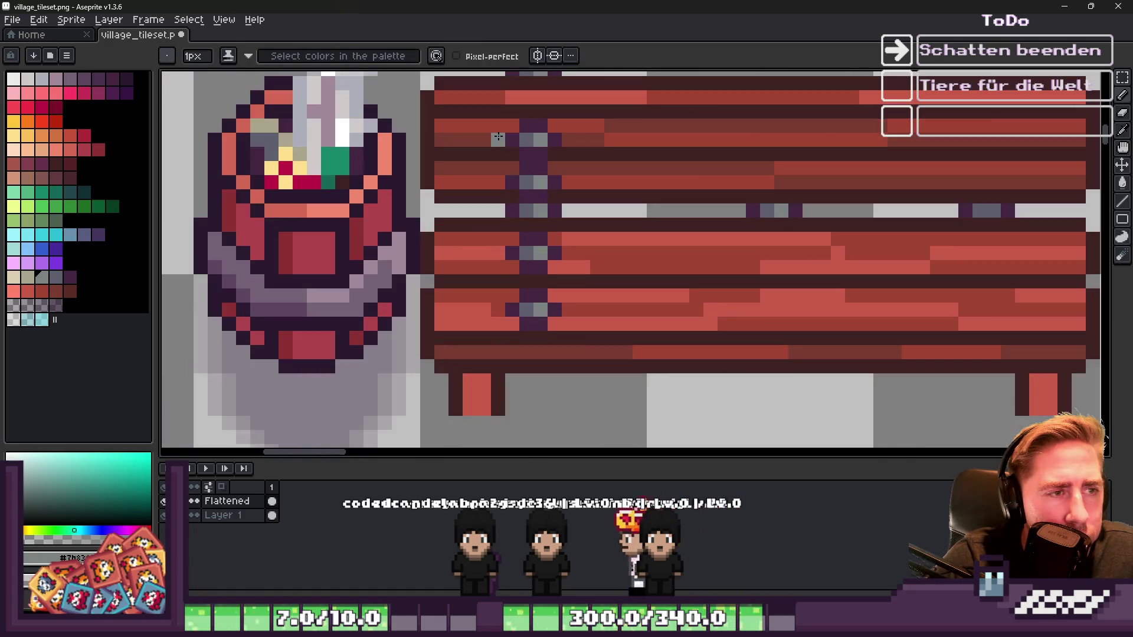
alt+click(502, 137)
alt+click(526, 133)
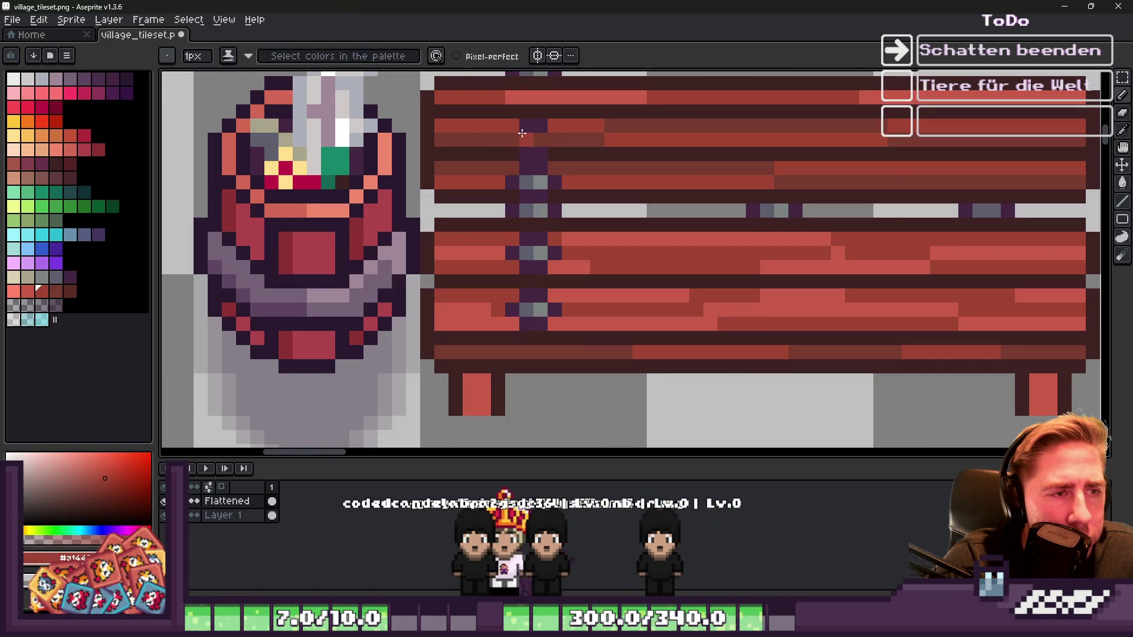
mouse_move(501, 139)
mouse_down()
mouse_move(554, 124)
mouse_move(505, 157)
mouse_move(570, 178)
mouse_up()
alt+click(504, 160)
alt+click(560, 152)
alt+click(496, 177)
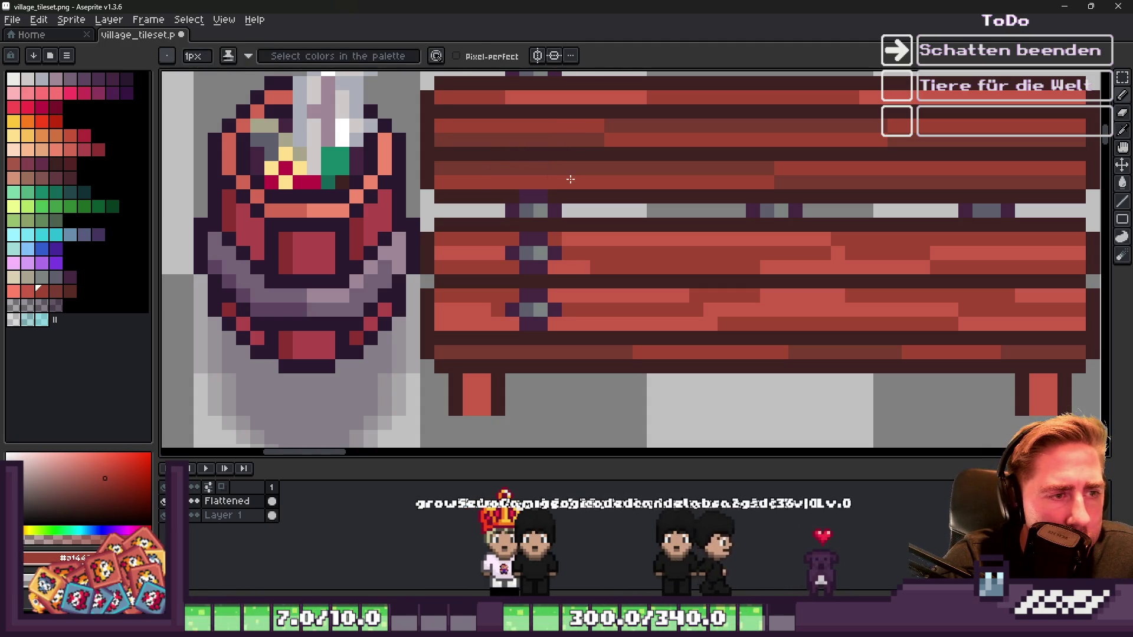
Step: Sample the dark brown outline colour and switch to the rectangular marquee
alt+click(519, 201)
scroll(511, 218, down, 3)
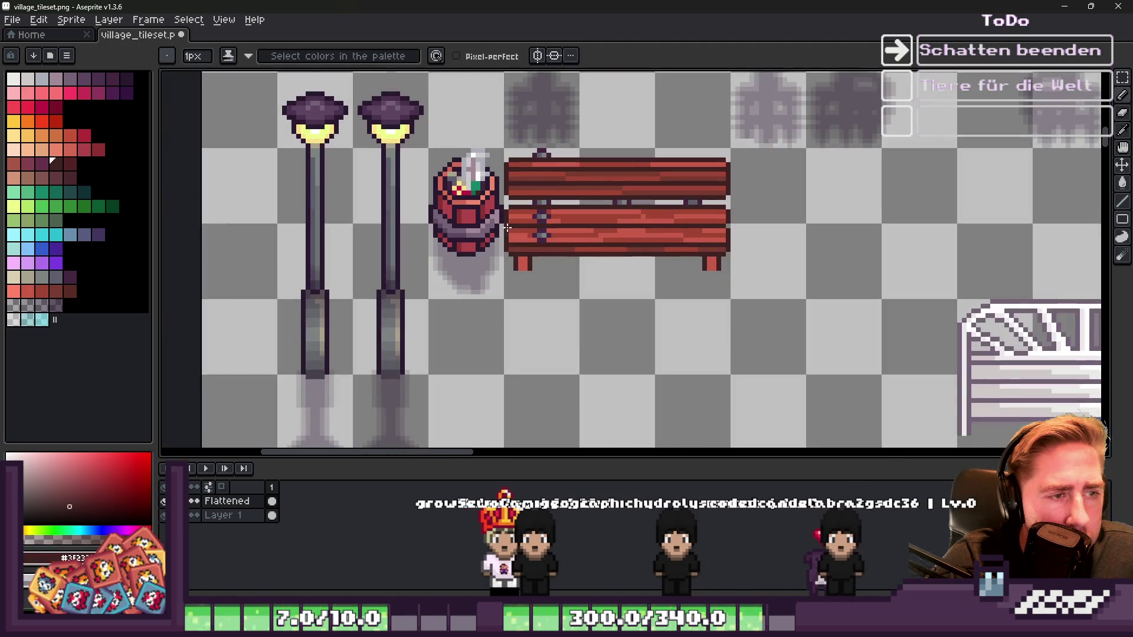
scroll(509, 226, up, 4)
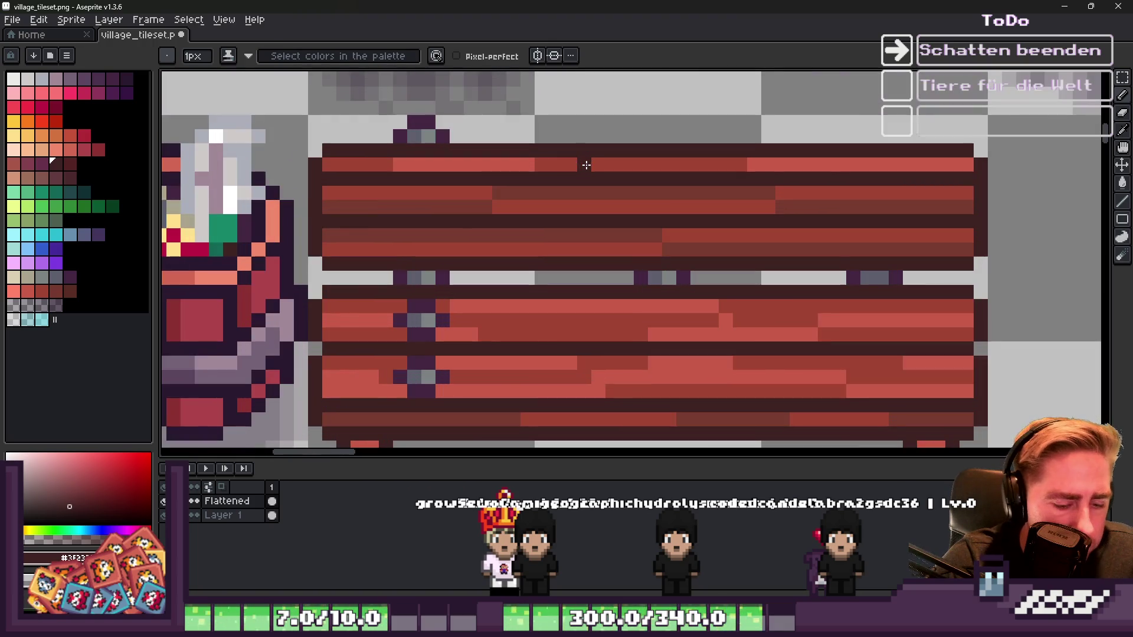
key(m)
scroll(583, 166, down, 1)
scroll(479, 202, up, 2)
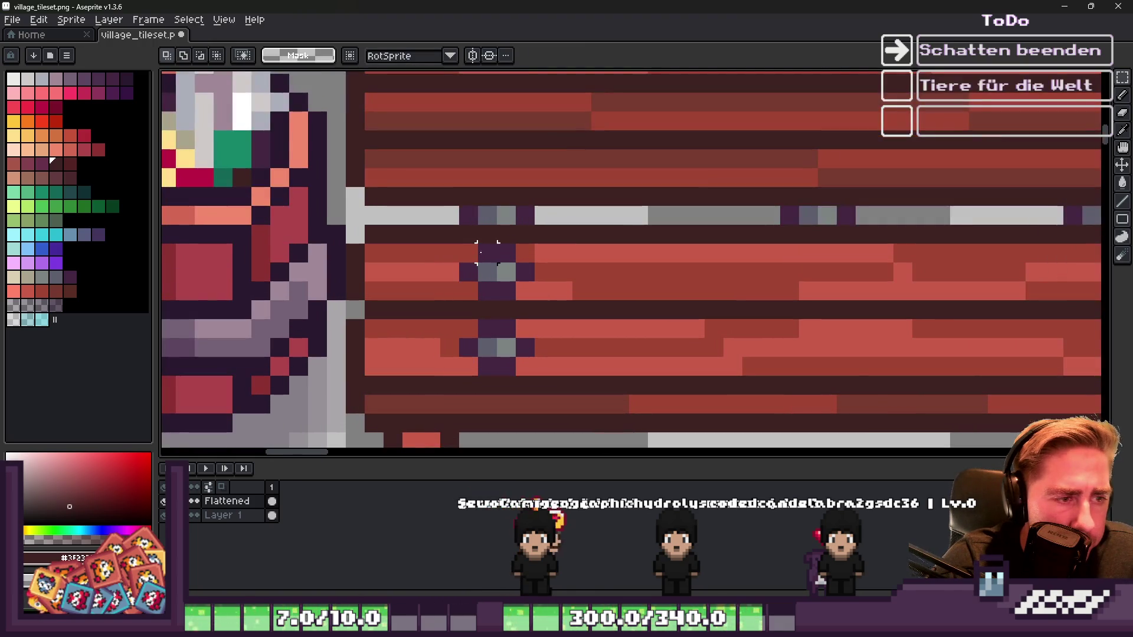
Step: Try copying the seat bracket toward the bench's right side, then undo it
drag(497, 301, 518, 303)
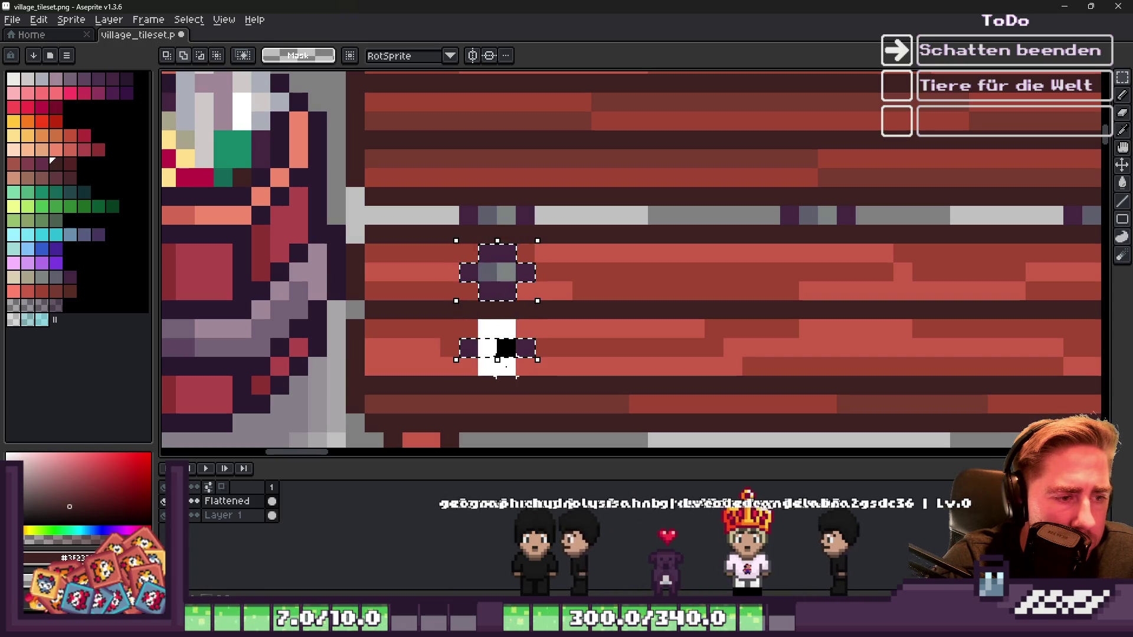
mouse_move(498, 342)
mouse_down()
mouse_move(537, 283)
mouse_move(909, 288)
mouse_up()
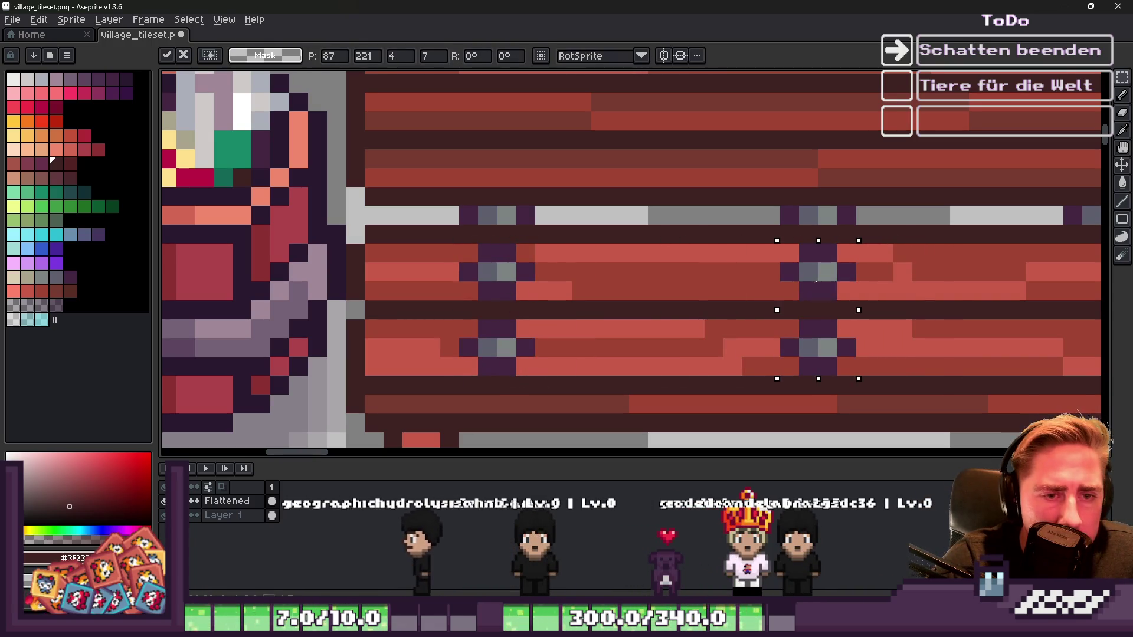
scroll(819, 286, down, 2)
scroll(657, 259, up, 2)
mouse_move(651, 294)
mouse_down()
mouse_move(234, 295)
mouse_move(797, 338)
mouse_up()
click(678, 260)
scroll(691, 239, down, 2)
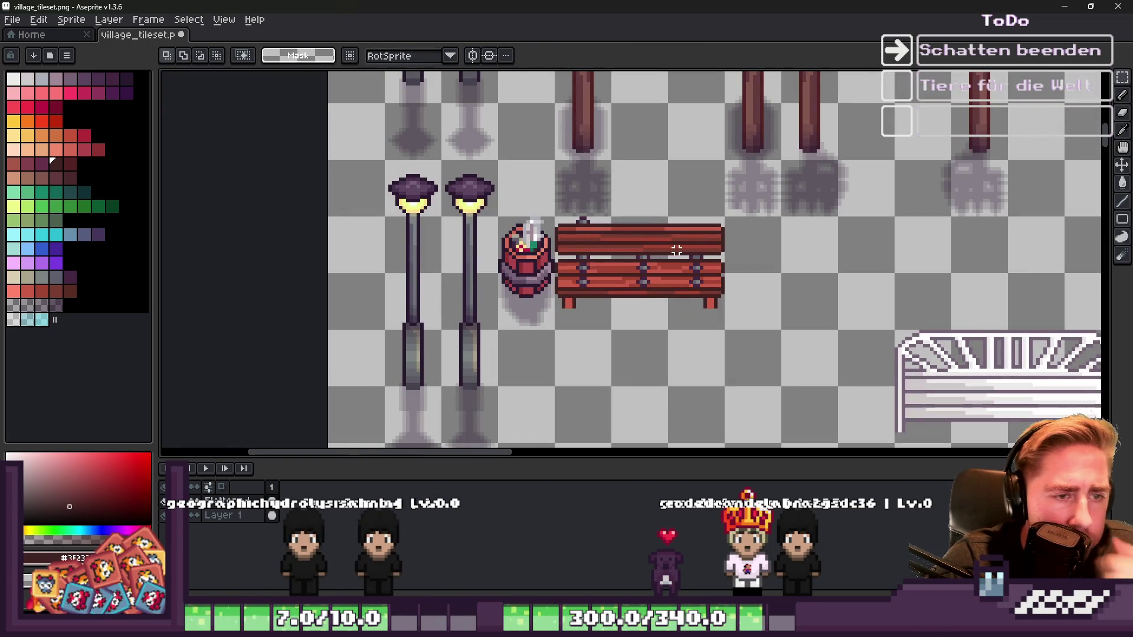
scroll(662, 262, up, 4)
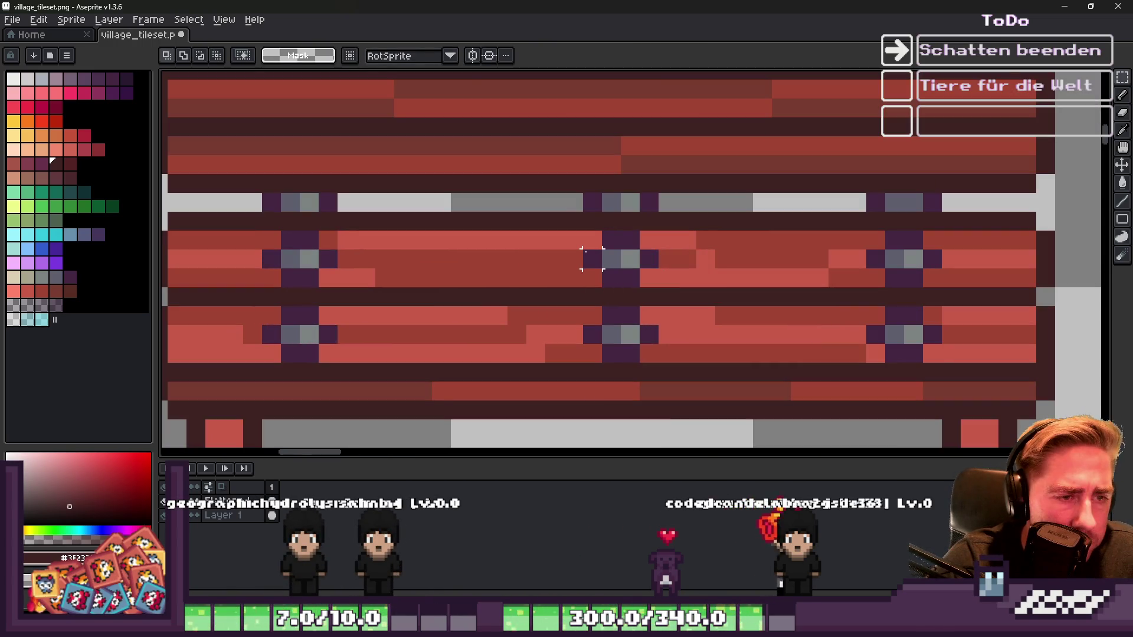
key(ctrl+z)
Step: Shift a strip of the grey rail one pixel right and deselect
mouse_move(564, 194)
mouse_down()
mouse_move(715, 211)
mouse_move(608, 210)
mouse_up()
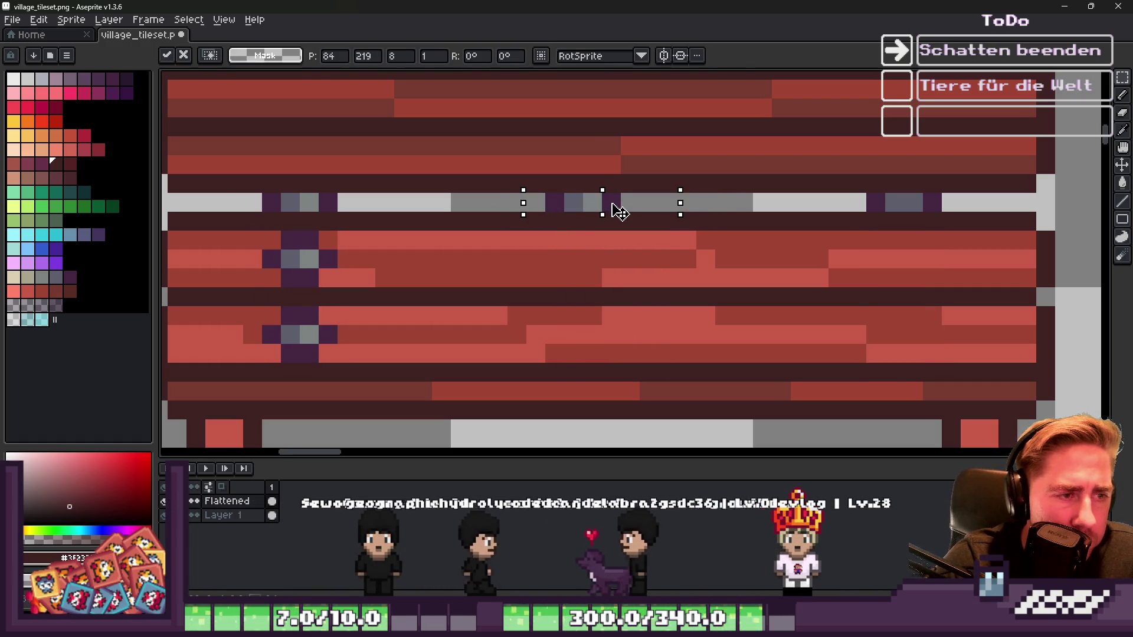
scroll(607, 210, down, 3)
scroll(614, 207, up, 3)
mouse_move(618, 206)
mouse_down()
mouse_move(638, 204)
mouse_move(570, 167)
mouse_up()
scroll(638, 204, down, 3)
key(ctrl+d)
scroll(608, 202, up, 3)
scroll(606, 202, up, 2)
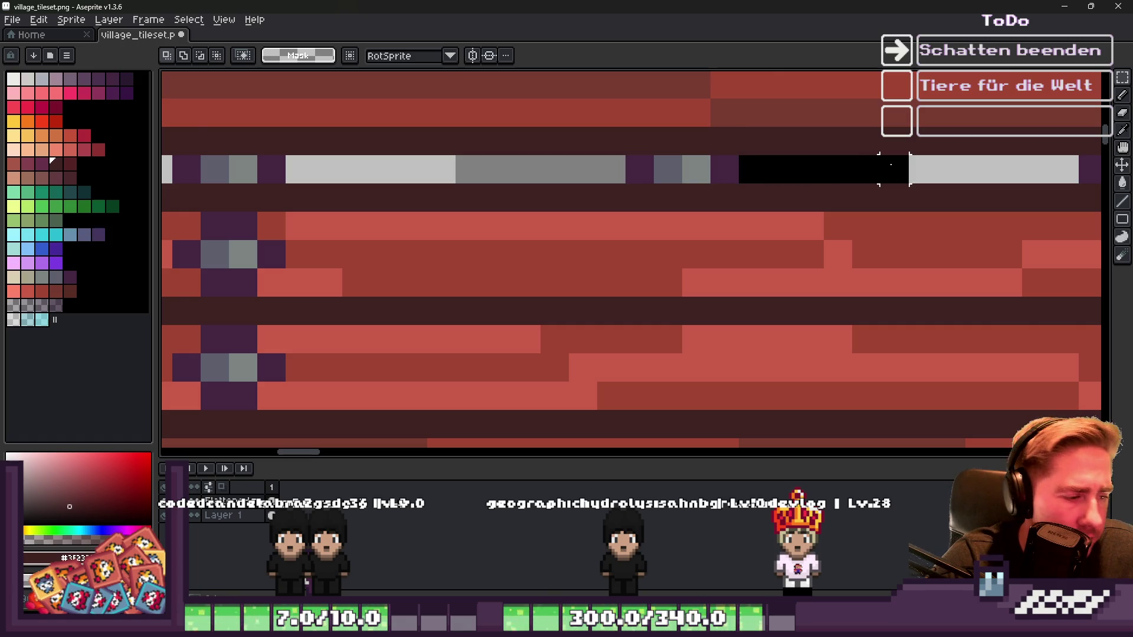
Step: Paste the bolt block and place it further right along the rail
scroll(894, 170, down, 2)
key(ctrl+v)
drag(379, 248, 677, 222)
key(Return)
scroll(677, 223, down, 2)
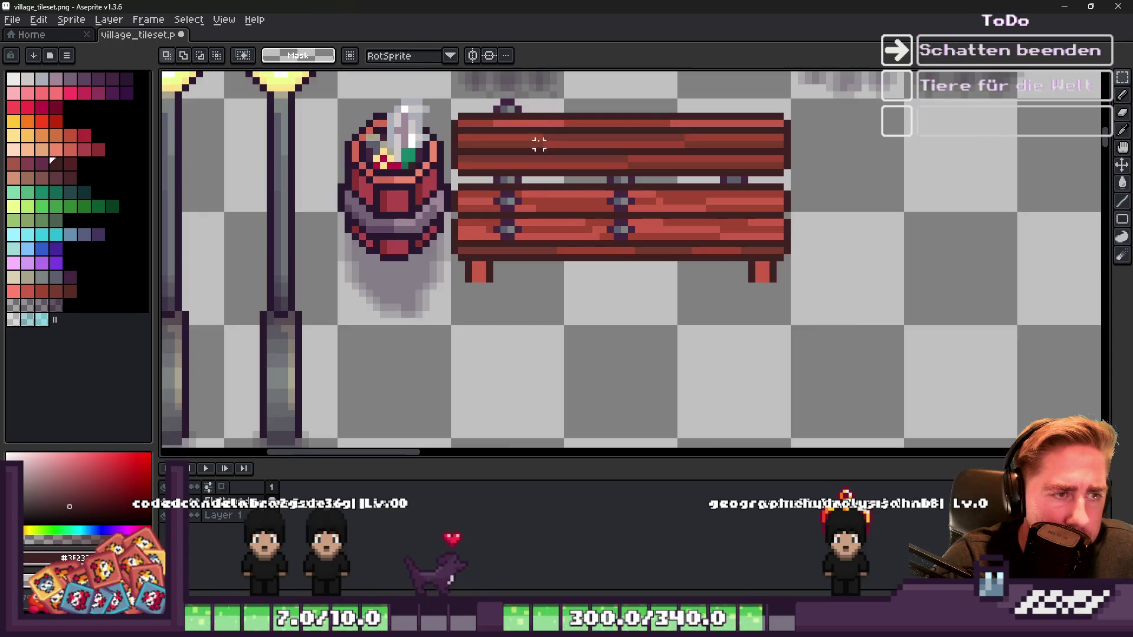
scroll(560, 180, up, 2)
alt+click(489, 127)
Step: Paint dark post pixels above the bench and just below its bottom edge
key(b)
click(745, 147)
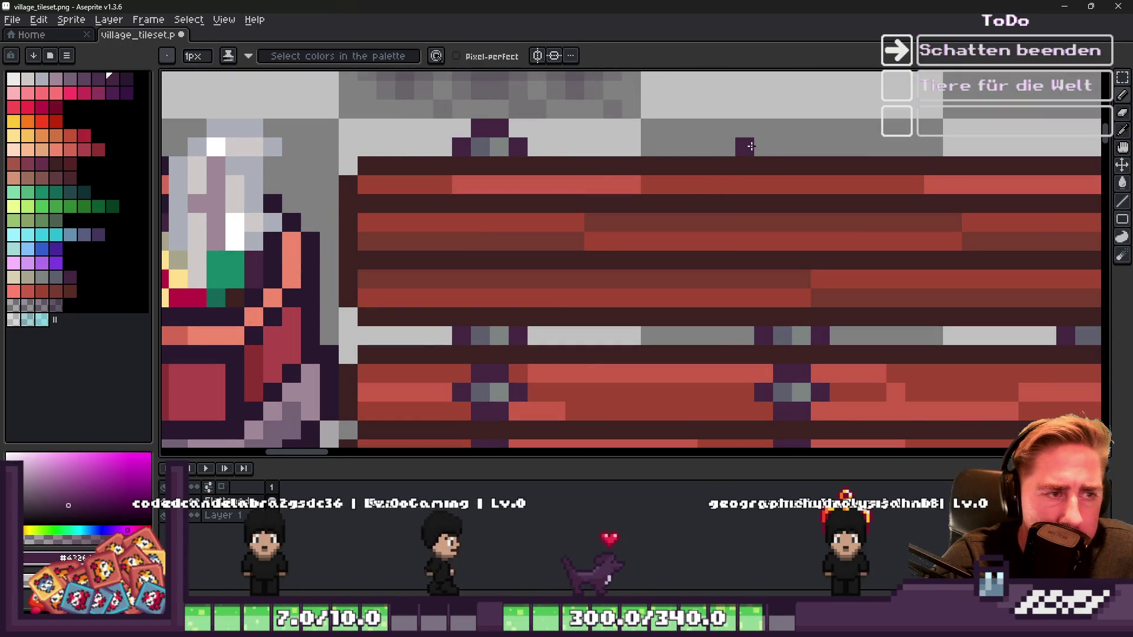
scroll(683, 163, down, 2)
scroll(820, 170, up, 2)
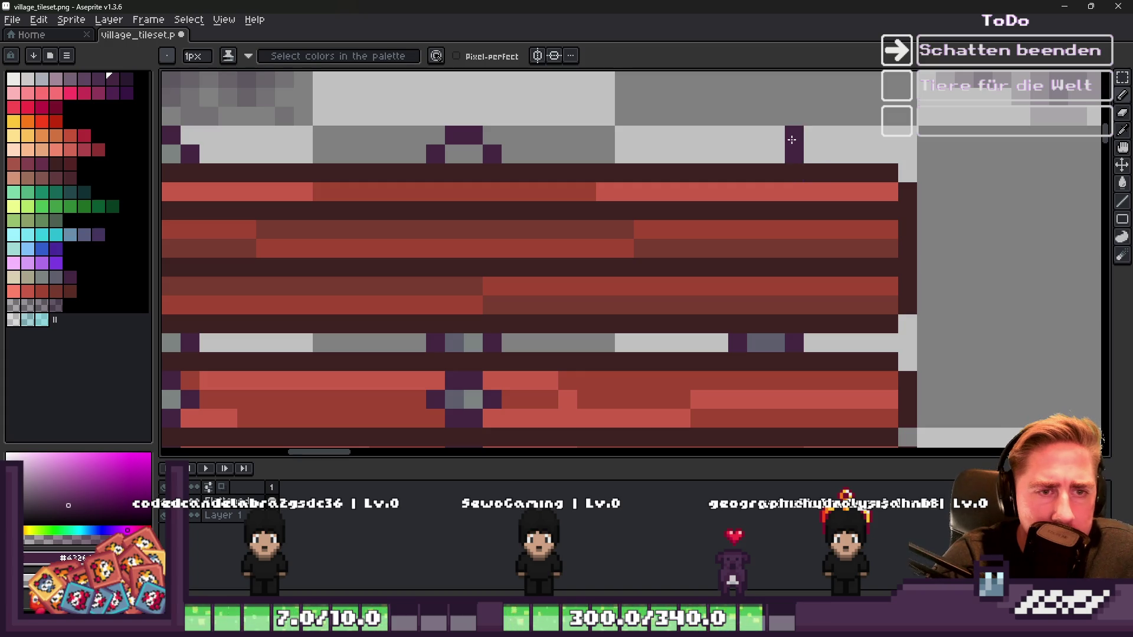
scroll(741, 147, down, 3)
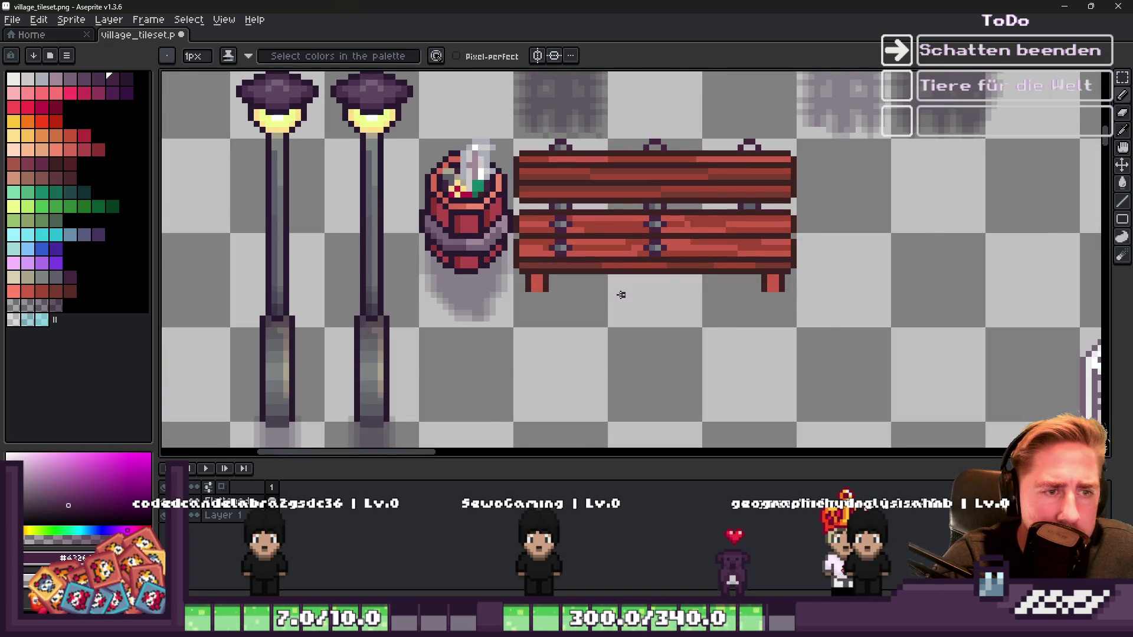
scroll(647, 272, up, 3)
click(657, 277)
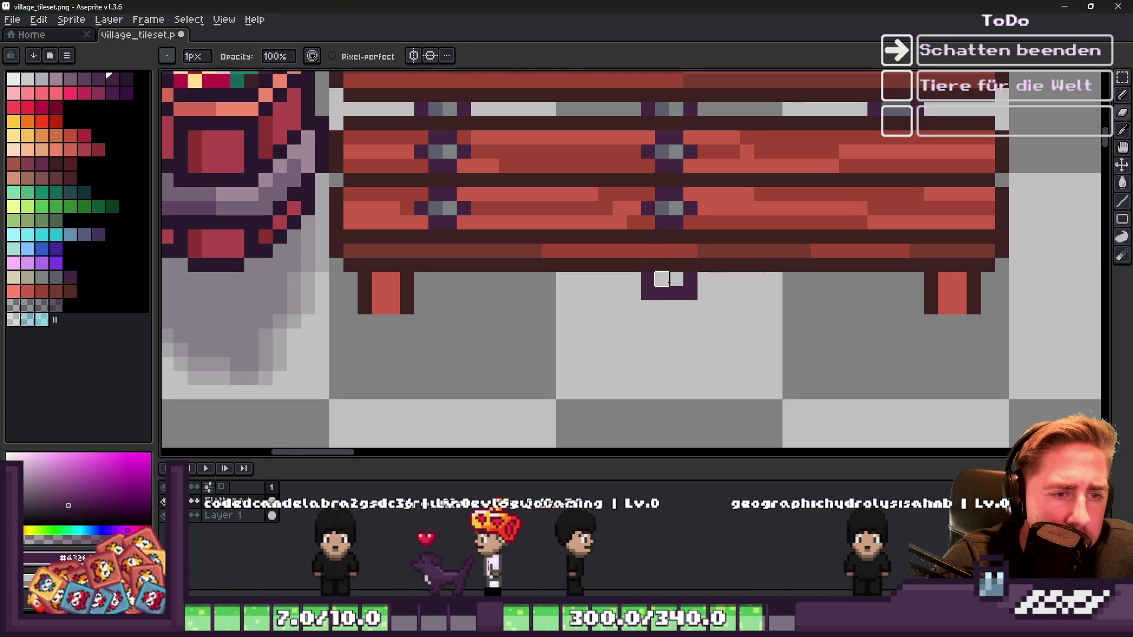
scroll(671, 295, down, 2)
scroll(671, 295, up, 1)
Step: Sample the light blue-grey from the bench rail for the pencil
key(v)
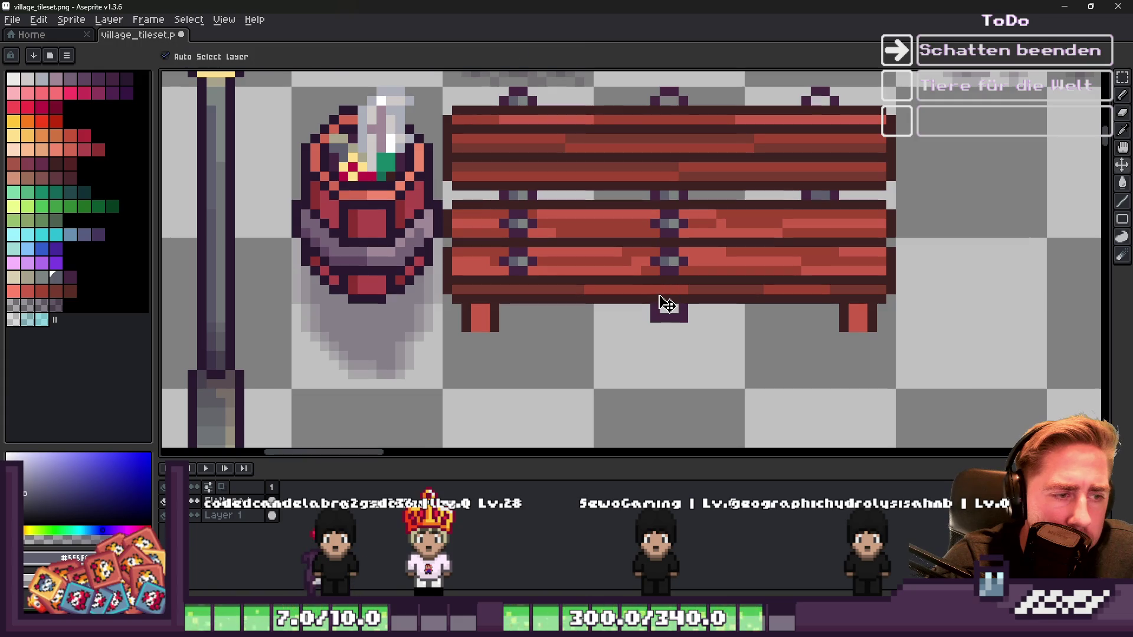
scroll(667, 304, down, 1)
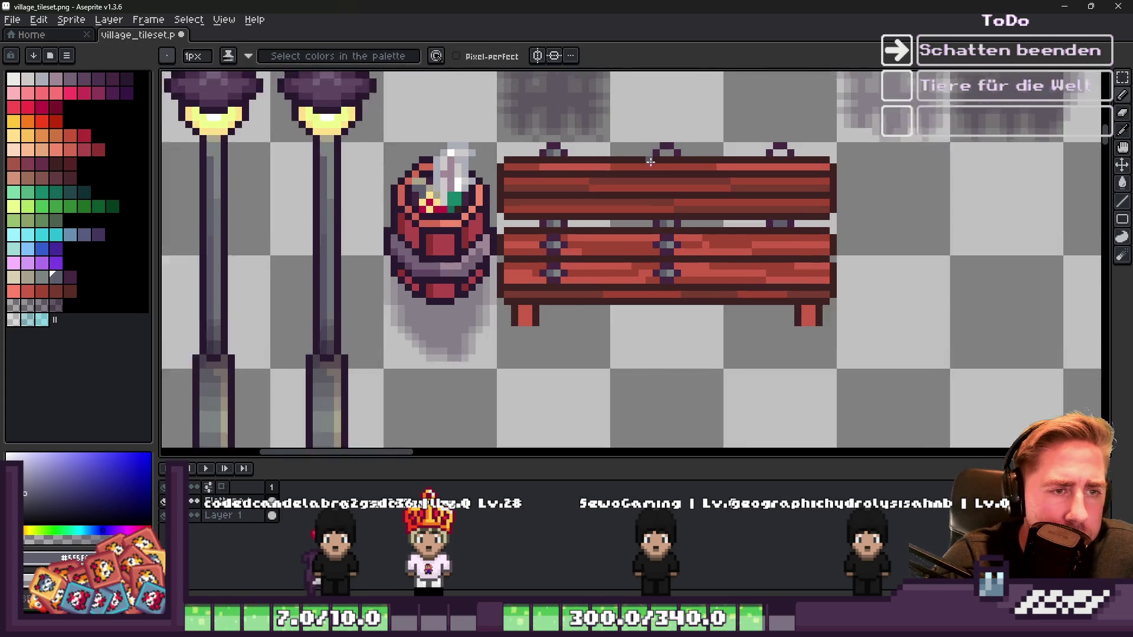
scroll(676, 283, up, 2)
key(i)
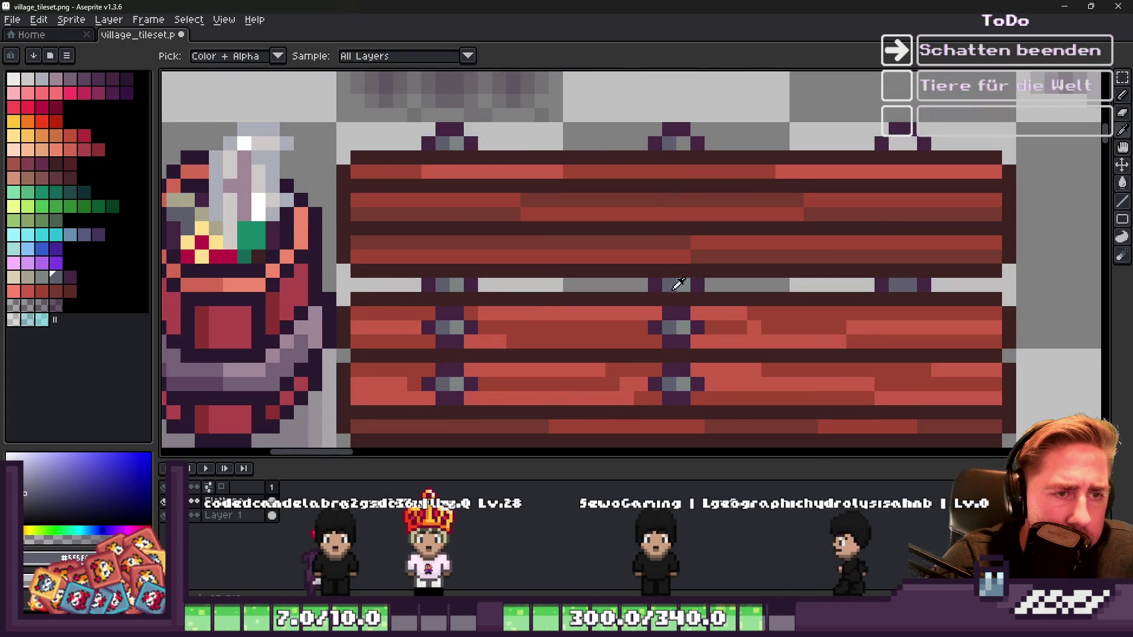
click(680, 285)
key(b)
Step: Copy the small purple rail ornament onto the right post and deselect
scroll(681, 139, up, 1)
key(m)
mouse_move(611, 106)
mouse_down()
mouse_move(730, 163)
mouse_move(730, 177)
mouse_up()
scroll(597, 144, down, 1)
drag(666, 145, 949, 146)
key(ctrl+d)
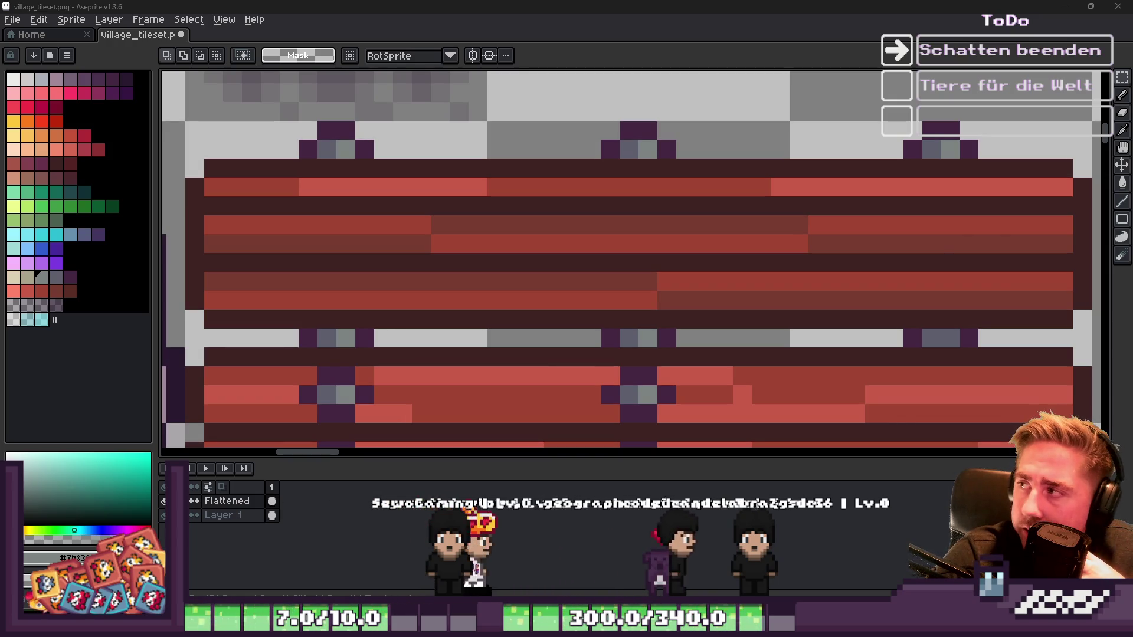
Step: Copy the middle post's cross pattern and lower bar onto the bench's right post
scroll(817, 194, down, 3)
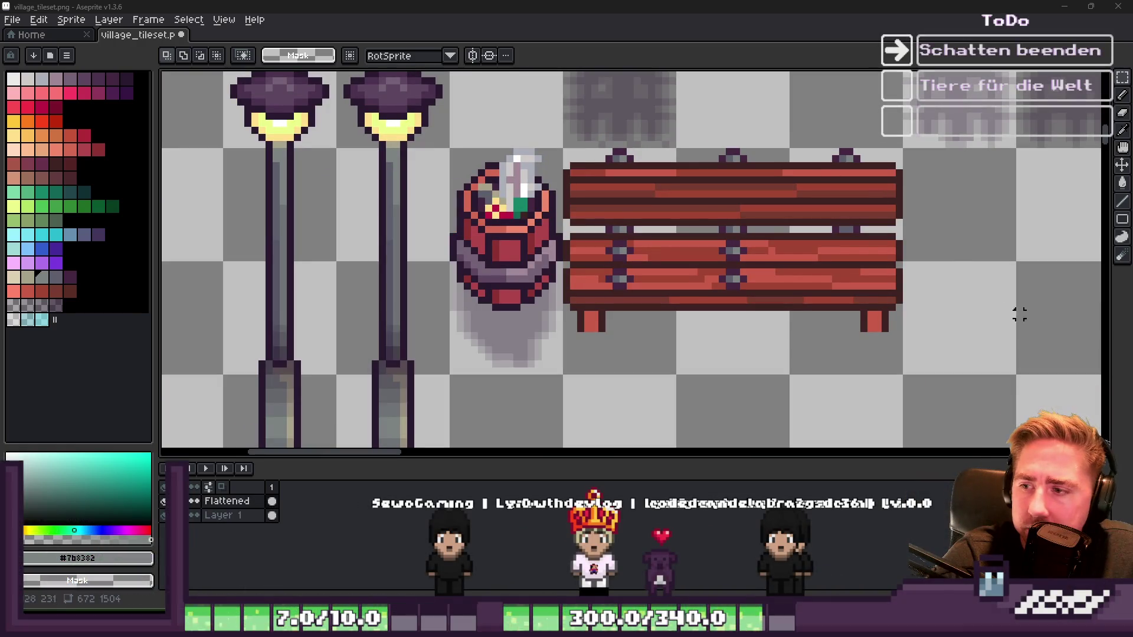
scroll(729, 164, down, 1)
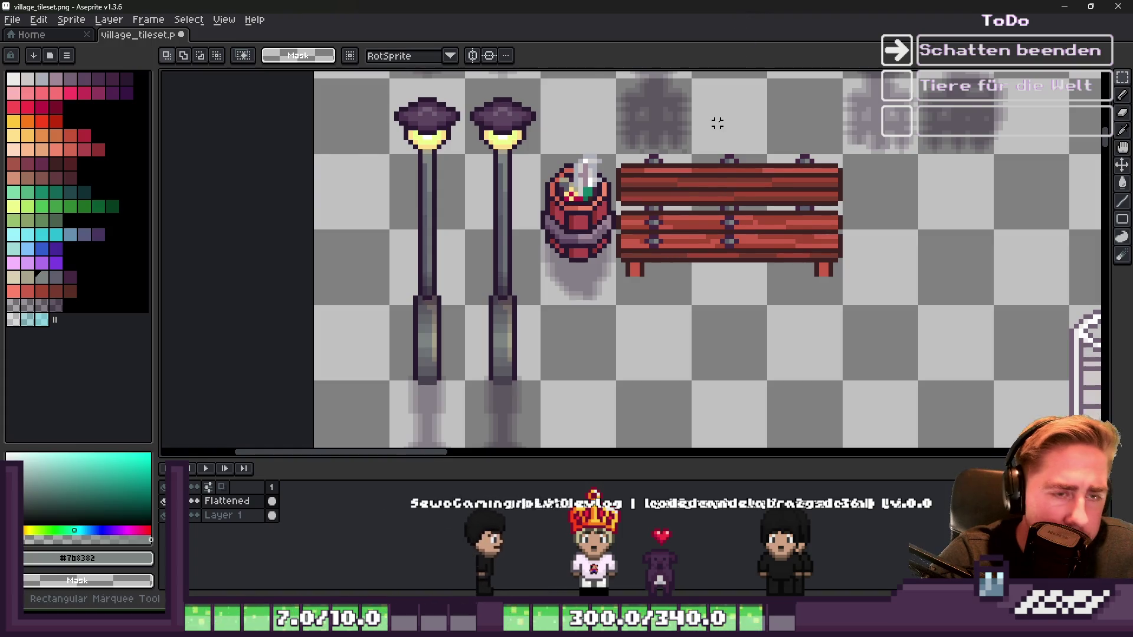
scroll(698, 172, up, 2)
scroll(860, 220, up, 1)
scroll(709, 231, down, 1)
scroll(868, 288, down, 1)
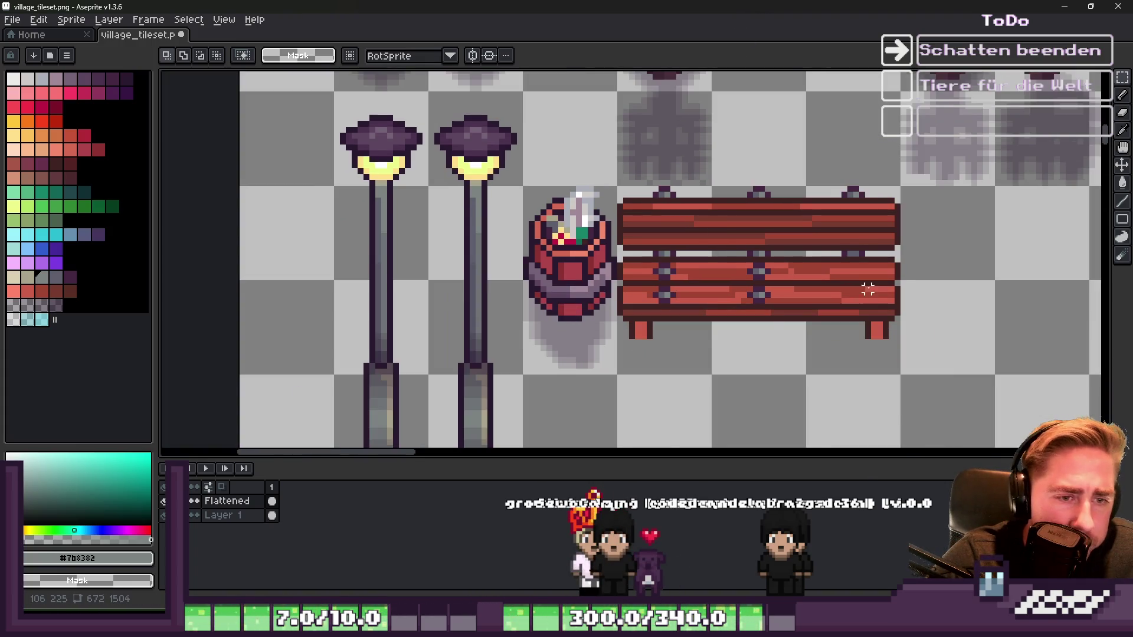
scroll(827, 291, up, 1)
scroll(645, 265, up, 1)
scroll(622, 242, up, 1)
click(620, 222)
drag(592, 308, 668, 327)
drag(629, 242, 932, 241)
key(Return)
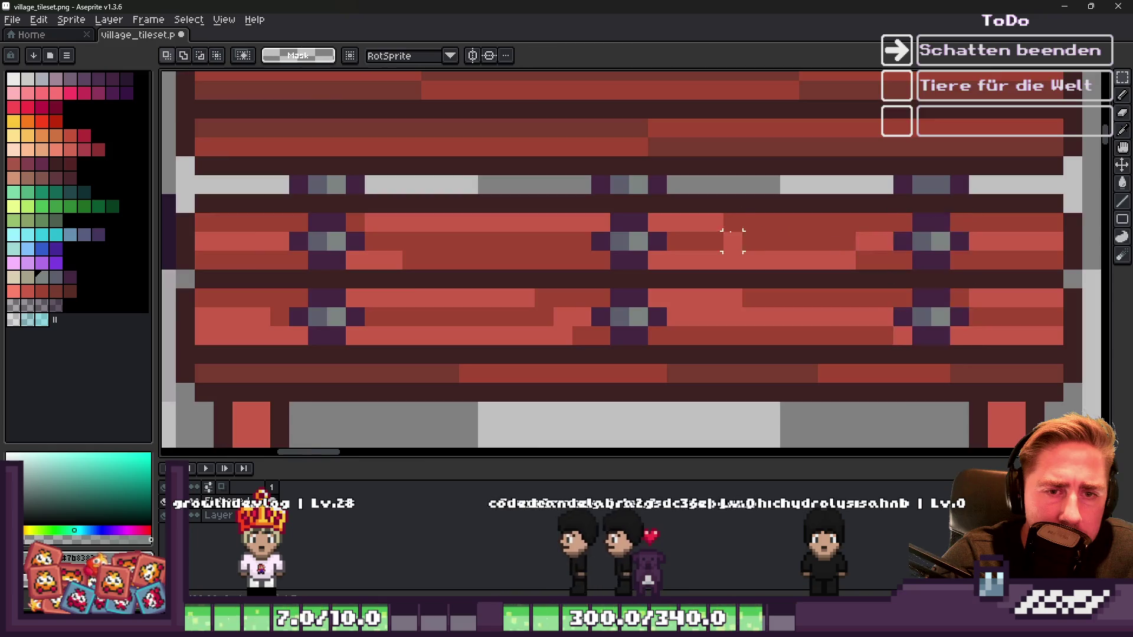
Step: Lengthen the bench legs by stretching their bottom ends downward
scroll(746, 240, down, 3)
scroll(551, 316, up, 5)
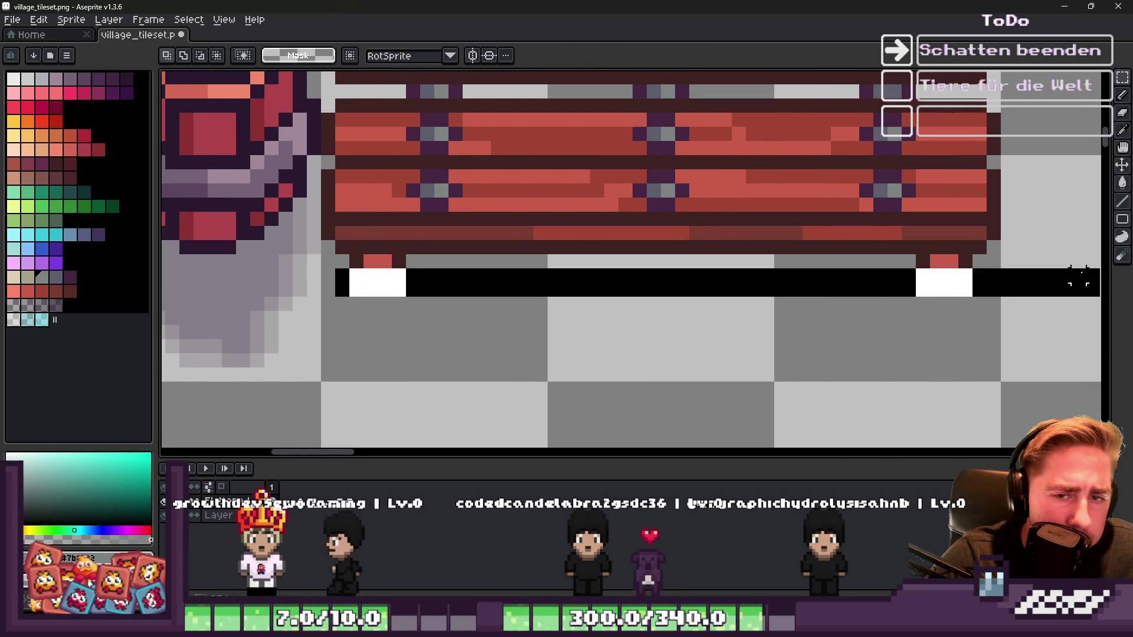
drag(1079, 277, 976, 299)
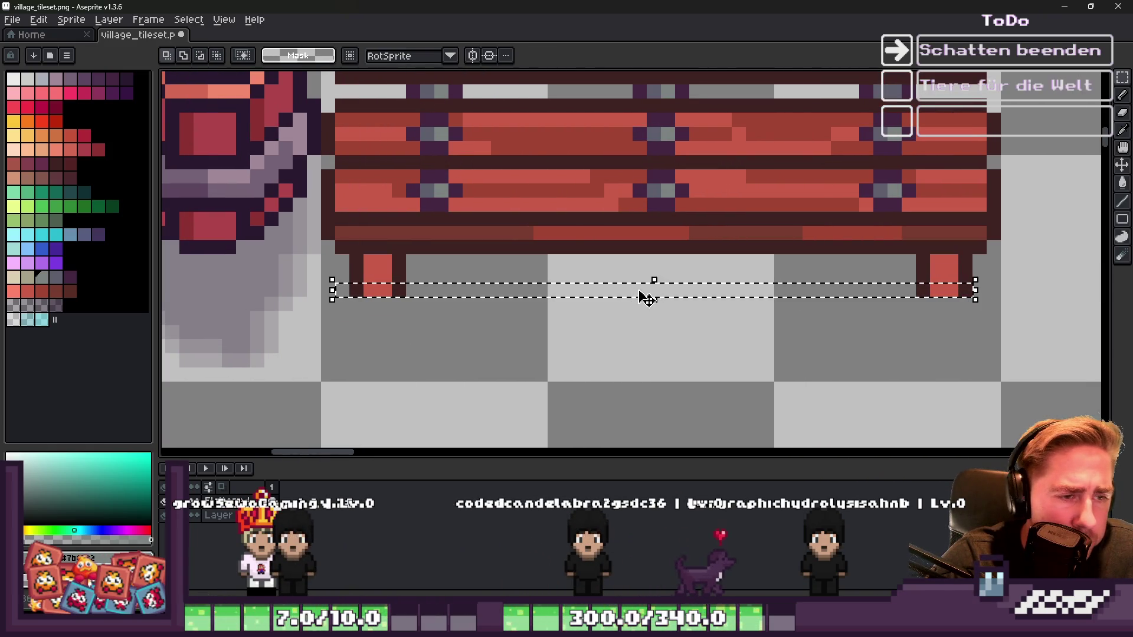
drag(649, 299, 650, 329)
key(Return)
scroll(638, 313, down, 6)
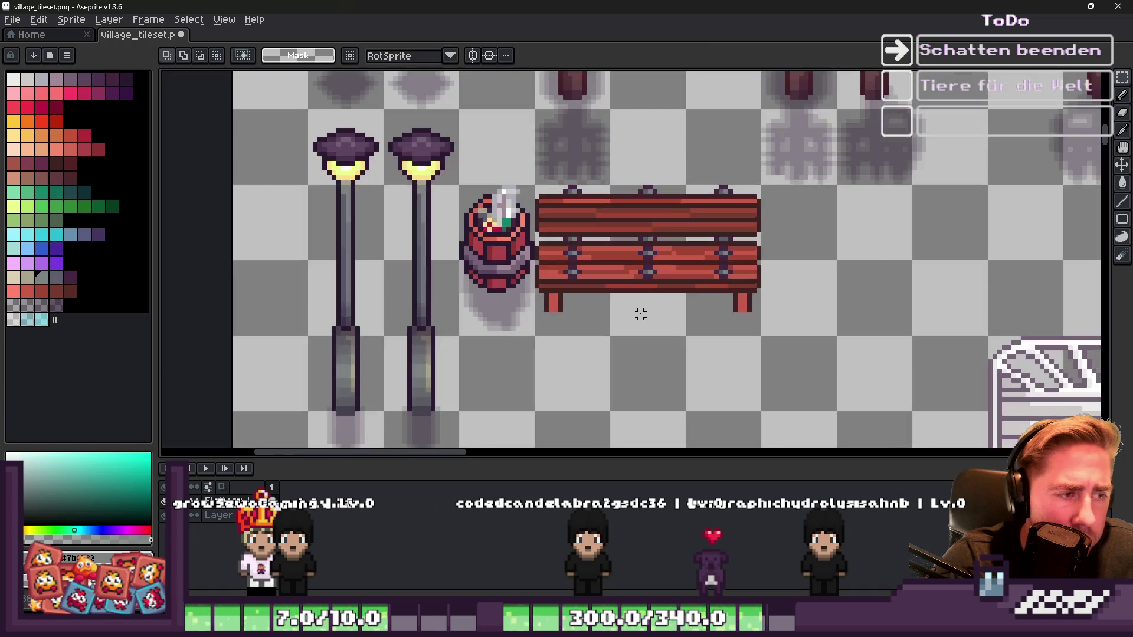
scroll(621, 282, up, 2)
scroll(599, 271, up, 2)
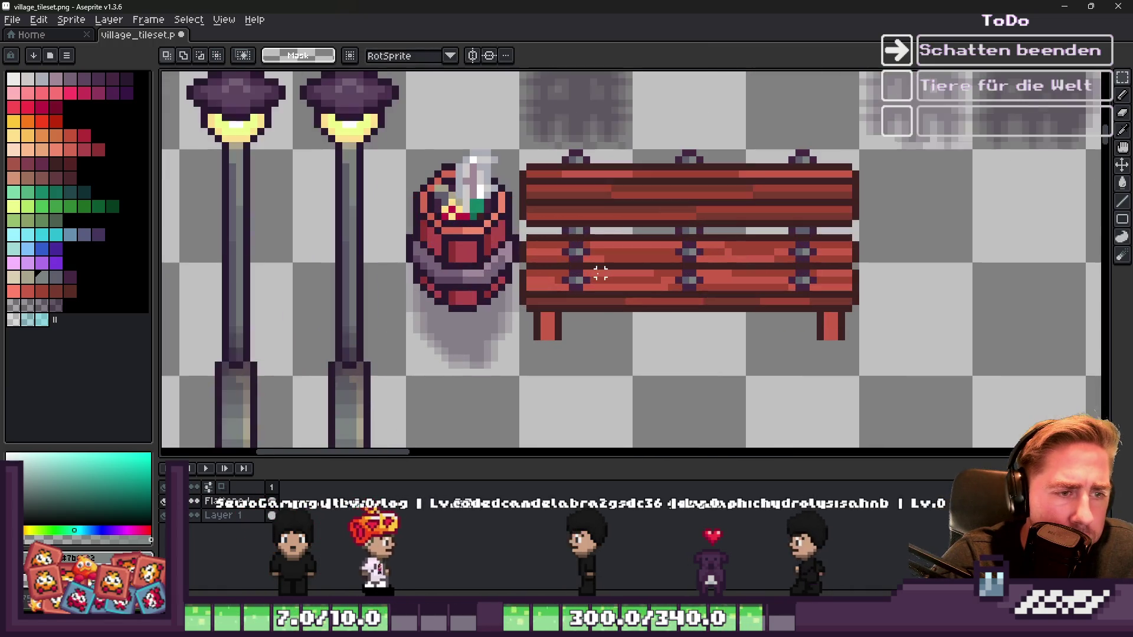
scroll(577, 299, up, 1)
scroll(505, 323, up, 1)
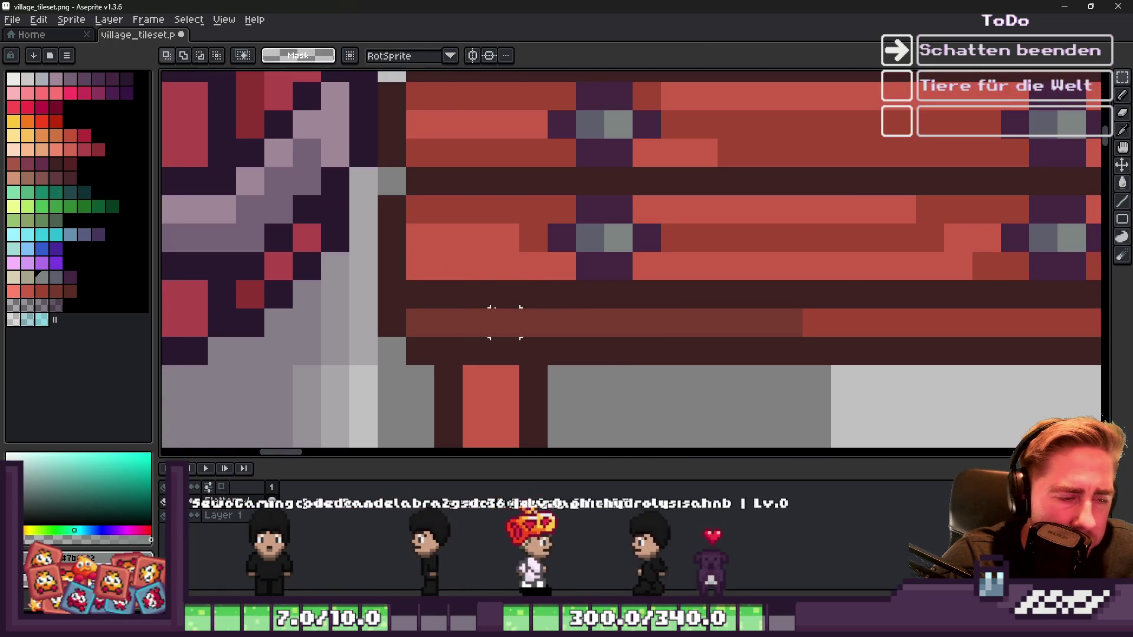
Step: Darken the bench leg's top, edge and bottom pixels with a darker plank red
scroll(506, 322, down, 1)
key(b)
click(498, 350)
alt+click(513, 309)
mouse_move(505, 348)
mouse_down()
mouse_move(499, 360)
mouse_move(491, 352)
mouse_up()
click(487, 405)
scroll(490, 378, down, 2)
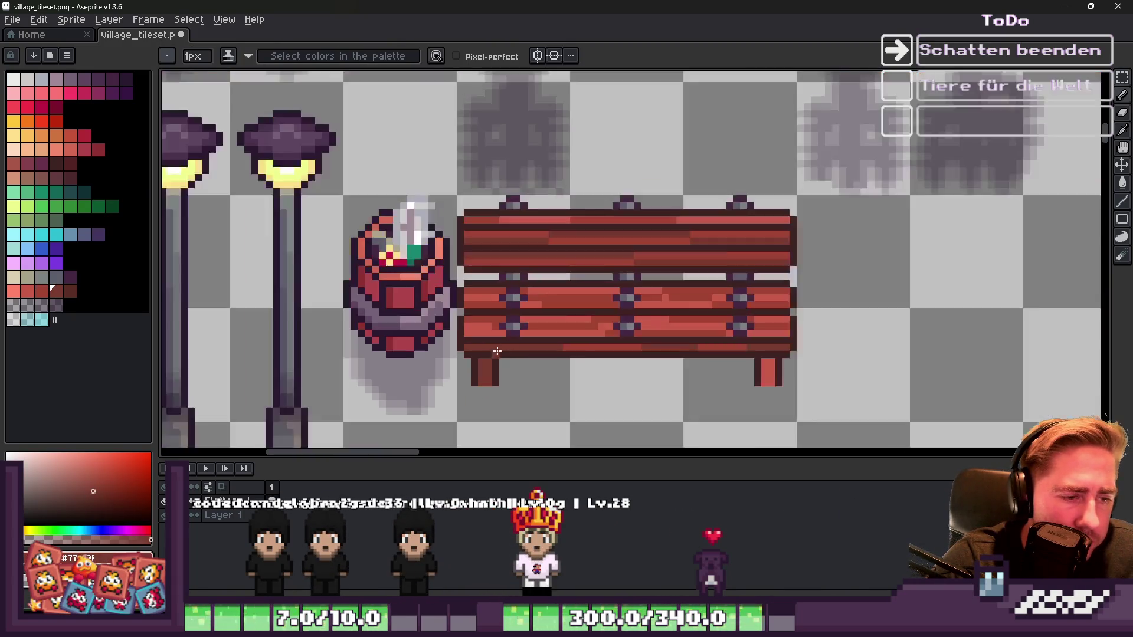
scroll(776, 360, up, 2)
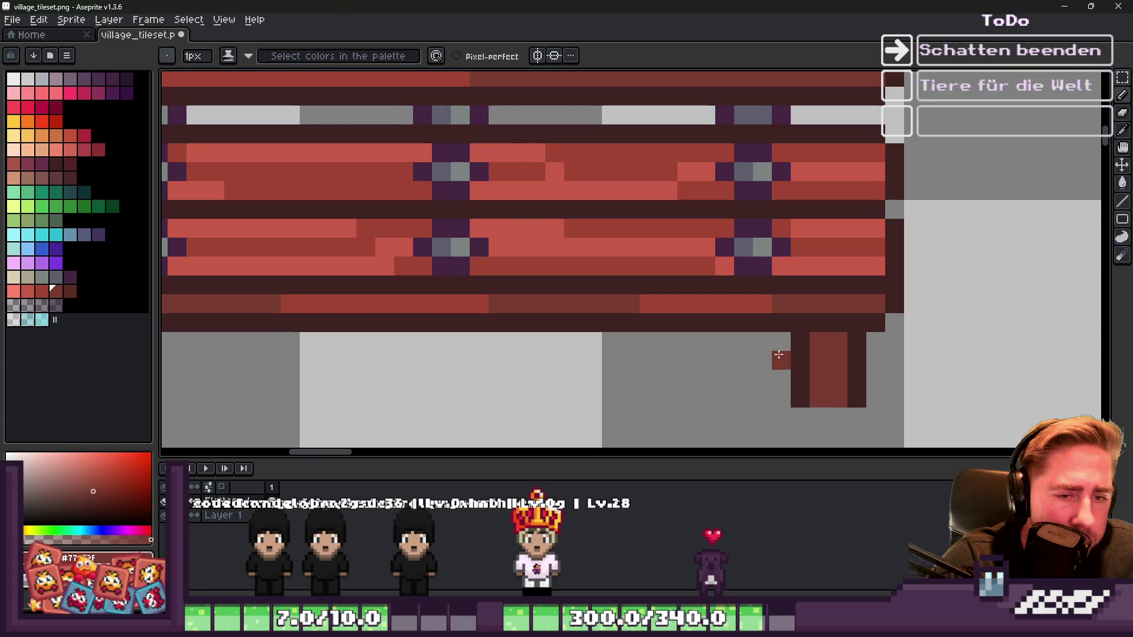
scroll(386, 307, down, 2)
scroll(387, 307, up, 2)
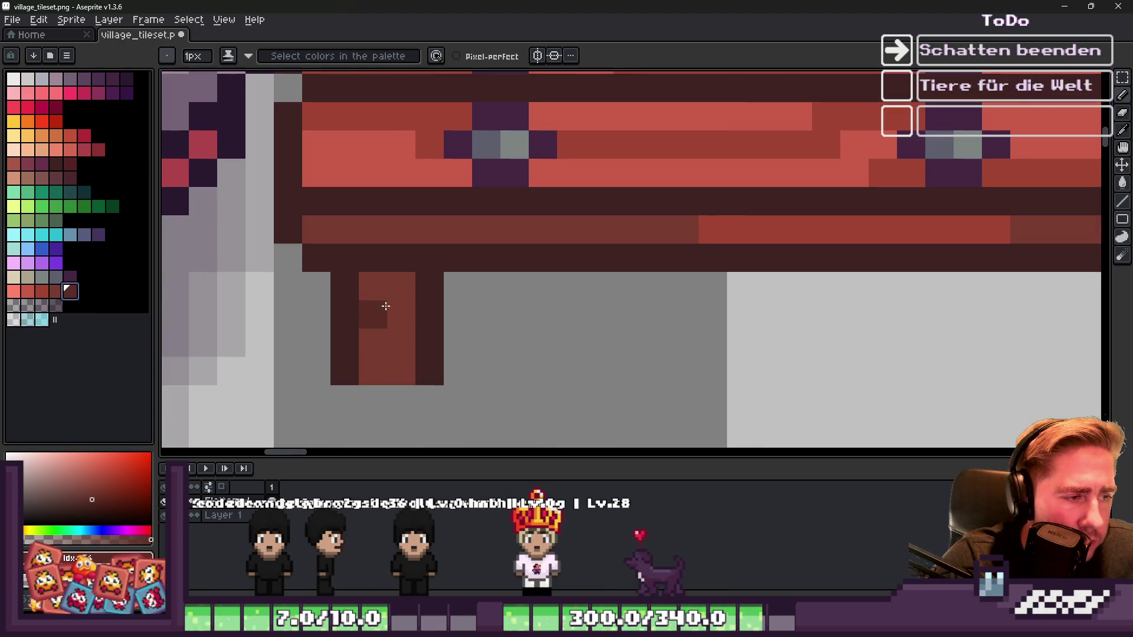
Step: Pick the lighter leg red and step the colour one shade darker
alt+click(392, 310)
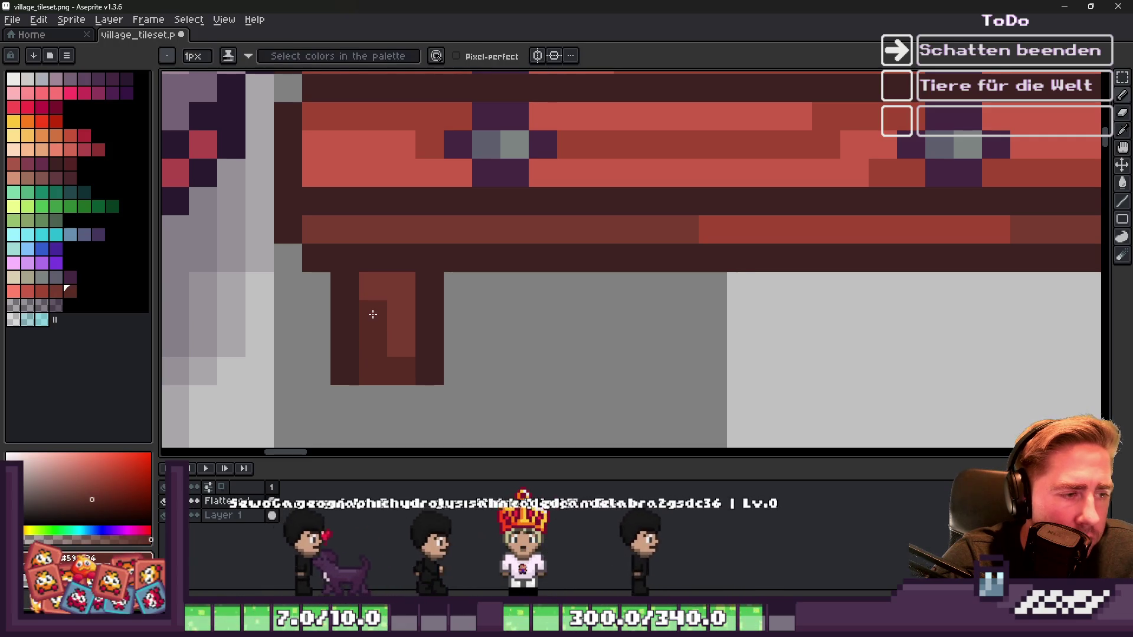
scroll(372, 311, down, 2)
scroll(591, 301, up, 2)
key(bracketright)
scroll(603, 333, down, 3)
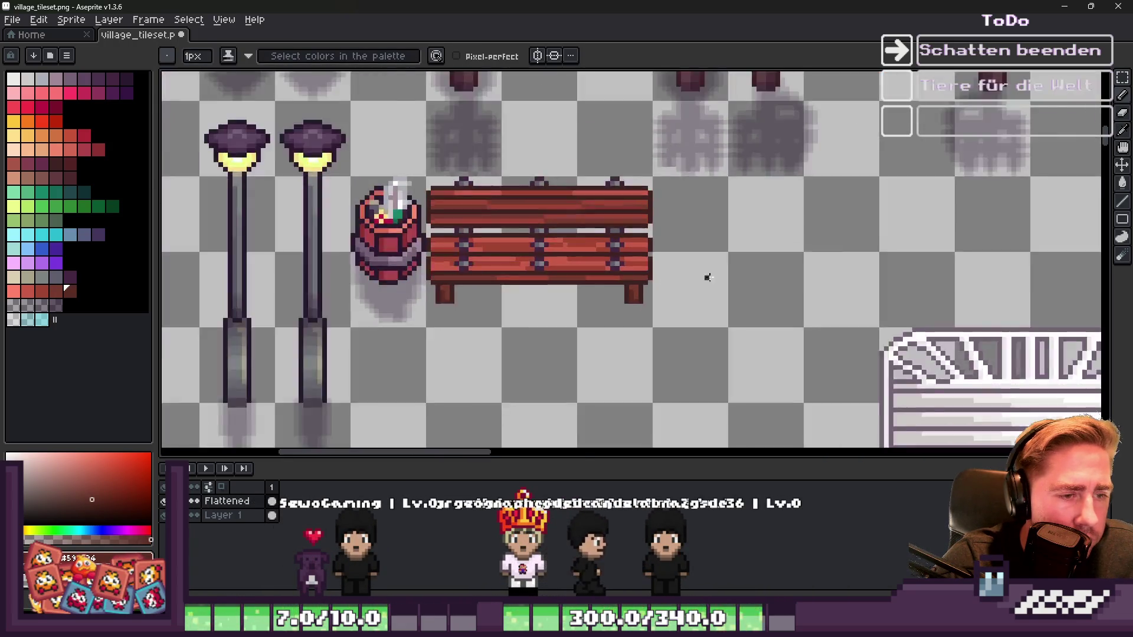
scroll(684, 278, down, 1)
scroll(583, 254, up, 1)
Step: Marquee-select the whole bench
key(m)
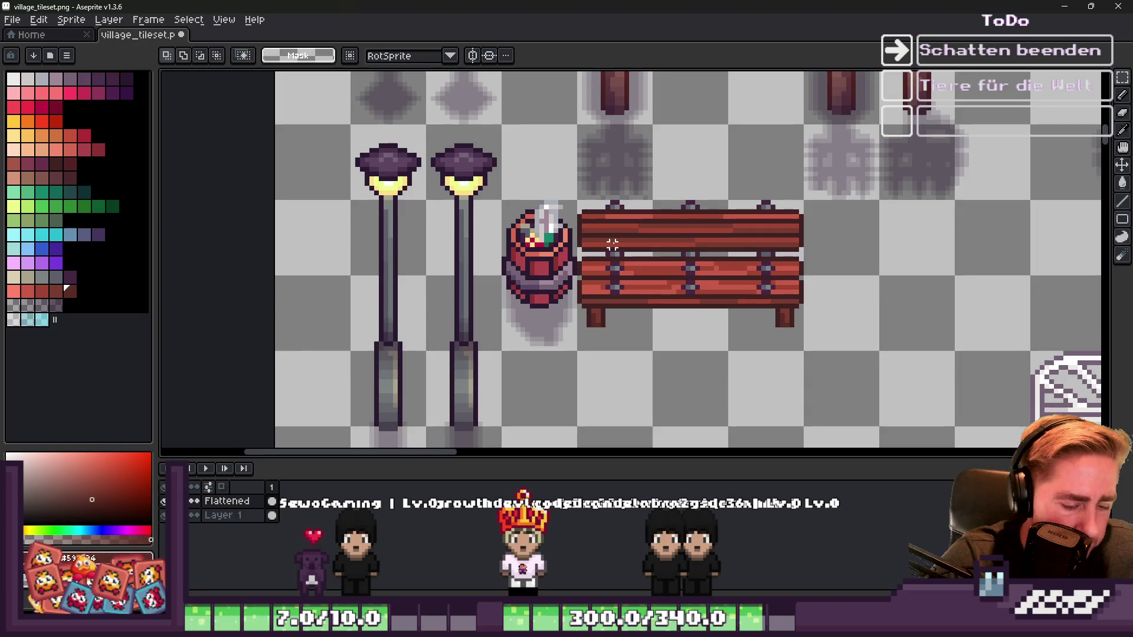
scroll(614, 242, up, 1)
mouse_move(570, 194)
mouse_down()
mouse_move(813, 391)
mouse_move(849, 347)
mouse_up()
Step: Place a vertically flipped copy of the bench just below the original
key(ctrl+d)
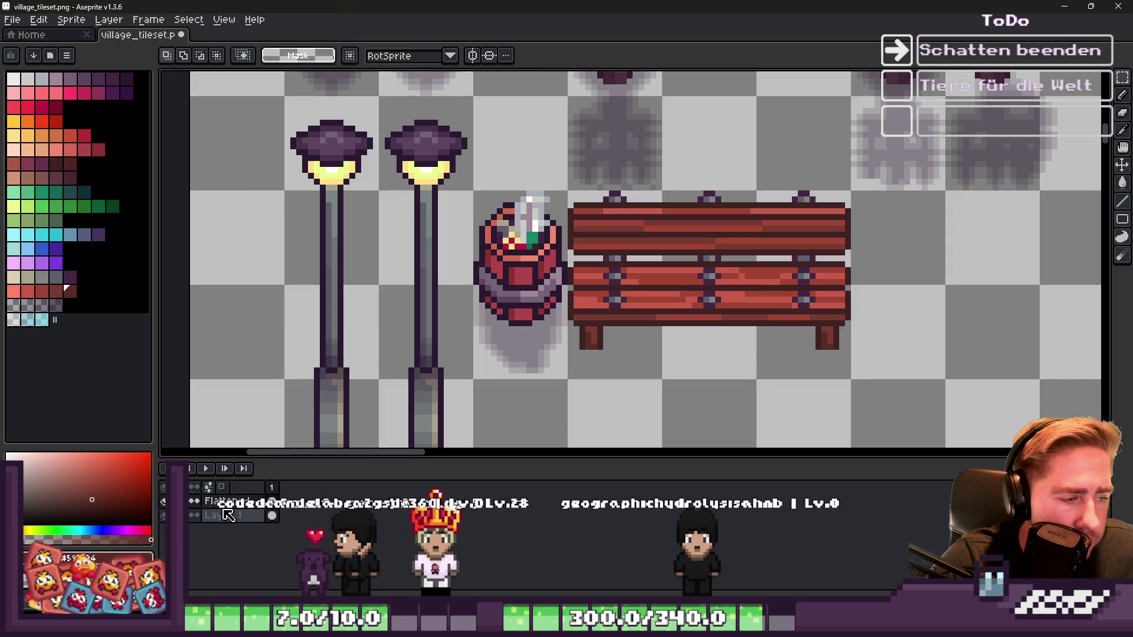
key(ctrl+shift+d)
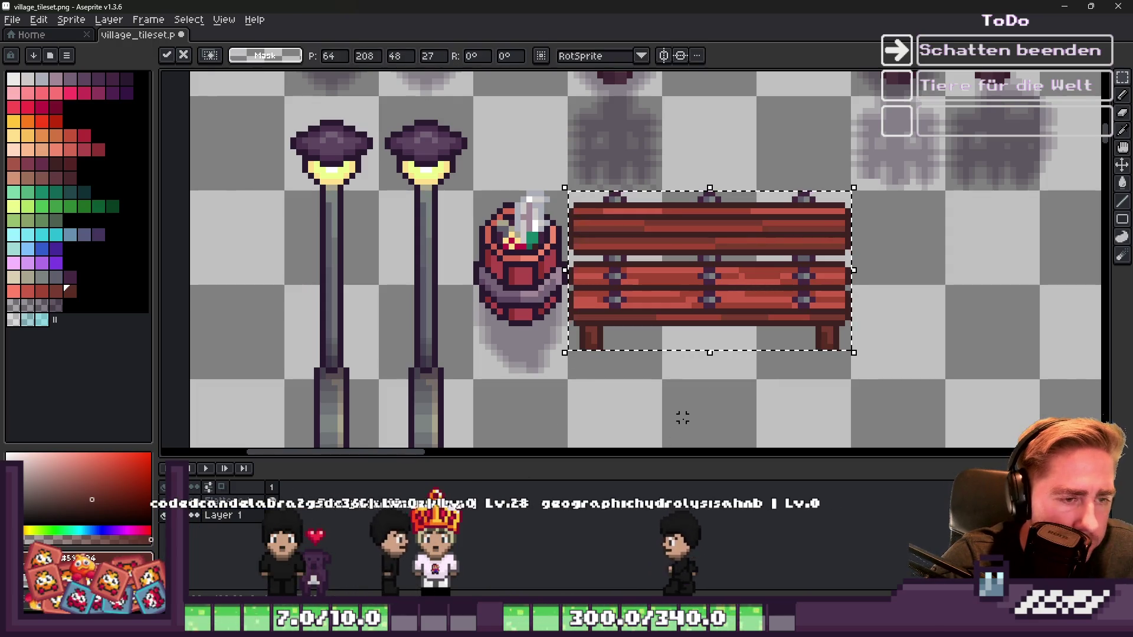
key(shift+v)
mouse_move(668, 308)
mouse_down()
mouse_move(677, 417)
mouse_move(670, 335)
mouse_move(681, 395)
mouse_up()
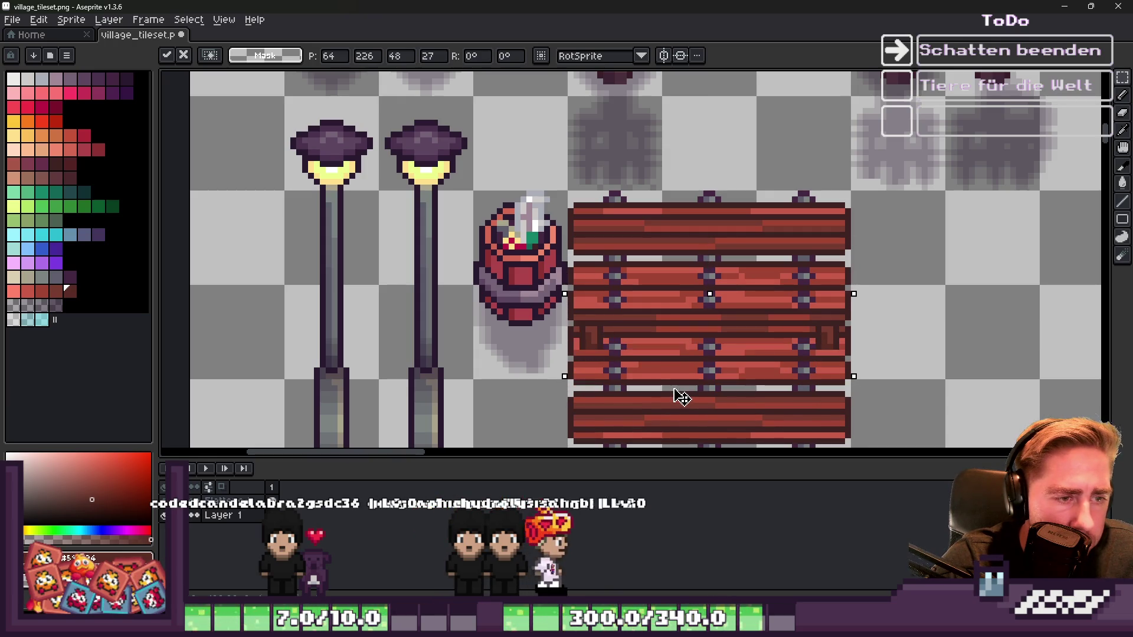
scroll(682, 399, down, 3)
scroll(681, 400, up, 2)
drag(656, 319, 660, 342)
key(Up)
key(Up)
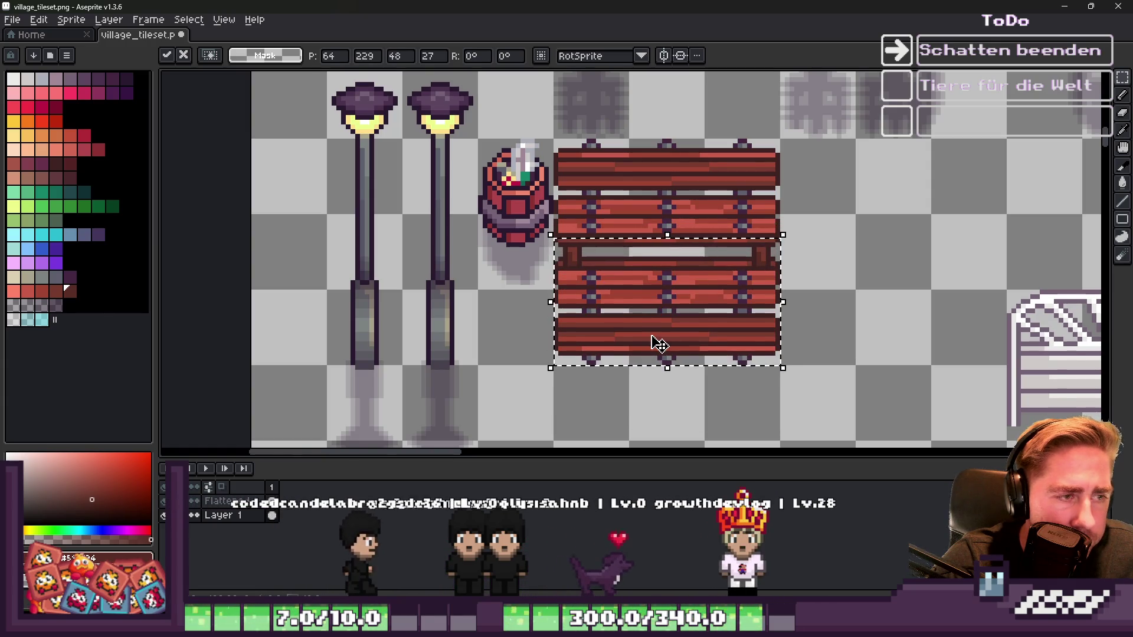
Step: Squash the flipped bench copy into a thin strip and apply it
scroll(655, 343, down, 2)
scroll(652, 345, up, 3)
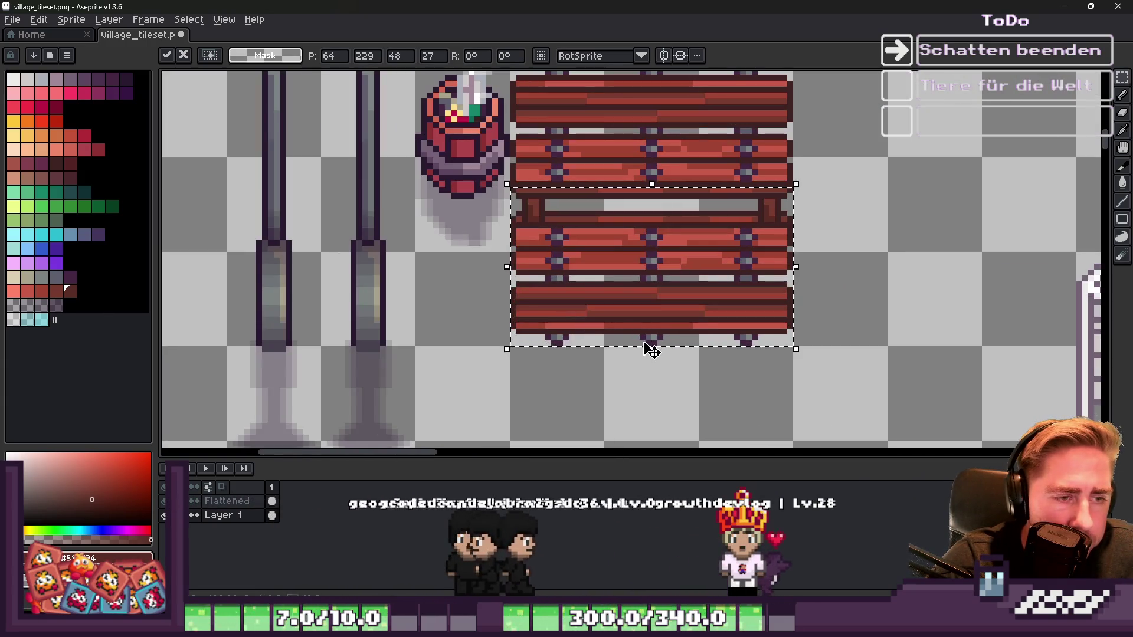
drag(651, 347, 647, 247)
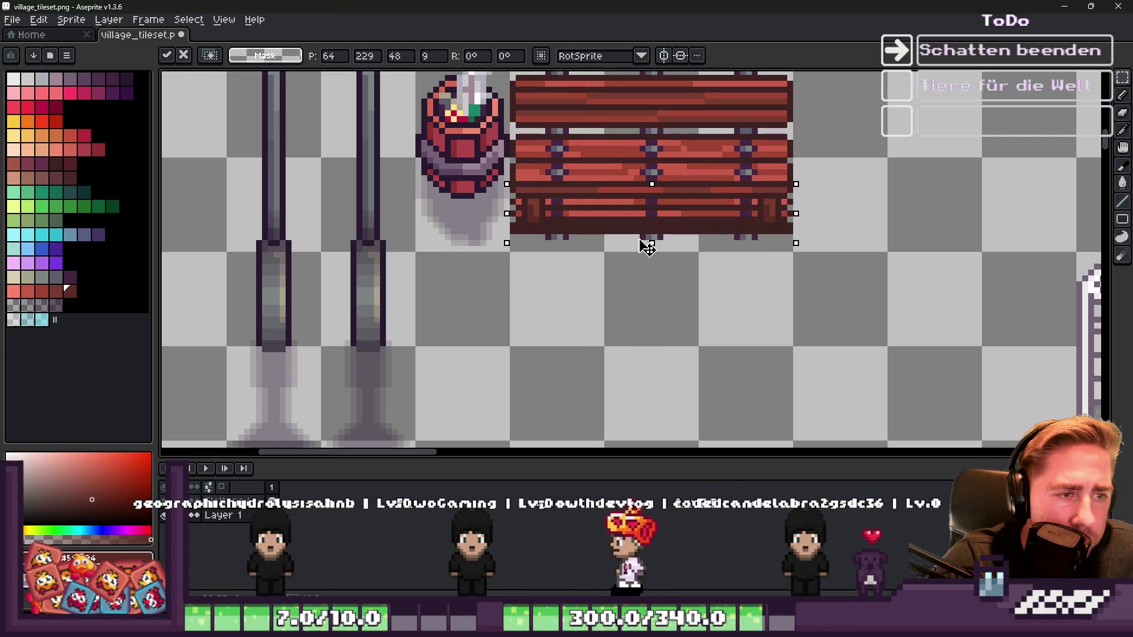
scroll(517, 225, up, 2)
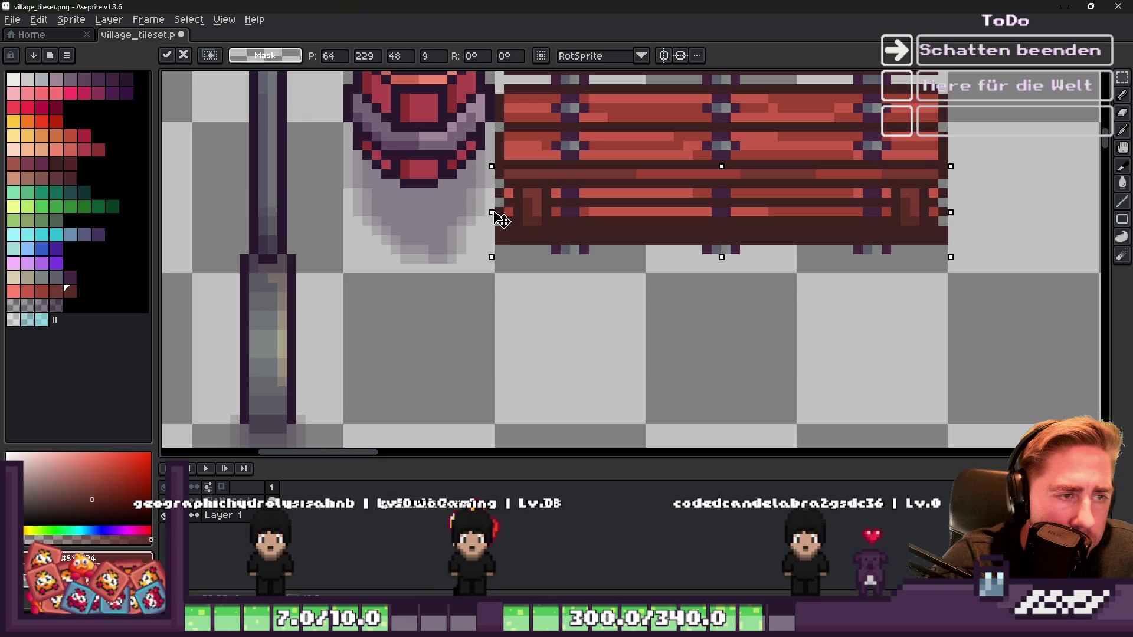
key(Return)
key(i)
scroll(591, 217, down, 1)
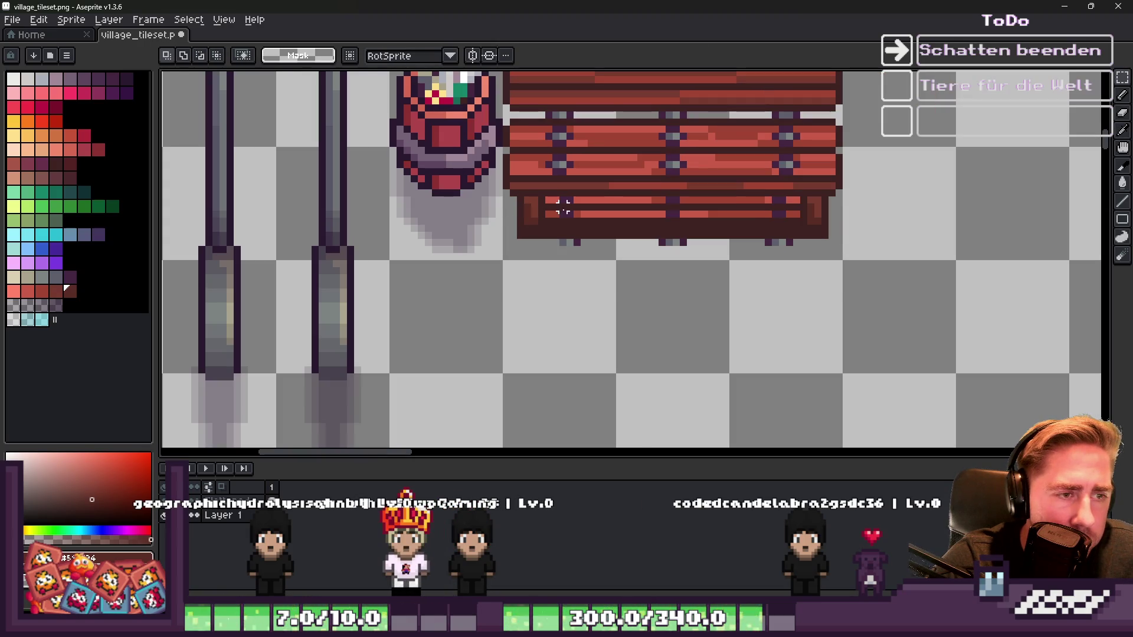
Step: Select the dark shadow pixels by colour range and repaint them purple-grey under the widened bench
key(m)
click(189, 20)
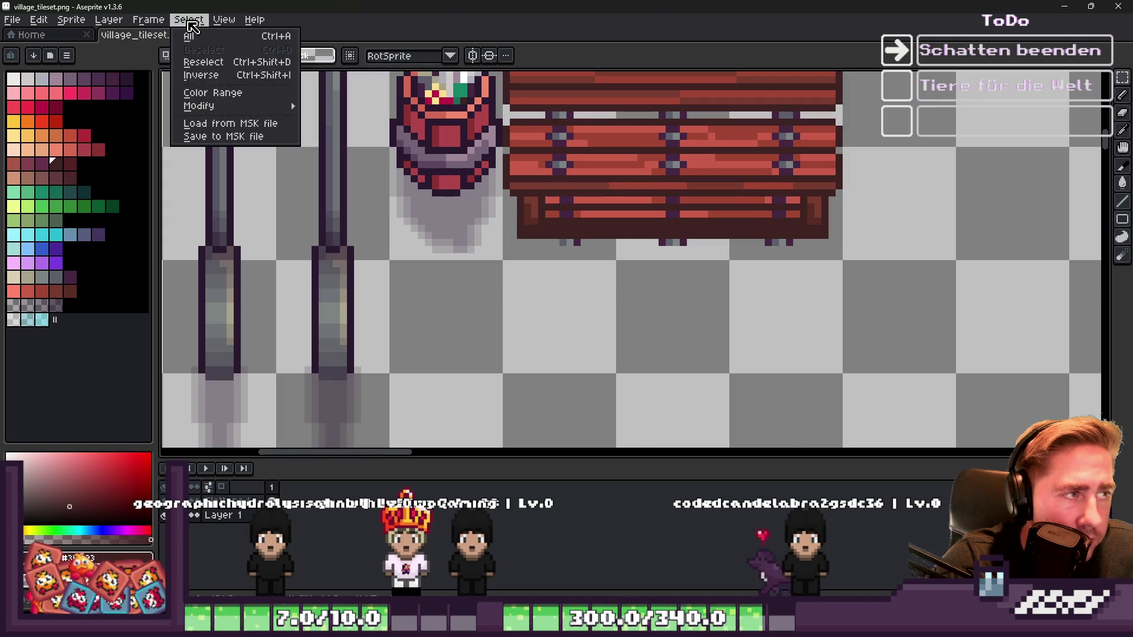
click(212, 93)
click(549, 527)
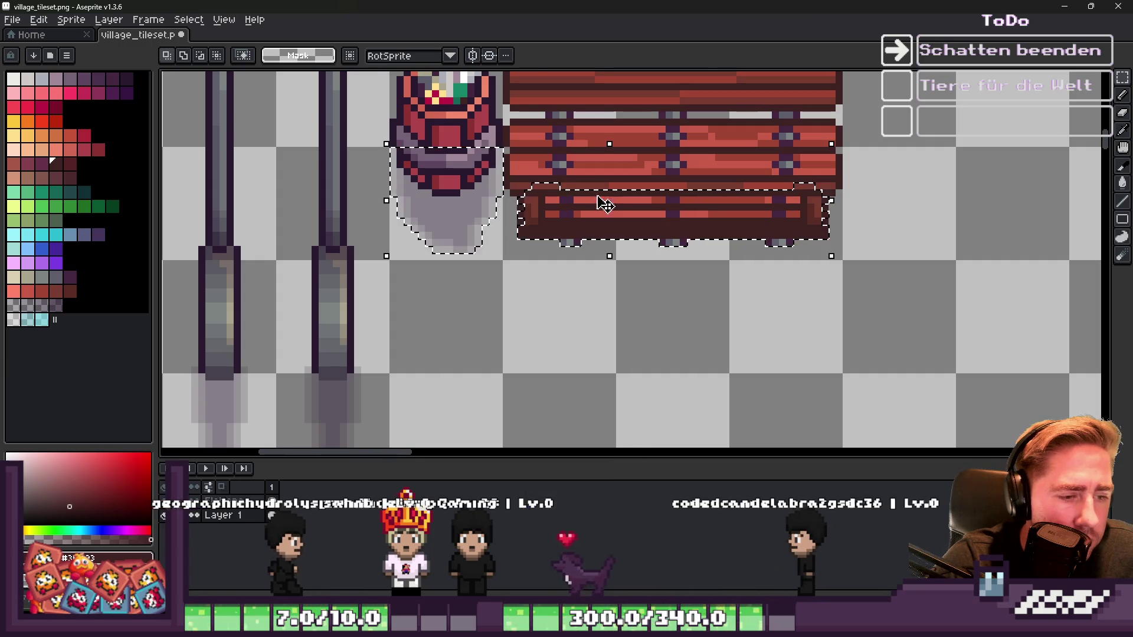
scroll(601, 225, up, 2)
key(b)
mouse_move(506, 212)
mouse_down()
mouse_move(562, 240)
mouse_move(1004, 228)
mouse_move(936, 266)
mouse_move(714, 309)
mouse_up()
alt+click(303, 222)
drag(541, 237, 508, 240)
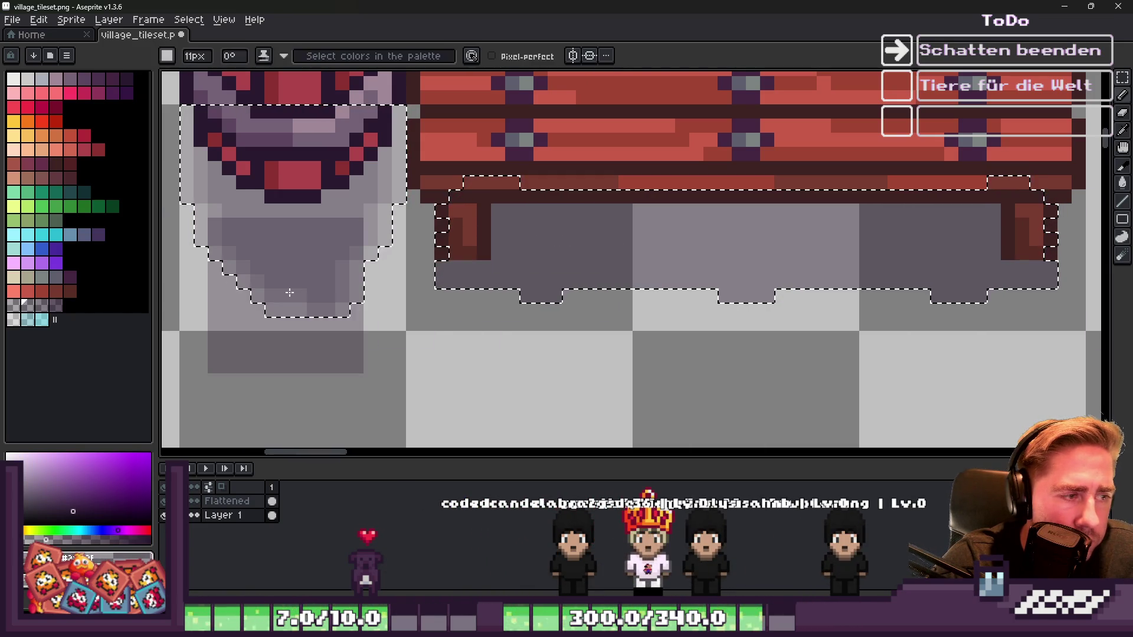
Step: Apply an outline around the shadow selection and around the bench area
key(shift+o)
key(Return)
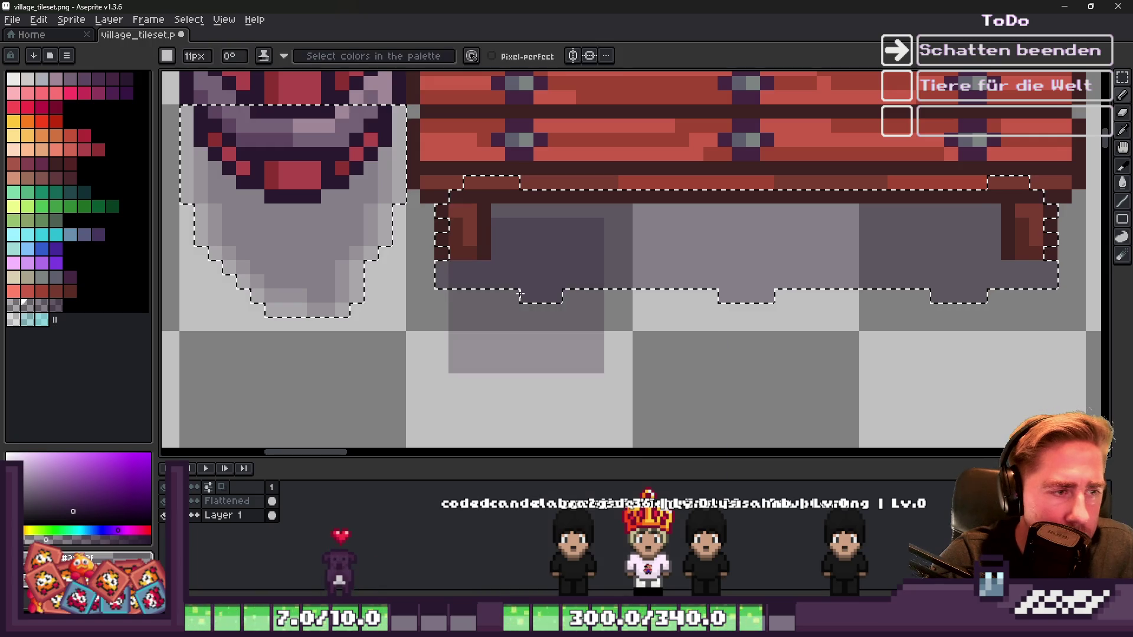
key(ctrl+d)
key(m)
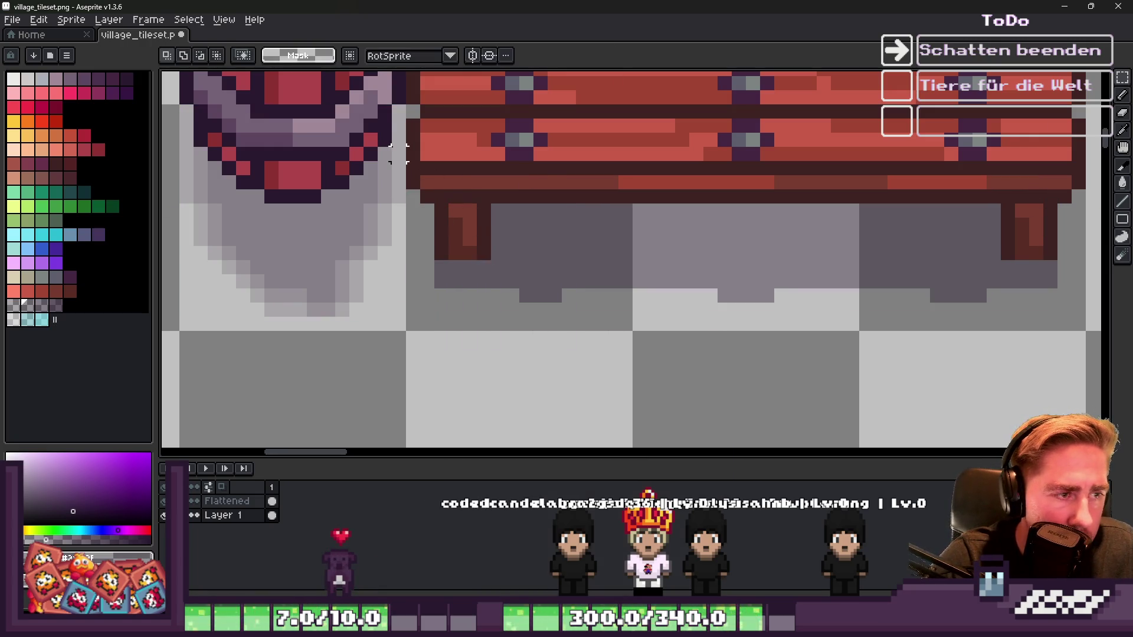
mouse_move(411, 140)
mouse_down()
mouse_move(1062, 379)
mouse_move(1085, 373)
mouse_up()
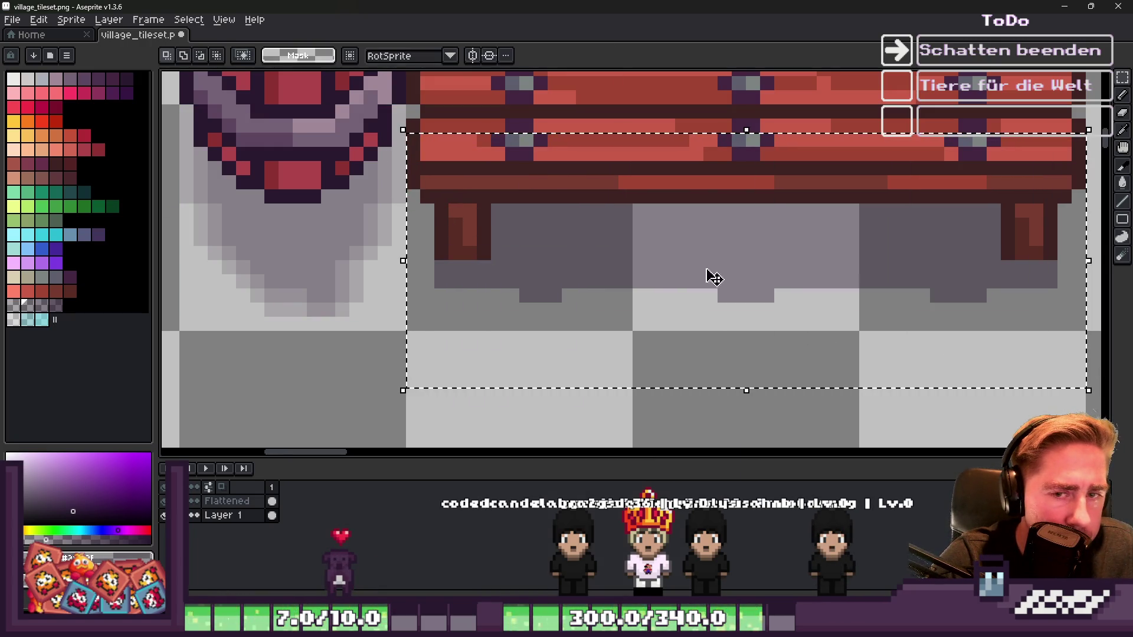
key(shift+o)
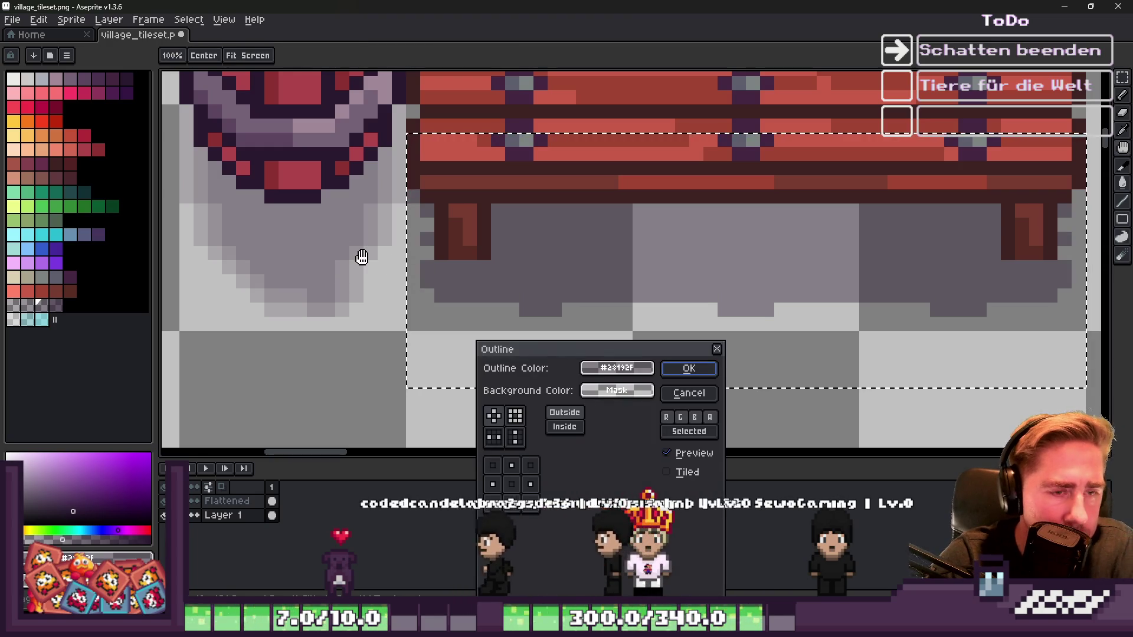
key(Return)
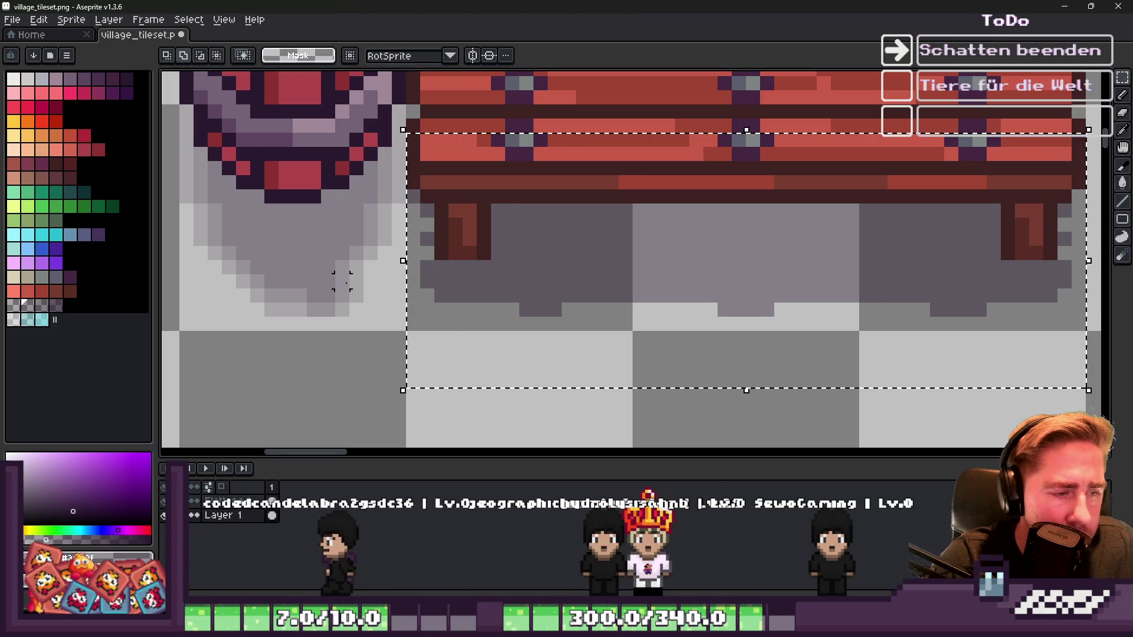
key(shift+o)
key(Return)
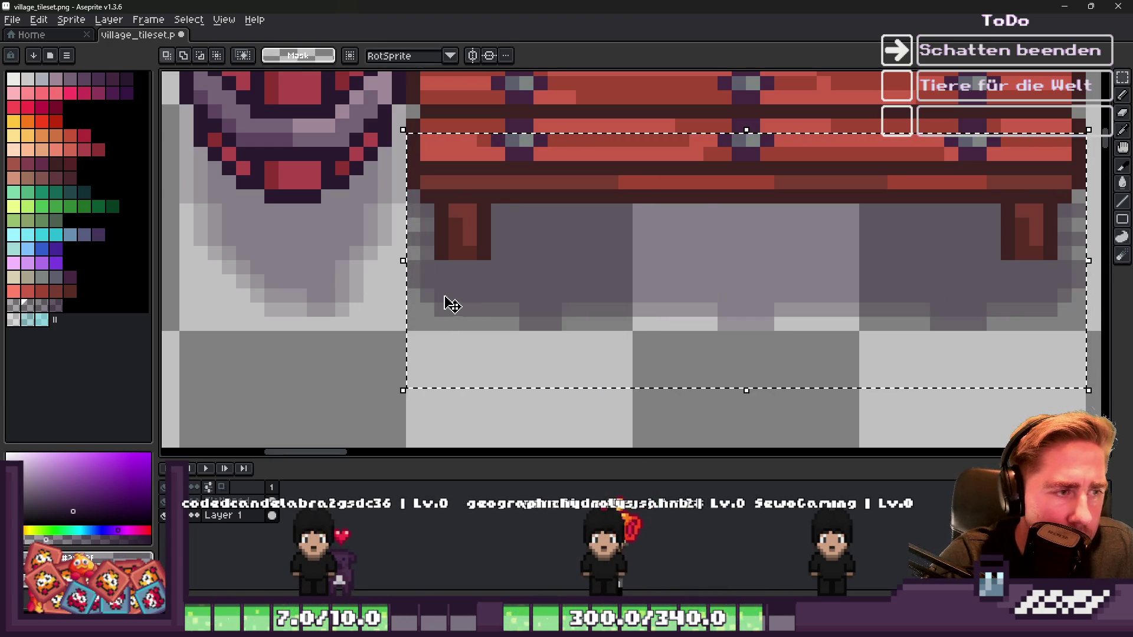
scroll(451, 304, down, 2)
scroll(451, 304, up, 2)
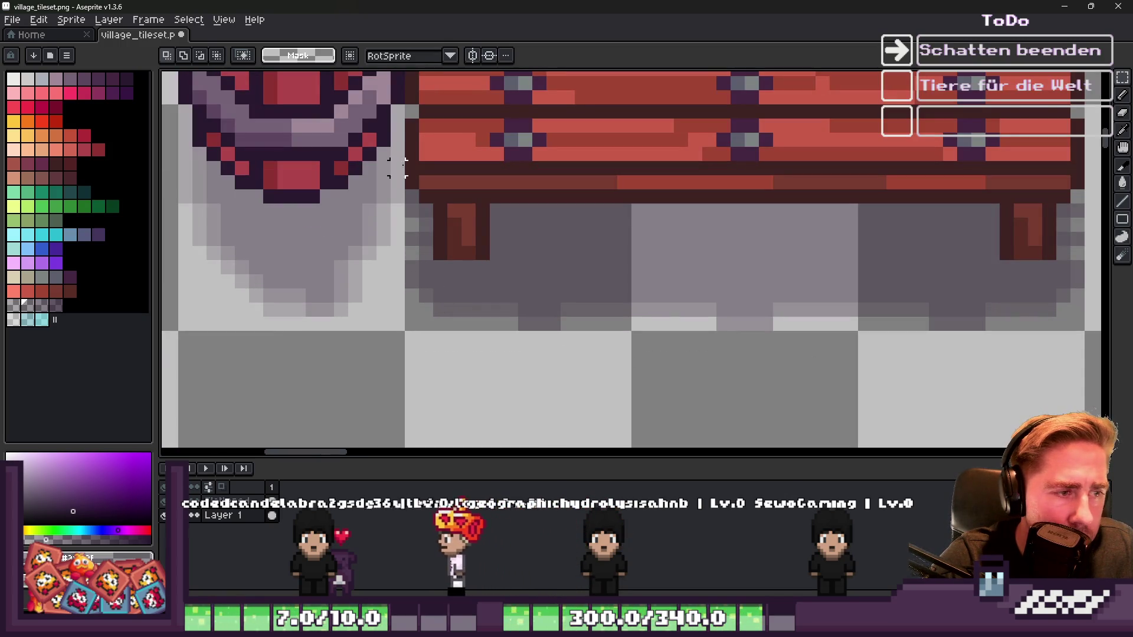
Step: Shift the bench shadow one pixel to the right
mouse_move(412, 153)
mouse_down()
mouse_move(961, 361)
mouse_move(1114, 376)
mouse_up()
scroll(702, 304, down, 1)
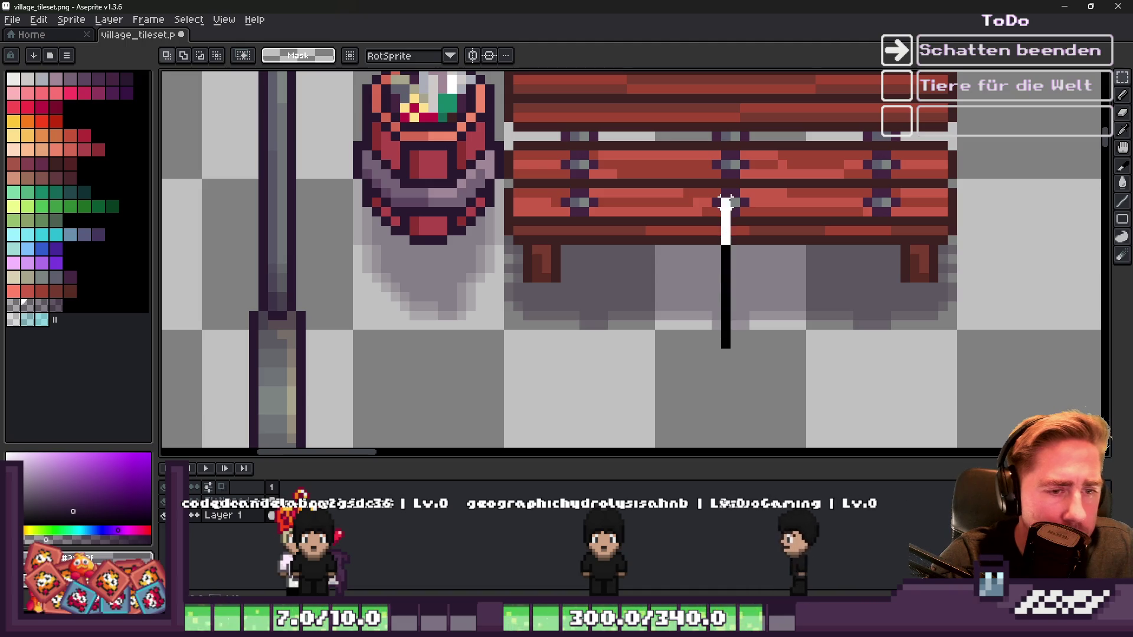
drag(543, 254, 725, 409)
drag(637, 277, 653, 278)
key(ctrl+d)
Step: Reselect the bench with its shadow and commit the transformation
mouse_move(1011, 368)
mouse_down()
mouse_move(523, 190)
mouse_move(493, 167)
mouse_up()
click(683, 266)
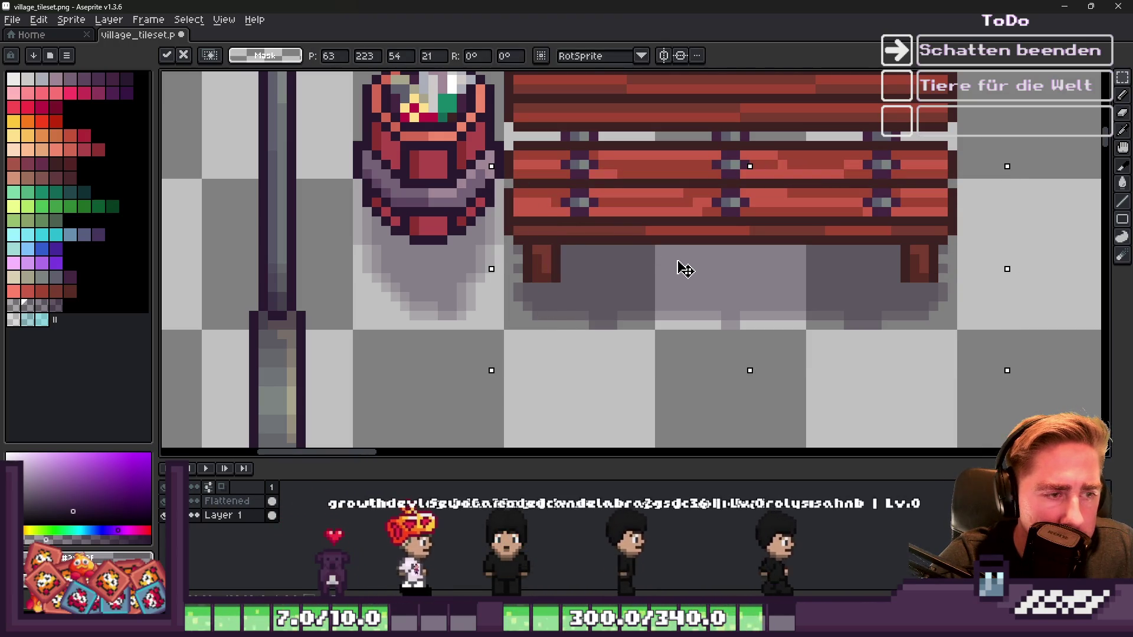
key(ctrl+d)
key(i)
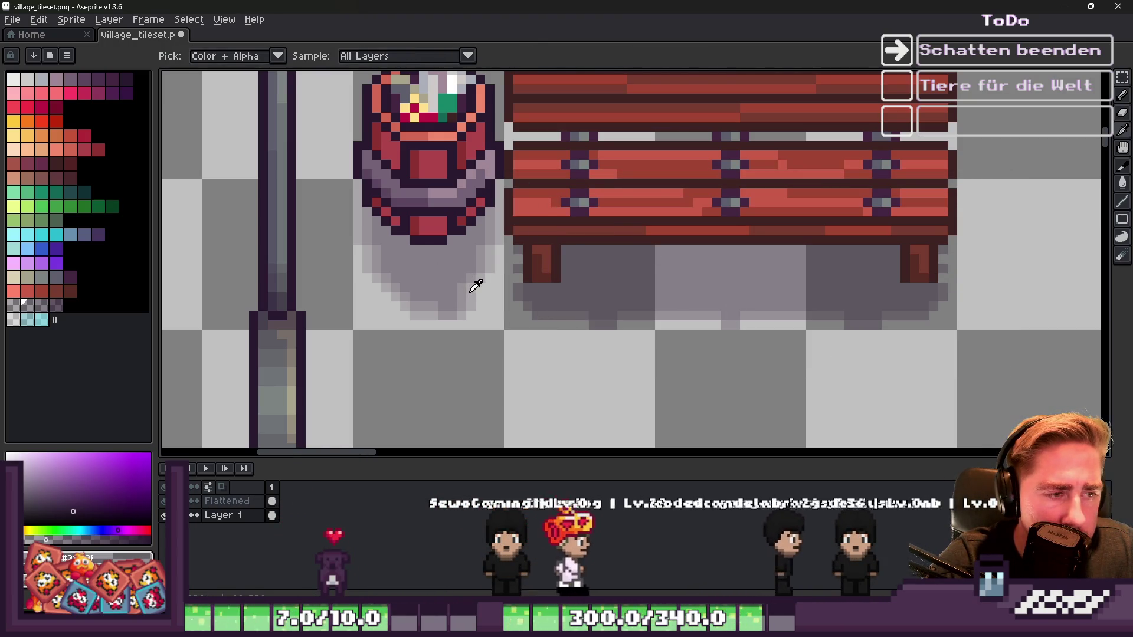
key(m)
Step: Outline the shadow below the lower slat, then clear the selection
drag(505, 199, 1005, 396)
key(shift+o)
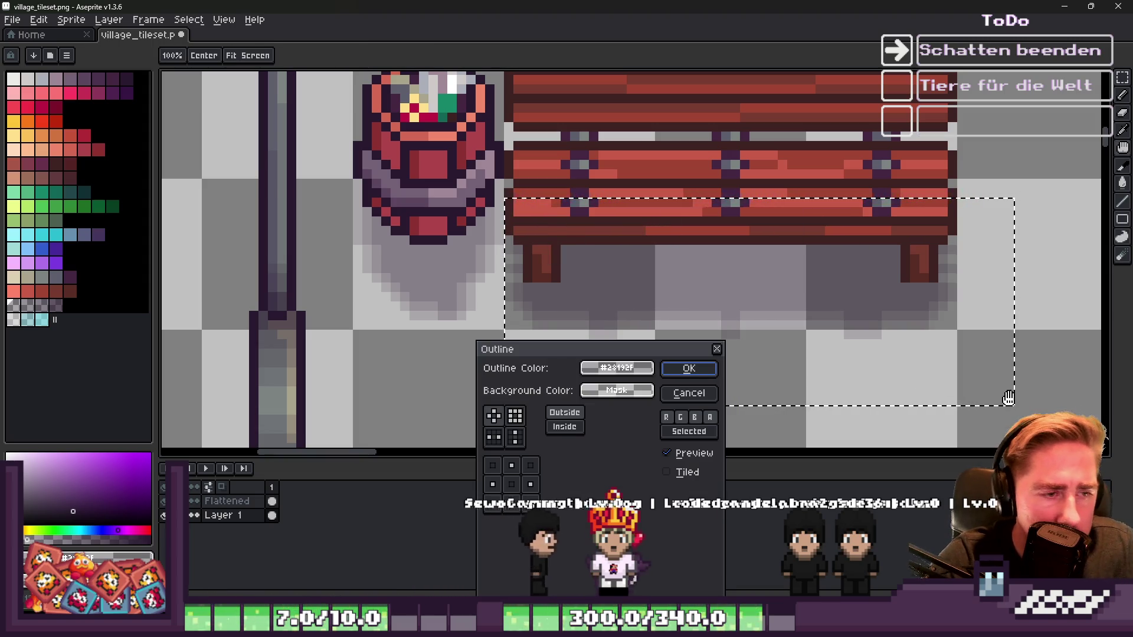
key(Return)
mouse_move(1000, 391)
mouse_down()
mouse_move(657, 274)
mouse_move(501, 158)
mouse_up()
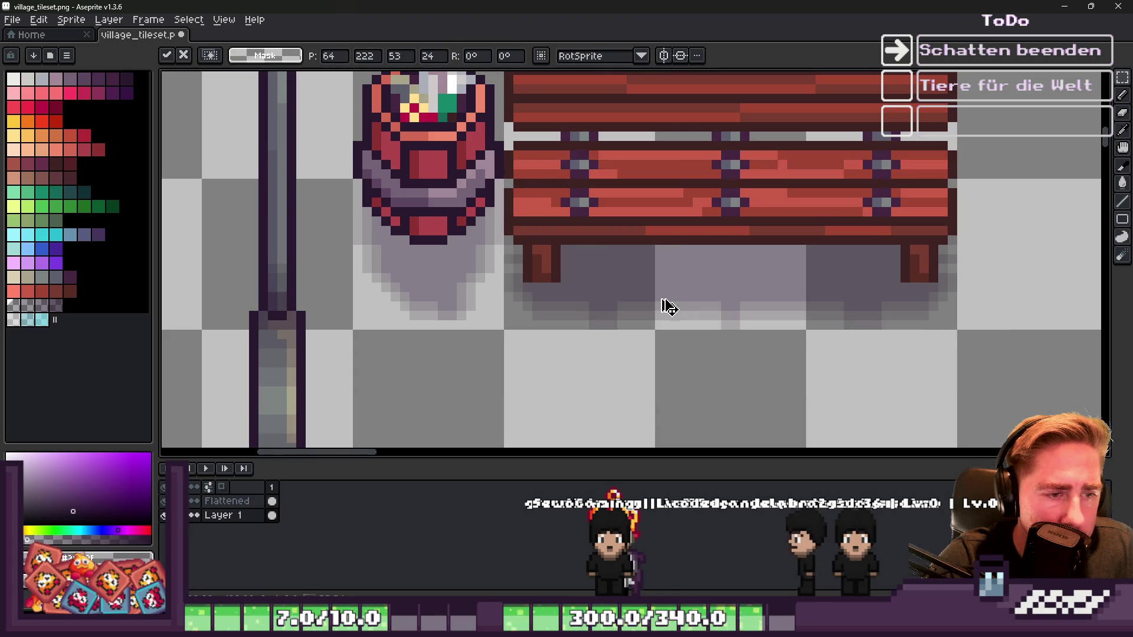
key(ctrl+d)
scroll(669, 306, down, 4)
scroll(667, 317, up, 1)
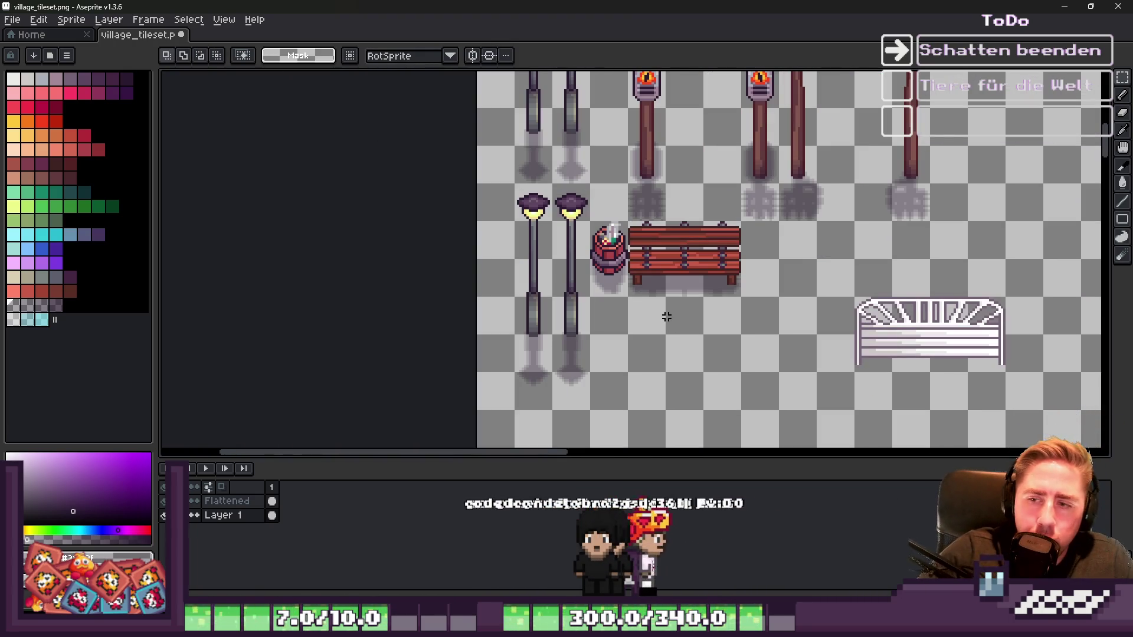
scroll(626, 269, up, 4)
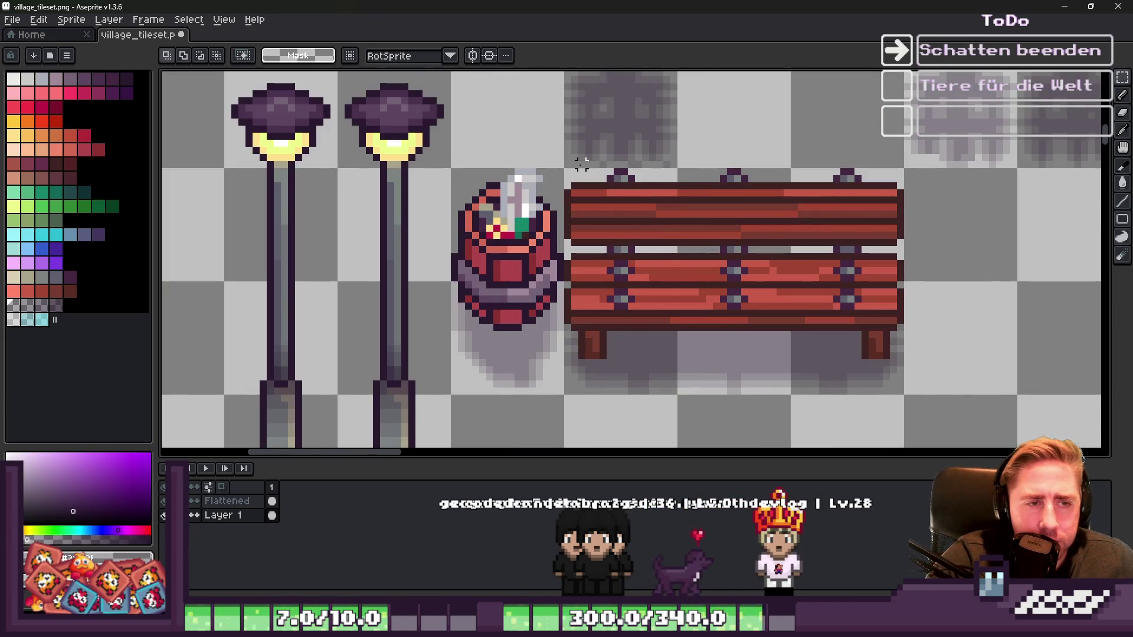
Step: Select the bench's top boards and paste a copy onto Layer 2
drag(791, 229, 901, 243)
click(221, 503)
click(745, 264)
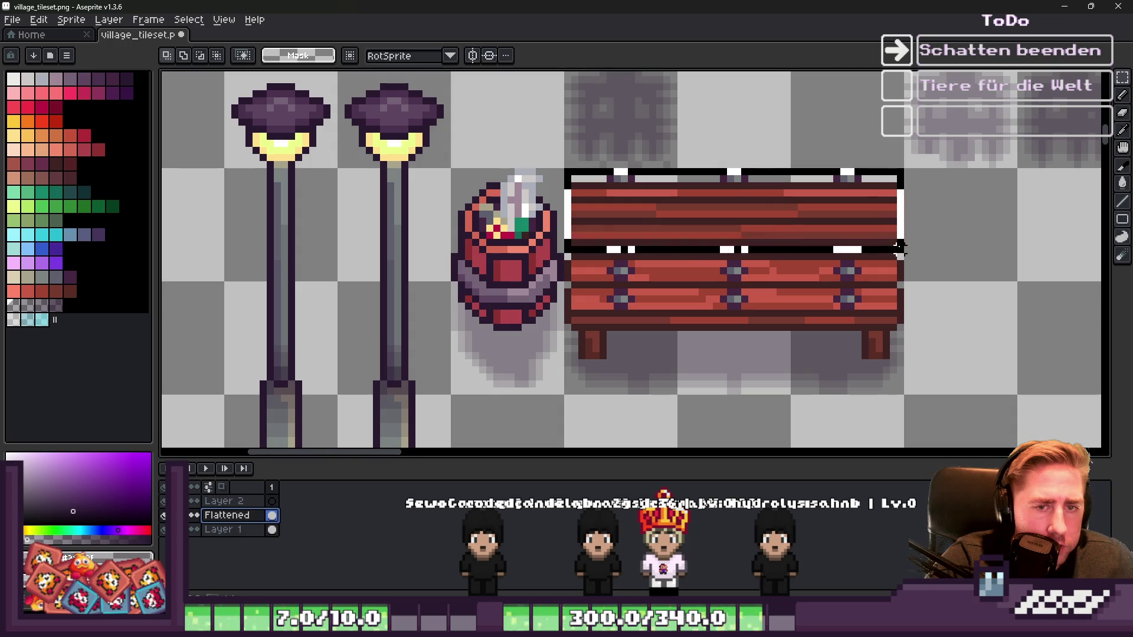
key(ctrl+z)
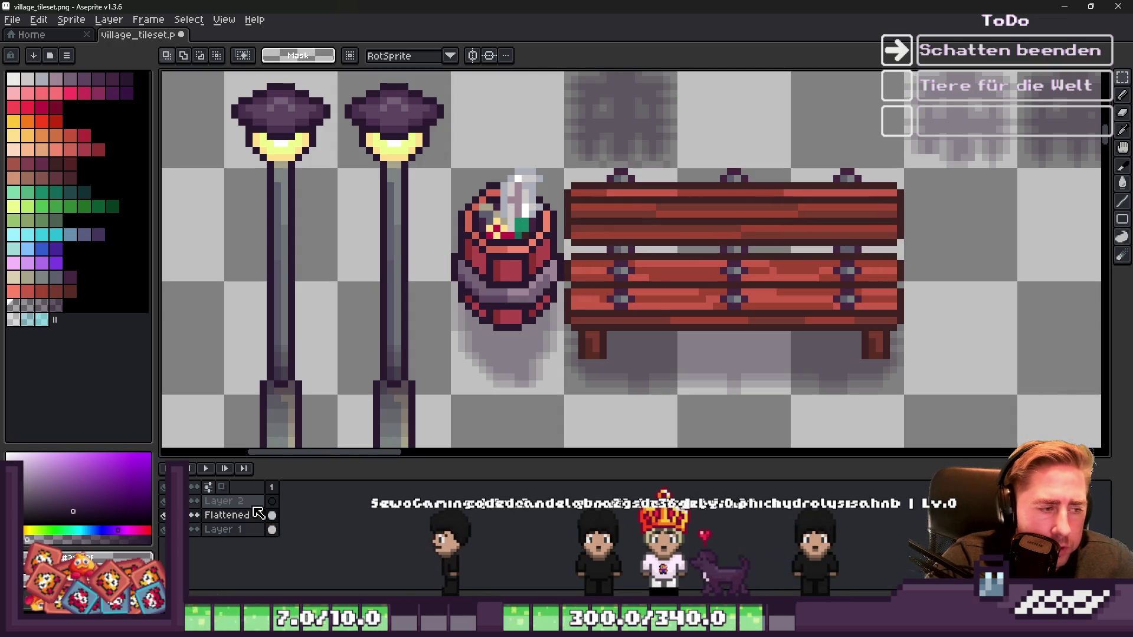
key(ctrl+y)
Step: Fit the copied boards into the backrest gap, one pixel shorter, and sample the board red
drag(653, 220, 671, 293)
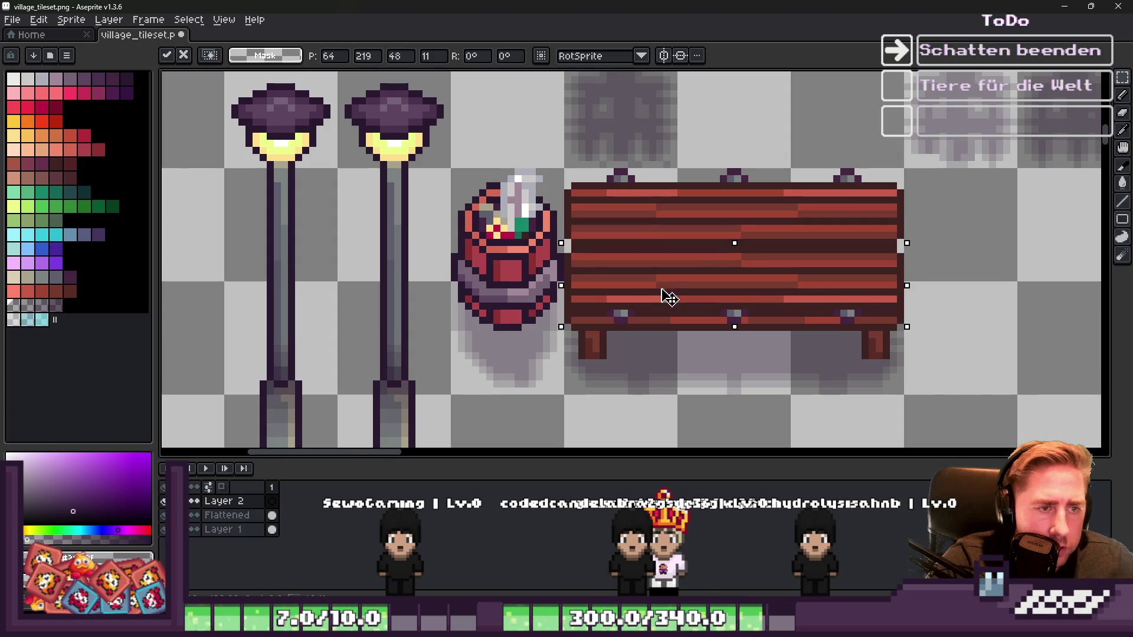
drag(661, 282, 664, 276)
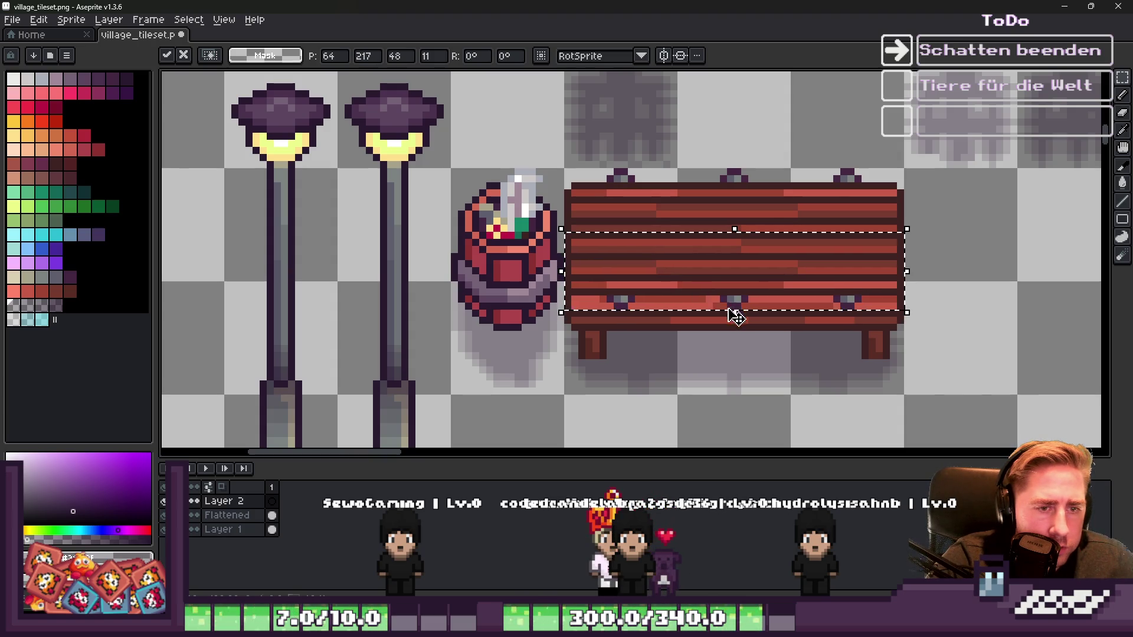
drag(729, 308, 733, 298)
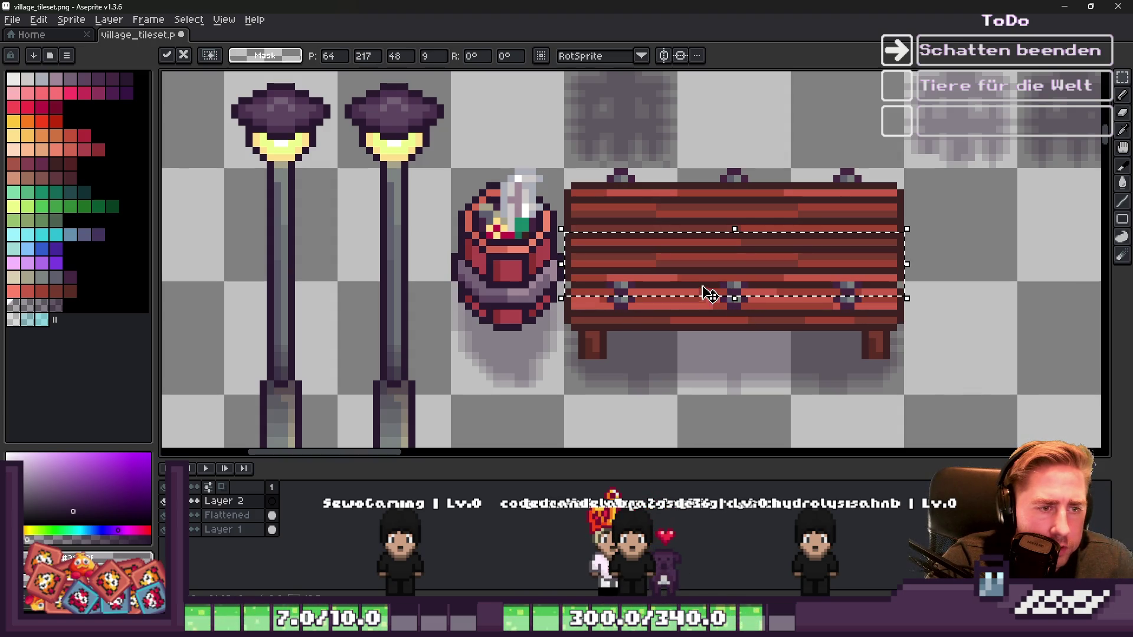
key(Return)
alt+click(656, 252)
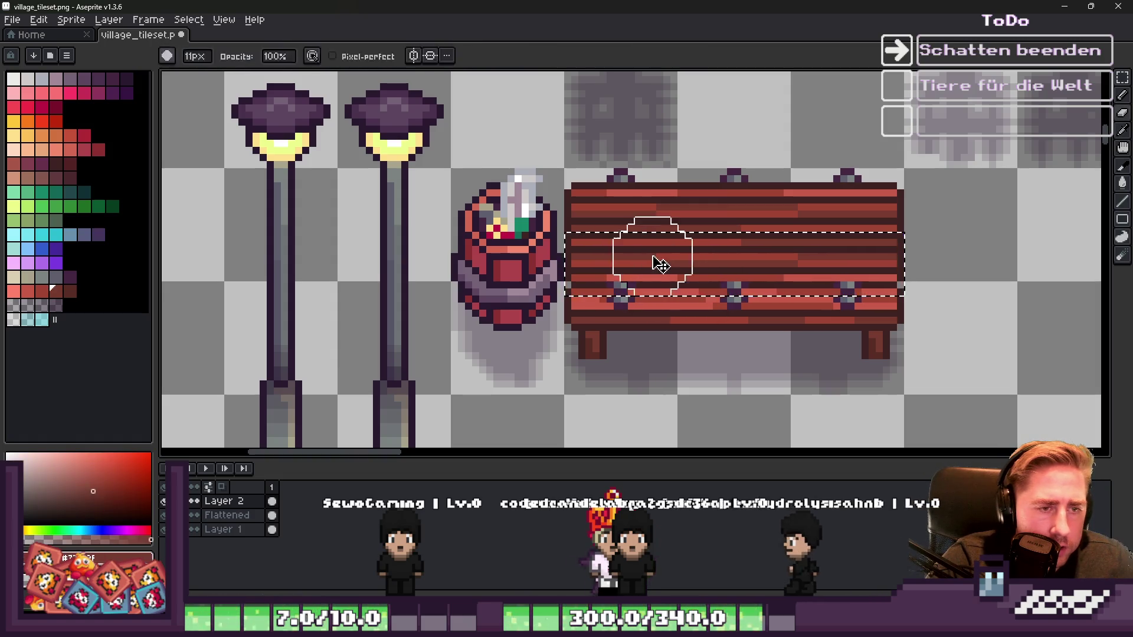
key(ctrl+d)
click(208, 22)
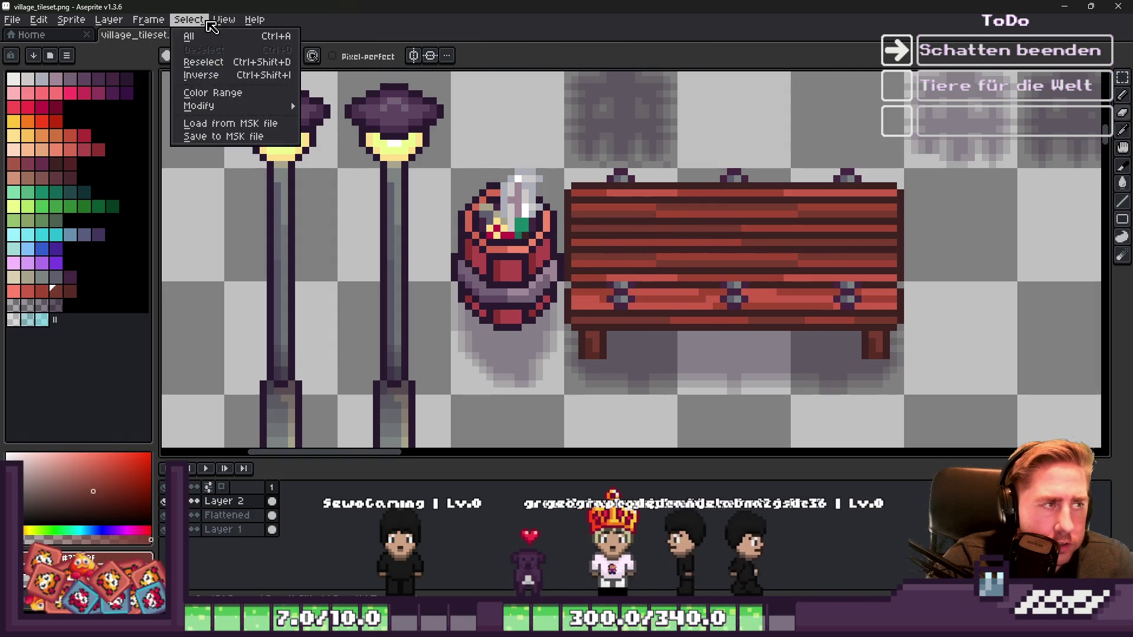
Step: Select every pixel of the bench board colour
click(213, 93)
key(Return)
scroll(745, 229, left, 2)
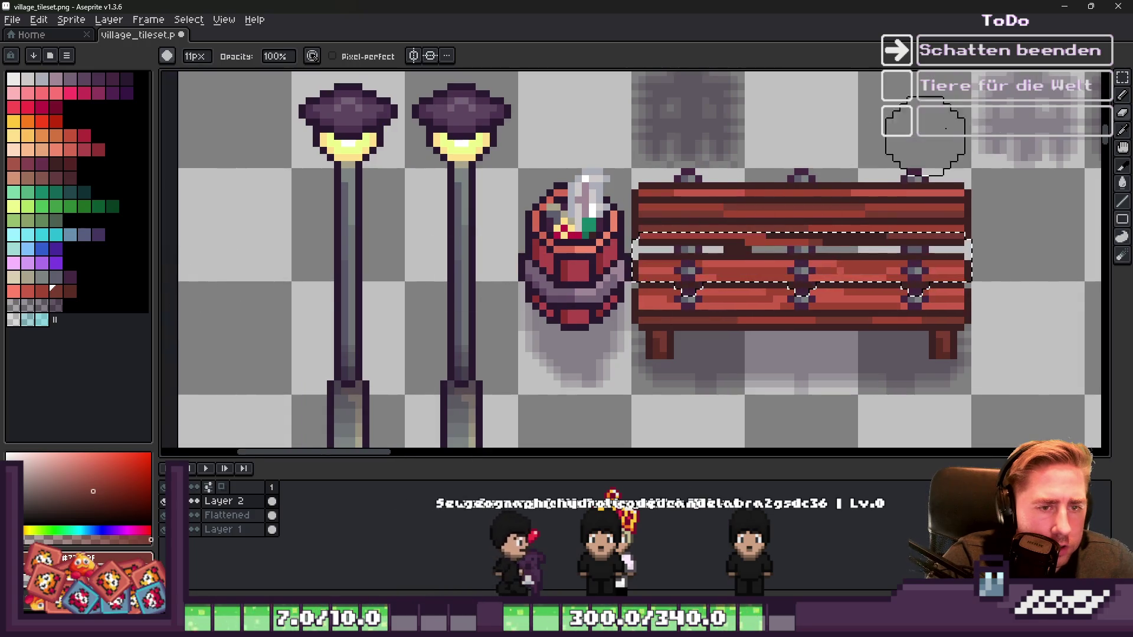
scroll(330, 250, down, 2)
scroll(682, 251, up, 3)
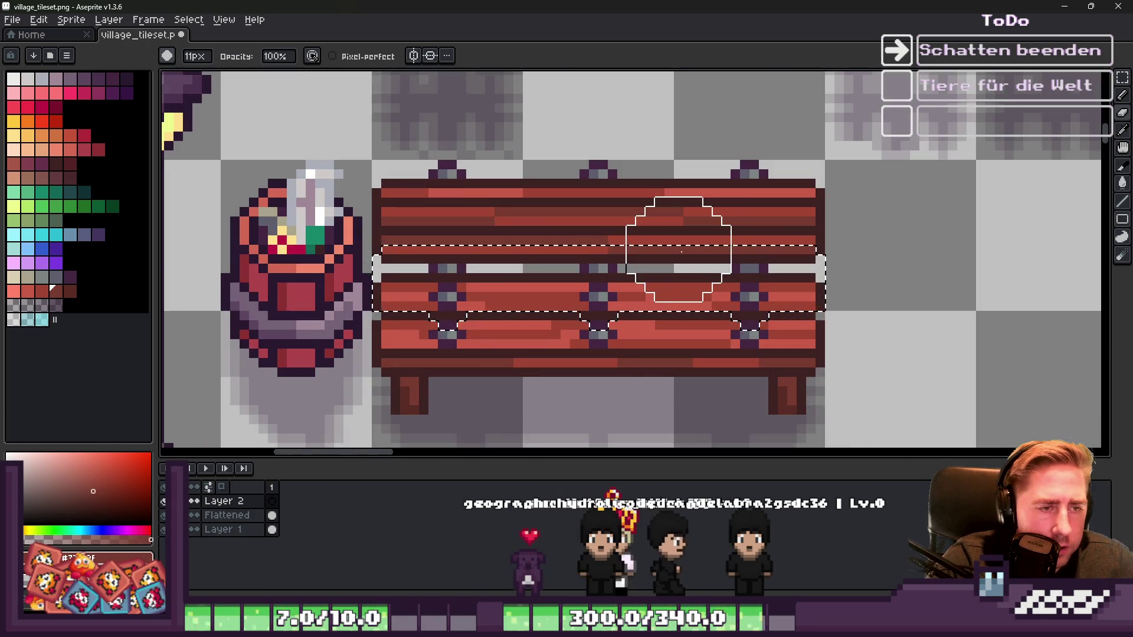
Step: Remove the top plank from the colour selection with rectangular marquee drags
key(b)
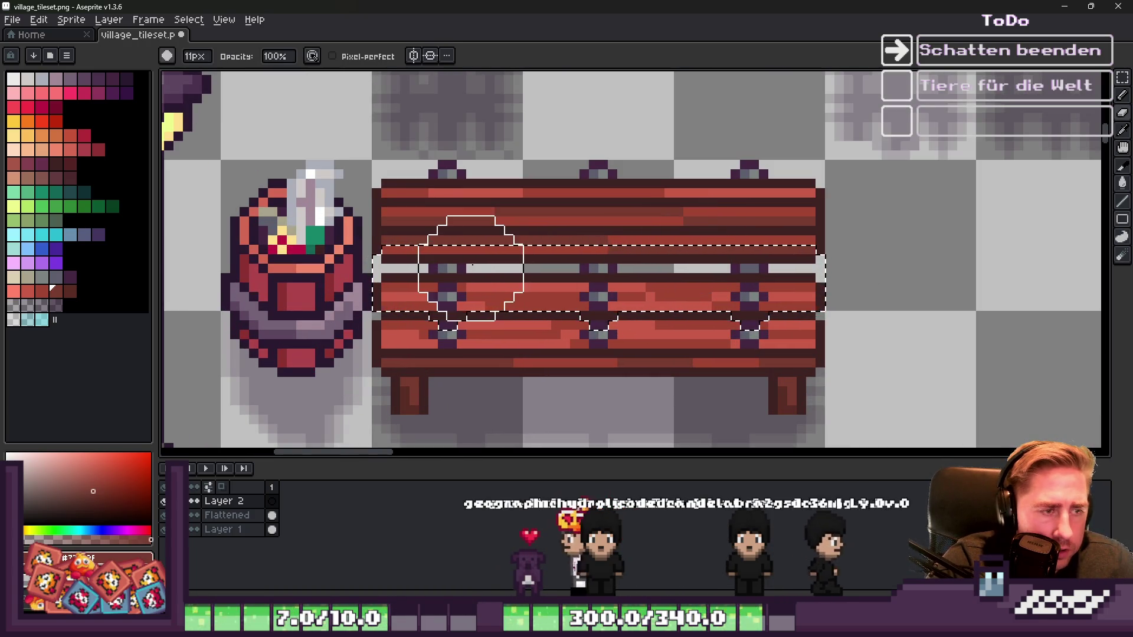
key(alt)
key(m)
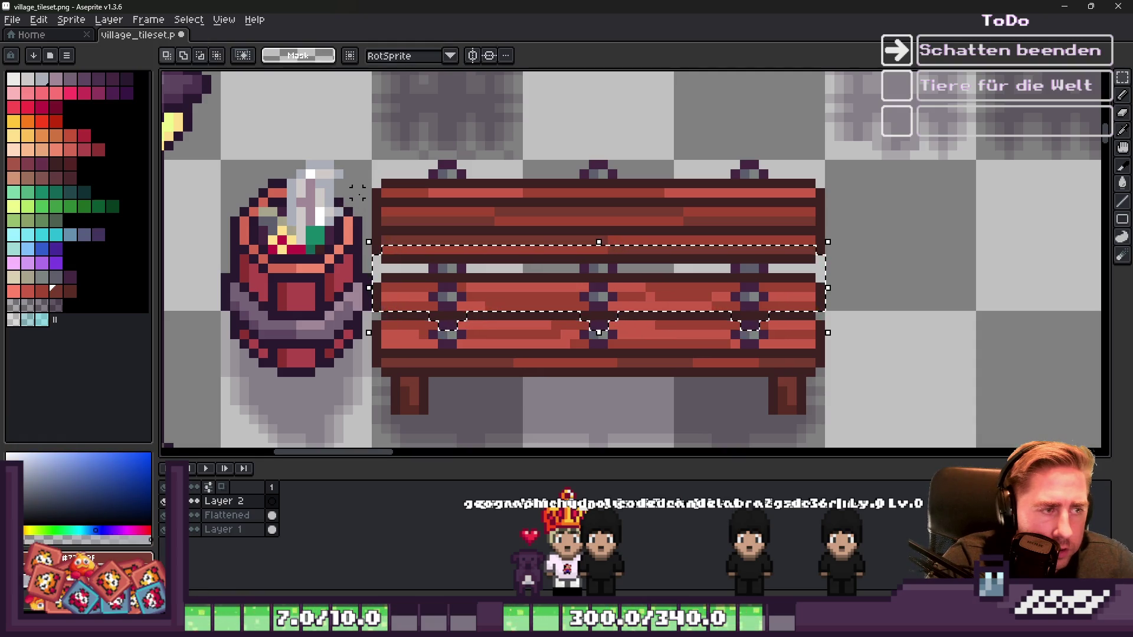
drag(488, 250, 913, 248)
drag(913, 277, 915, 277)
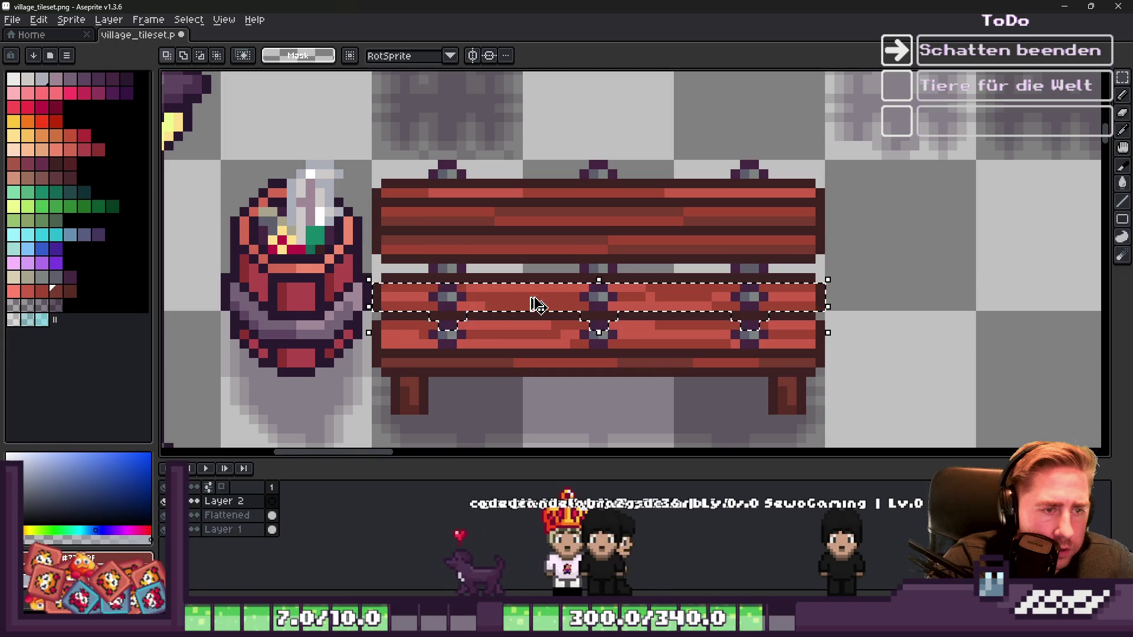
drag(679, 227, 905, 265)
scroll(906, 266, up, 2)
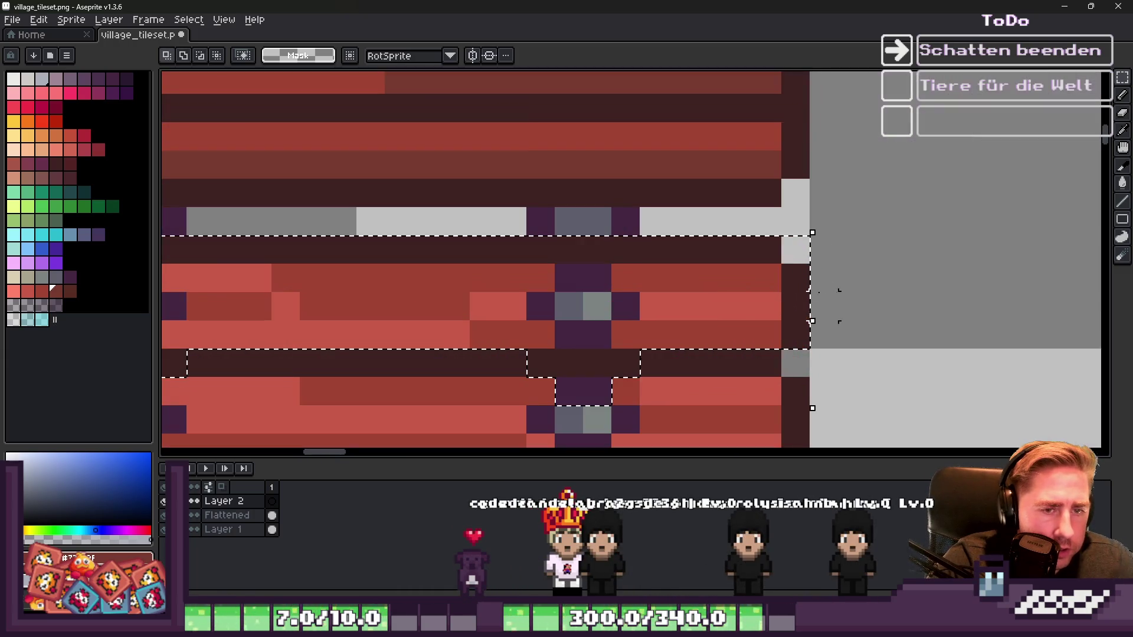
scroll(989, 203, down, 4)
scroll(629, 185, up, 3)
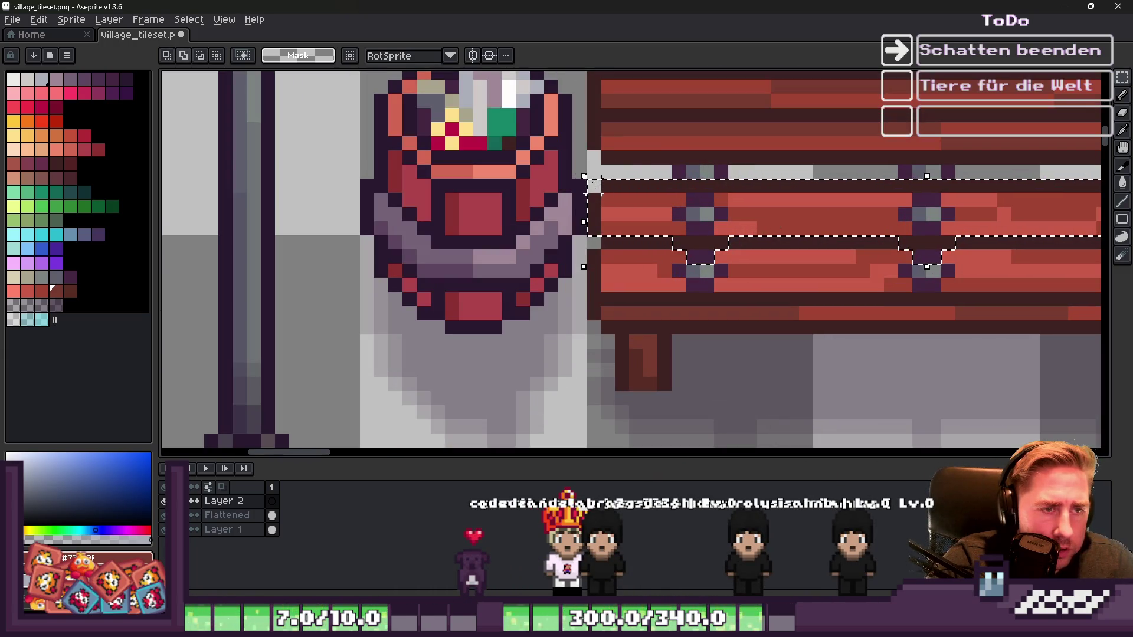
Step: Paint a trial shadow block under the bench, then undo it
key(b)
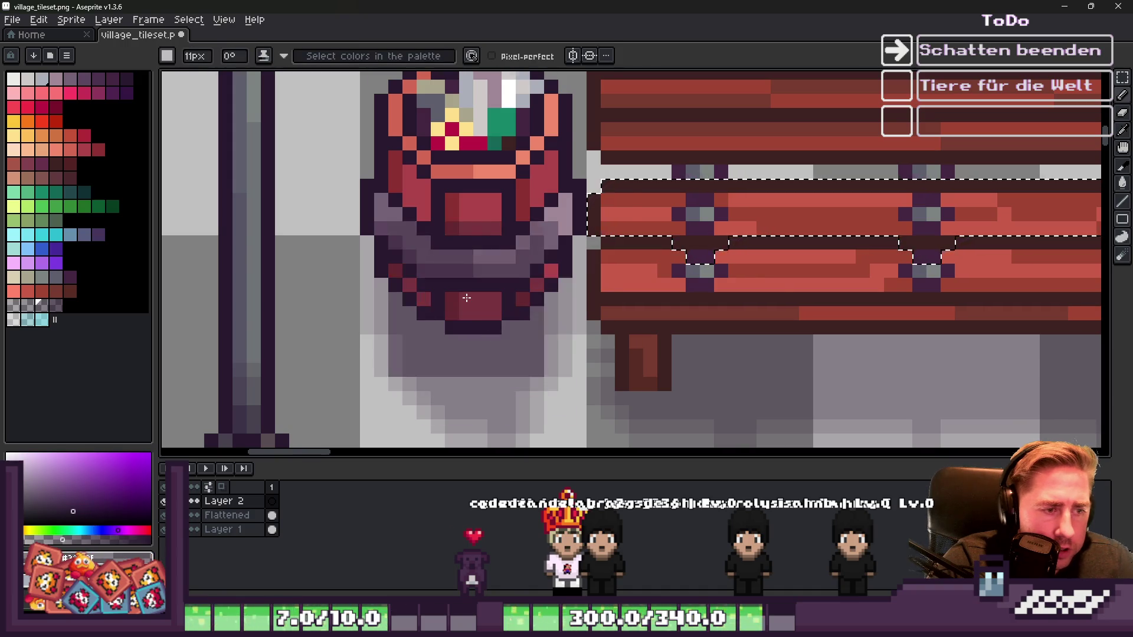
scroll(517, 267, down, 3)
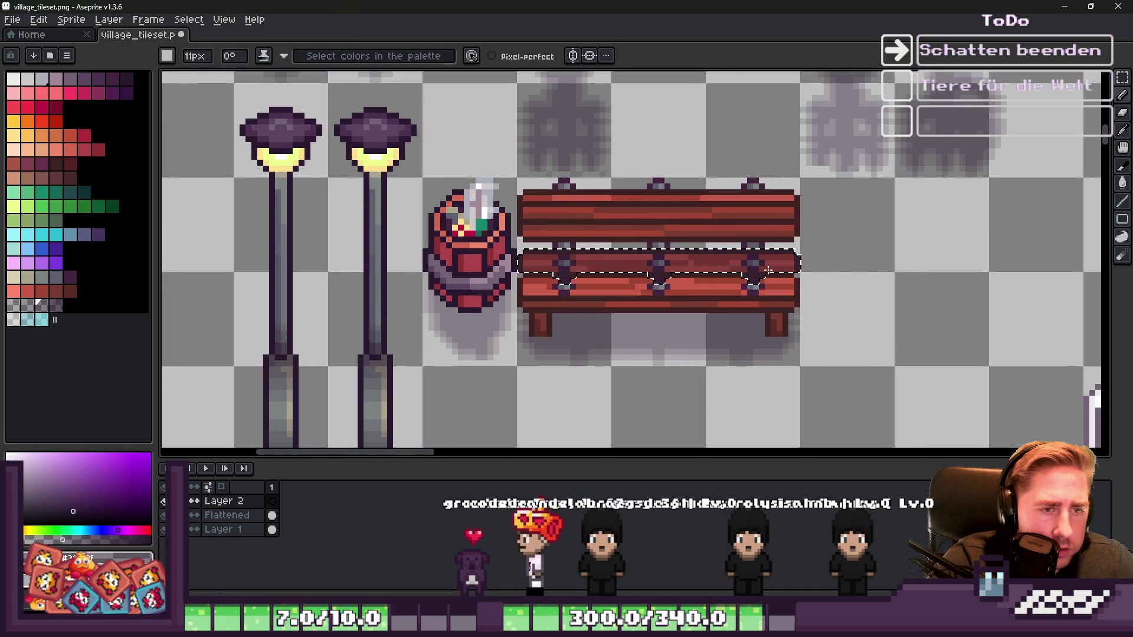
scroll(590, 329, up, 2)
key(ctrl)
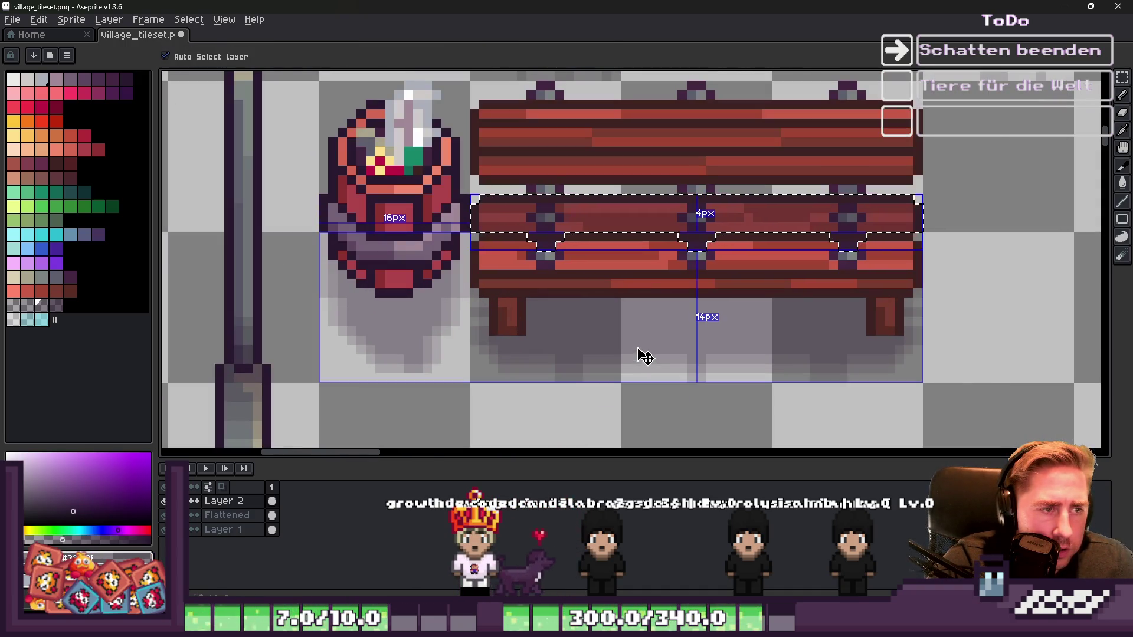
click(640, 281)
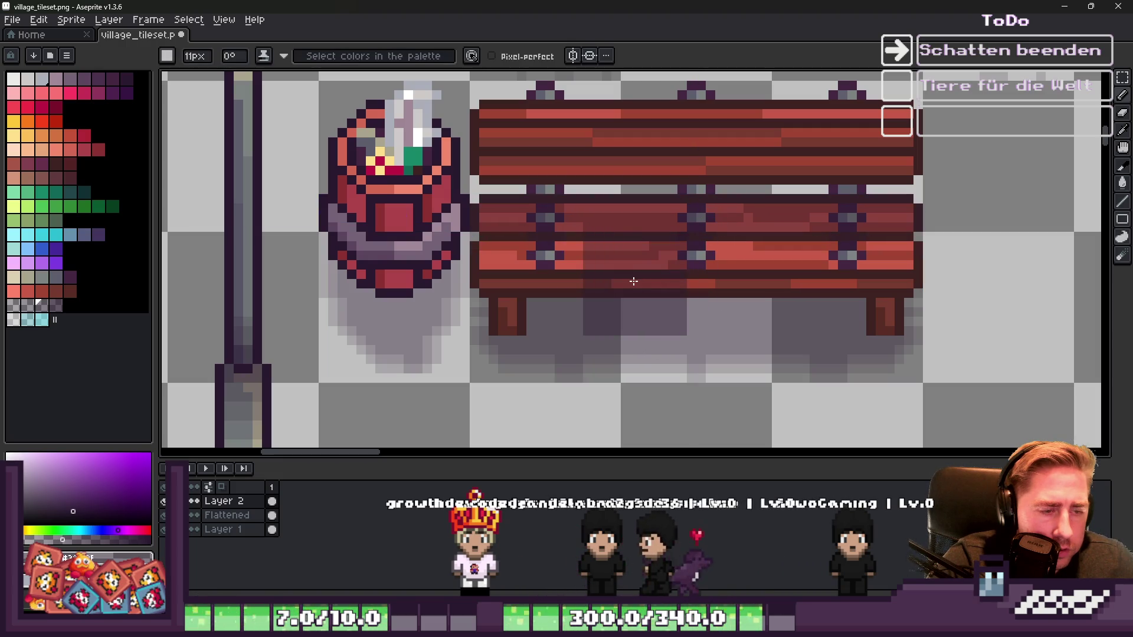
key(ctrl+z)
Step: Marquee a rectangle over the bench's seat planks
key(m)
mouse_move(429, 125)
mouse_down()
mouse_move(915, 289)
mouse_move(987, 253)
mouse_move(992, 273)
mouse_up()
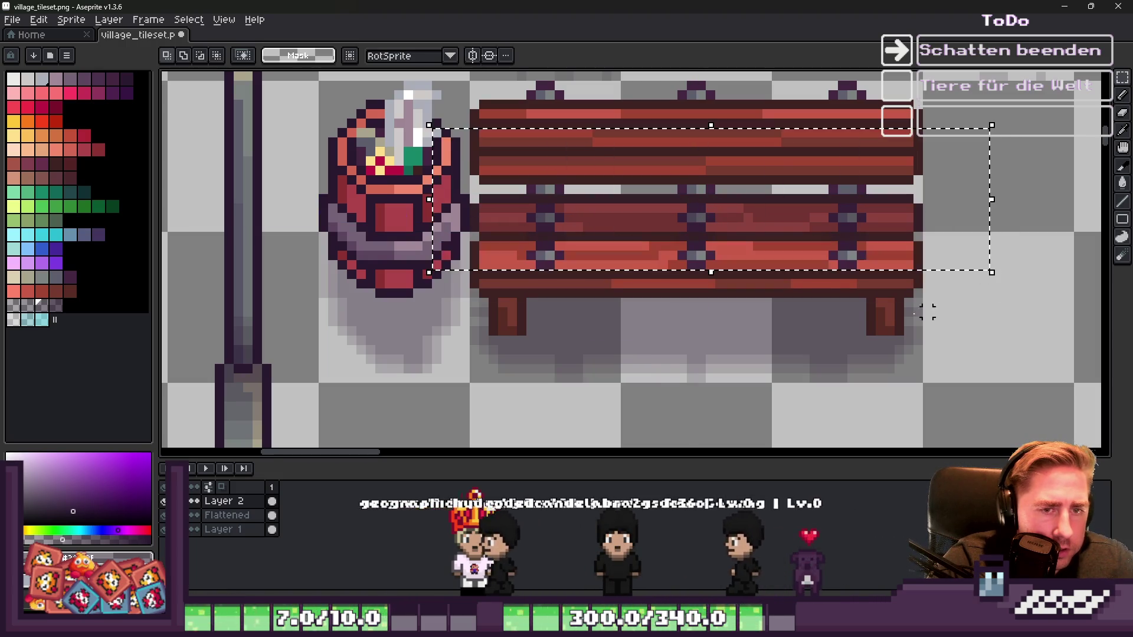
scroll(684, 357, up, 2)
scroll(689, 354, down, 3)
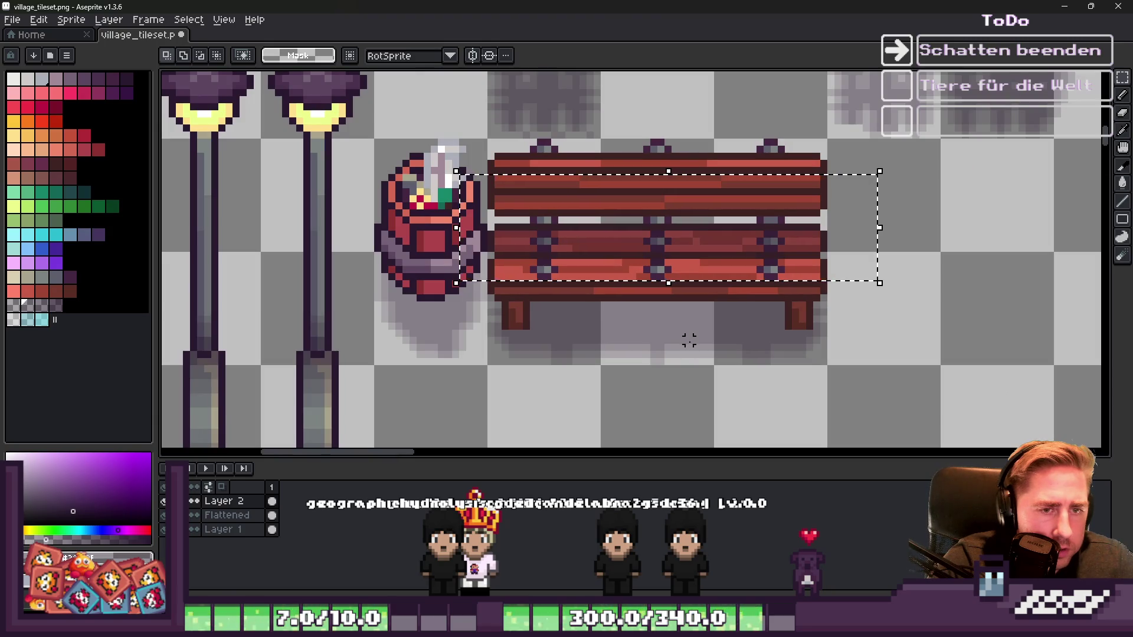
Step: Apply an outline to the selection with the Outline effect
key(shift+o)
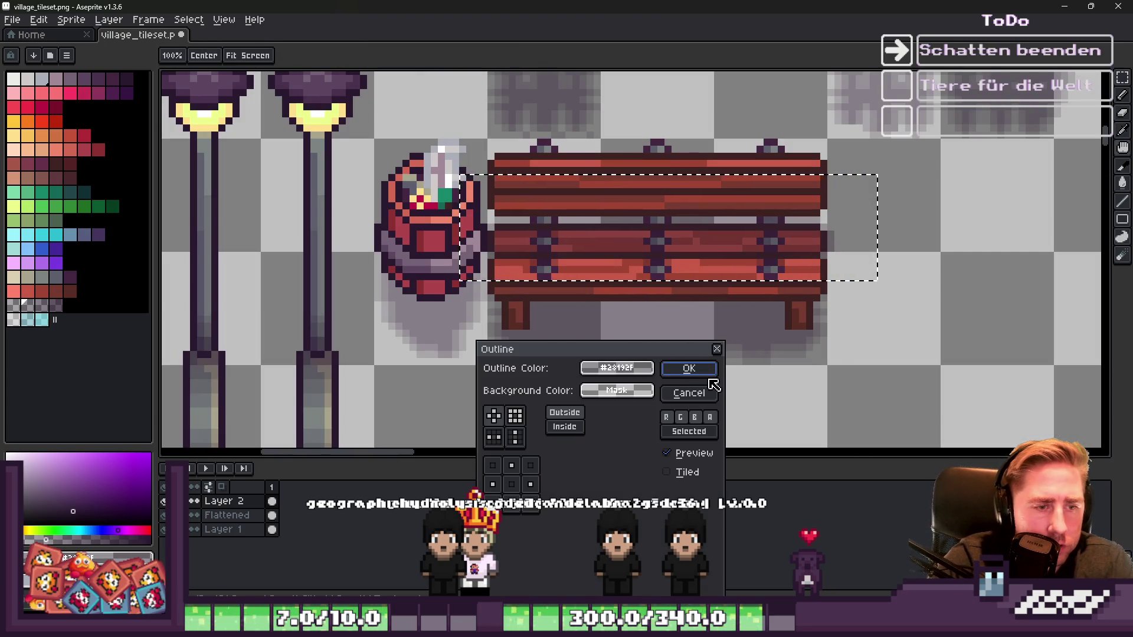
click(707, 376)
scroll(719, 353, up, 3)
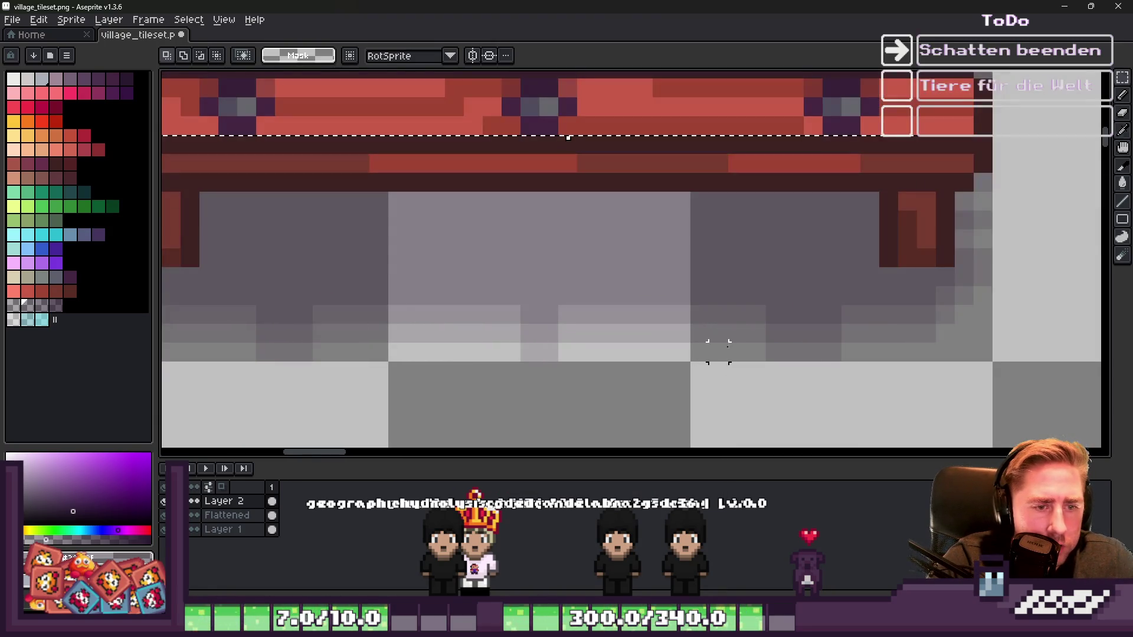
scroll(725, 343, down, 3)
key(shift+o)
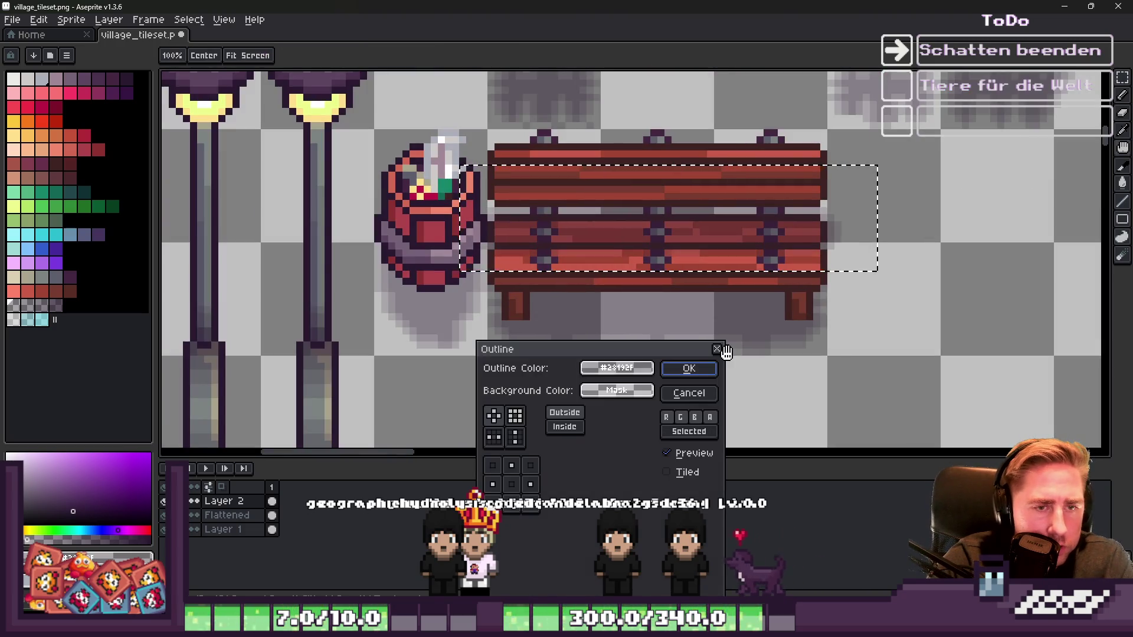
click(710, 374)
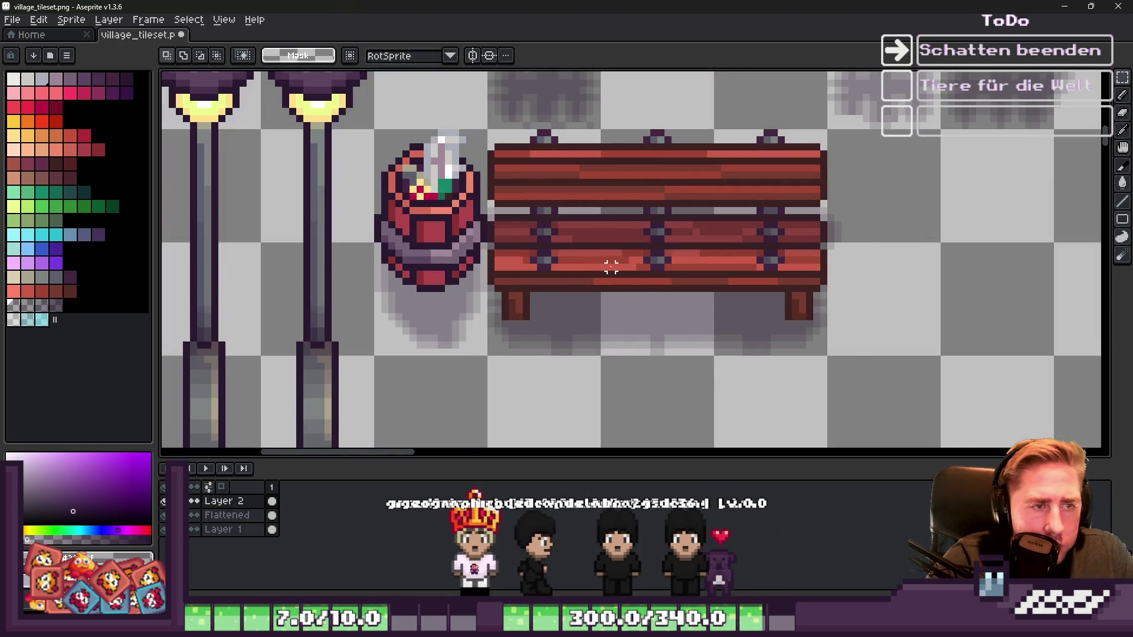
Step: Move the bench's top planks down two pixels and commit them in place
drag(430, 162, 912, 263)
scroll(556, 194, up, 3)
mouse_move(620, 275)
mouse_down()
mouse_move(614, 321)
mouse_move(620, 303)
mouse_up()
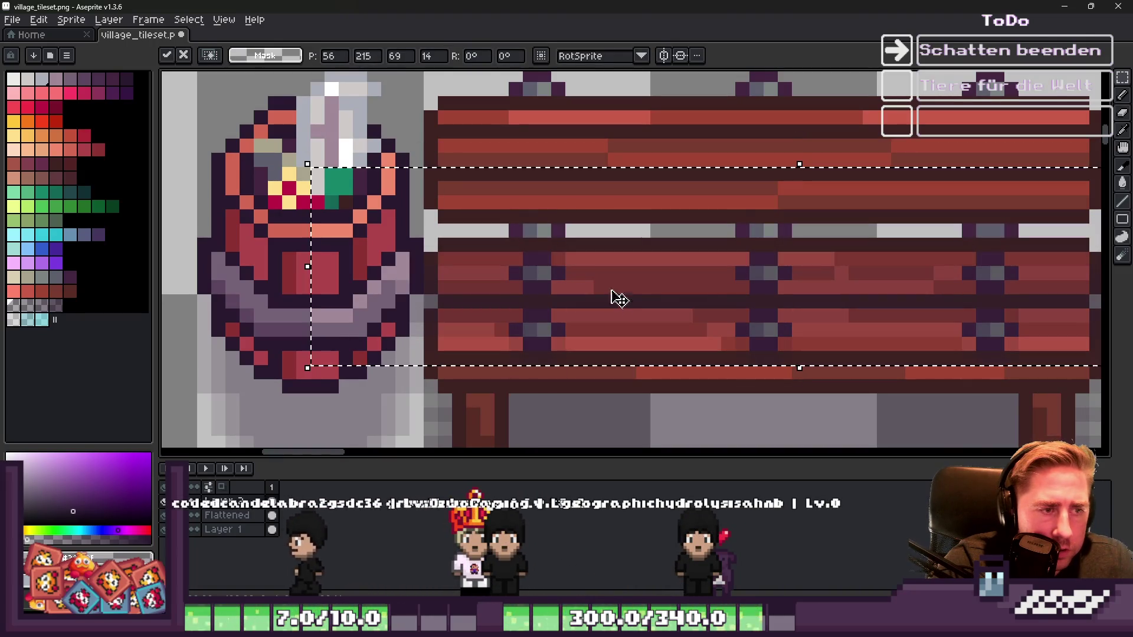
scroll(506, 293, down, 2)
scroll(515, 285, down, 1)
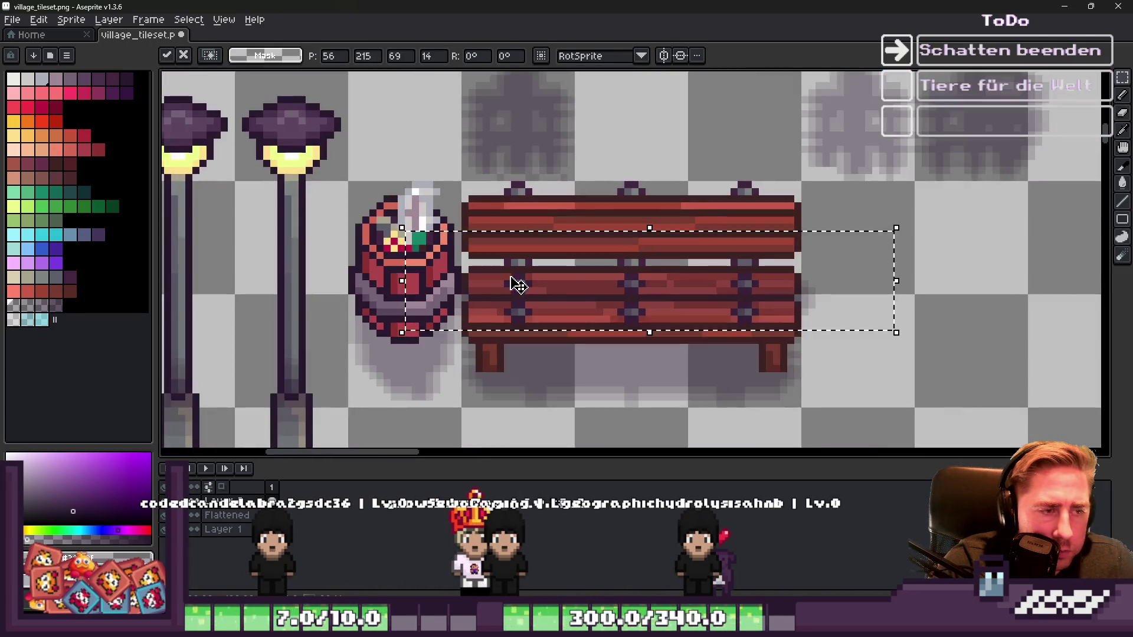
key(Return)
scroll(627, 305, up, 2)
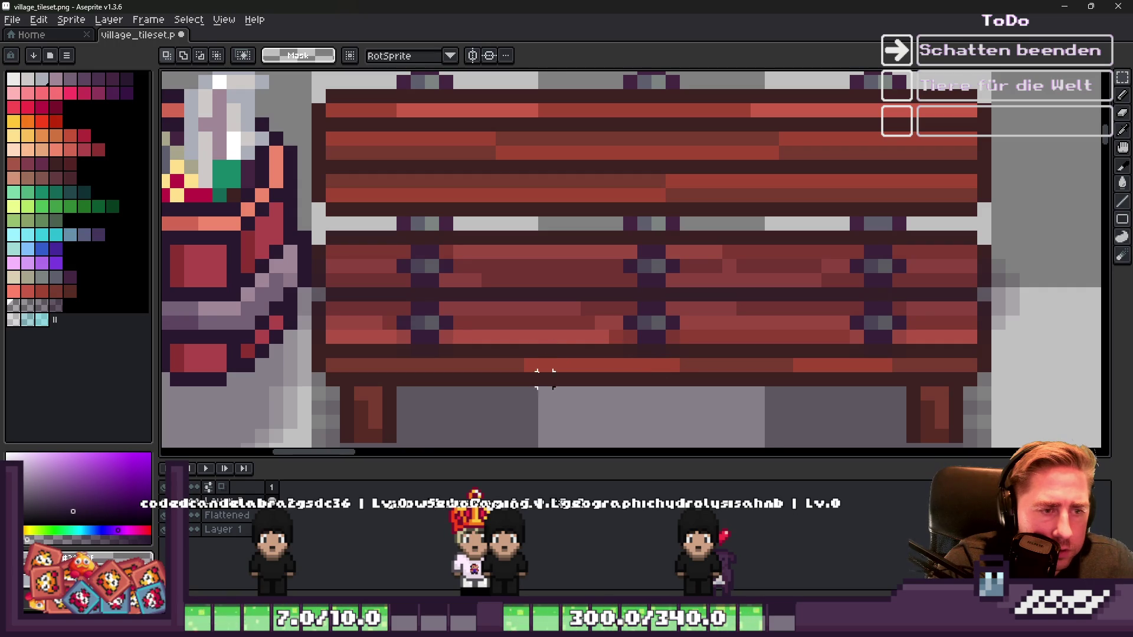
Step: Paint three lighter vertical highlight streaks across the seat planks
mouse_move(786, 380)
mouse_down()
mouse_move(752, 216)
mouse_move(785, 215)
mouse_up()
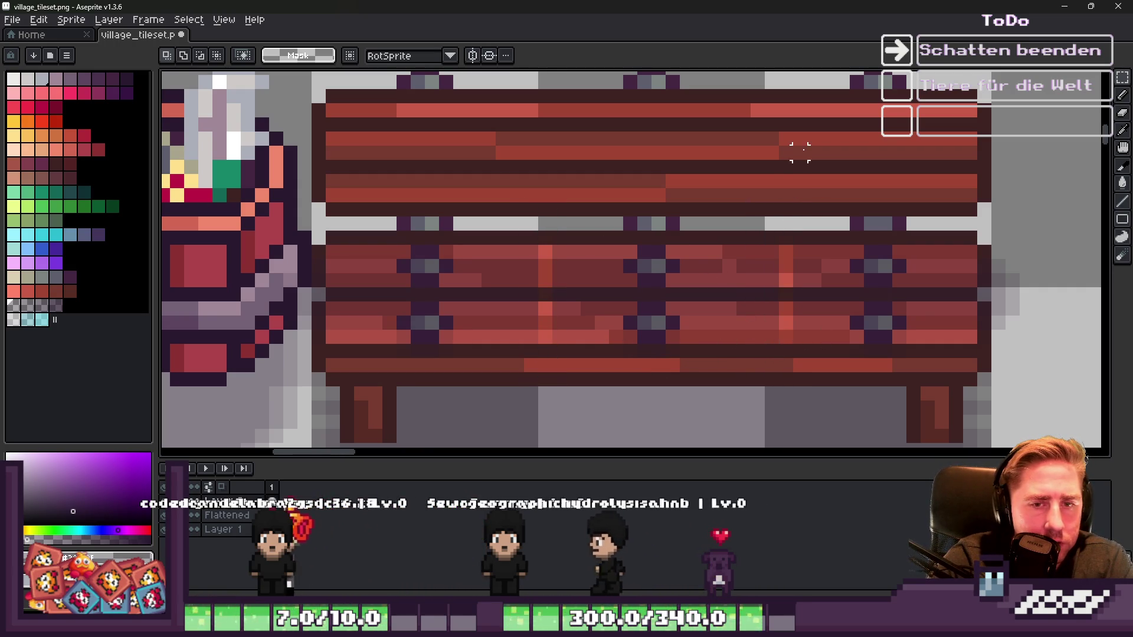
drag(772, 224, 771, 328)
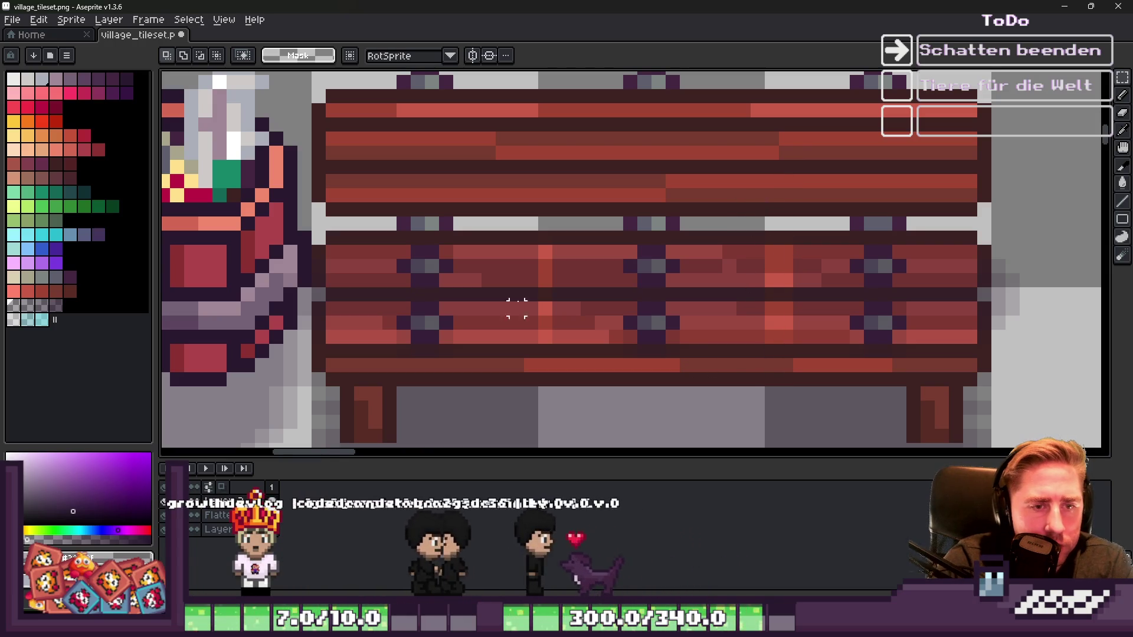
drag(538, 207, 538, 375)
Step: Try selections over the bench's right end, then clear the selection
mouse_move(779, 202)
mouse_down()
mouse_move(982, 405)
mouse_move(1102, 413)
mouse_up()
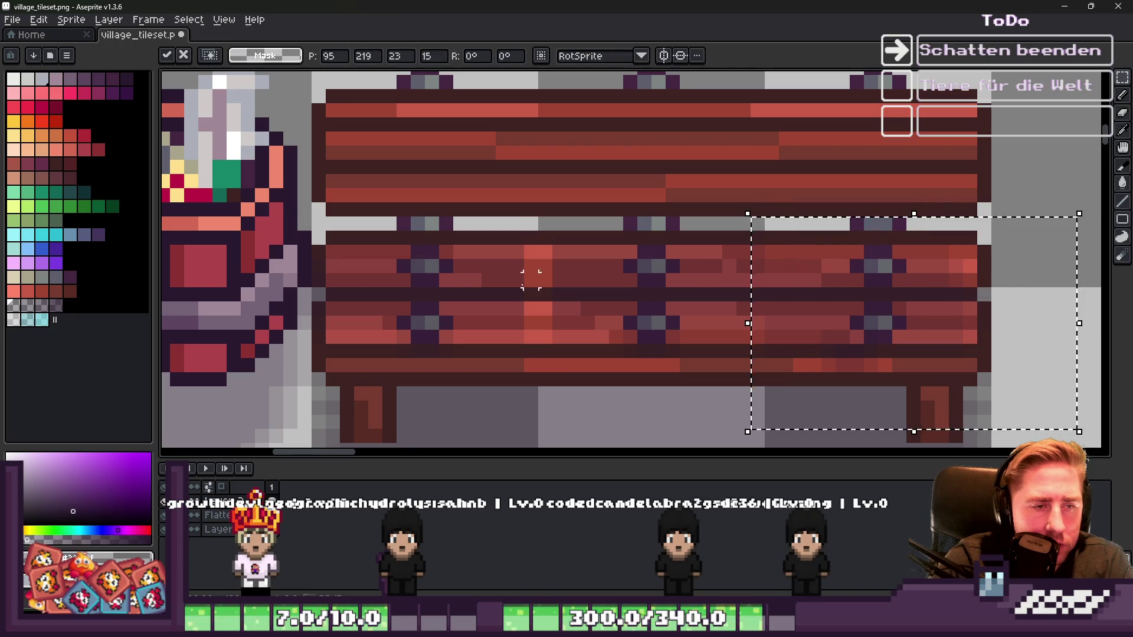
click(347, 237)
drag(266, 173, 542, 429)
click(469, 260)
scroll(601, 254, down, 3)
scroll(601, 254, down, 1)
scroll(776, 276, down, 1)
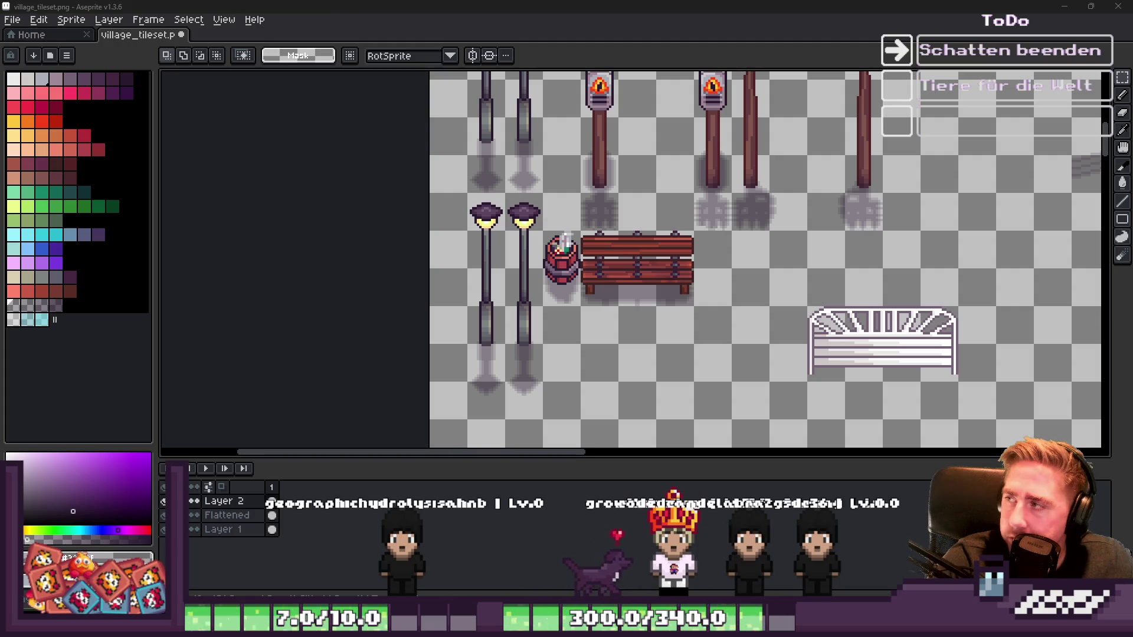
Step: Minimize the village_tileset window to reveal funfair_trashcan_sprite.png, then bring up Godot
scroll(757, 248, down, 1)
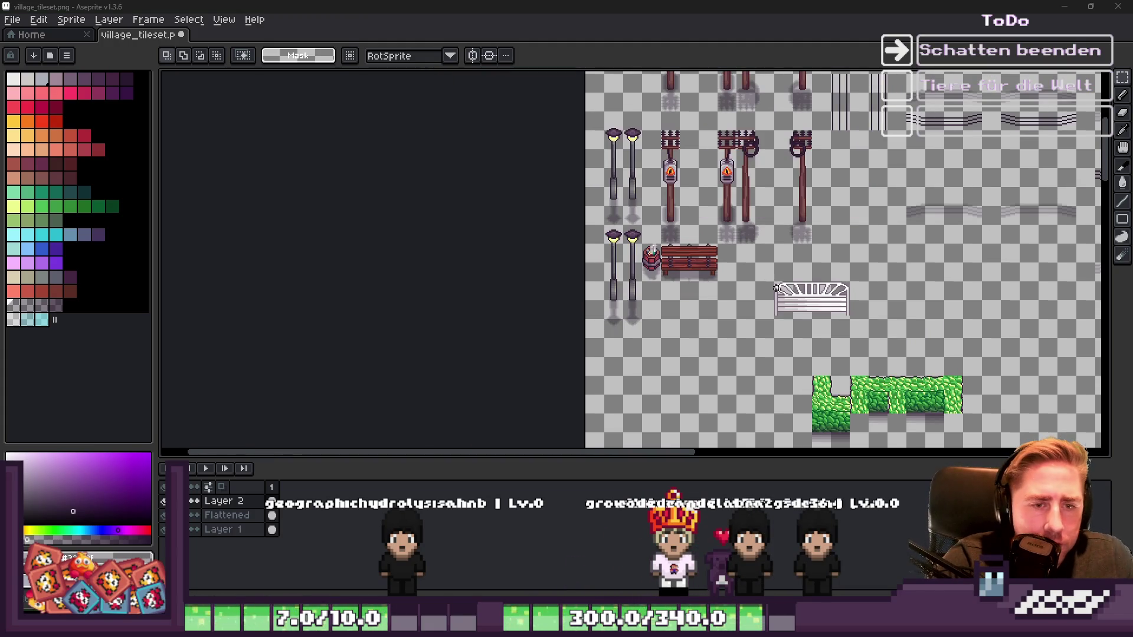
scroll(767, 288, up, 2)
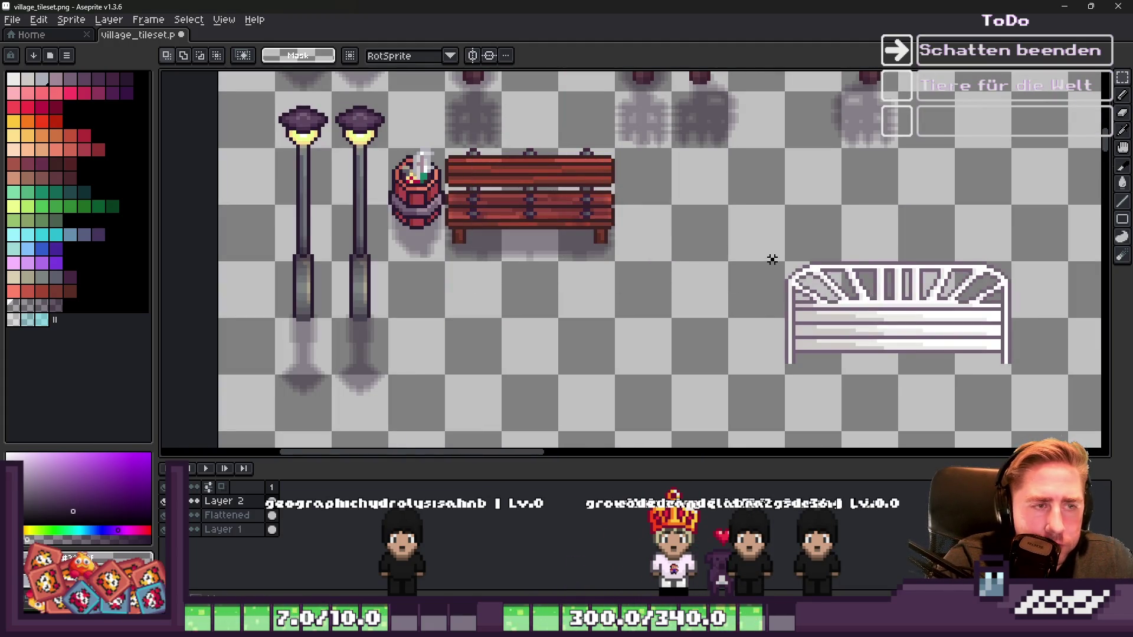
click(1068, 5)
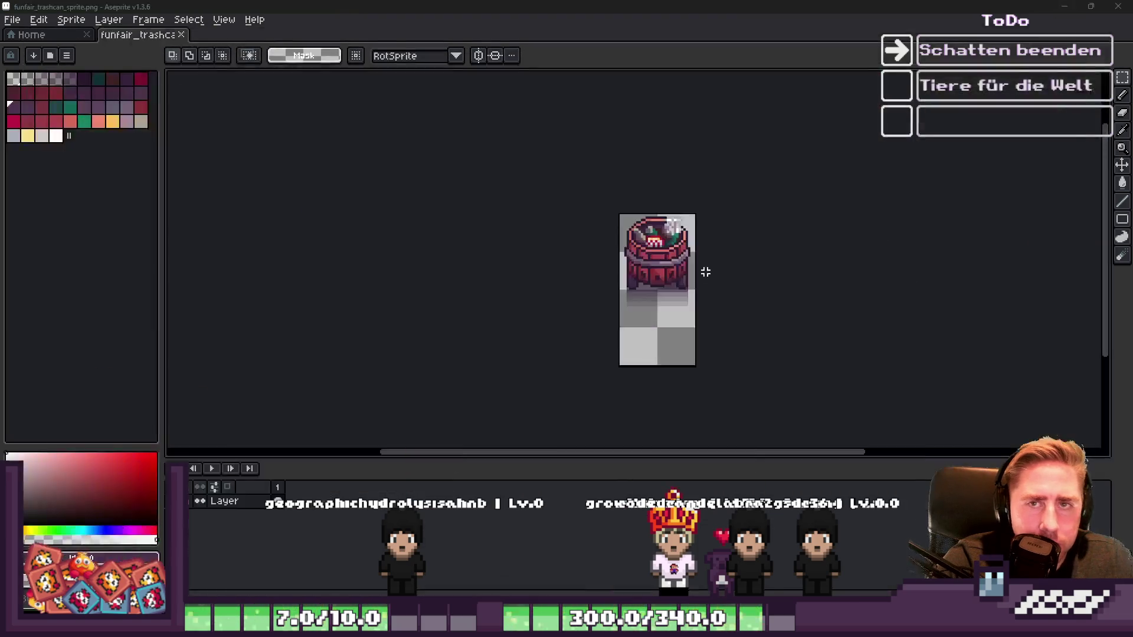
mouse_move(600, 626)
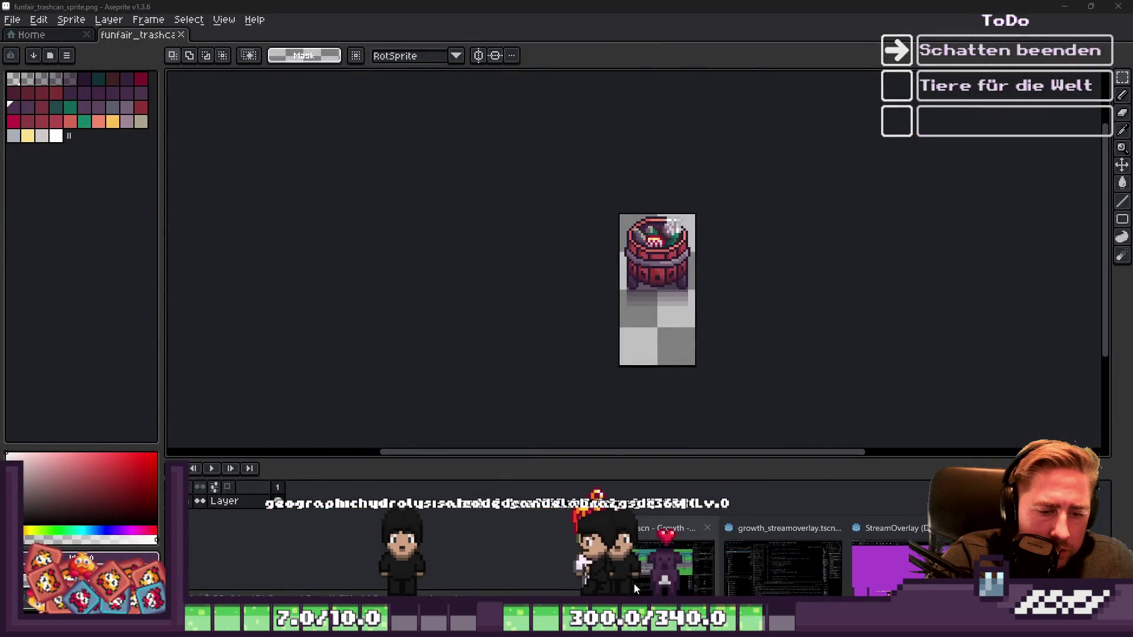
click(639, 552)
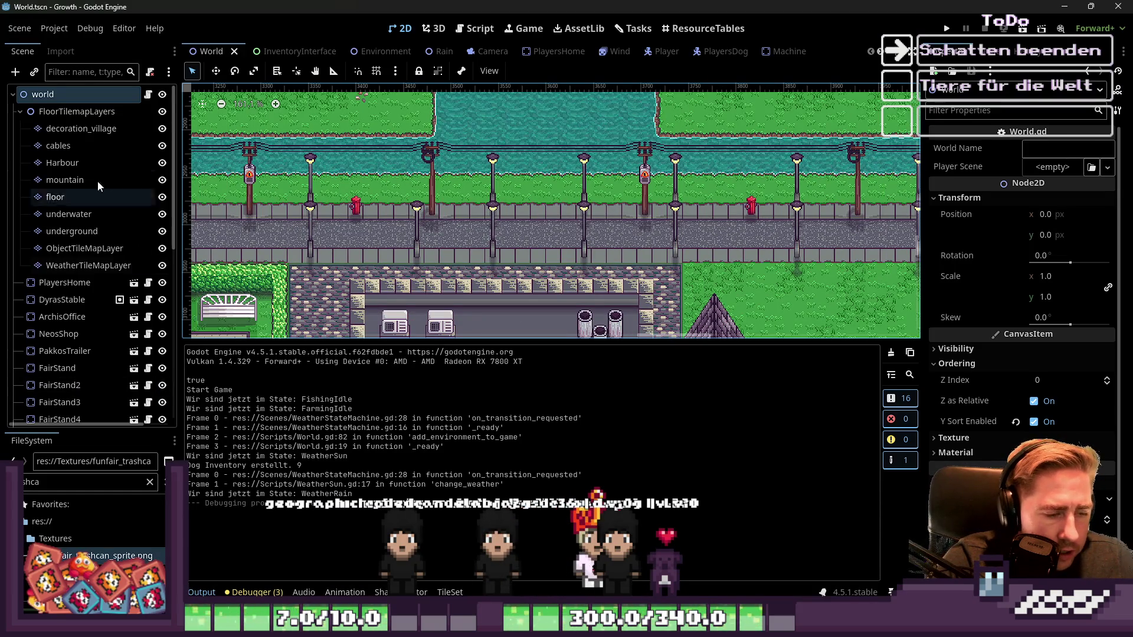
Step: Inspect the trash can tiles in Godot's village_tileset.png atlas, then return to the Aseprite tileset
click(449, 592)
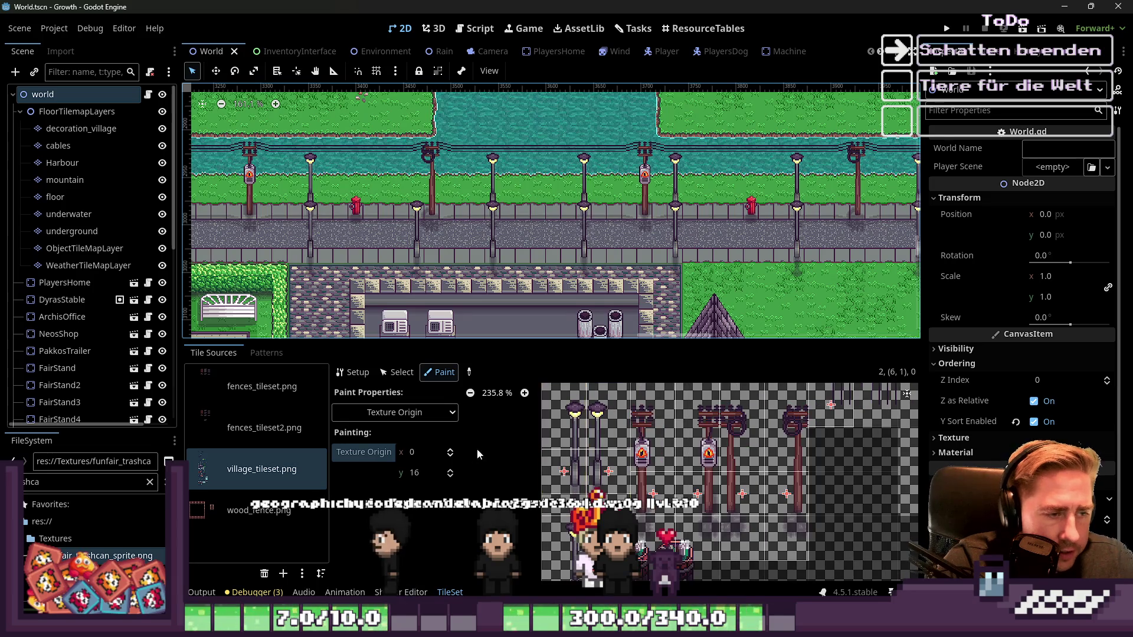
click(396, 372)
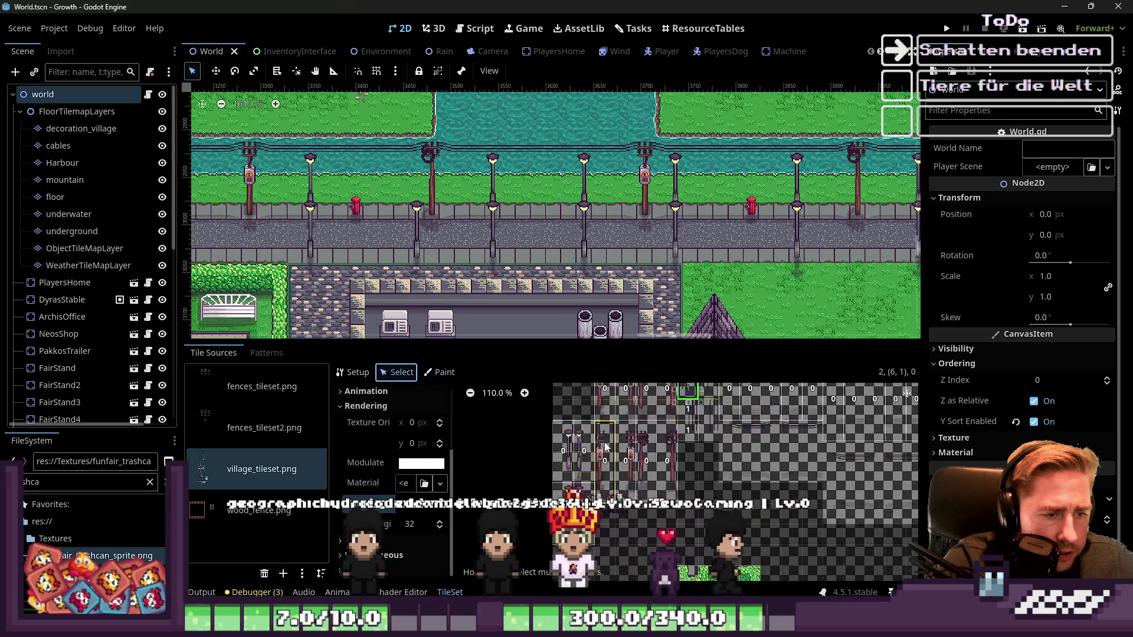
click(353, 372)
scroll(620, 474, up, 4)
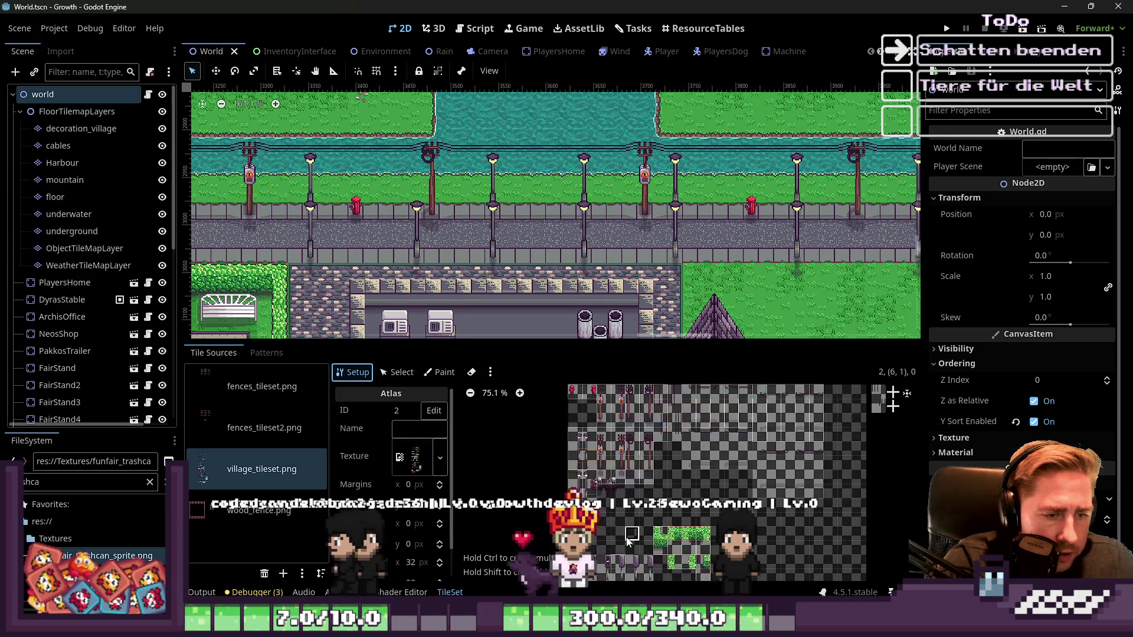
scroll(620, 474, up, 2)
scroll(628, 433, up, 3)
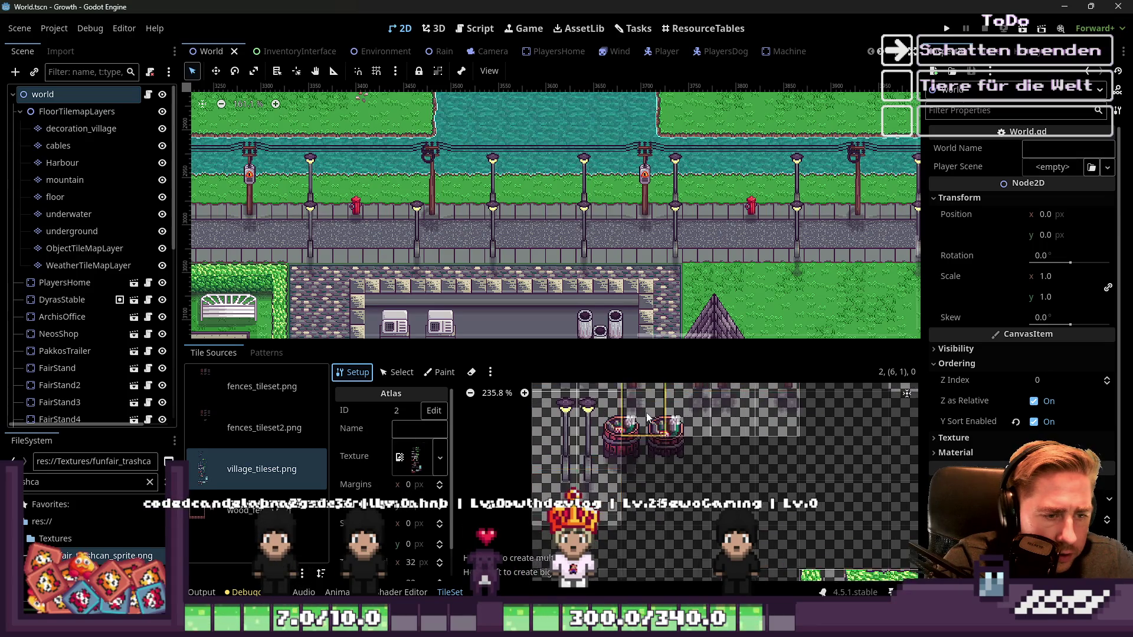
scroll(665, 445, down, 6)
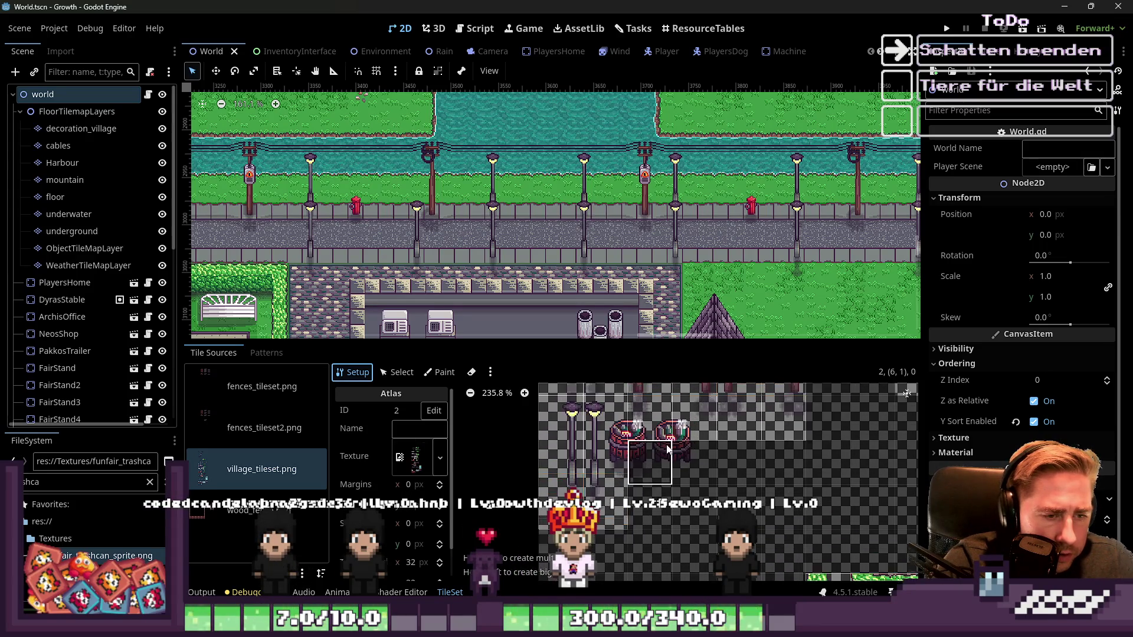
scroll(655, 472, up, 6)
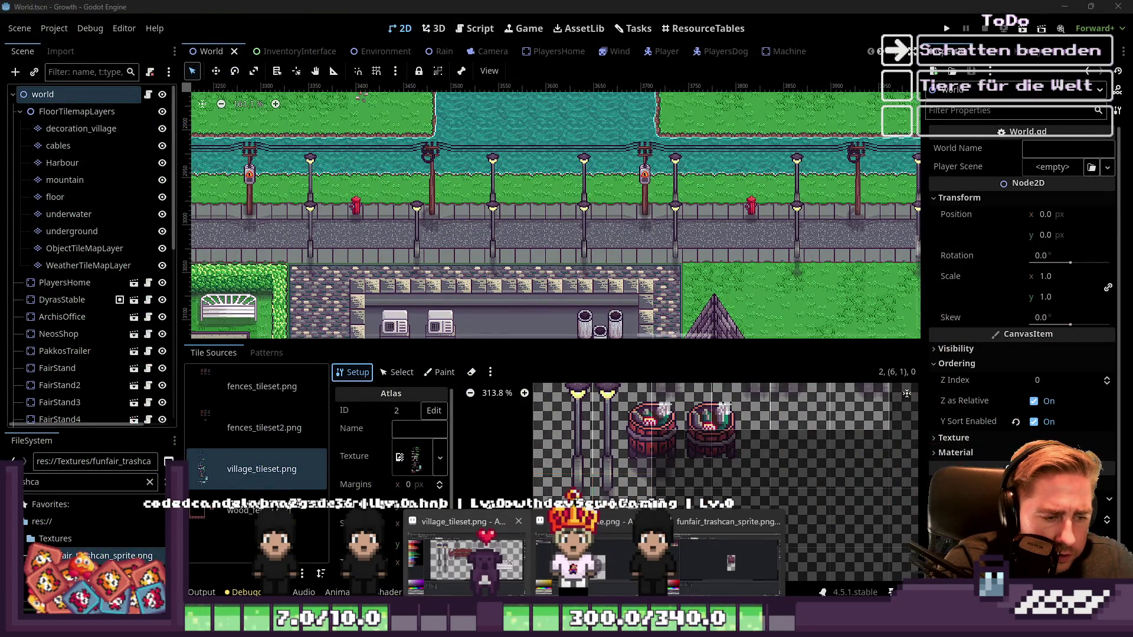
click(466, 555)
click(572, 340)
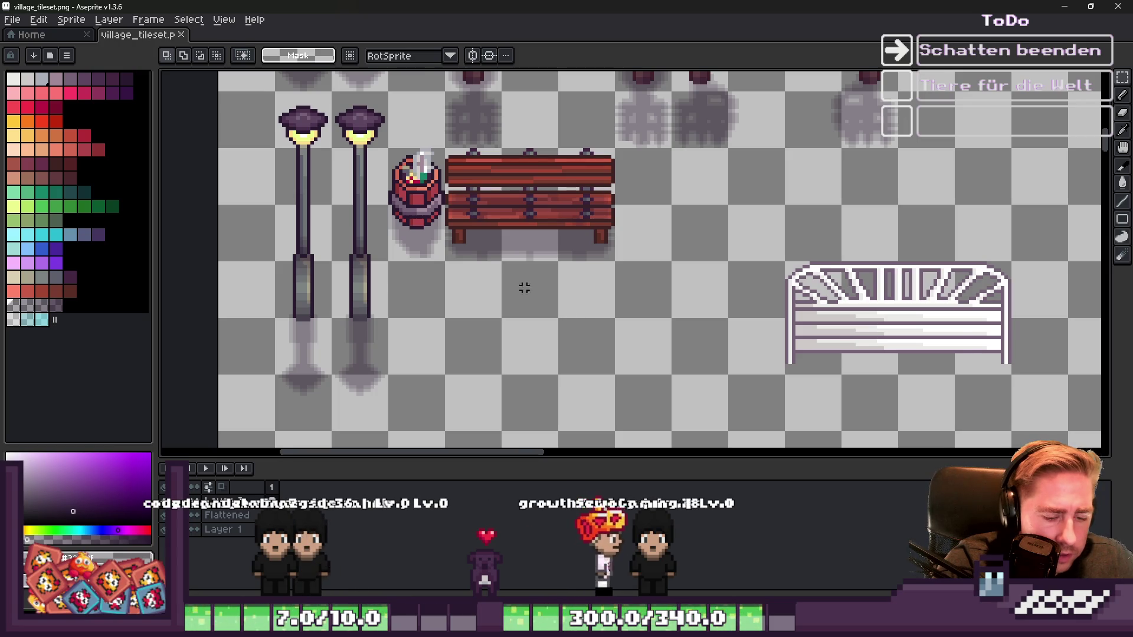
Step: Flatten the tileset's layers into a single layer
scroll(340, 187, up, 1)
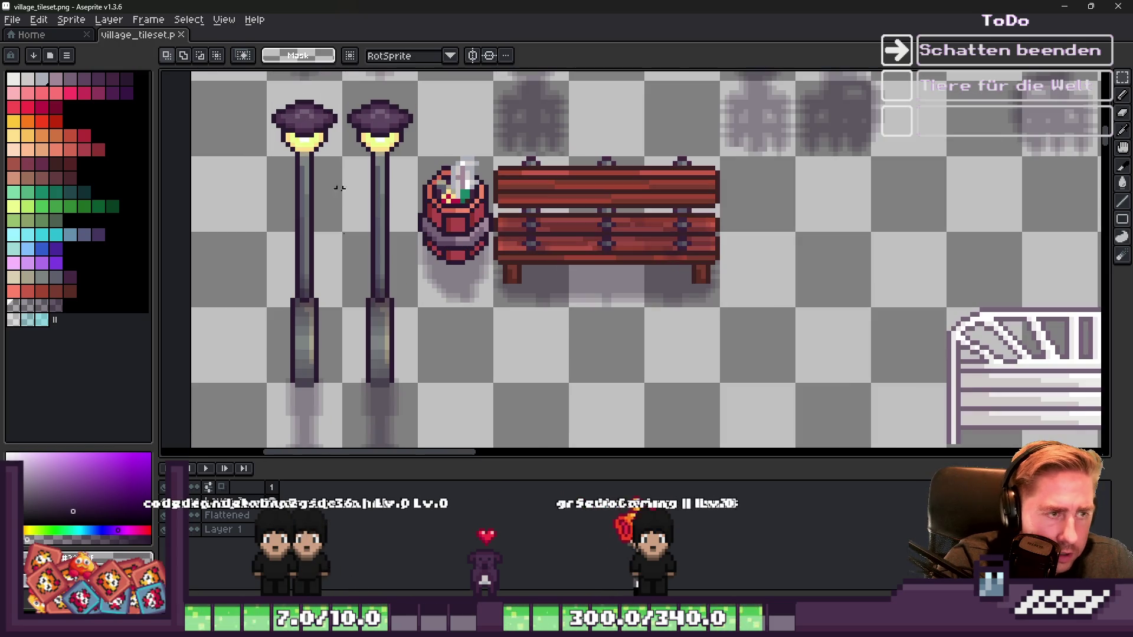
right_click(226, 515)
click(244, 529)
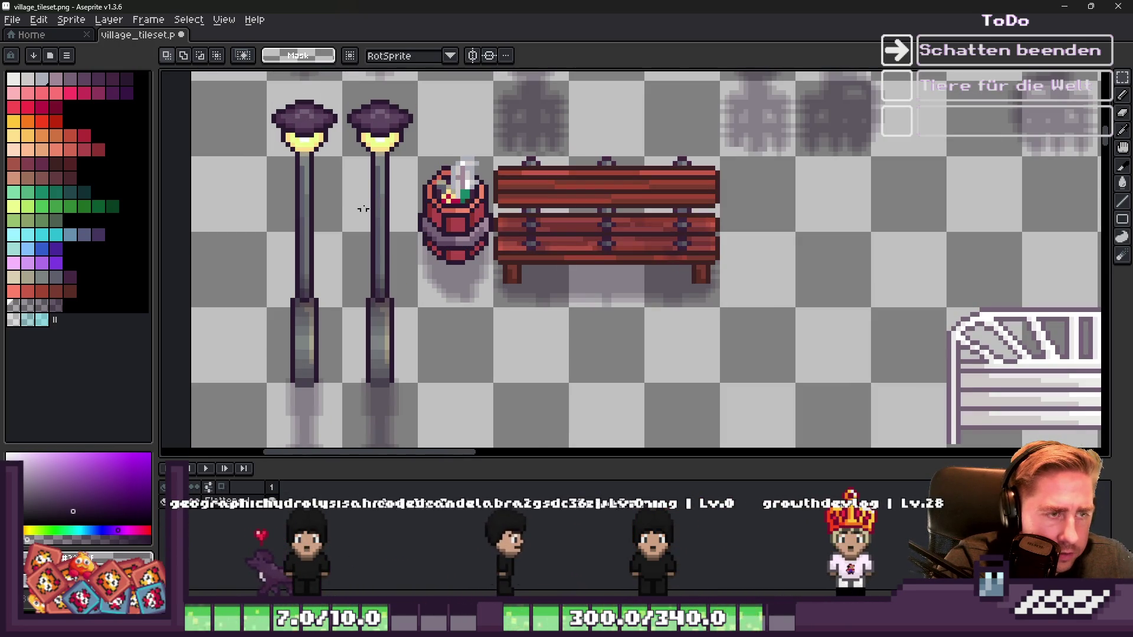
Step: Move the bench and trash bin down, then shift the bench right beside the bin
drag(665, 324, 718, 356)
drag(580, 236, 589, 312)
key(ctrl+d)
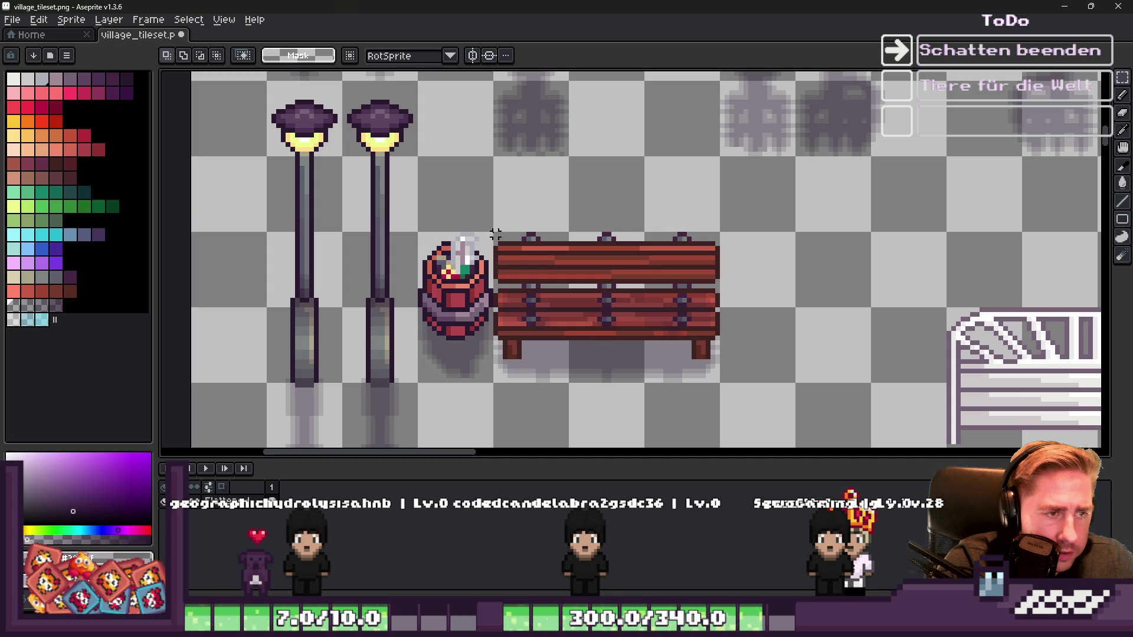
drag(726, 432, 726, 432)
mouse_move(561, 295)
mouse_down()
mouse_move(652, 286)
mouse_move(640, 298)
mouse_up()
key(ctrl+d)
Step: Drop a copy of the trash bin below and to the right of the original
scroll(589, 139, down, 2)
drag(559, 275, 402, 118)
drag(482, 122, 630, 270)
drag(536, 186, 612, 339)
scroll(614, 339, up, 1)
click(577, 245)
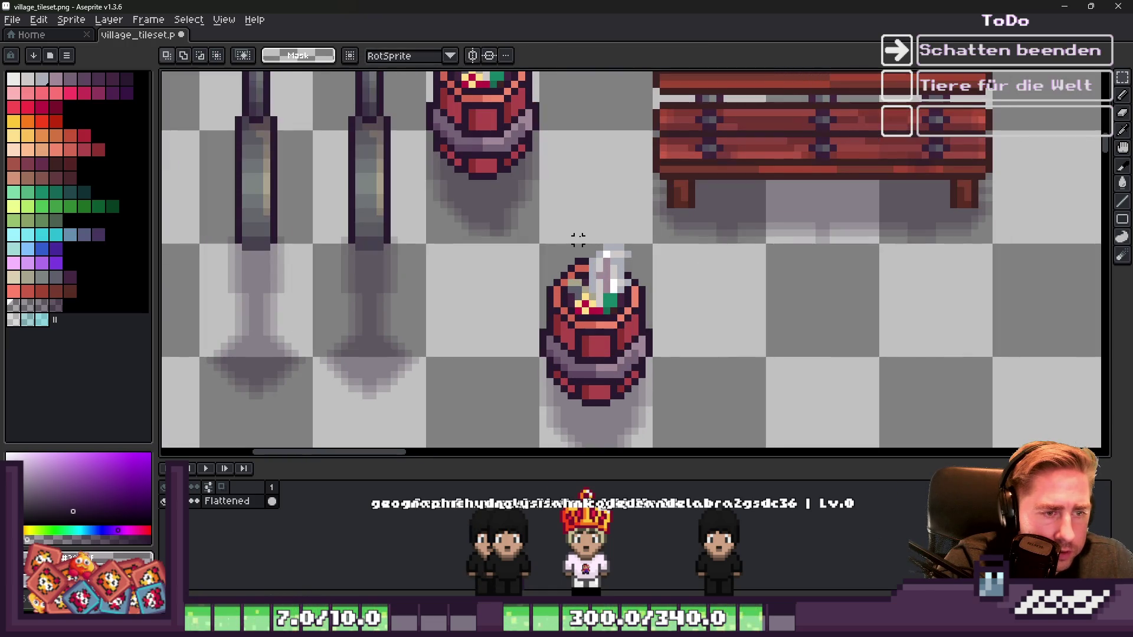
Step: Clear the selection and switch over to Godot Engine
scroll(576, 246, down, 2)
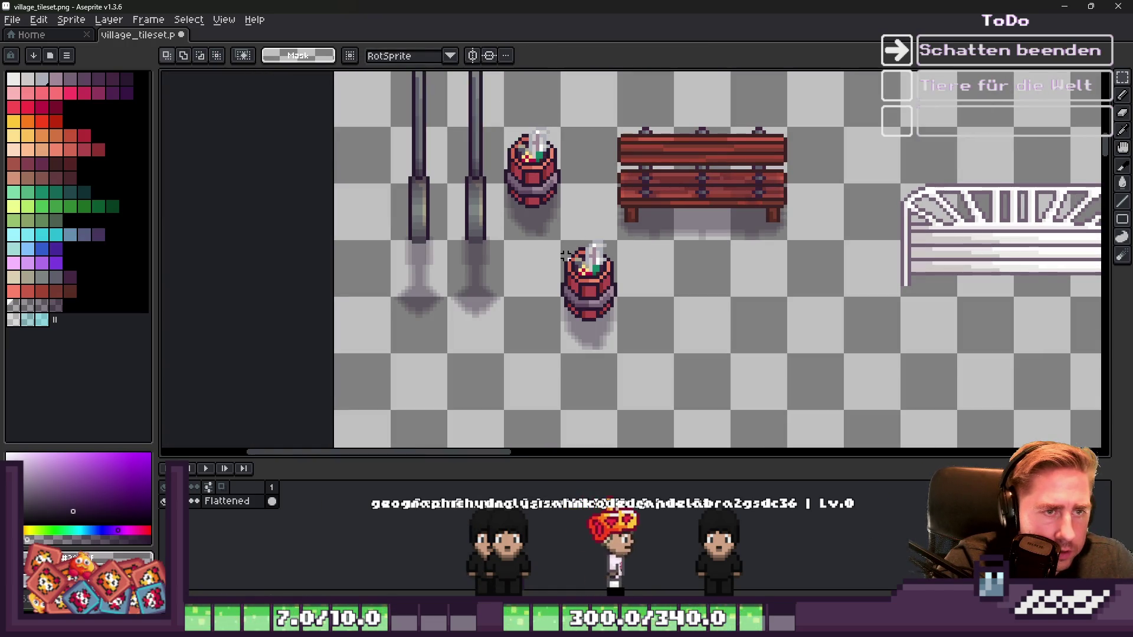
scroll(647, 114, up, 1)
mouse_move(594, 103)
mouse_down()
mouse_move(638, 152)
mouse_move(847, 278)
mouse_up()
key(ctrl+d)
key(alt+Tab)
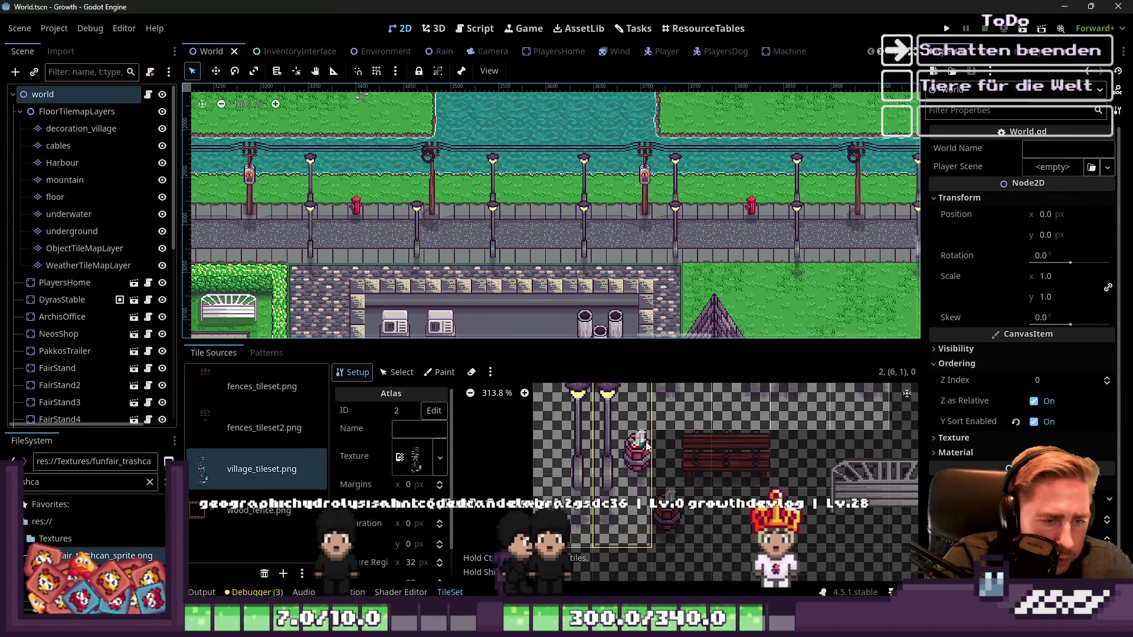
Step: Zoom through the reloaded tileset atlas in Godot, then bring Aseprite's village_tileset window forward
scroll(539, 427, up, 1)
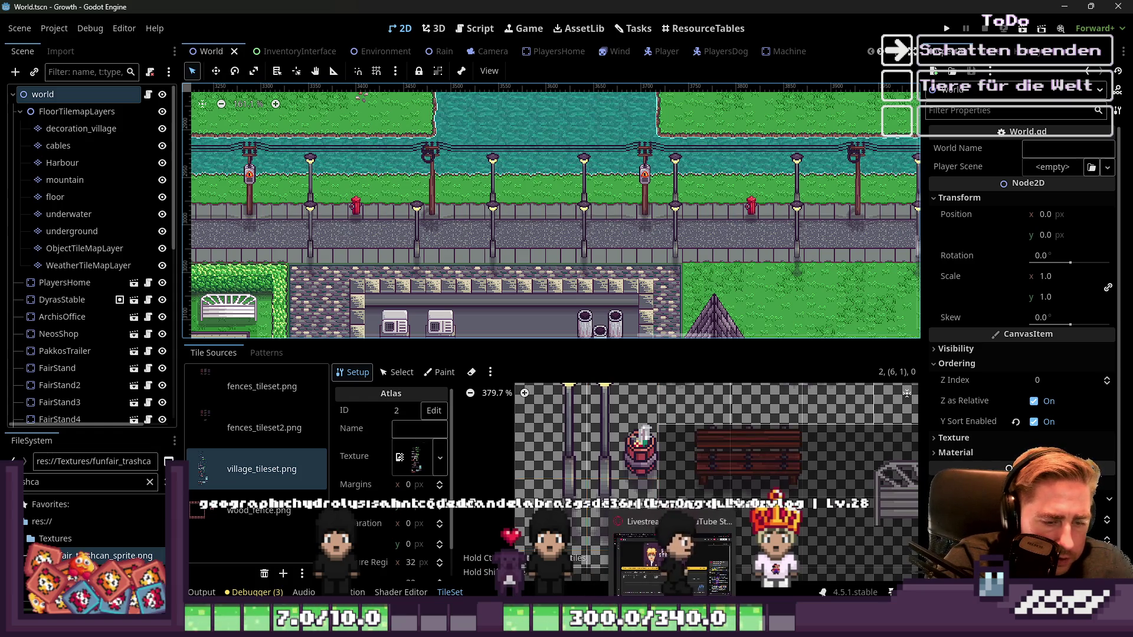
mouse_move(654, 620)
scroll(646, 405, down, 1)
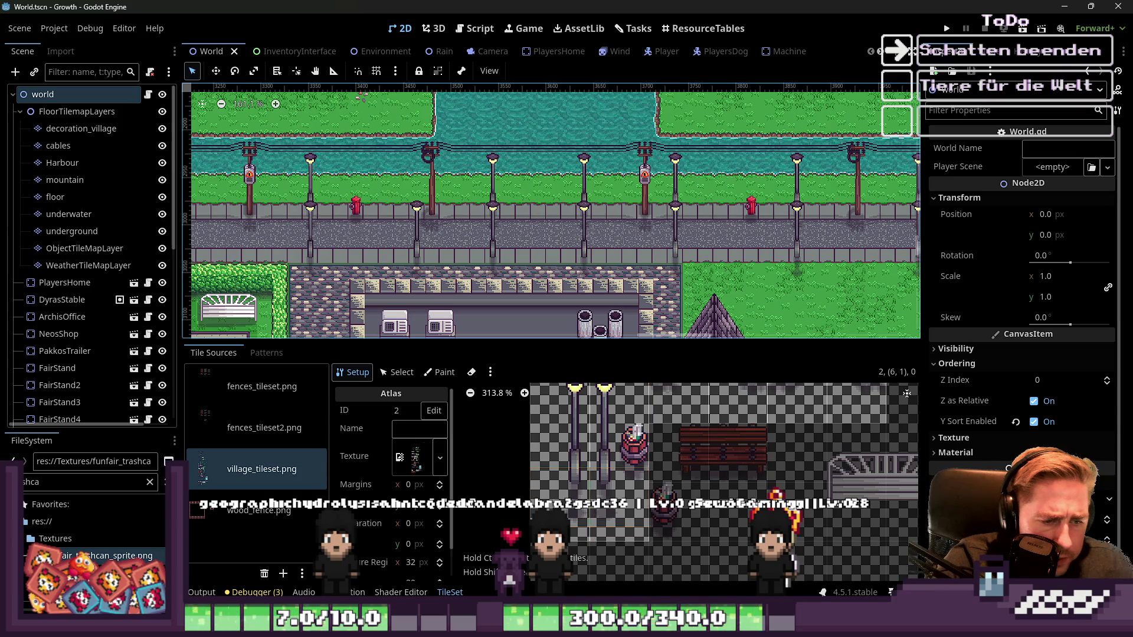
mouse_move(608, 625)
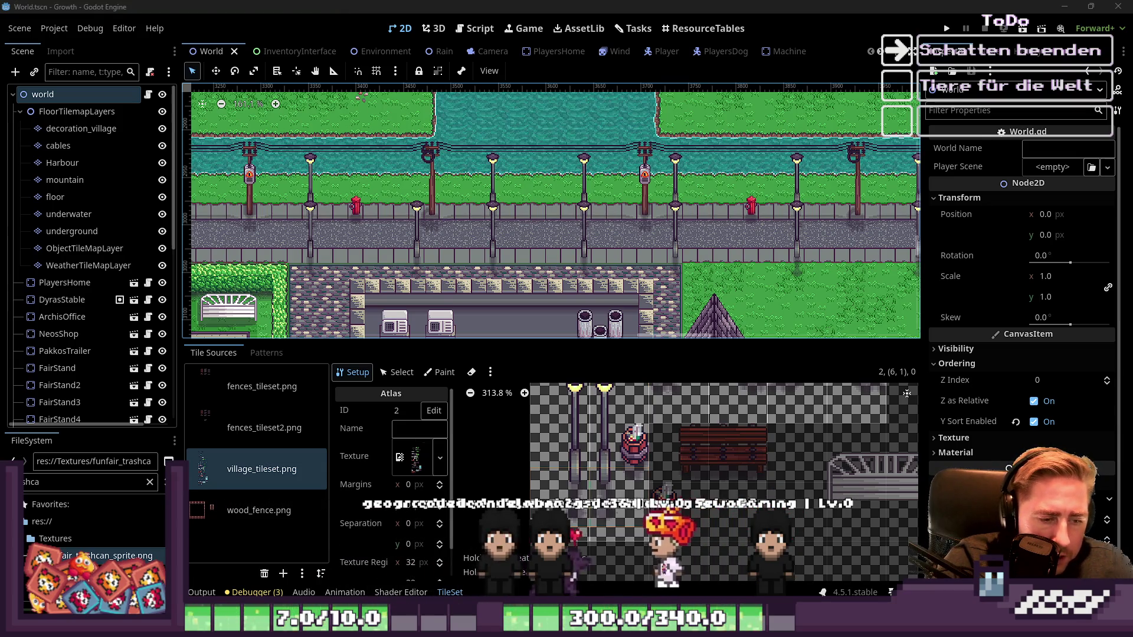
click(643, 586)
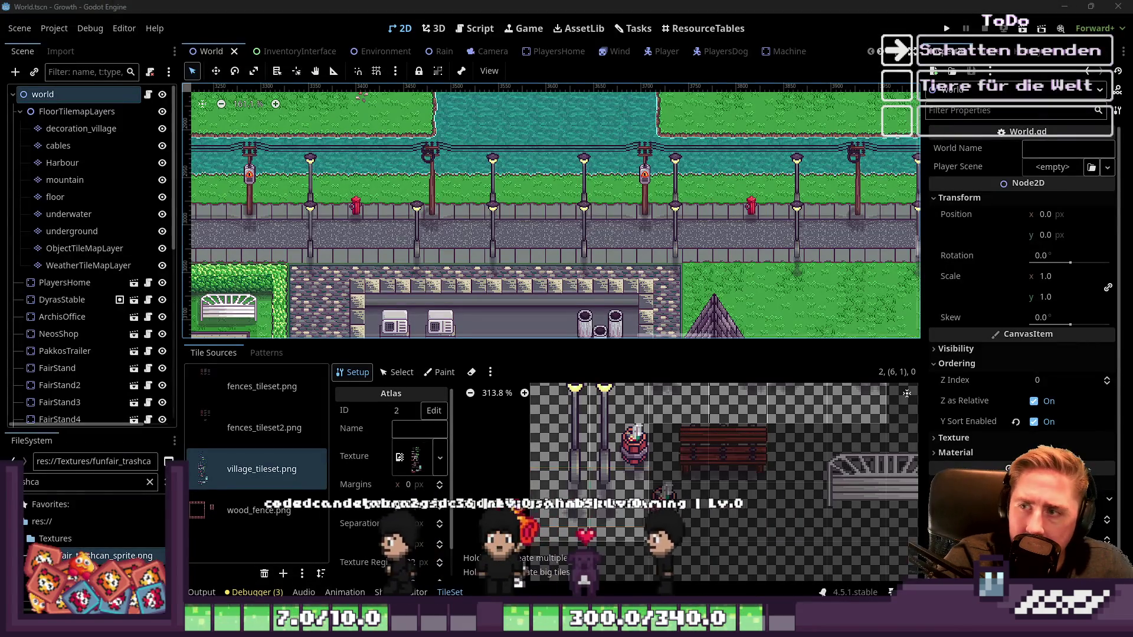
mouse_move(608, 626)
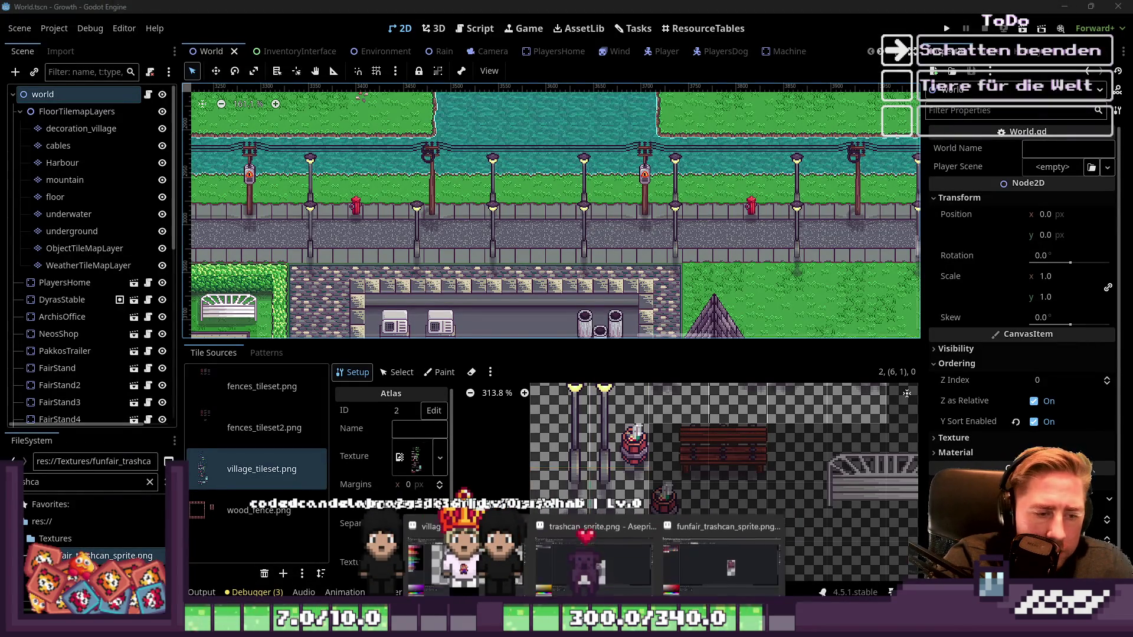
click(679, 531)
scroll(566, 226, down, 1)
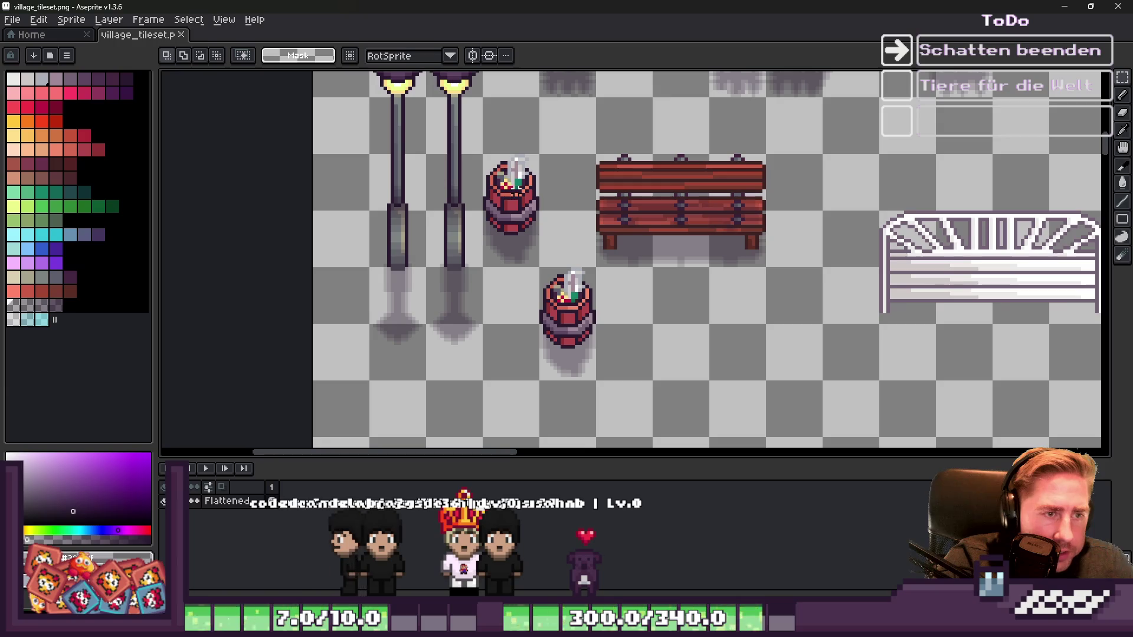
Step: Shift the bench and both trash bins to the right and commit the move
drag(798, 400, 825, 418)
drag(558, 211, 614, 217)
key(ctrl+d)
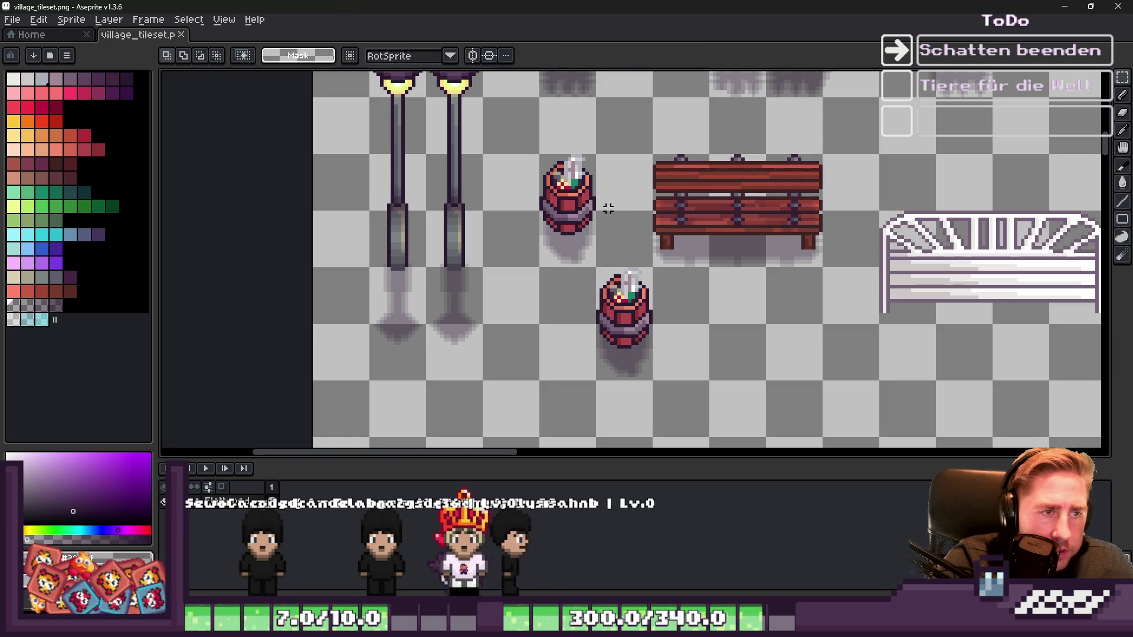
scroll(610, 310, up, 5)
Step: Switch to the Pencil and minimise Aseprite so Godot shows
key(b)
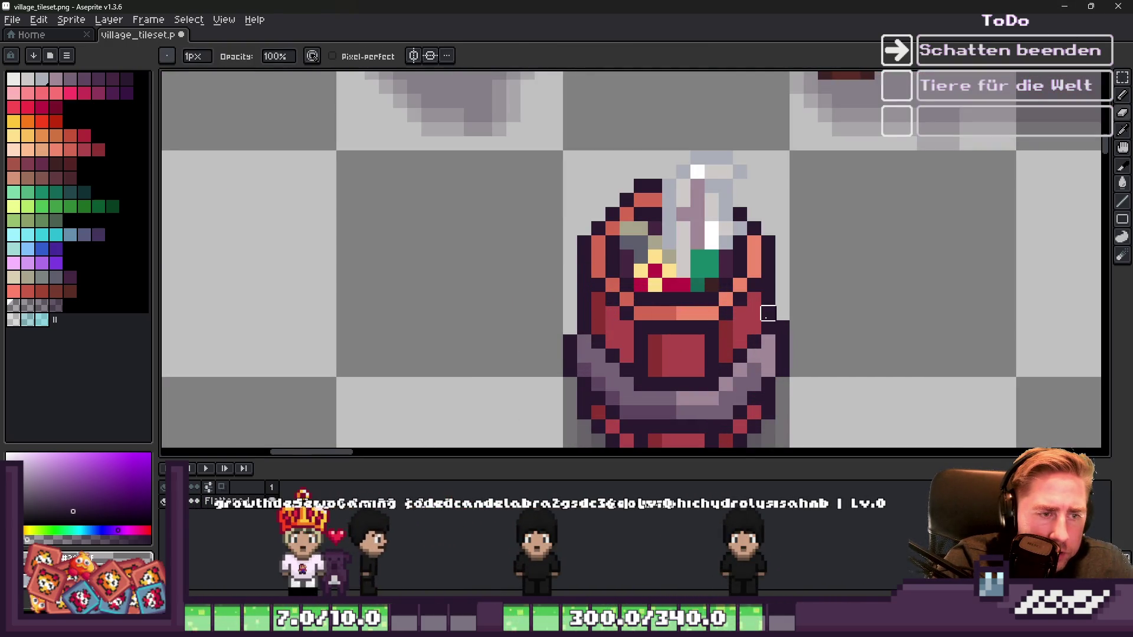
scroll(782, 327, down, 3)
scroll(617, 155, up, 3)
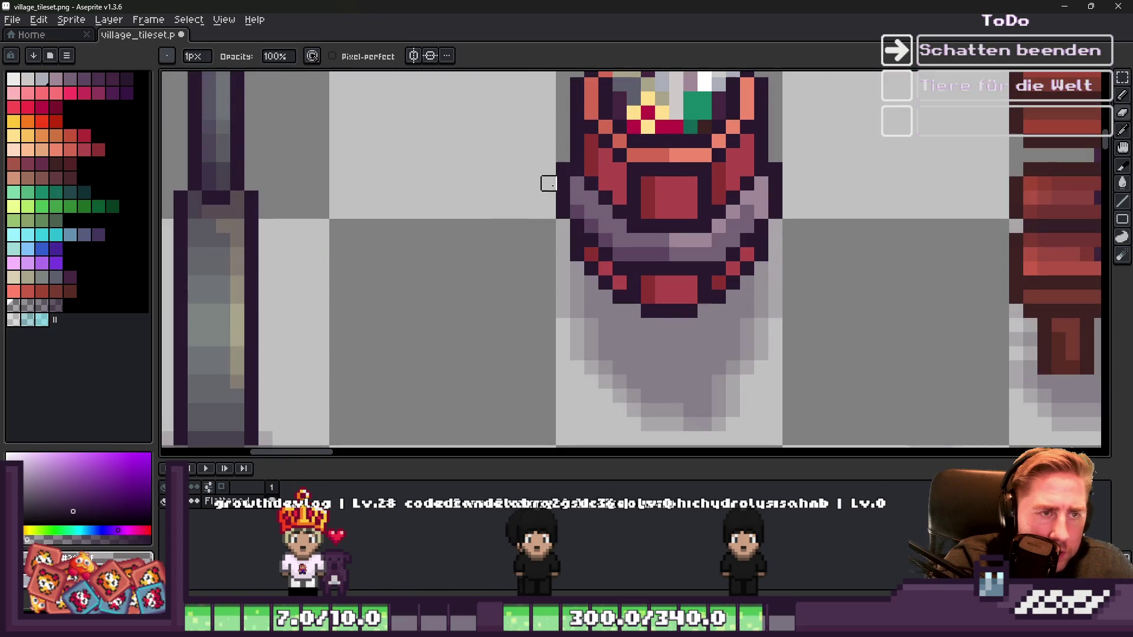
scroll(832, 183, down, 3)
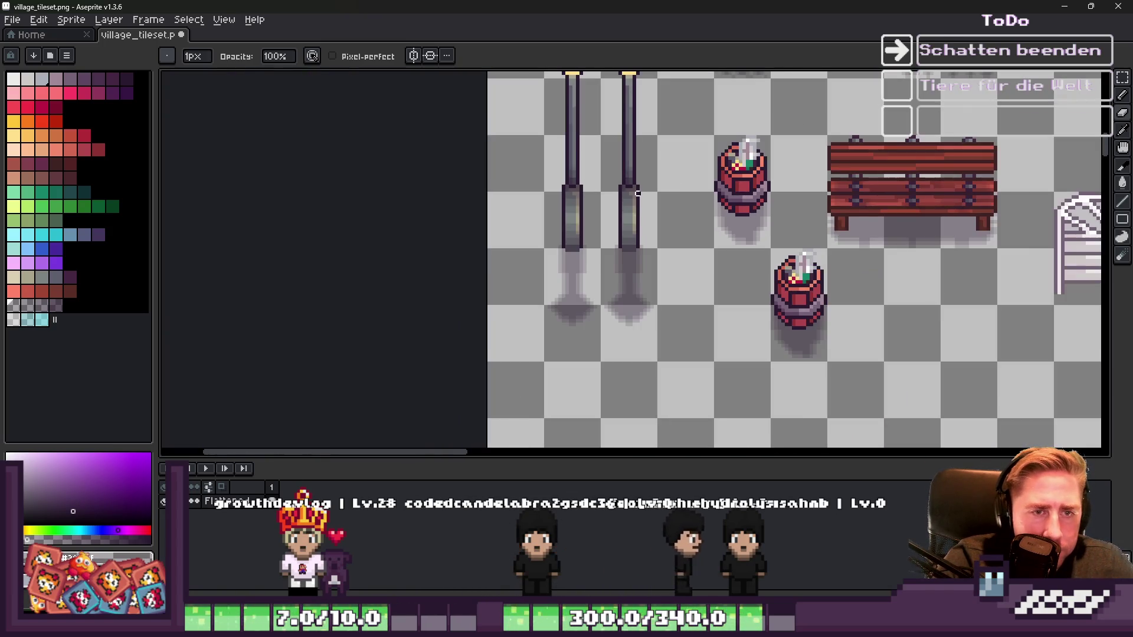
click(1068, 5)
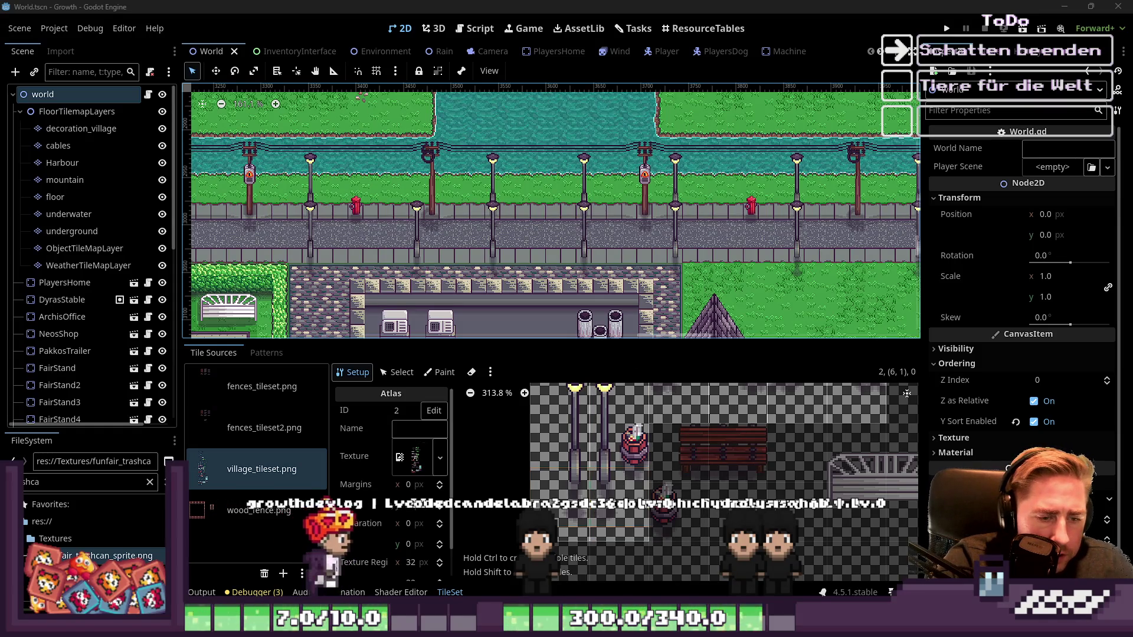
Step: Bring back the village_tileset.png window in Aseprite and save it with Ctrl+S
mouse_move(593, 551)
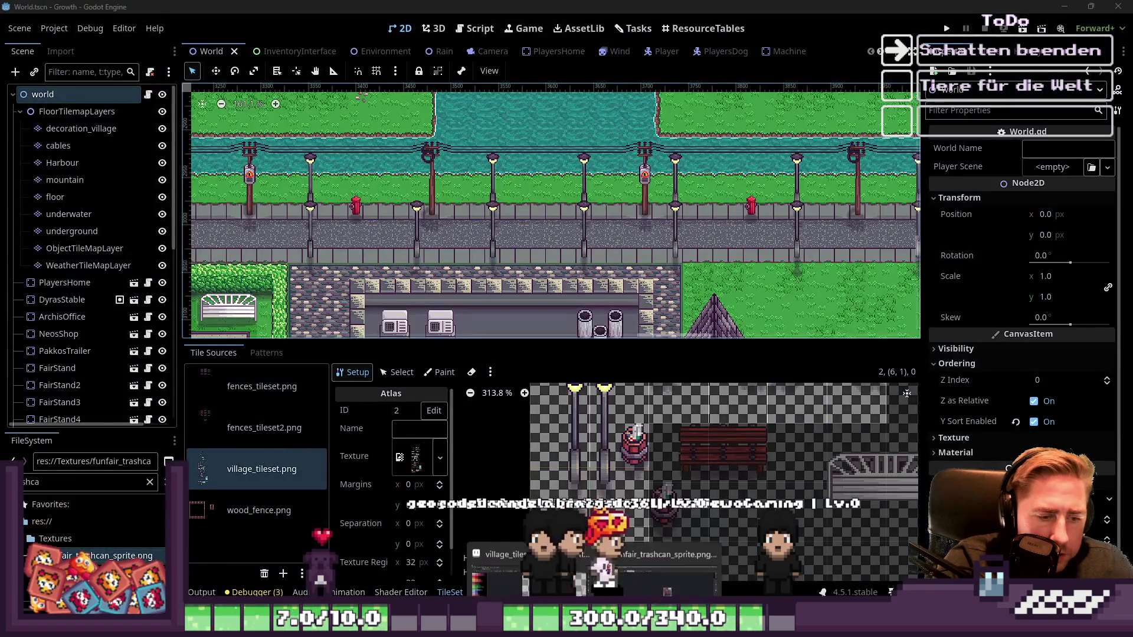
click(635, 563)
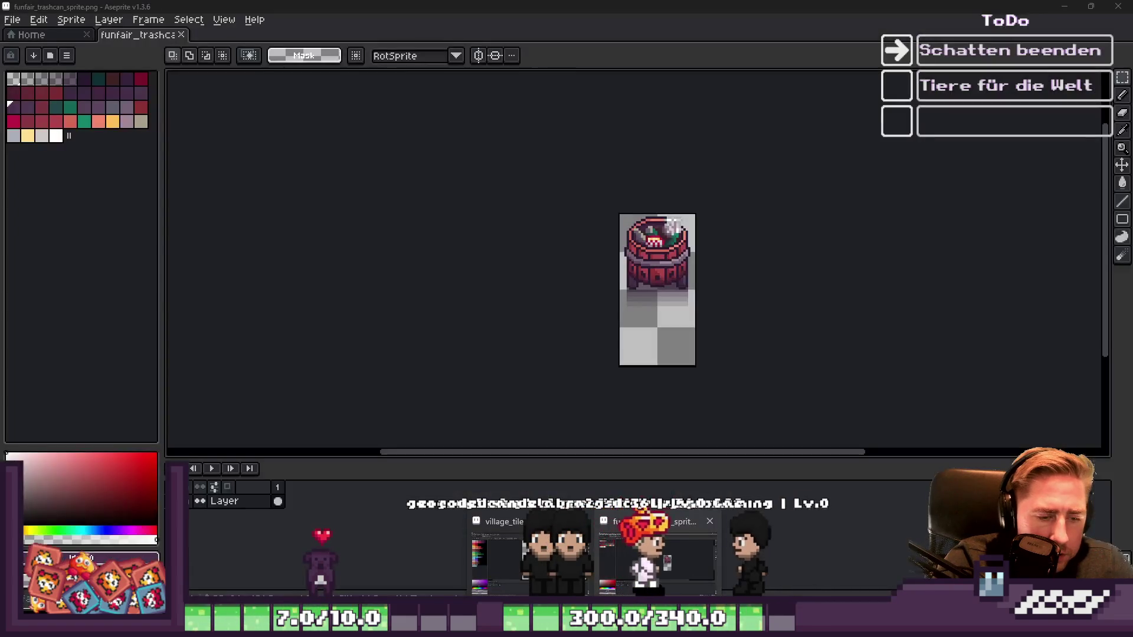
click(510, 547)
key(ctrl+s)
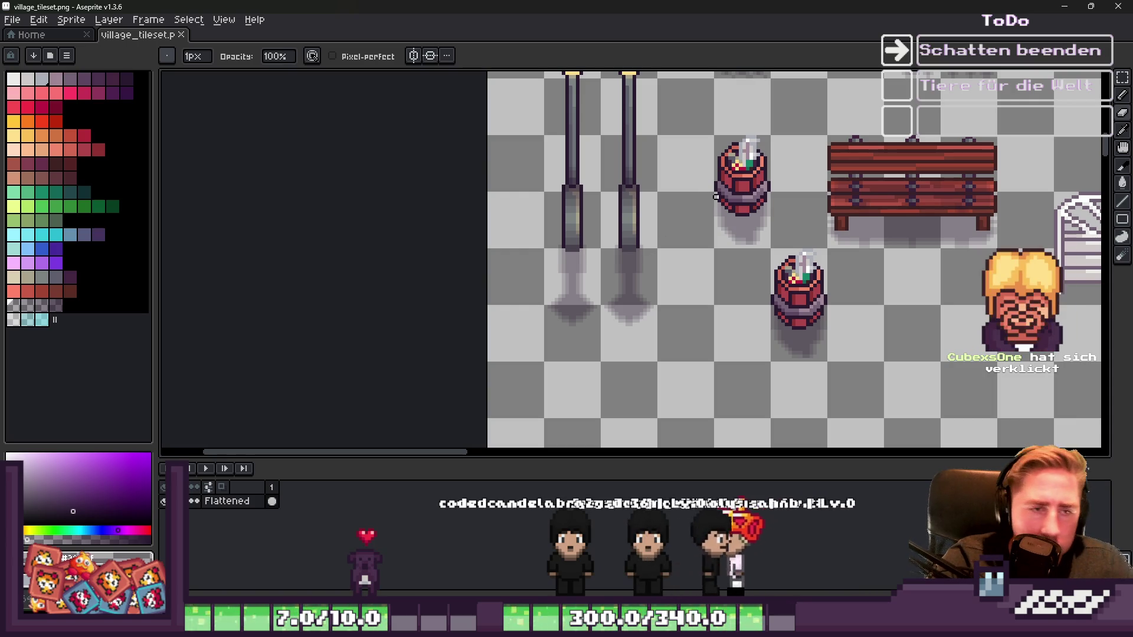
Step: Select the Move tool (V), then Alt+Tab over to the Godot editor
key(v)
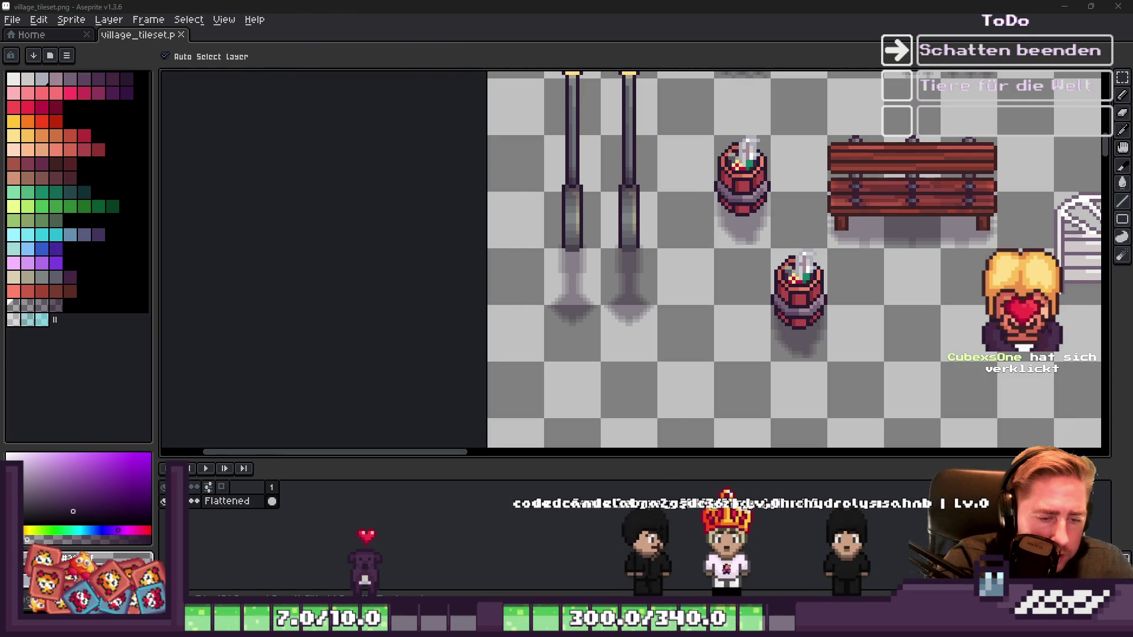
key(alt+Tab)
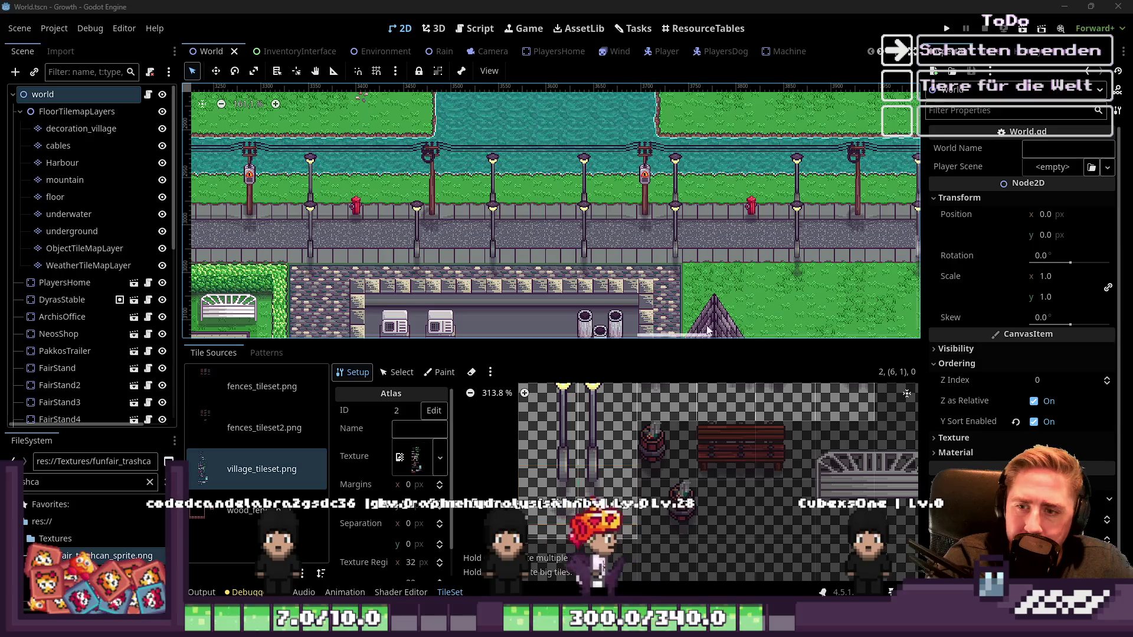
Step: Check the updated trash bin tile in Godot's atlas, then switch back to Aseprite
scroll(648, 284, down, 1)
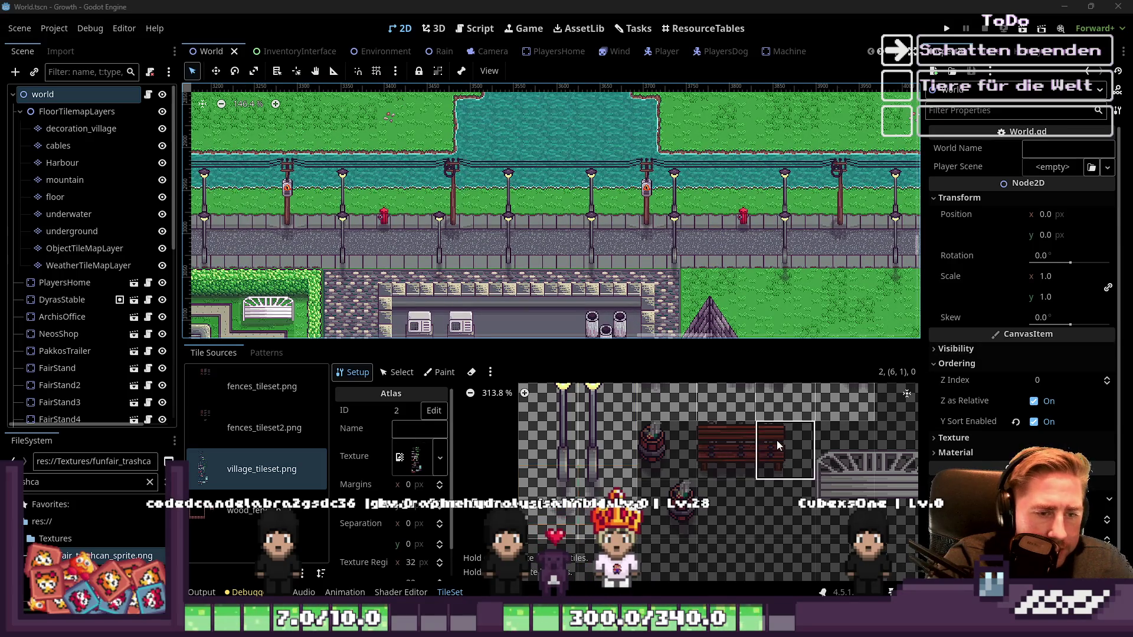
click(661, 463)
scroll(669, 467, down, 2)
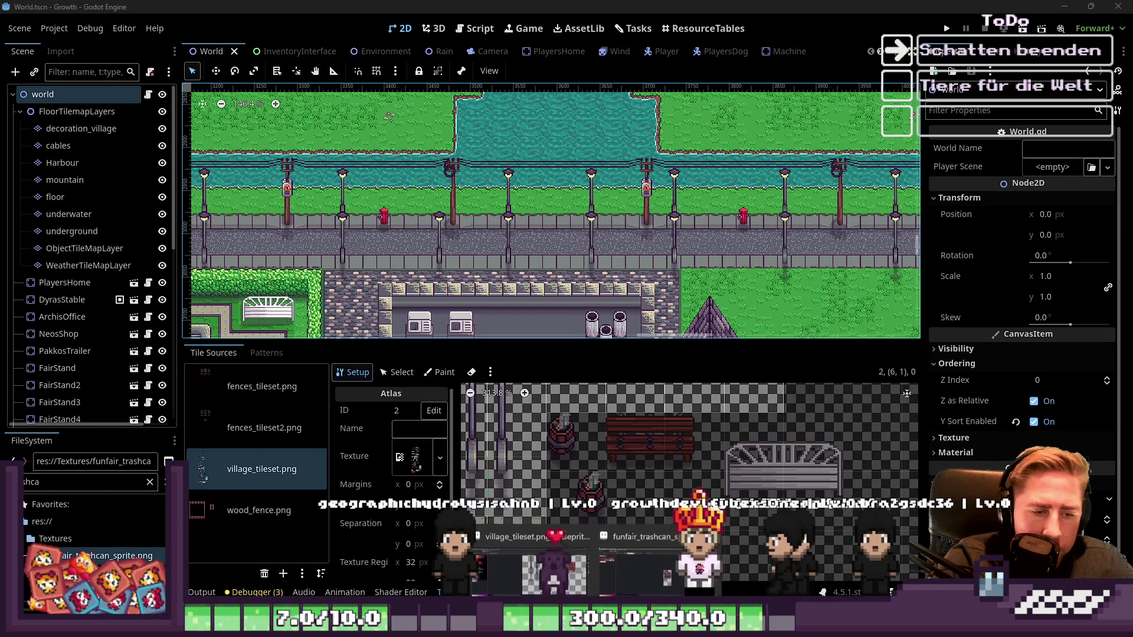
click(642, 558)
Step: Move the red bench's right half one tile to the right
key(b)
scroll(723, 311, down, 1)
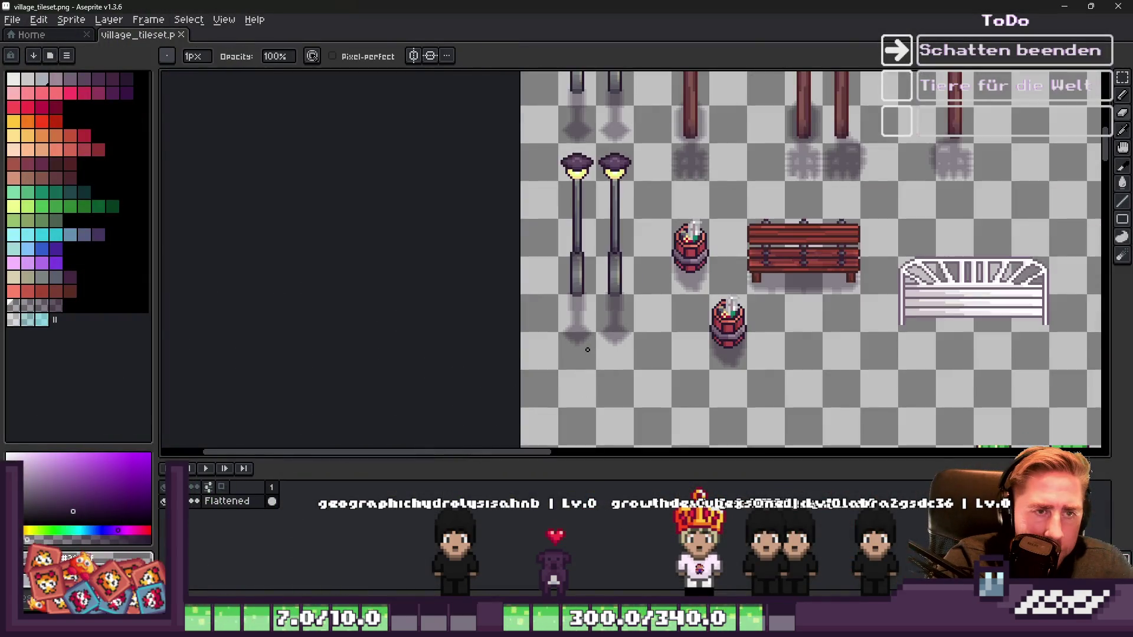
scroll(723, 311, up, 2)
scroll(722, 311, down, 1)
scroll(722, 311, up, 1)
key(m)
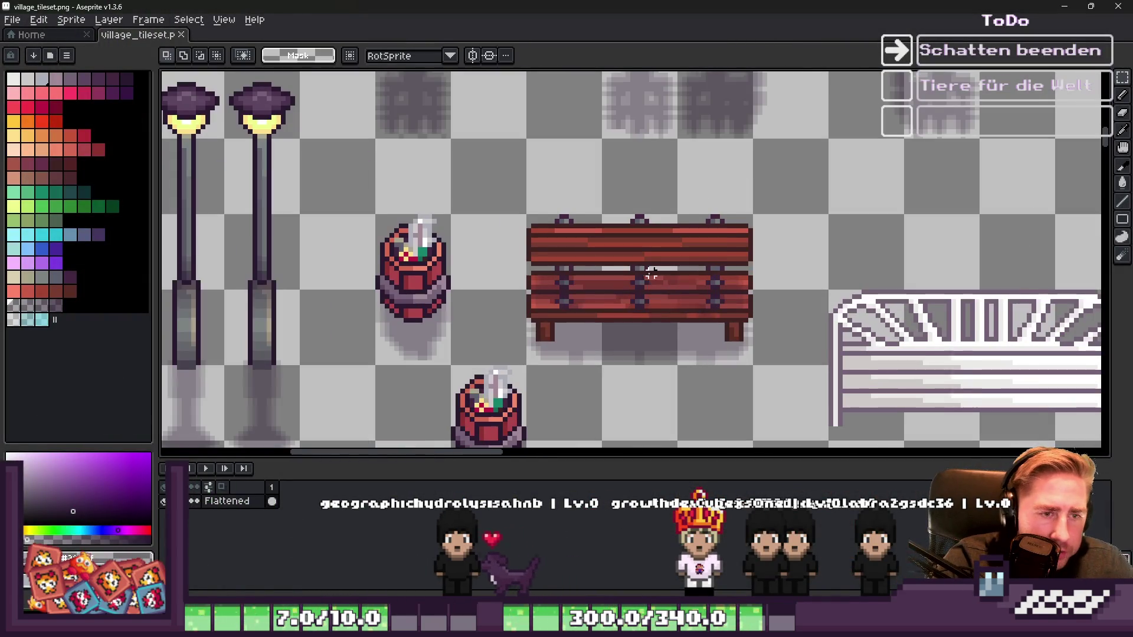
scroll(645, 200, down, 1)
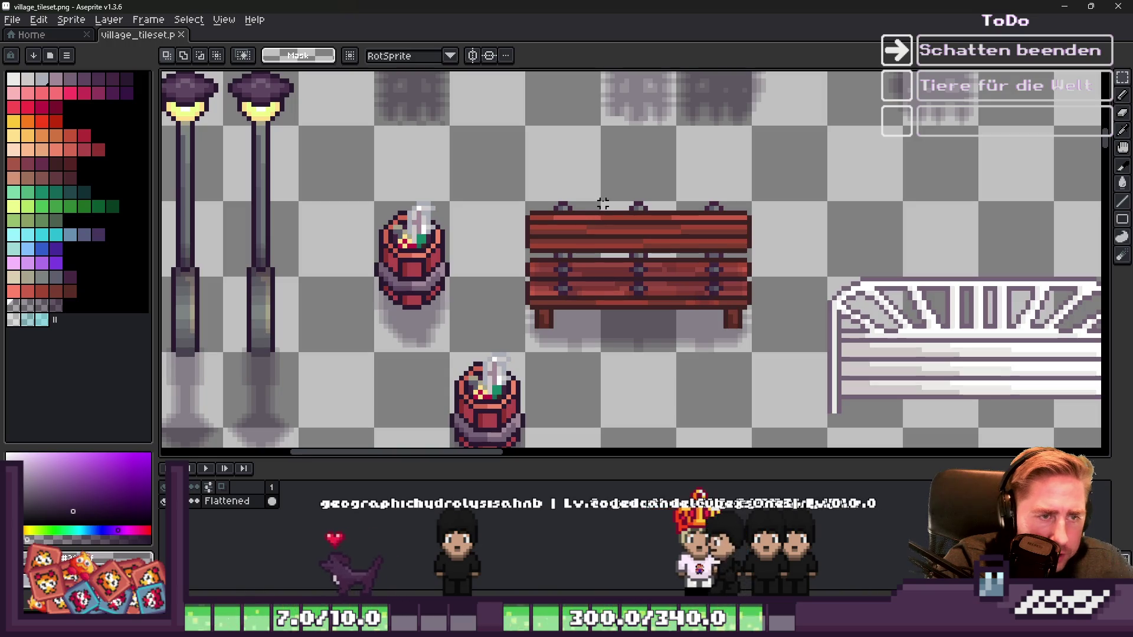
drag(708, 261, 787, 275)
key(ctrl+d)
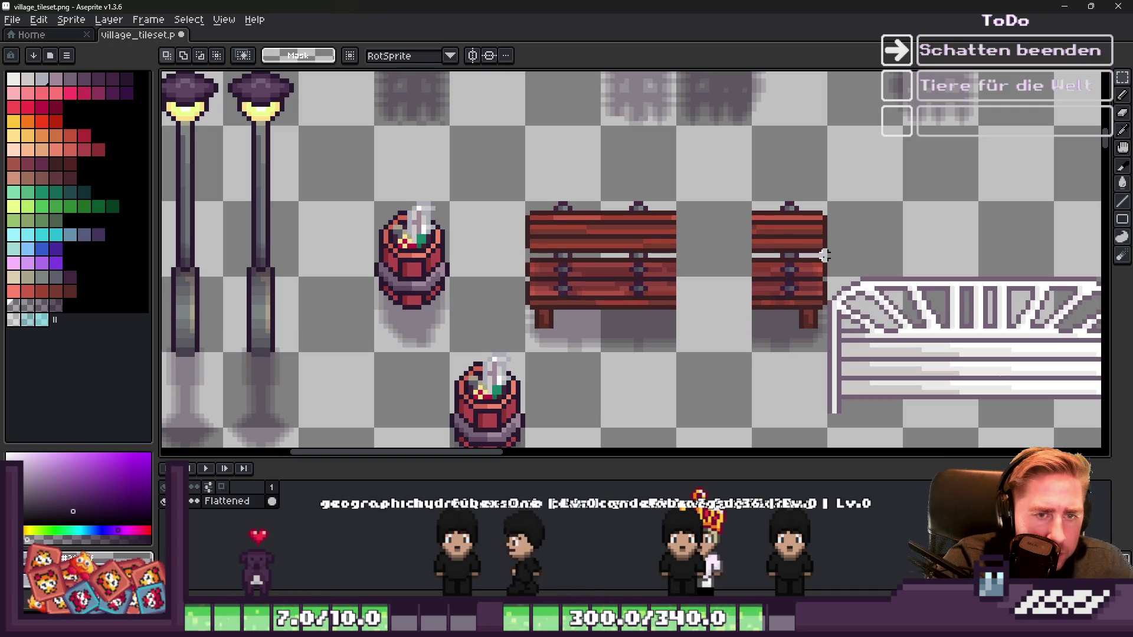
Step: Delete the white fence and copy the bench's middle section one tile right to fill the gap
mouse_move(829, 255)
mouse_down()
mouse_move(556, 227)
mouse_move(931, 430)
mouse_move(835, 392)
mouse_up()
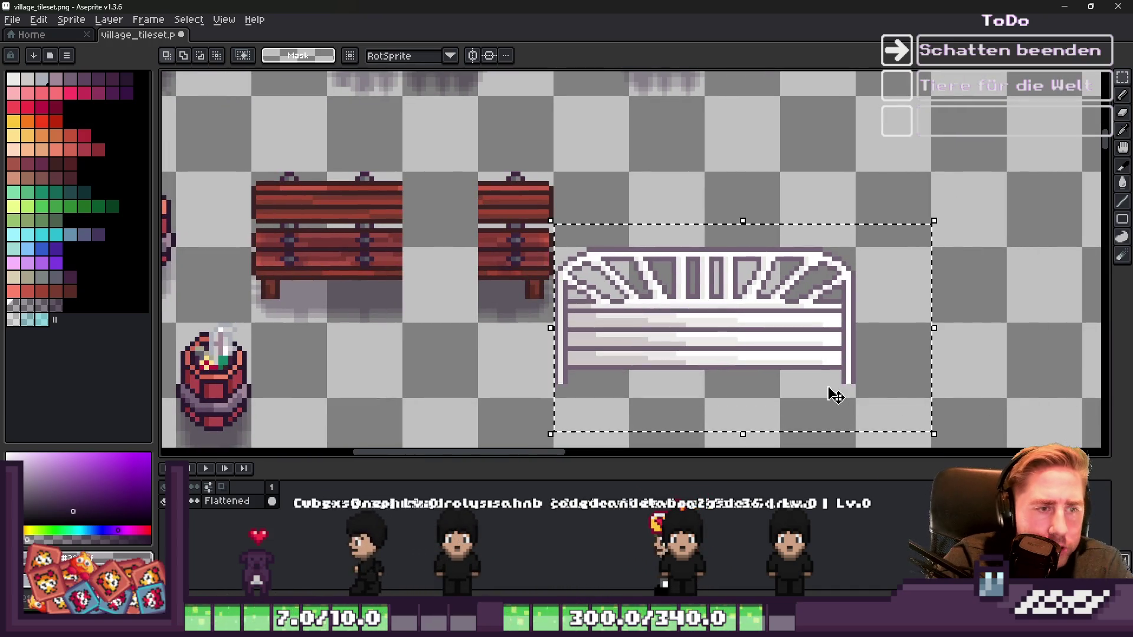
key(Delete)
scroll(342, 188, up, 1)
mouse_move(341, 172)
mouse_down()
mouse_move(392, 341)
mouse_move(434, 319)
mouse_move(438, 372)
mouse_move(452, 369)
mouse_up()
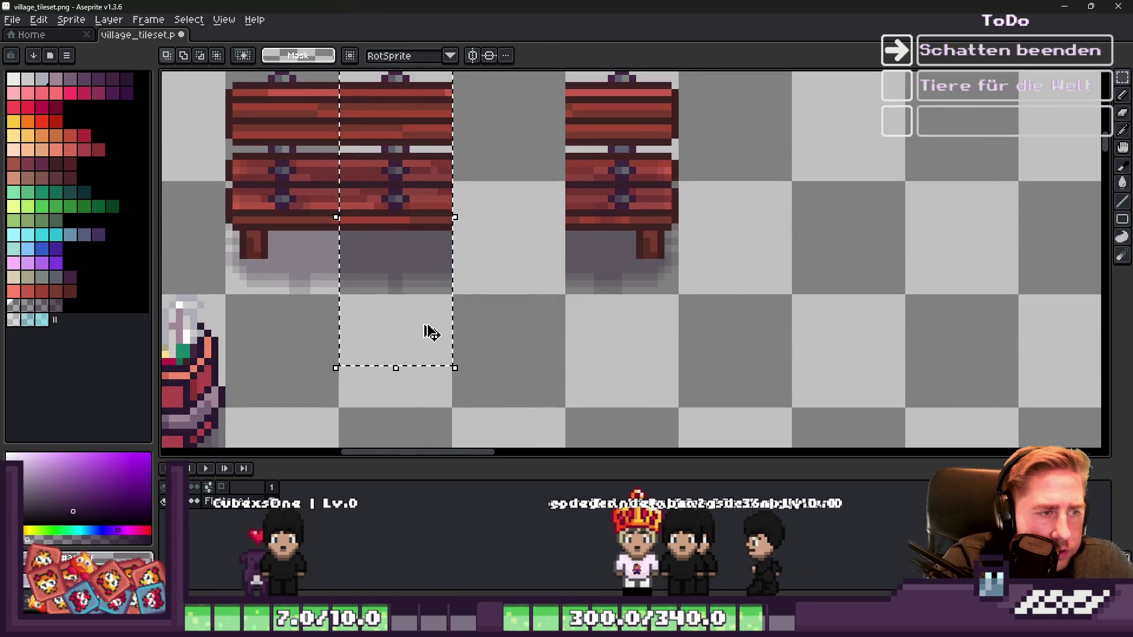
drag(397, 230, 506, 237)
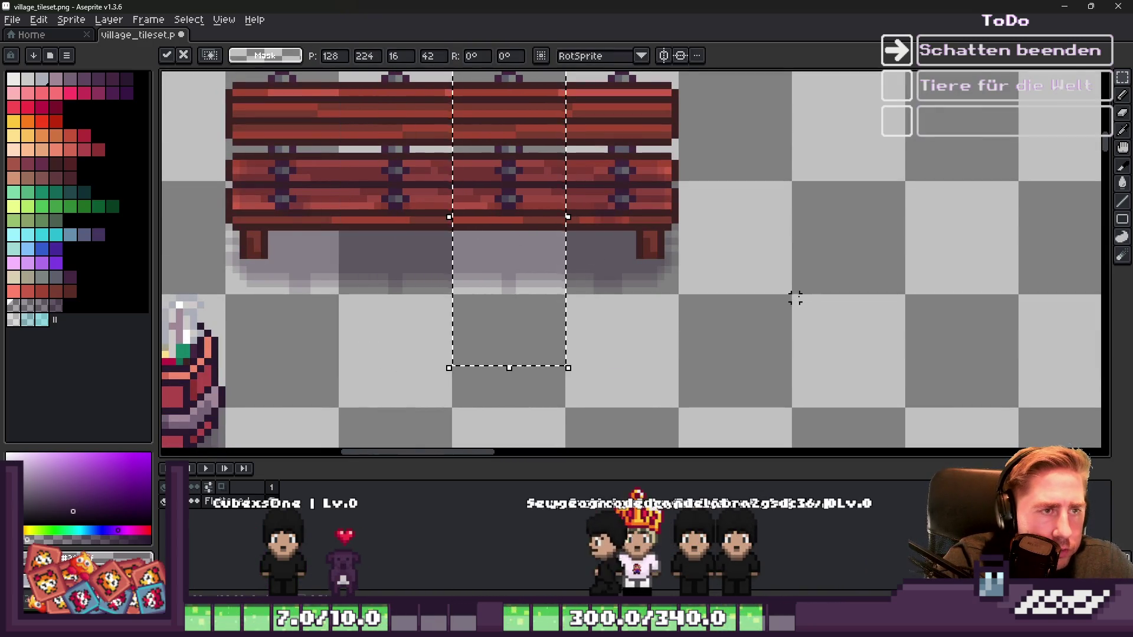
click(755, 289)
scroll(755, 289, down, 4)
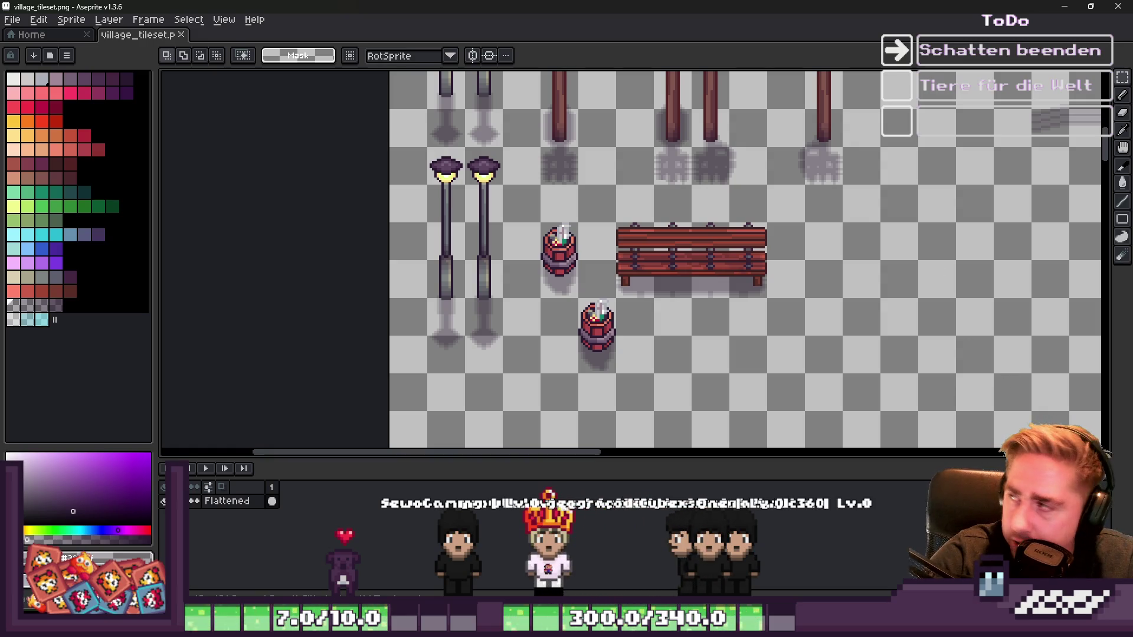
scroll(643, 277, up, 1)
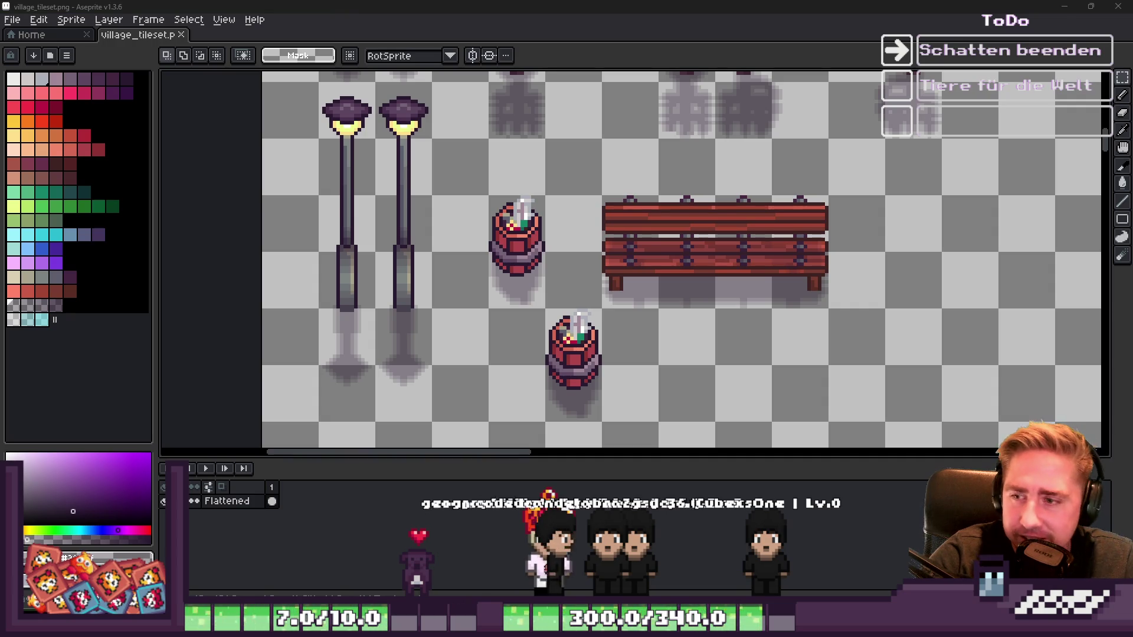
scroll(663, 224, up, 1)
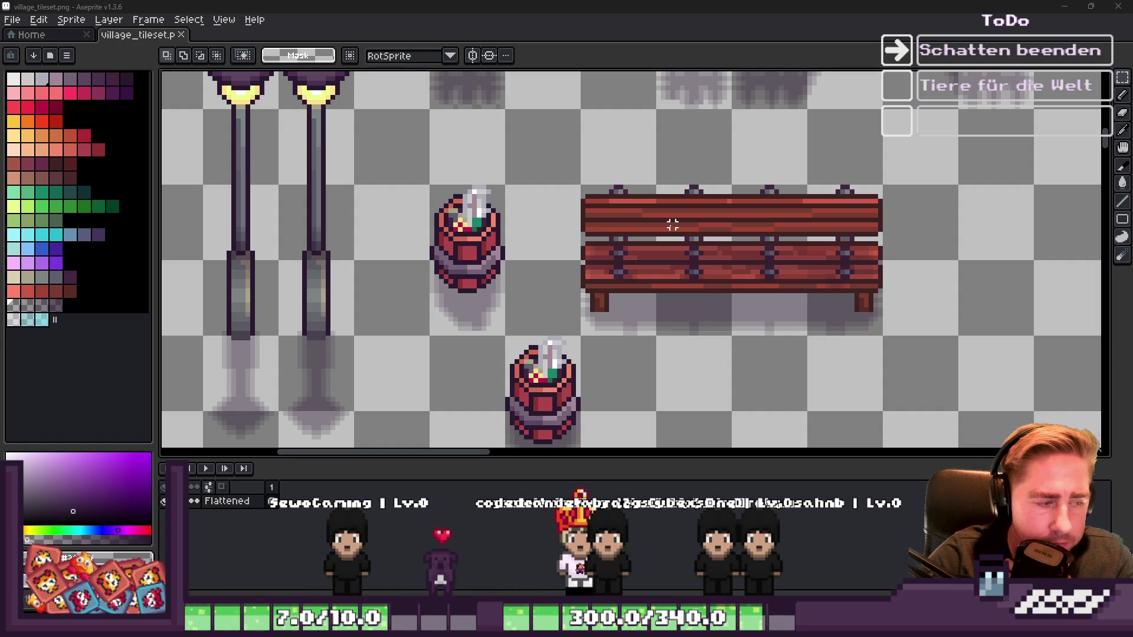
scroll(662, 229, down, 1)
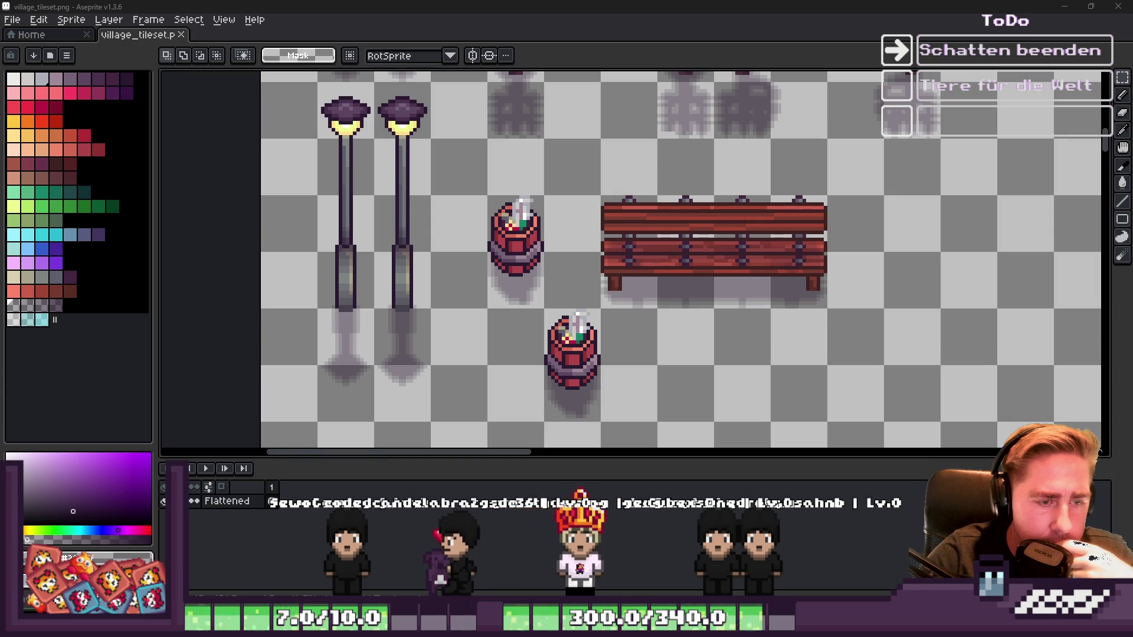
Step: In Godot, create atlas tiles for the trash can and the bench, stretching the bench tile across the full bench
key(alt+Tab)
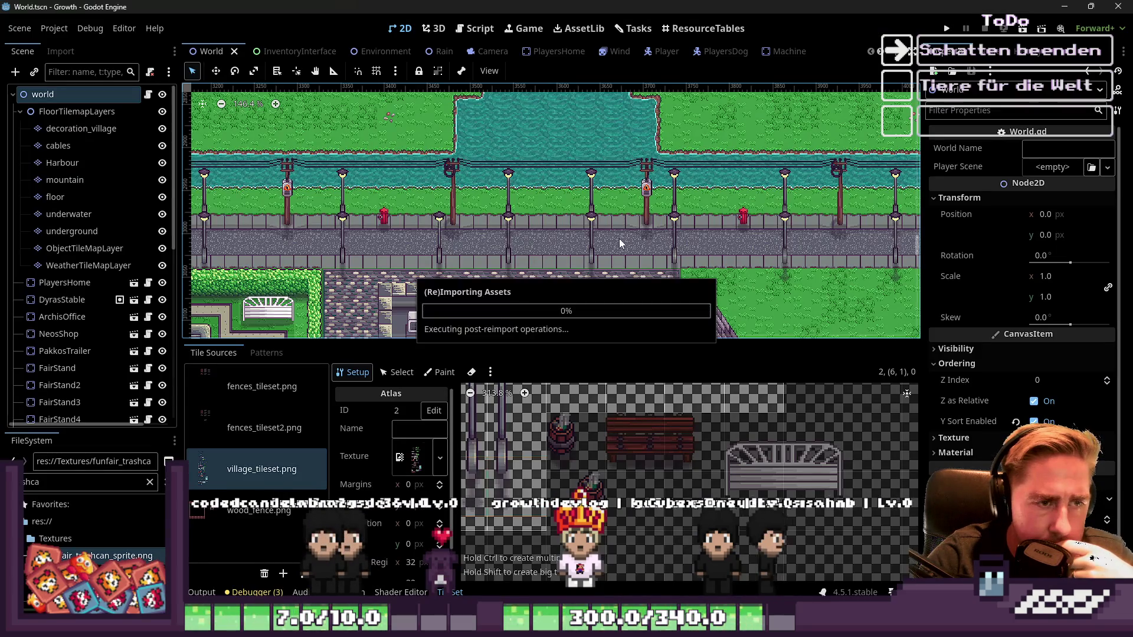
scroll(678, 430, up, 2)
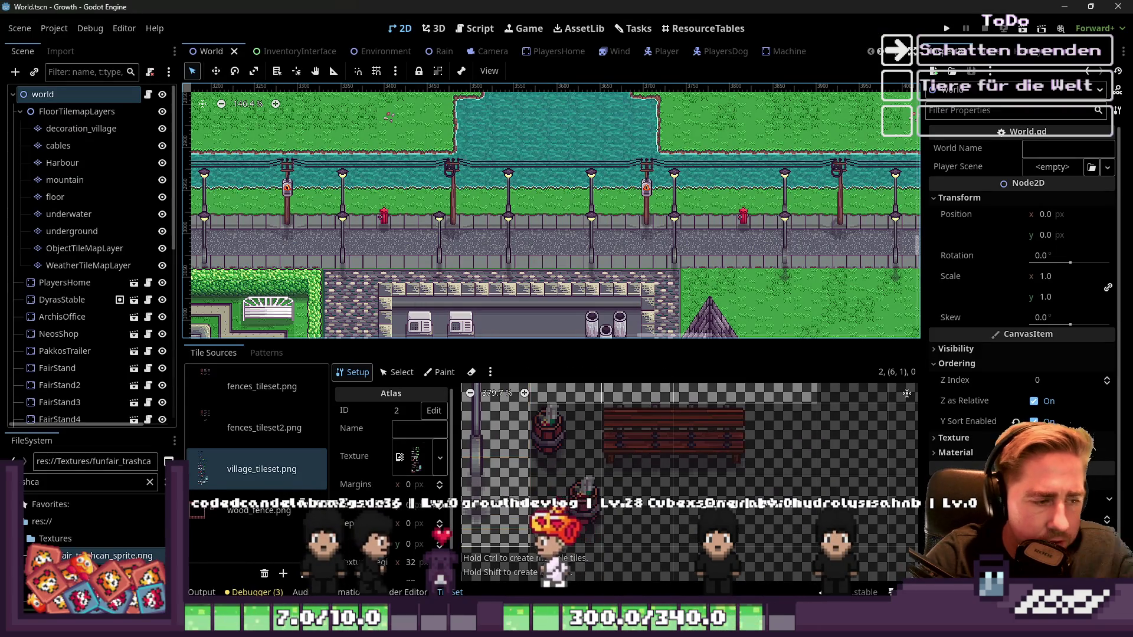
click(396, 372)
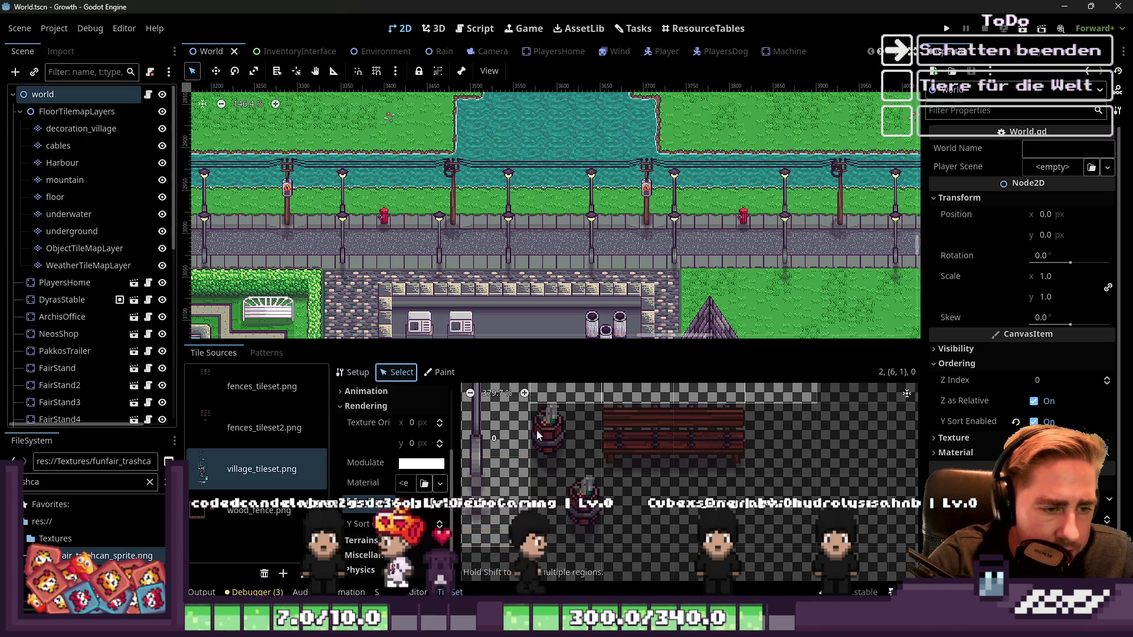
click(367, 377)
click(564, 440)
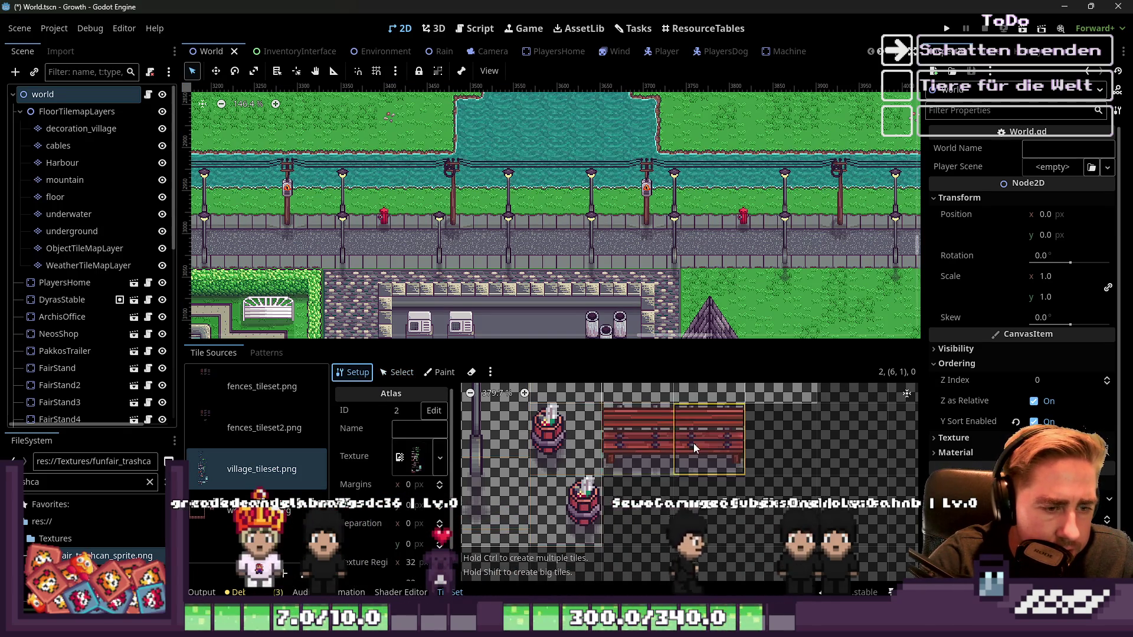
click(670, 449)
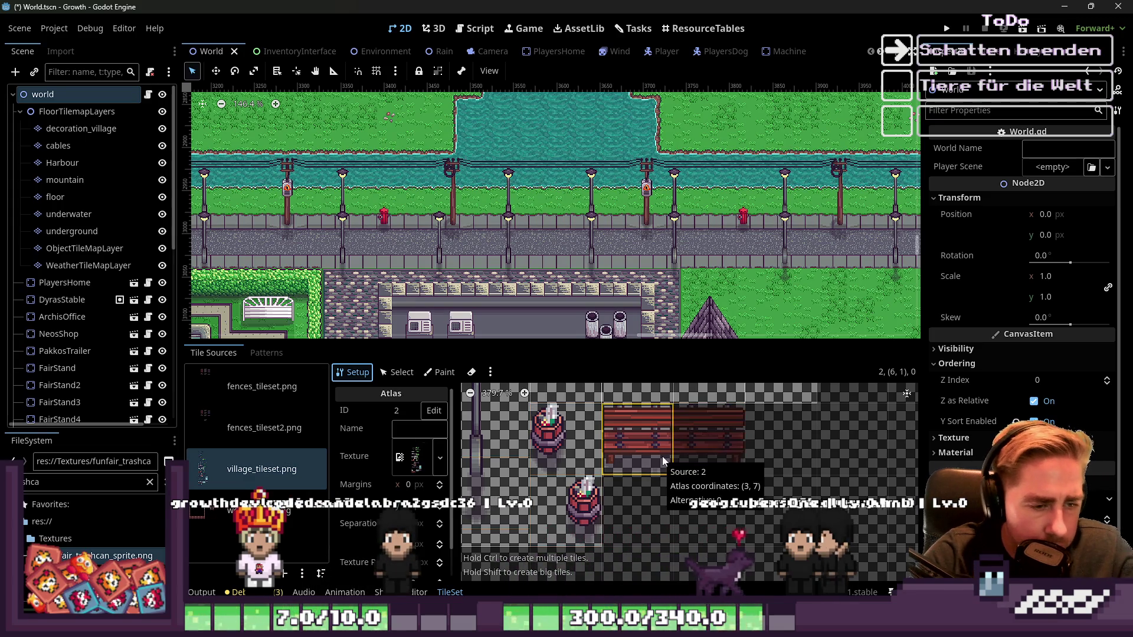
click(396, 372)
click(667, 442)
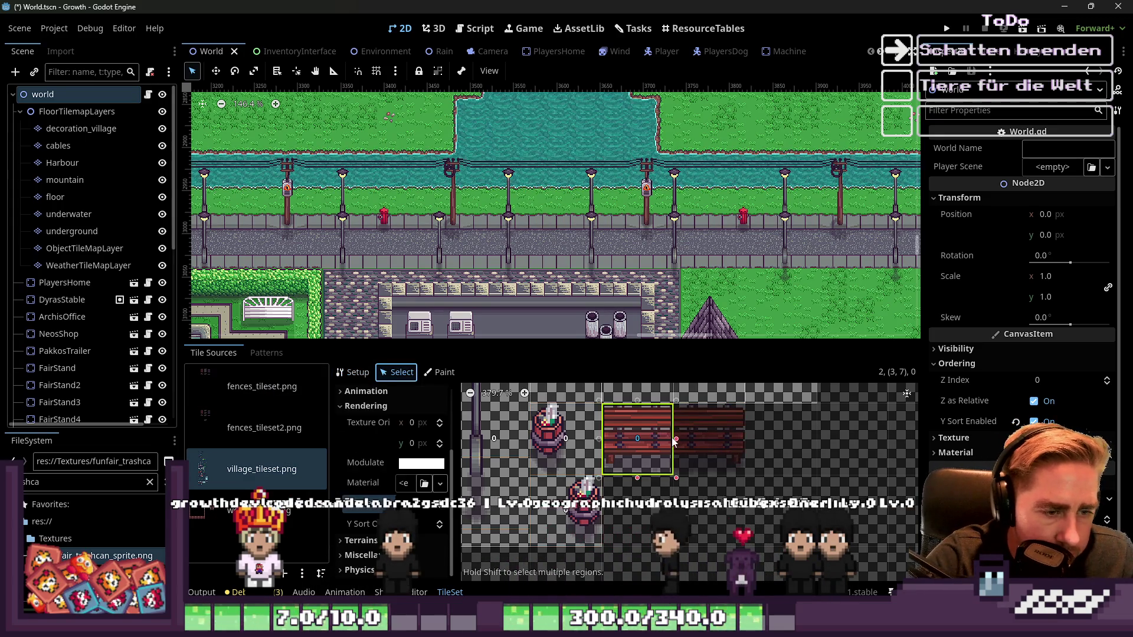
drag(674, 439, 748, 438)
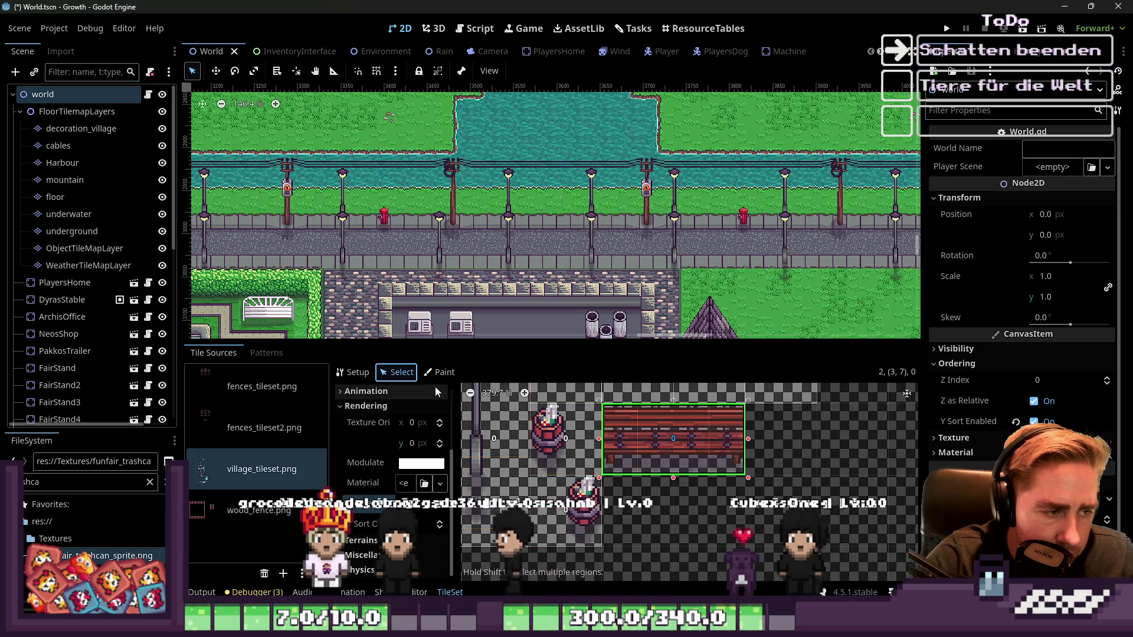
Step: Paint texture origin x -16 onto the bench tile, then reset the value to 0
click(441, 373)
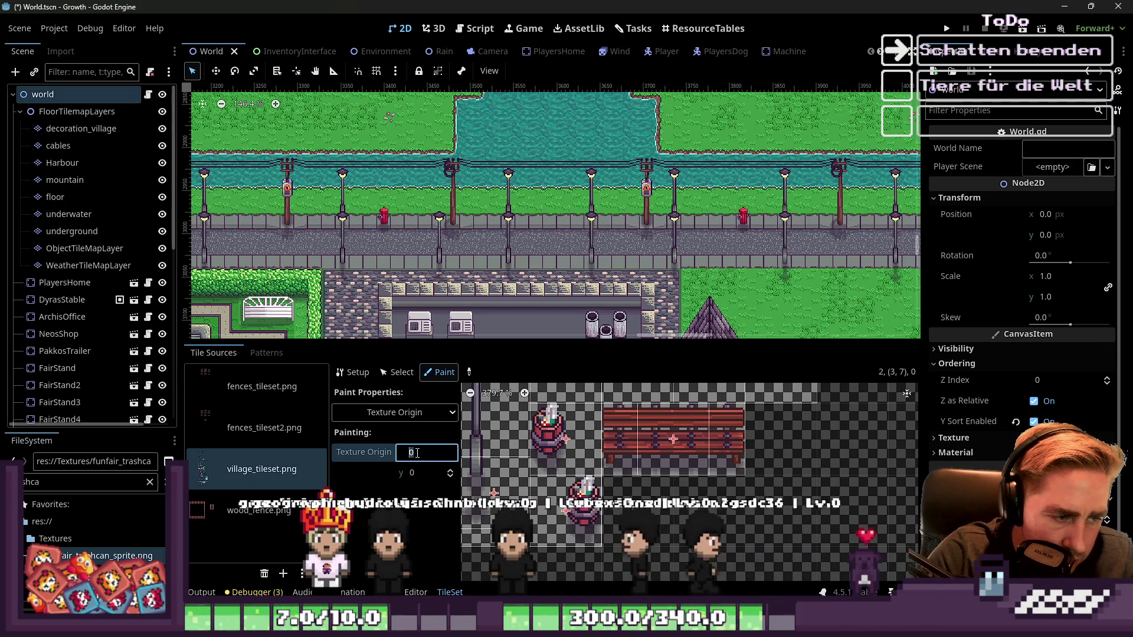
text(-16)
key(Return)
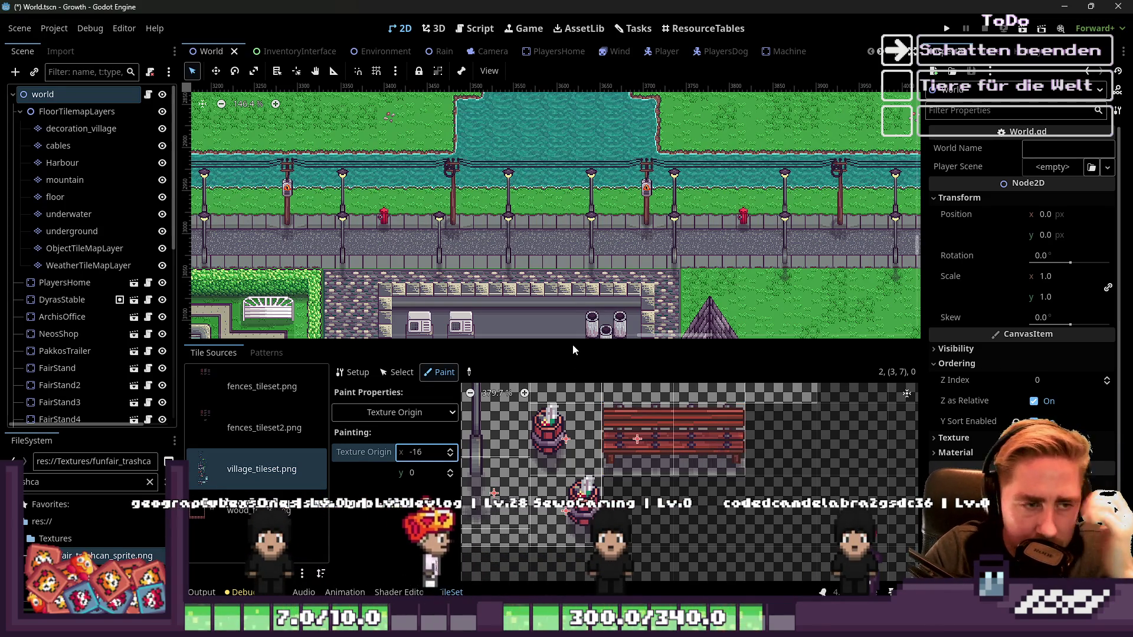
scroll(562, 216, up, 5)
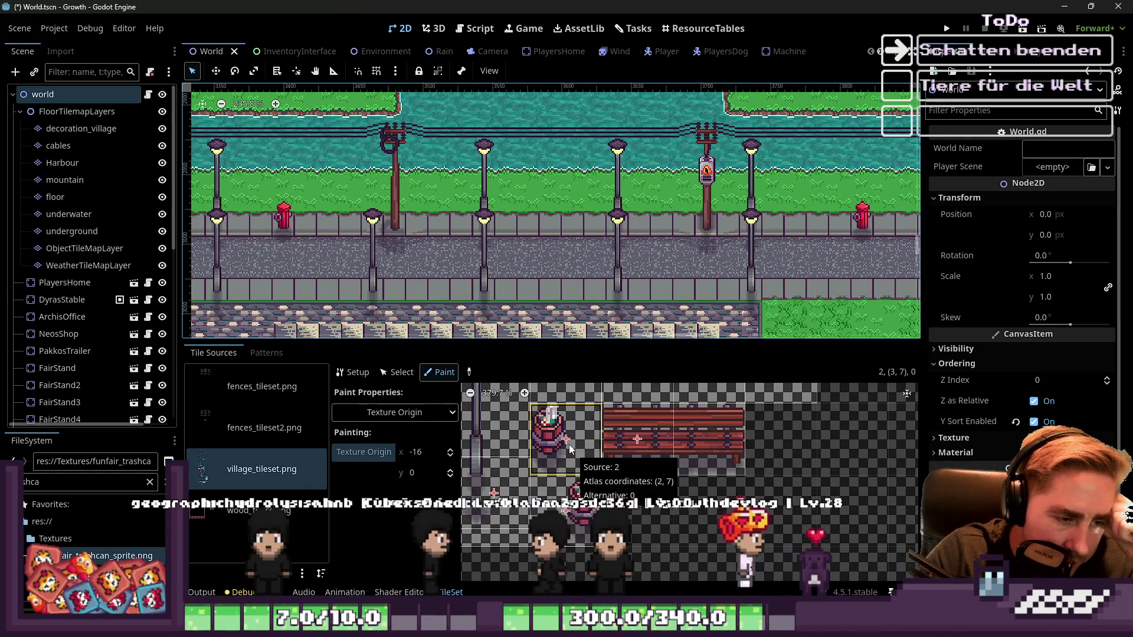
click(420, 447)
text(0)
key(Return)
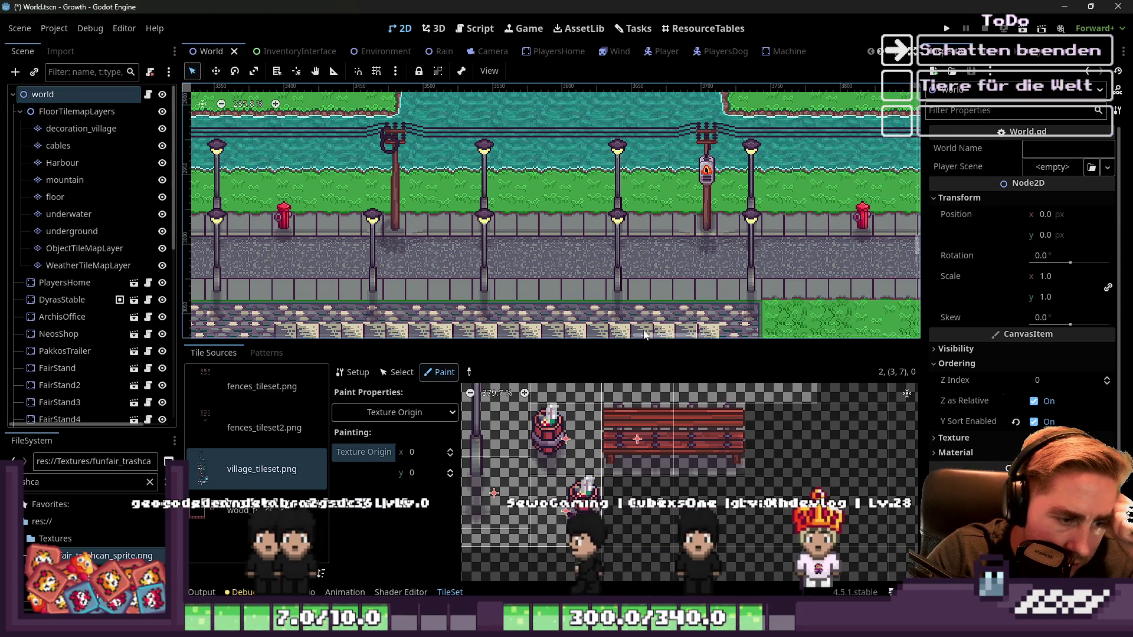
Step: Check the bench tile's properties and pick it for painting on the decoration_village layer
click(397, 371)
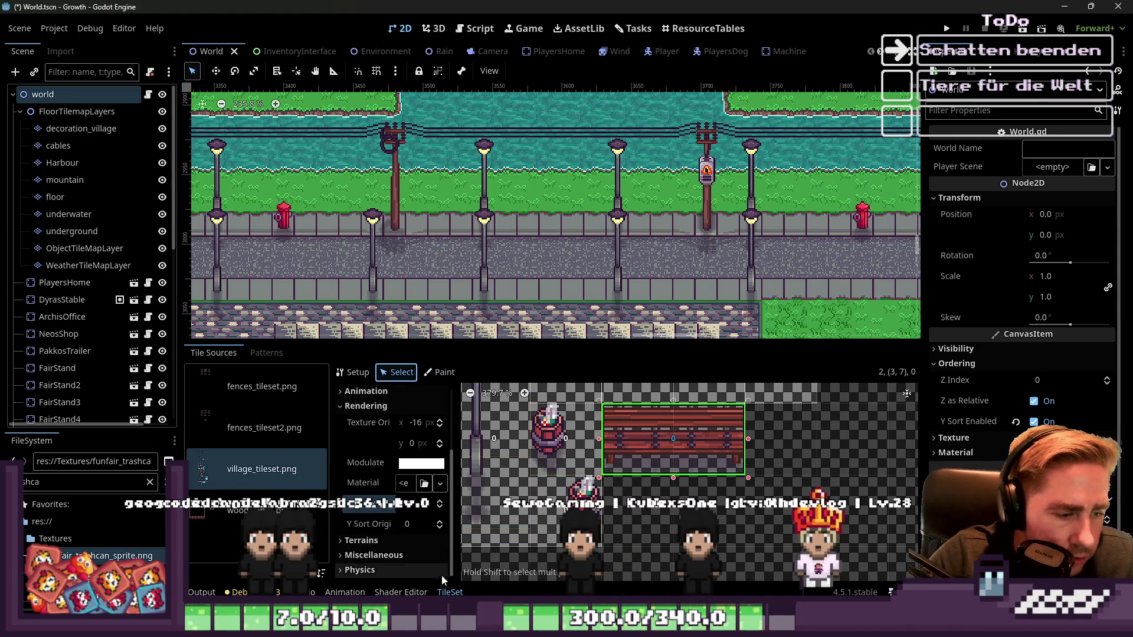
click(81, 129)
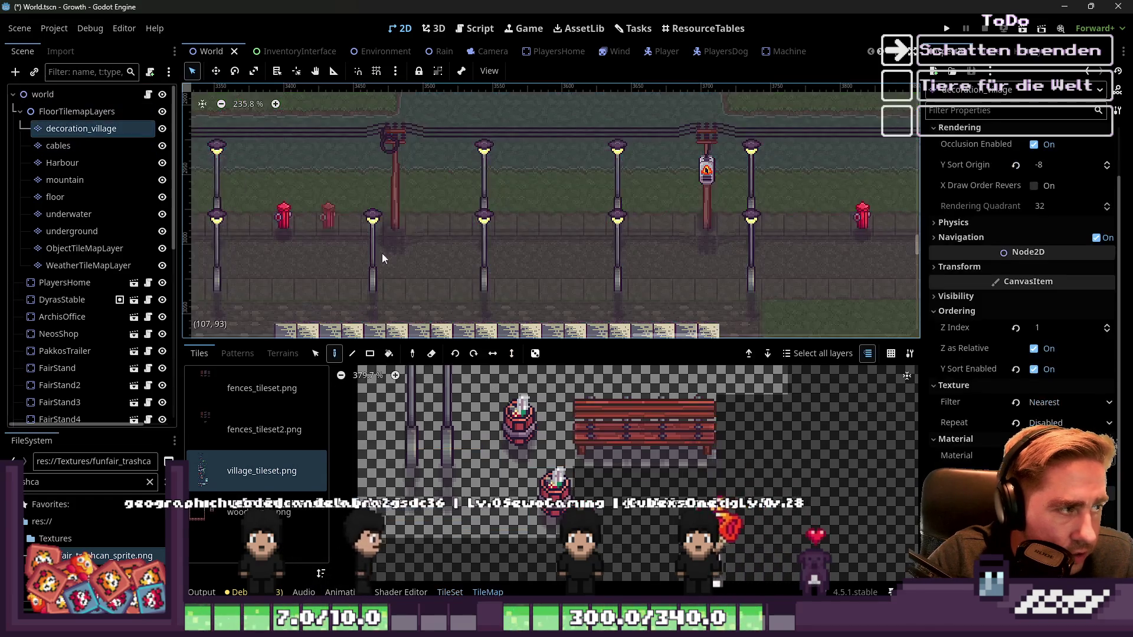
click(589, 455)
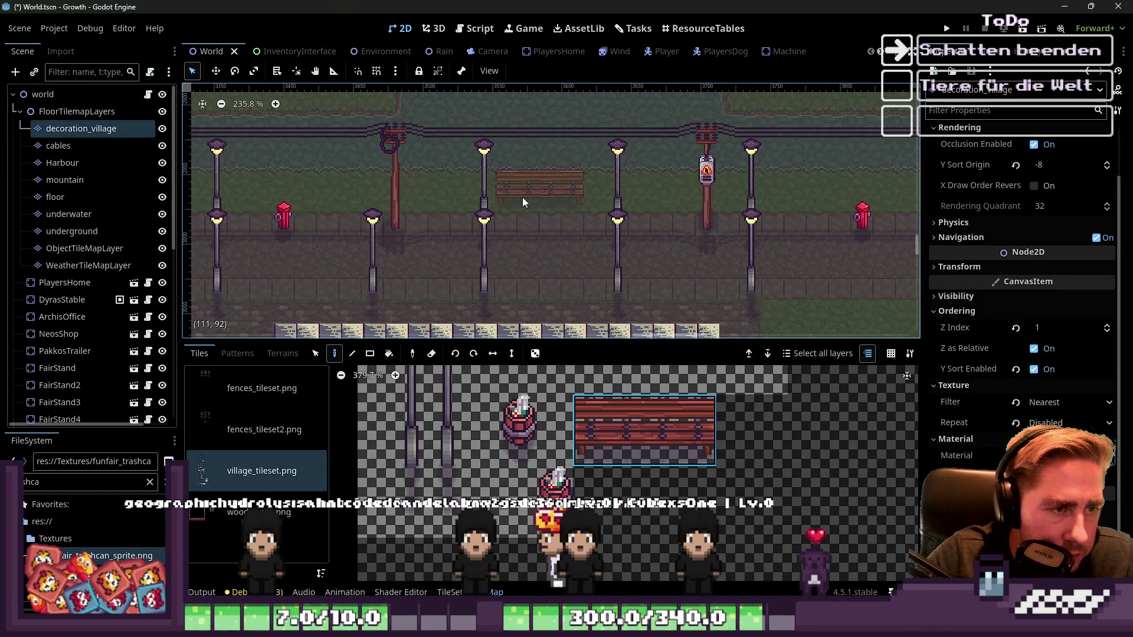
Step: Place four red benches along the promenade, including one beside the hydrant and one between a lamp and pole
click(522, 189)
scroll(395, 216, up, 1)
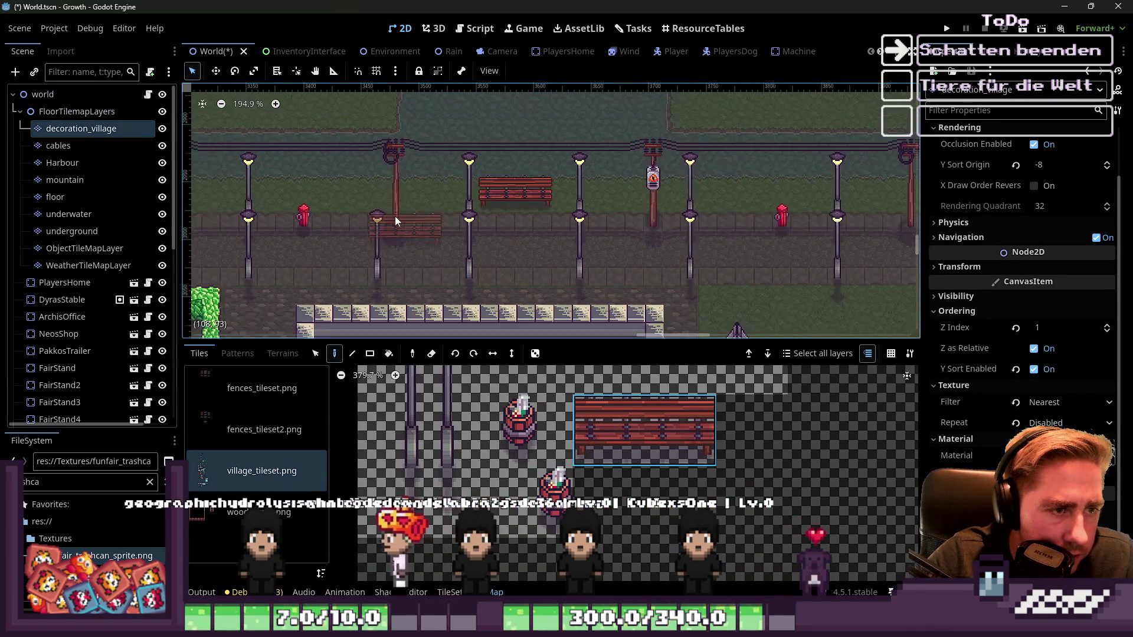
scroll(736, 164, right, 2)
click(761, 215)
scroll(726, 218, down, 4)
scroll(715, 222, right, 4)
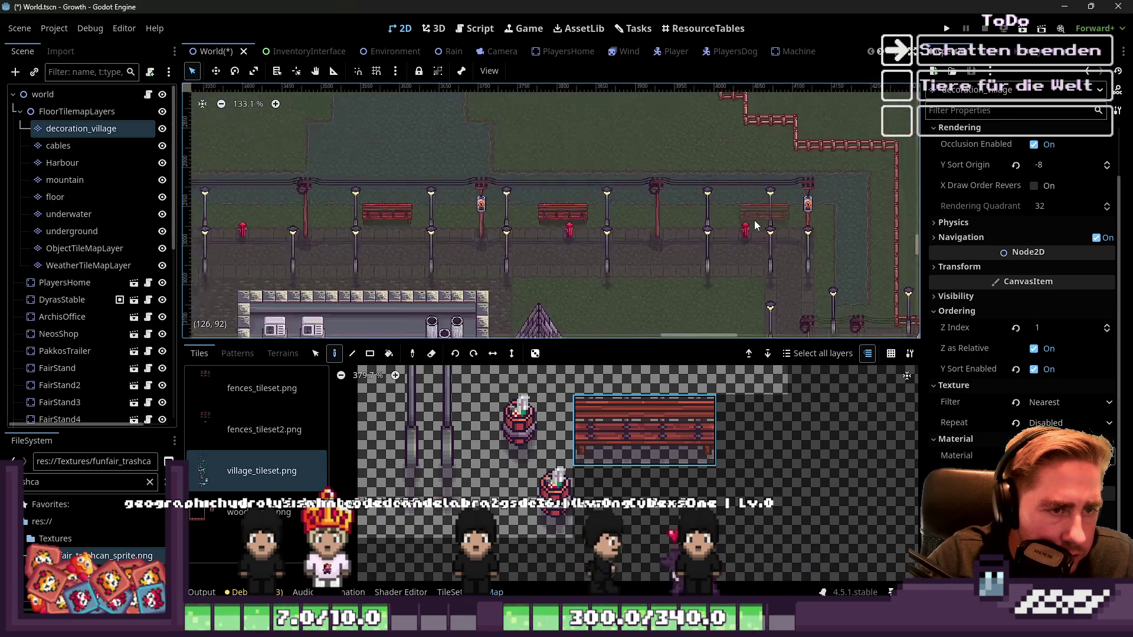
scroll(714, 222, down, 2)
scroll(531, 222, left, 4)
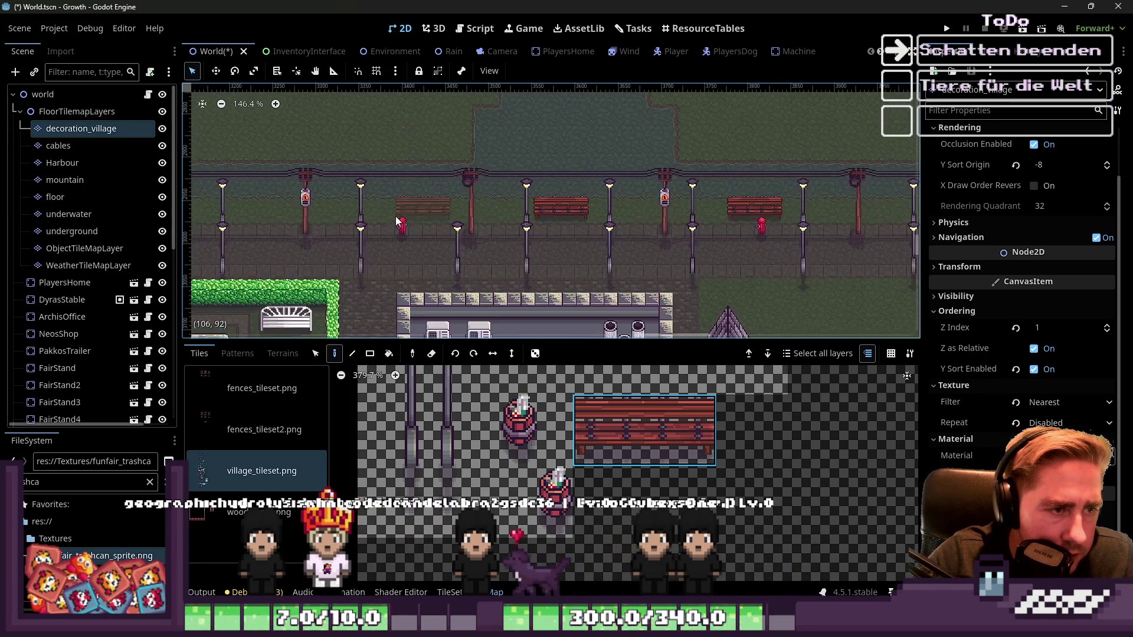
scroll(531, 222, left, 5)
click(413, 223)
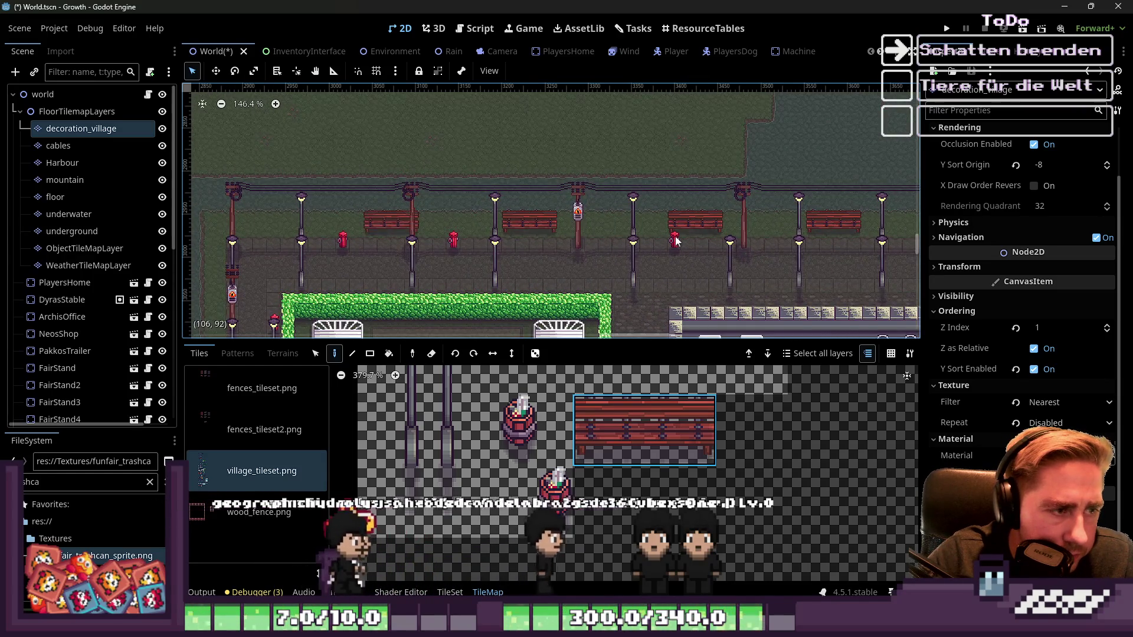
scroll(381, 222, up, 1)
scroll(377, 224, left, 3)
click(384, 225)
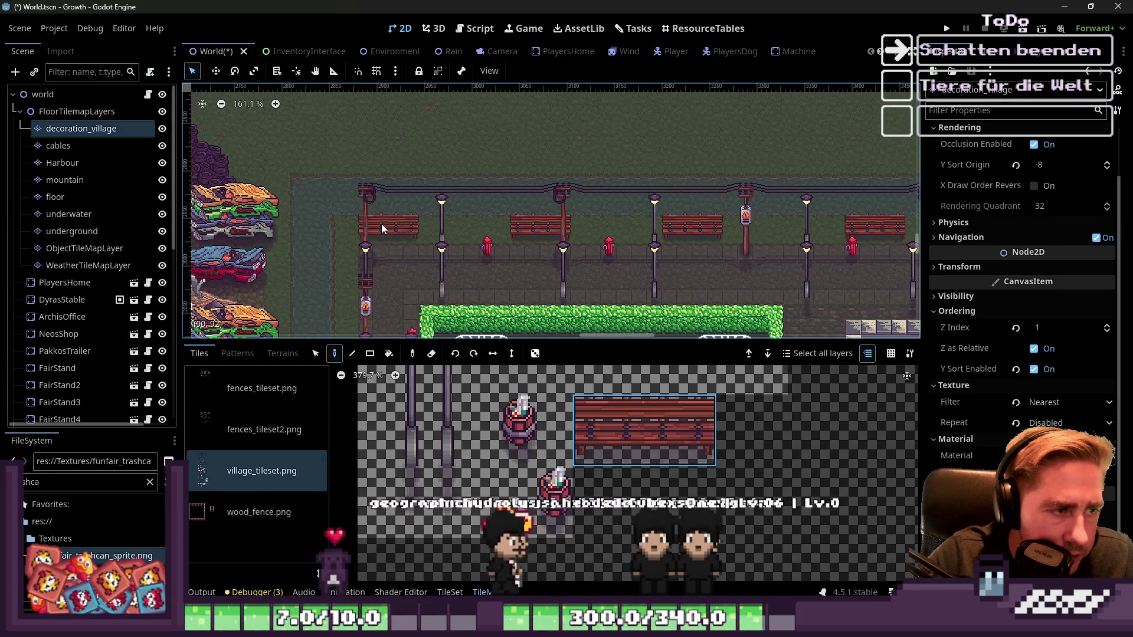
scroll(391, 226, down, 2)
scroll(540, 471, up, 3)
Step: Put six trash cans beside the benches along the promenade
click(540, 471)
click(425, 232)
scroll(425, 233, up, 7)
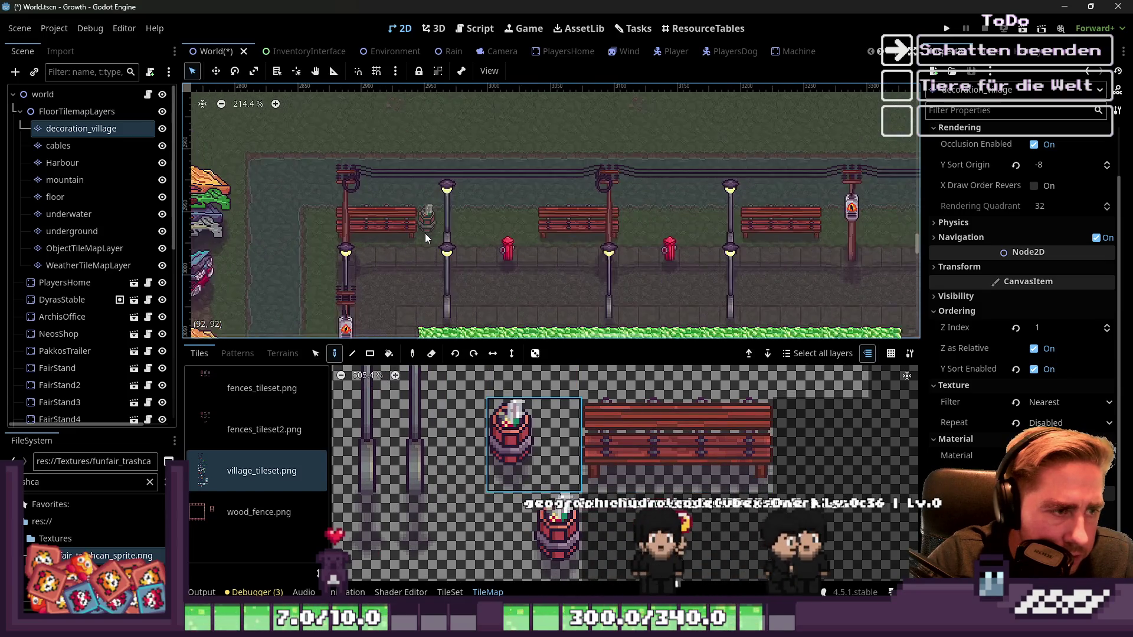
click(676, 226)
scroll(676, 227, right, 2)
click(798, 231)
scroll(354, 239, down, 5)
click(822, 251)
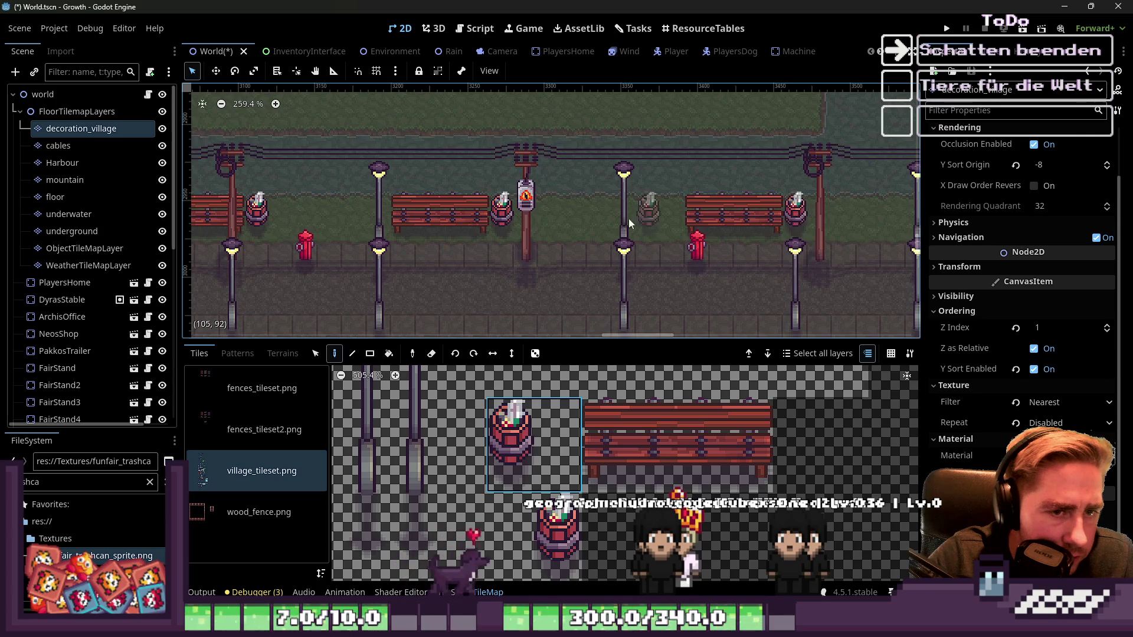
scroll(703, 216, right, 2)
scroll(770, 226, up, 4)
click(770, 221)
scroll(756, 219, right, 3)
scroll(738, 219, down, 2)
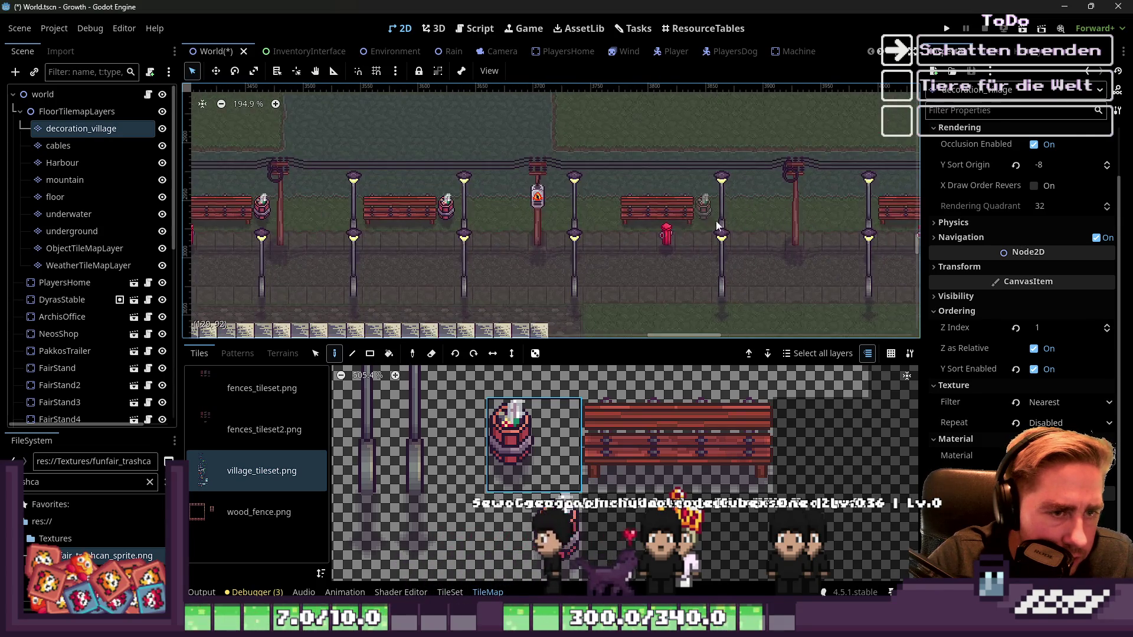
scroll(766, 225, right, 3)
click(695, 216)
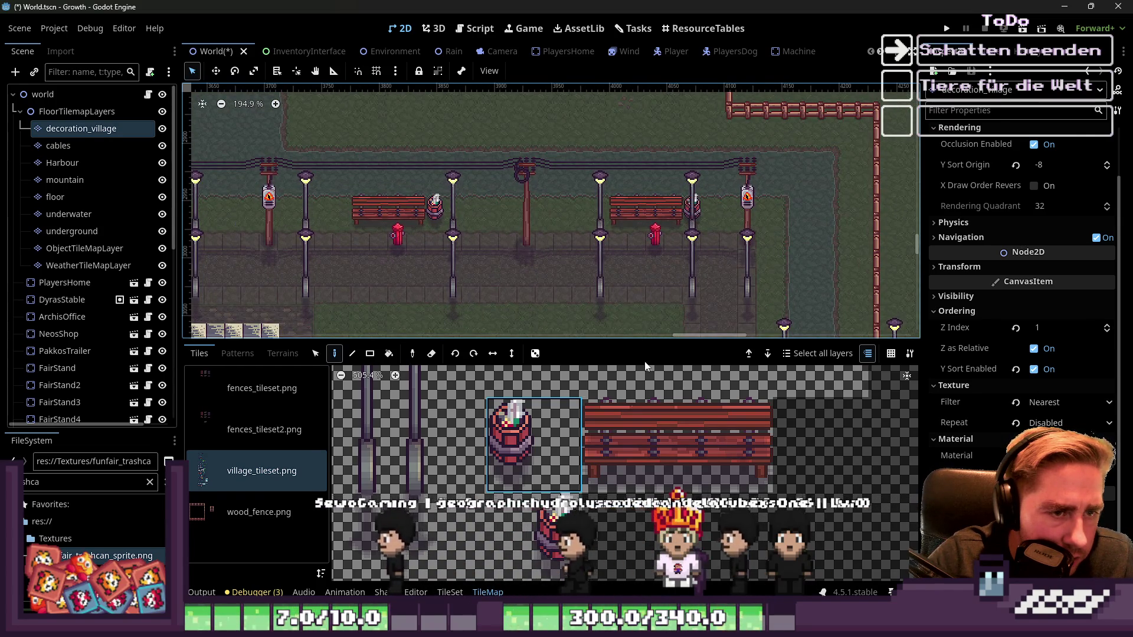
scroll(565, 542, up, 1)
Step: Place a different trash can tile left of a bench, then stop tile painting via the world node
click(565, 541)
scroll(465, 213, left, 3)
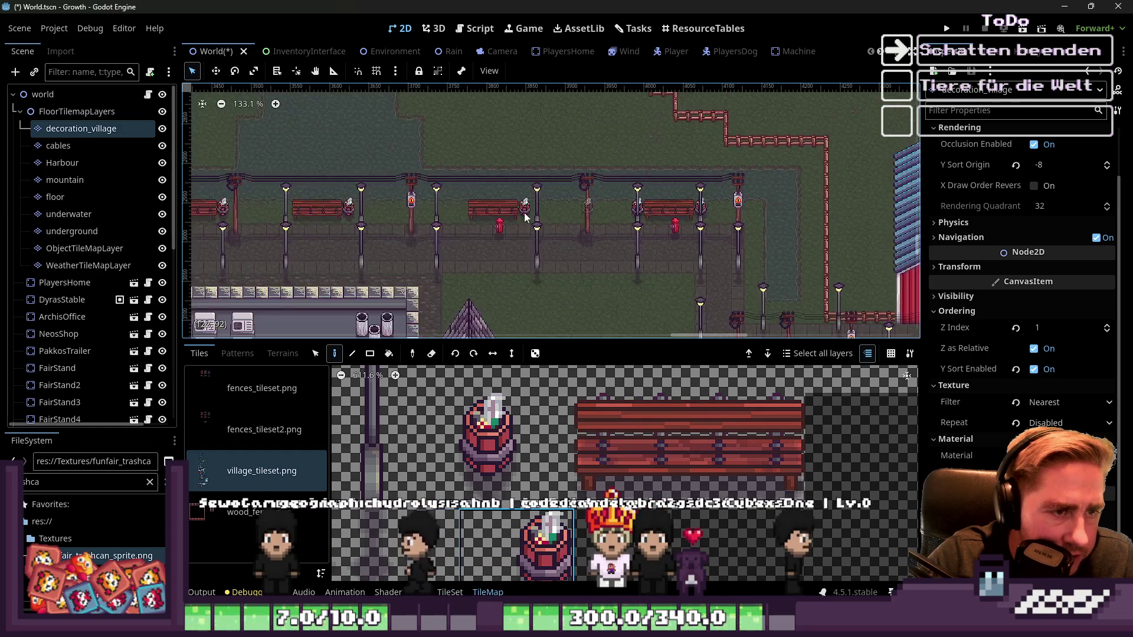
click(463, 208)
scroll(465, 212, down, 2)
scroll(359, 210, left, 5)
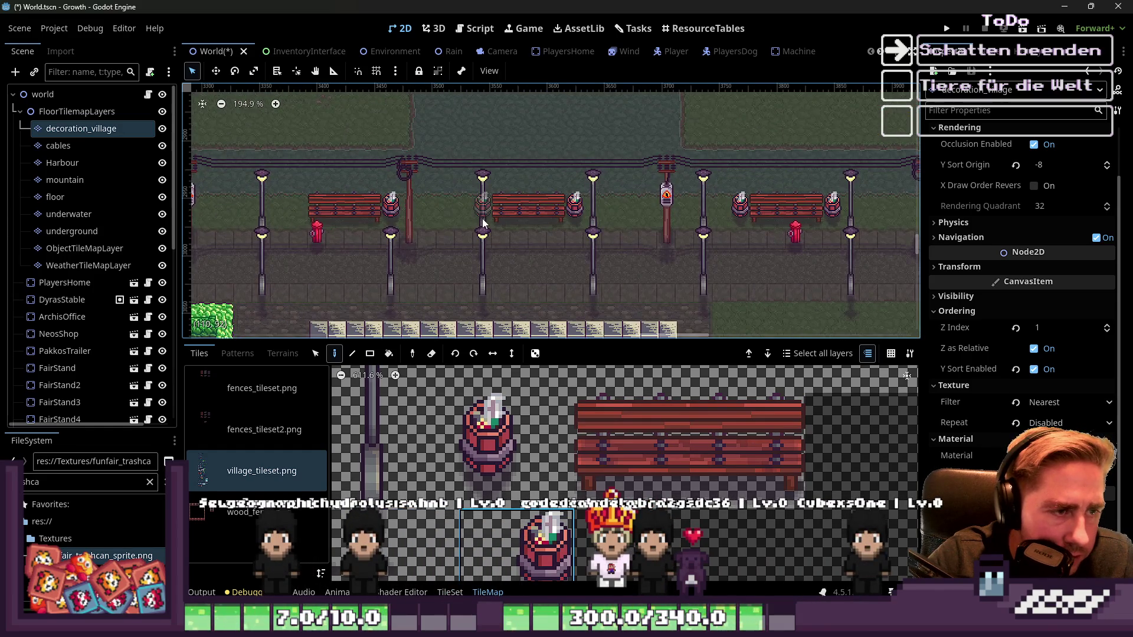
scroll(458, 190, down, 2)
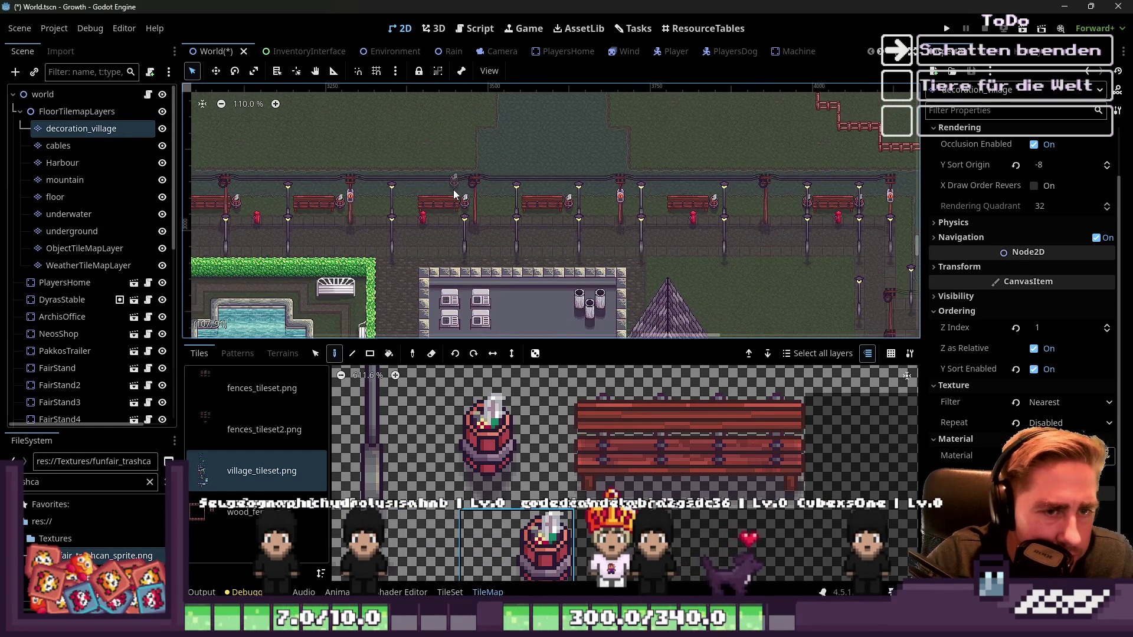
scroll(600, 109, down, 2)
scroll(608, 126, left, 3)
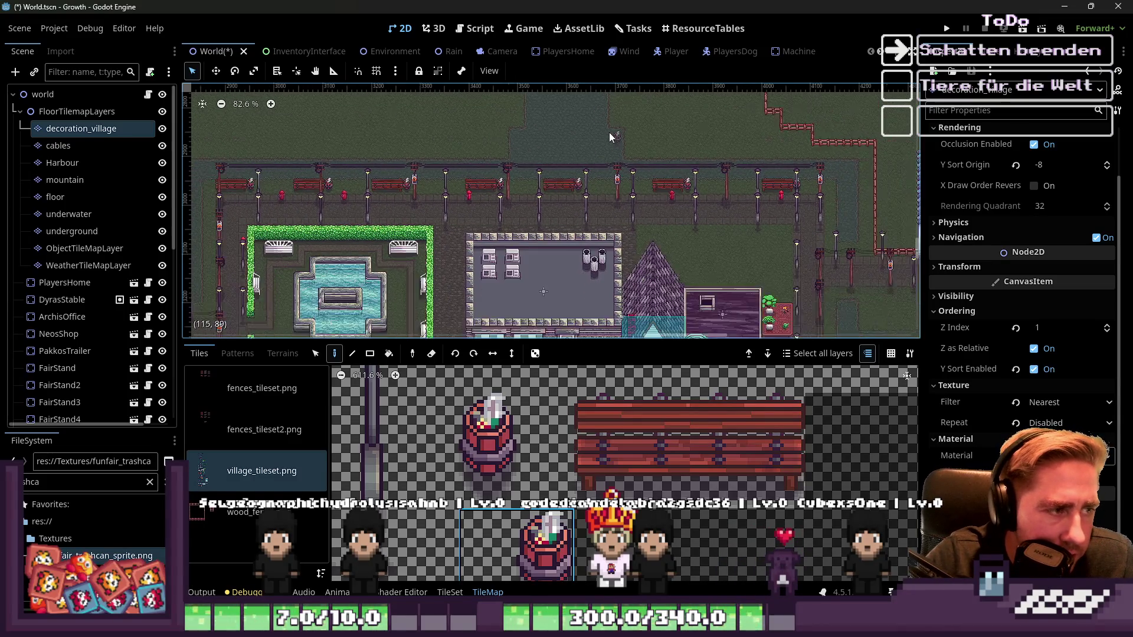
click(87, 101)
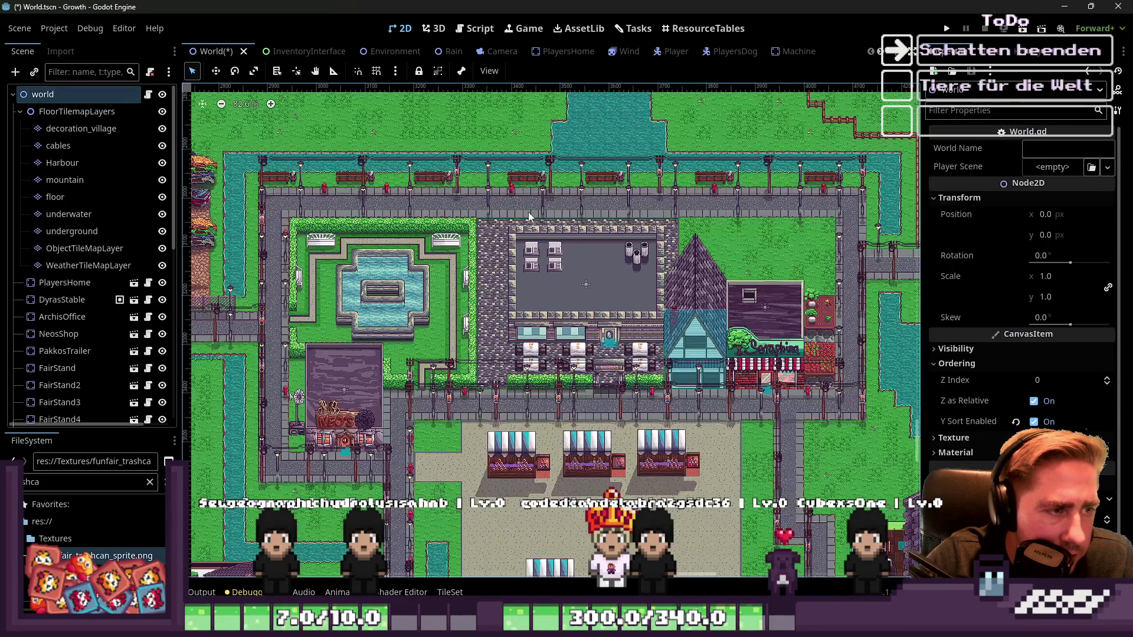
Step: Zoom in on the road between the grass plots and select the floor TileMapLayer
scroll(425, 197, up, 3)
scroll(425, 197, up, 4)
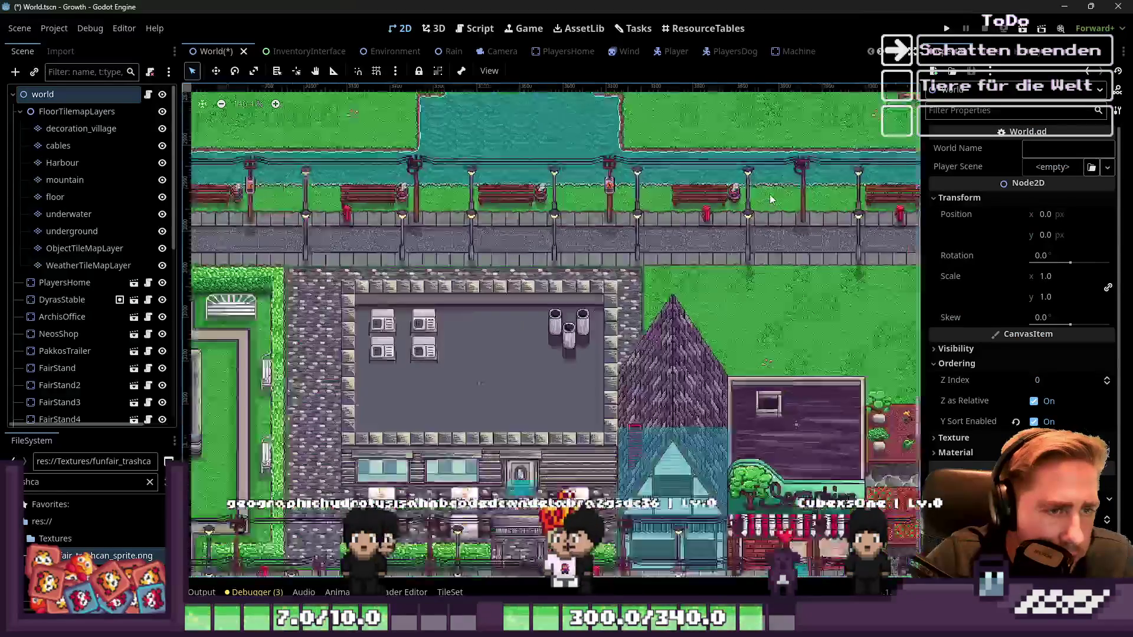
scroll(744, 210, right, 3)
scroll(743, 210, down, 8)
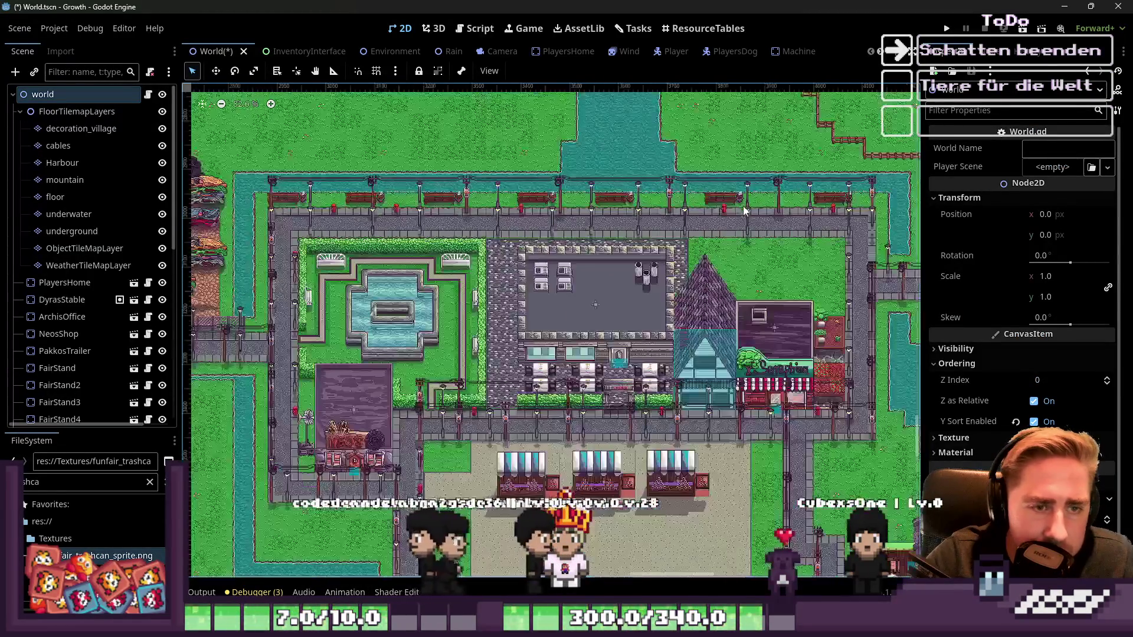
scroll(591, 295, left, 5)
scroll(472, 351, up, 4)
scroll(472, 346, down, 5)
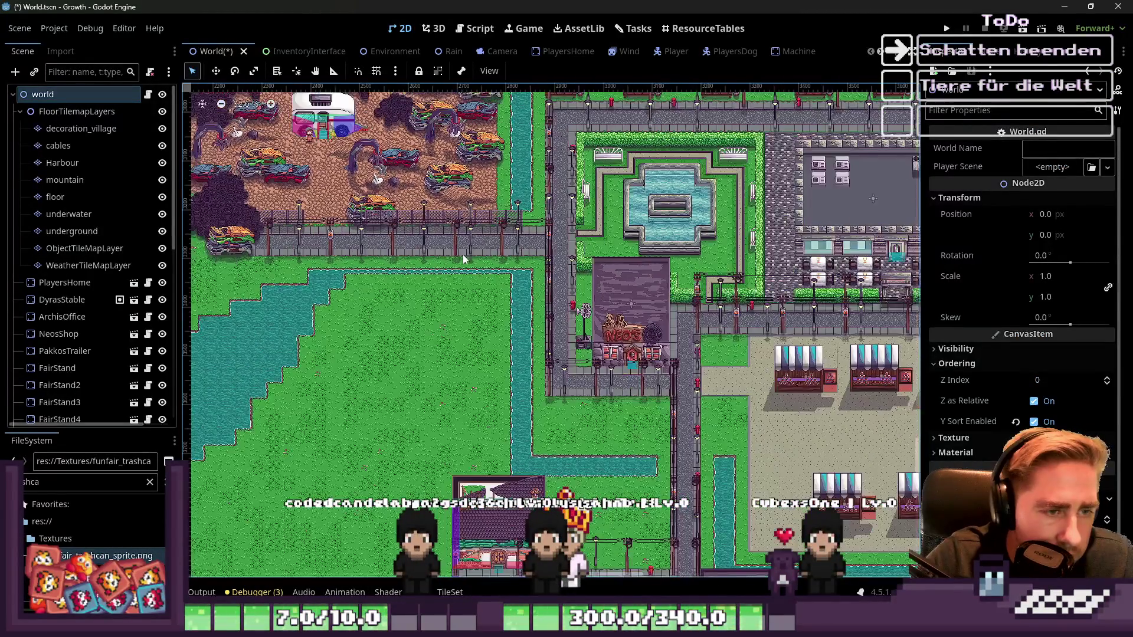
scroll(472, 295, right, 4)
scroll(727, 322, up, 3)
scroll(727, 322, up, 8)
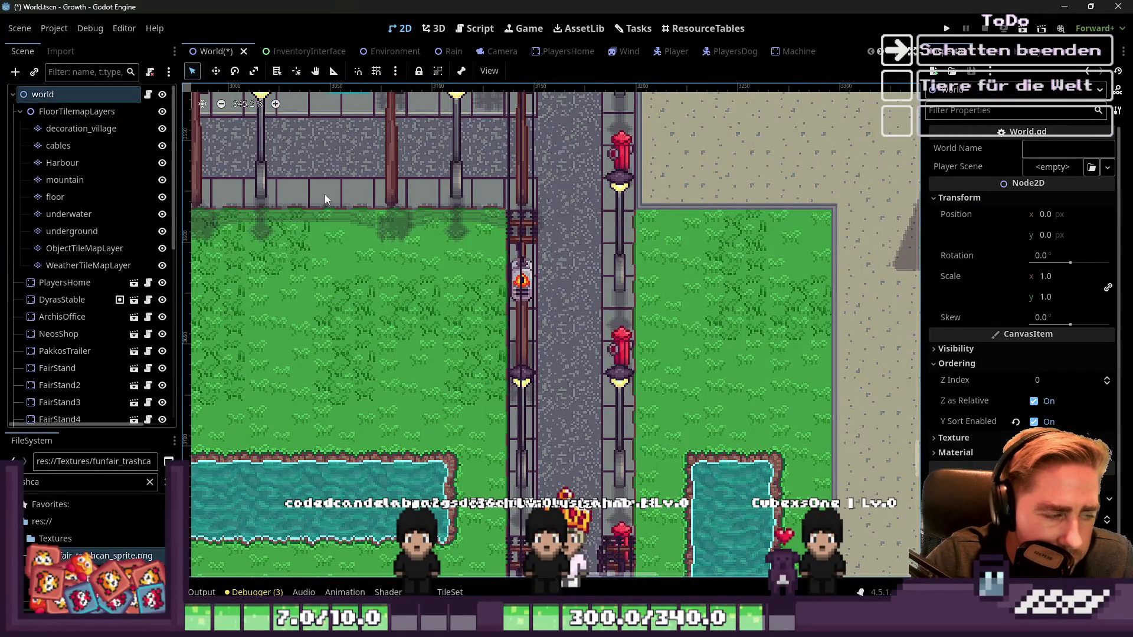
click(56, 197)
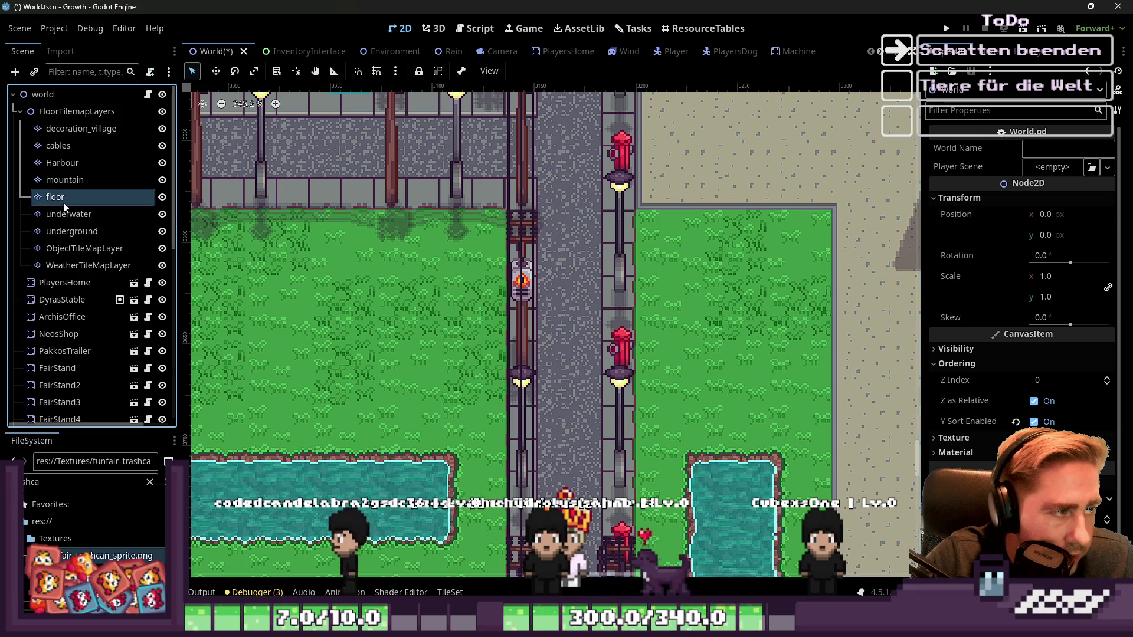
Step: Switch to rectangle terrain painting and paint a 3x3 grass patch, undoing a misplaced rectangle east of the house
click(282, 353)
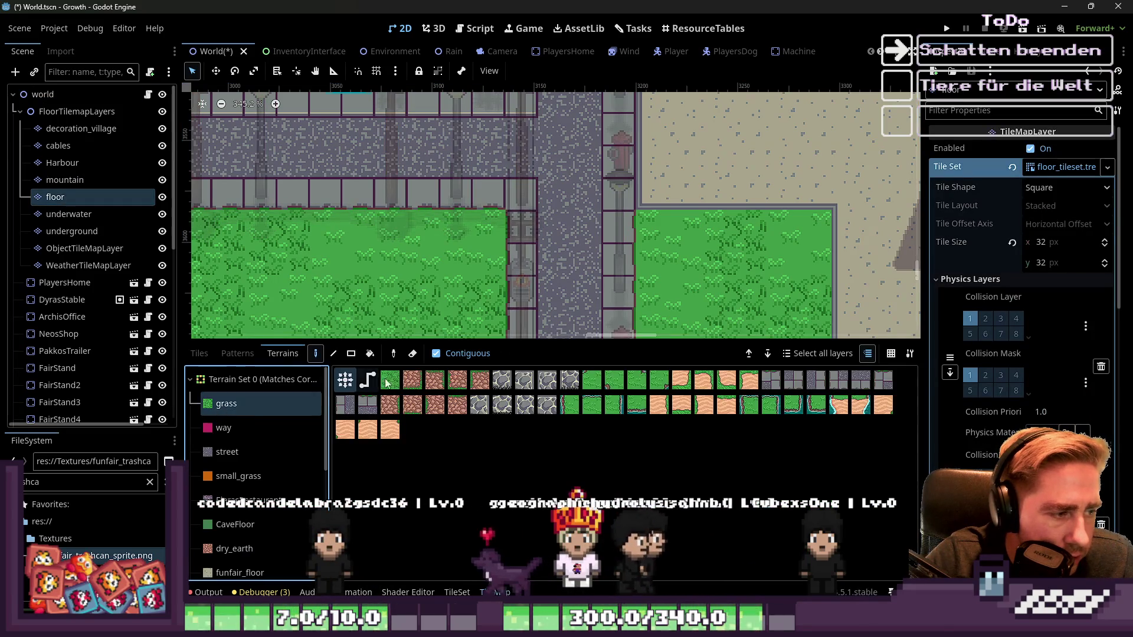
click(352, 353)
scroll(377, 177, down, 2)
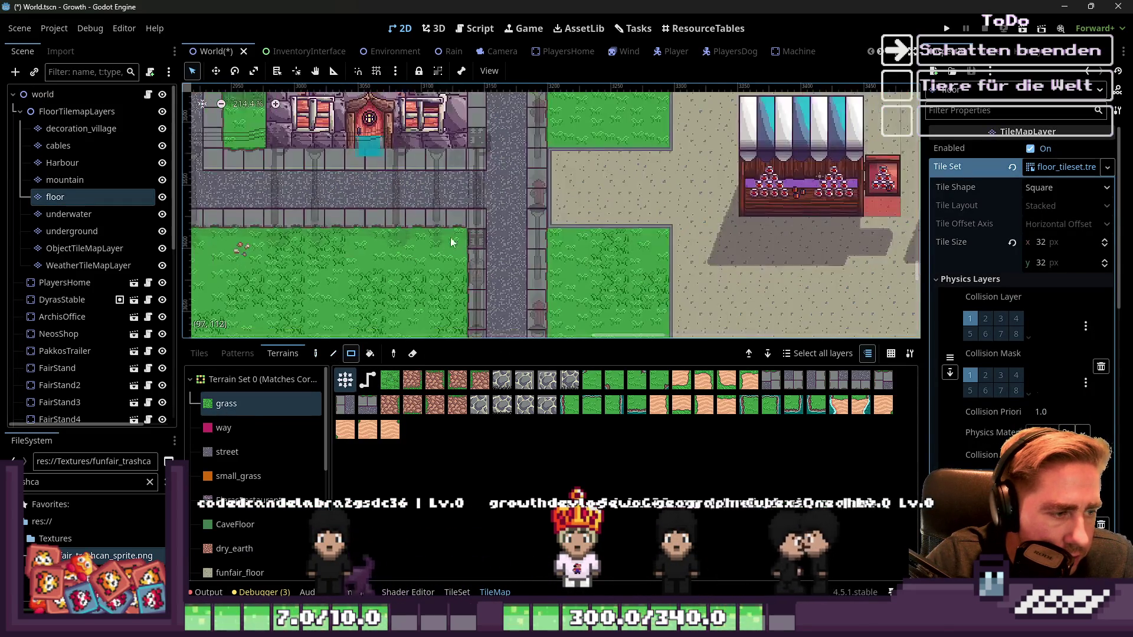
scroll(552, 196, down, 2)
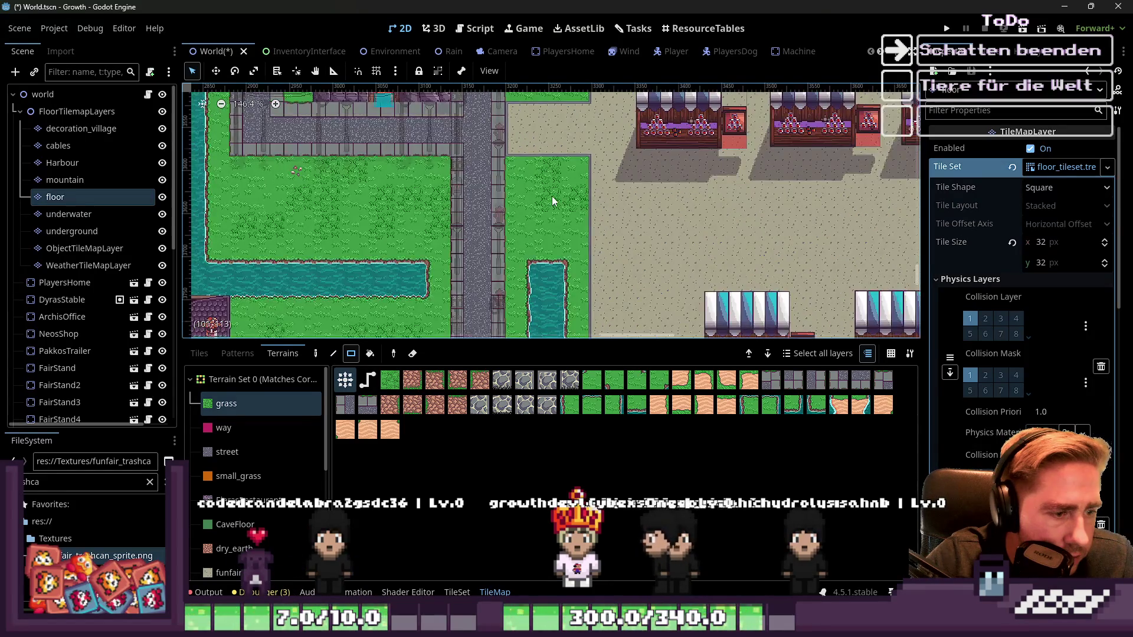
mouse_move(515, 156)
mouse_down()
mouse_move(589, 271)
mouse_move(587, 249)
mouse_up()
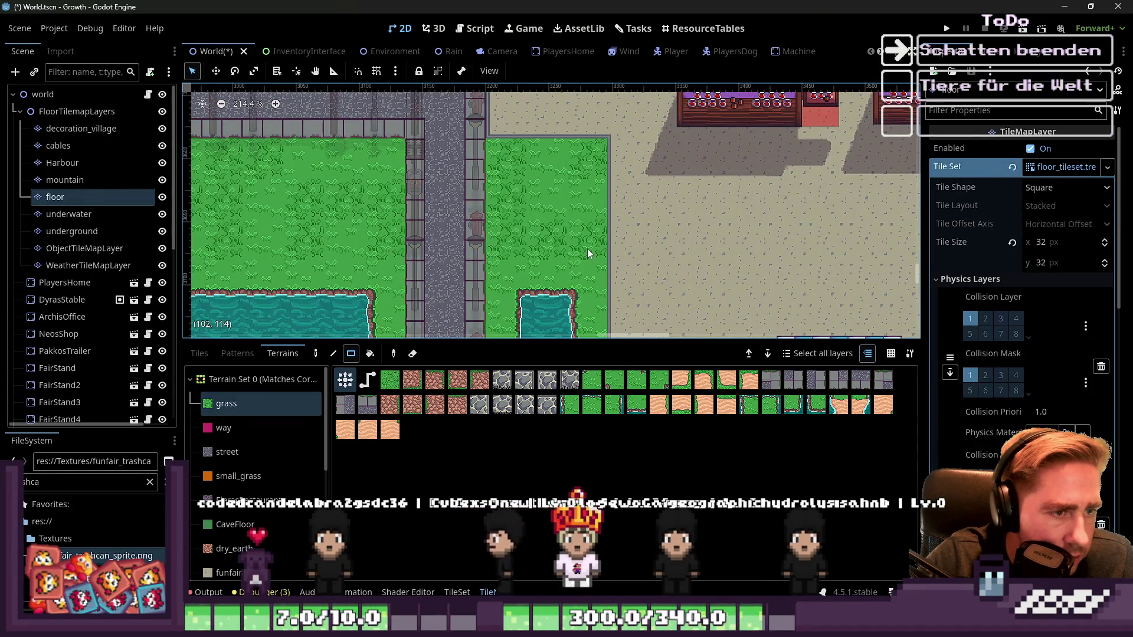
scroll(679, 214, down, 5)
scroll(605, 214, up, 2)
mouse_move(508, 178)
mouse_down()
mouse_move(606, 283)
mouse_move(684, 327)
mouse_move(681, 317)
mouse_up()
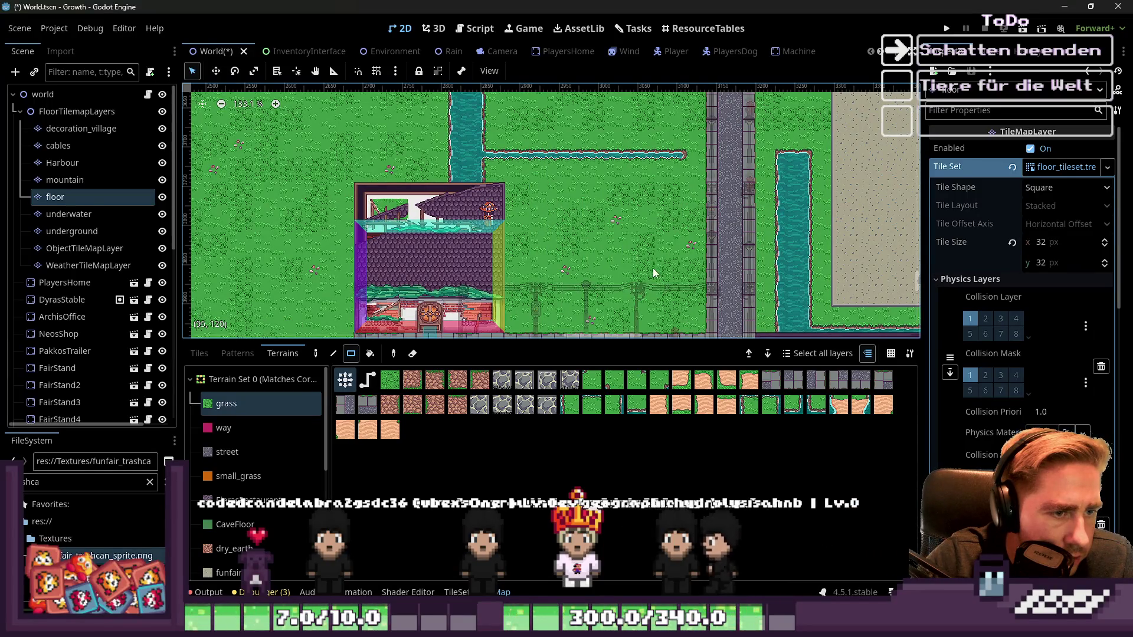
key(ctrl+z)
Step: Paint an 8x5 grass rectangle and cover the whole central plaza with grass
drag(511, 212, 695, 322)
scroll(614, 189, down, 2)
scroll(615, 189, down, 10)
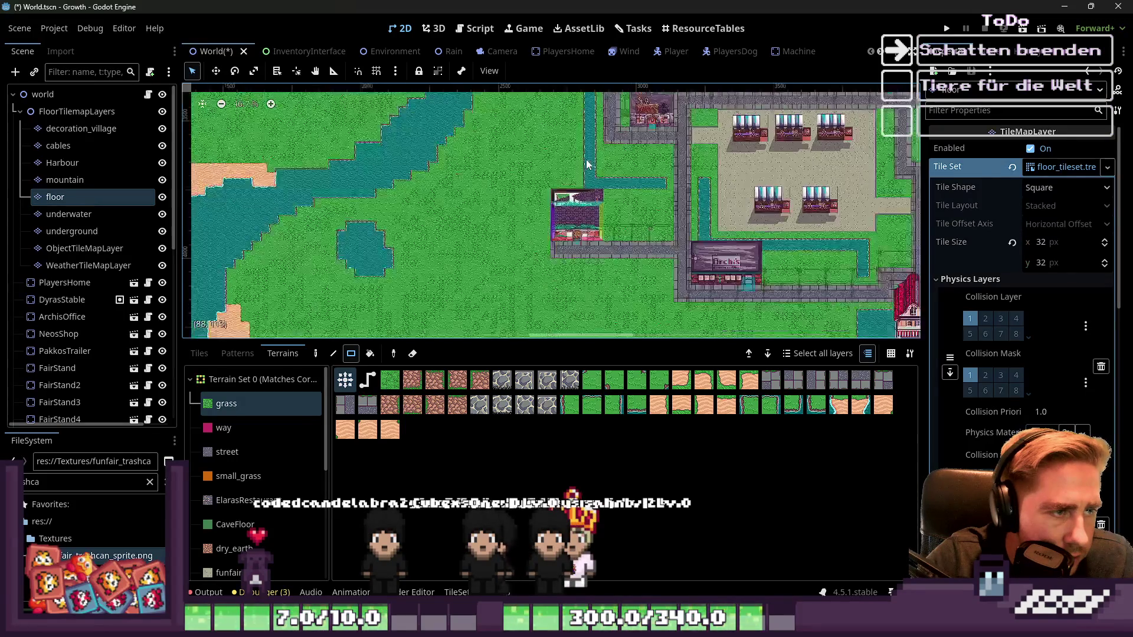
scroll(597, 228, down, 3)
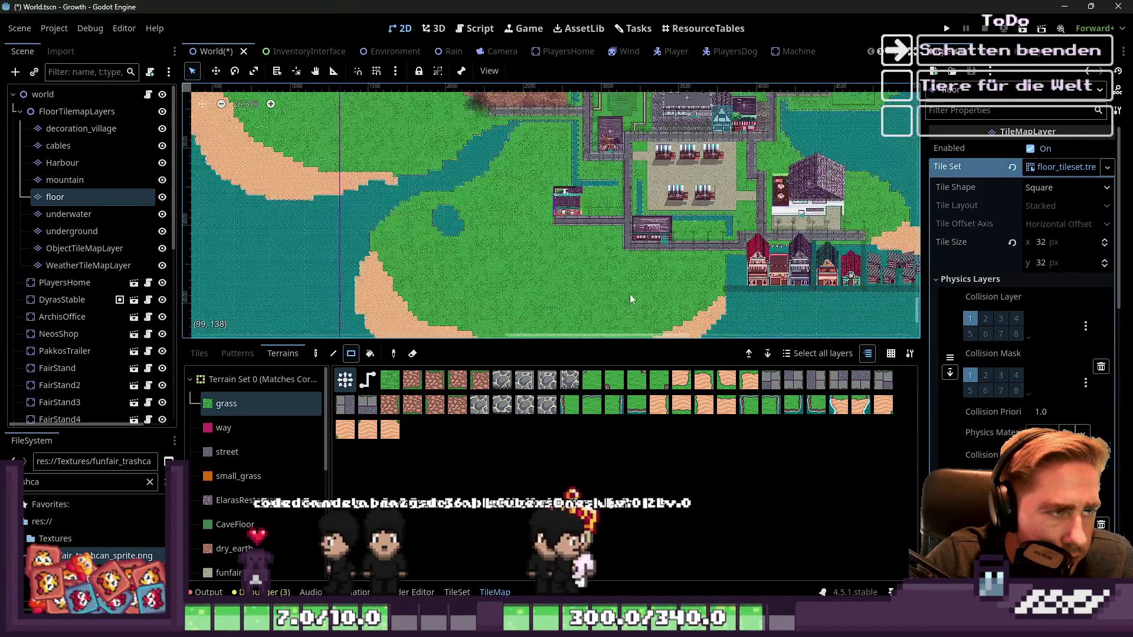
scroll(600, 154, up, 5)
scroll(599, 154, up, 1)
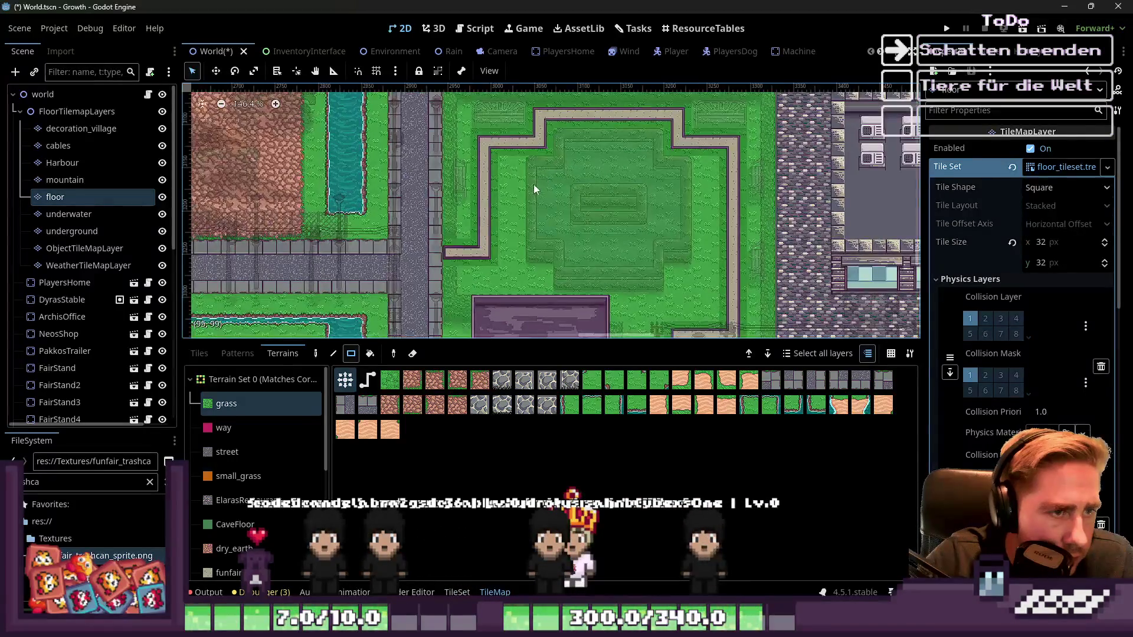
scroll(480, 119, up, 1)
drag(561, 201, 652, 279)
scroll(471, 130, up, 4)
mouse_move(470, 131)
mouse_down()
mouse_move(519, 239)
mouse_move(732, 340)
mouse_up()
scroll(597, 235, down, 2)
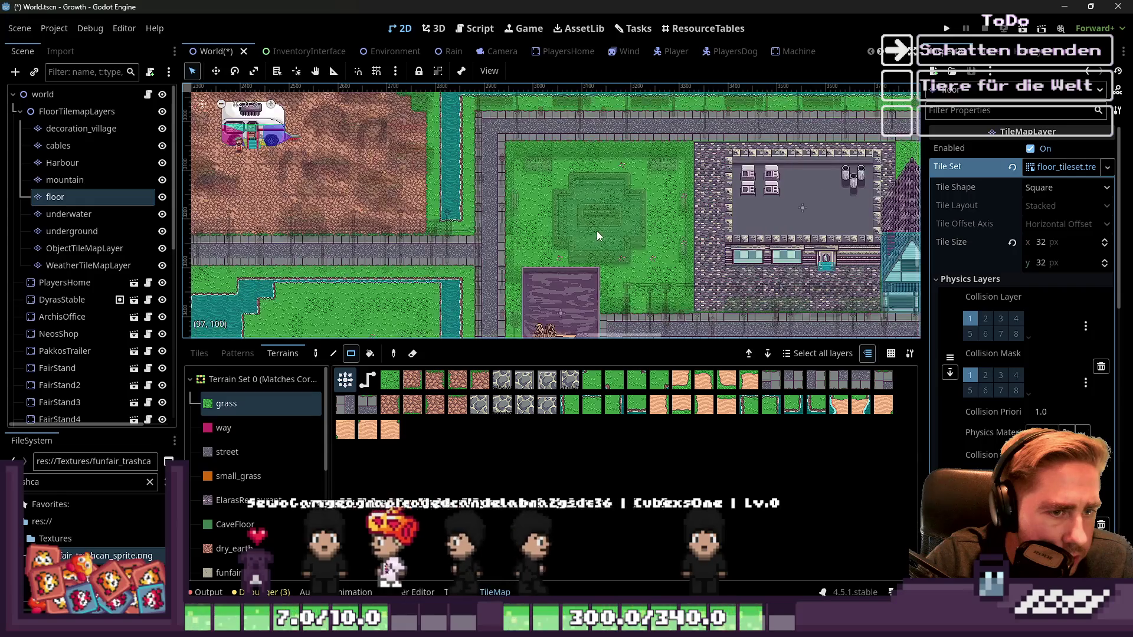
Step: From the world root, zoom to the benches, select decoration_village and enter tile property painting
click(98, 100)
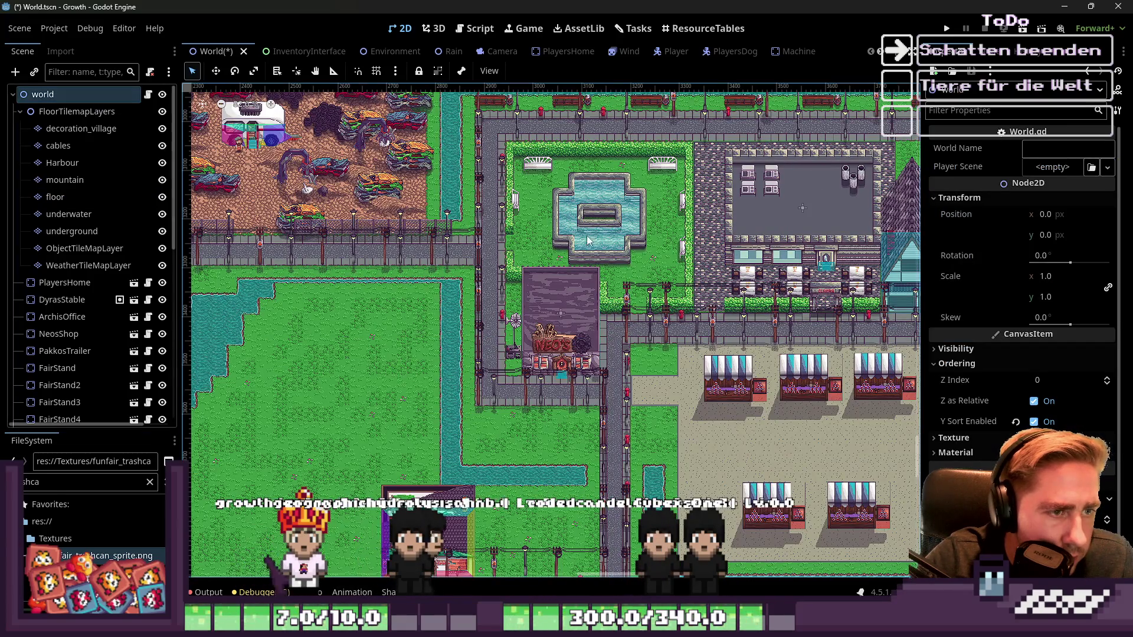
scroll(571, 247, down, 4)
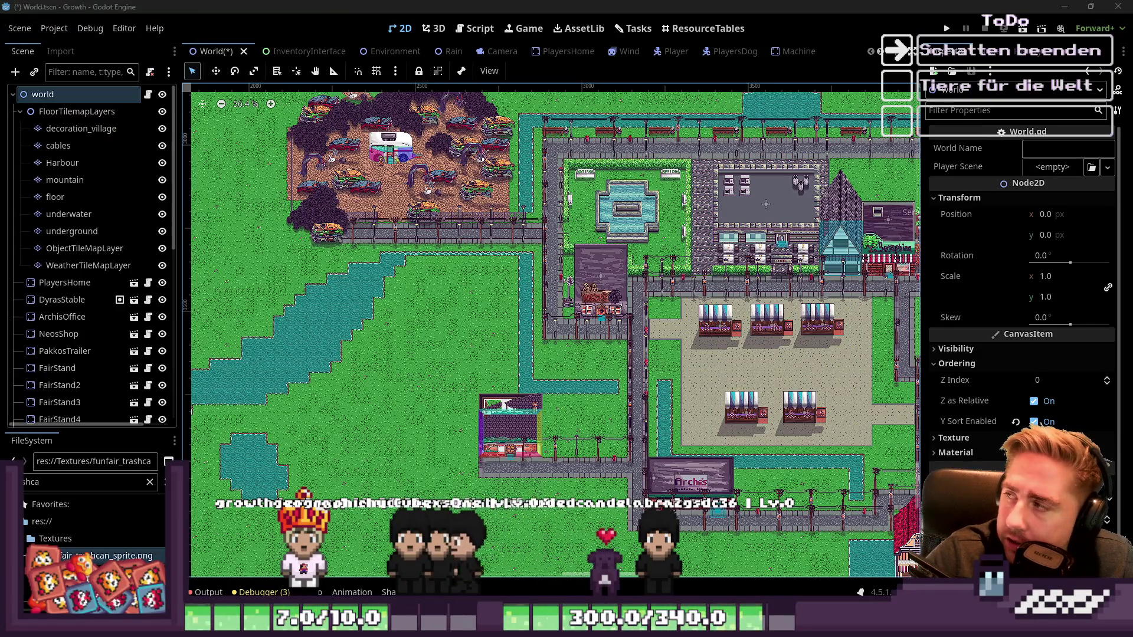
scroll(631, 177, up, 3)
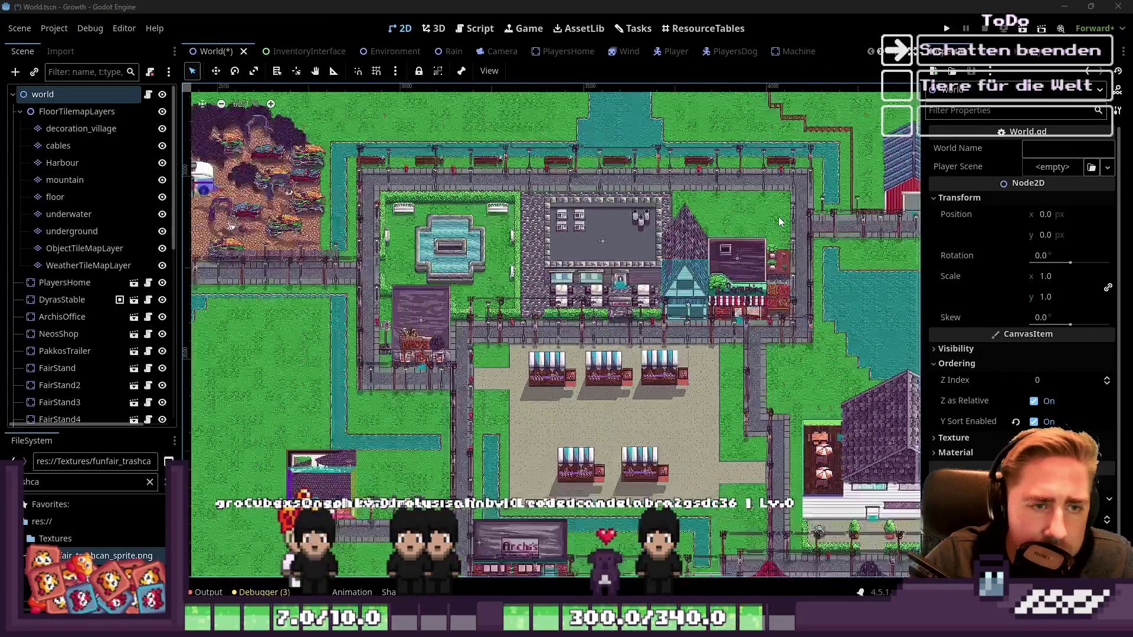
scroll(621, 243, up, 2)
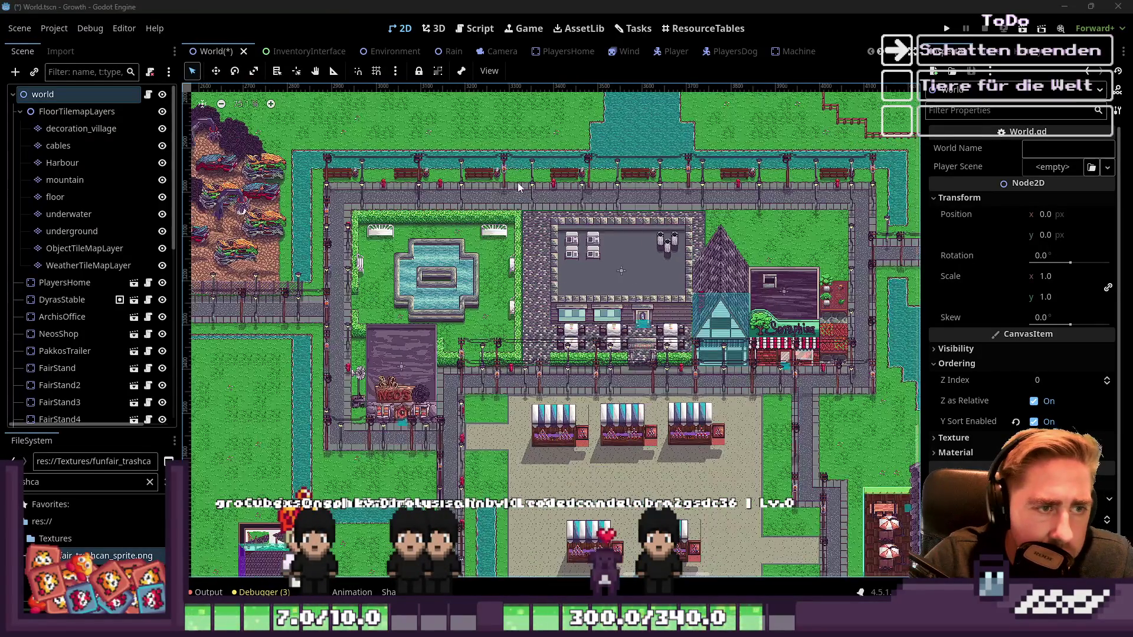
scroll(522, 216, up, 4)
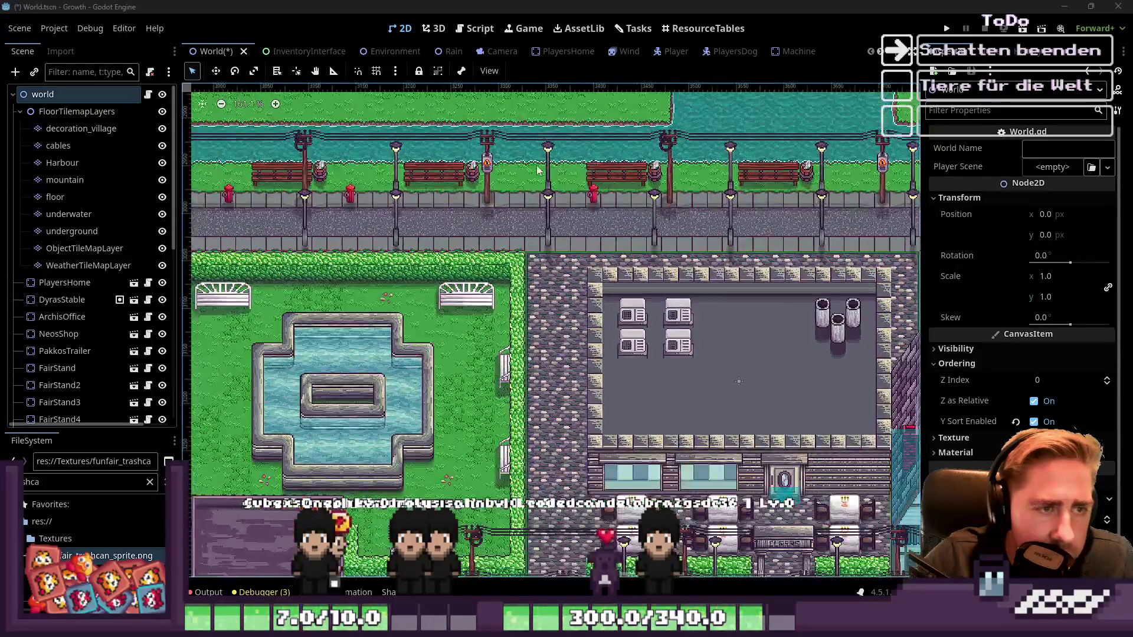
scroll(615, 166, up, 3)
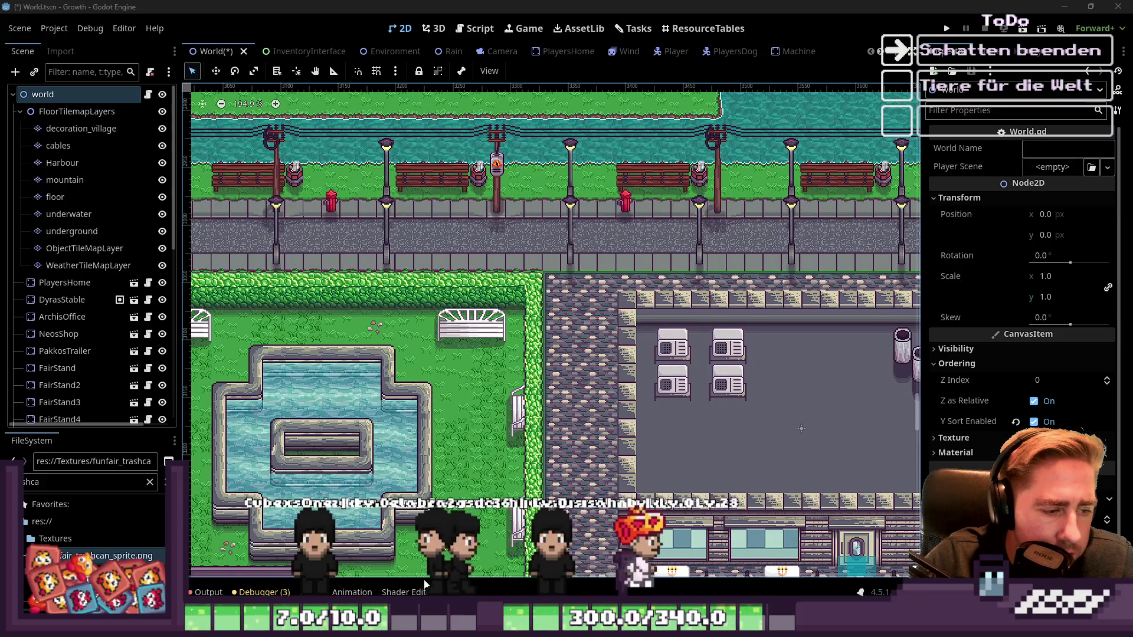
click(81, 129)
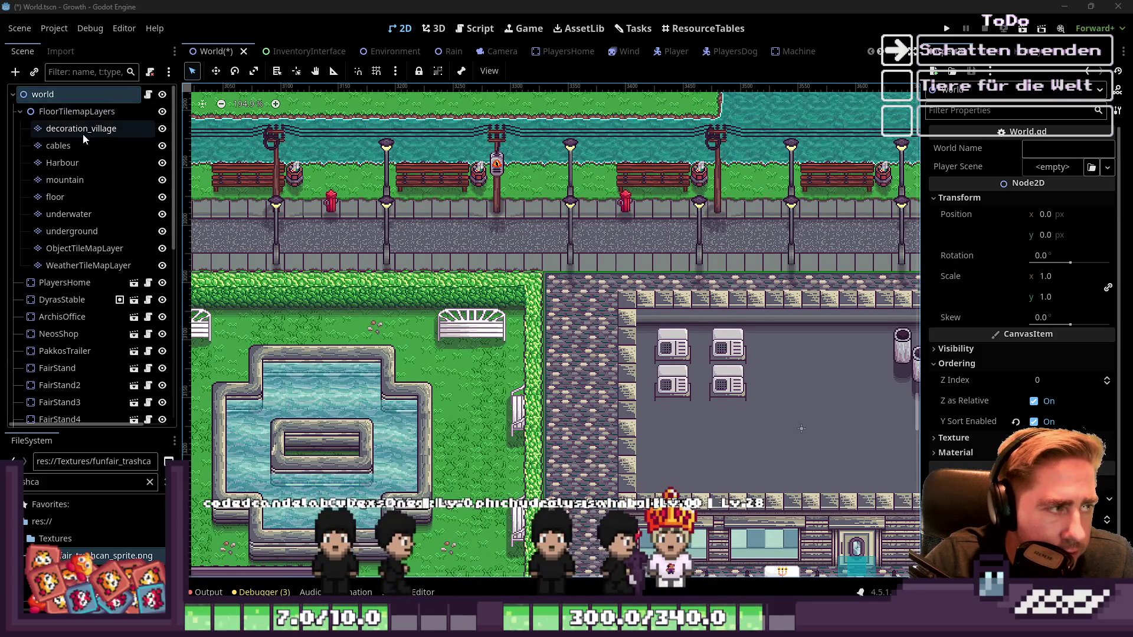
scroll(575, 452, up, 4)
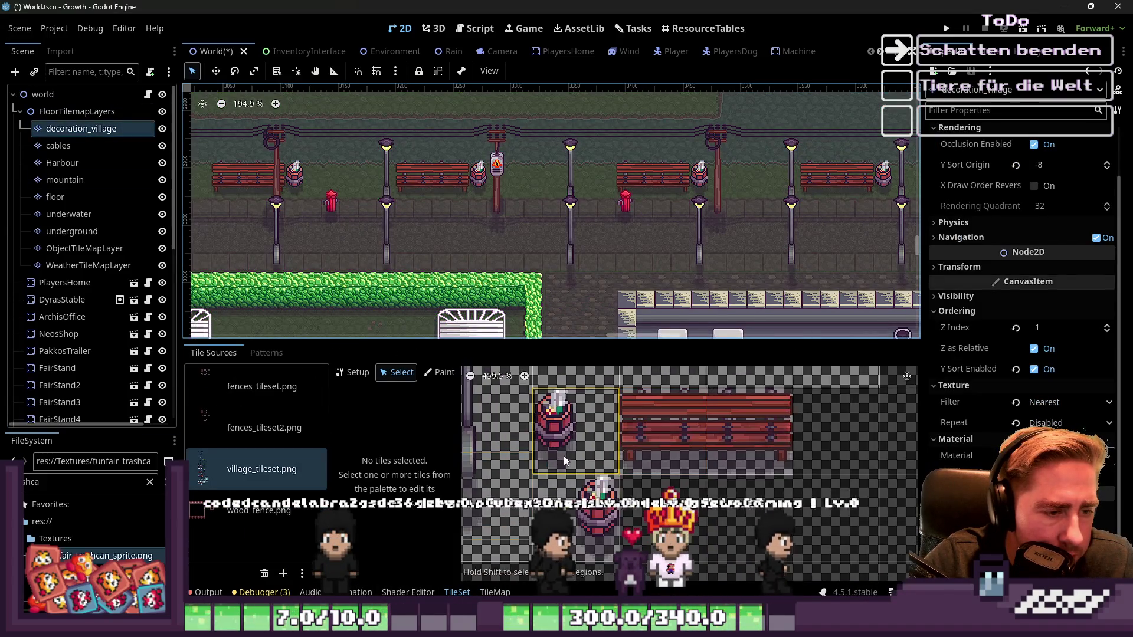
click(440, 372)
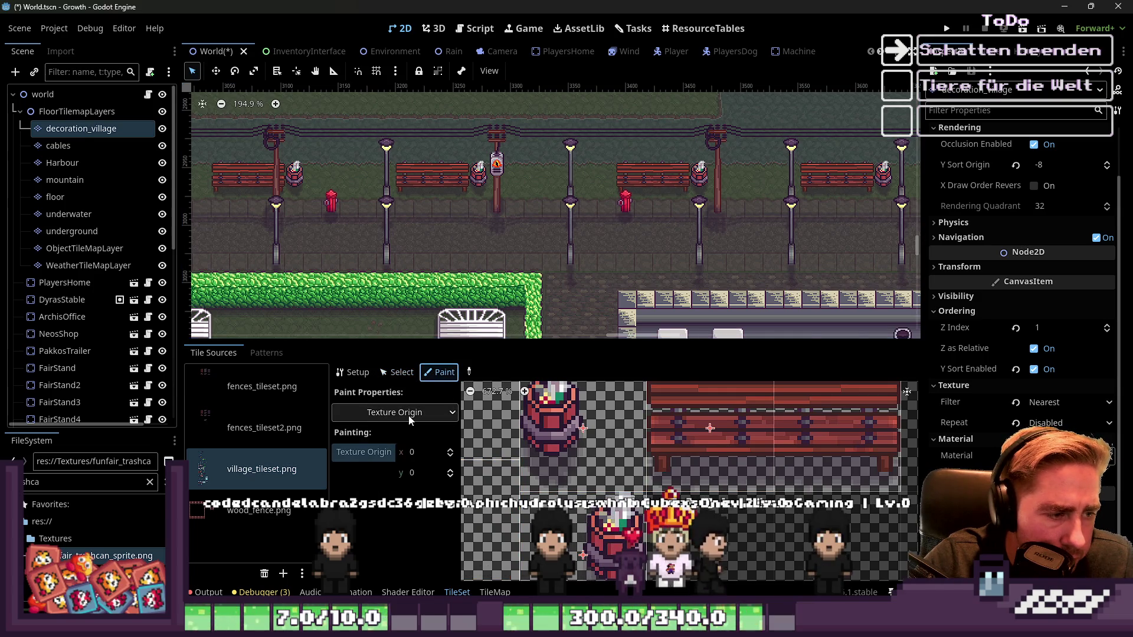